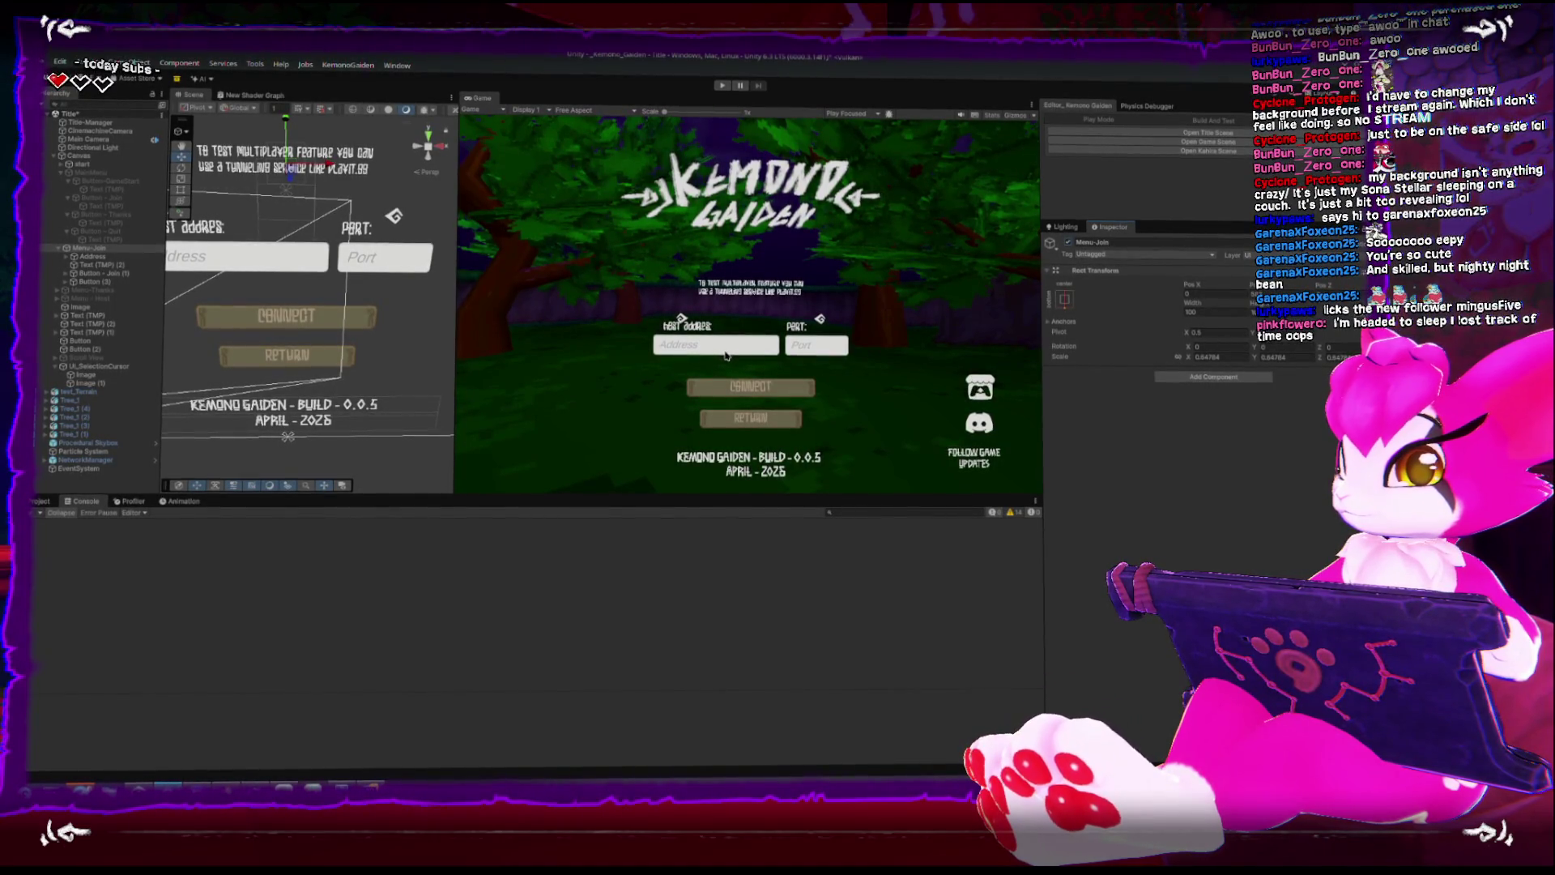
Inspect the join menu's Address input field and pan the Scene view to centre the menu.
click(243, 254)
scroll(1150, 493, down, 1)
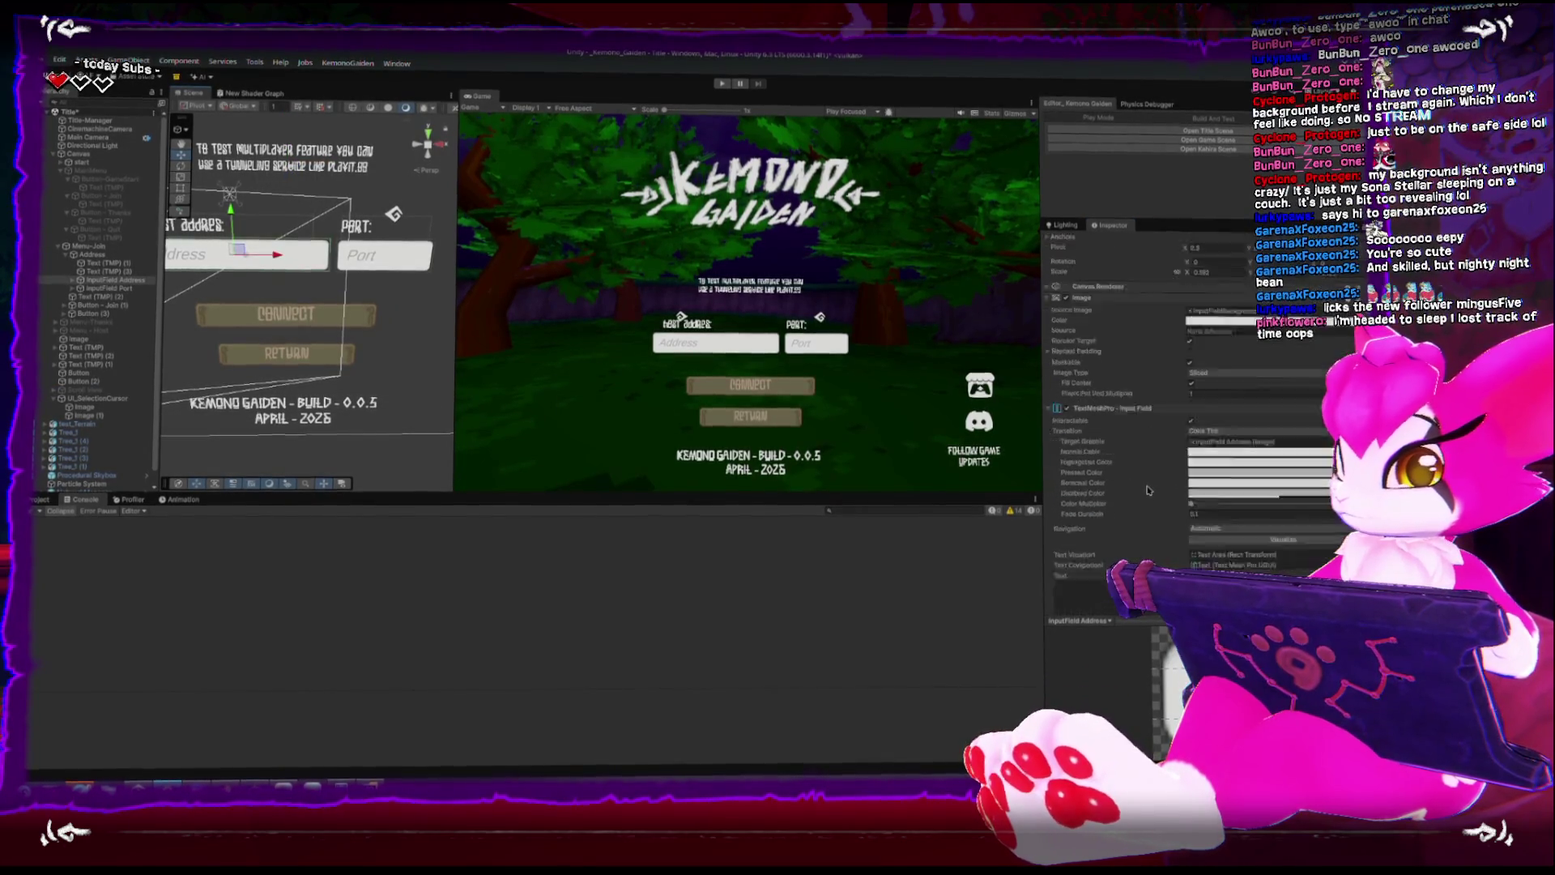
scroll(1138, 500, up, 1)
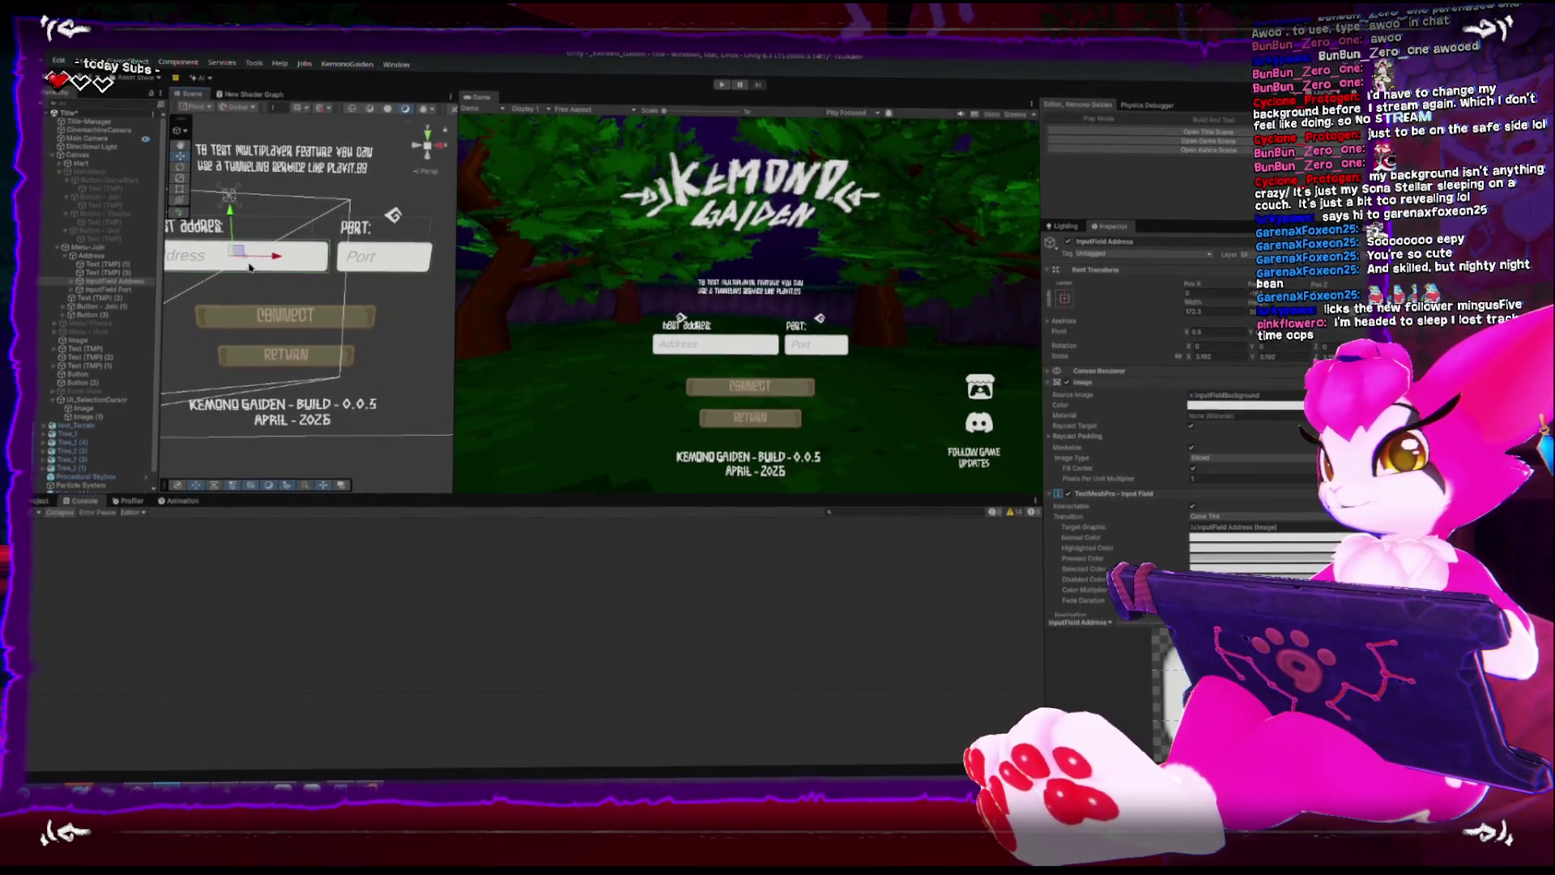
drag(285, 252, 355, 304)
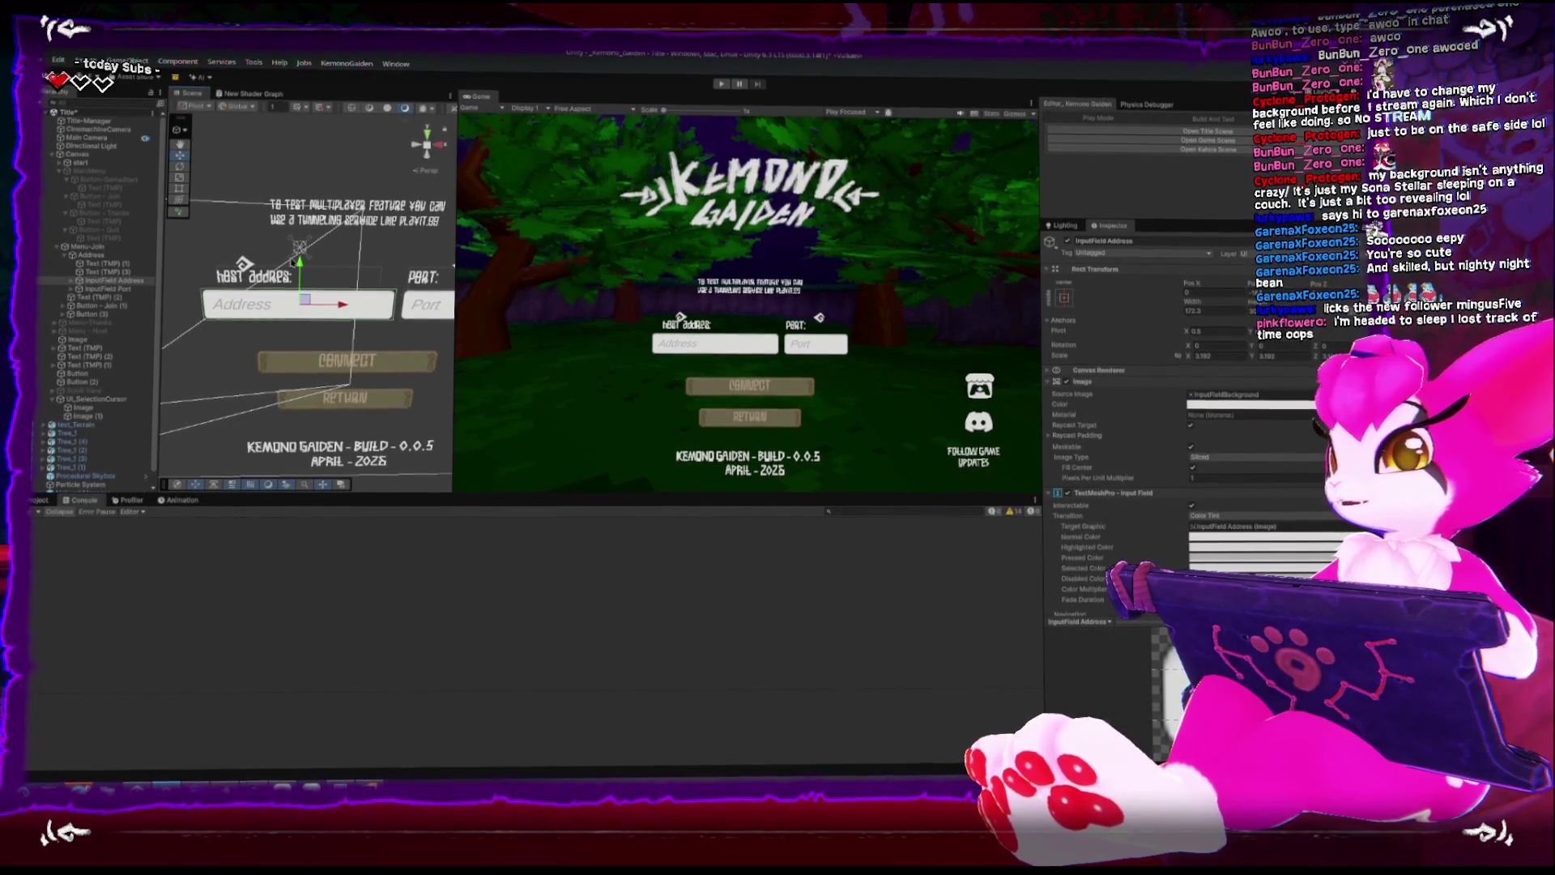
click(100, 172)
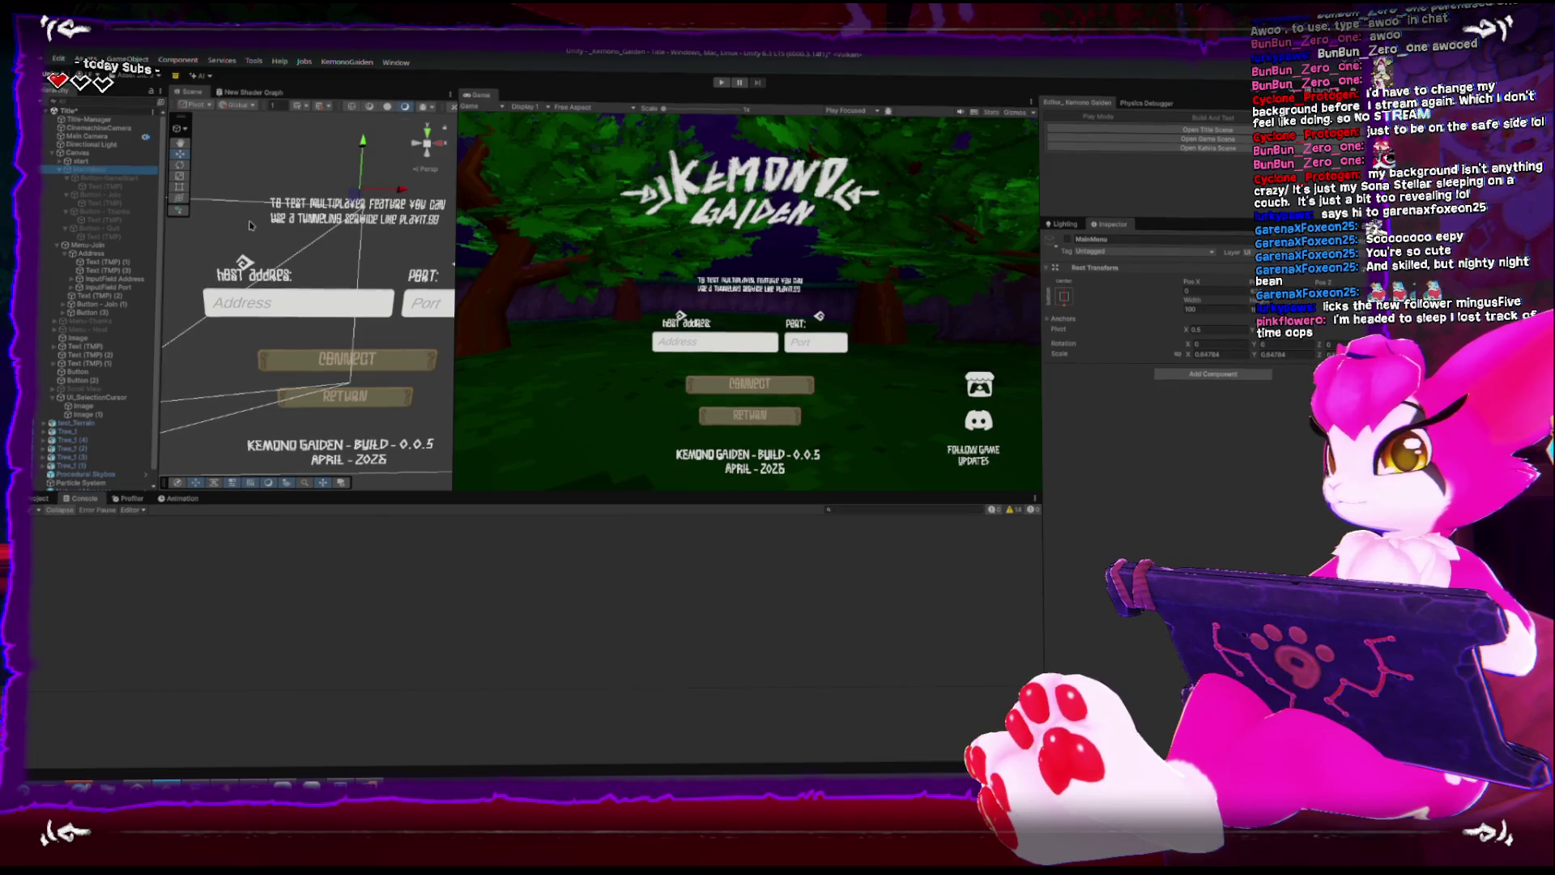
Review the Menu-Join layout and the MainMenu object settings.
click(113, 247)
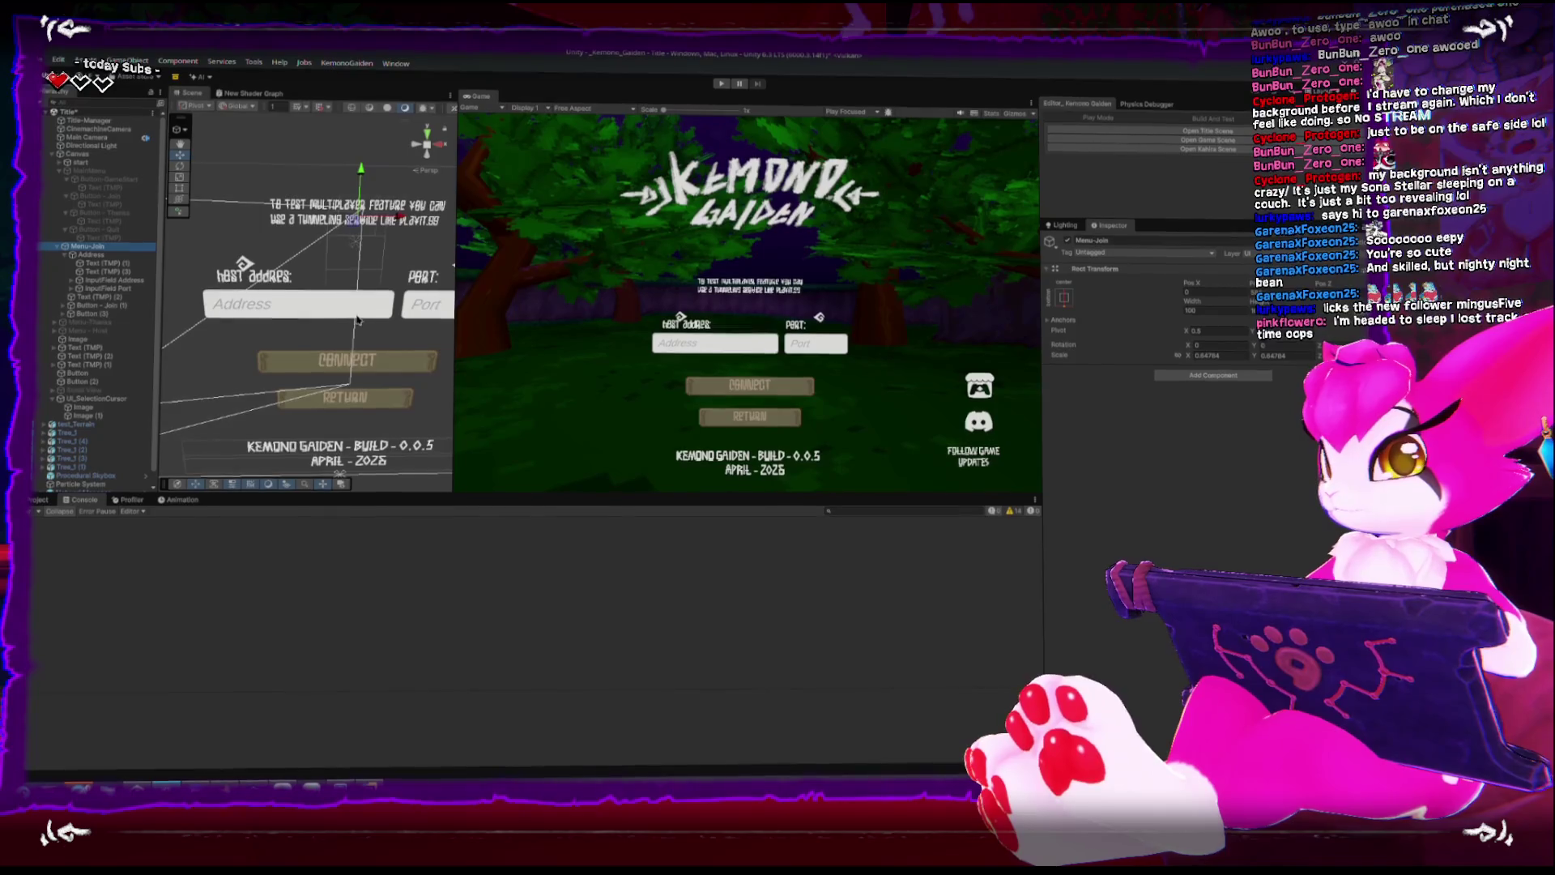
scroll(359, 321, up, 3)
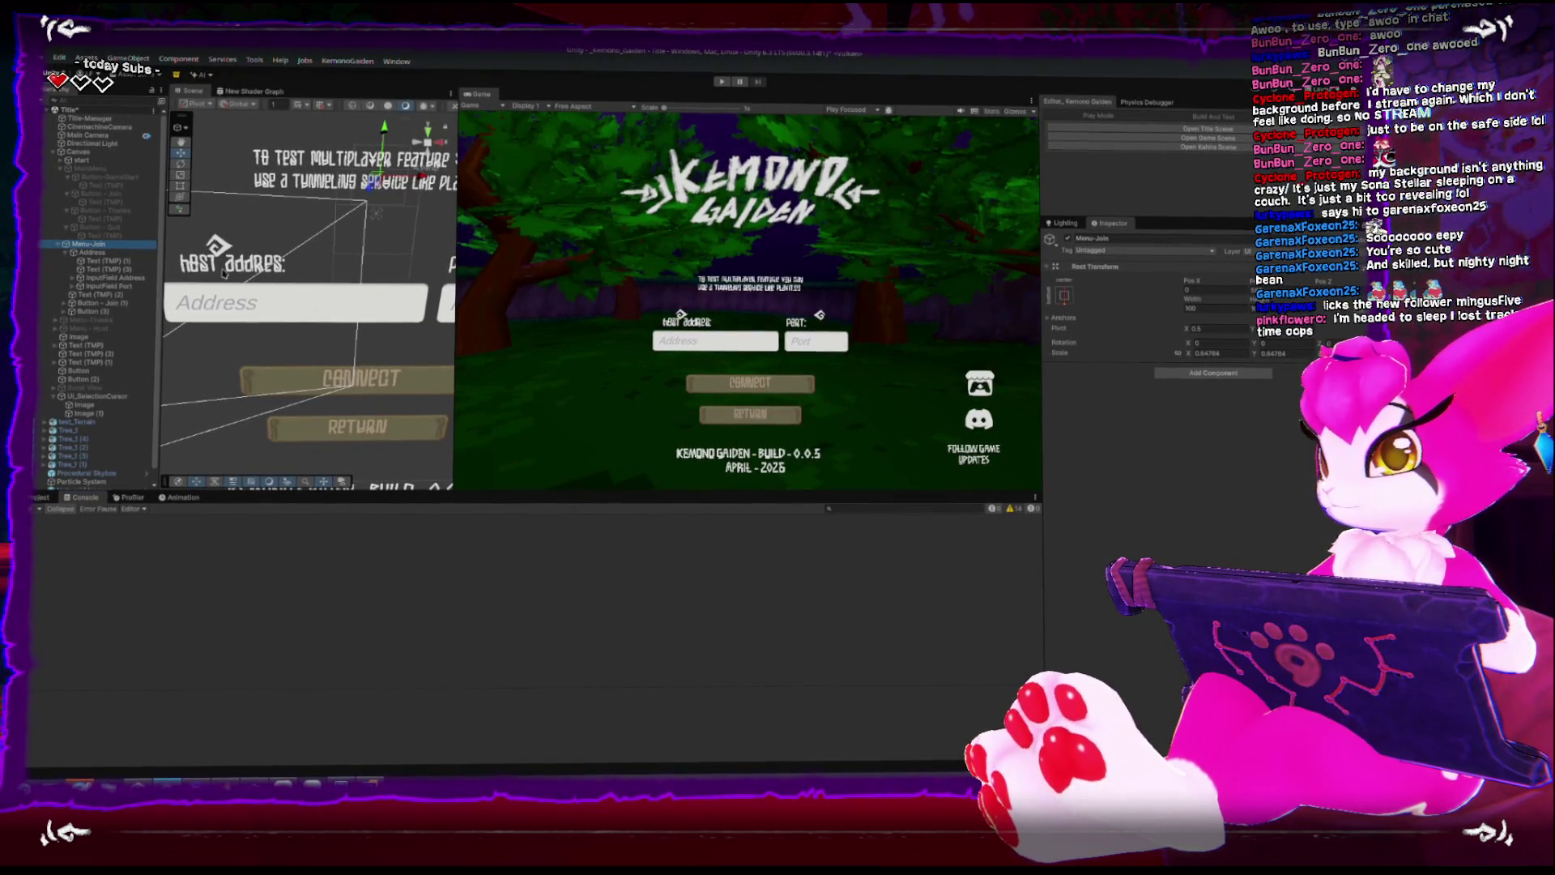
click(81, 169)
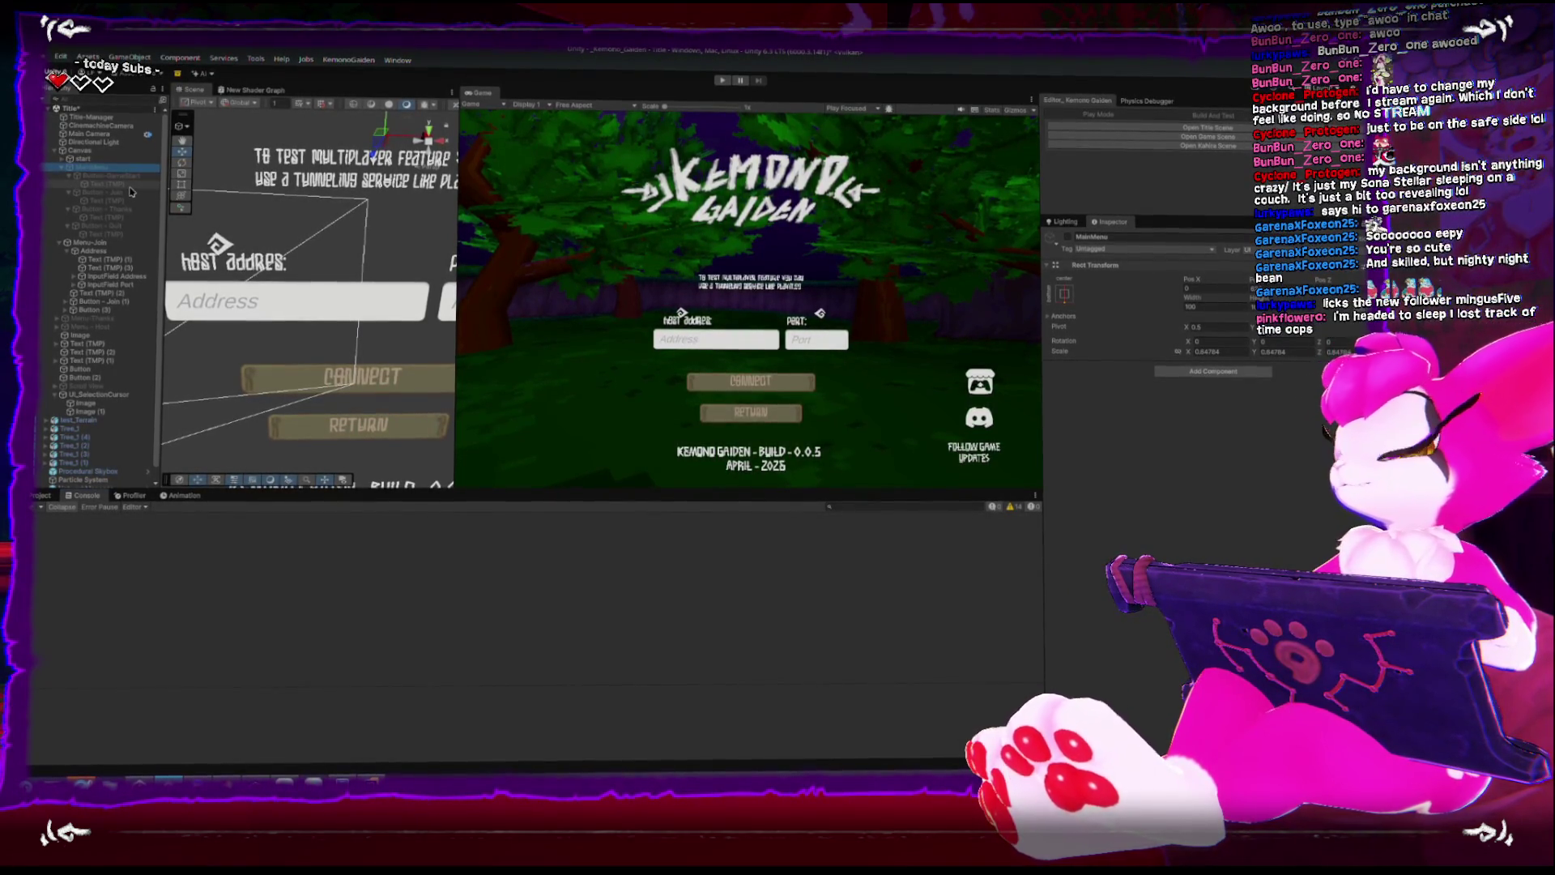
Scroll through the Address field's Input Field settings, then bring forward the Unity Button manual page.
click(361, 315)
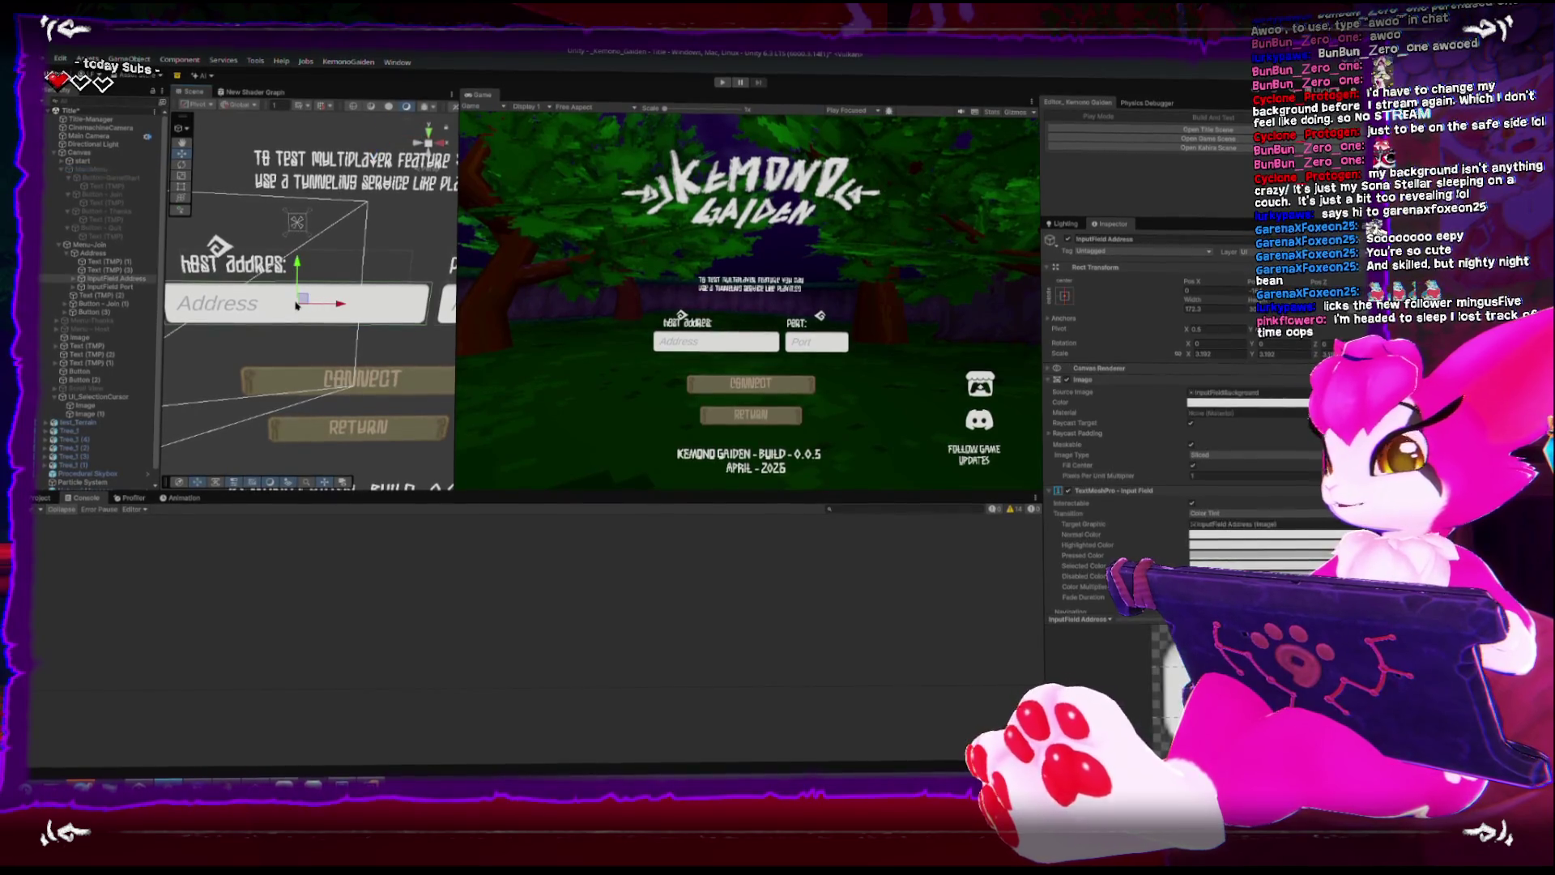
scroll(1088, 414, down, 5)
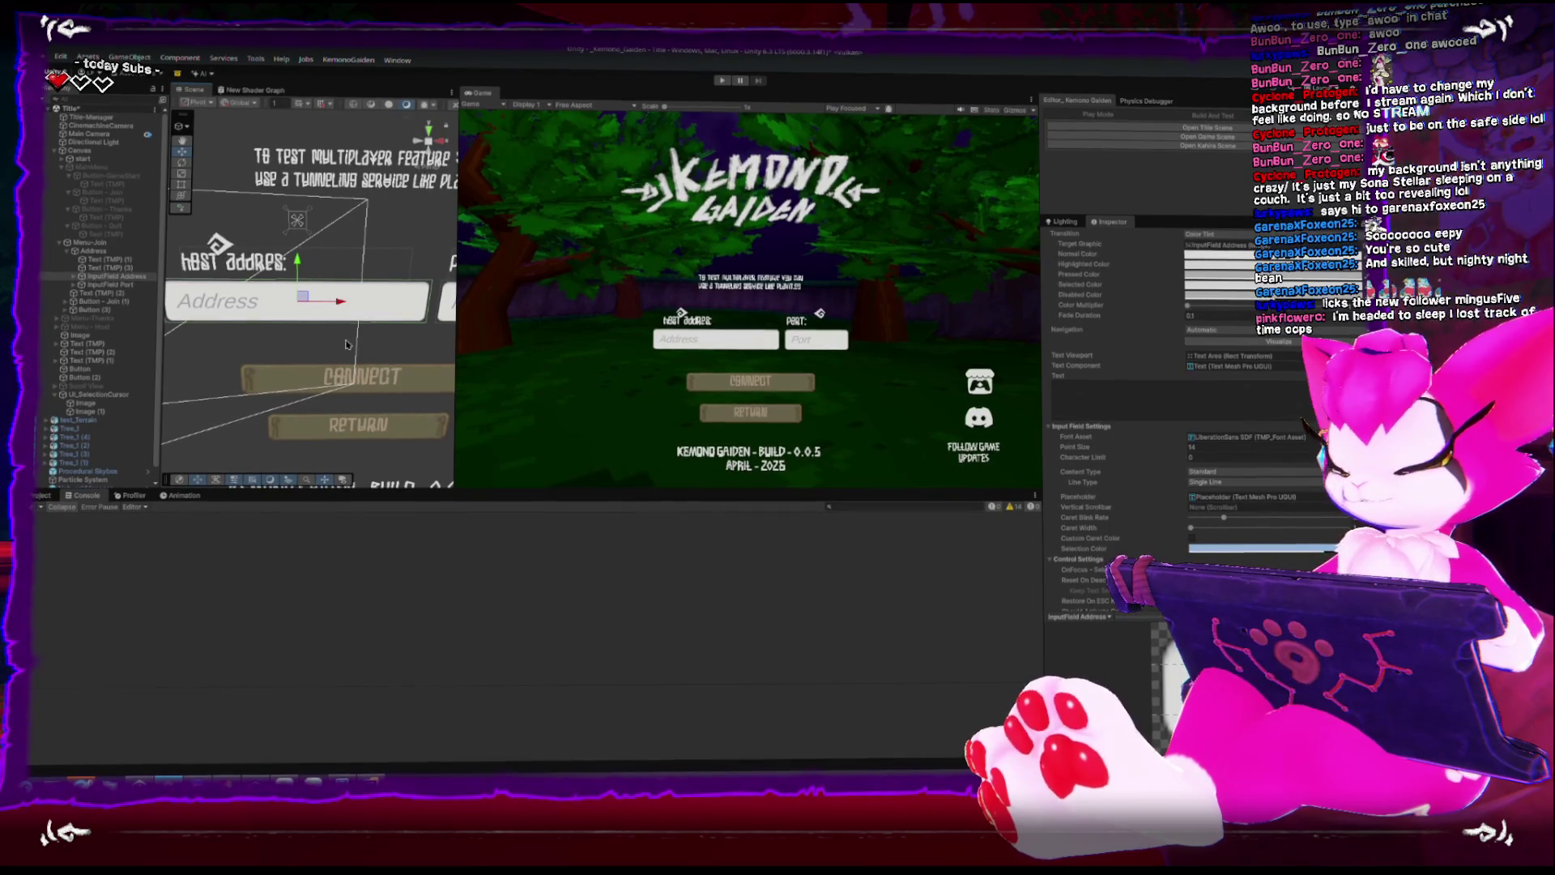
scroll(345, 345, down, 2)
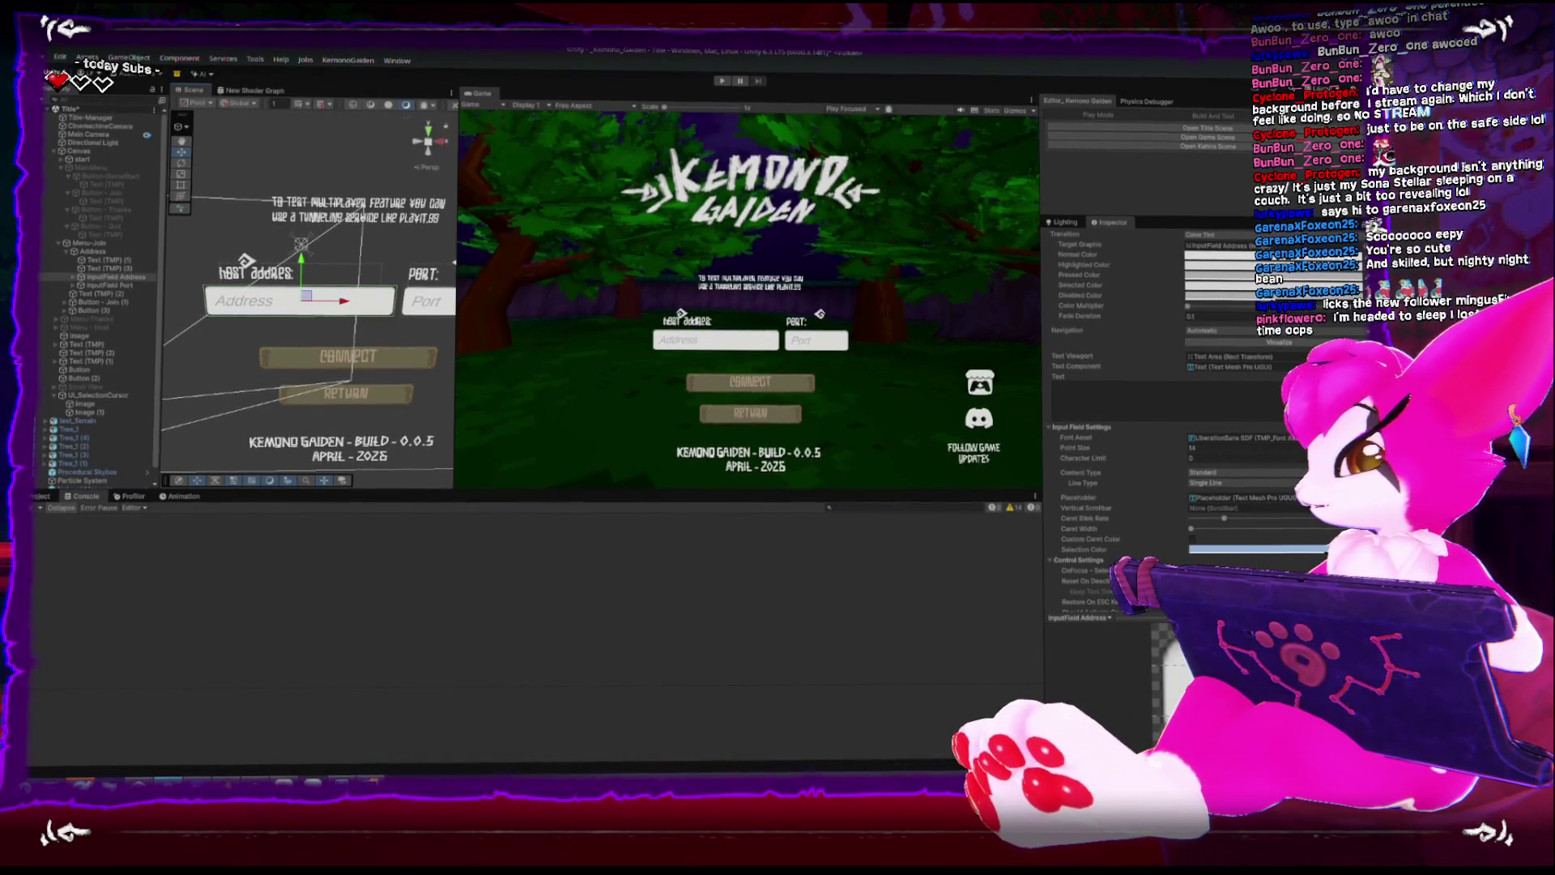
key(alt+Tab)
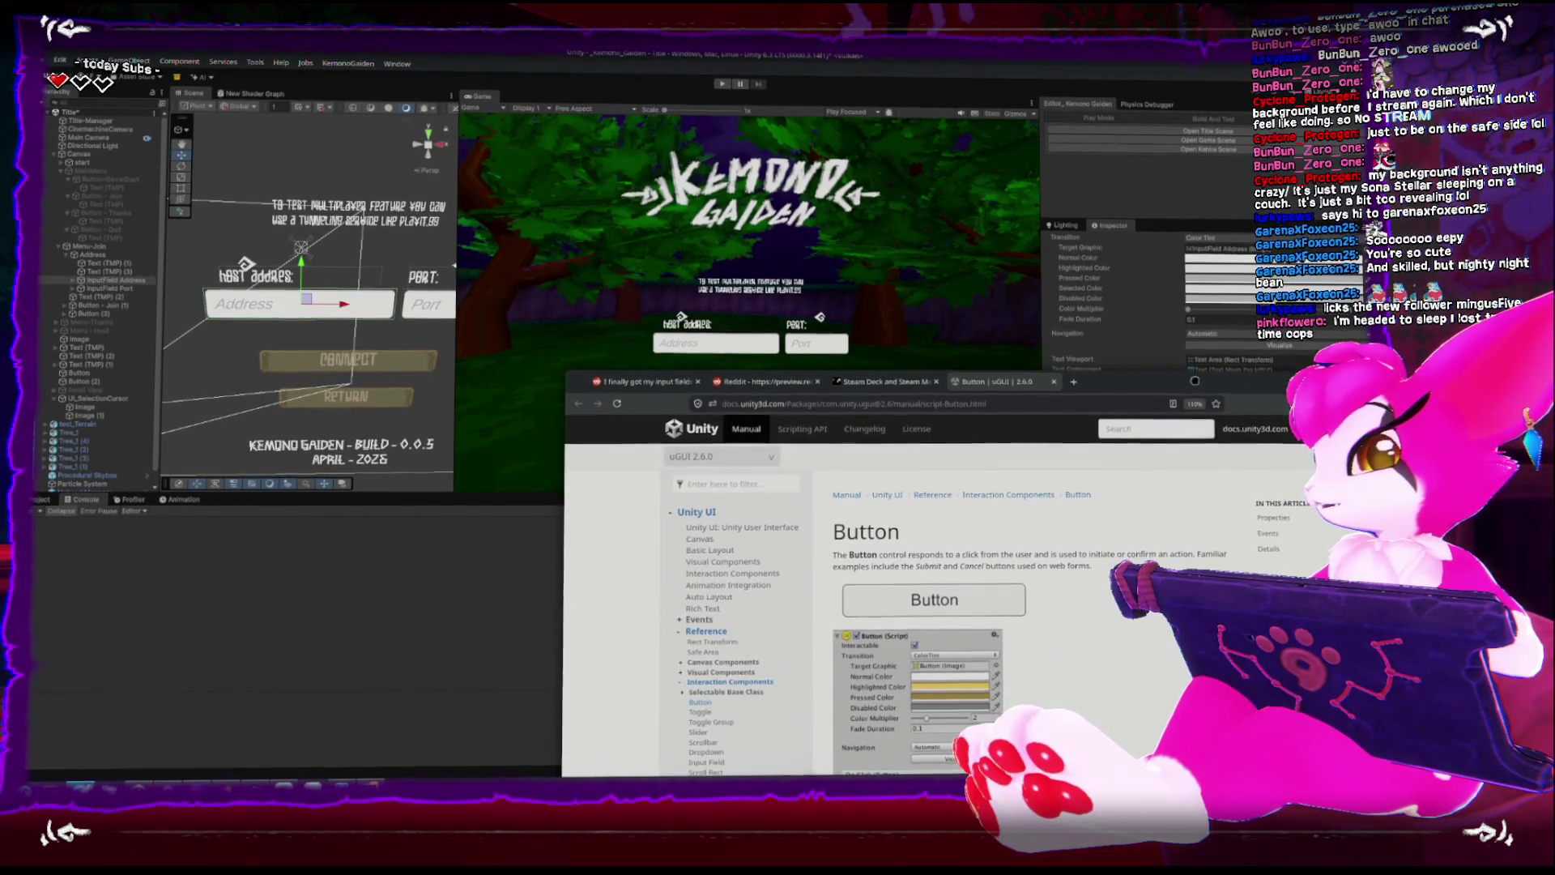
Maximize the browser and read the enlarged TestSteamInput script on Reddit, then return to Unity.
key(super+Up)
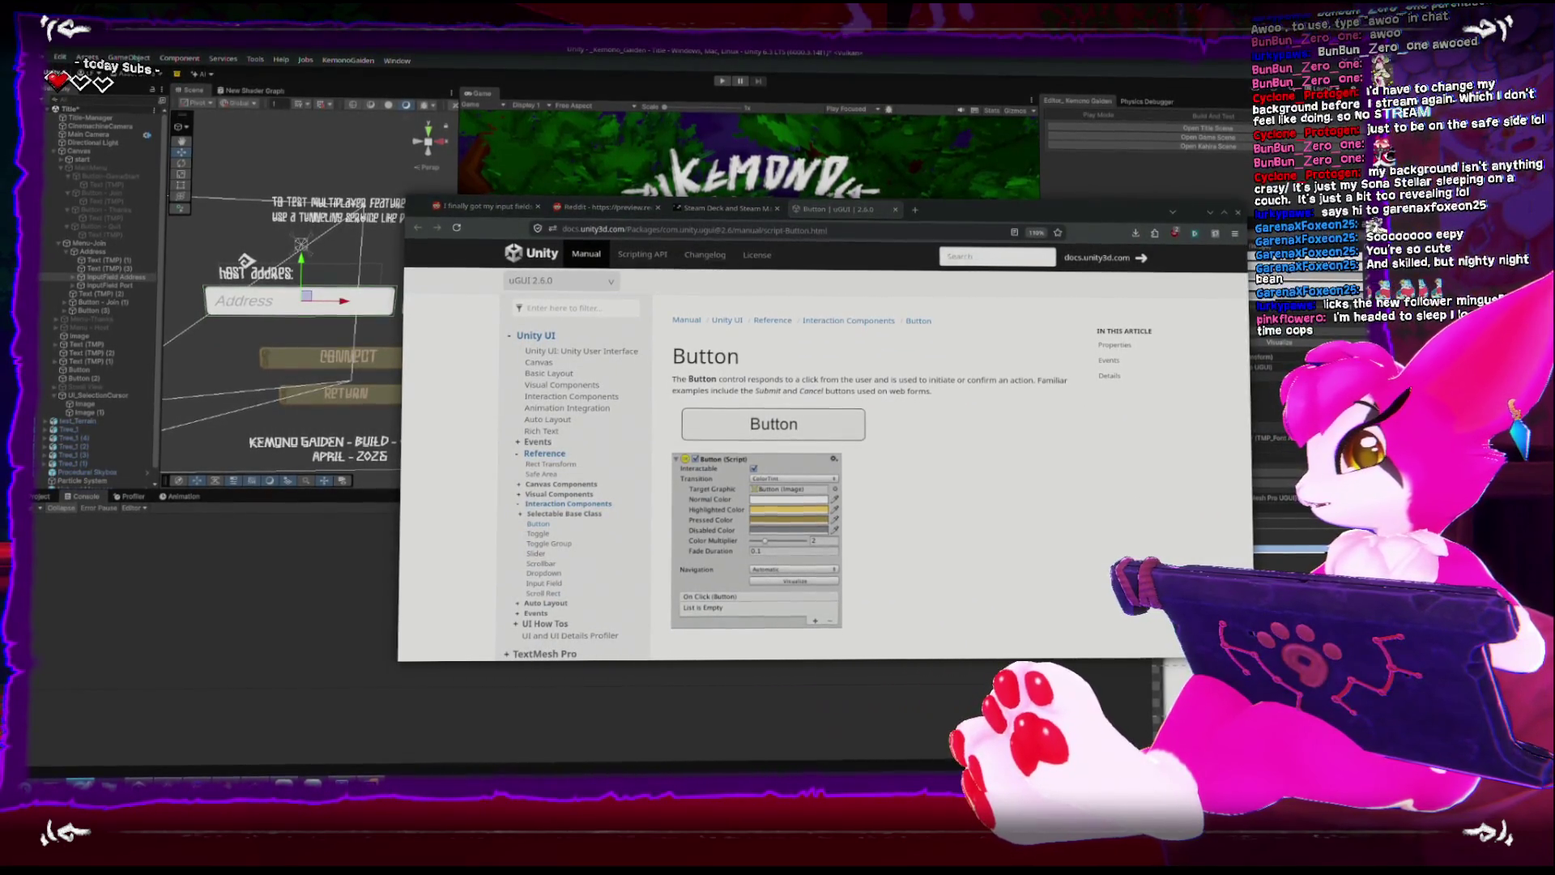
click(614, 211)
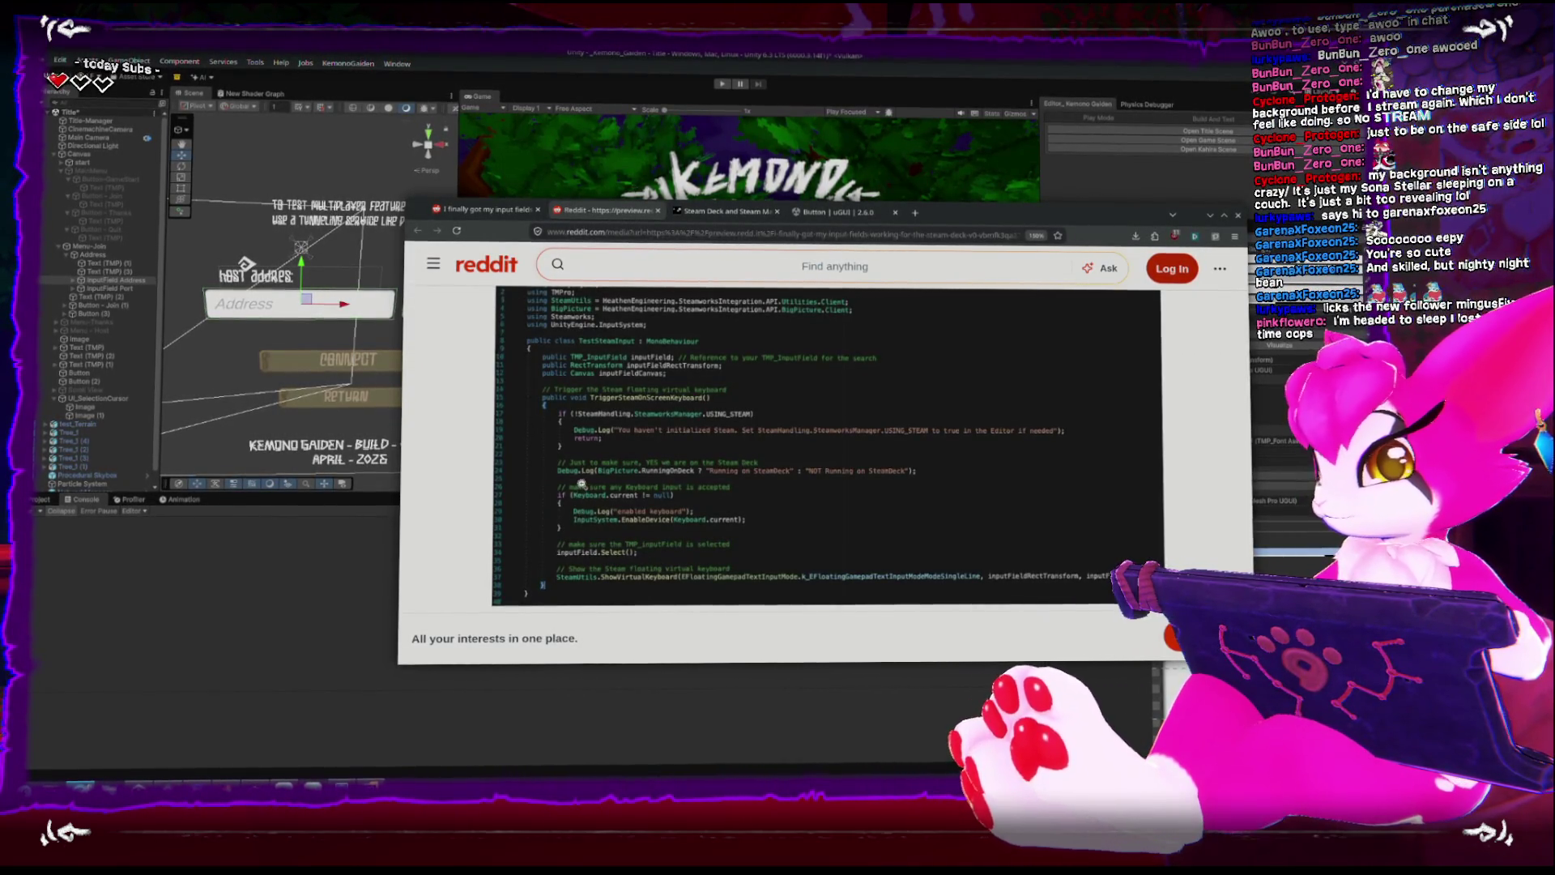
click(651, 491)
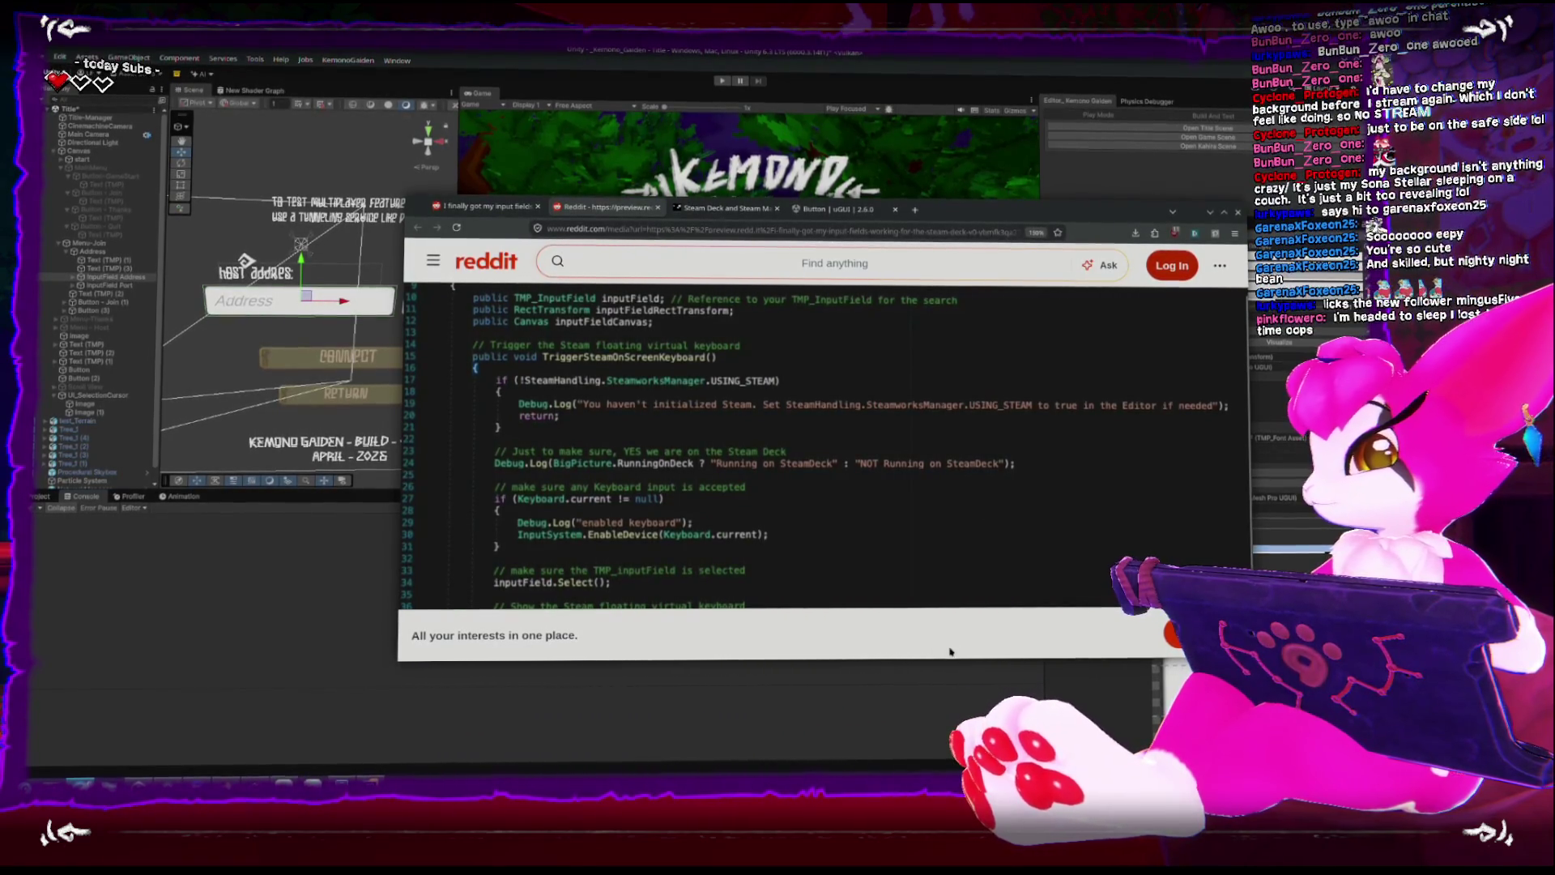
scroll(936, 713, up, 2)
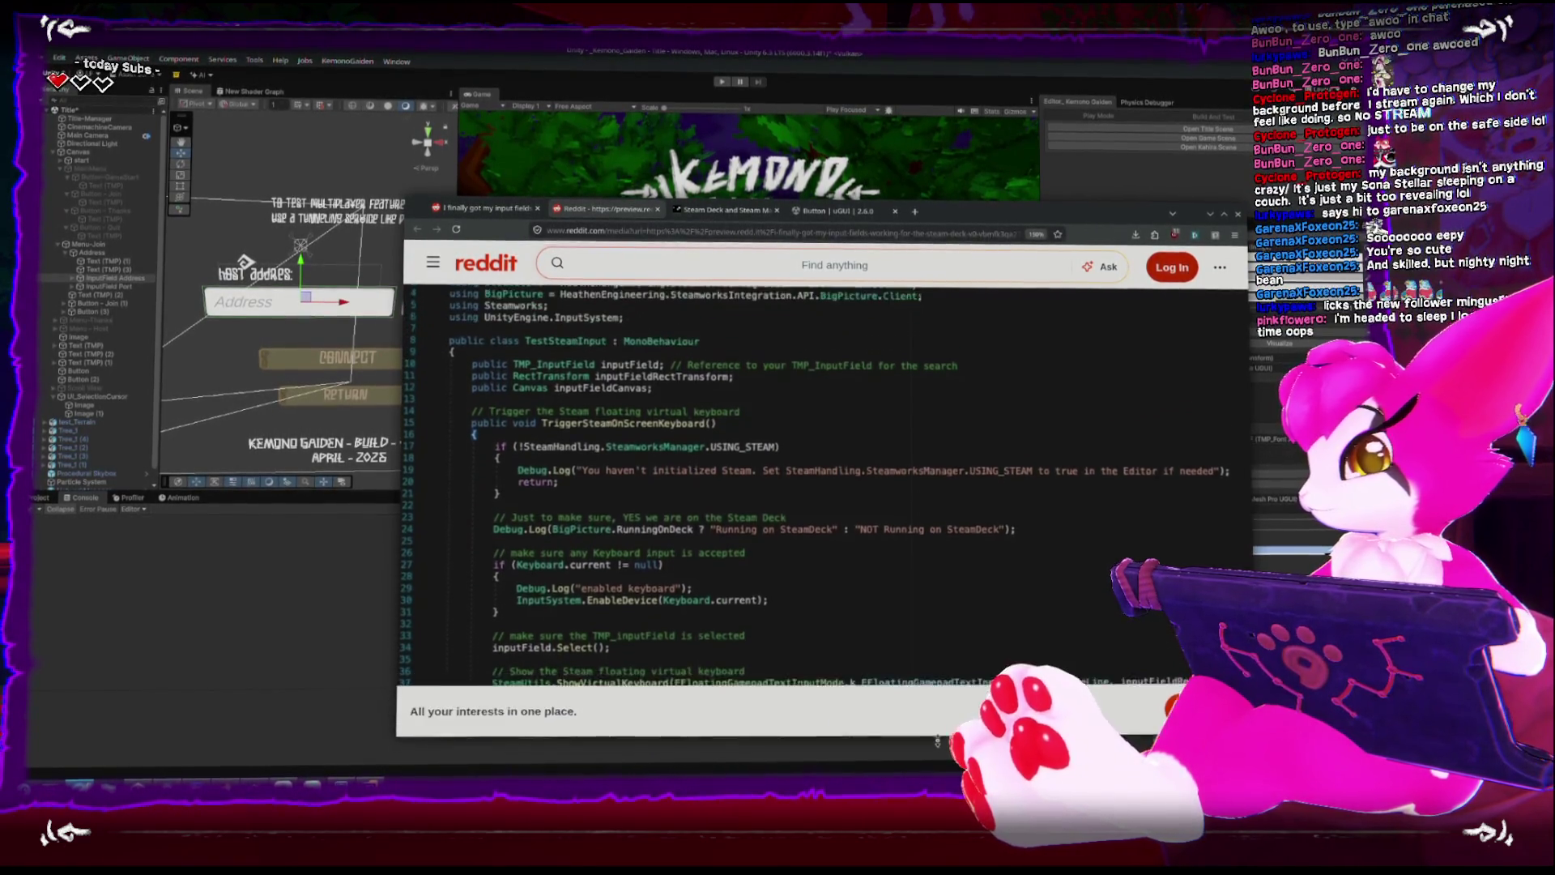
drag(942, 203, 942, 52)
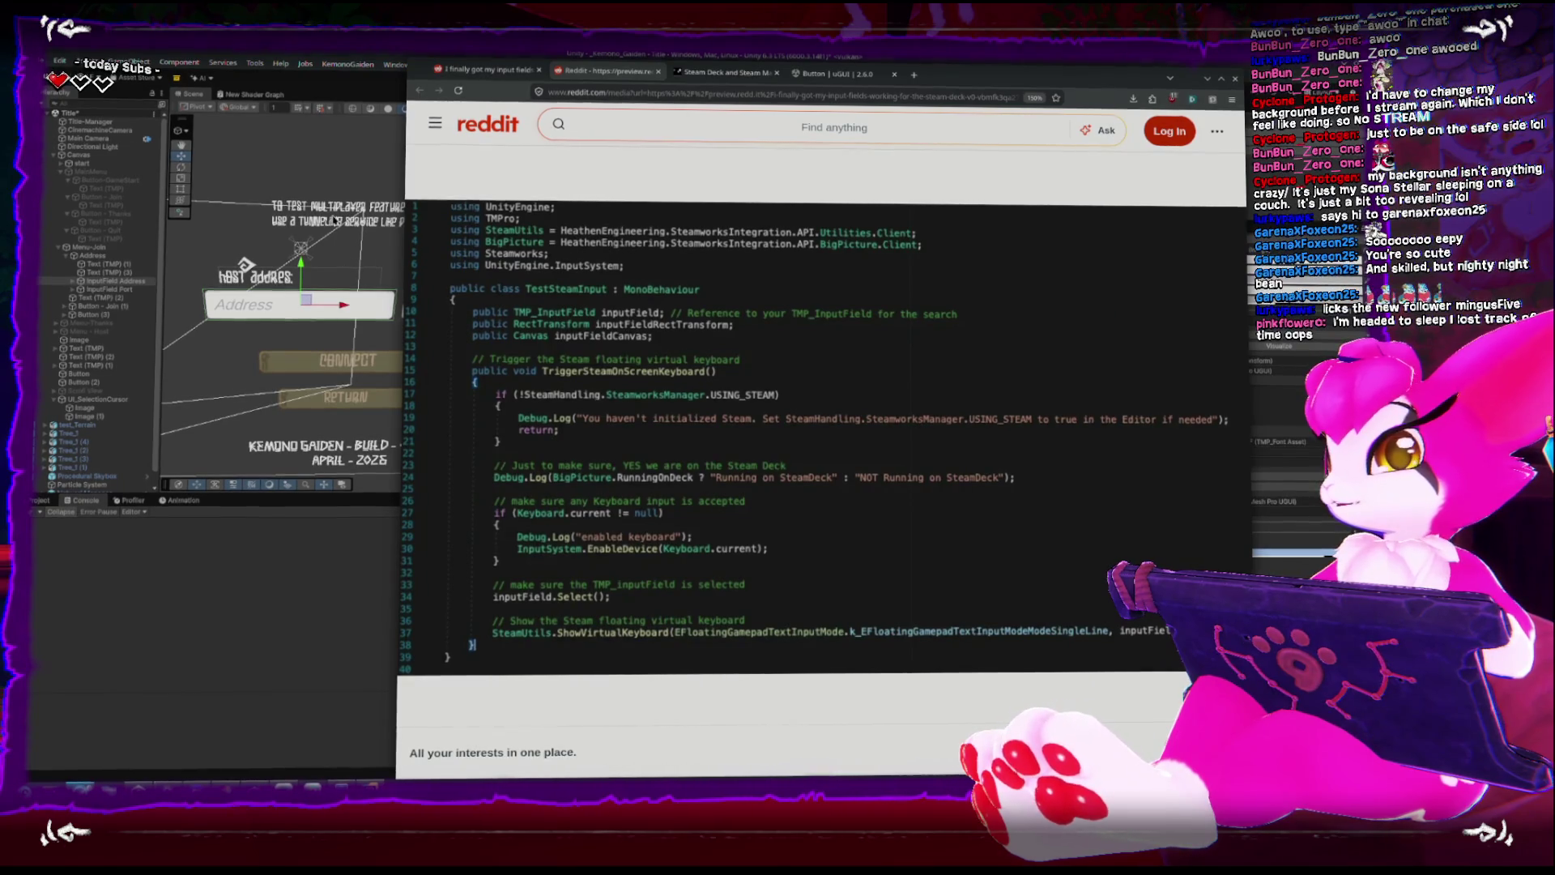
click(395, 67)
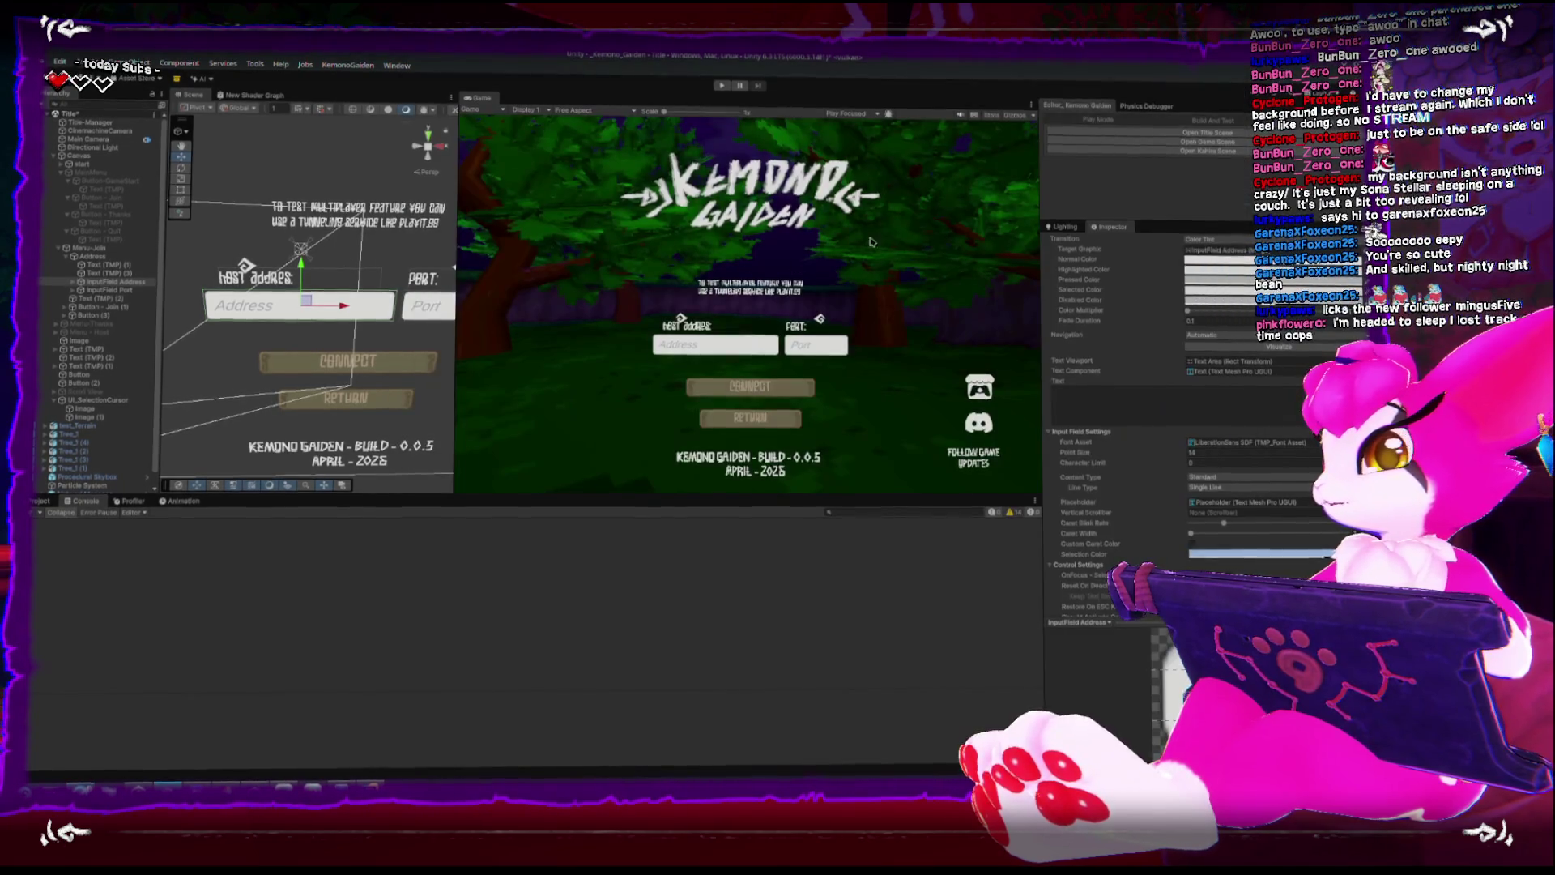
Search My Assets in Package Manager for 'ter' and open Toolkit for Steamworks' publisher website.
click(395, 67)
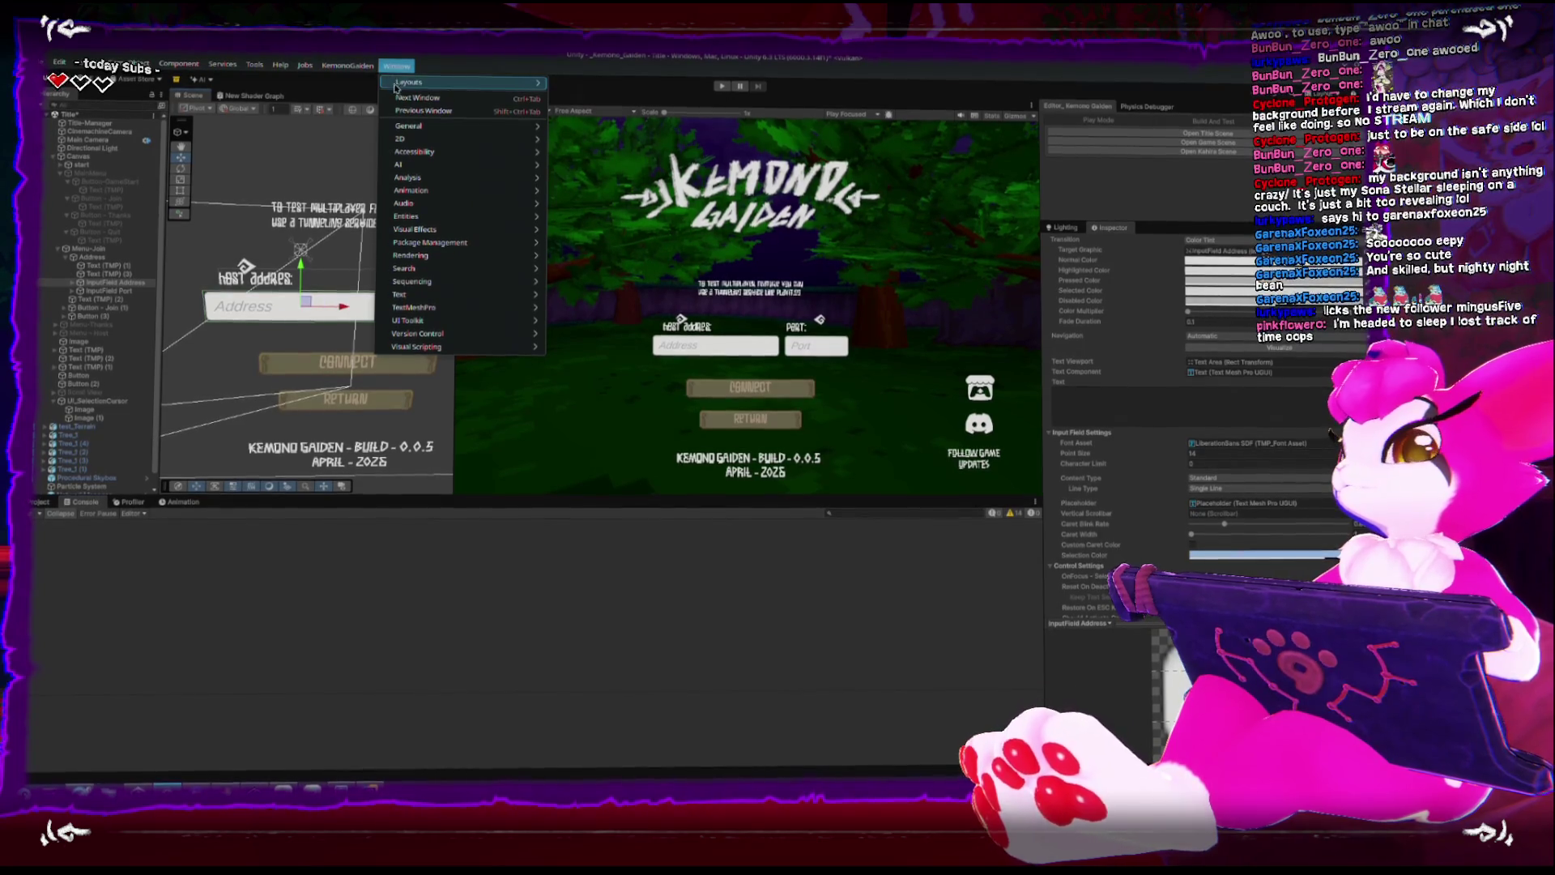
mouse_move(468, 245)
click(595, 241)
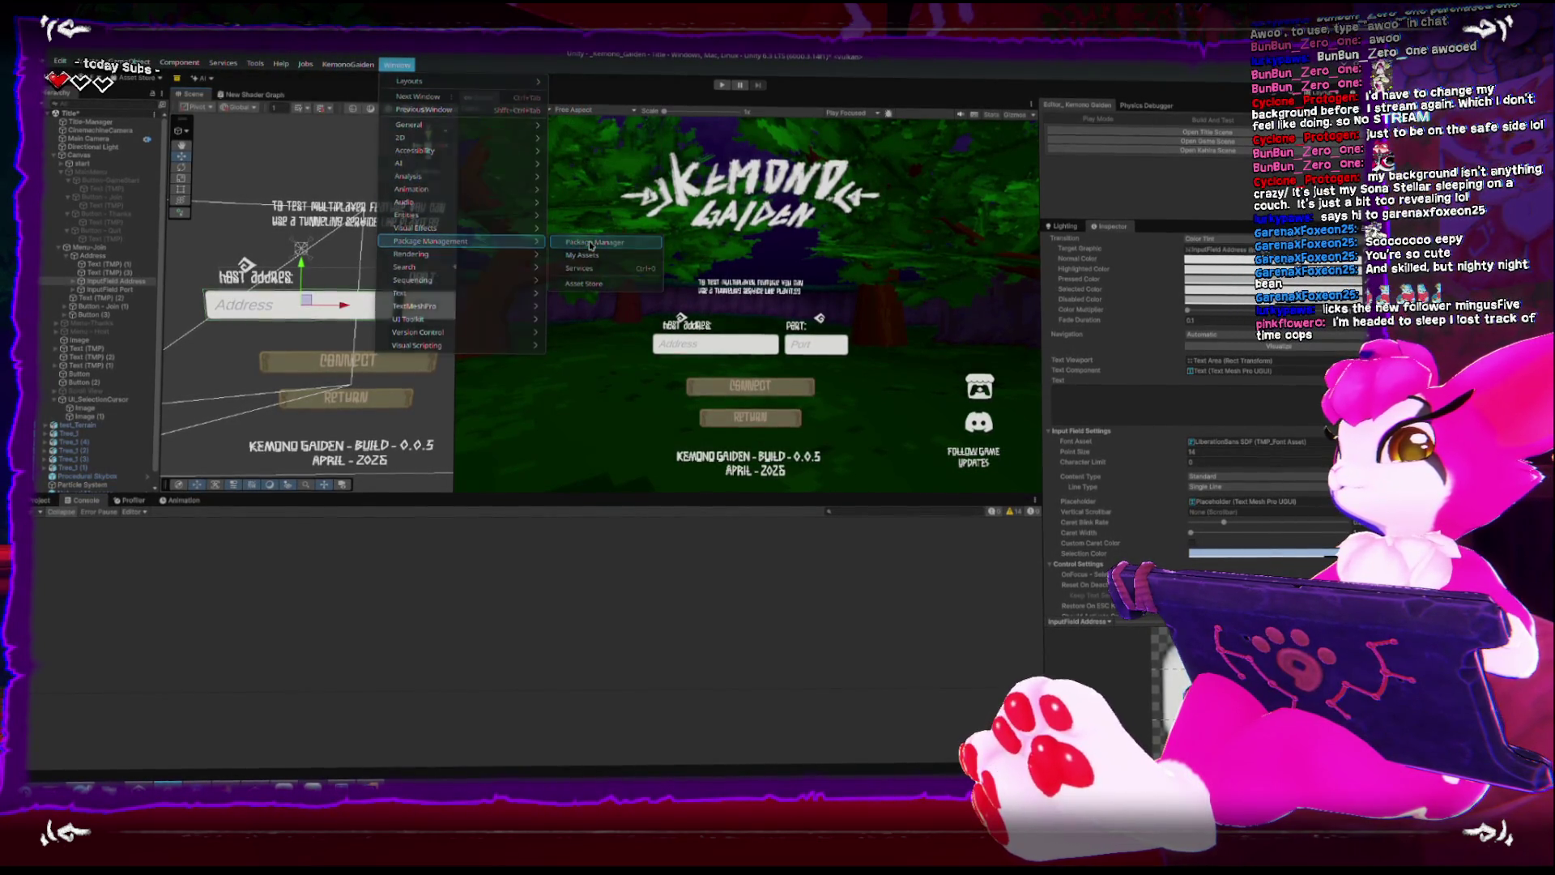
click(544, 158)
text(ter)
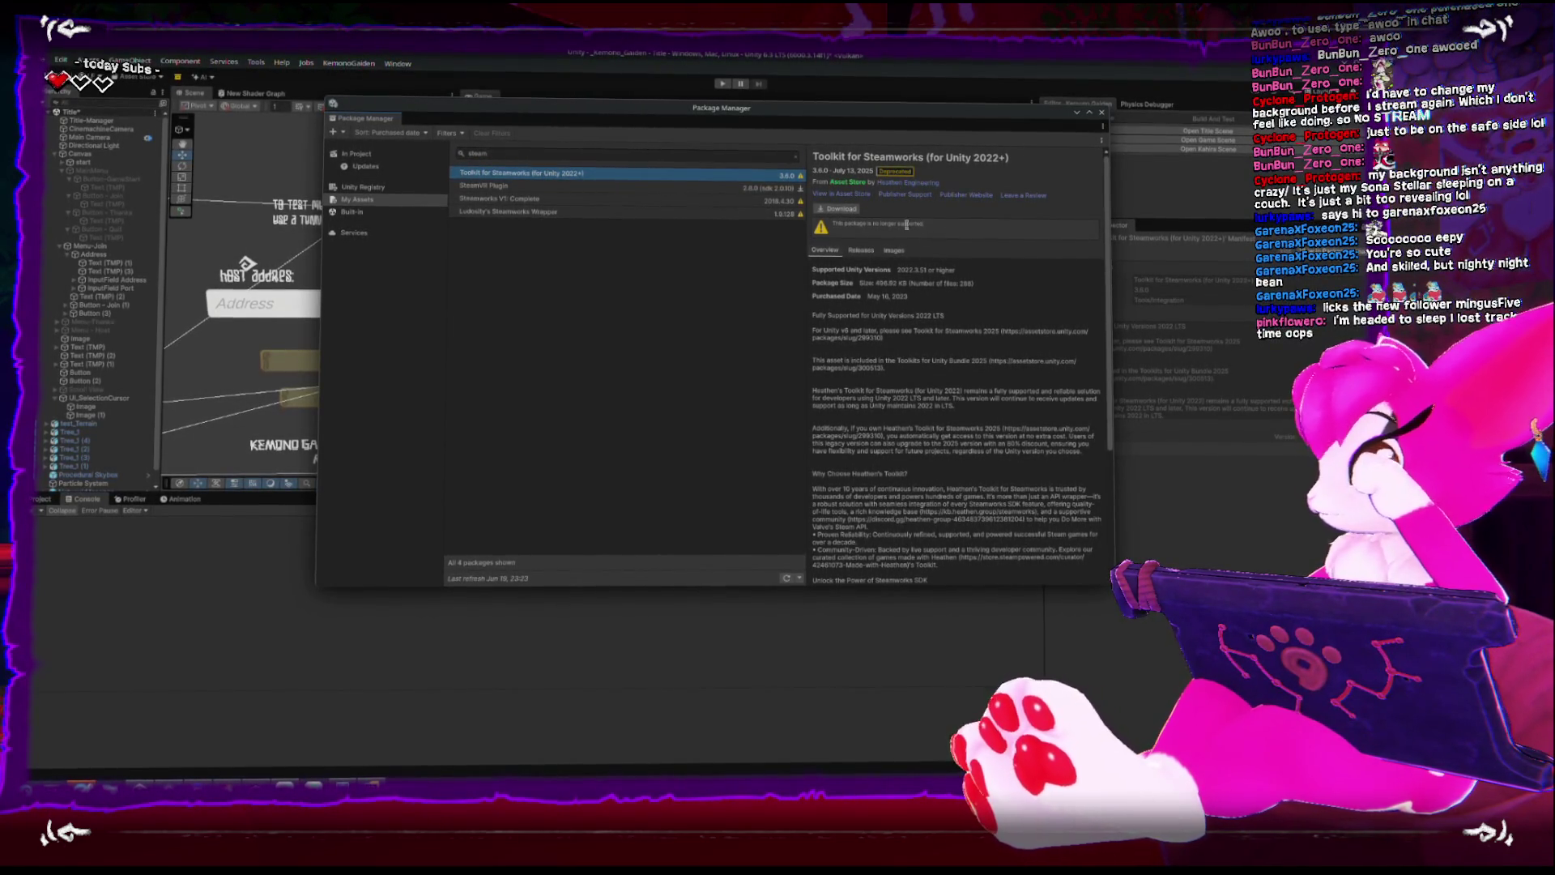
click(836, 209)
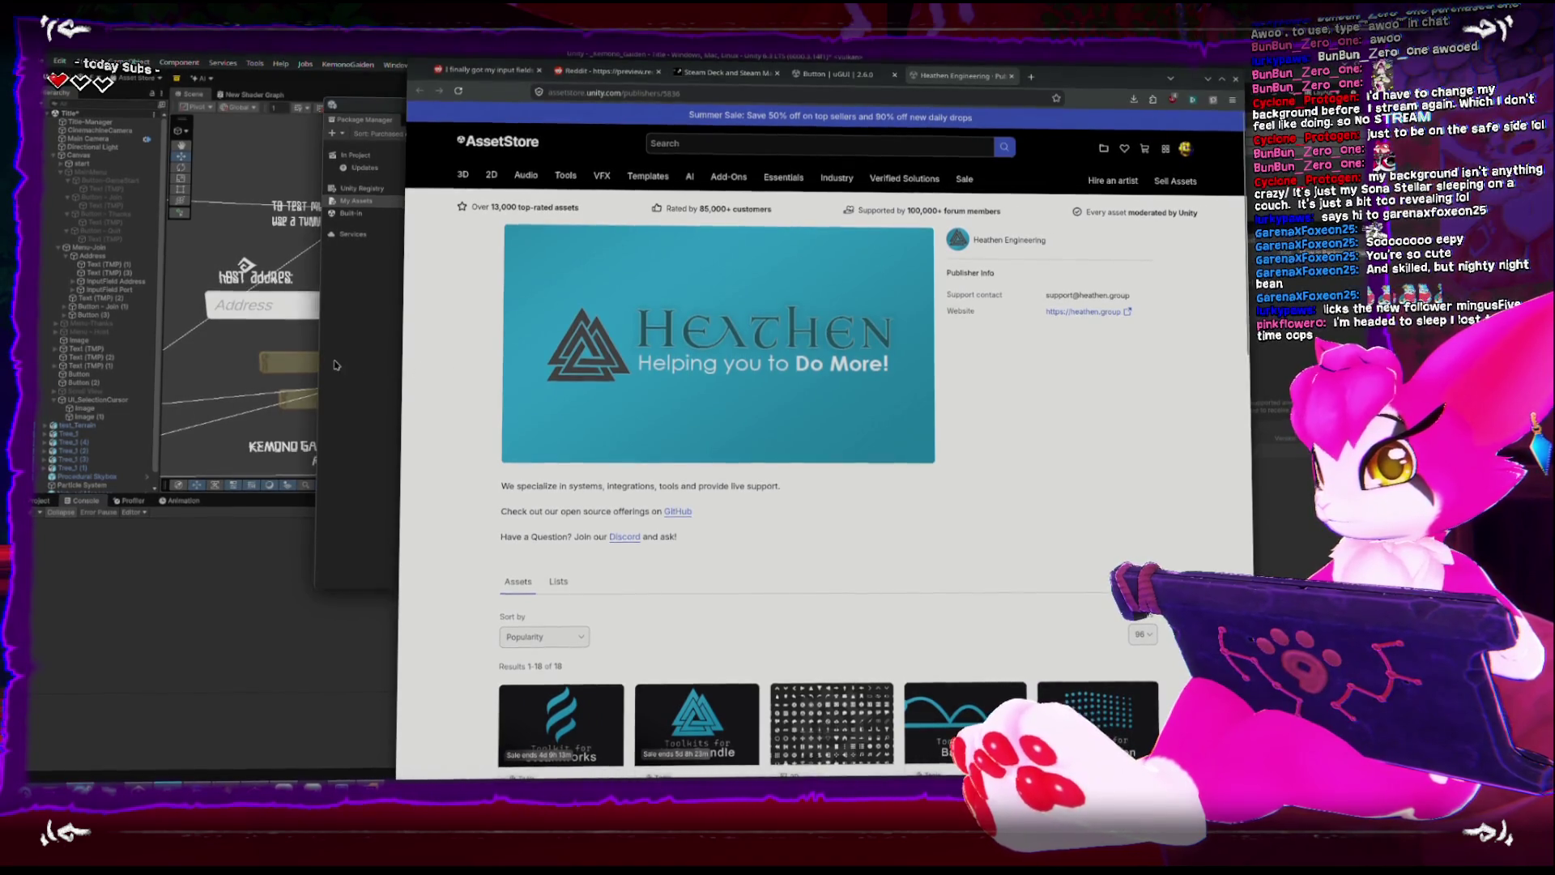
Open the toolkit's Asset Store page and follow the deprecation link to Toolkit for Steamworks 2026.
key(alt+Tab)
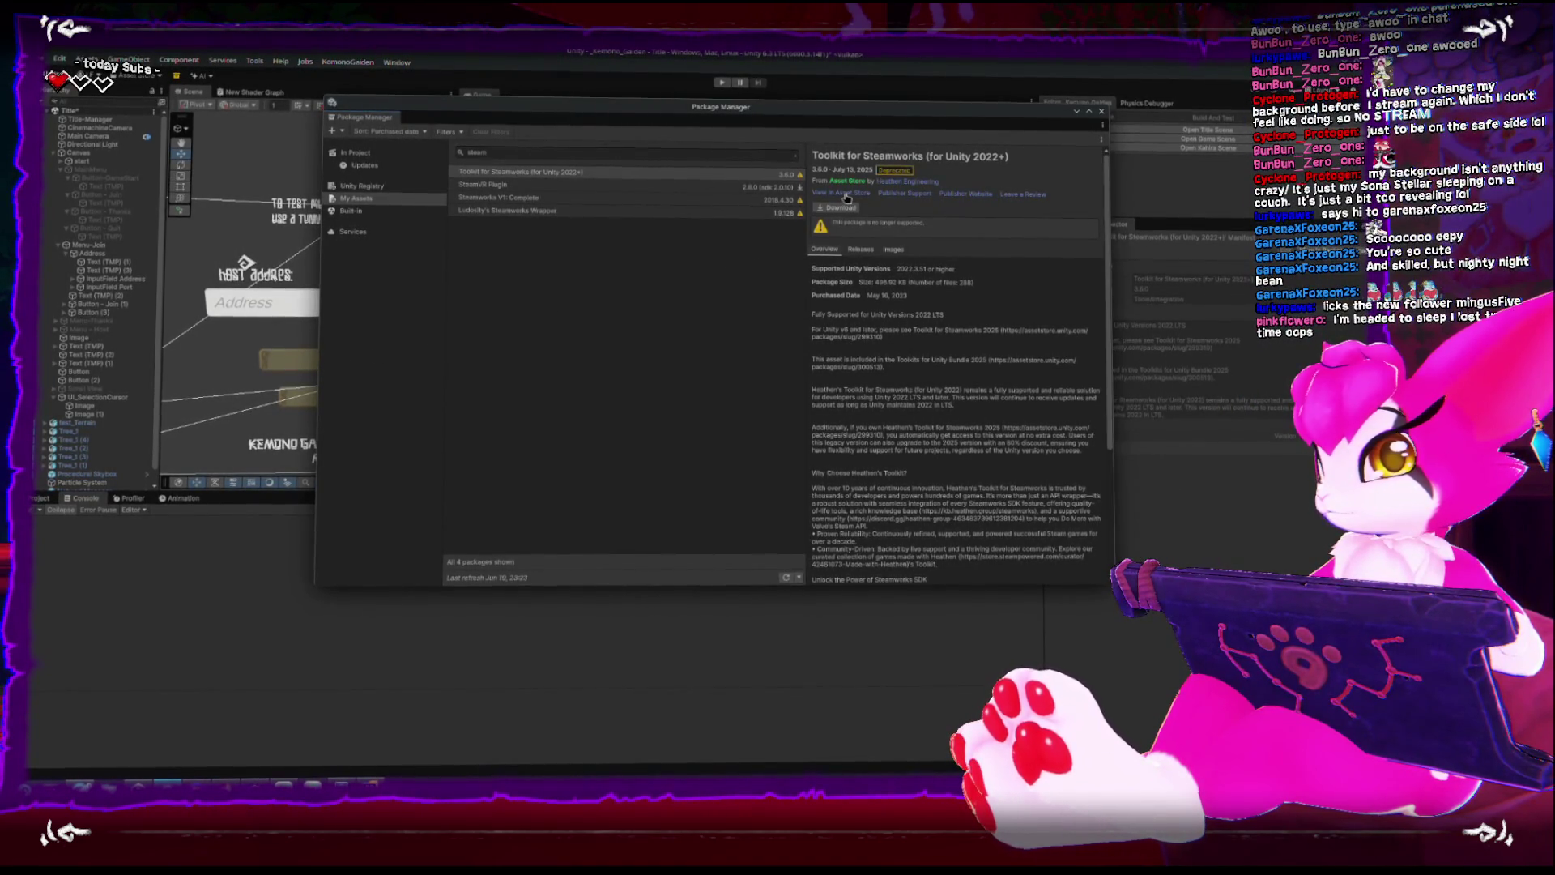
click(847, 198)
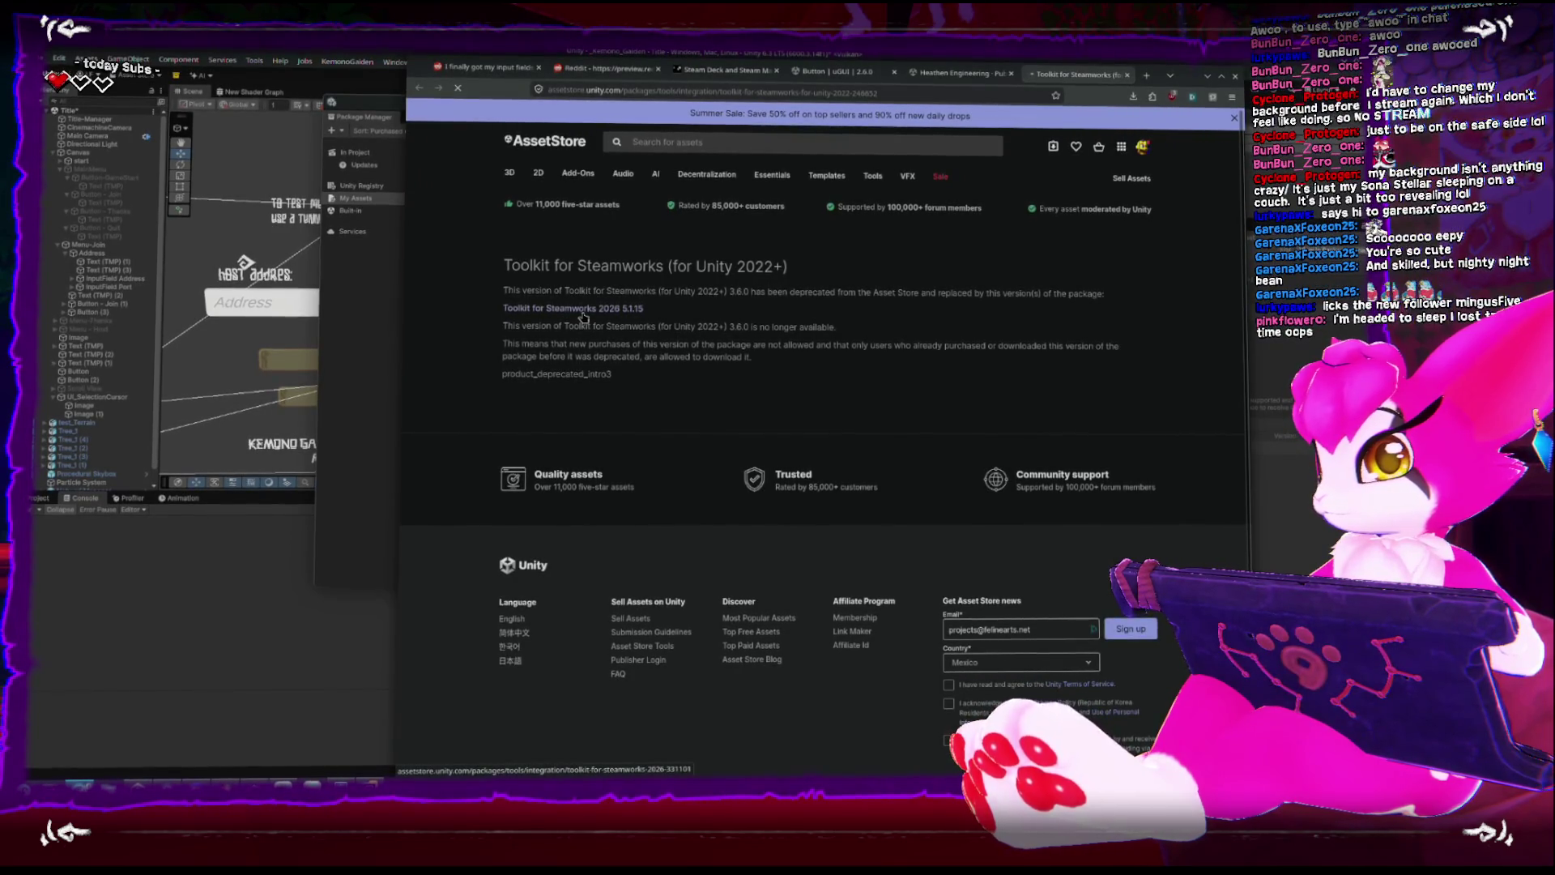
click(581, 313)
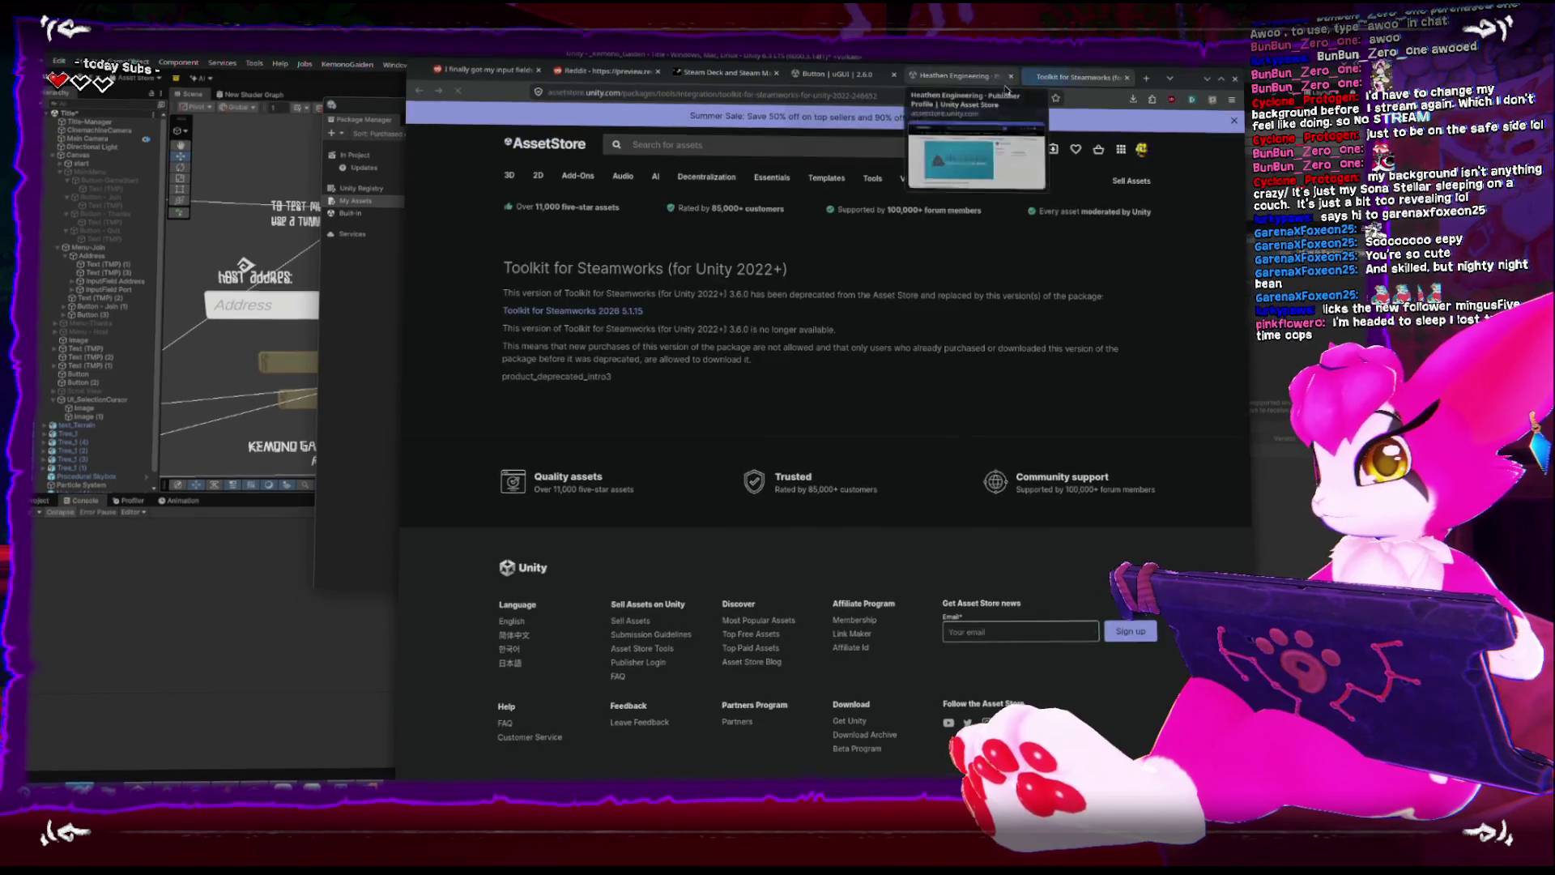
click(579, 310)
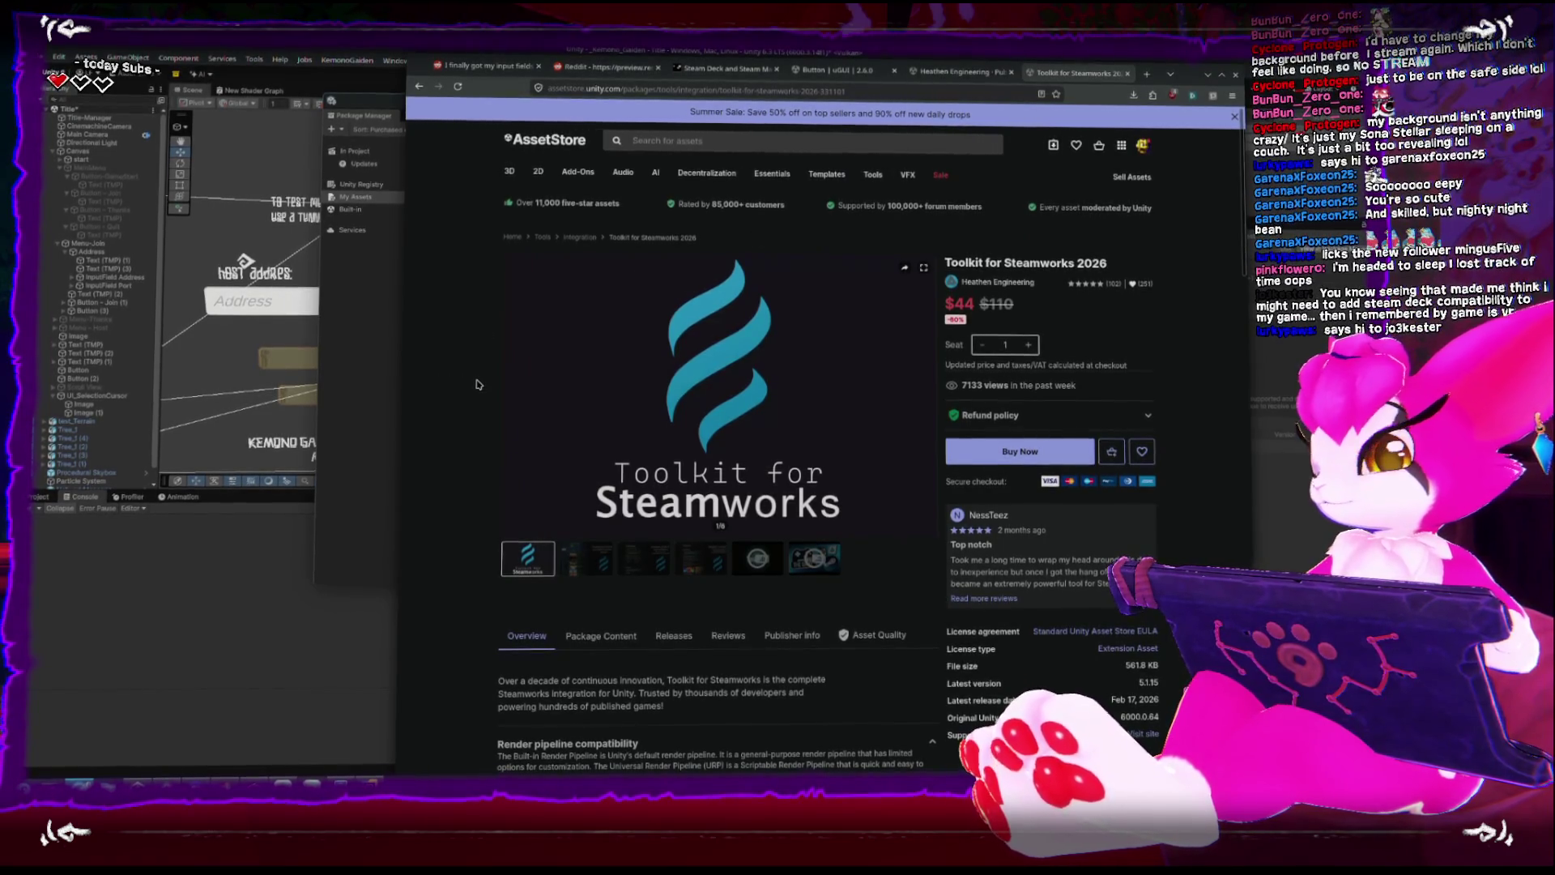
Browse the Steamworks 2026 gallery images and description, then open the Toolkits for Unity Bundle link.
scroll(812, 411, down, 5)
scroll(812, 412, up, 4)
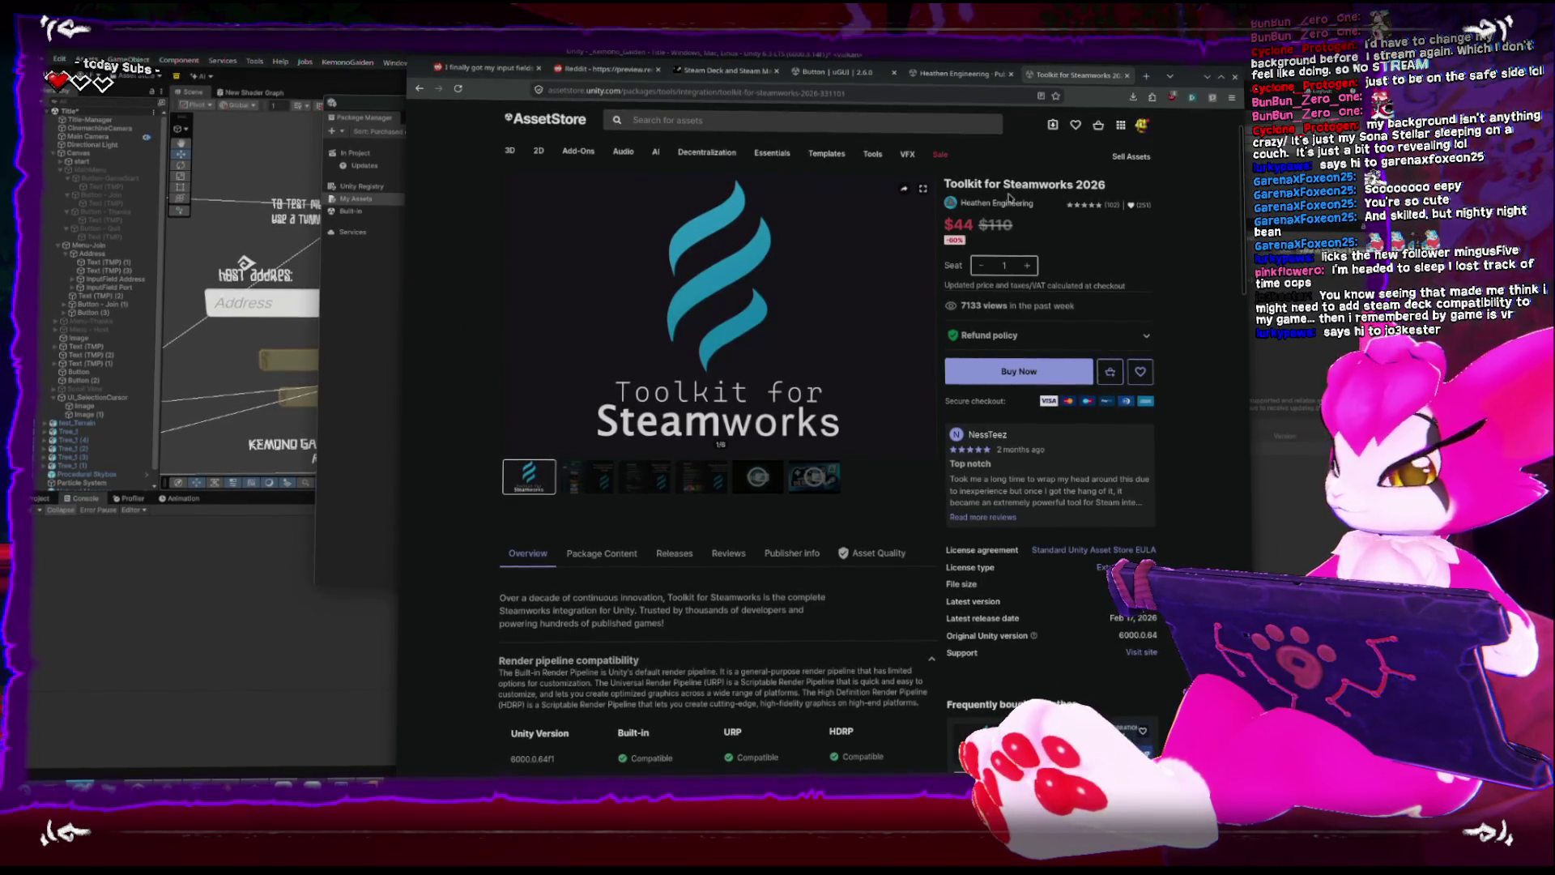
click(599, 481)
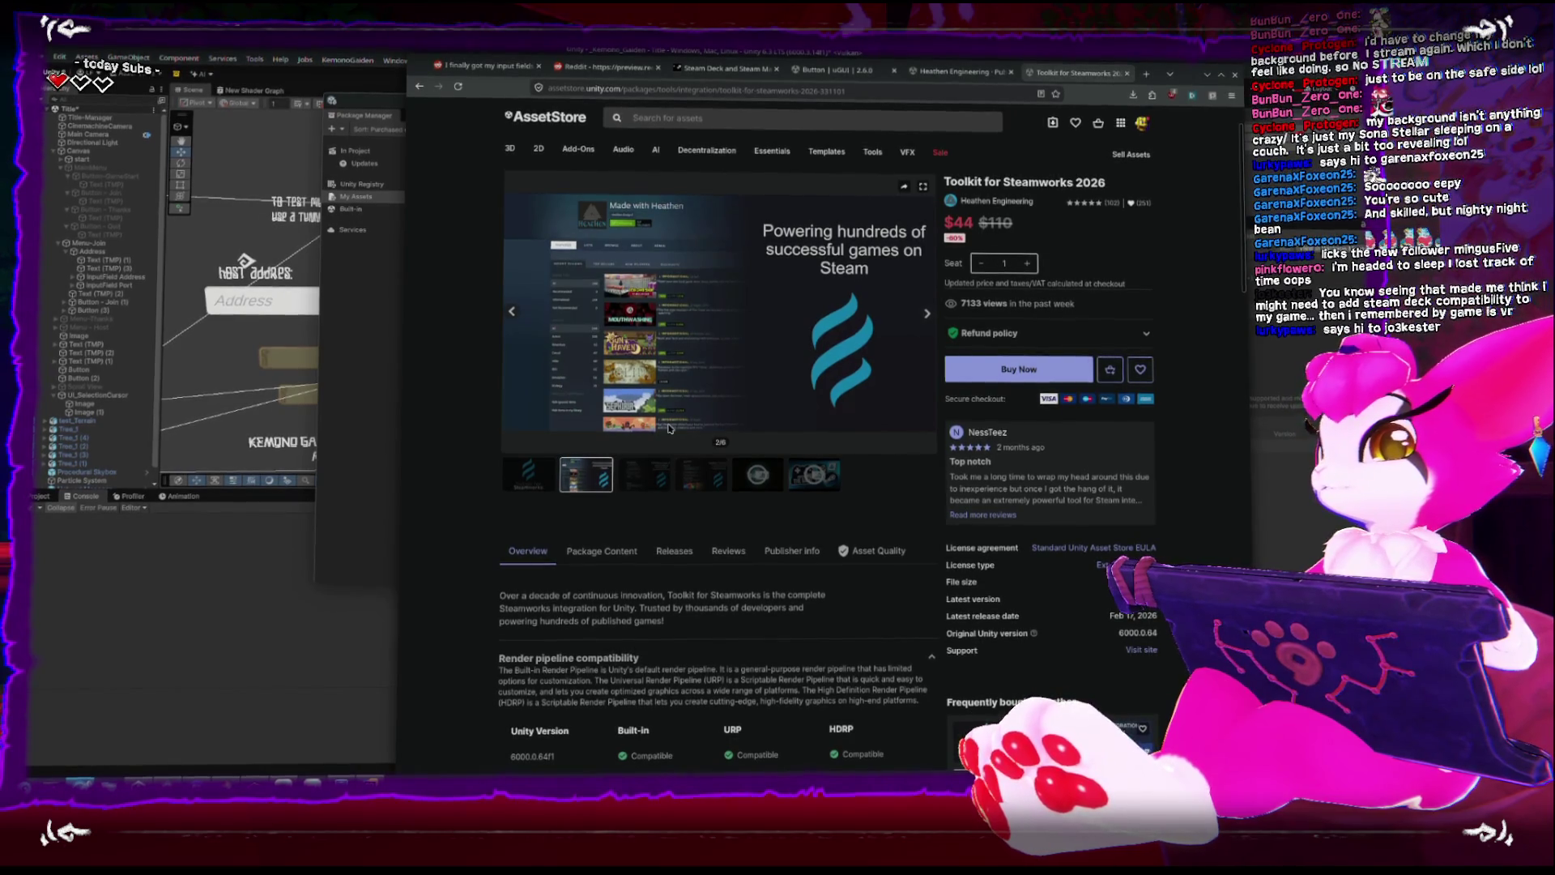
click(662, 478)
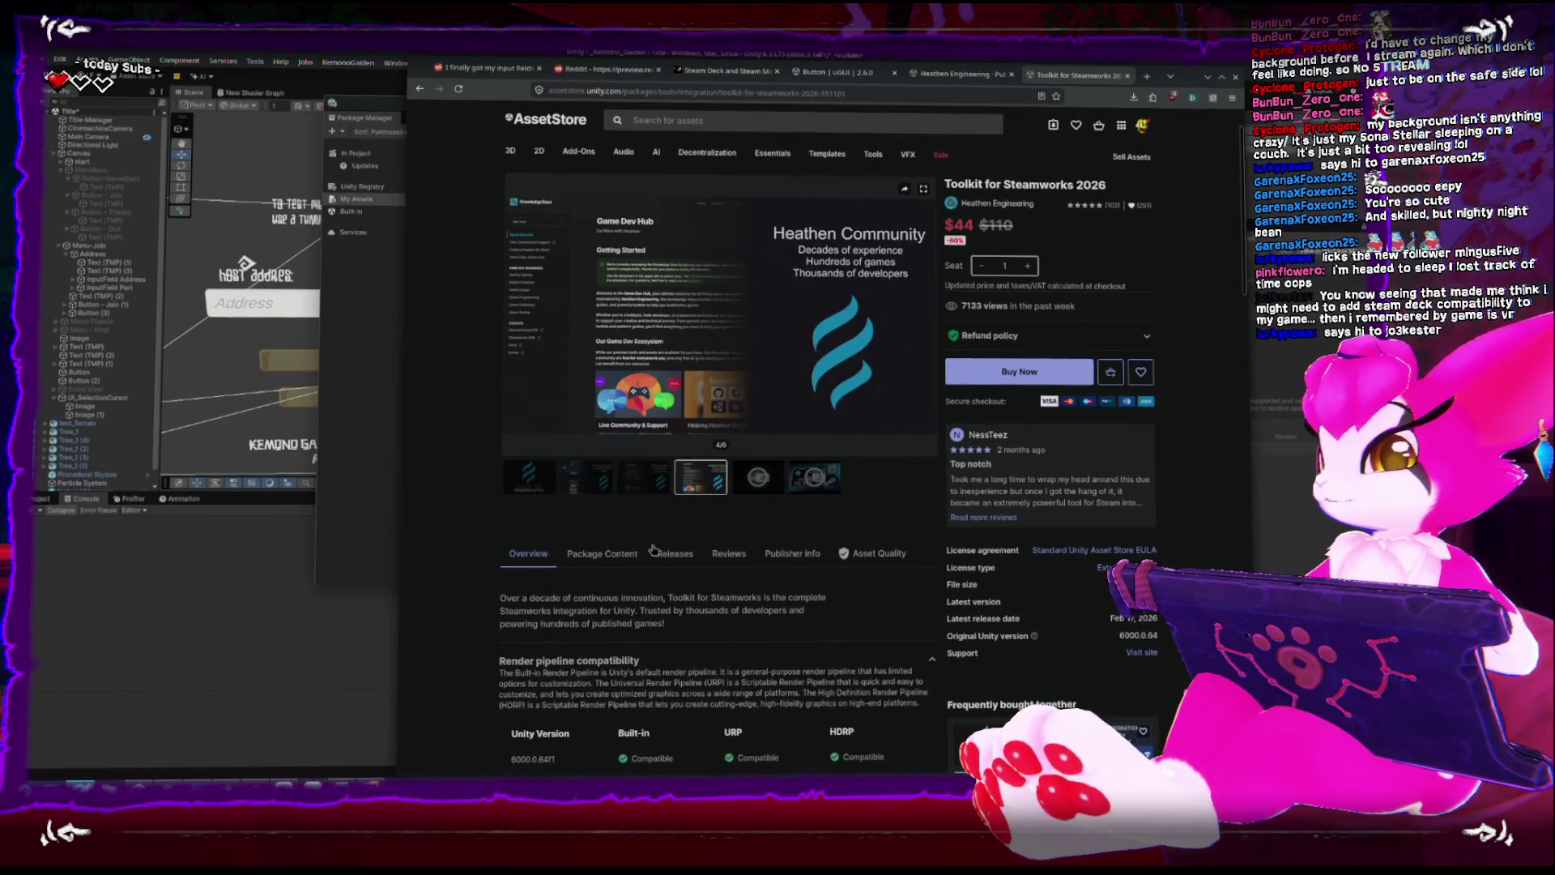
scroll(630, 551, down, 5)
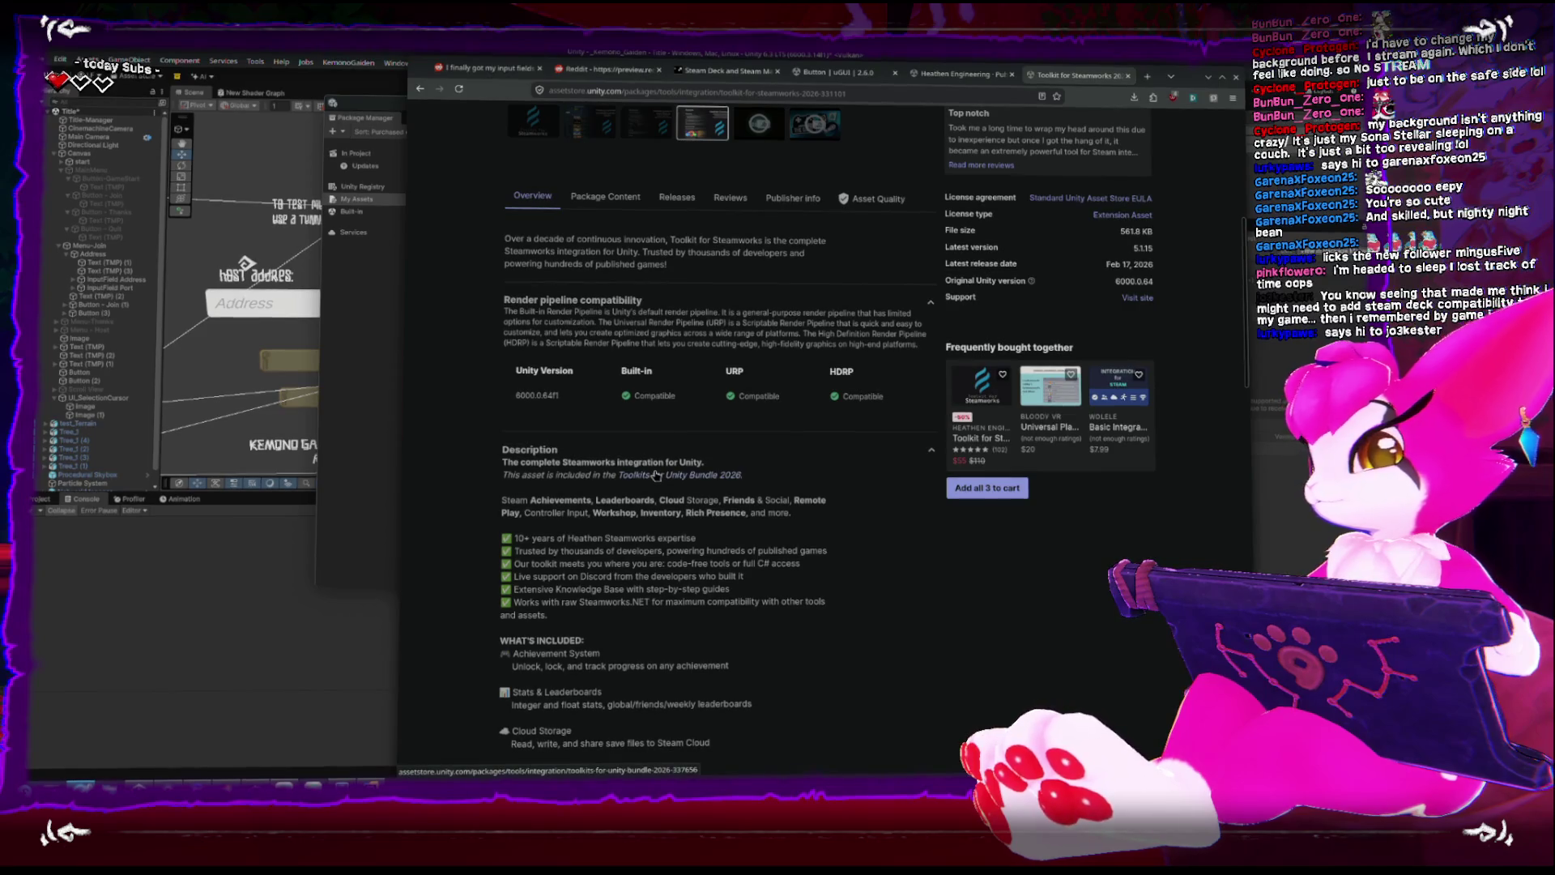
click(667, 481)
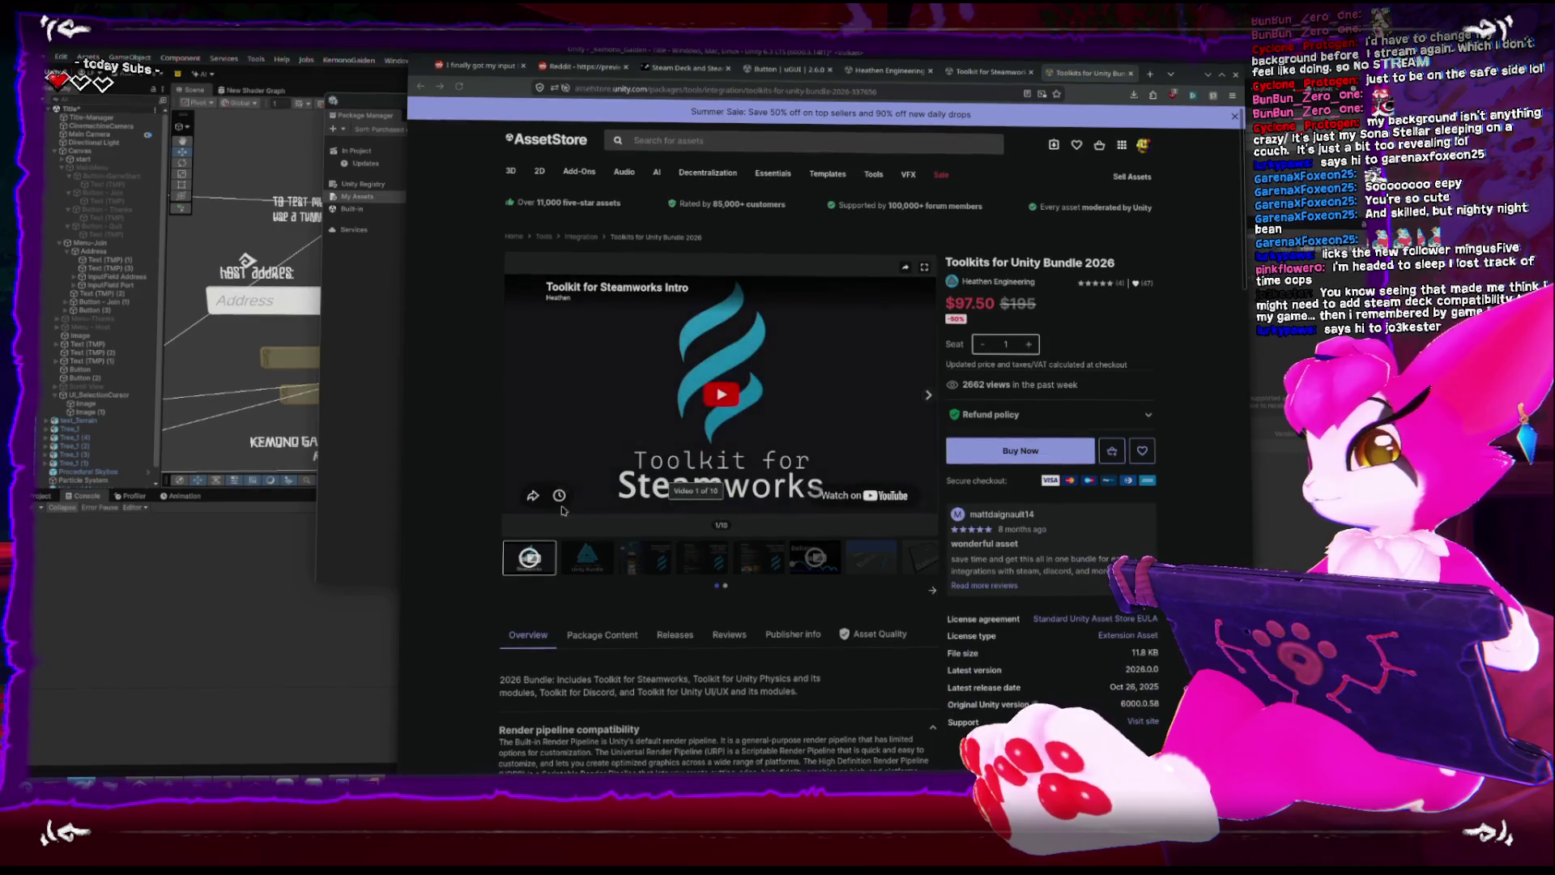
Page through the bundle's gallery images up to the Heathen Community slide.
click(587, 558)
click(643, 559)
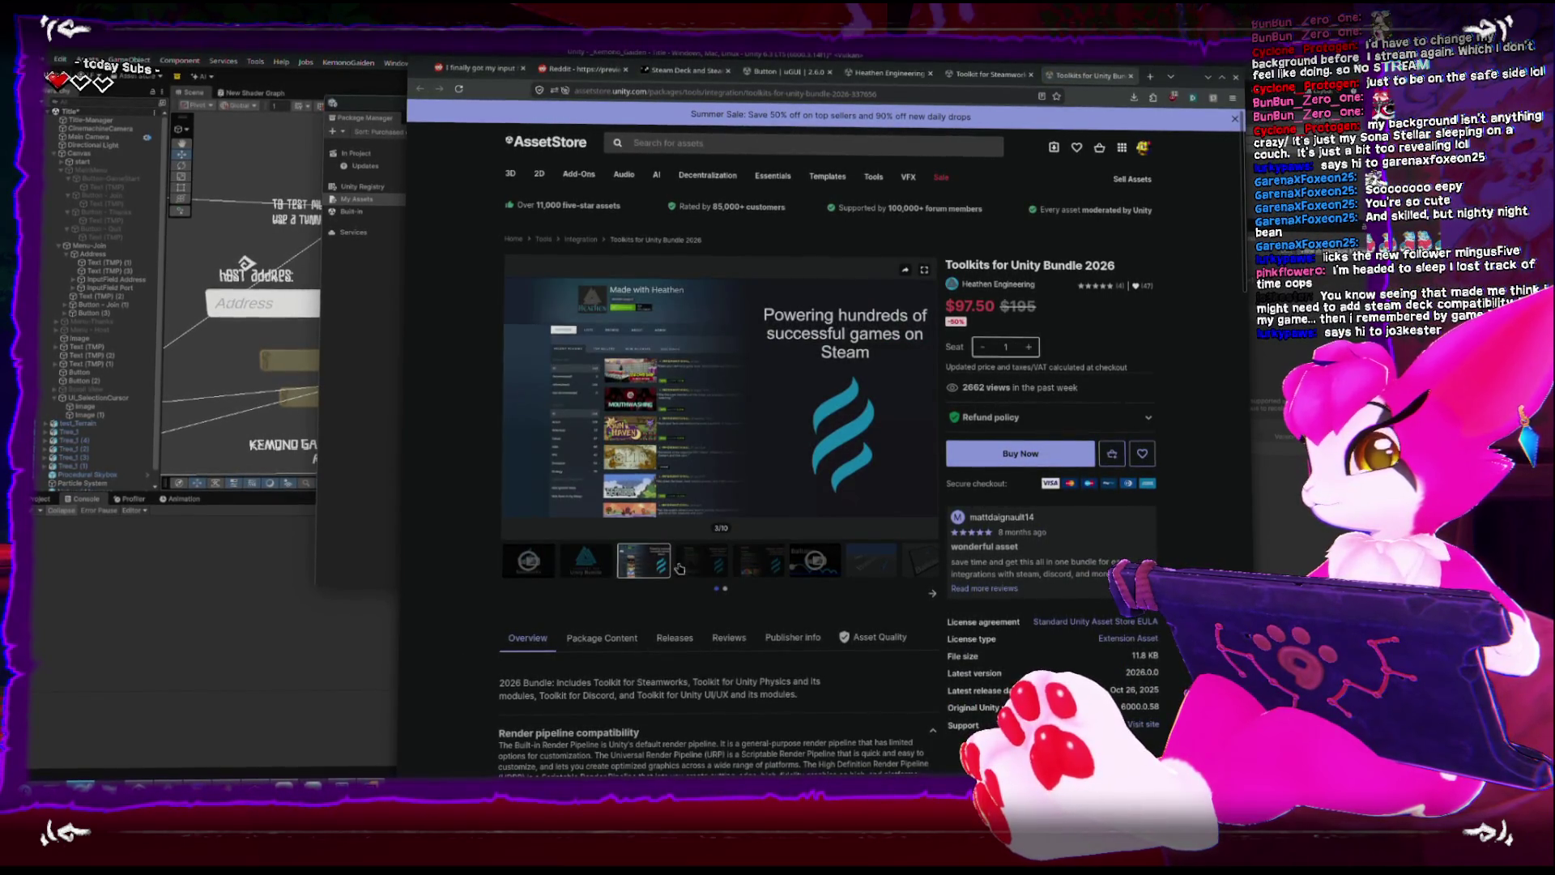
click(699, 559)
click(742, 571)
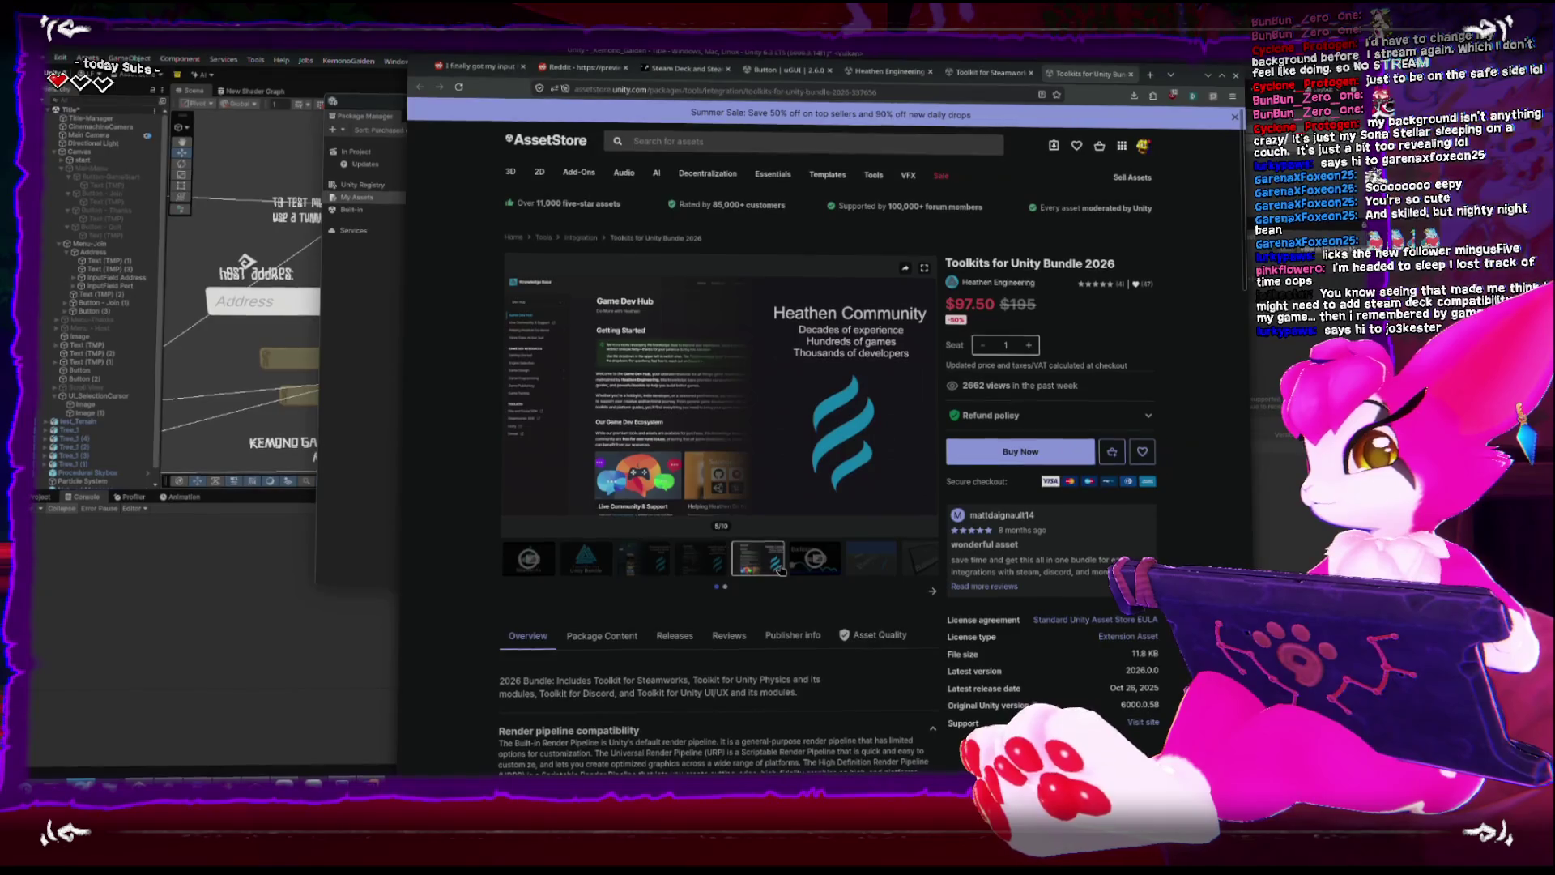
Read down the bundle description, then return to the Toolkit for Steamworks 2026 tab.
scroll(577, 595, down, 3)
scroll(577, 595, down, 3)
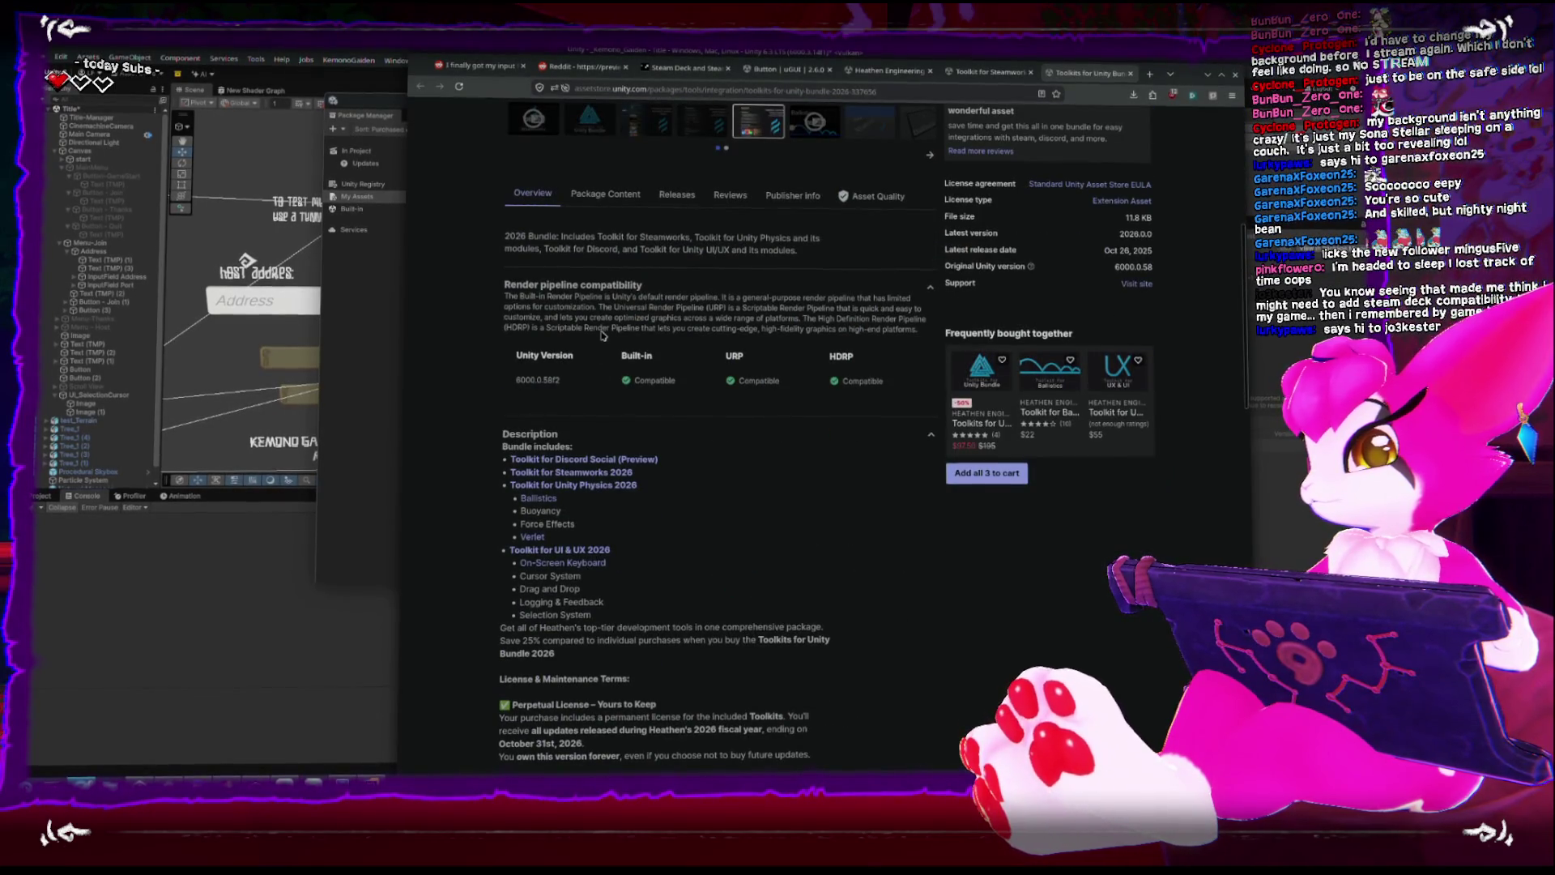
scroll(631, 388, down, 2)
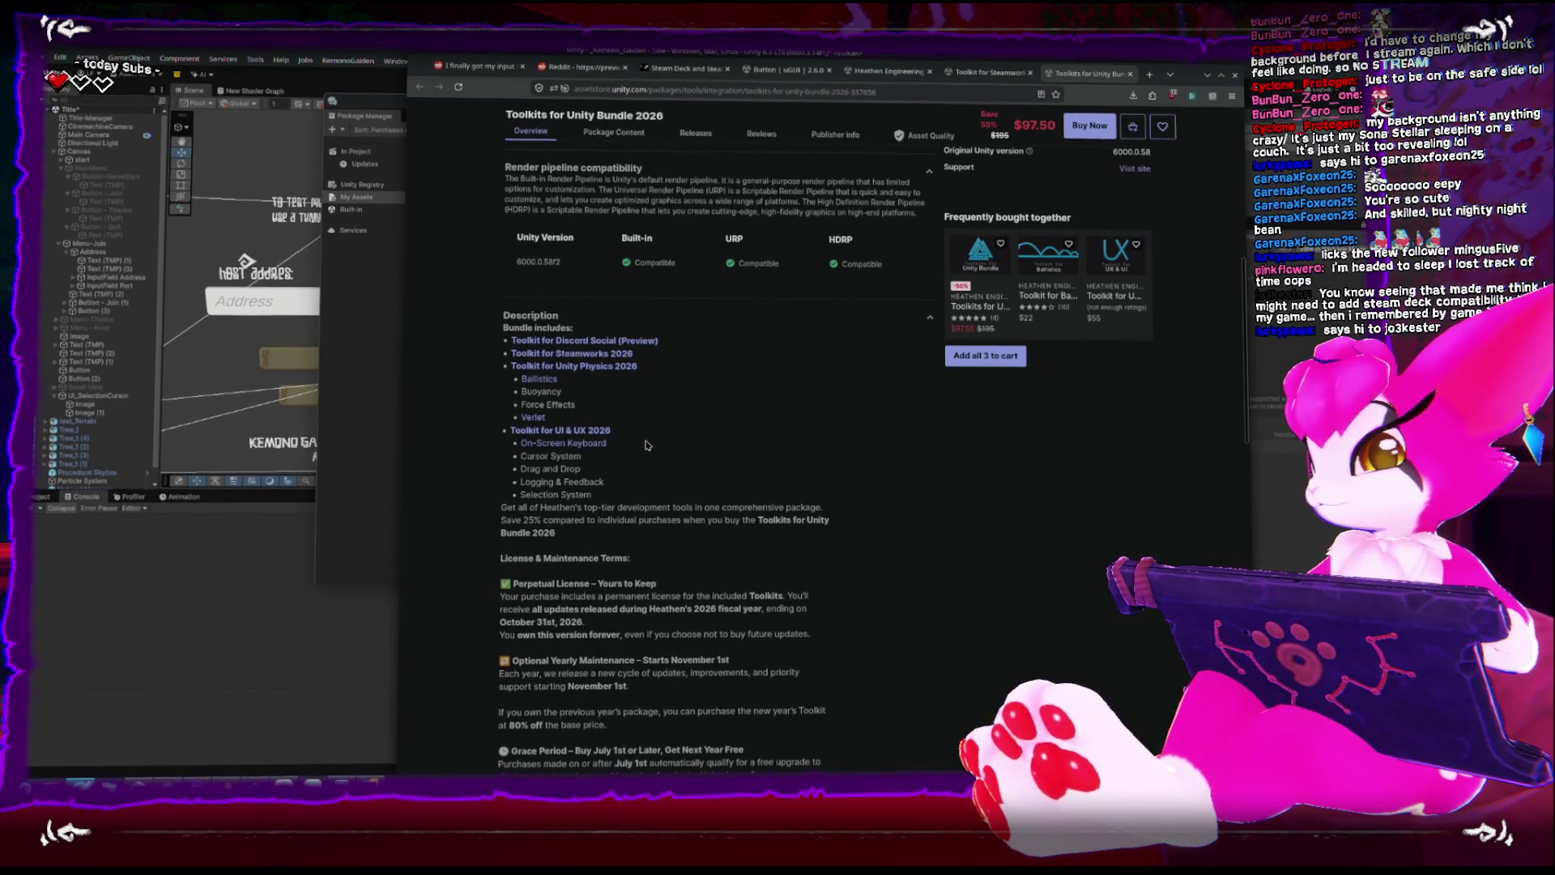
scroll(648, 445, down, 2)
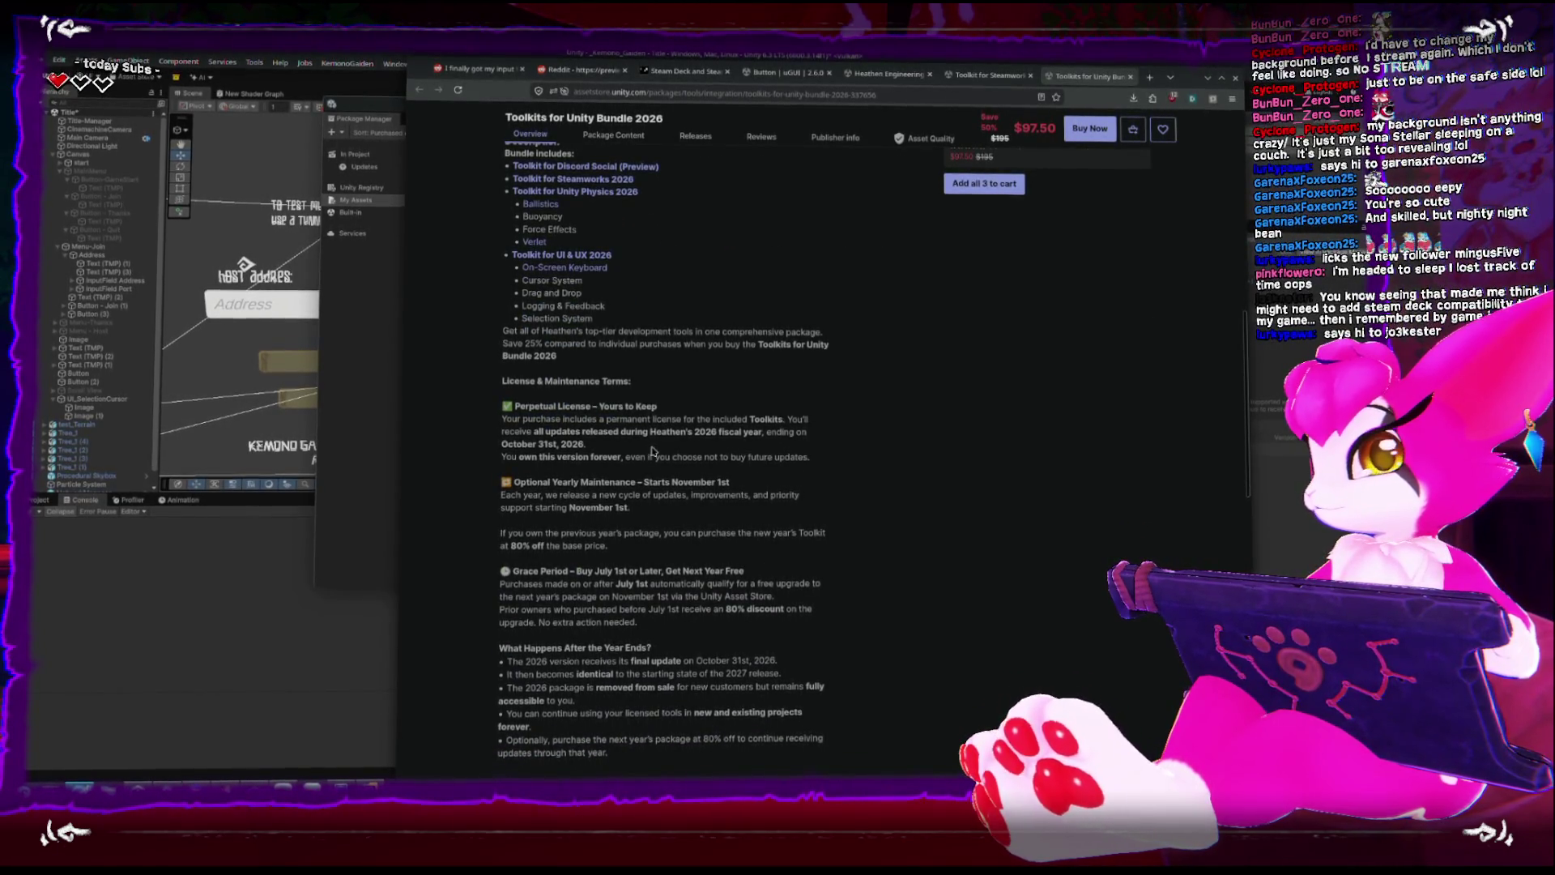
scroll(652, 451, down, 1)
key(ctrl+shift+Tab)
scroll(778, 406, up, 5)
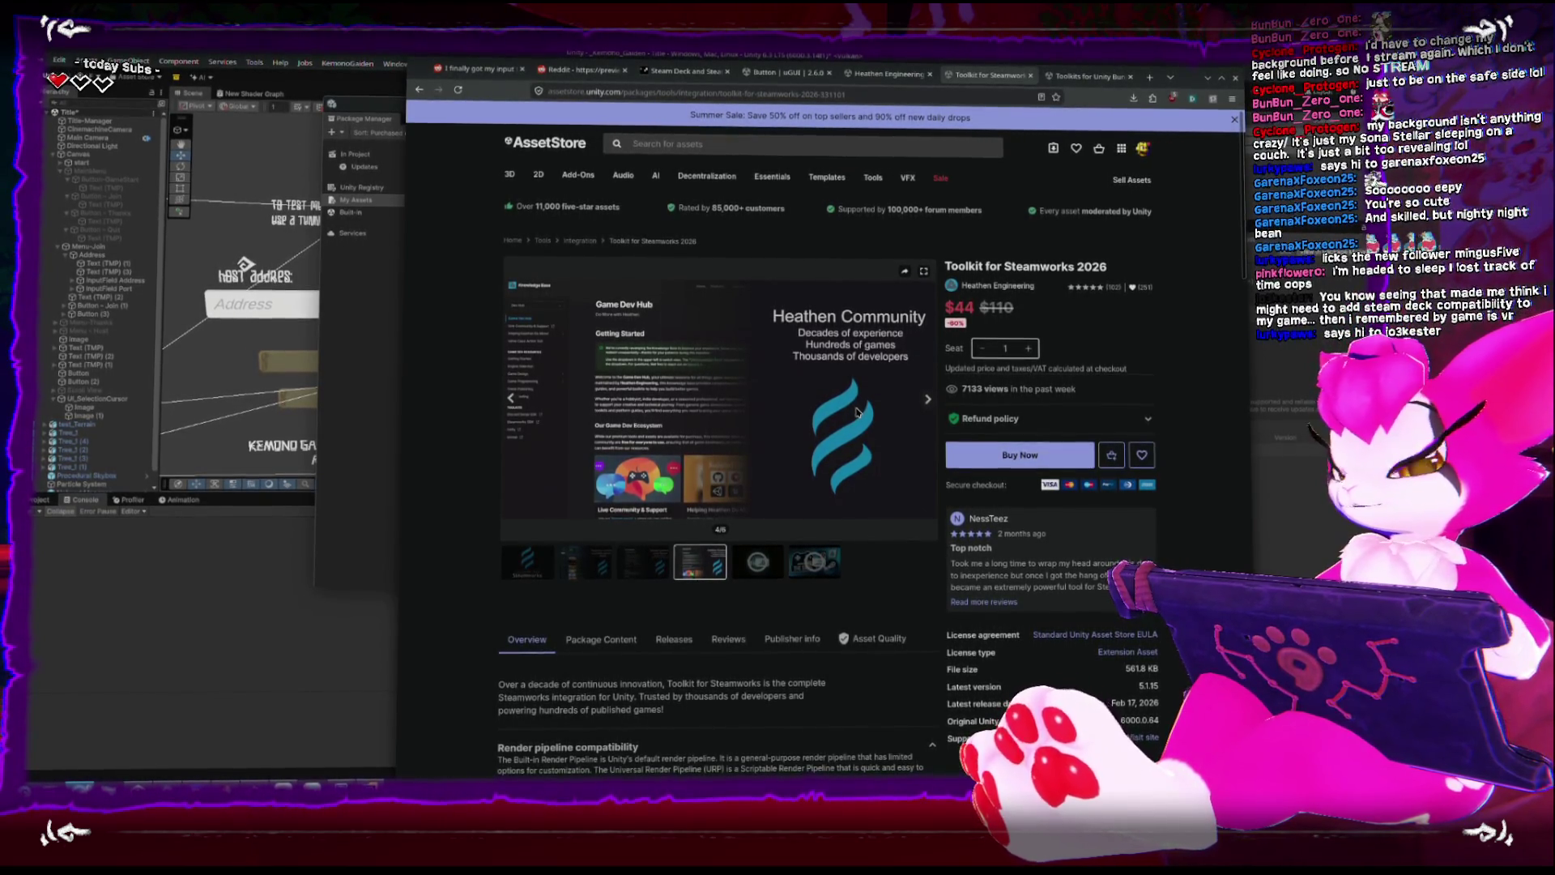
Return to Unity's Package Manager showing Toolkit for Steamworks (for Unity 2022+).
click(375, 374)
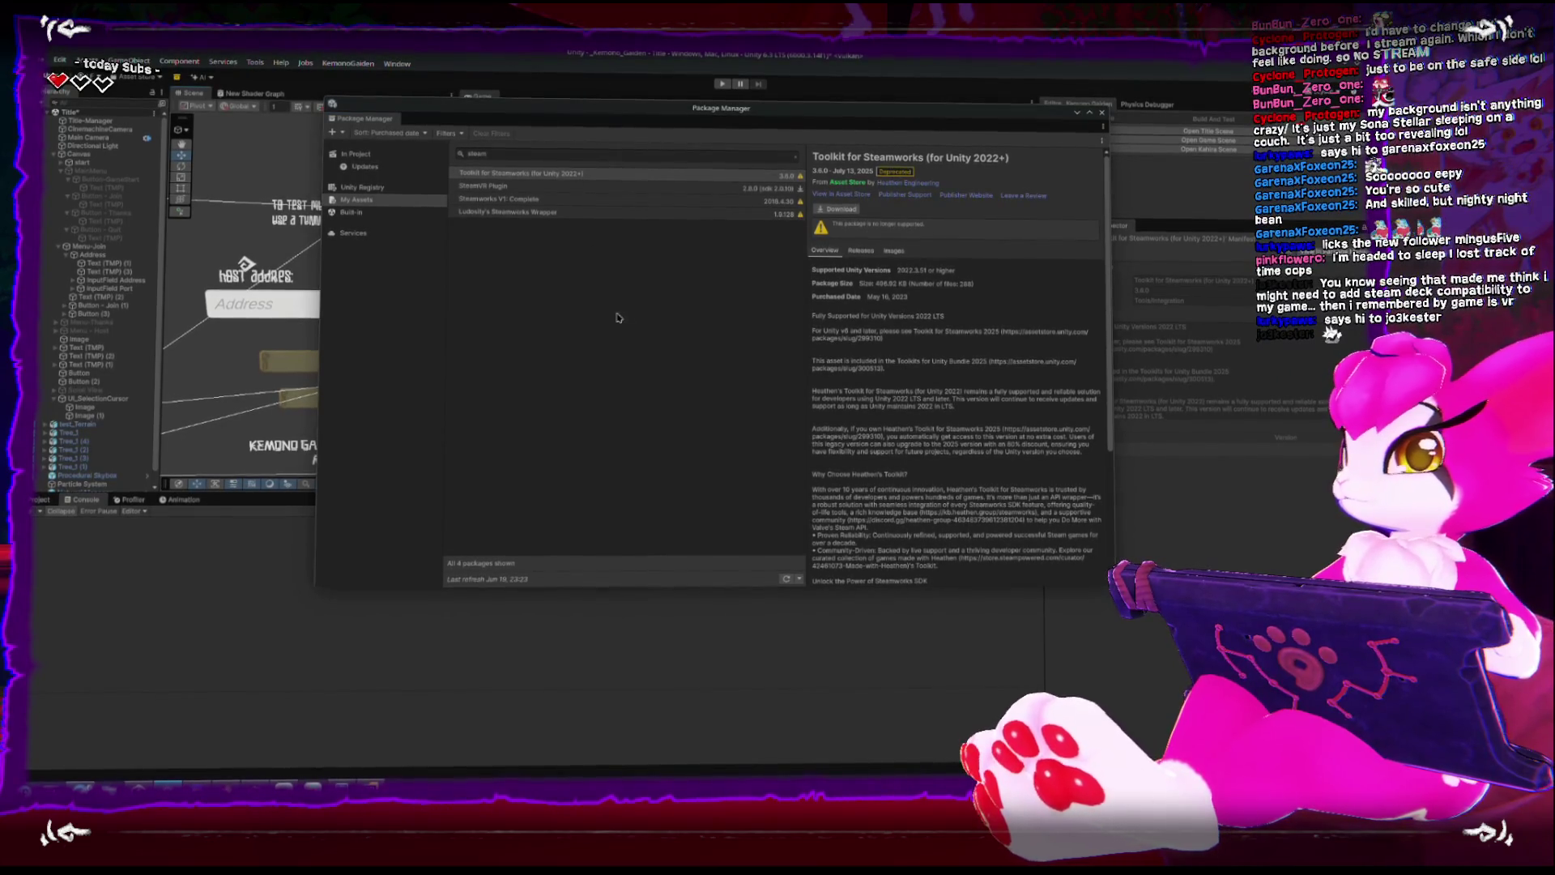
Drag the Package Manager aside to reveal the game, then bring up the 'unity eventsystem' search results.
mouse_move(851, 126)
mouse_down()
mouse_move(956, 223)
mouse_move(1005, 467)
mouse_move(931, 334)
mouse_move(926, 250)
mouse_up()
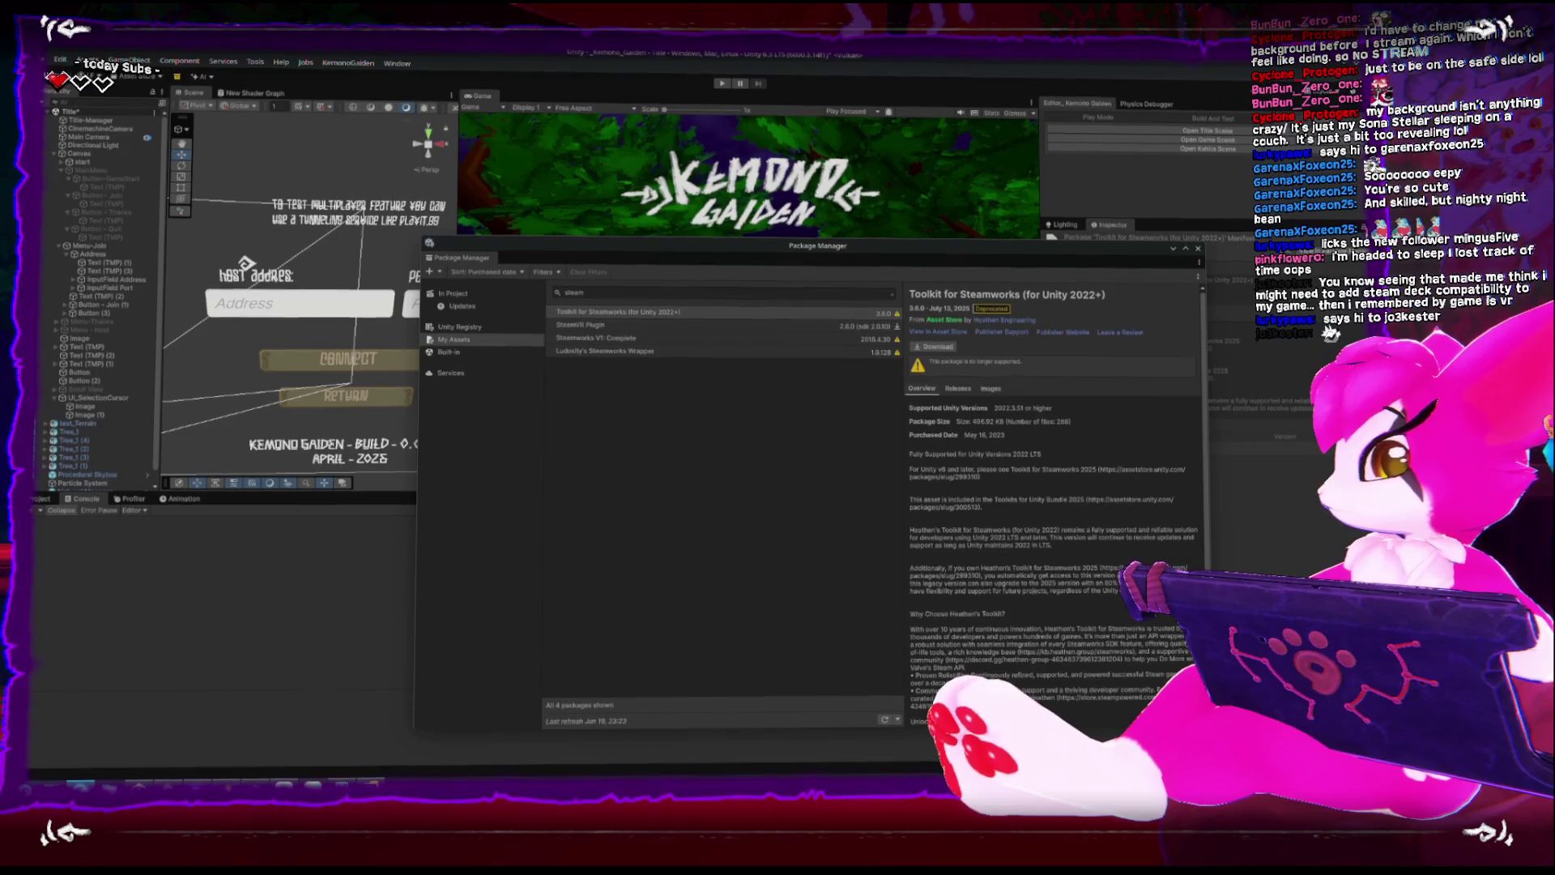
drag(1539, 142, 405, 142)
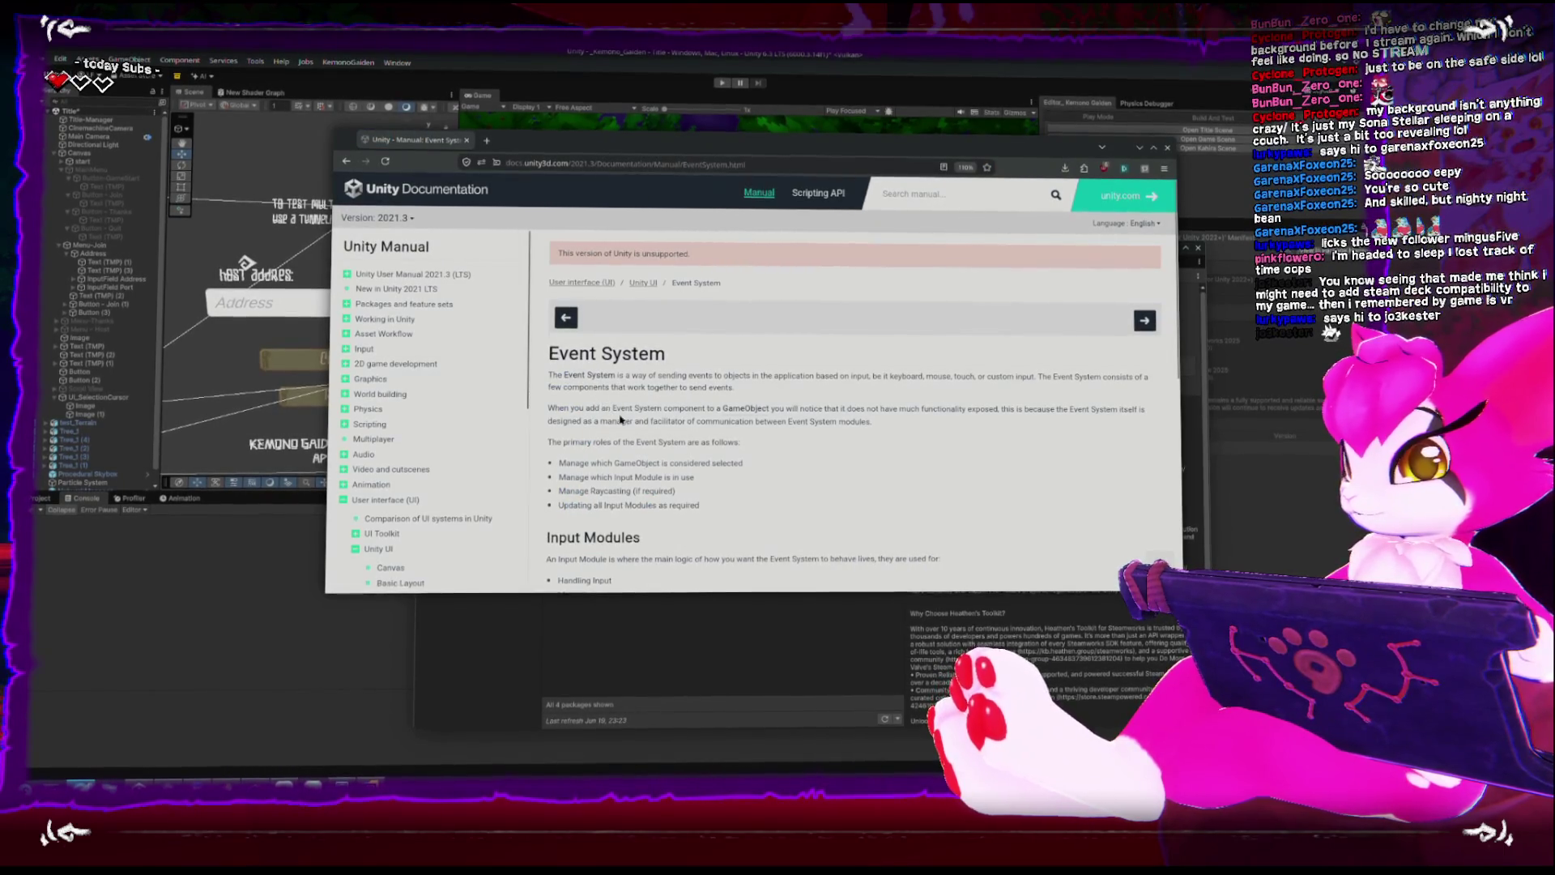
Scroll the Event System manual page down to the Raycasters section.
scroll(620, 418, down, 5)
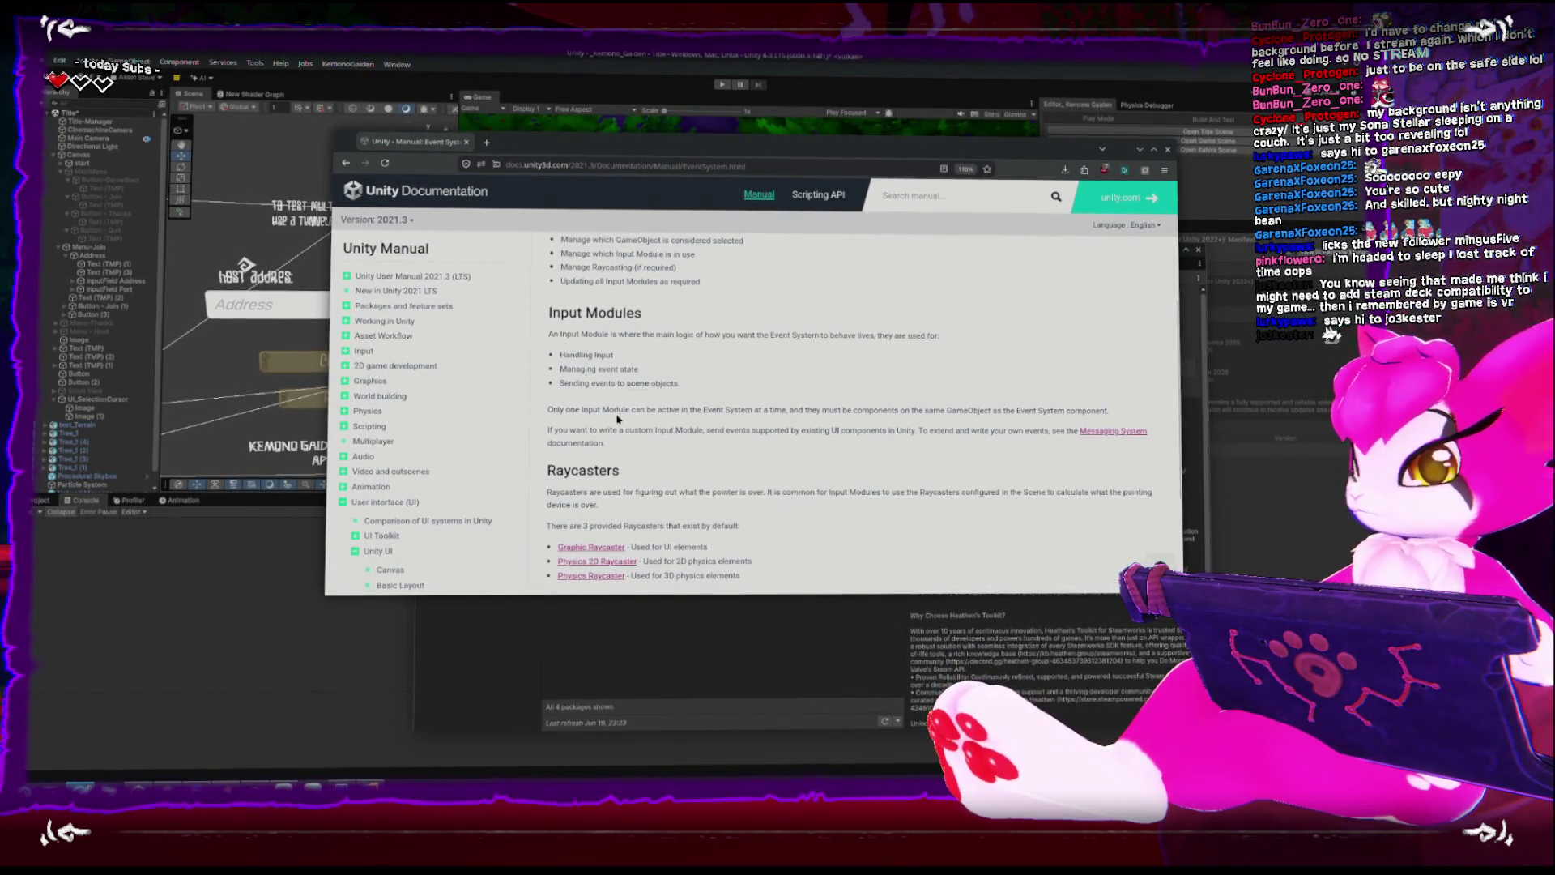
scroll(615, 421, down, 3)
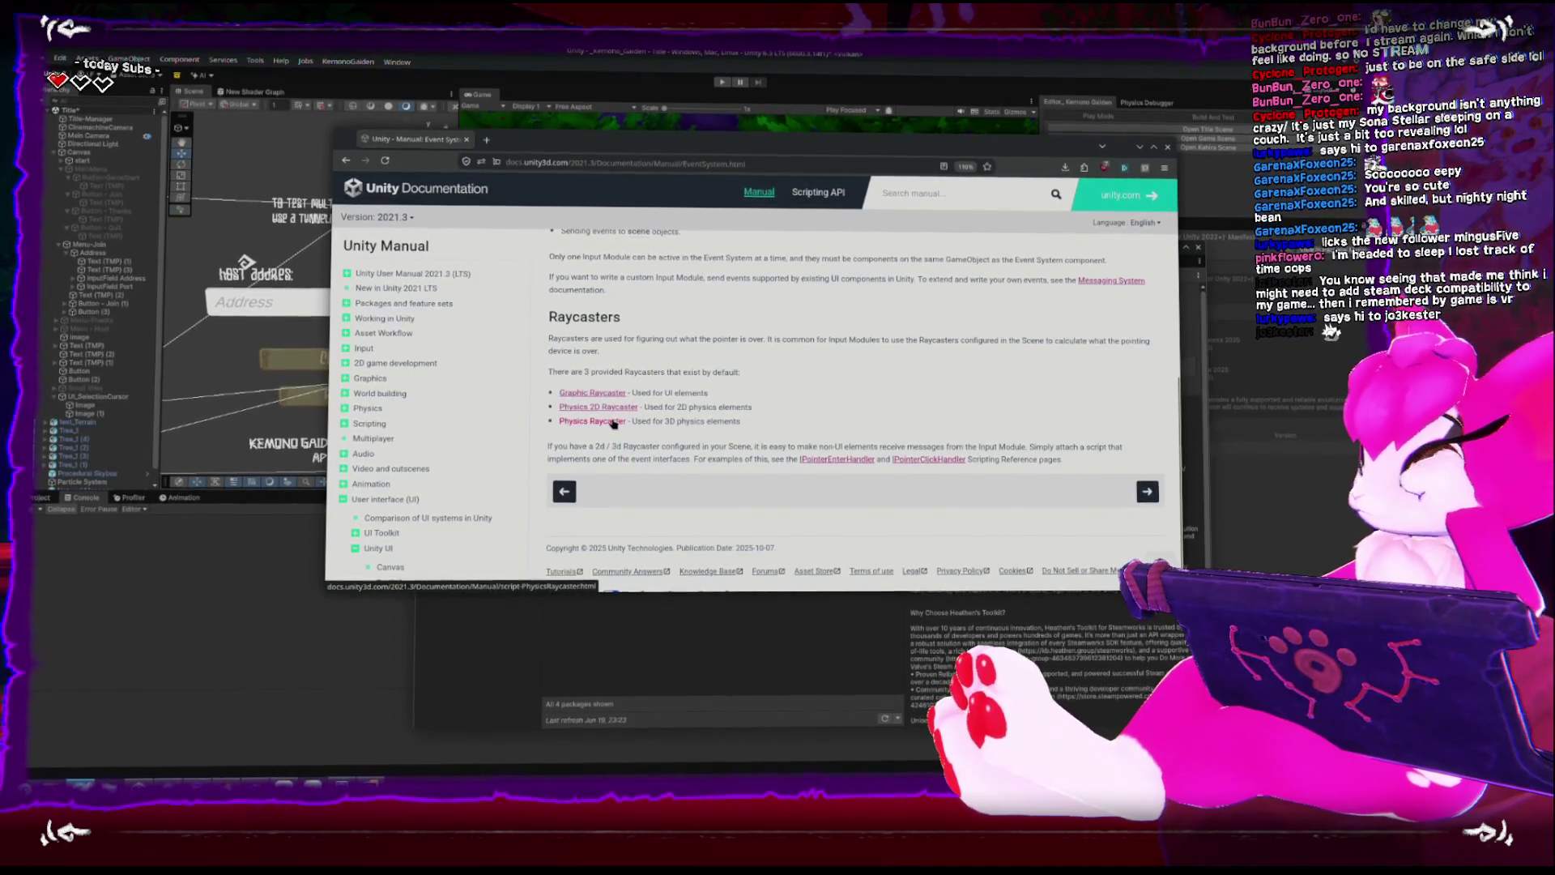
Search the Scripting API for 'event', browse the matches, and return to the Unity Editor.
click(920, 198)
text(event)
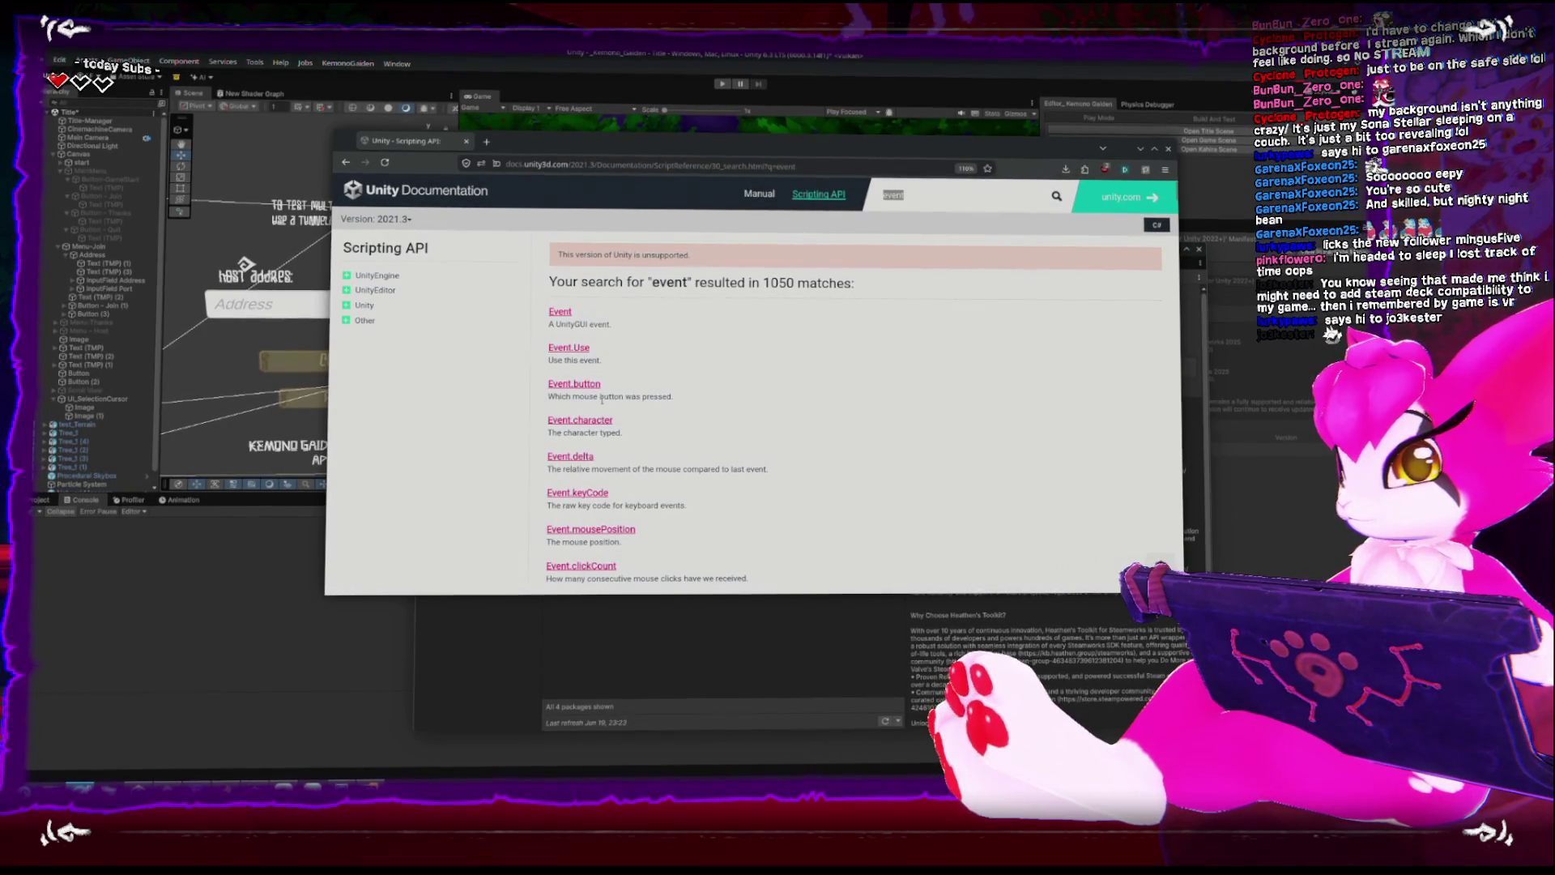
scroll(602, 402, down, 5)
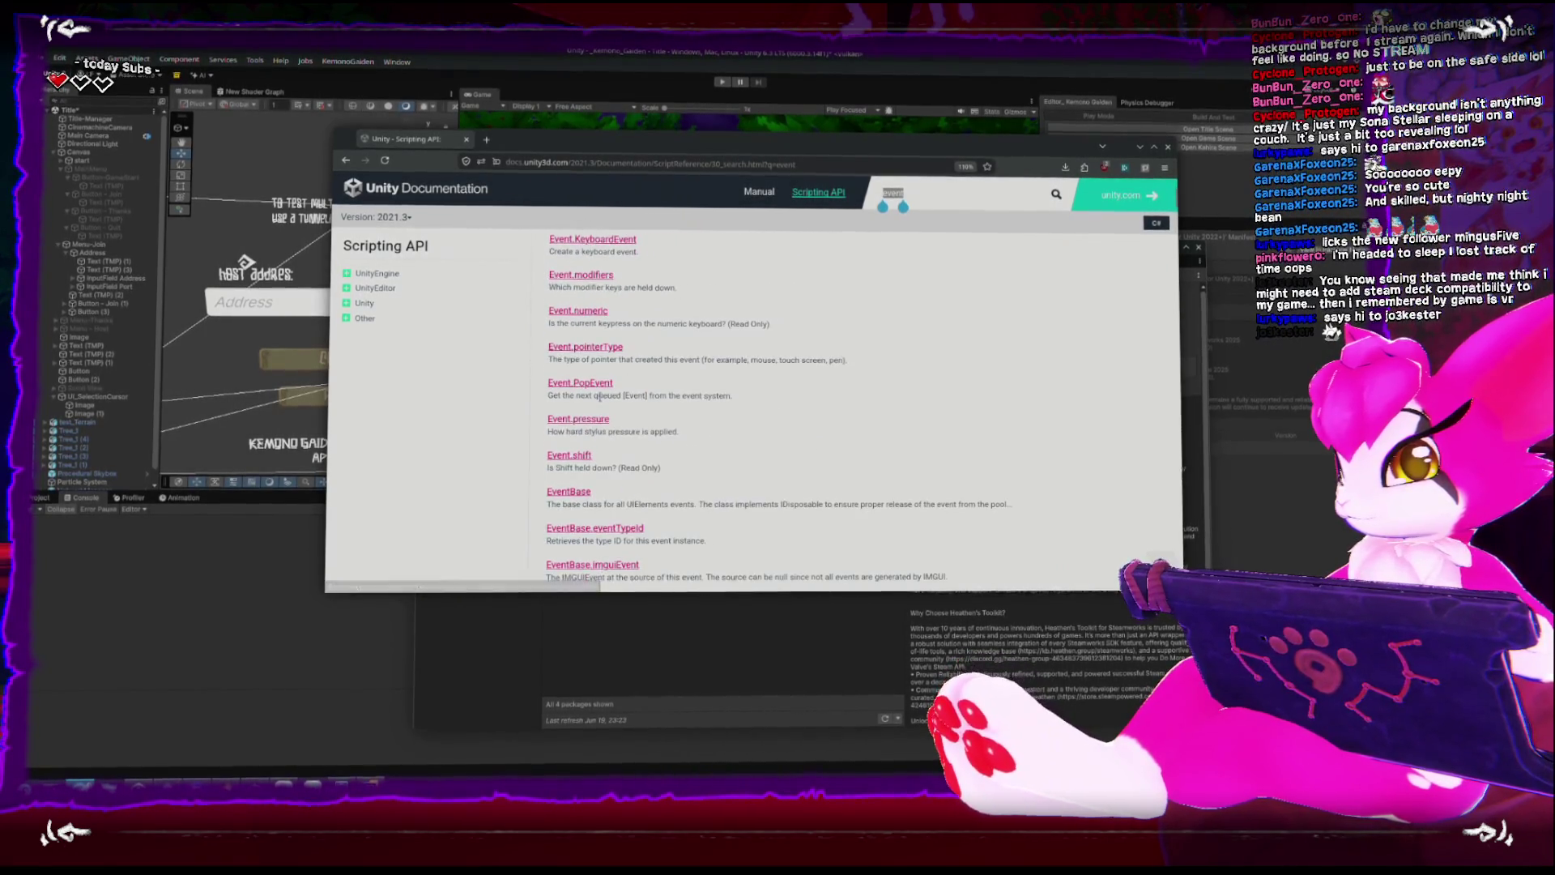
scroll(579, 388, down, 5)
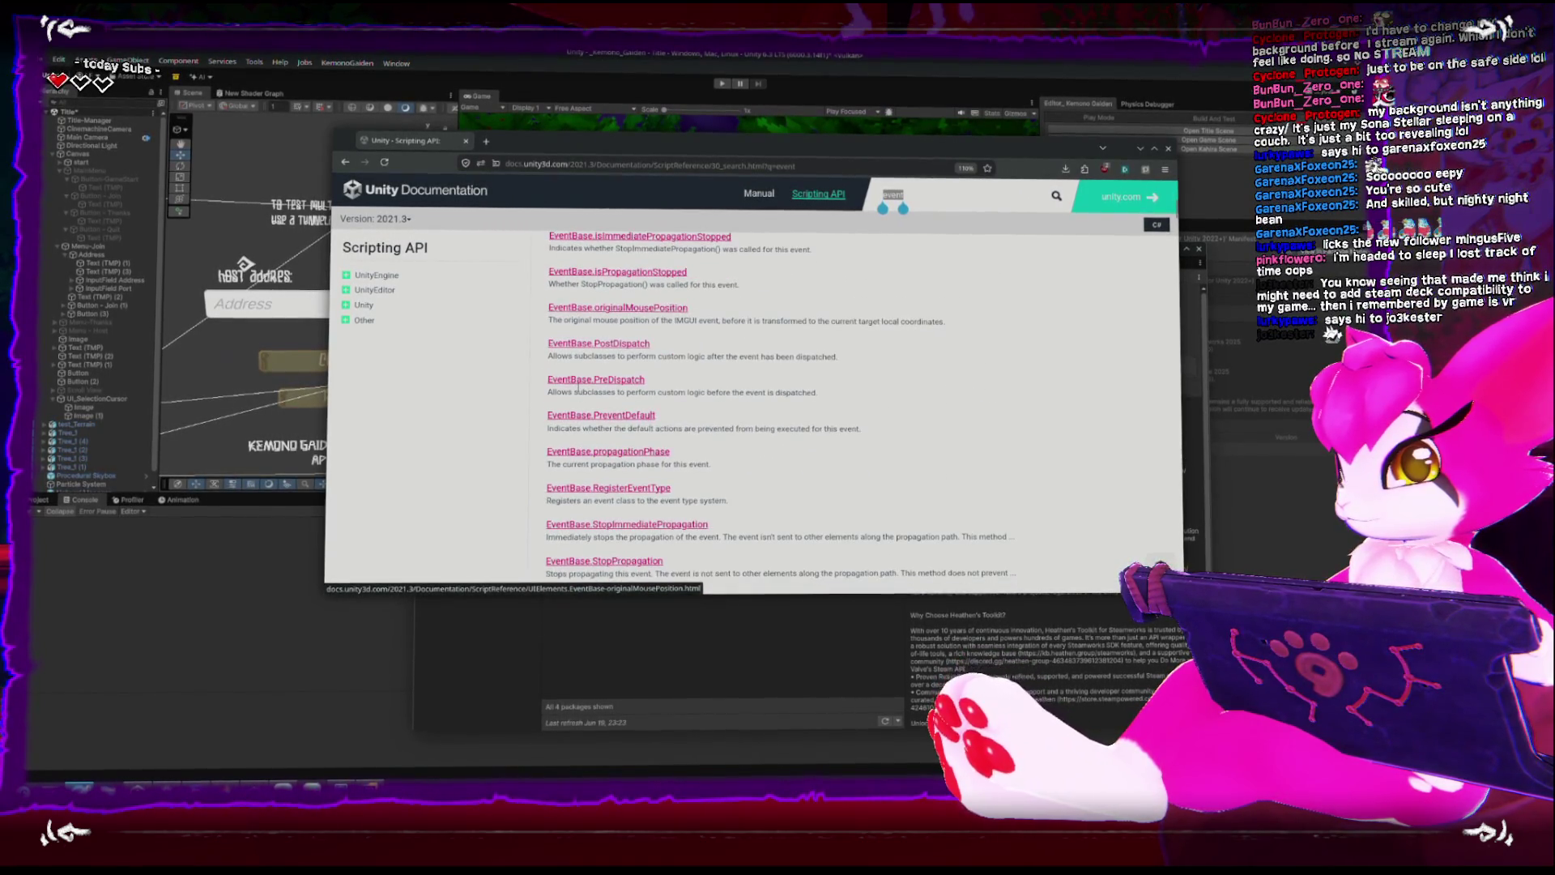
scroll(578, 389, down, 10)
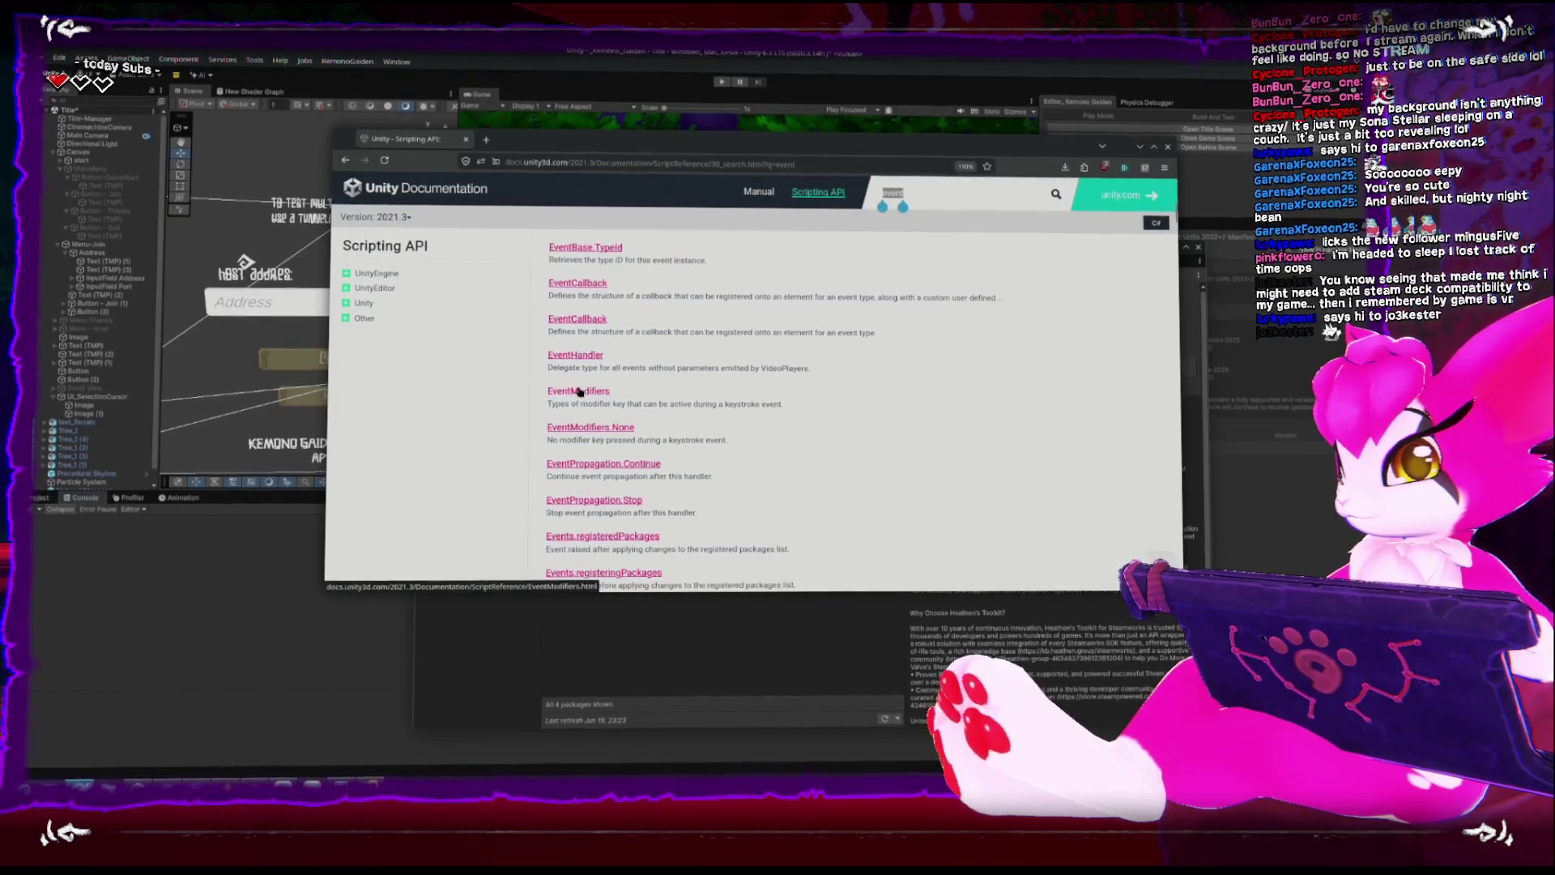
scroll(578, 391, down, 10)
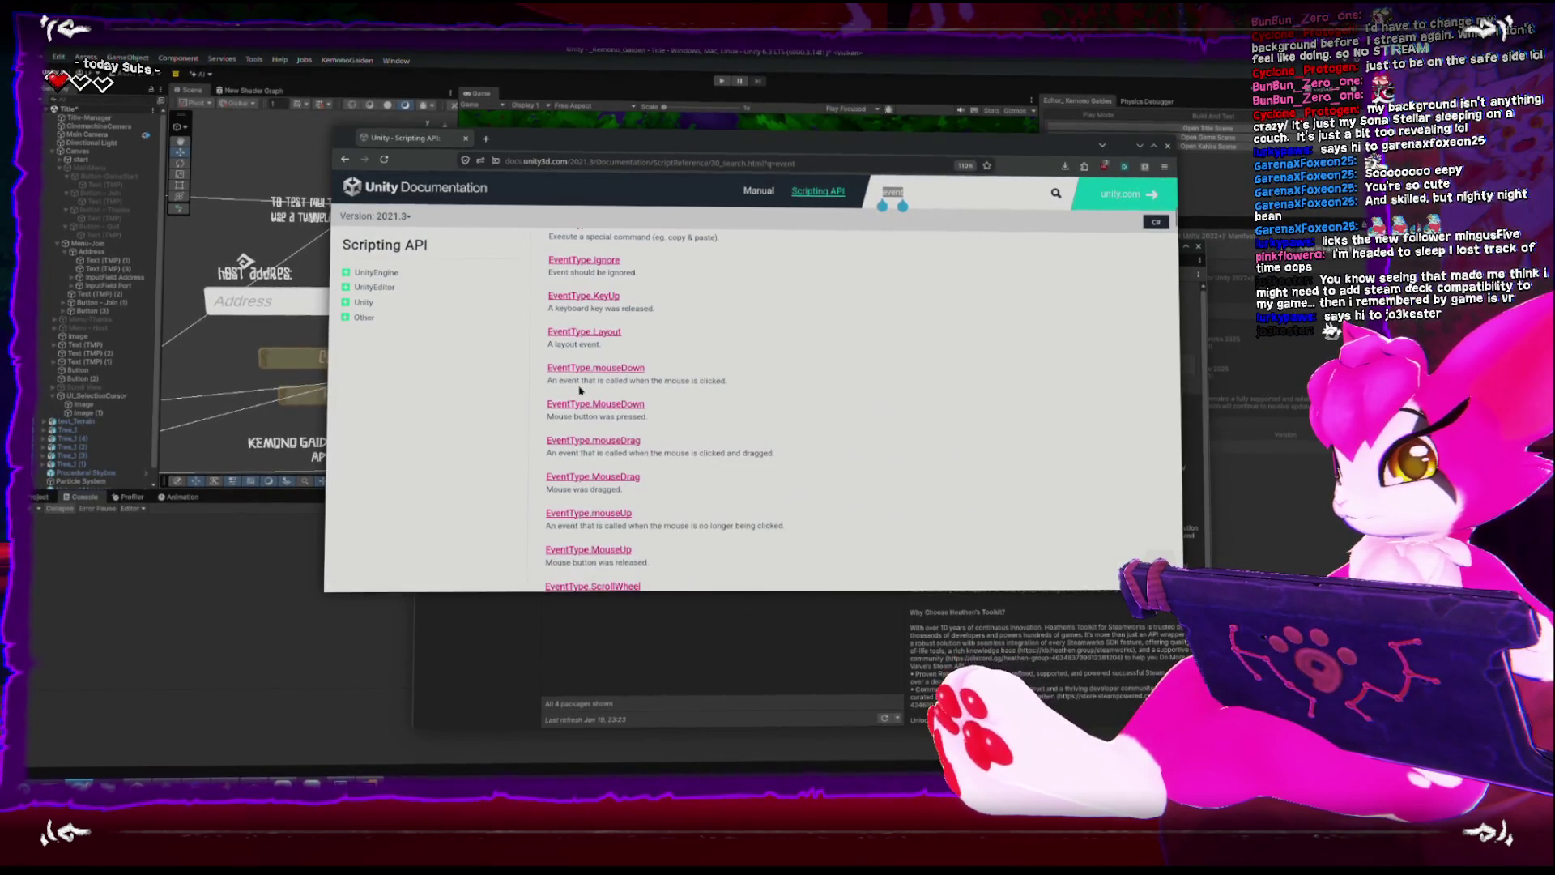
scroll(579, 391, down, 10)
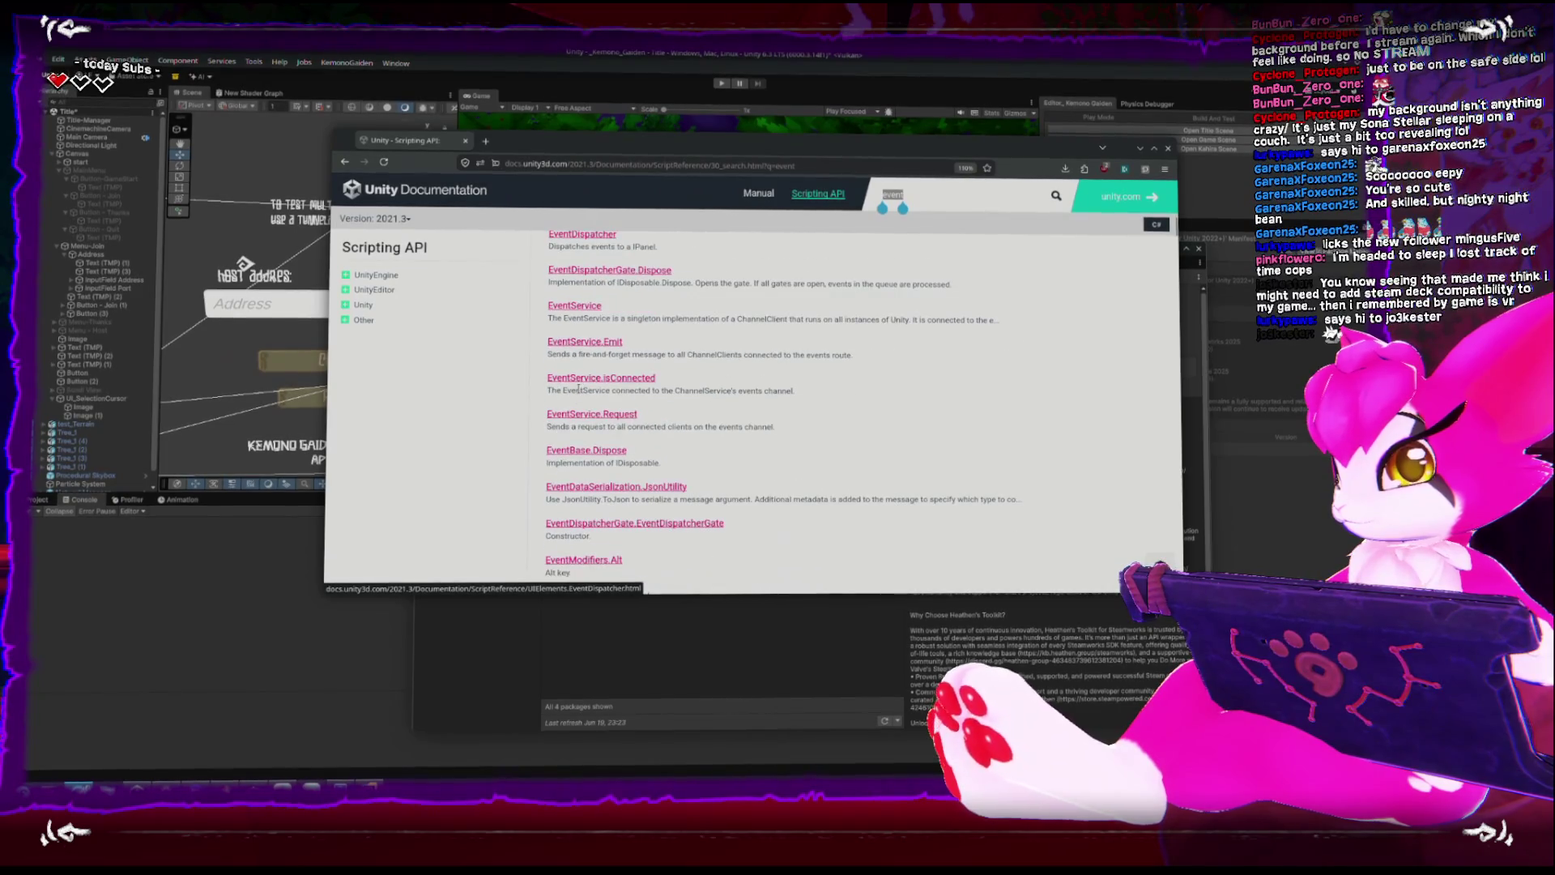
scroll(580, 390, down, 2)
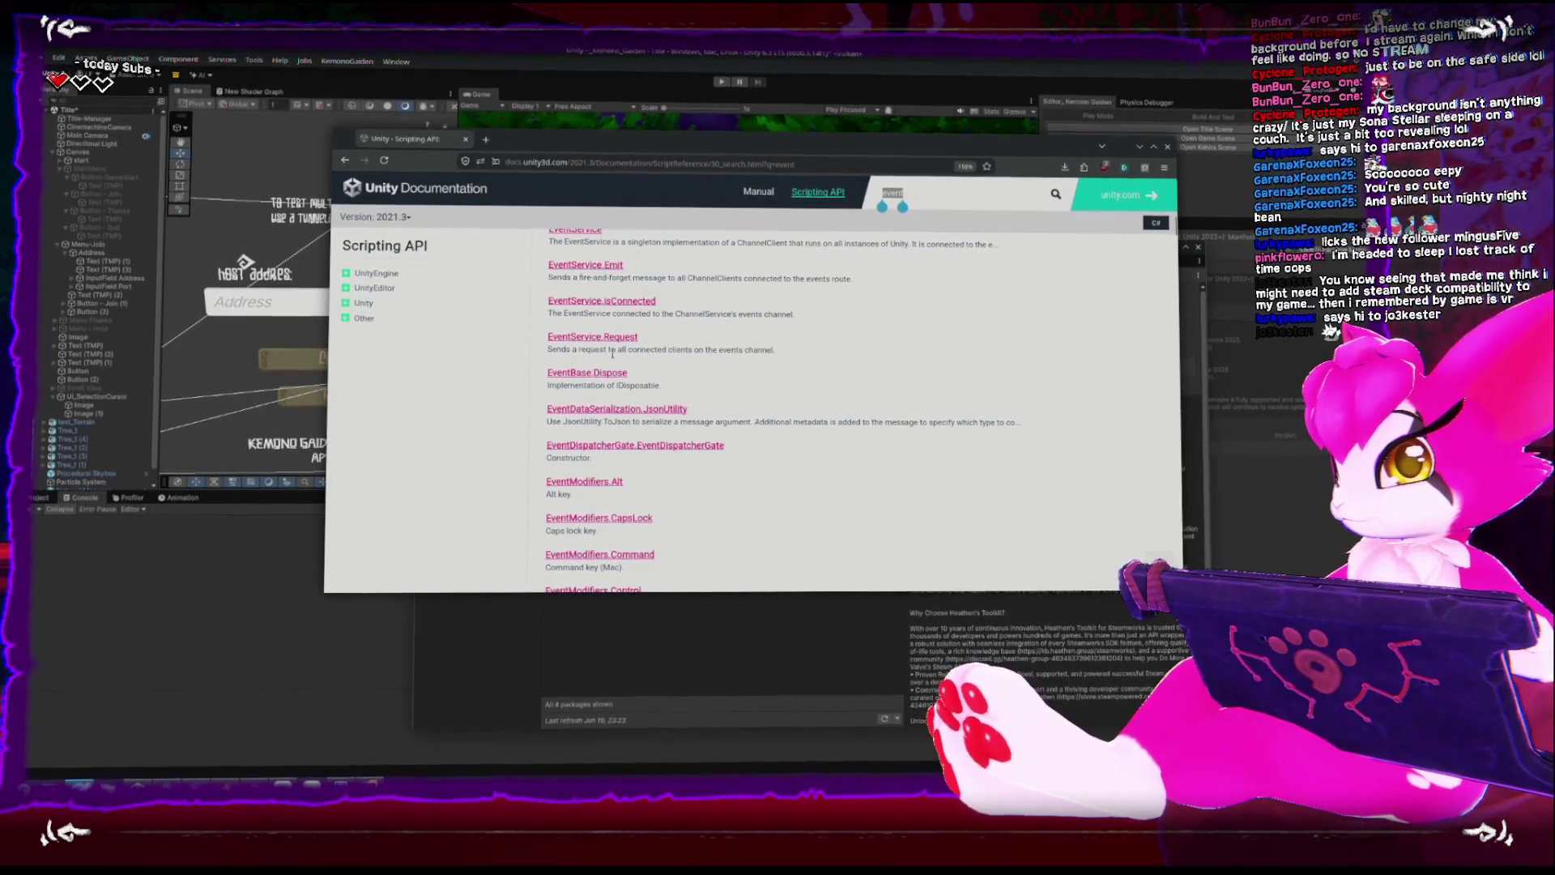
click(80, 780)
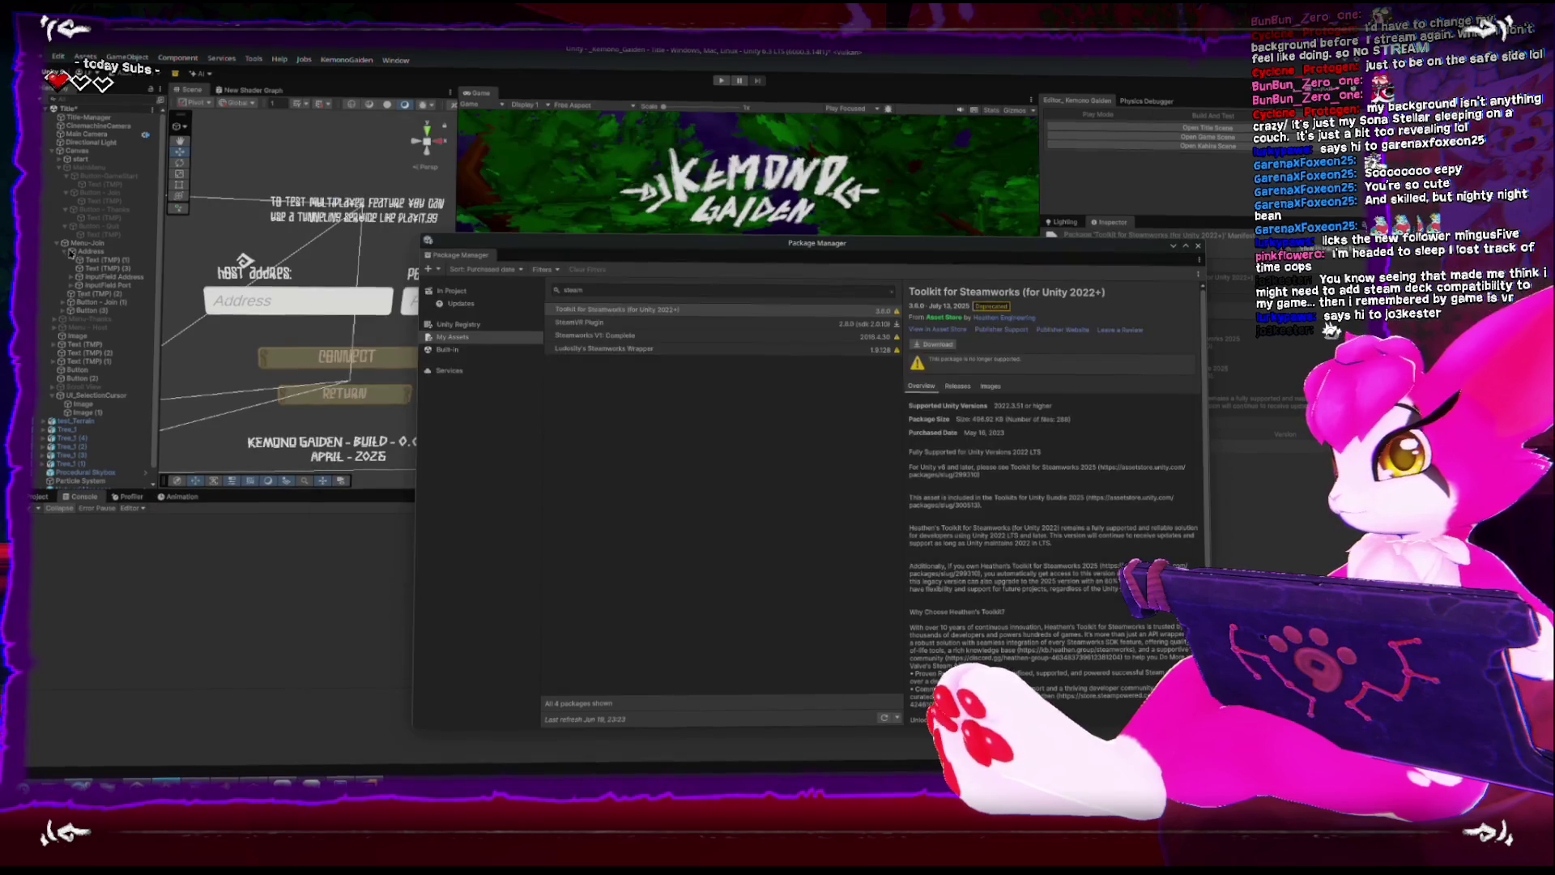
Select EventSystem in the Hierarchy and open its Event System component script via Edit Script.
click(52, 153)
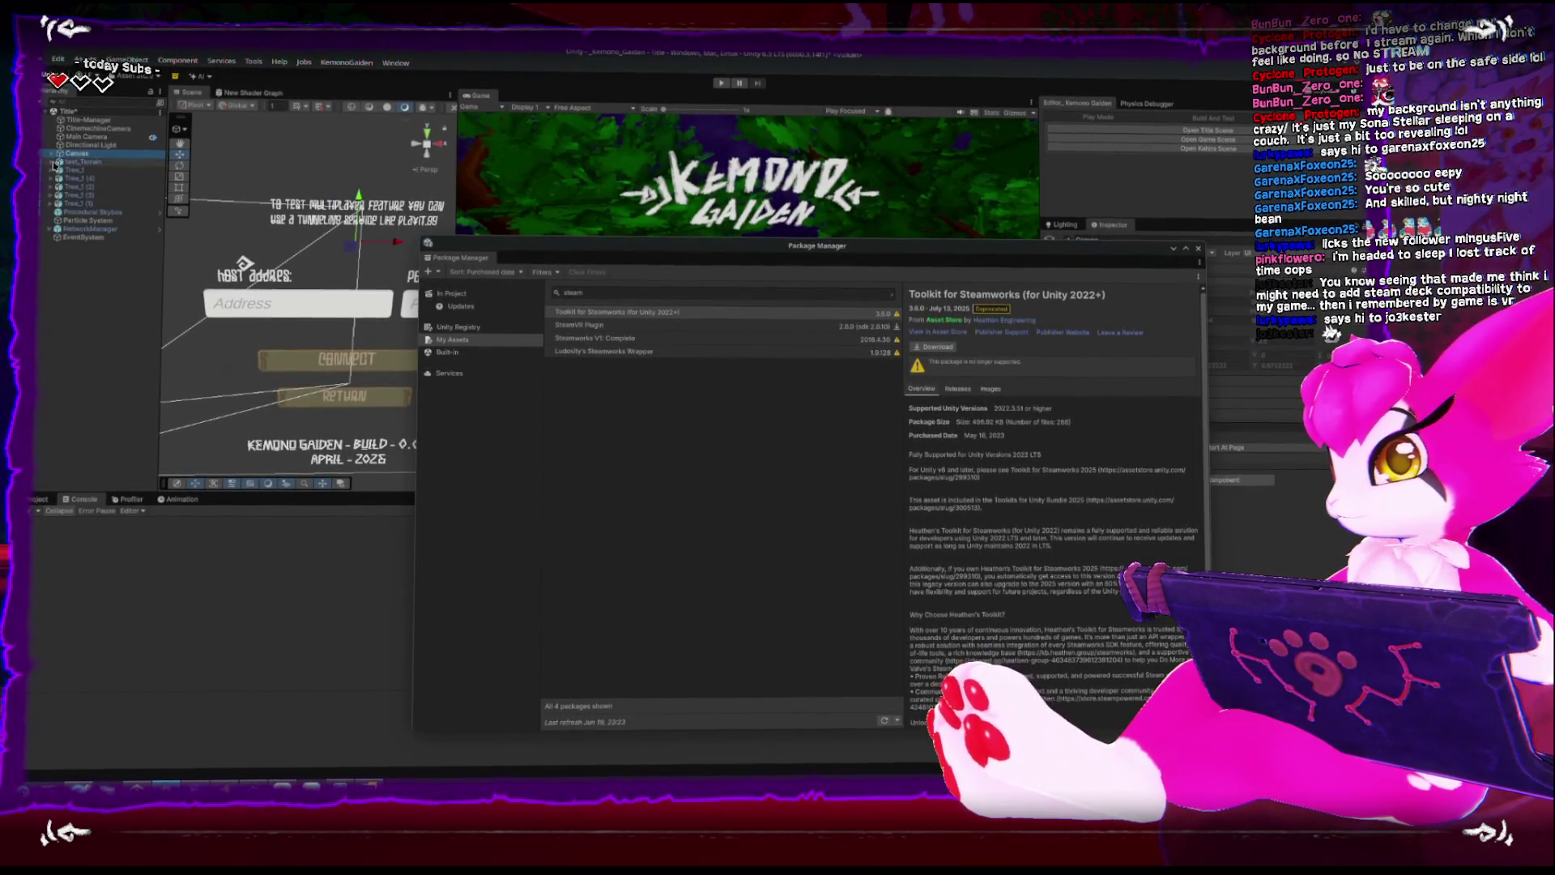
click(74, 237)
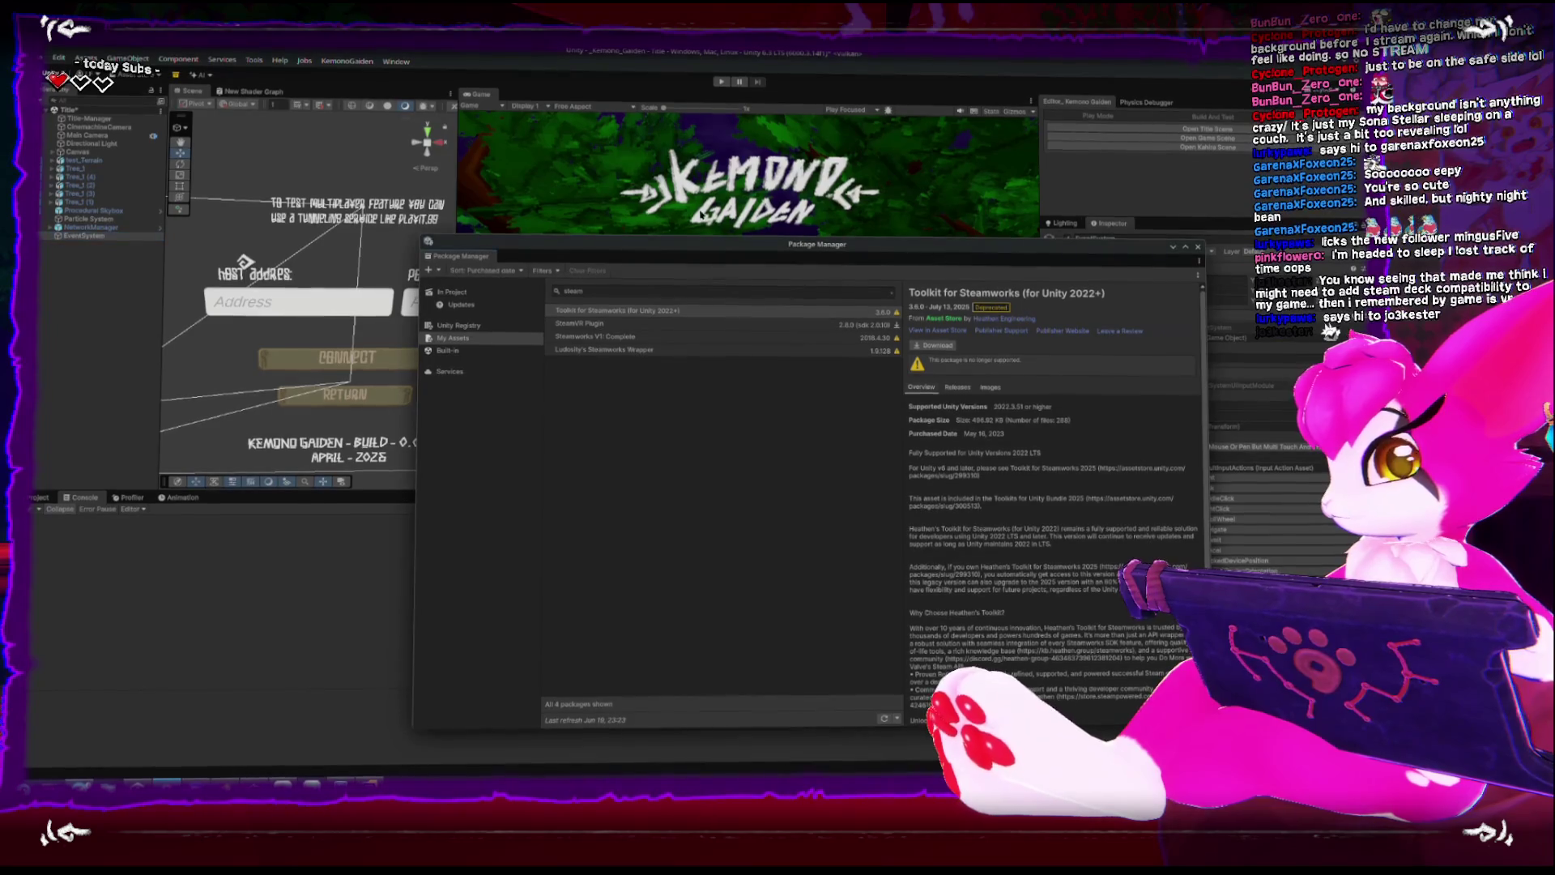
drag(913, 247, 611, 206)
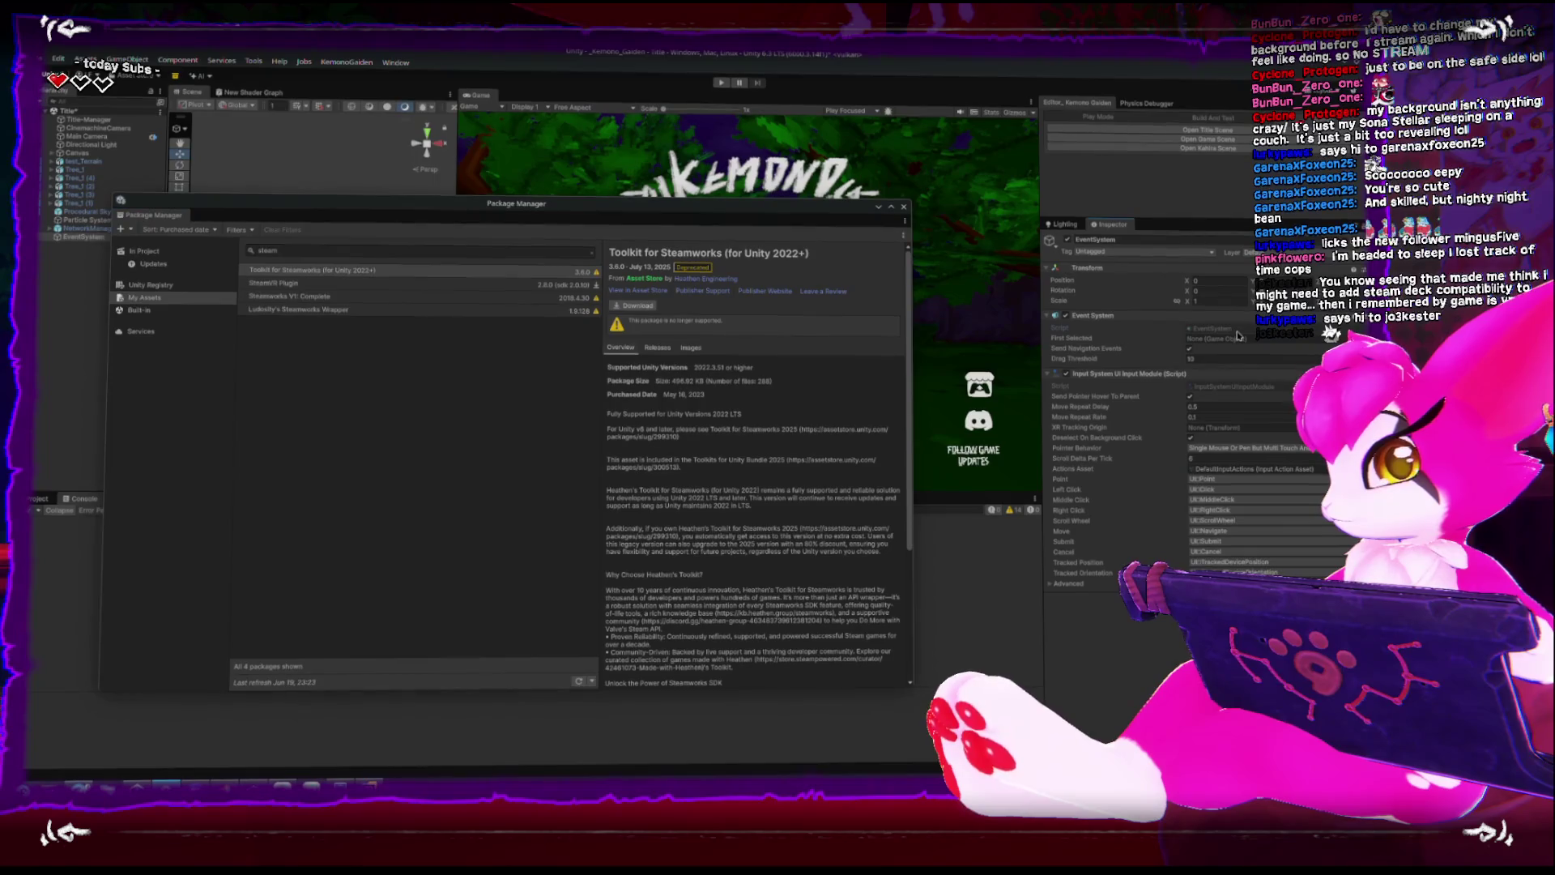
right_click(1279, 316)
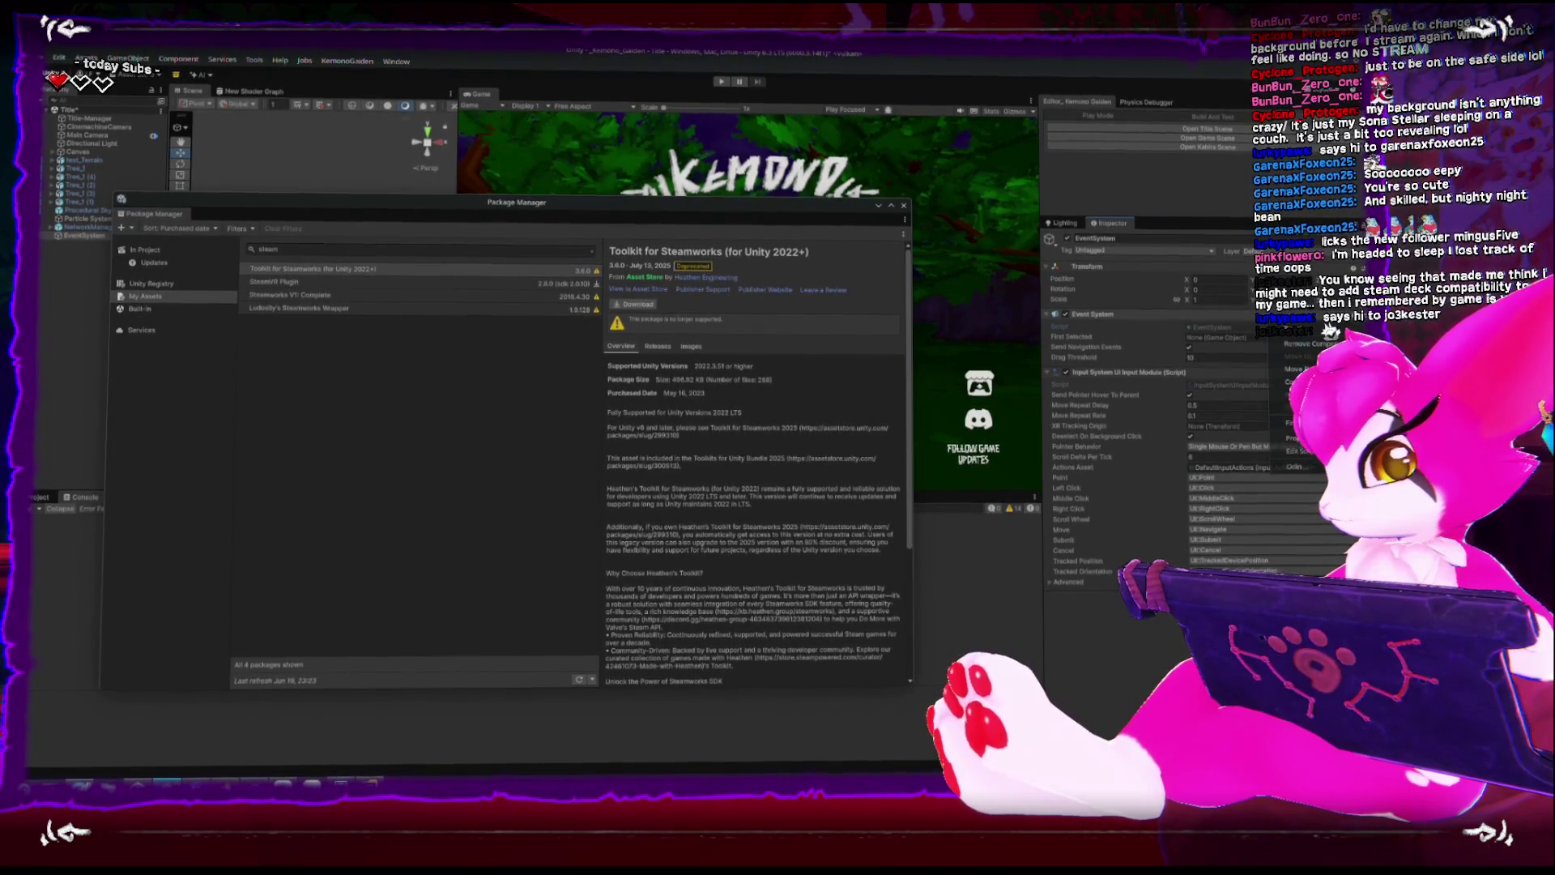
click(1304, 450)
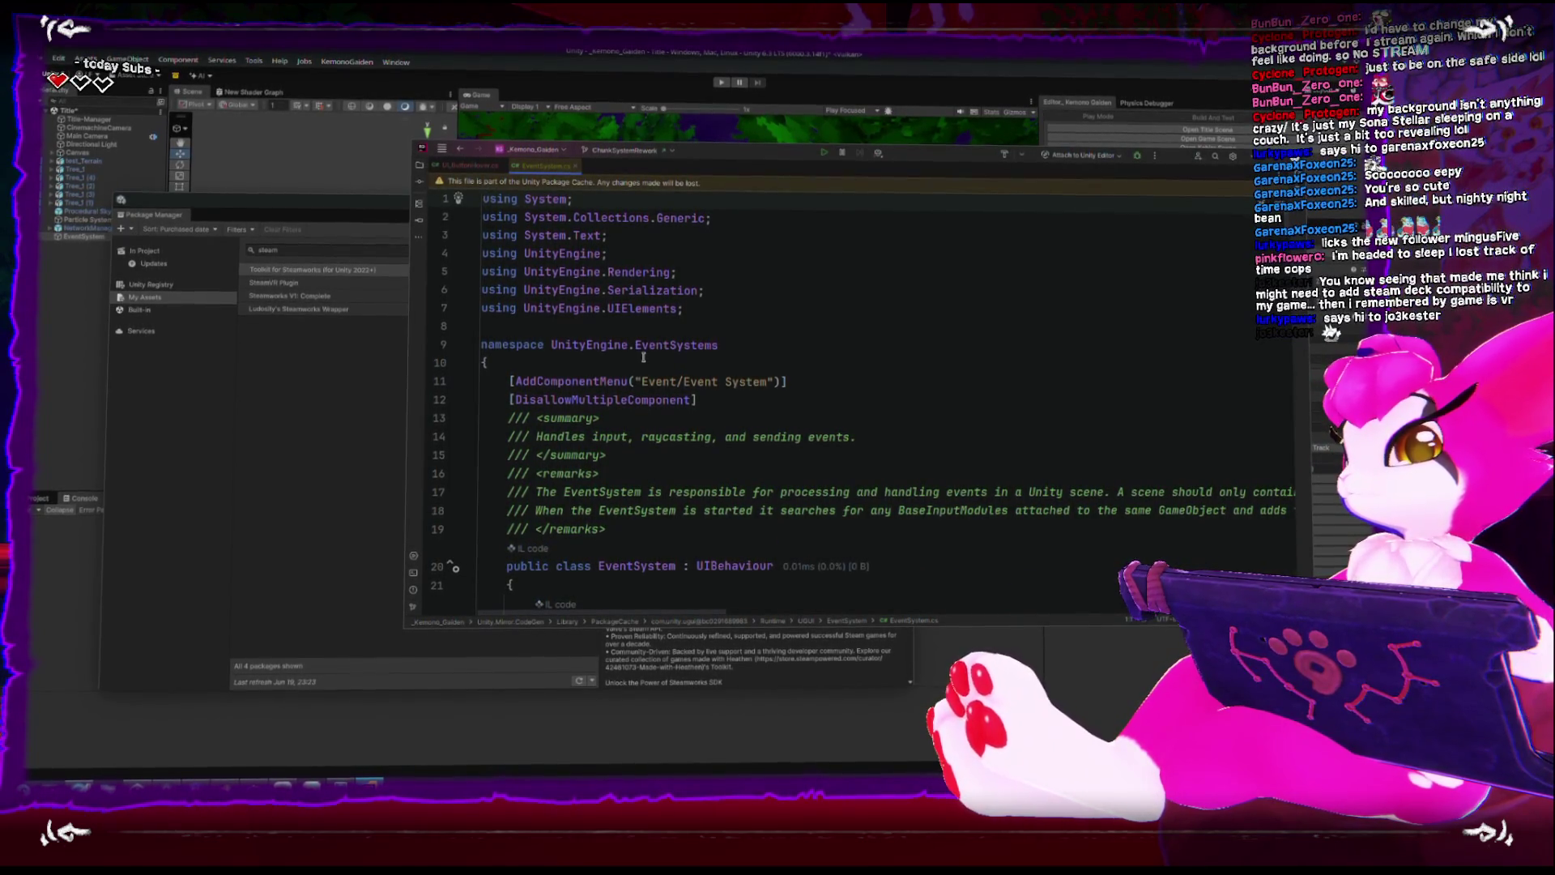
Read through EventSystem.cs in Rider, then switch back to the Scripting API results.
scroll(643, 357, down, 2)
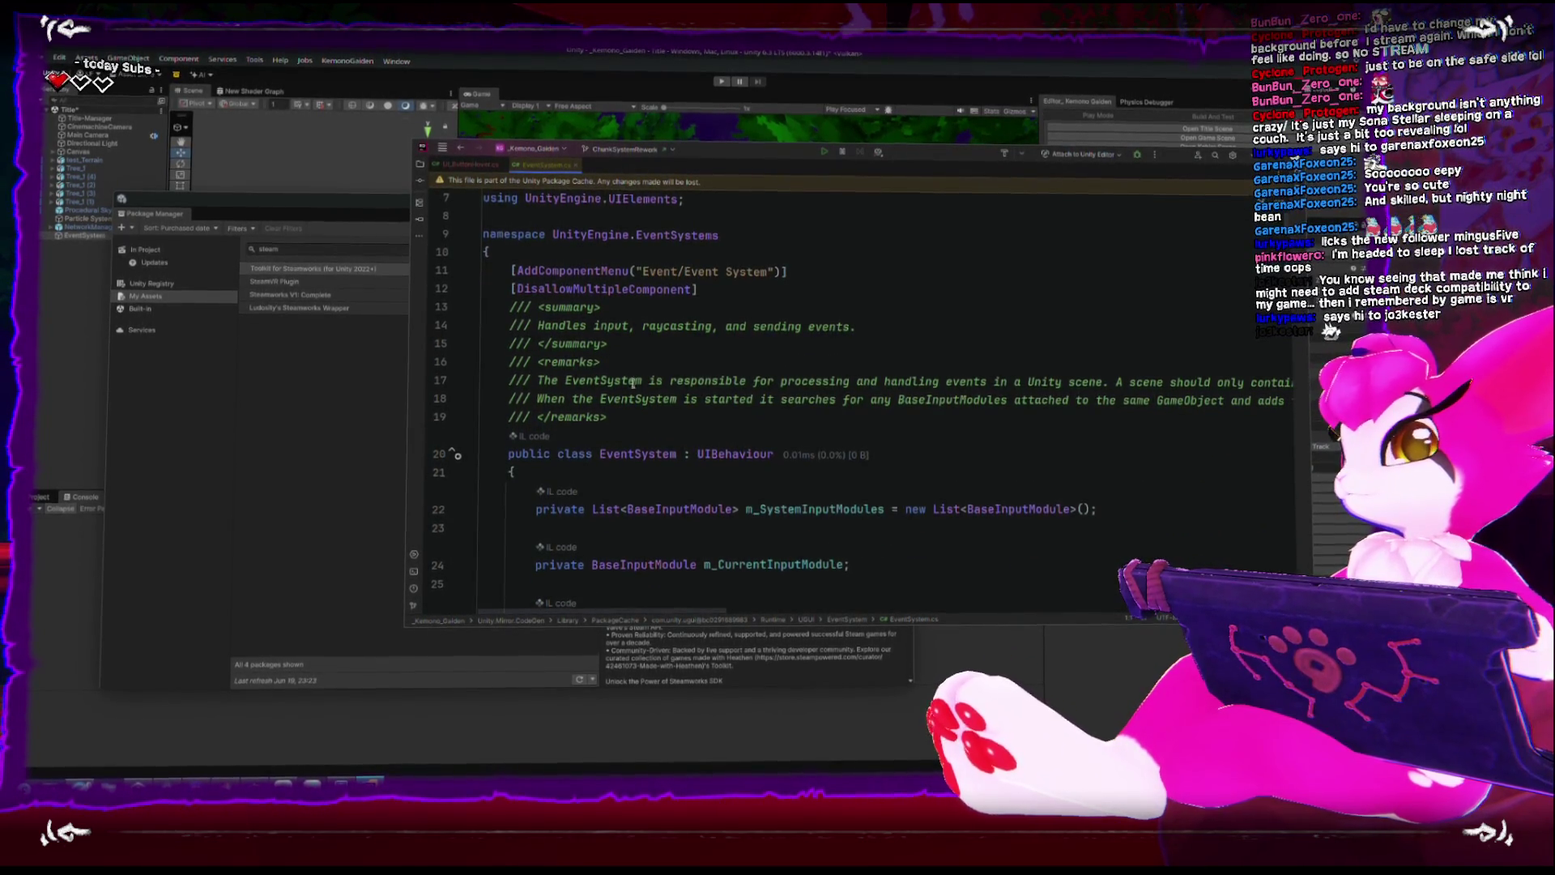
scroll(640, 365, down, 3)
scroll(632, 324, down, 5)
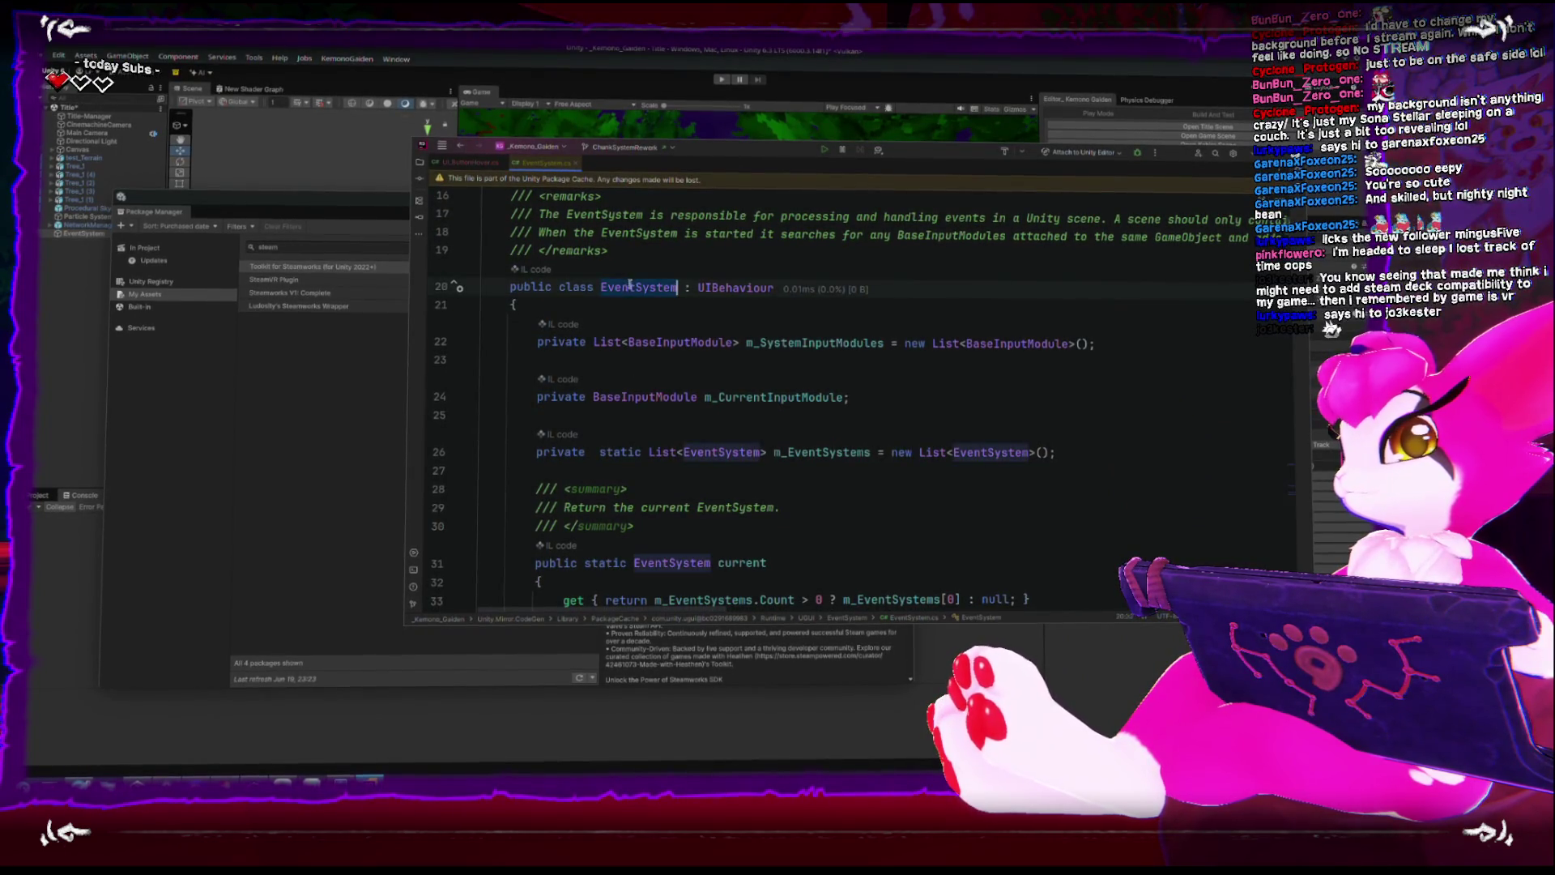
scroll(635, 345, down, 5)
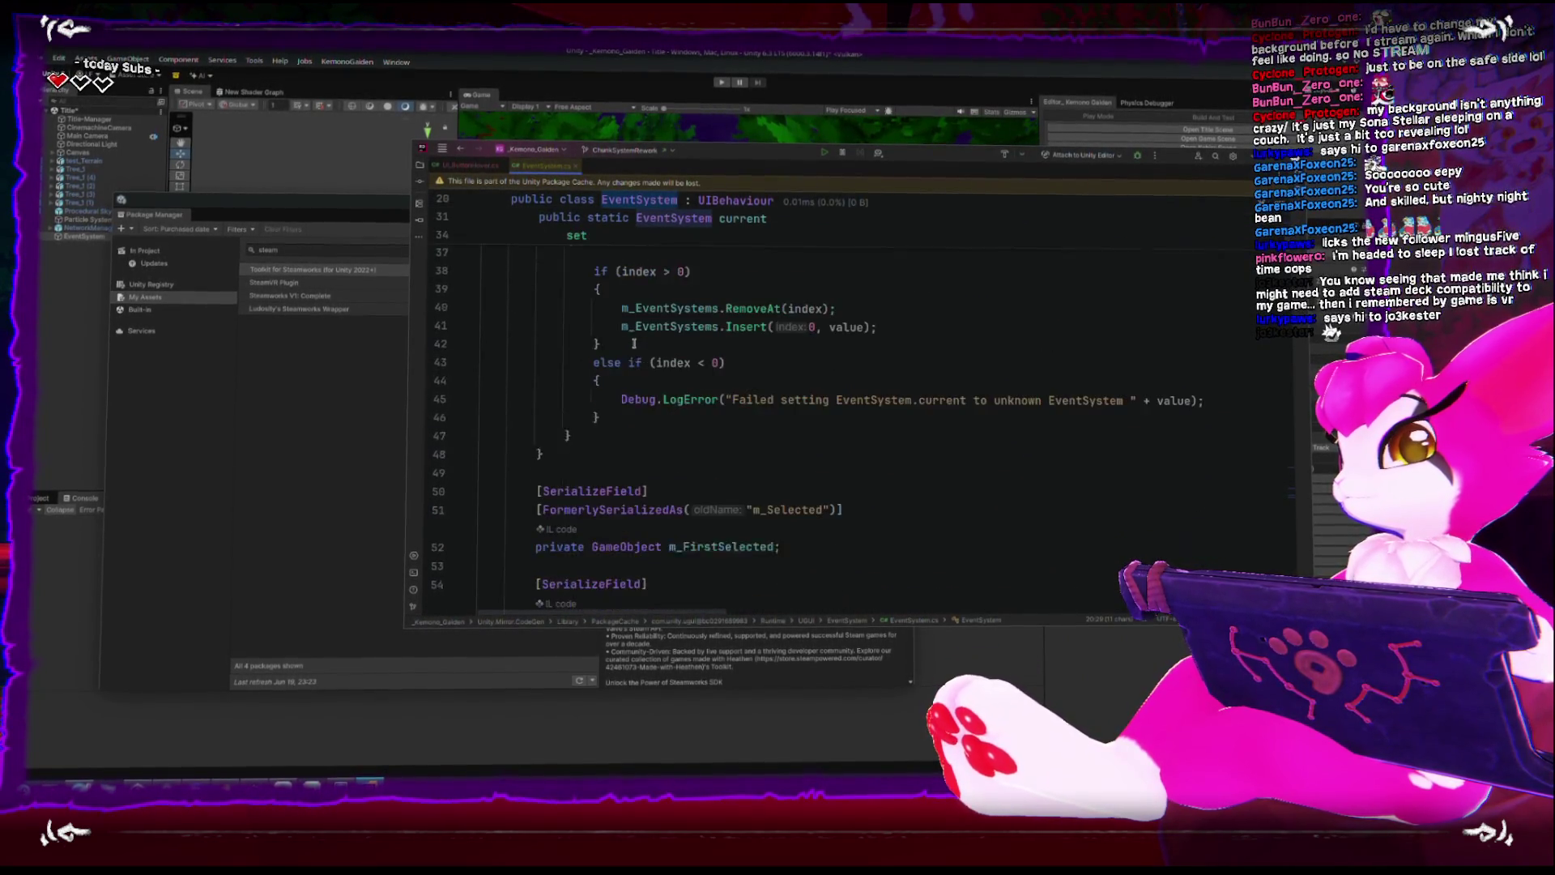
scroll(634, 345, up, 7)
scroll(635, 344, up, 8)
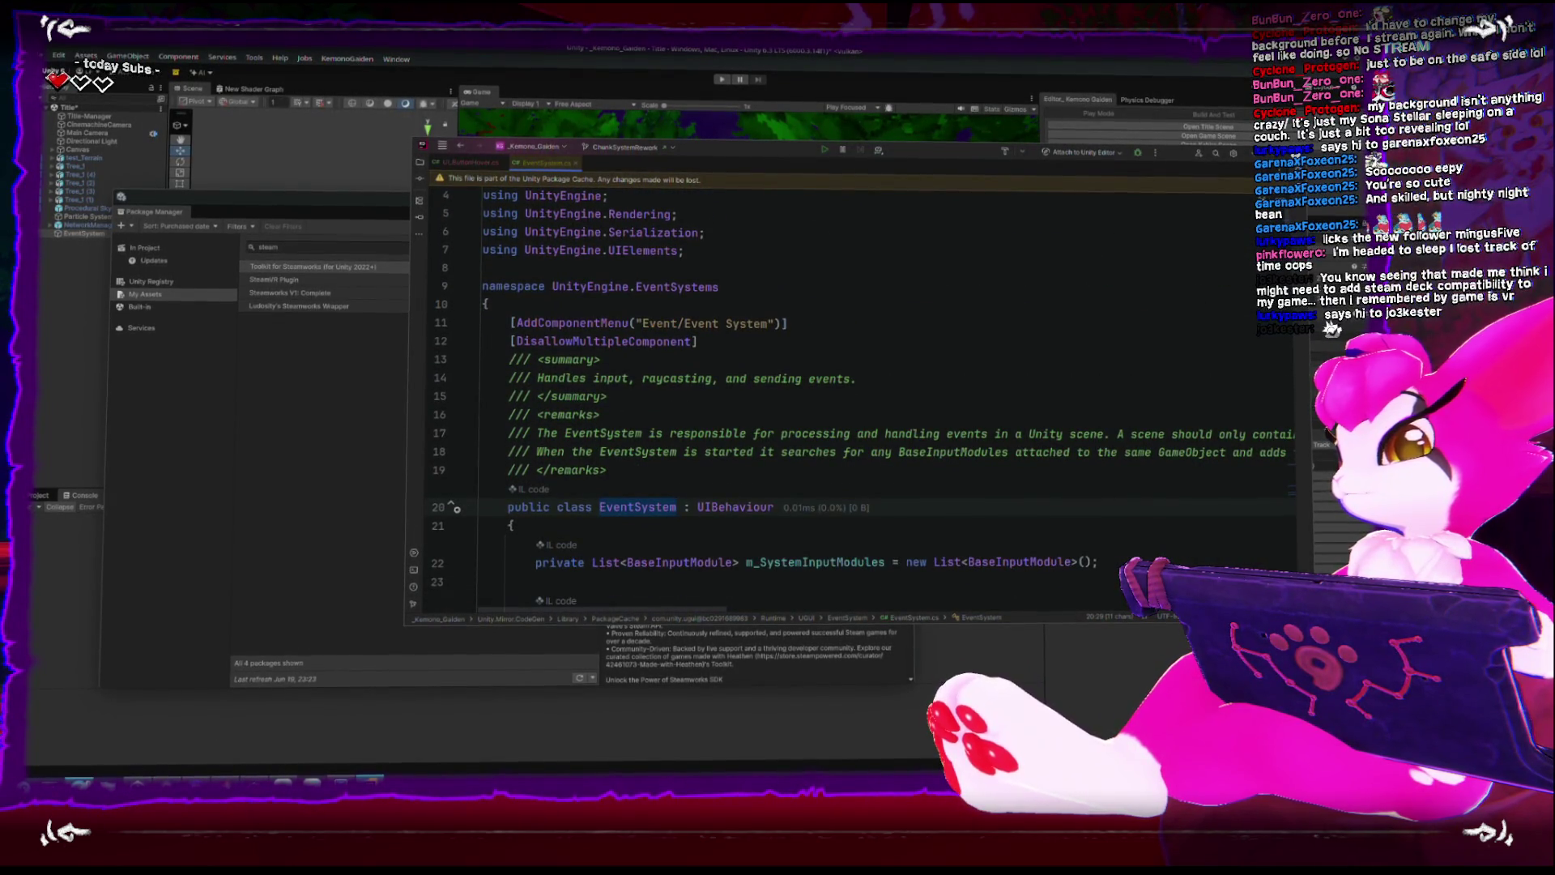
key(alt+Tab)
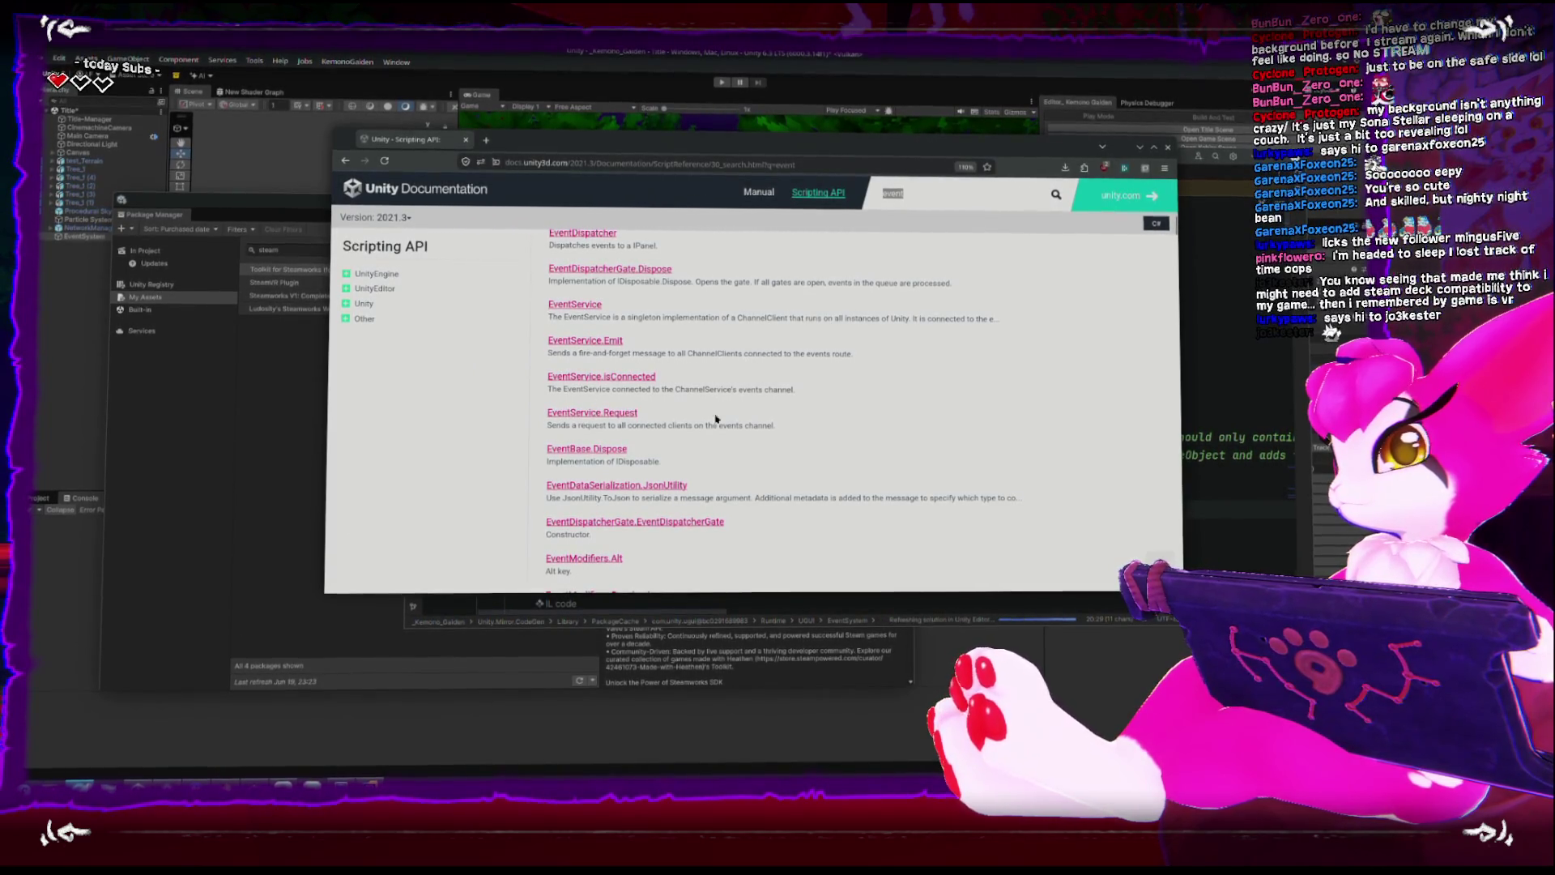
Switch the scripting reference to Unity 6.0 and search for 'eventsystem'.
drag(575, 403, 1128, 361)
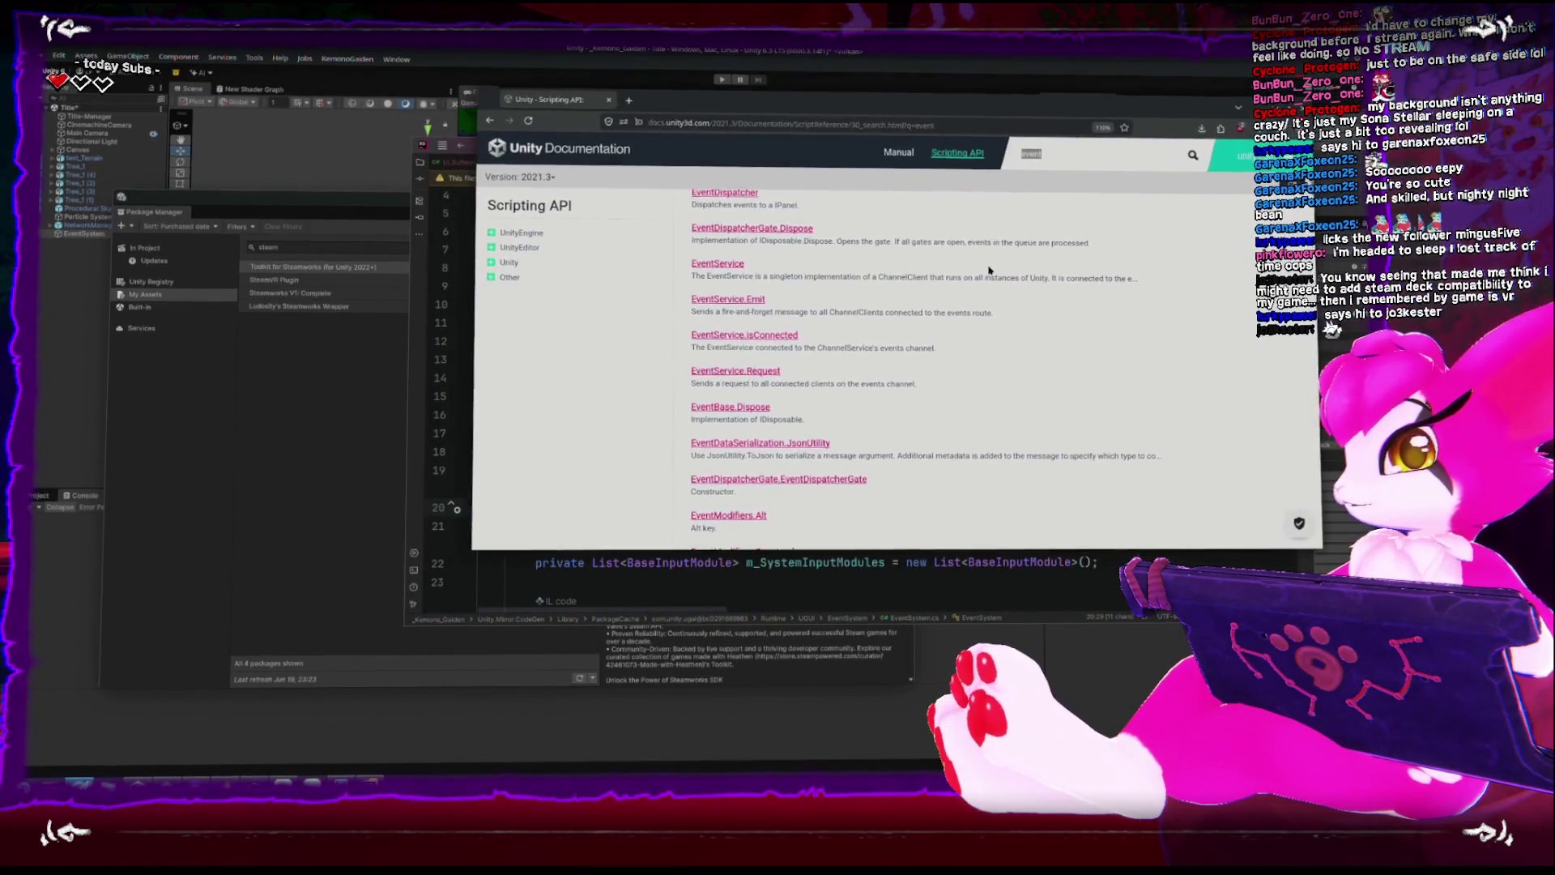
click(544, 178)
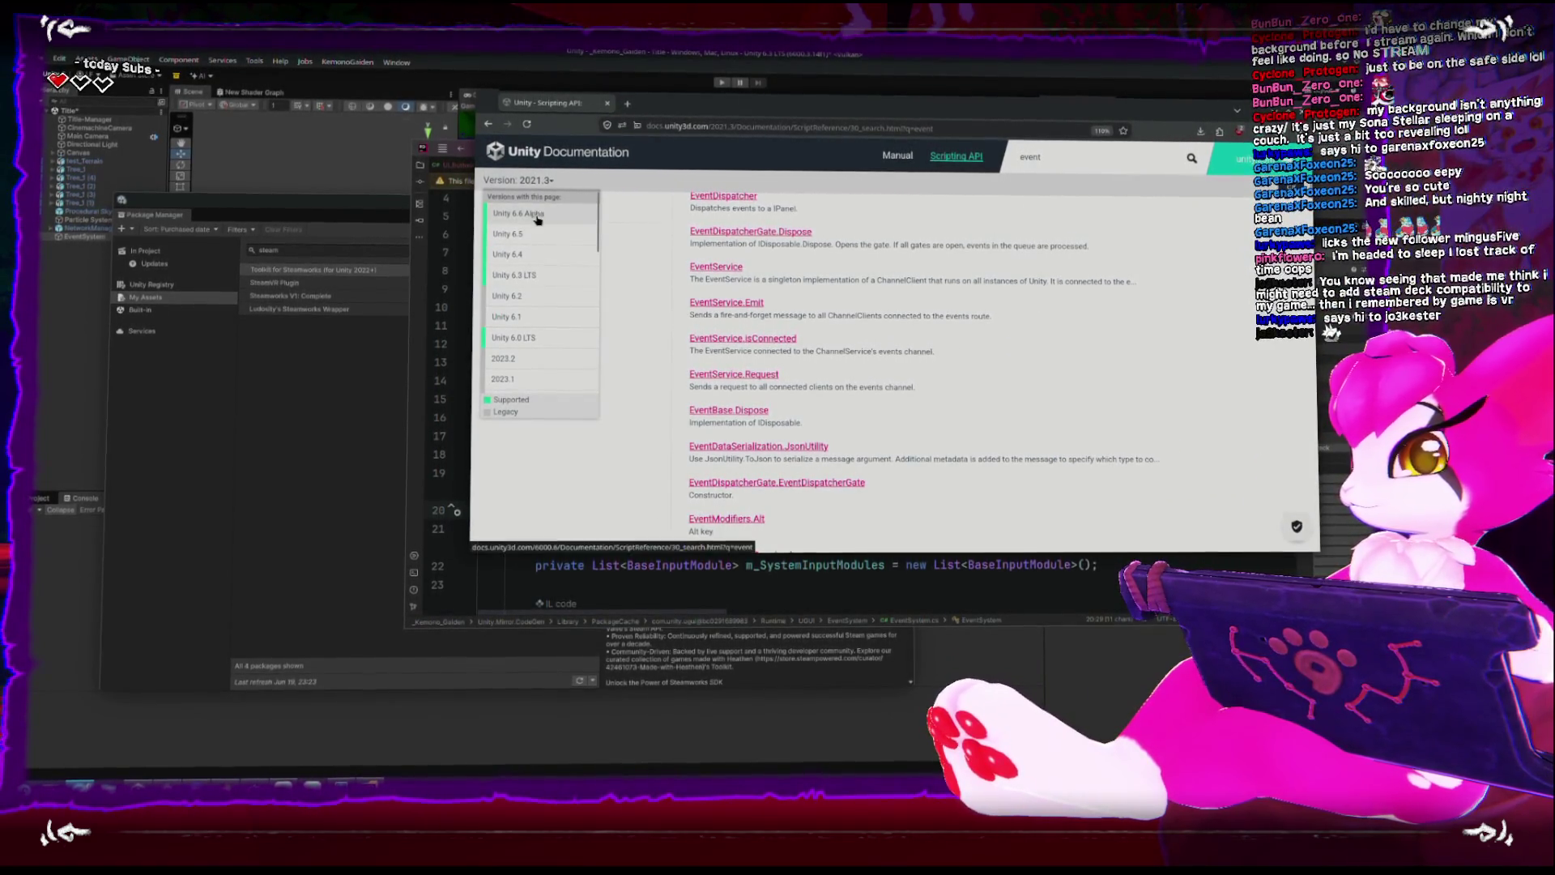
click(537, 340)
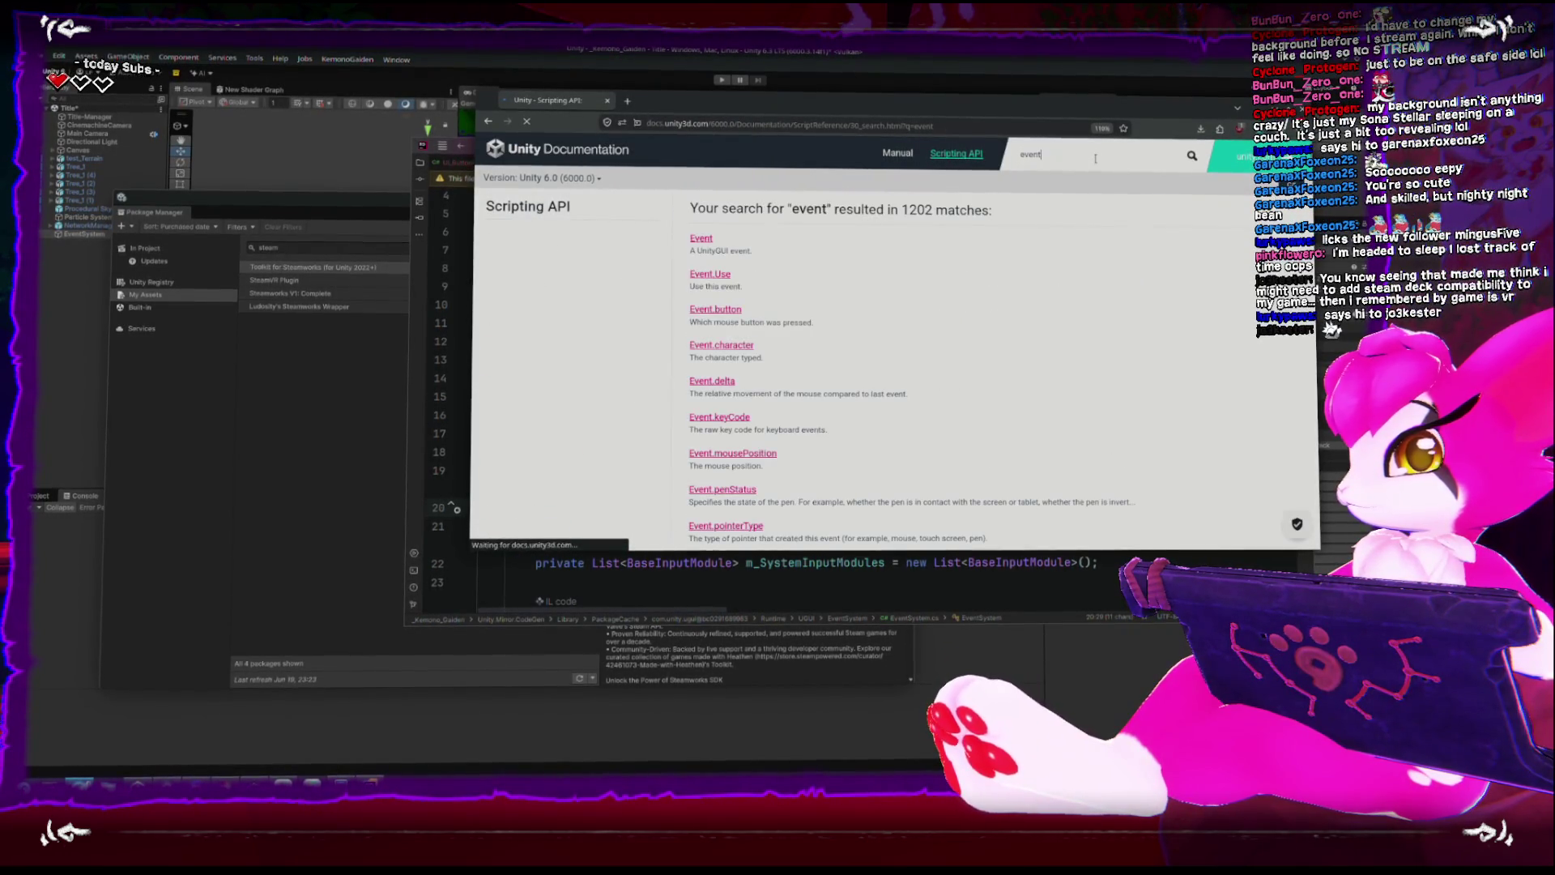
key(ctrl+a)
text(ev)
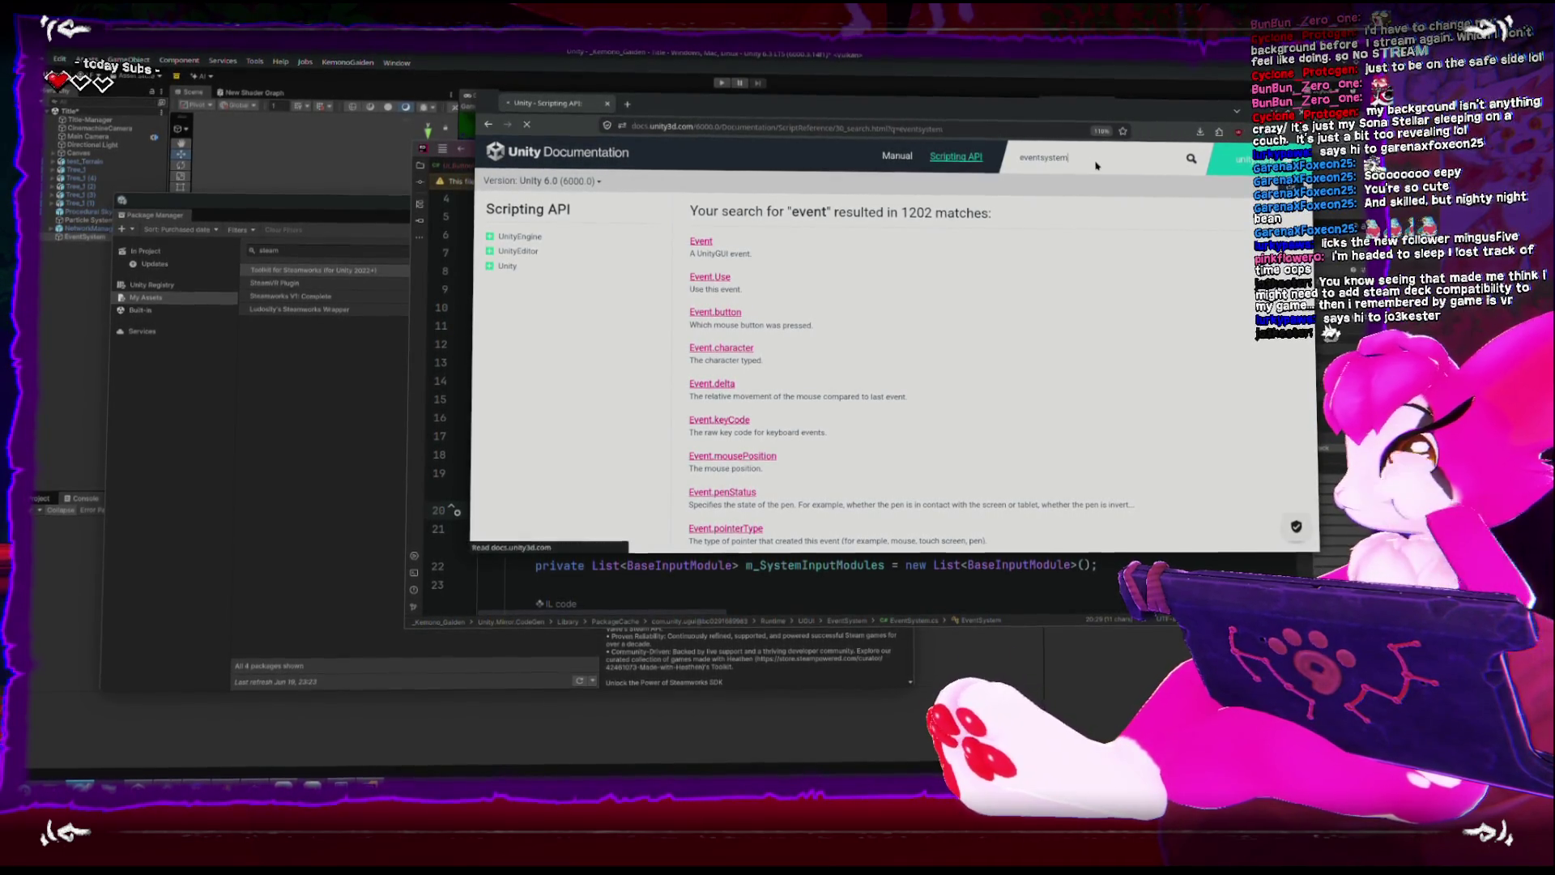
key(Return)
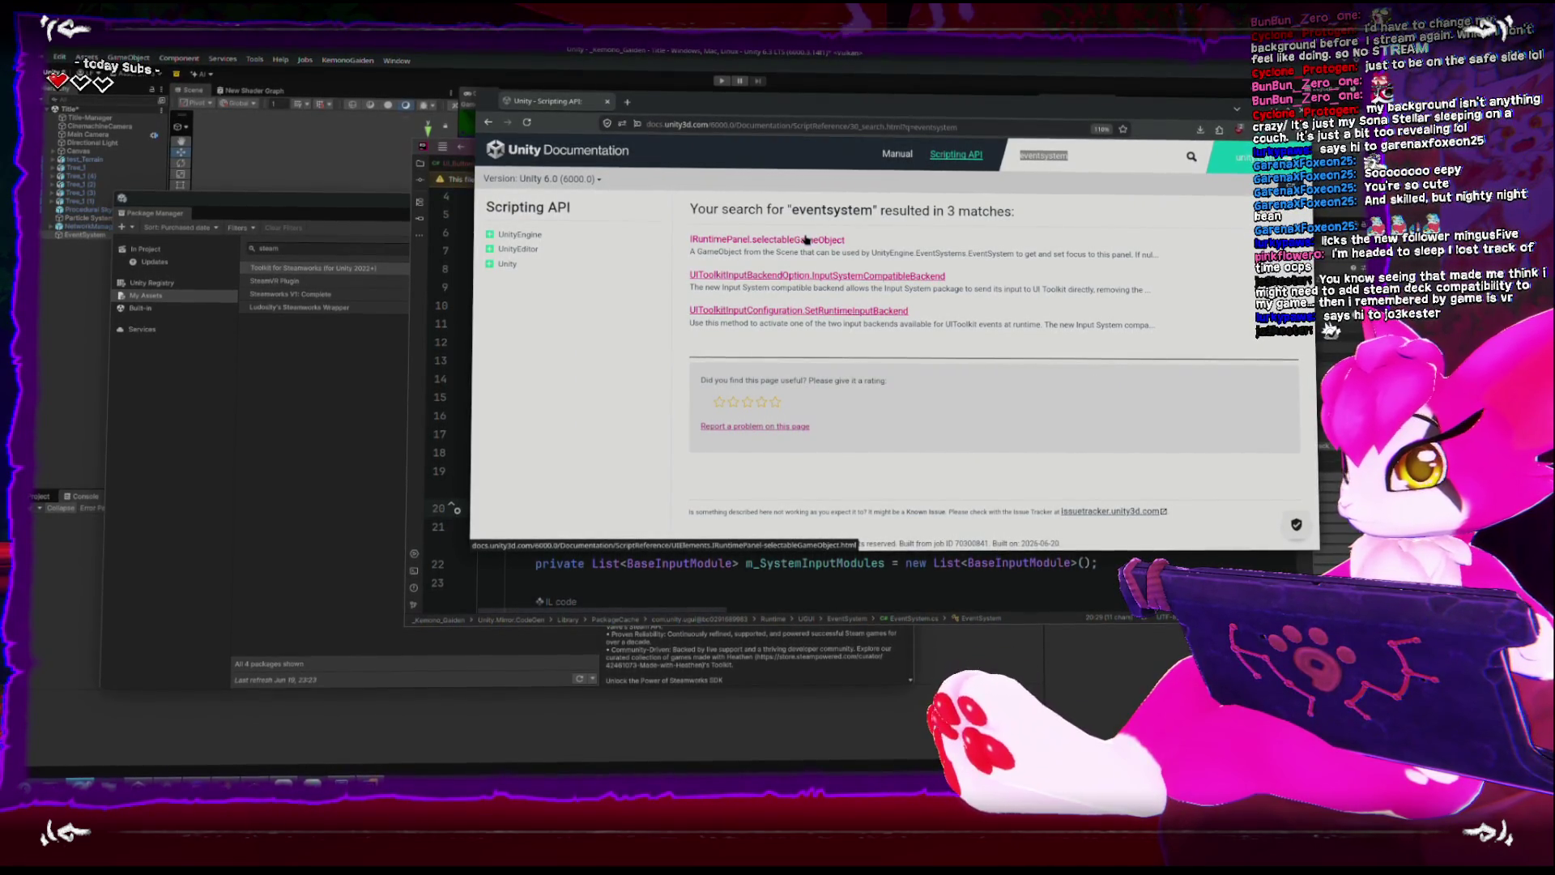
Expand UnityEngine in the sidebar, browse the 3 eventsystem matches, and return to Unity.
click(489, 249)
click(490, 252)
click(490, 236)
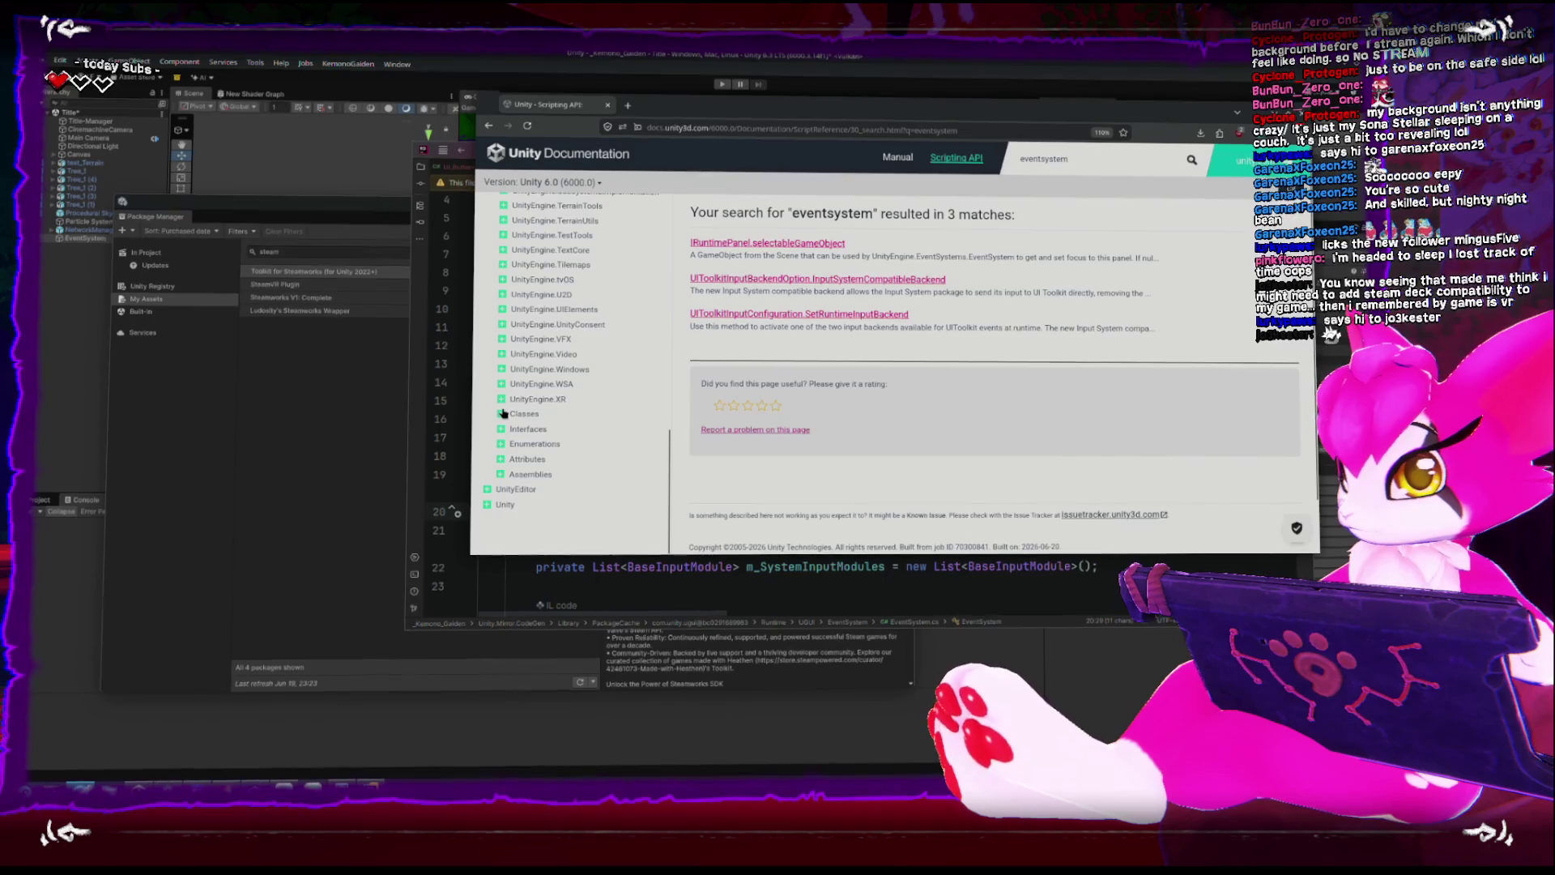
scroll(501, 418, down, 3)
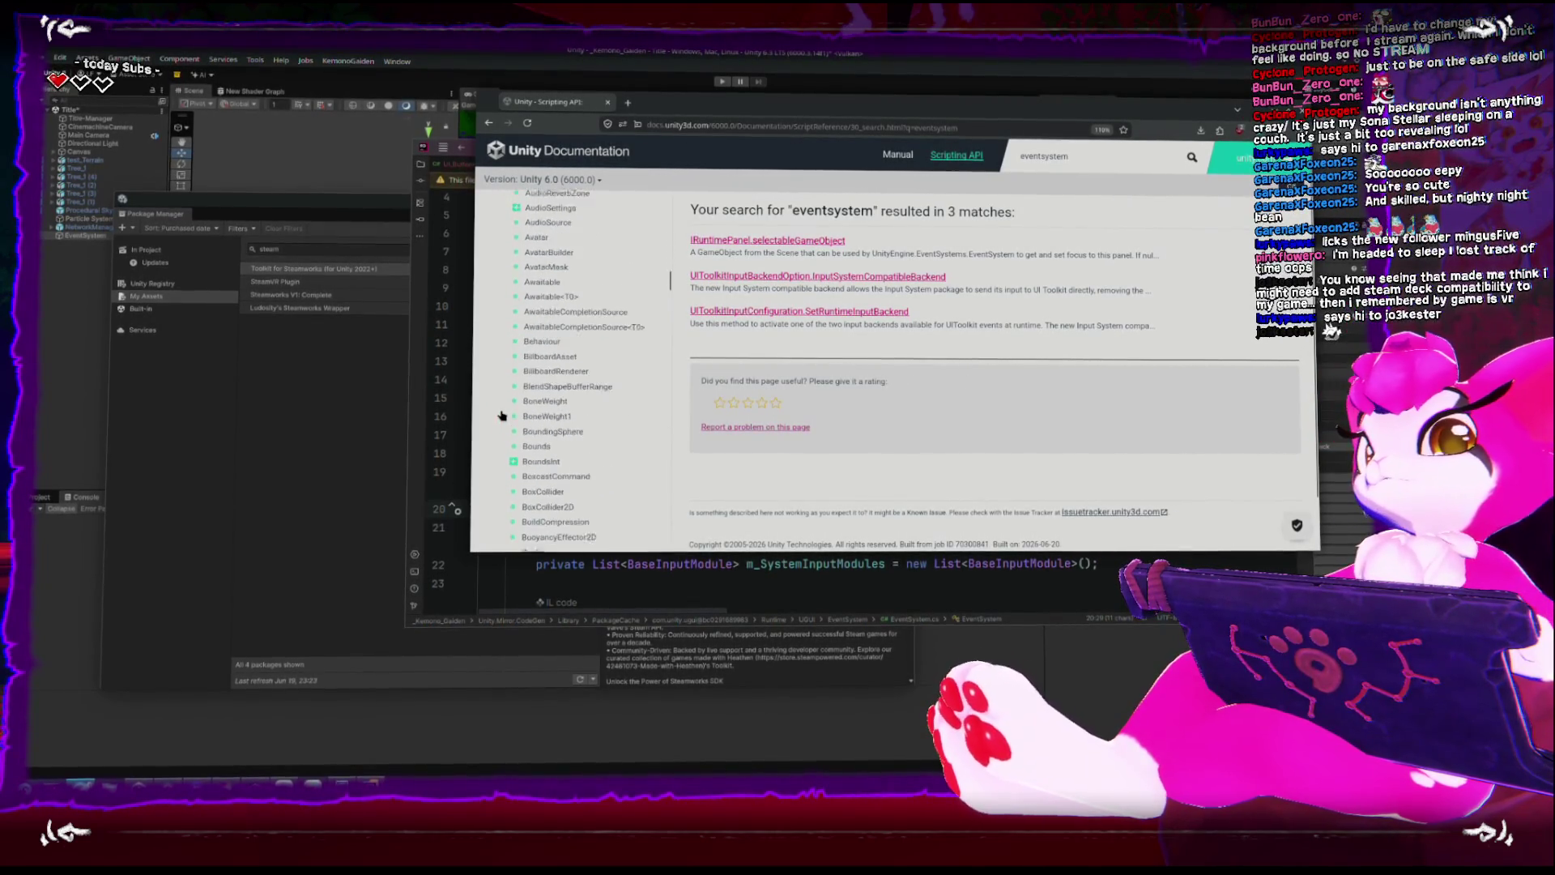
scroll(501, 418, down, 6)
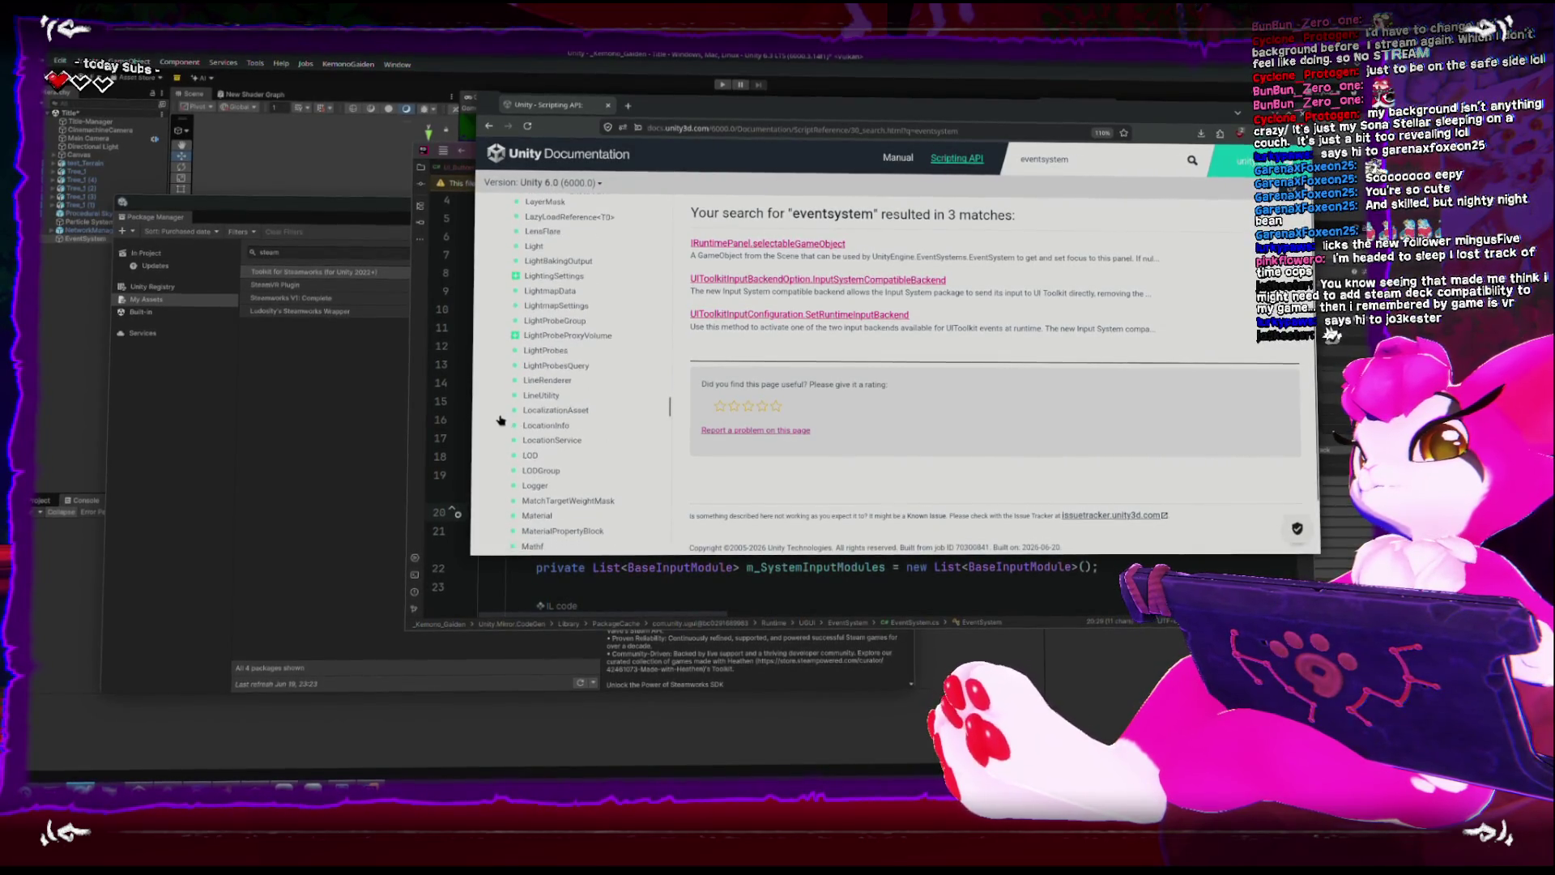
scroll(501, 418, down, 6)
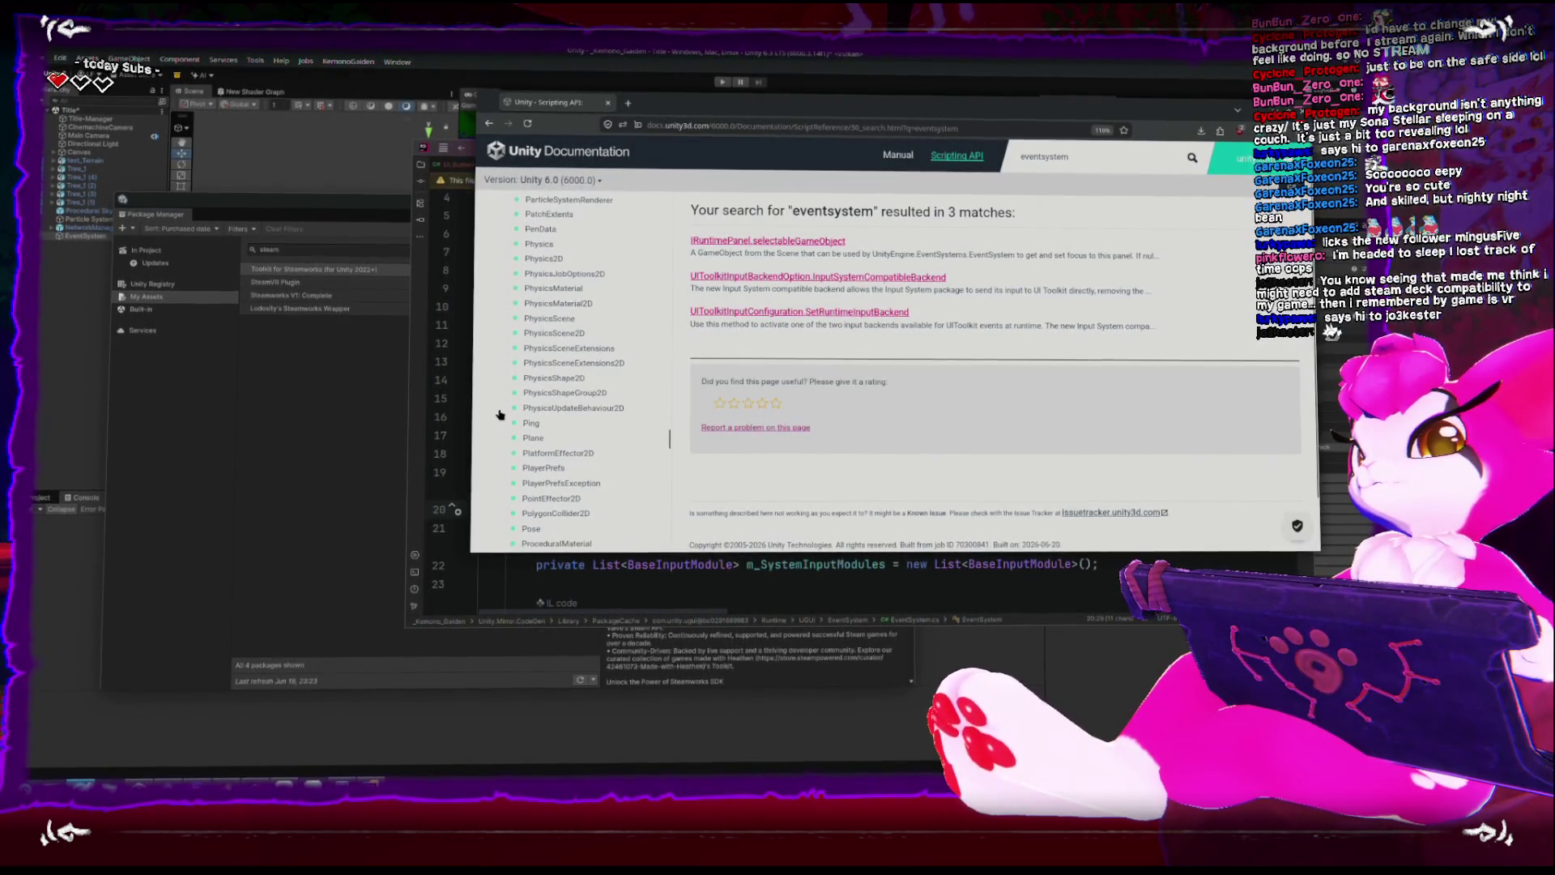
scroll(500, 414, down, 7)
scroll(499, 414, down, 10)
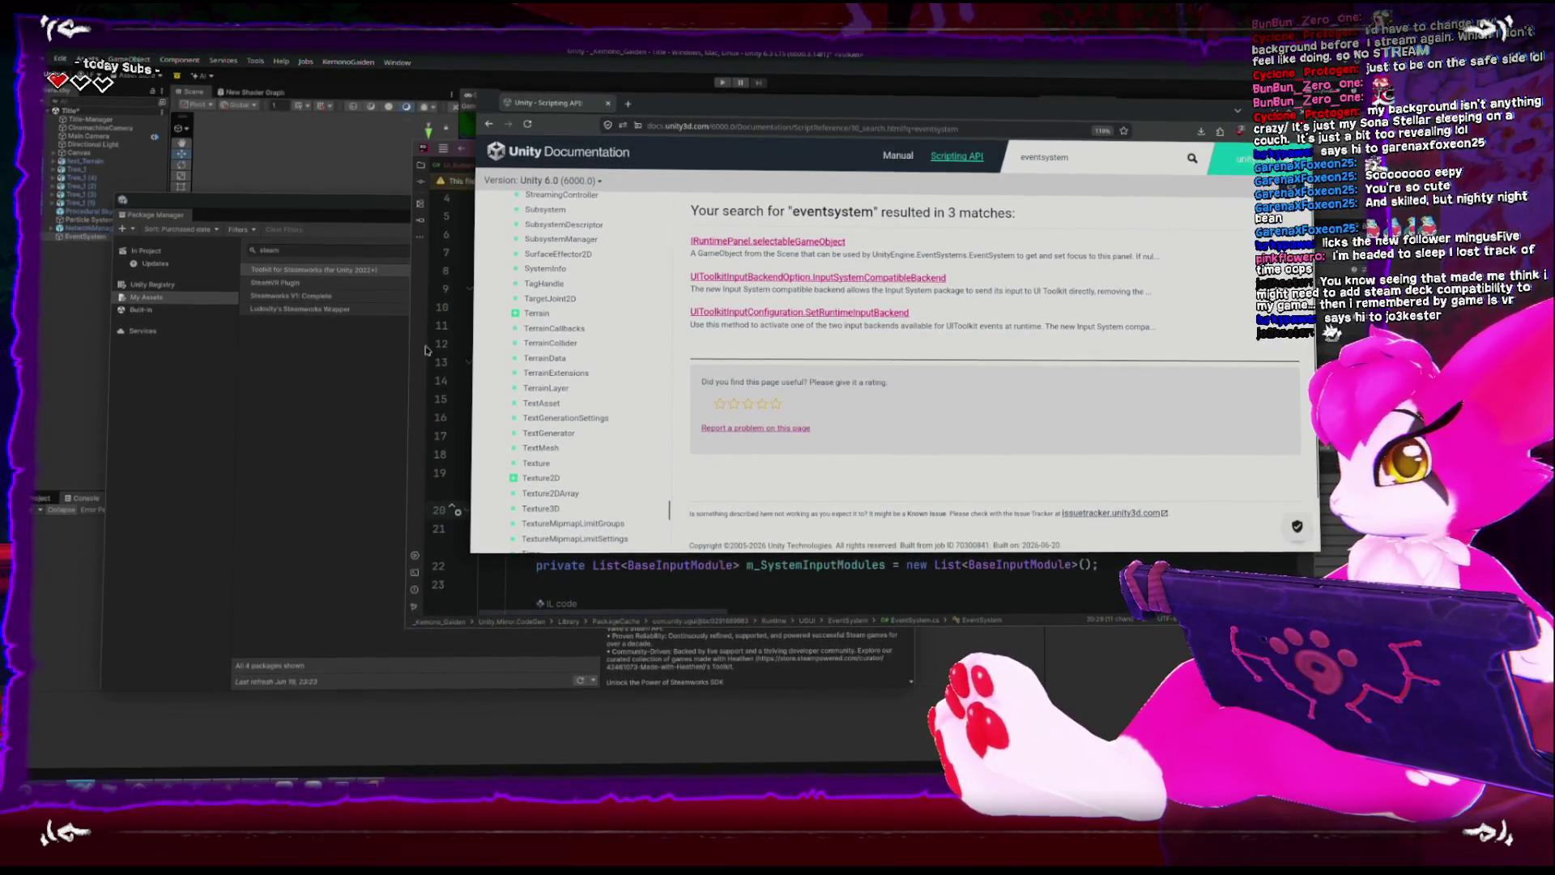
key(alt+Tab)
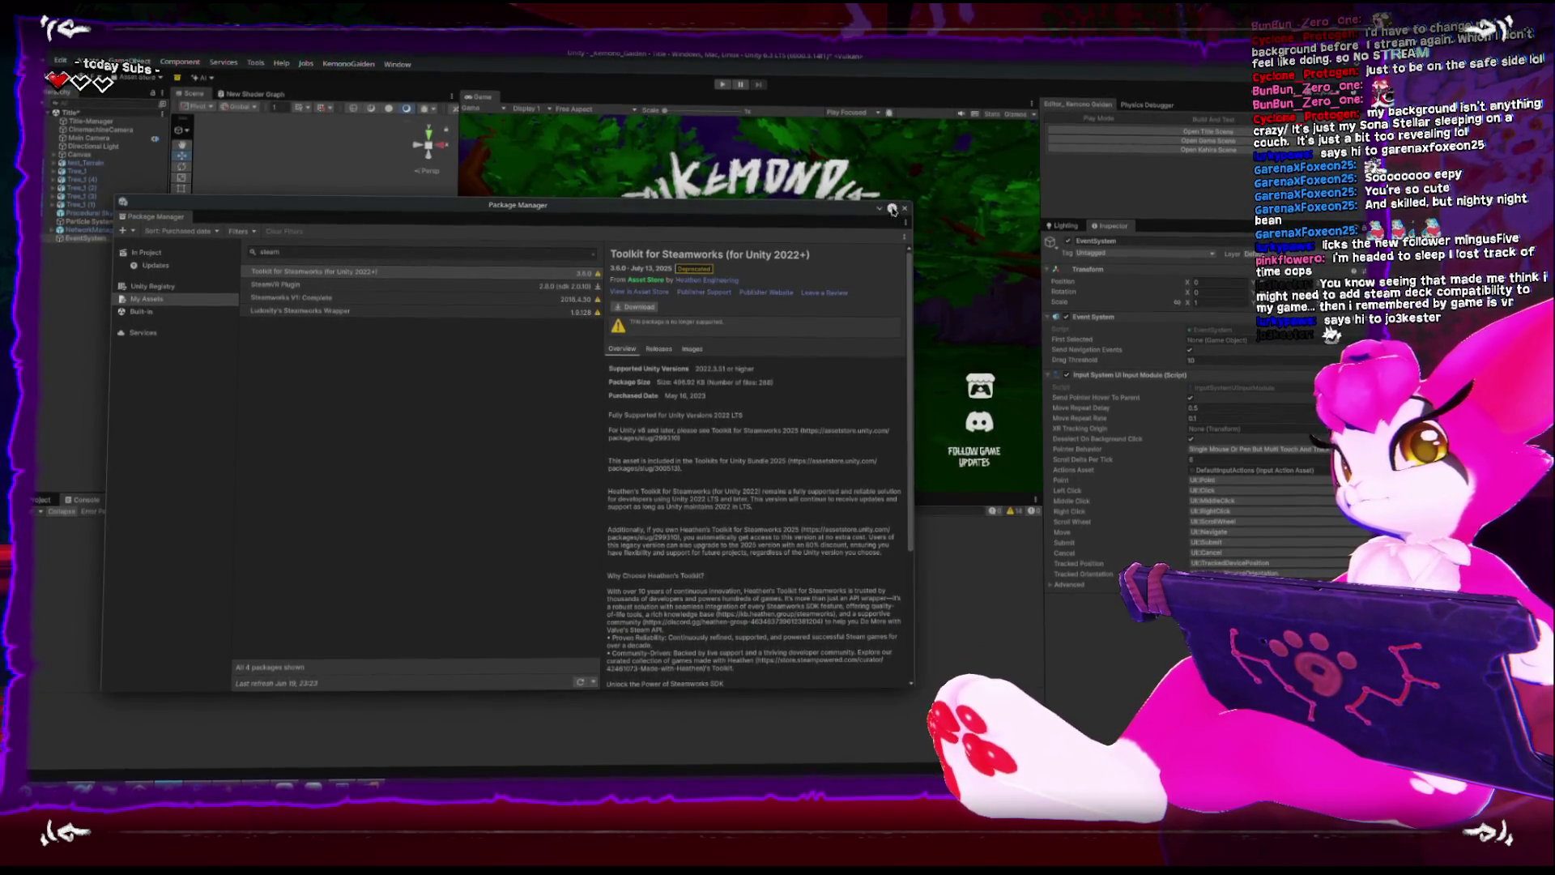
Close the Package Manager and select the Connect and Return buttons on the title screen.
click(904, 208)
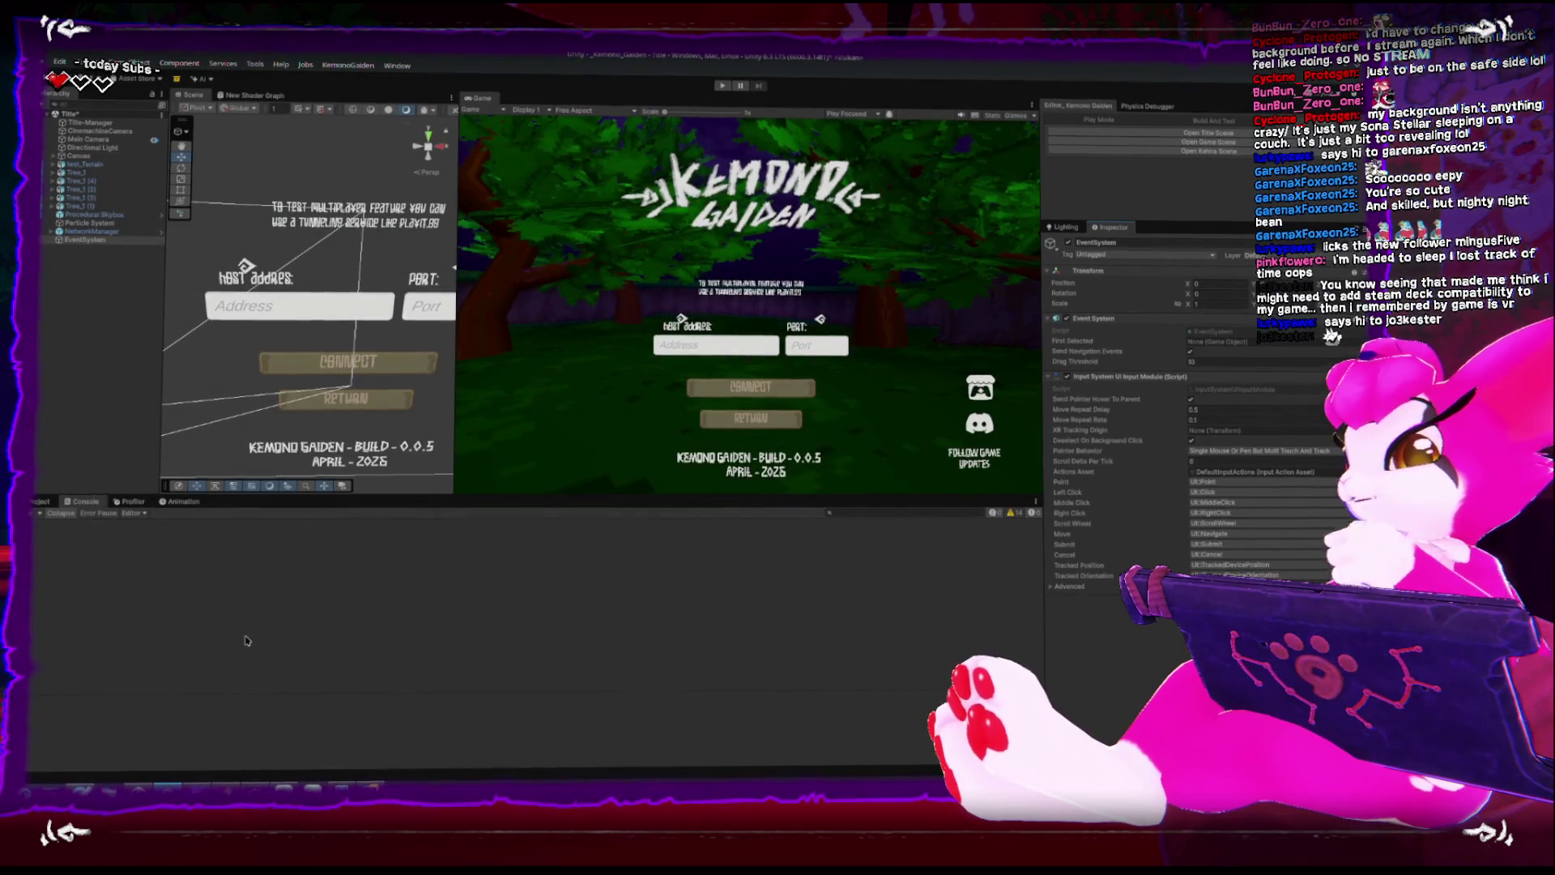
key(alt+Tab)
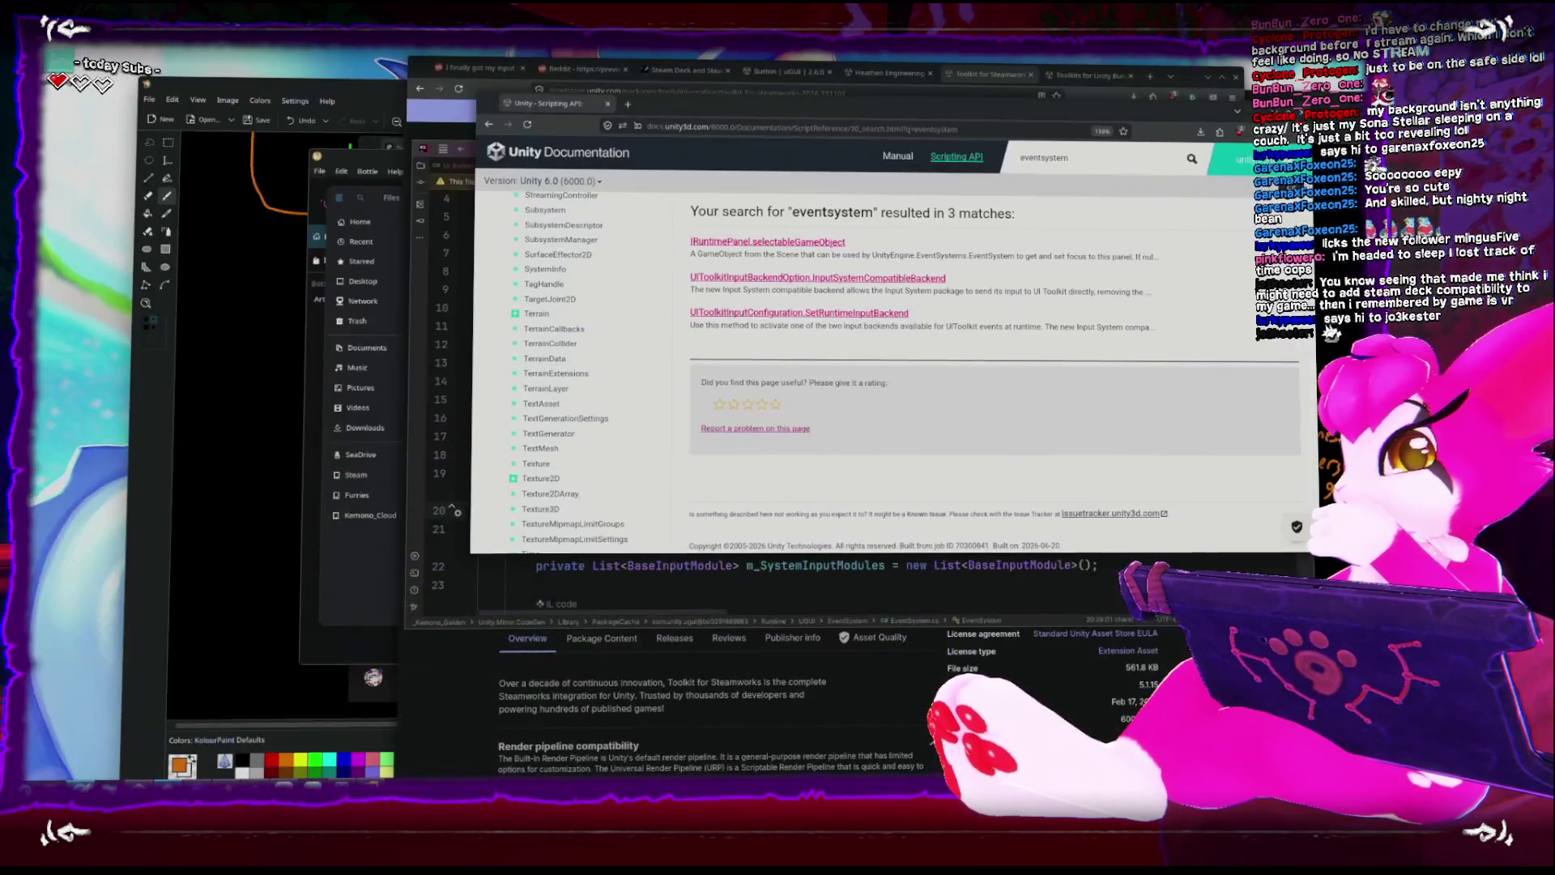
key(alt+Tab)
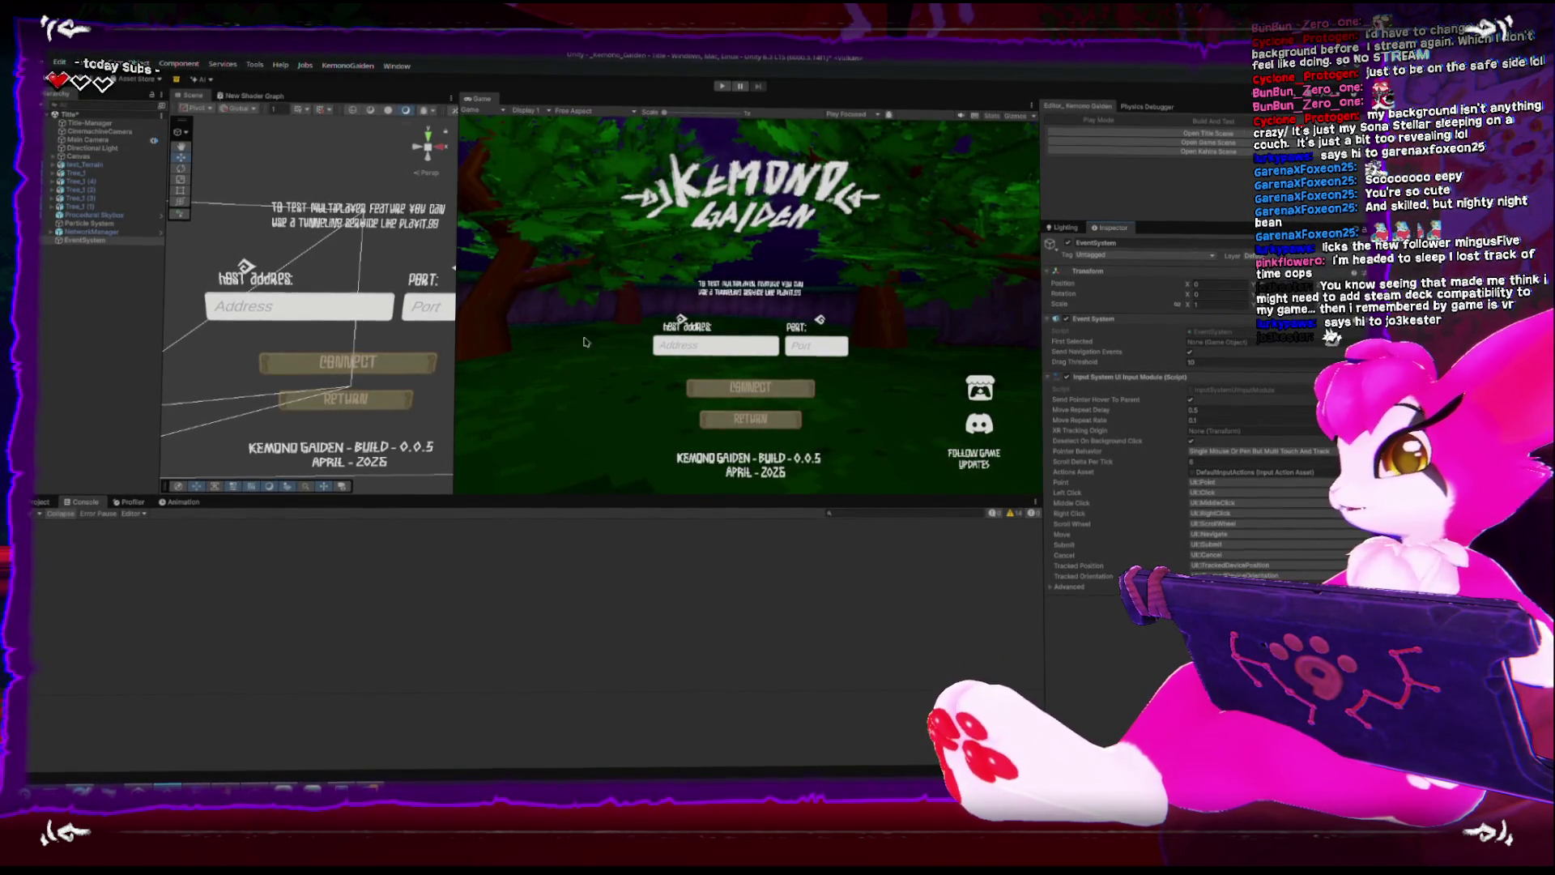
click(408, 315)
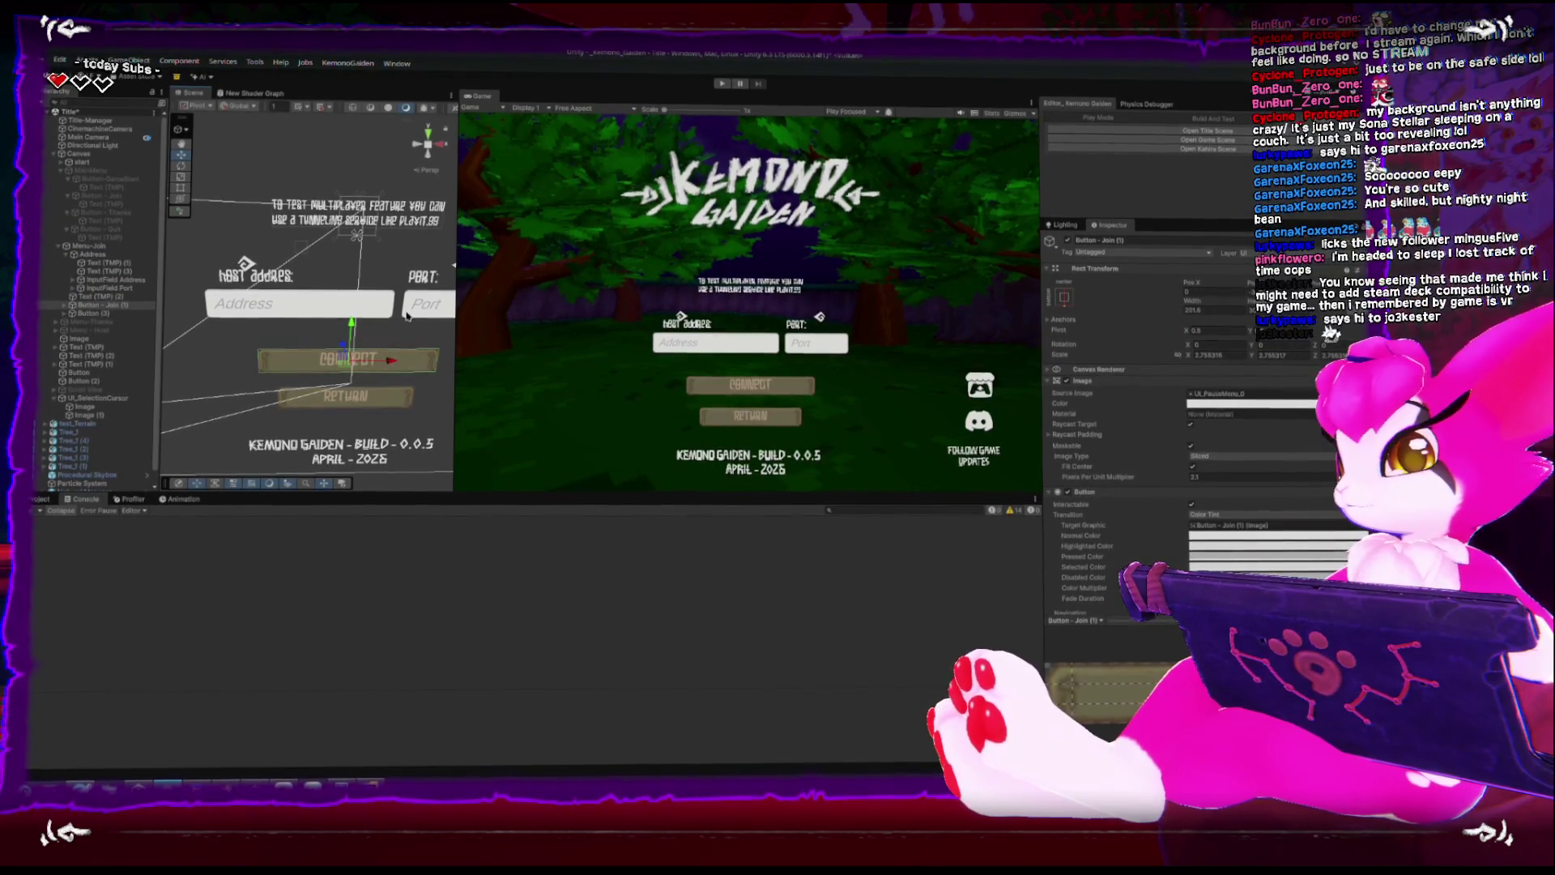
mouse_move(407, 315)
mouse_down()
mouse_move(375, 387)
mouse_move(325, 362)
mouse_move(340, 350)
mouse_up()
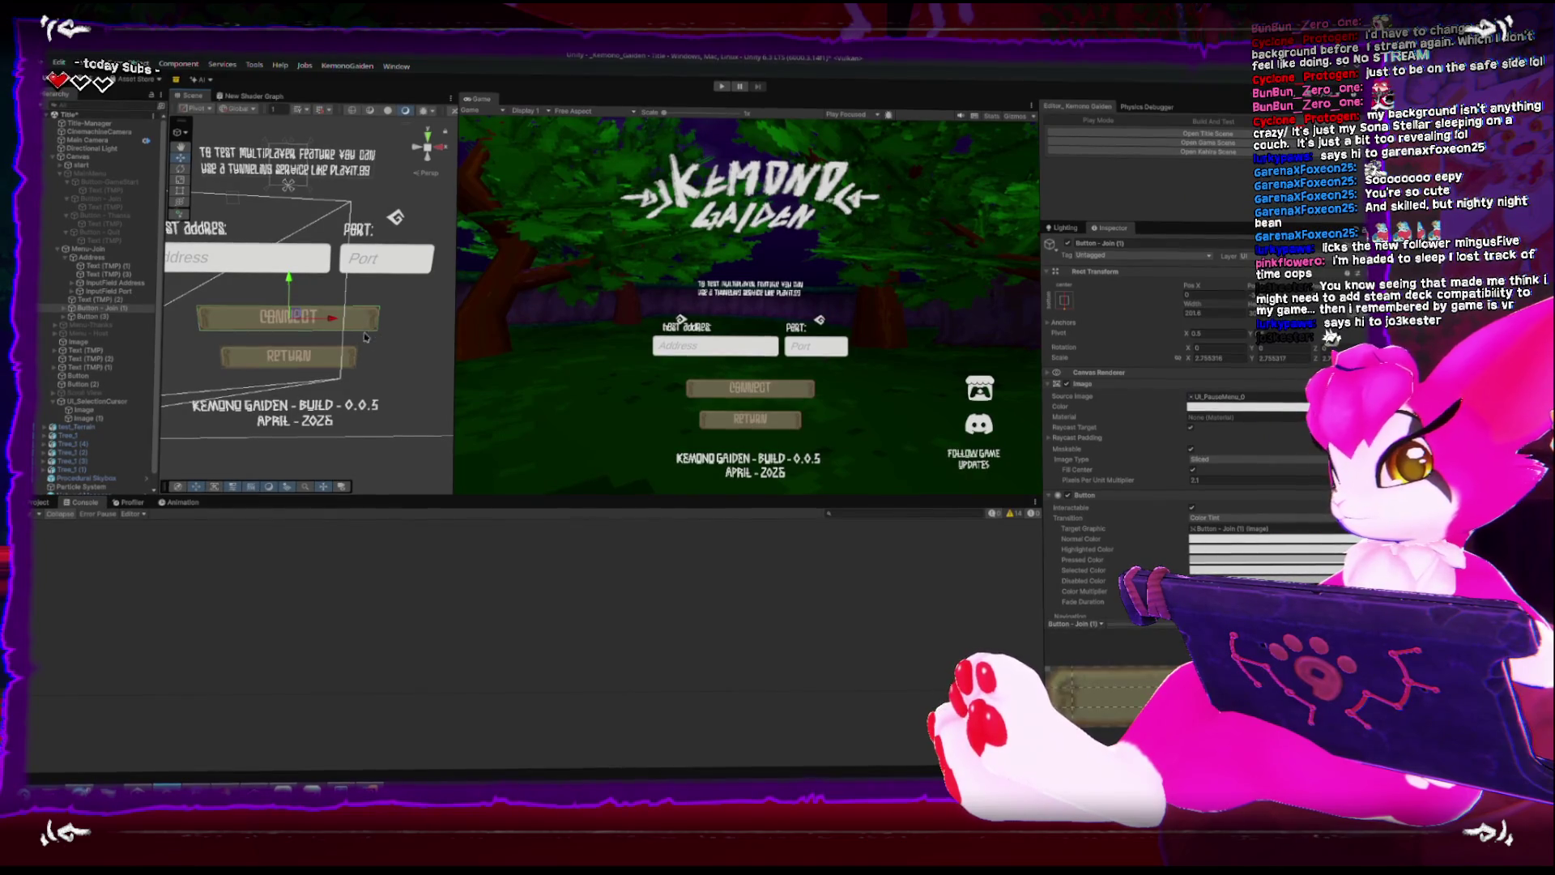
click(337, 354)
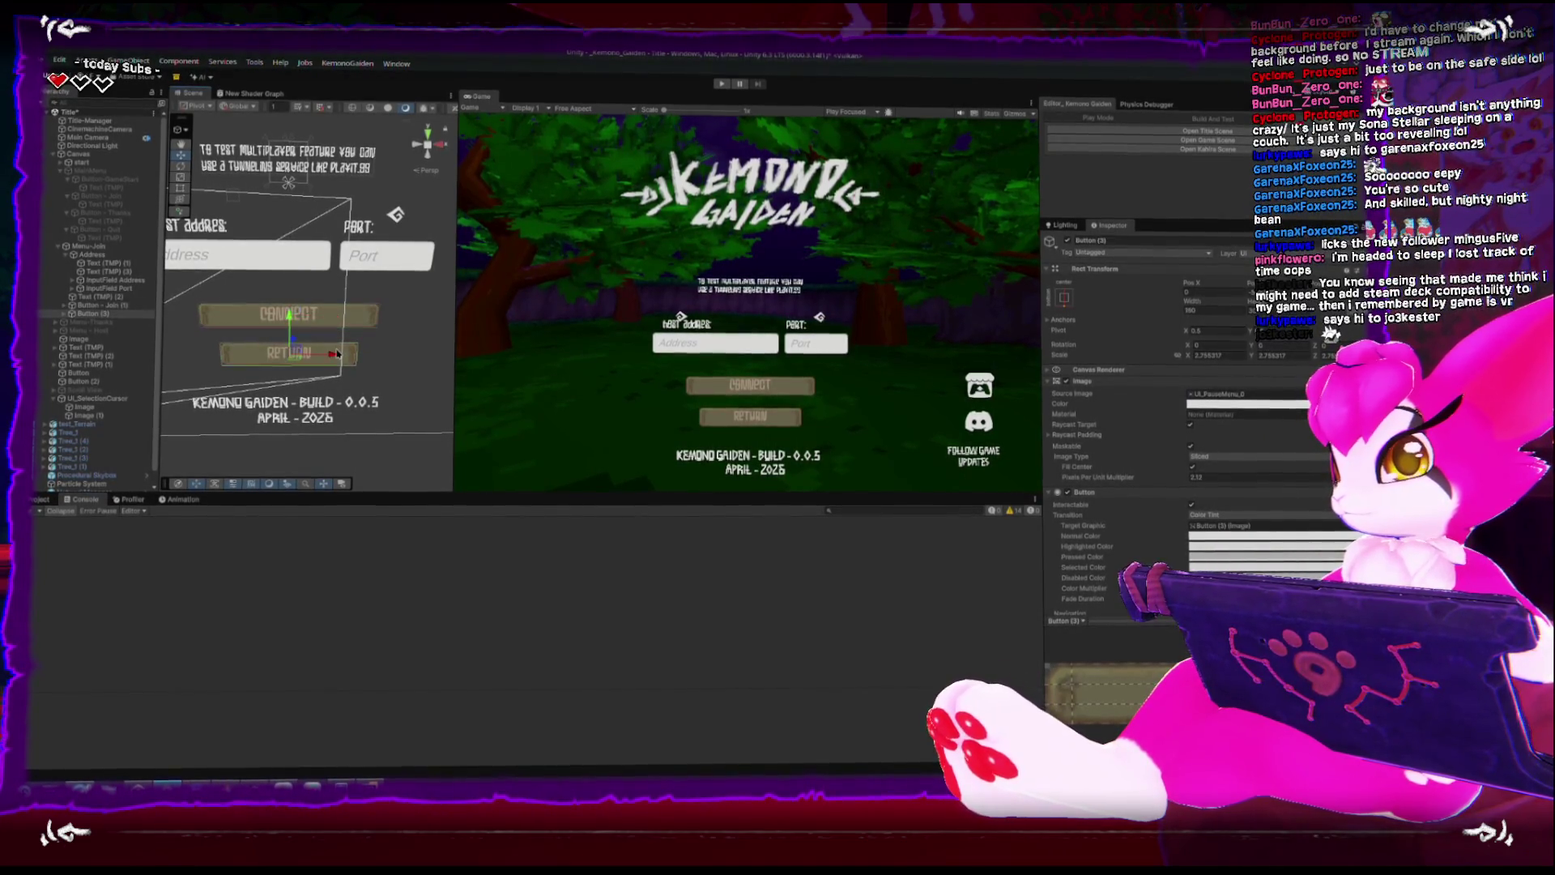
Select MainMenu, then Button-GameStart, folding its Button component before returning to the docs.
click(91, 170)
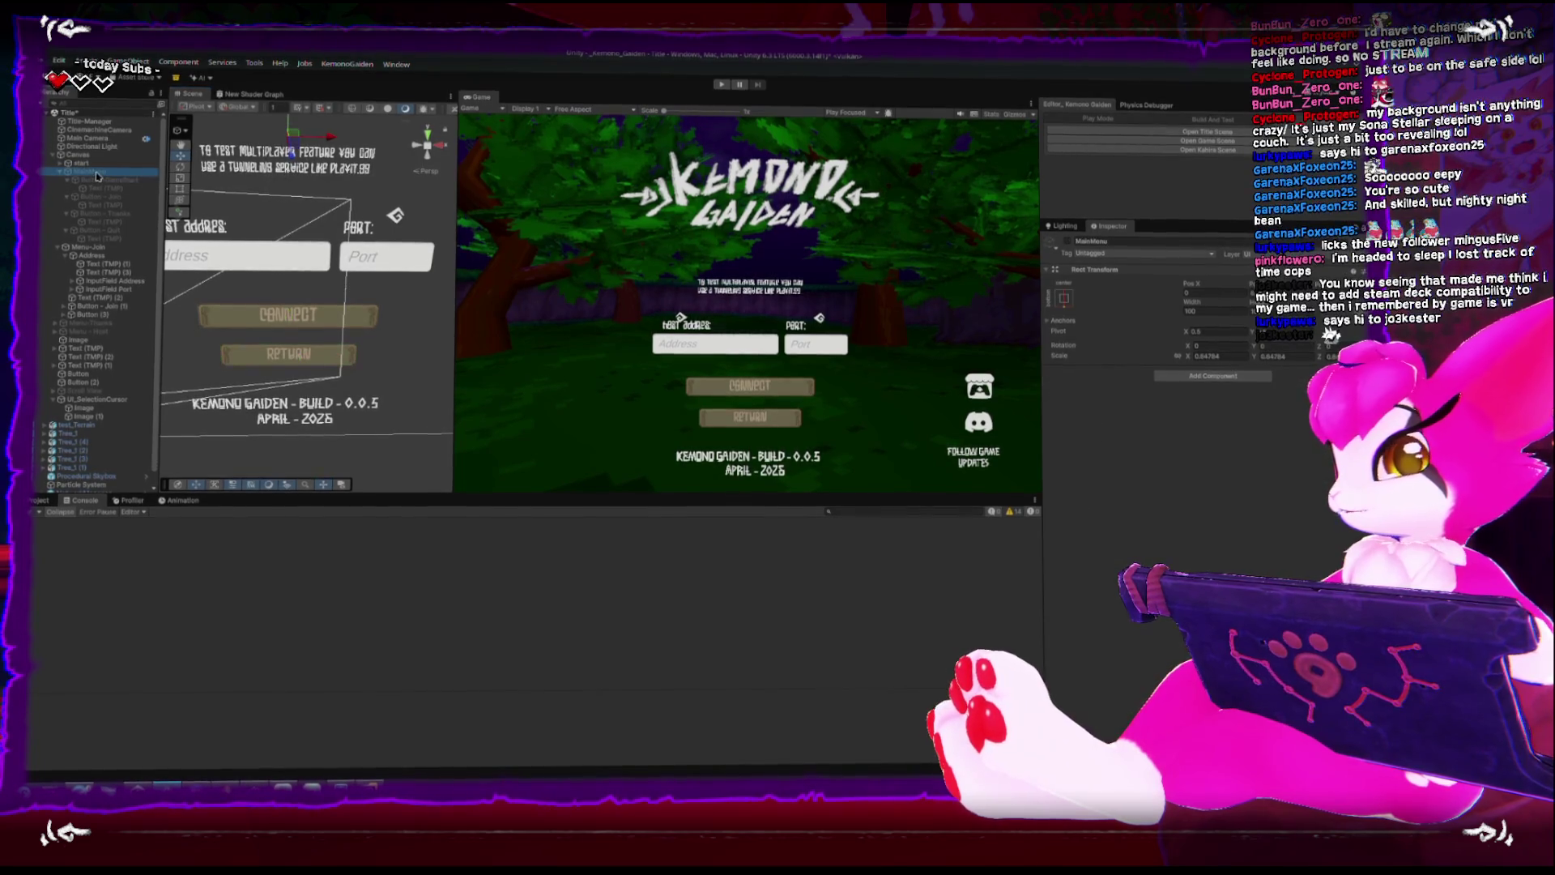
click(57, 251)
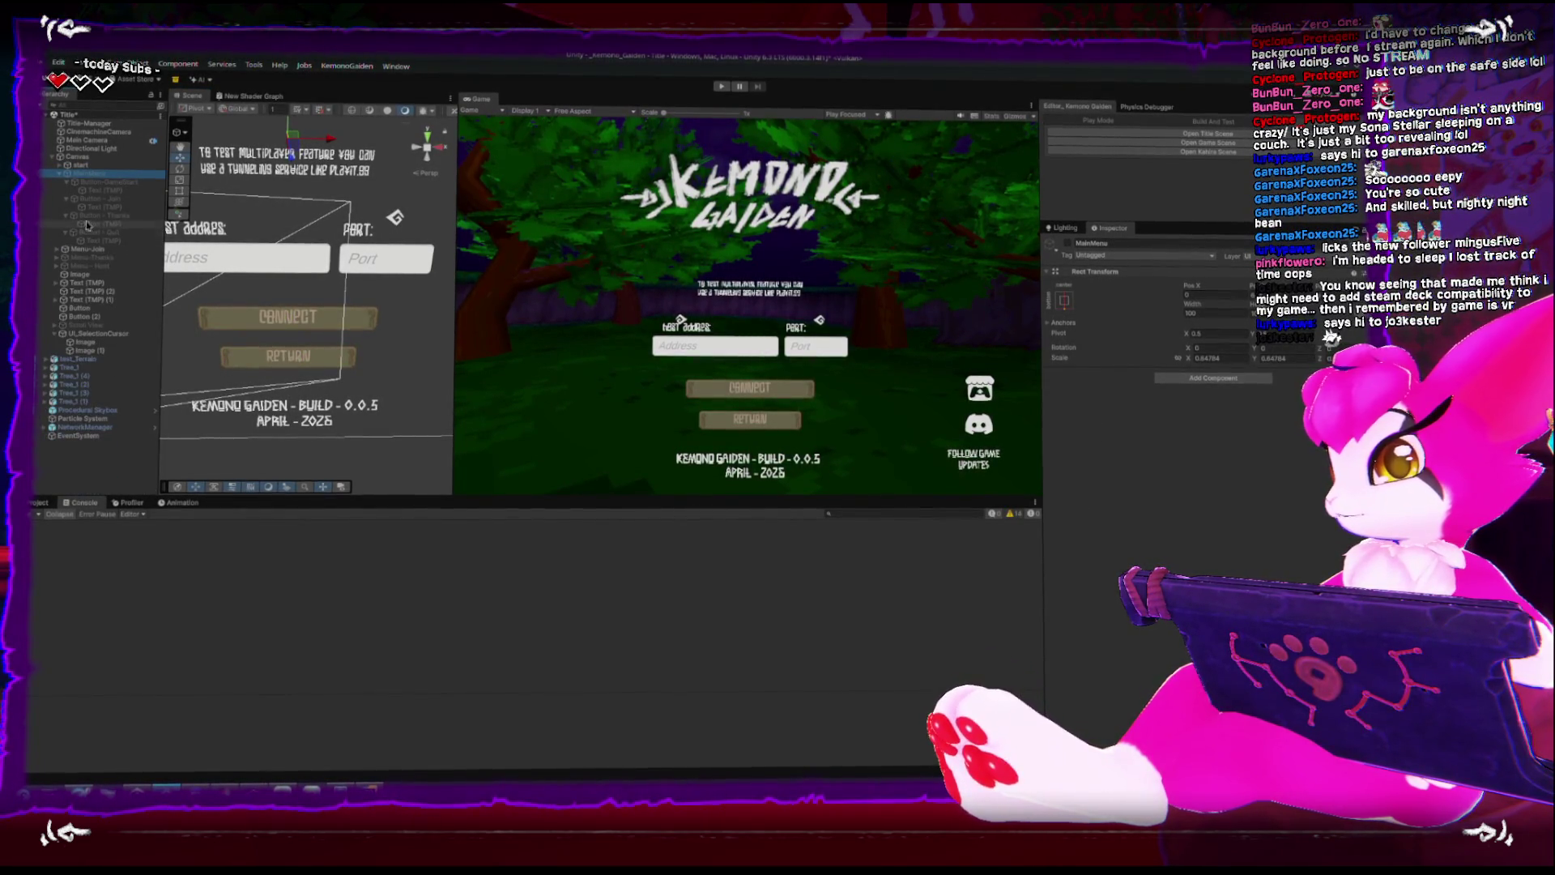
key(Down)
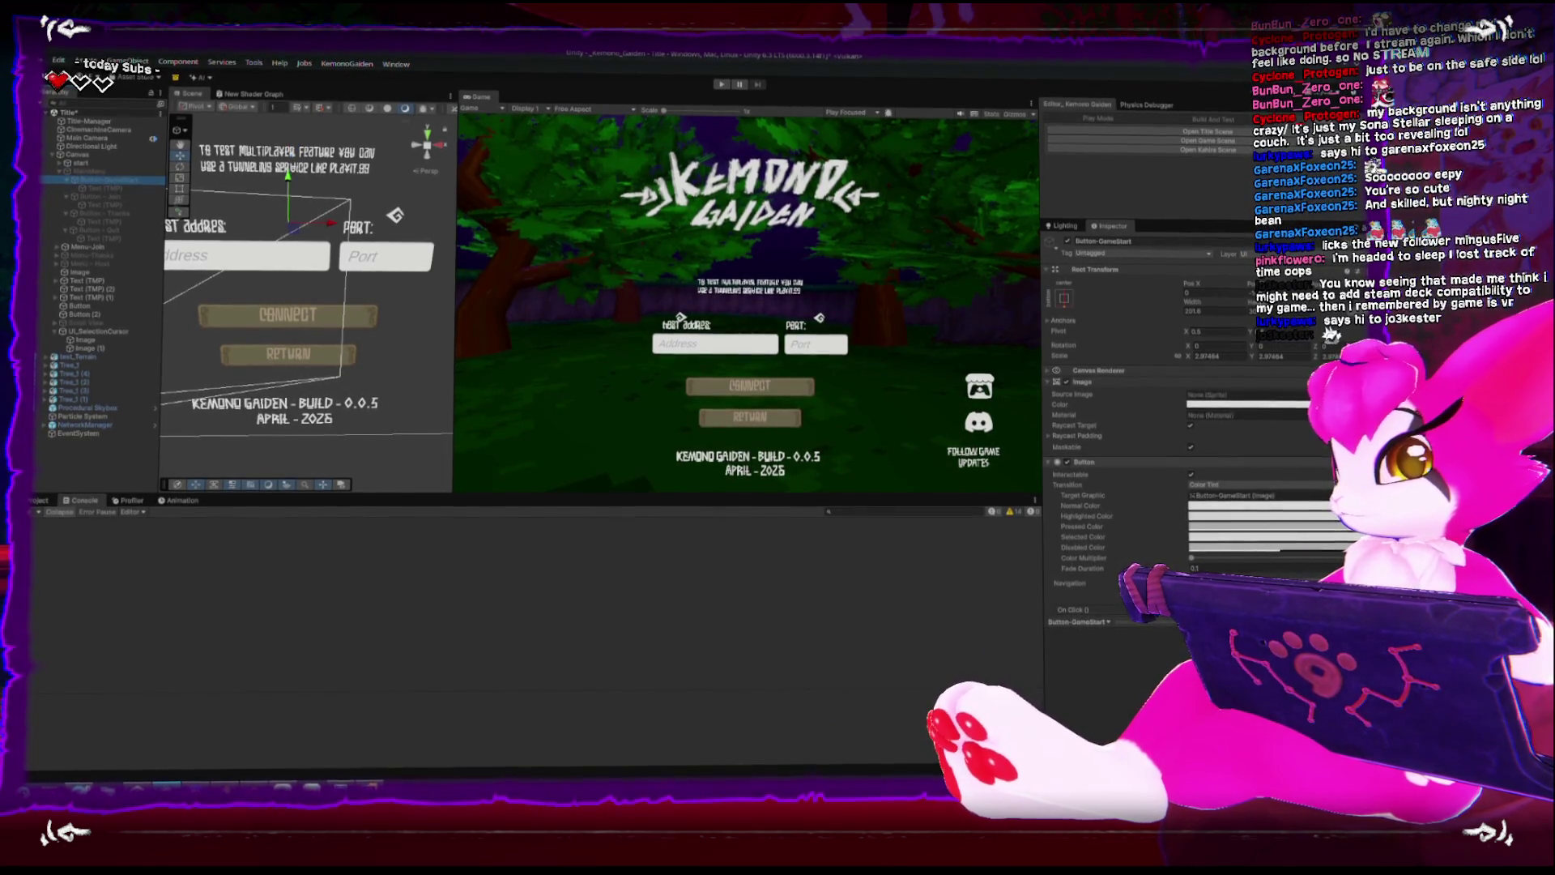
click(1084, 463)
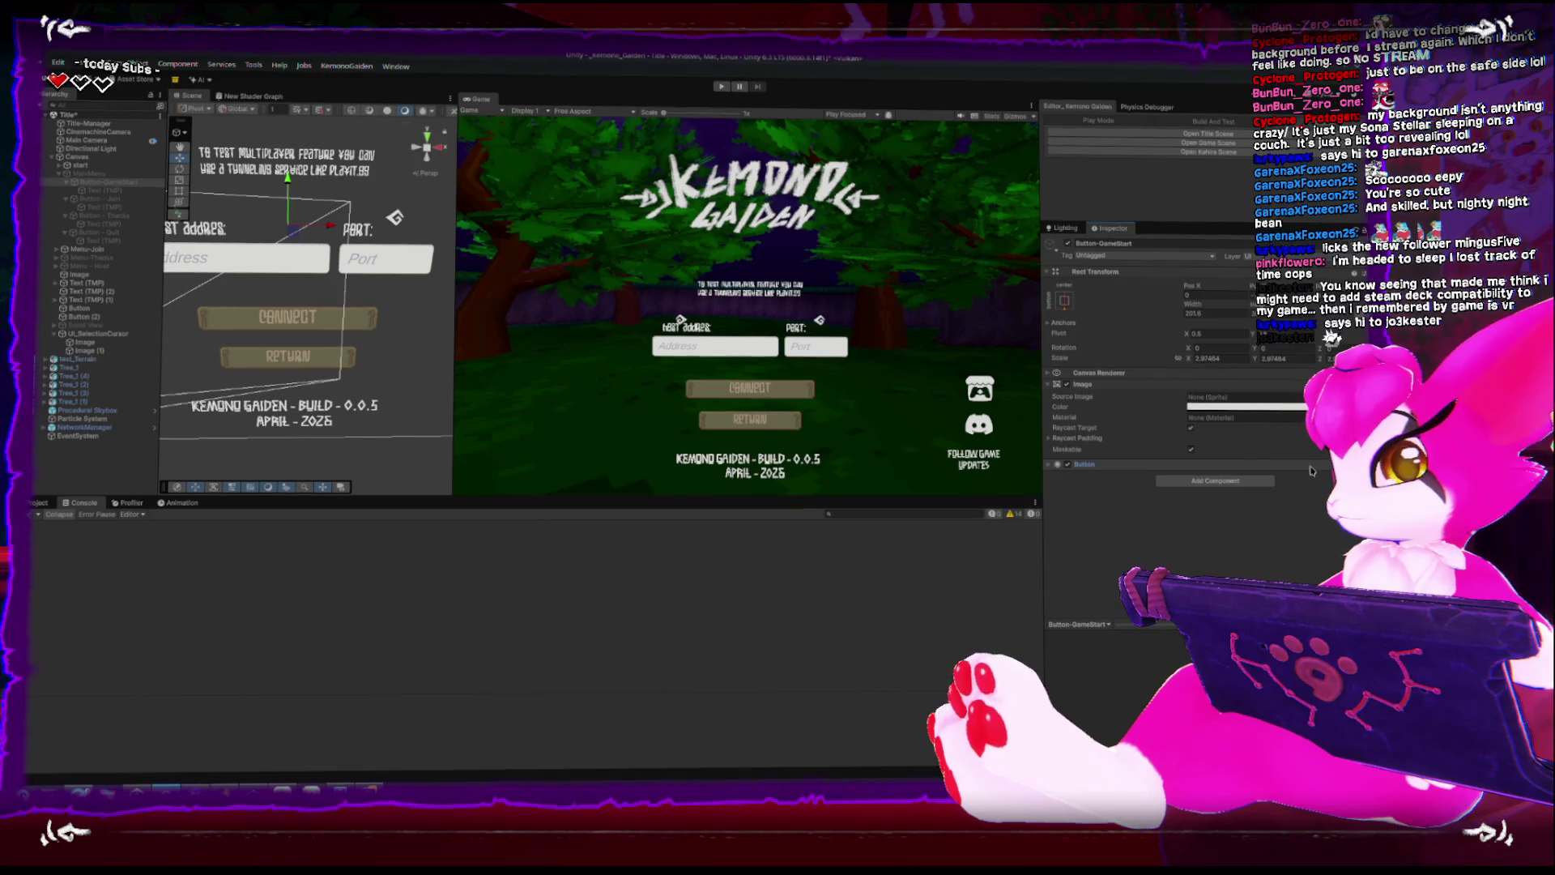
key(alt+Tab)
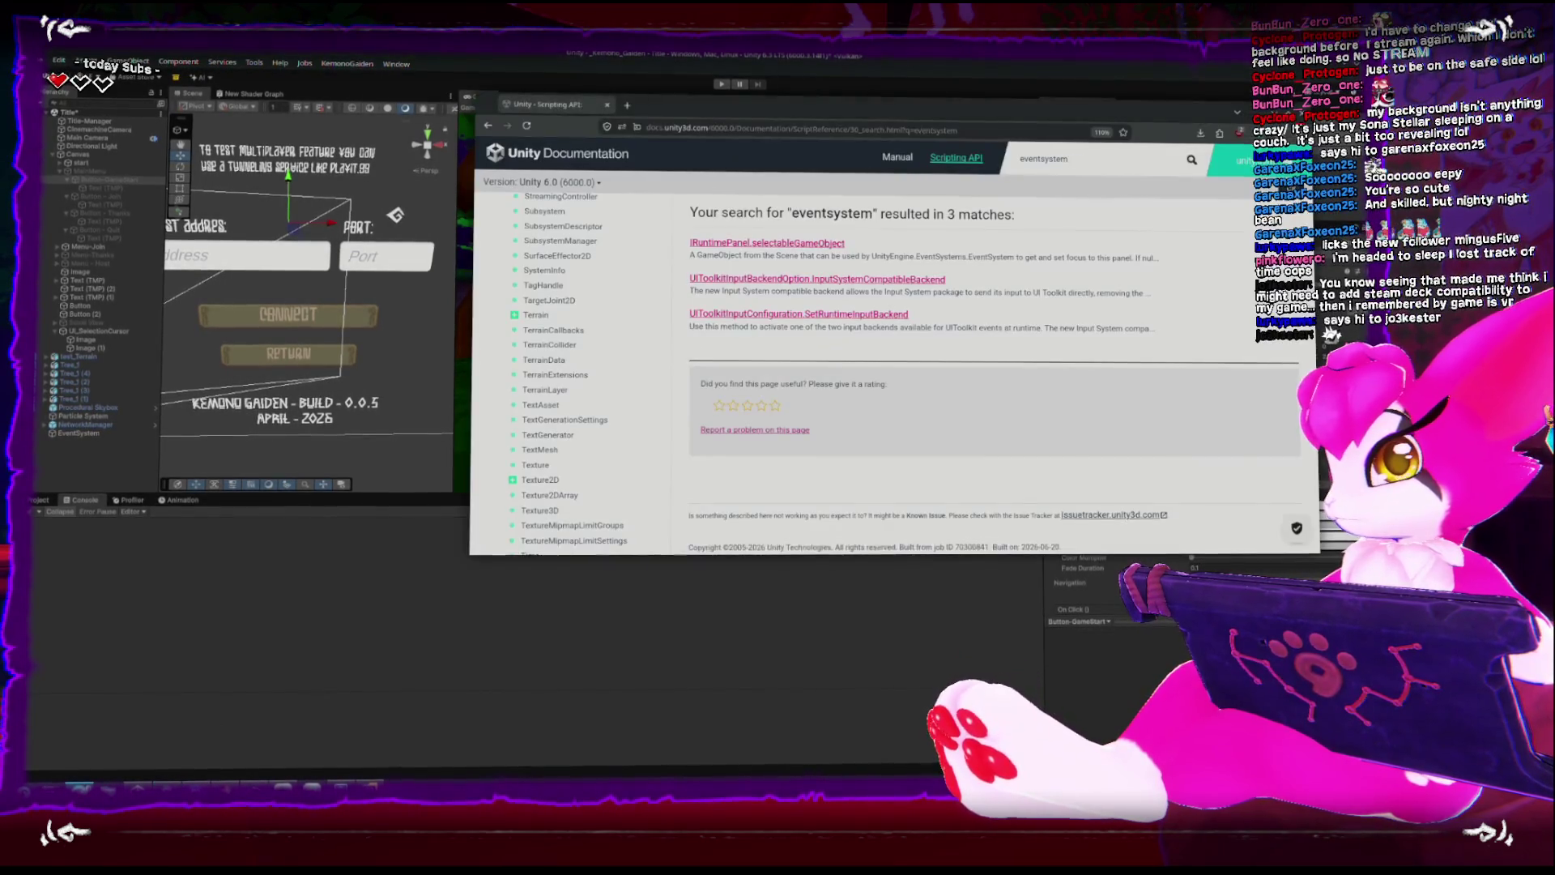
Search the Unity 6.0 docs for 'button' and maximize the browser to scan results.
drag(1078, 159, 936, 155)
click(935, 157)
text(button)
key(Return)
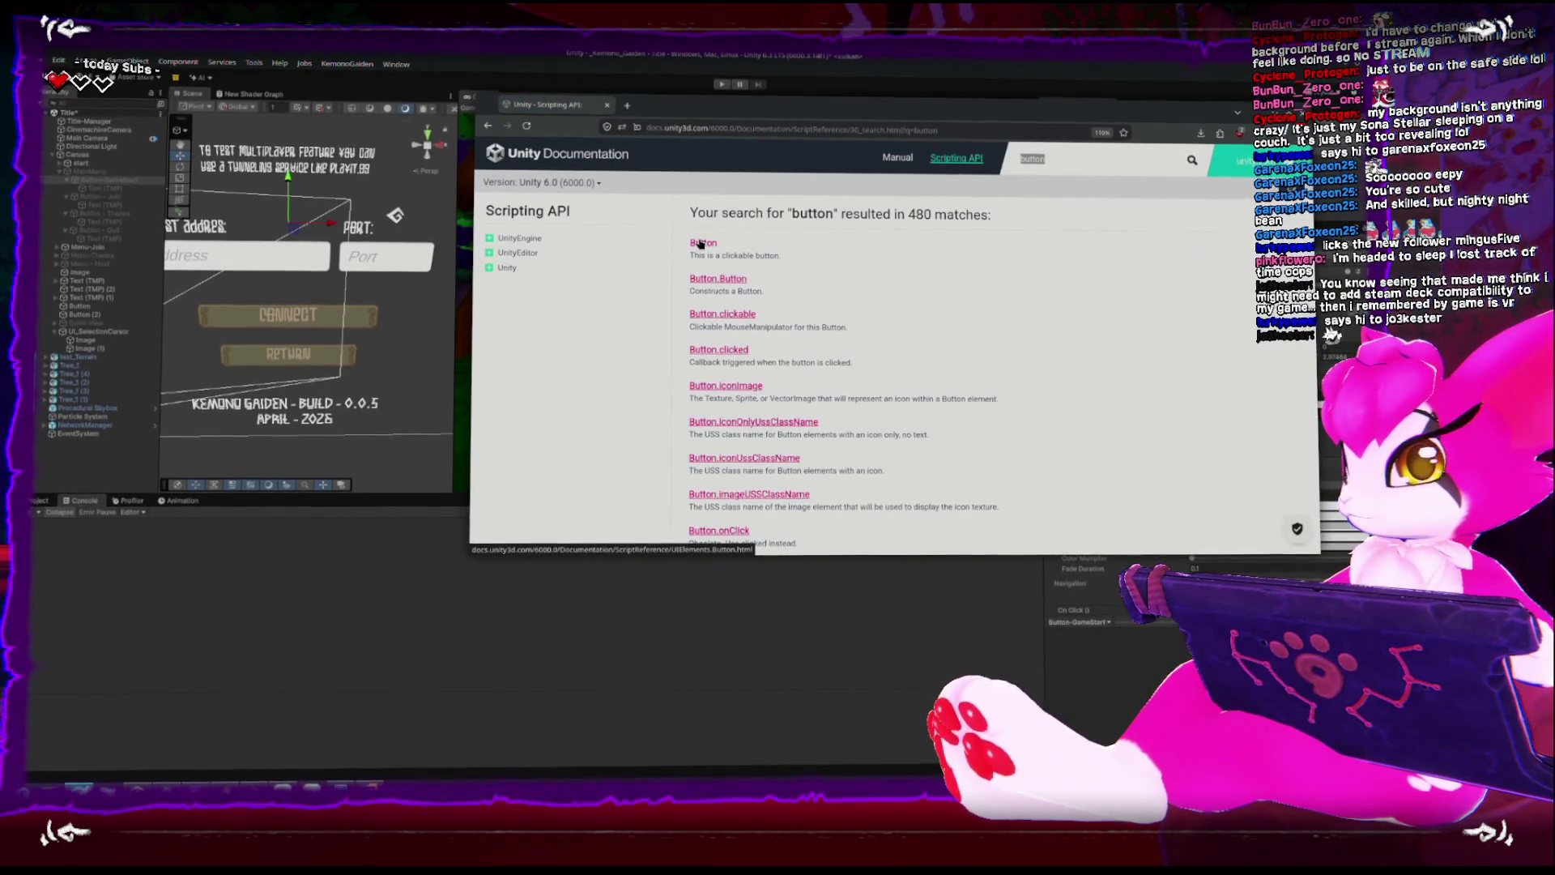
scroll(902, 355, down, 2)
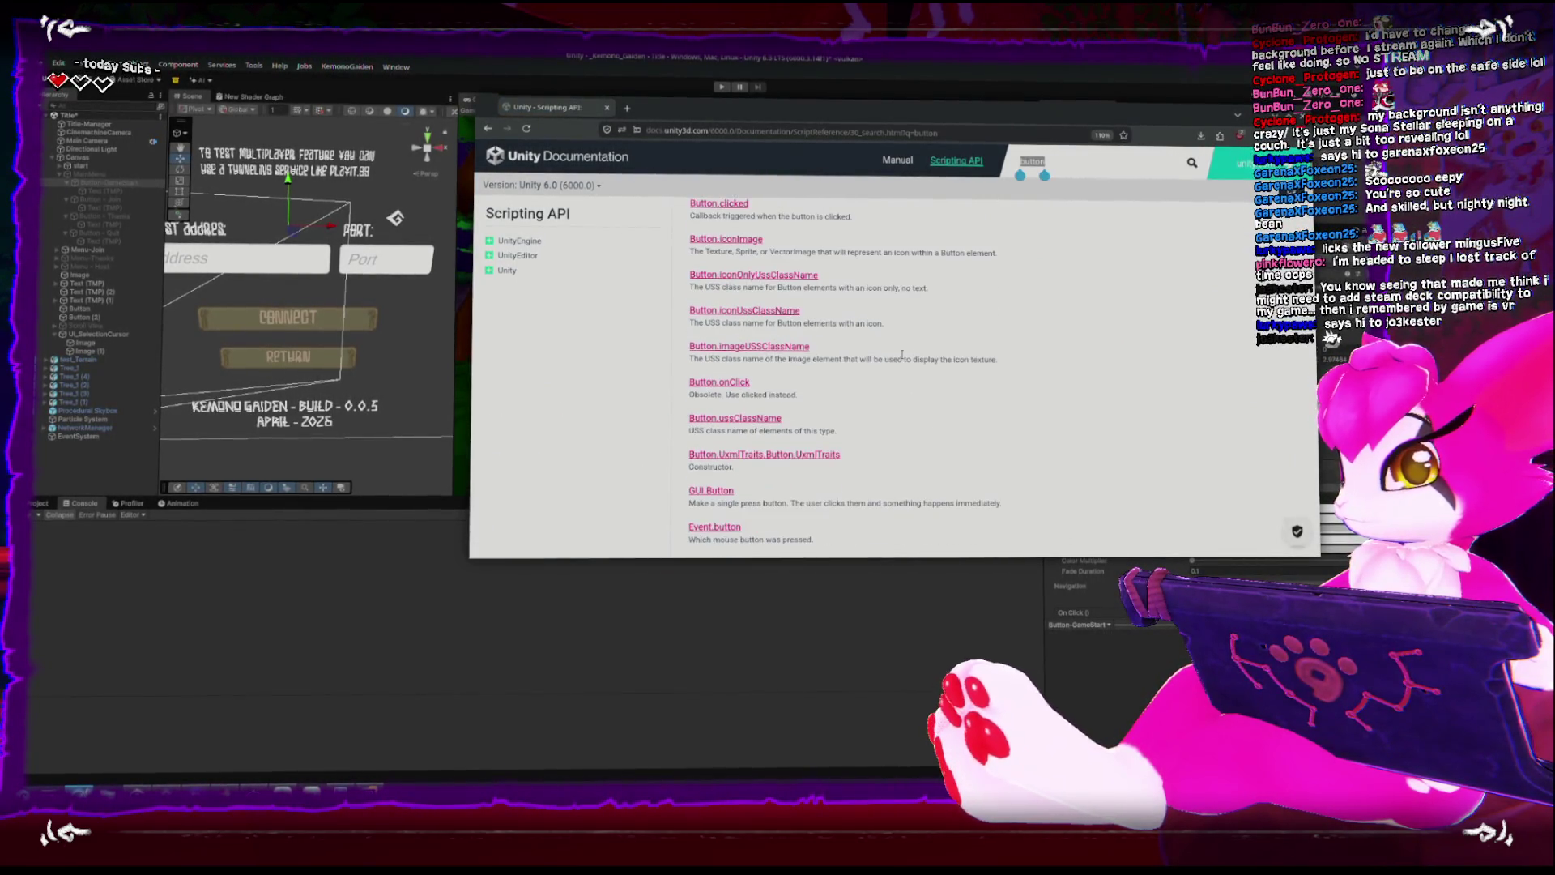
key(super+Up)
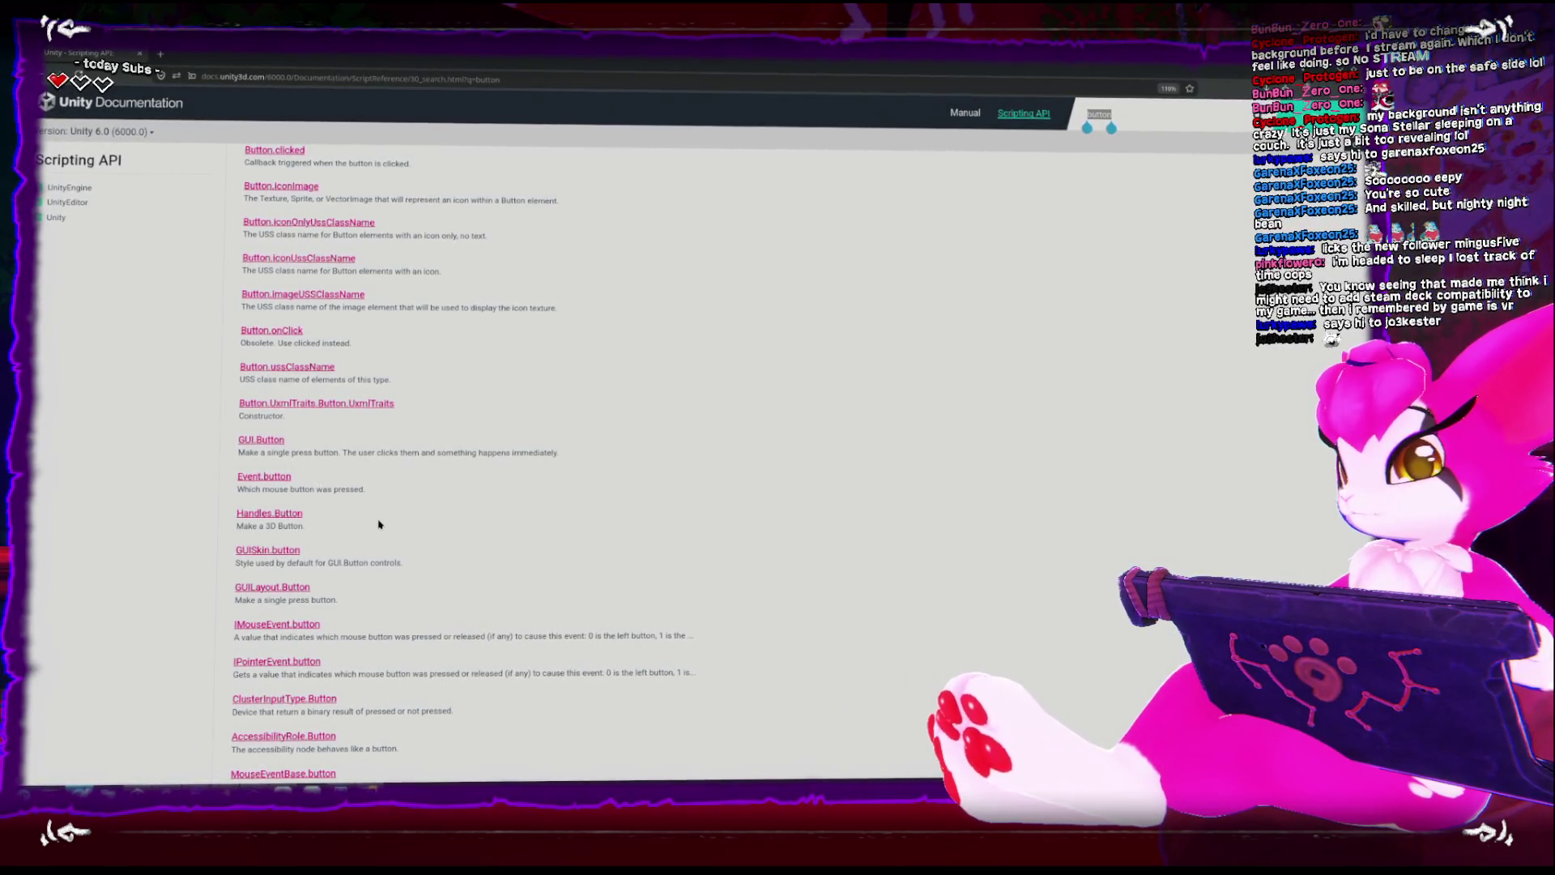
scroll(379, 525, down, 1)
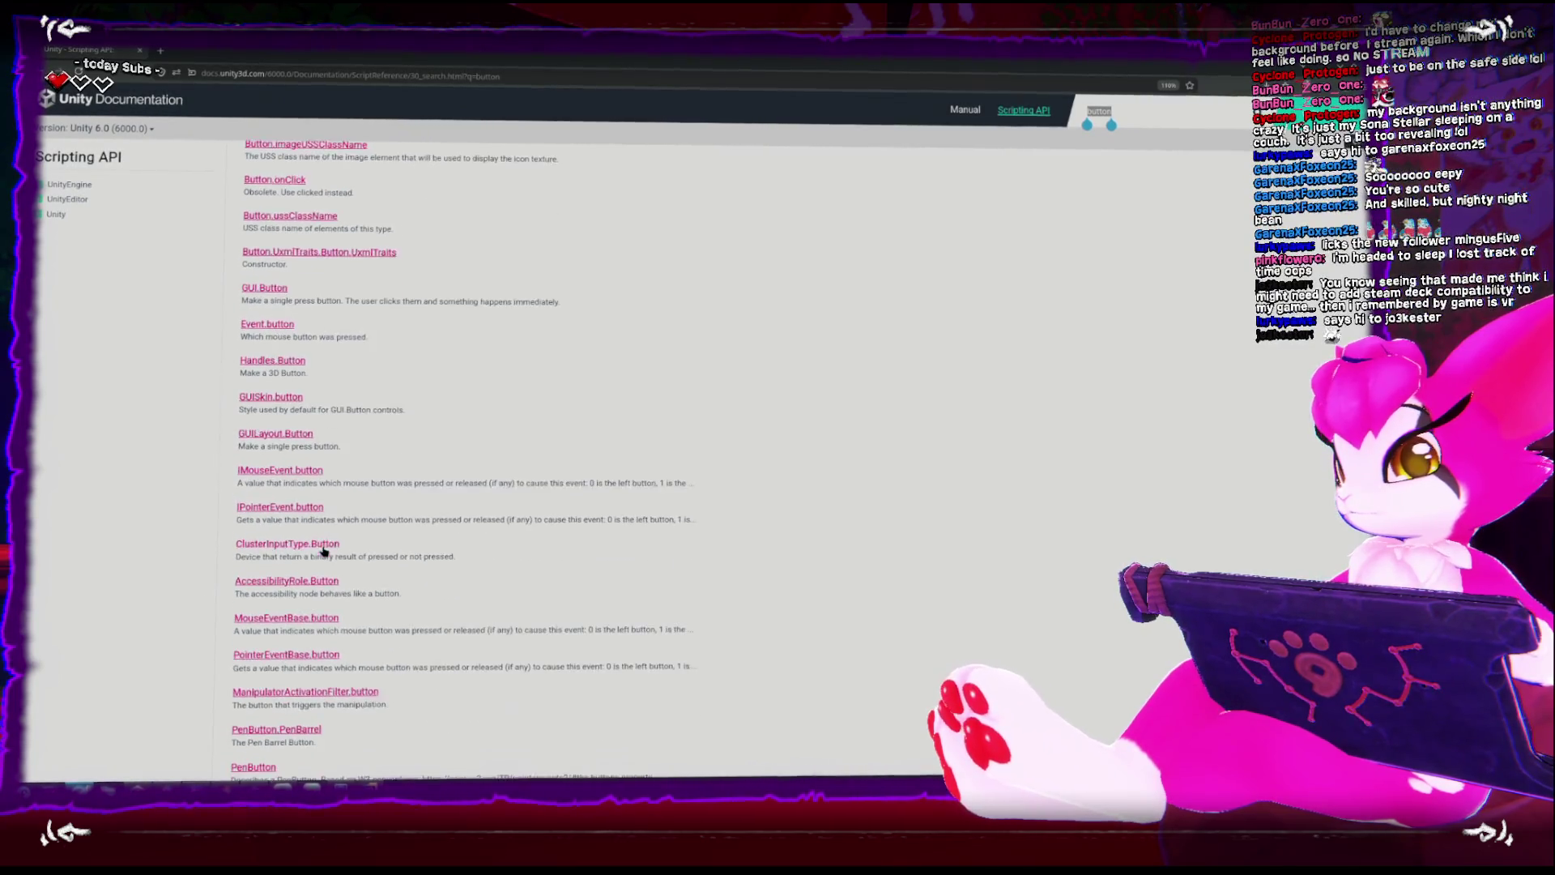
scroll(325, 553, down, 4)
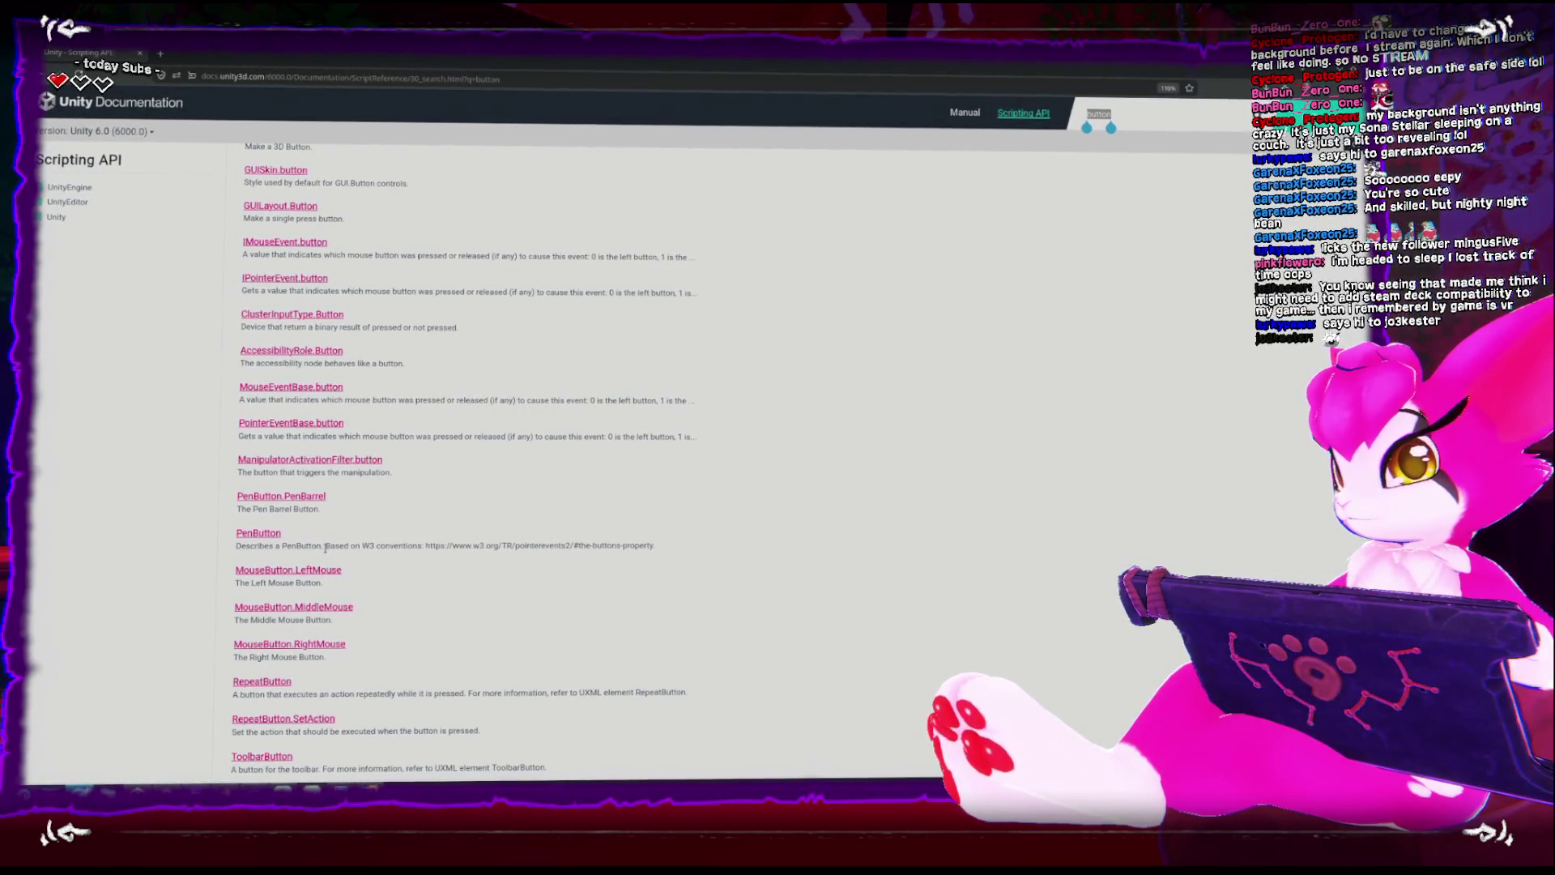
scroll(369, 547, up, 7)
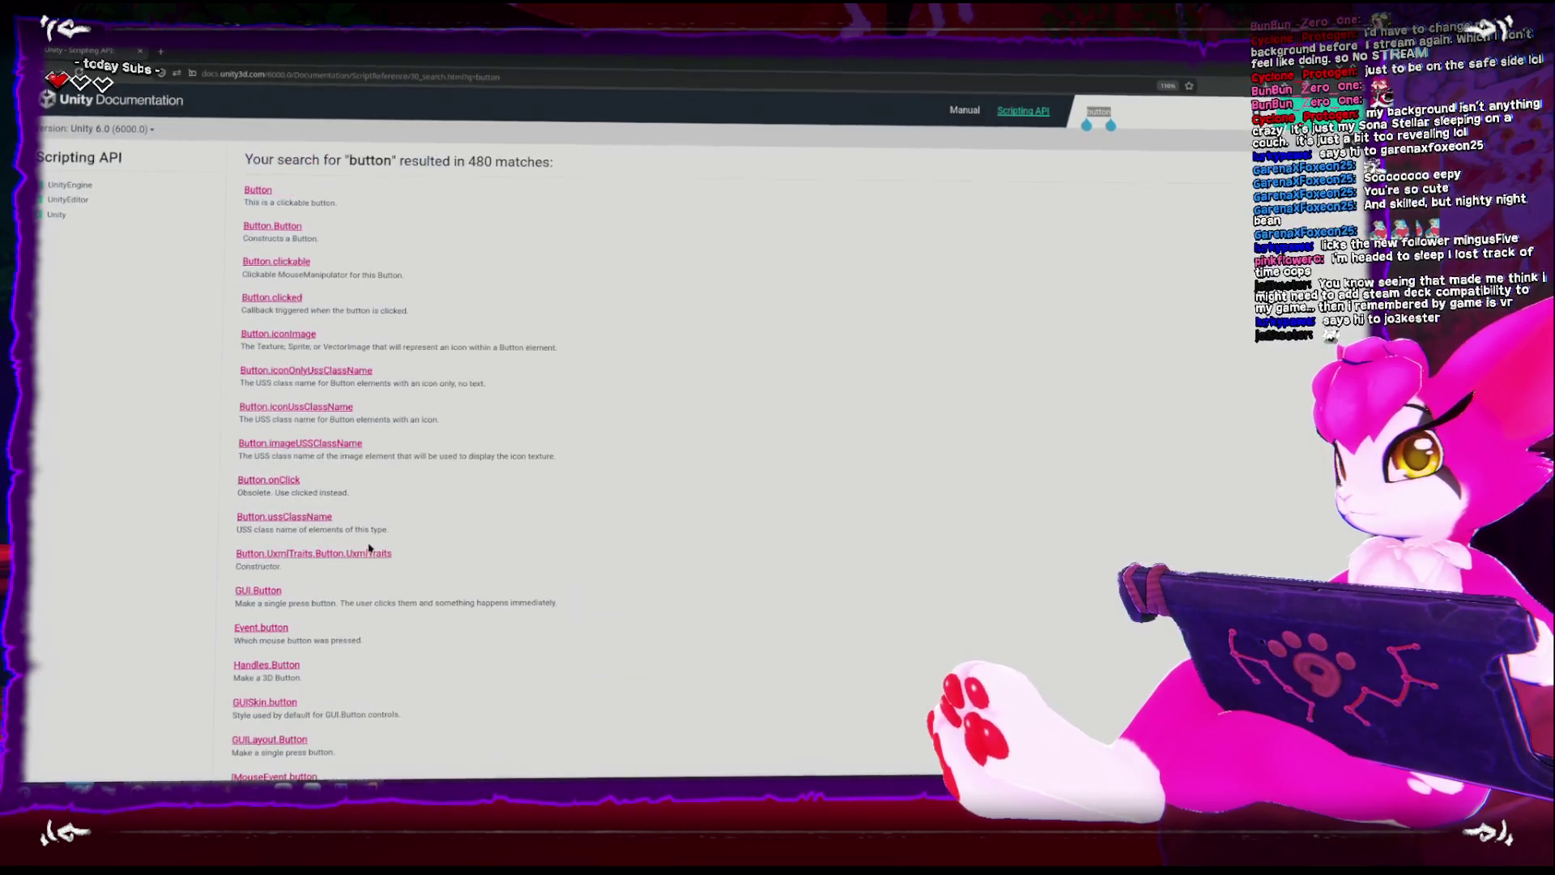
Open the UIElements Button class page and its Clickable reference in a new tab.
click(258, 189)
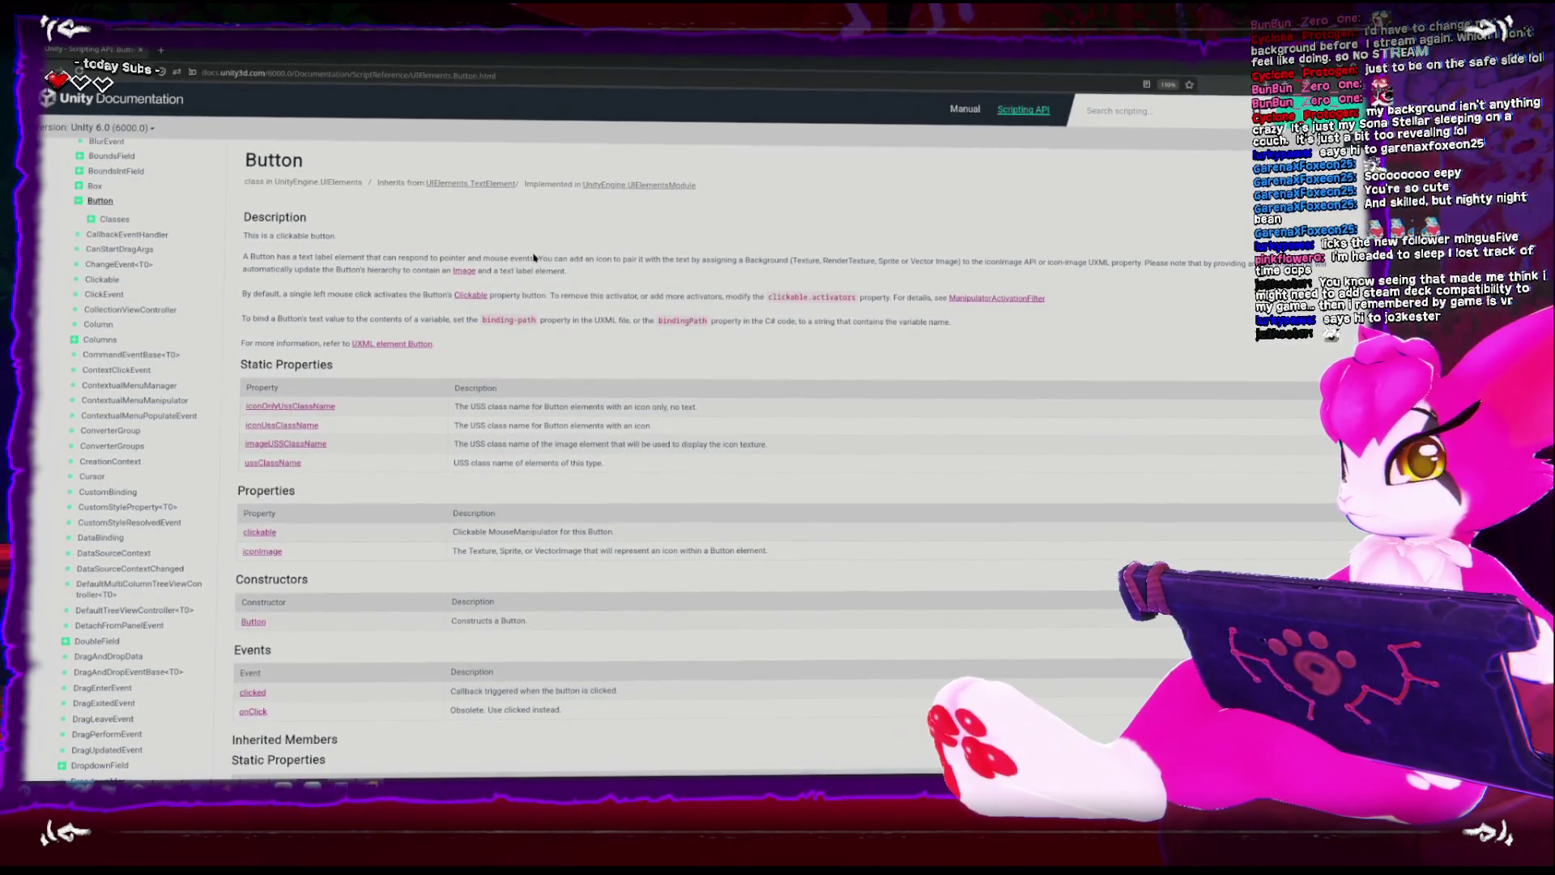
middle_click(459, 298)
click(243, 53)
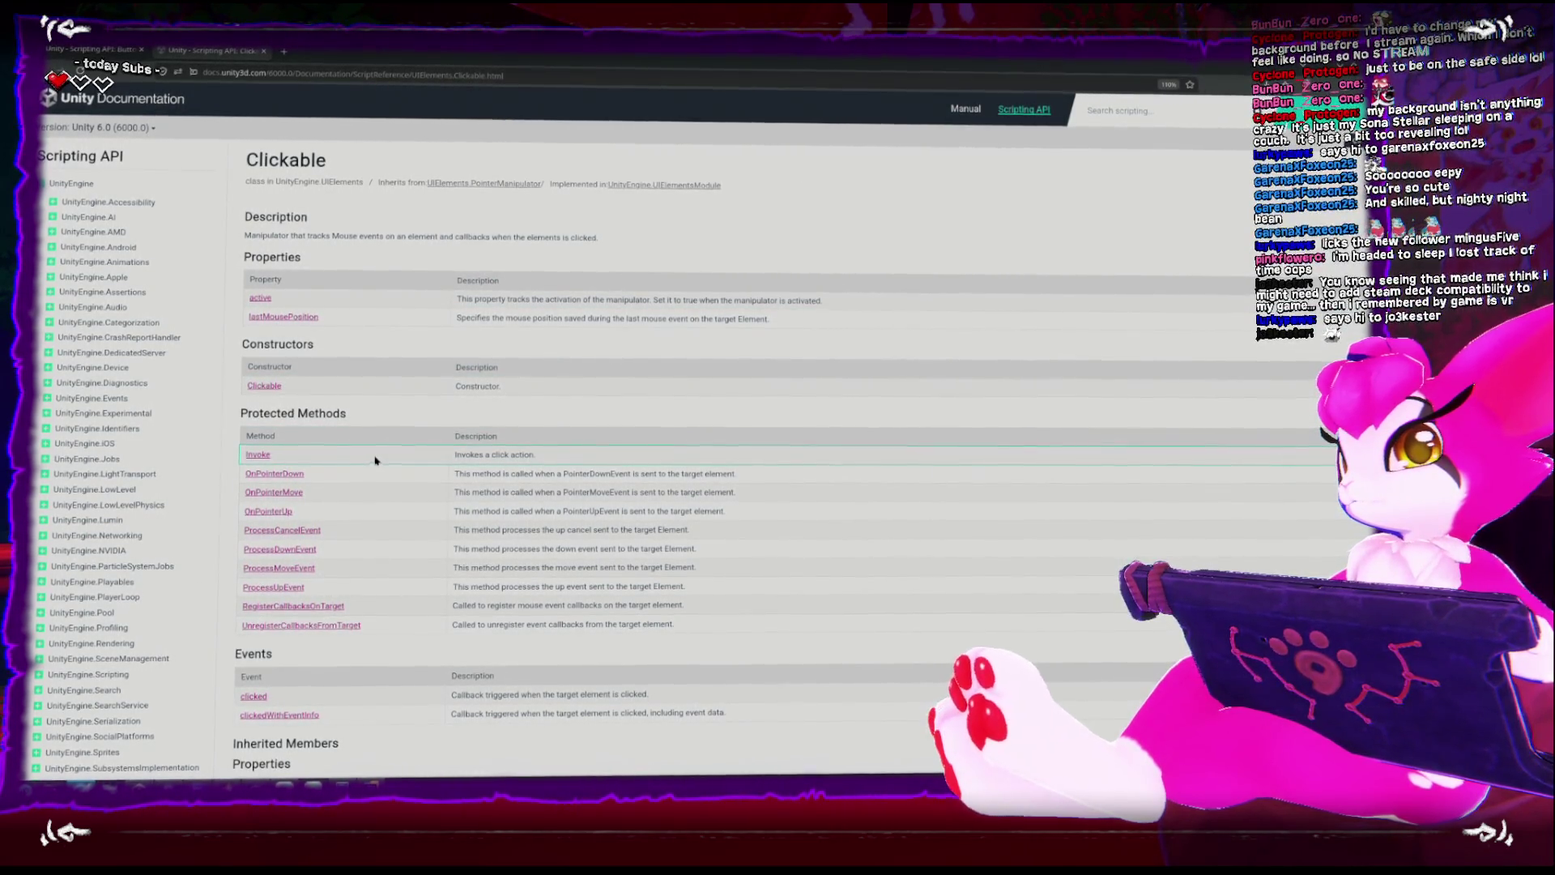
Read the Clickable page, check Clickable.OnPointerUp, then go back to the Button reference.
scroll(375, 459, down, 1)
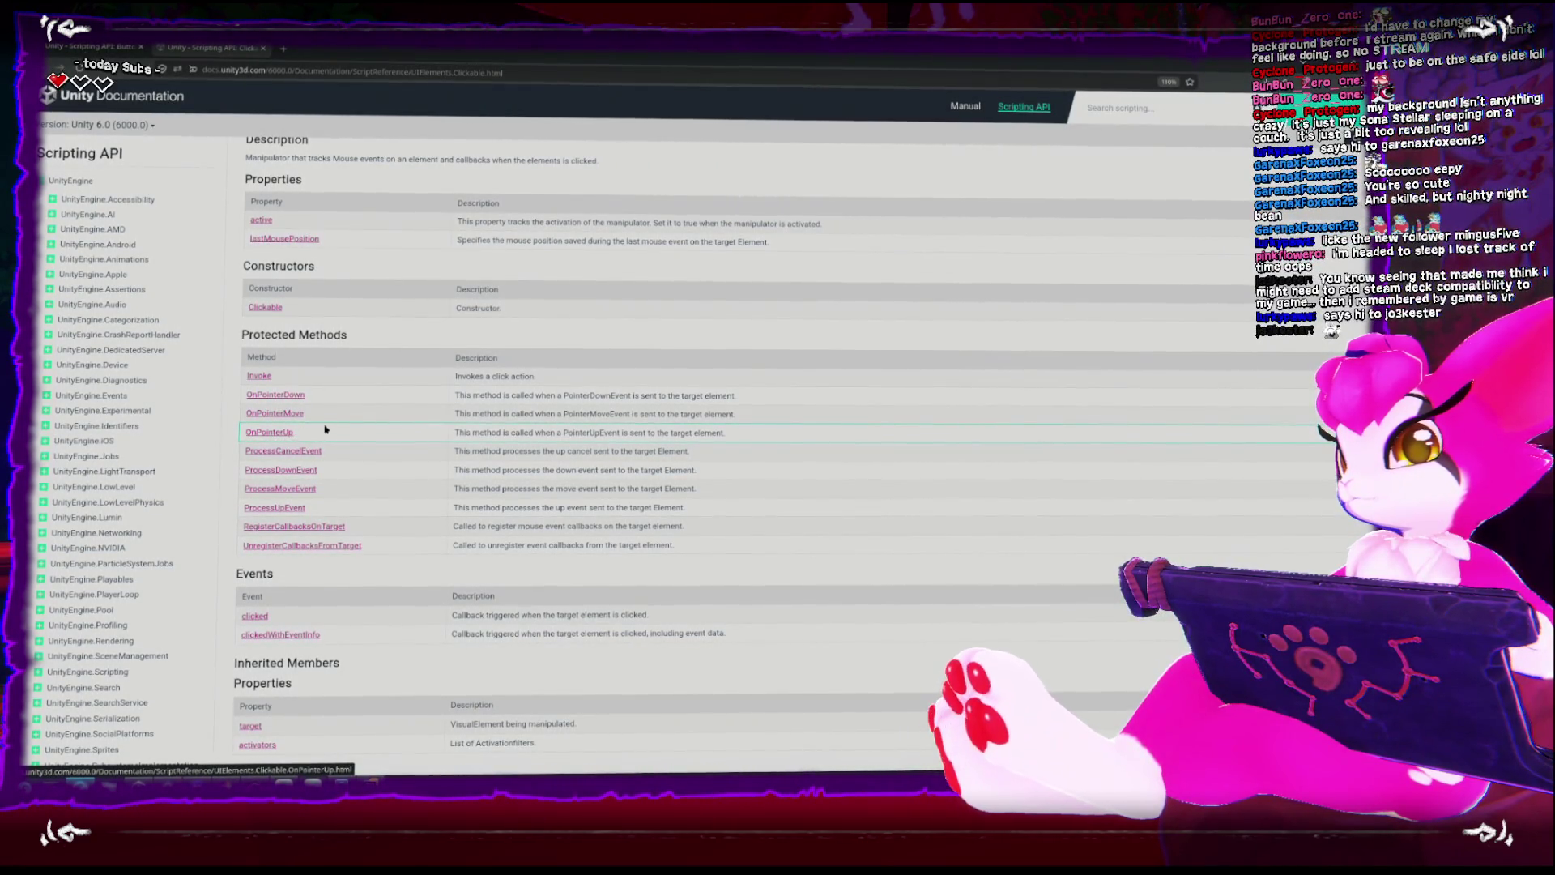
key(XF86AudioRaiseVolume)
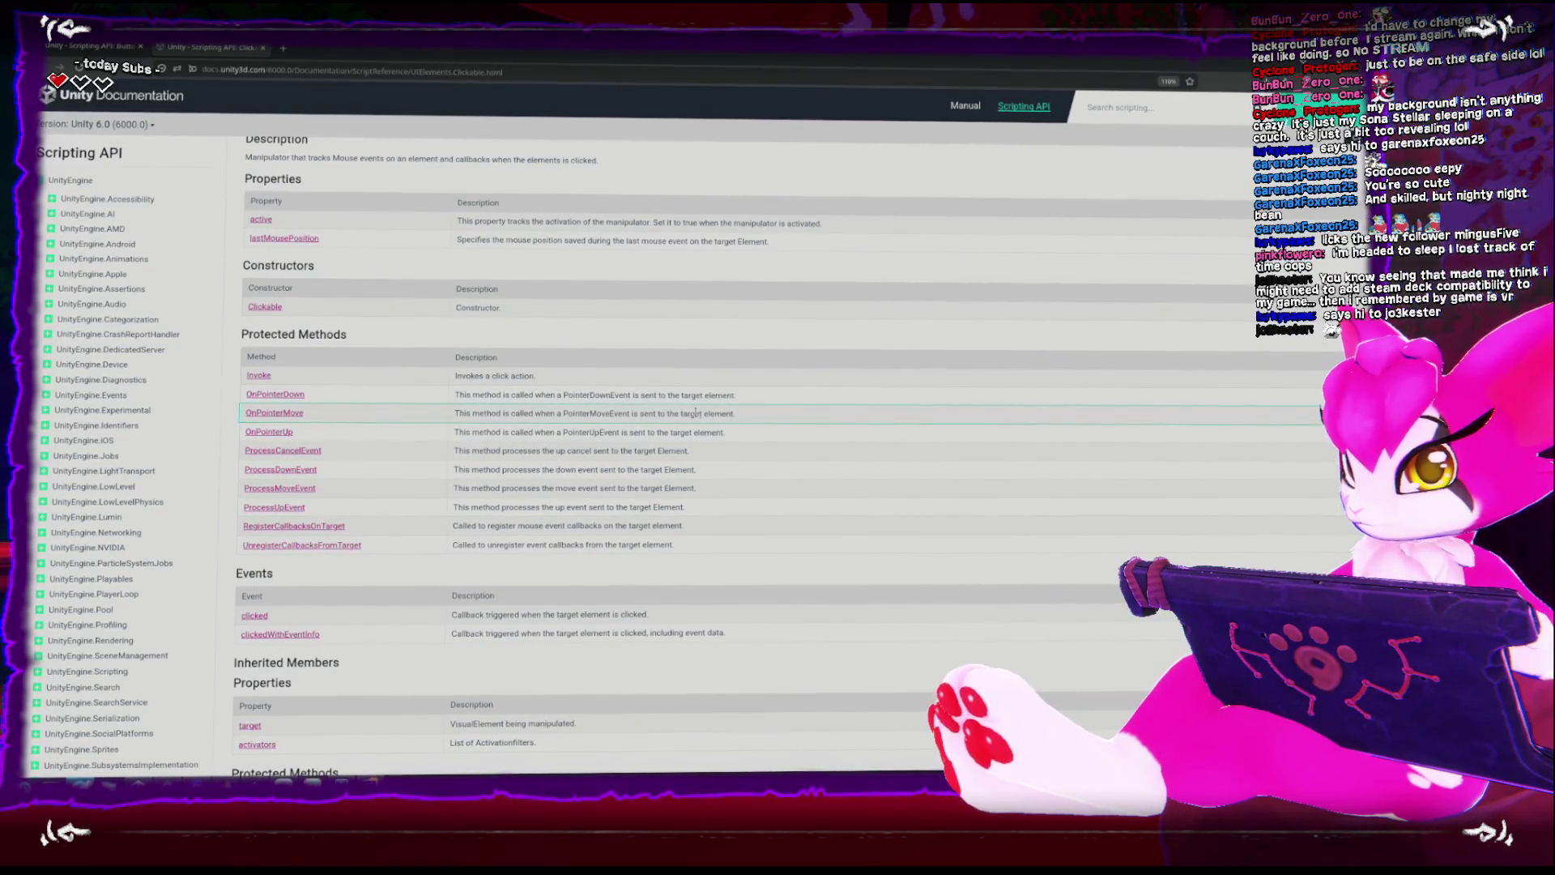
scroll(360, 510, down, 3)
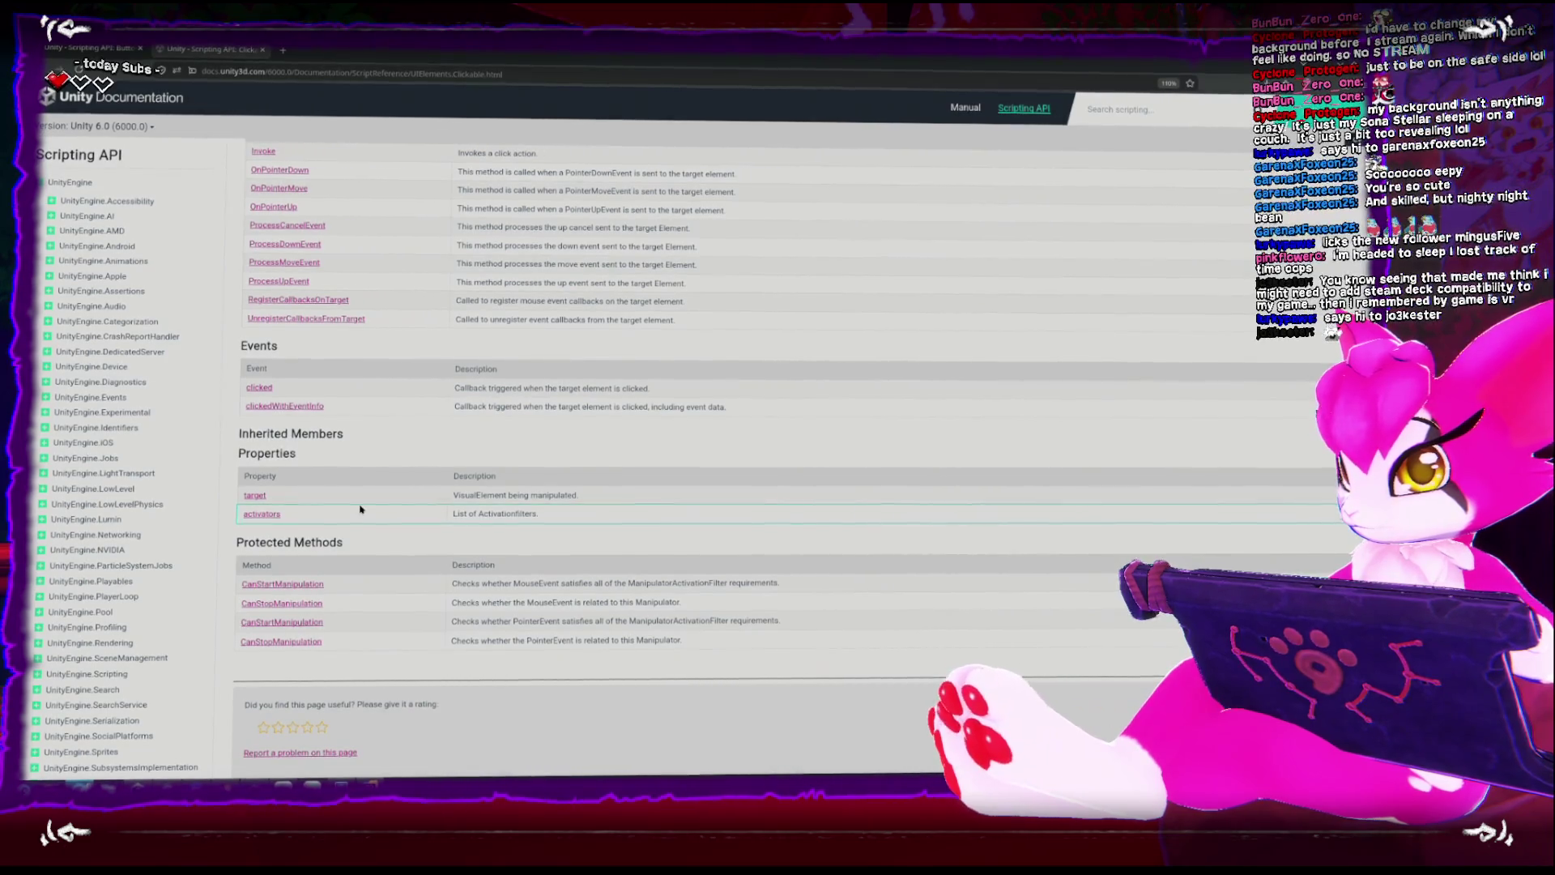
scroll(359, 510, up, 4)
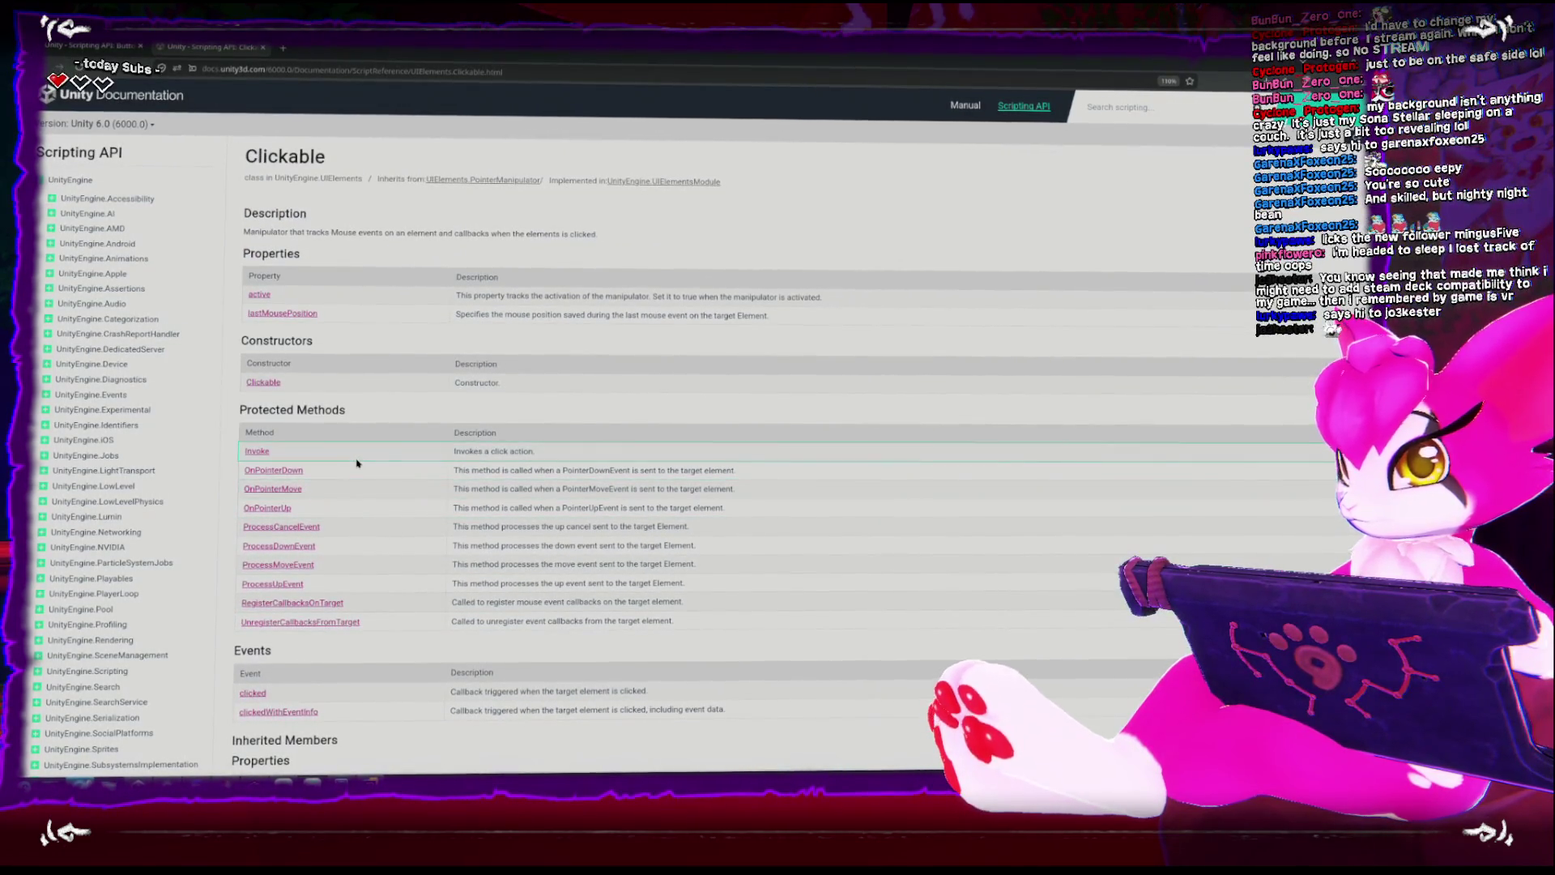
click(273, 511)
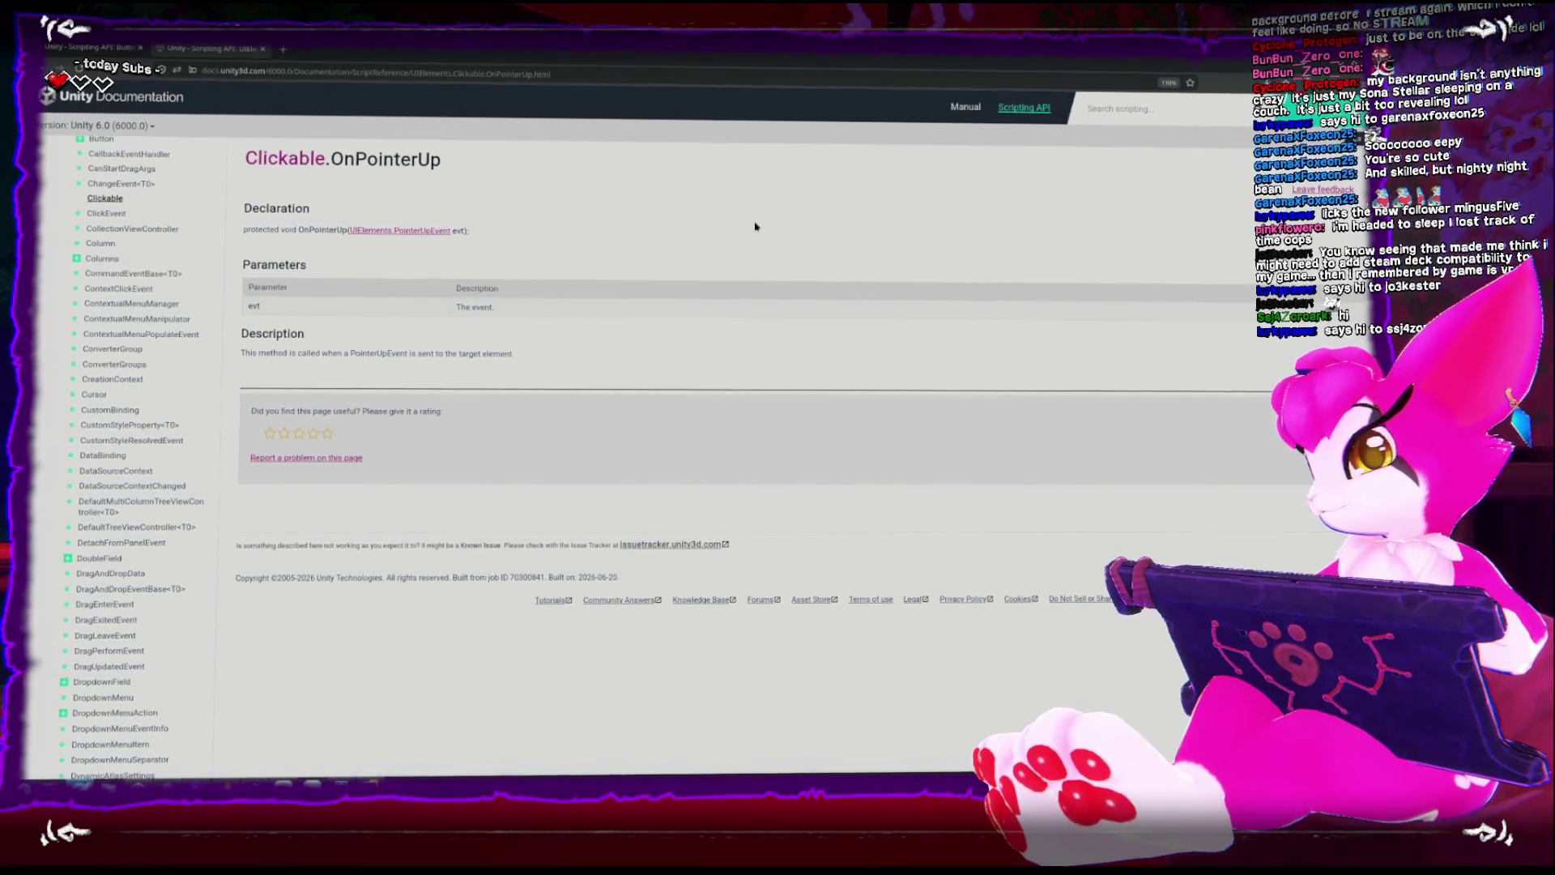
key(alt+Left)
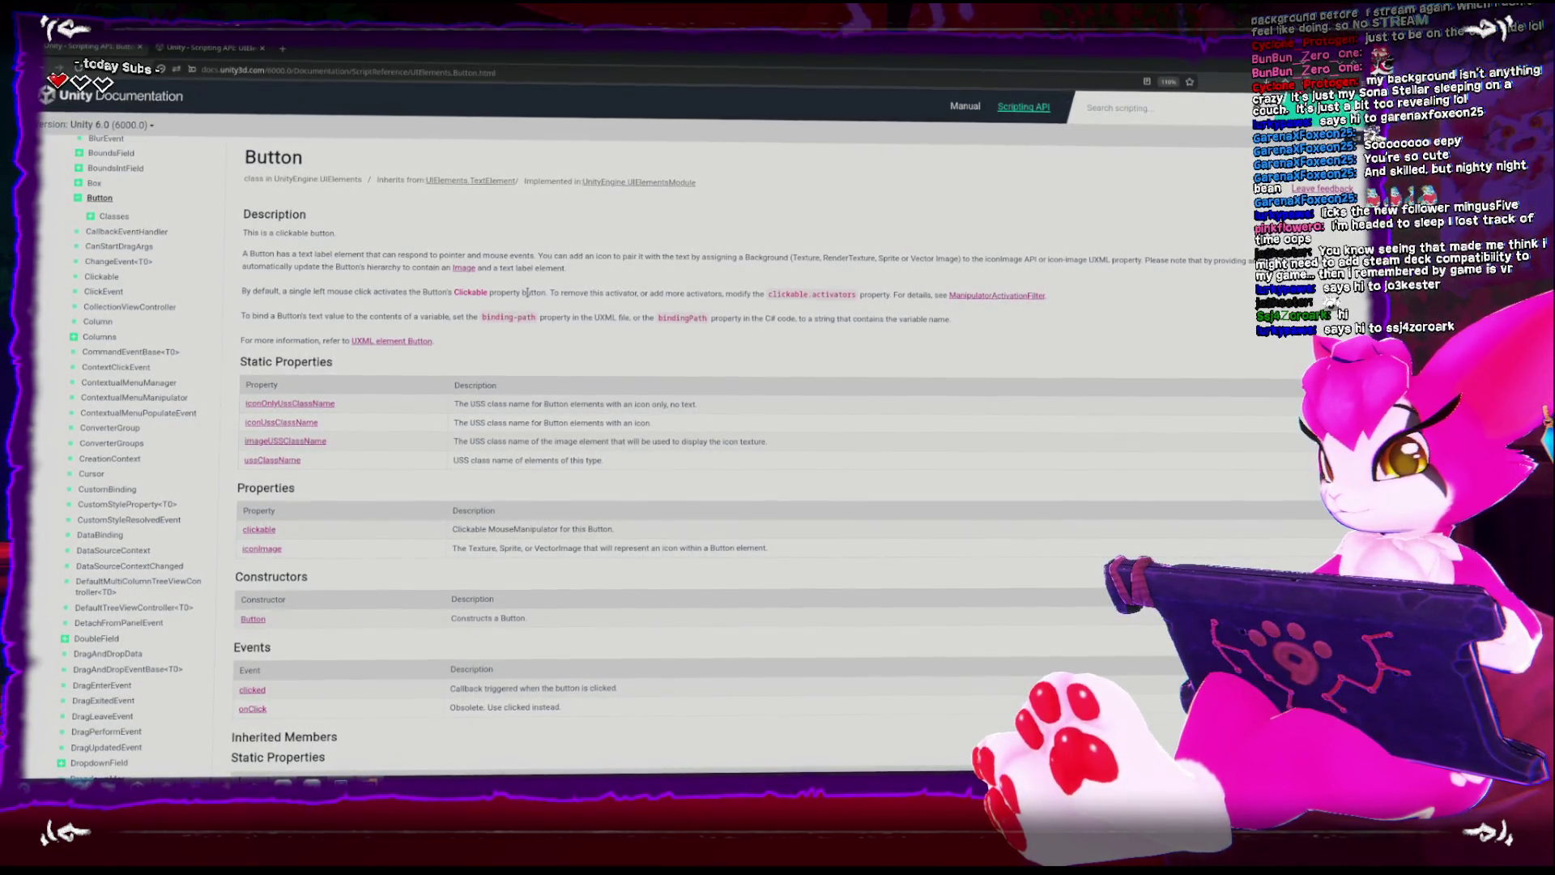
scroll(573, 509, down, 2)
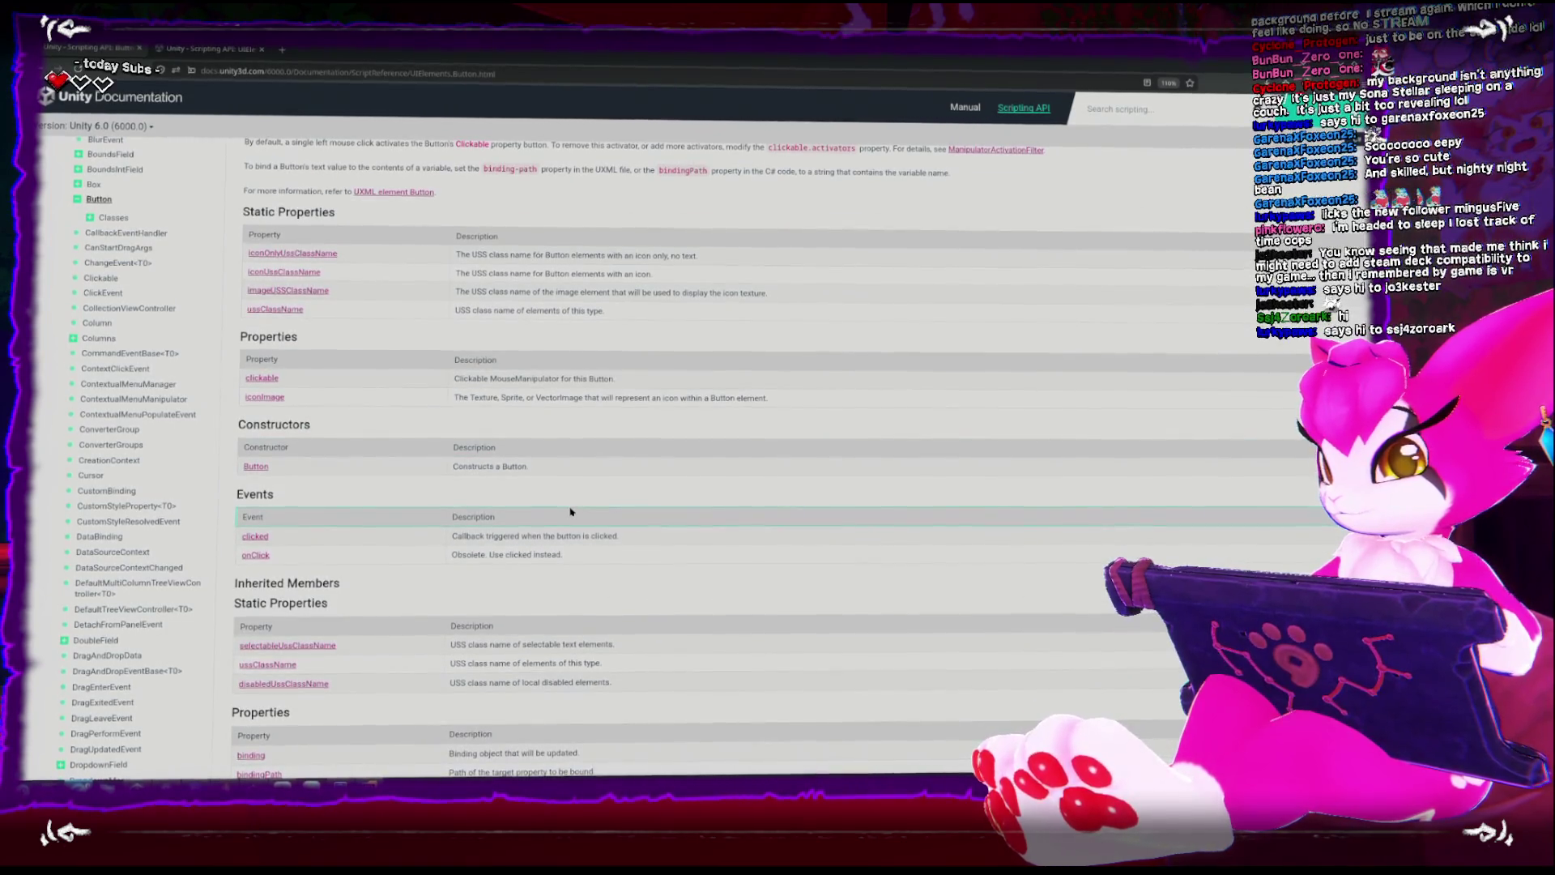
scroll(684, 605, up, 2)
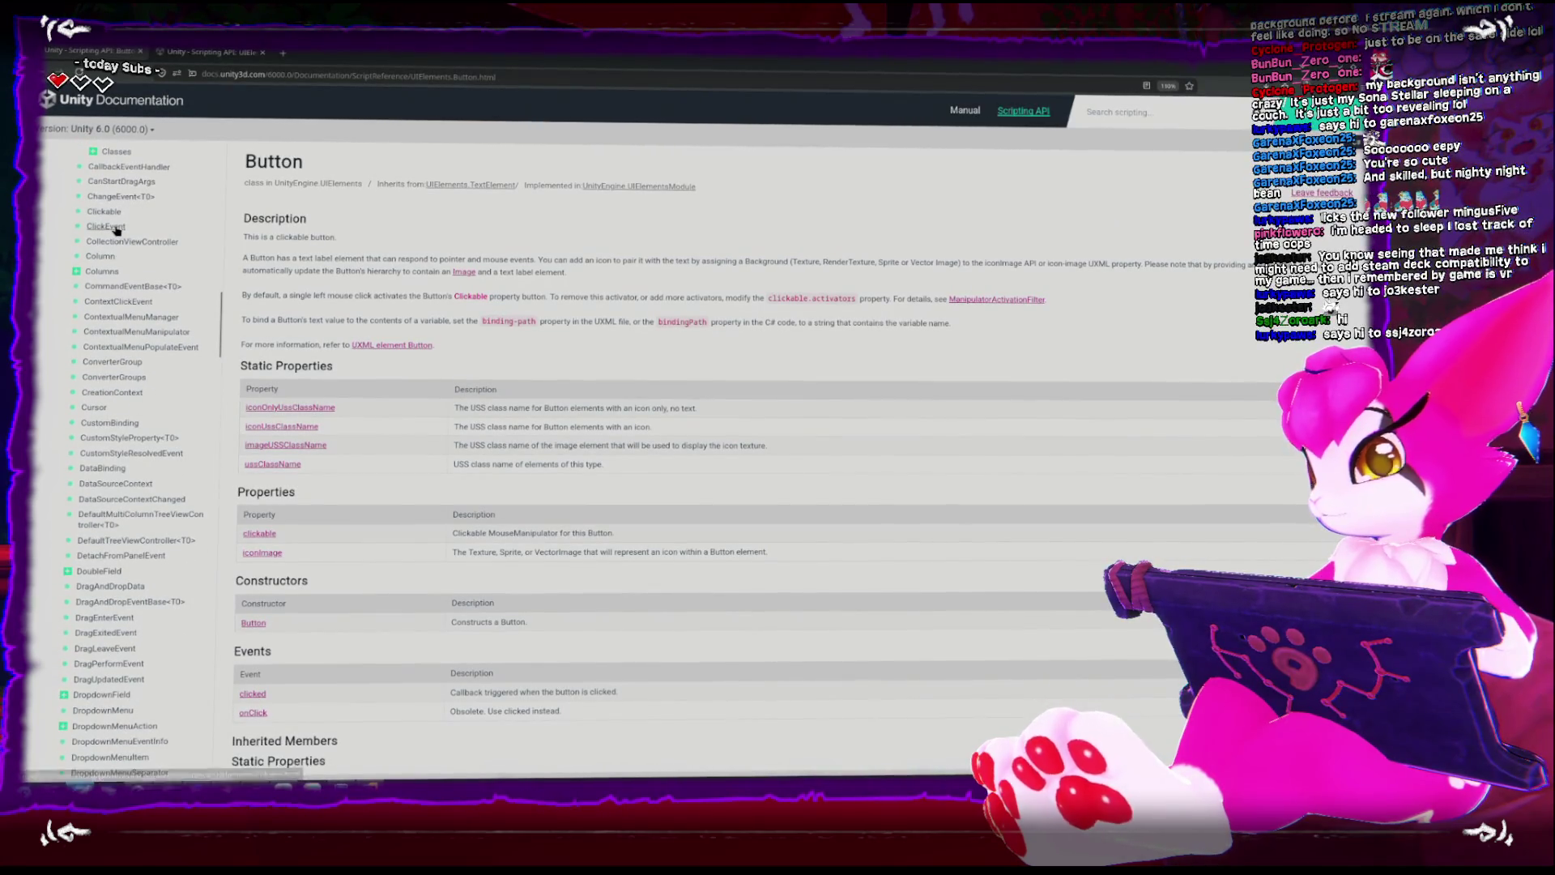
scroll(115, 230, down, 4)
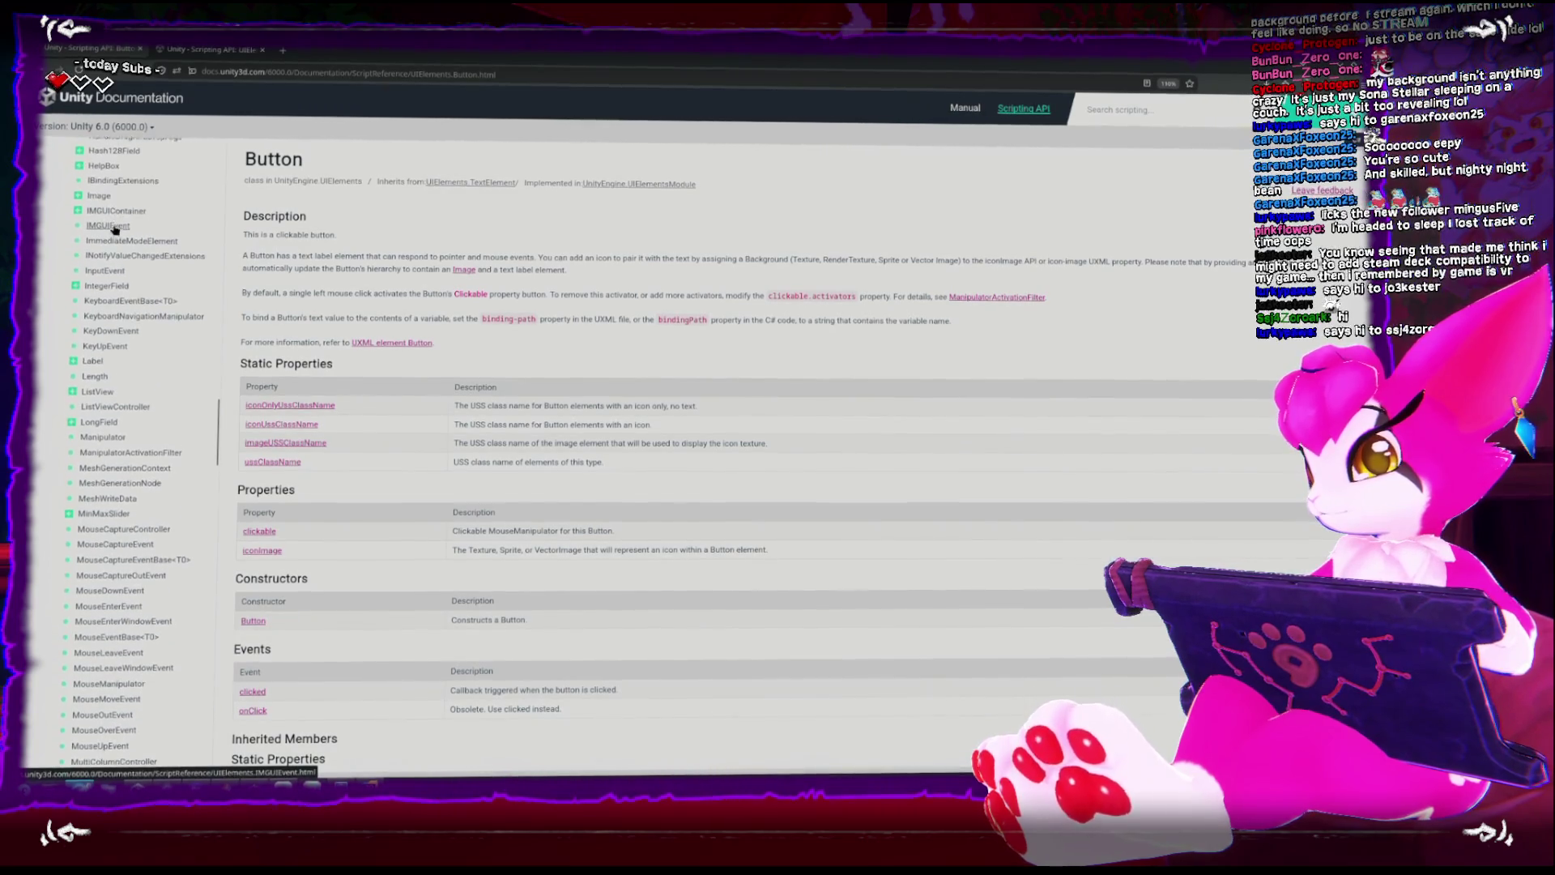
scroll(115, 231, down, 7)
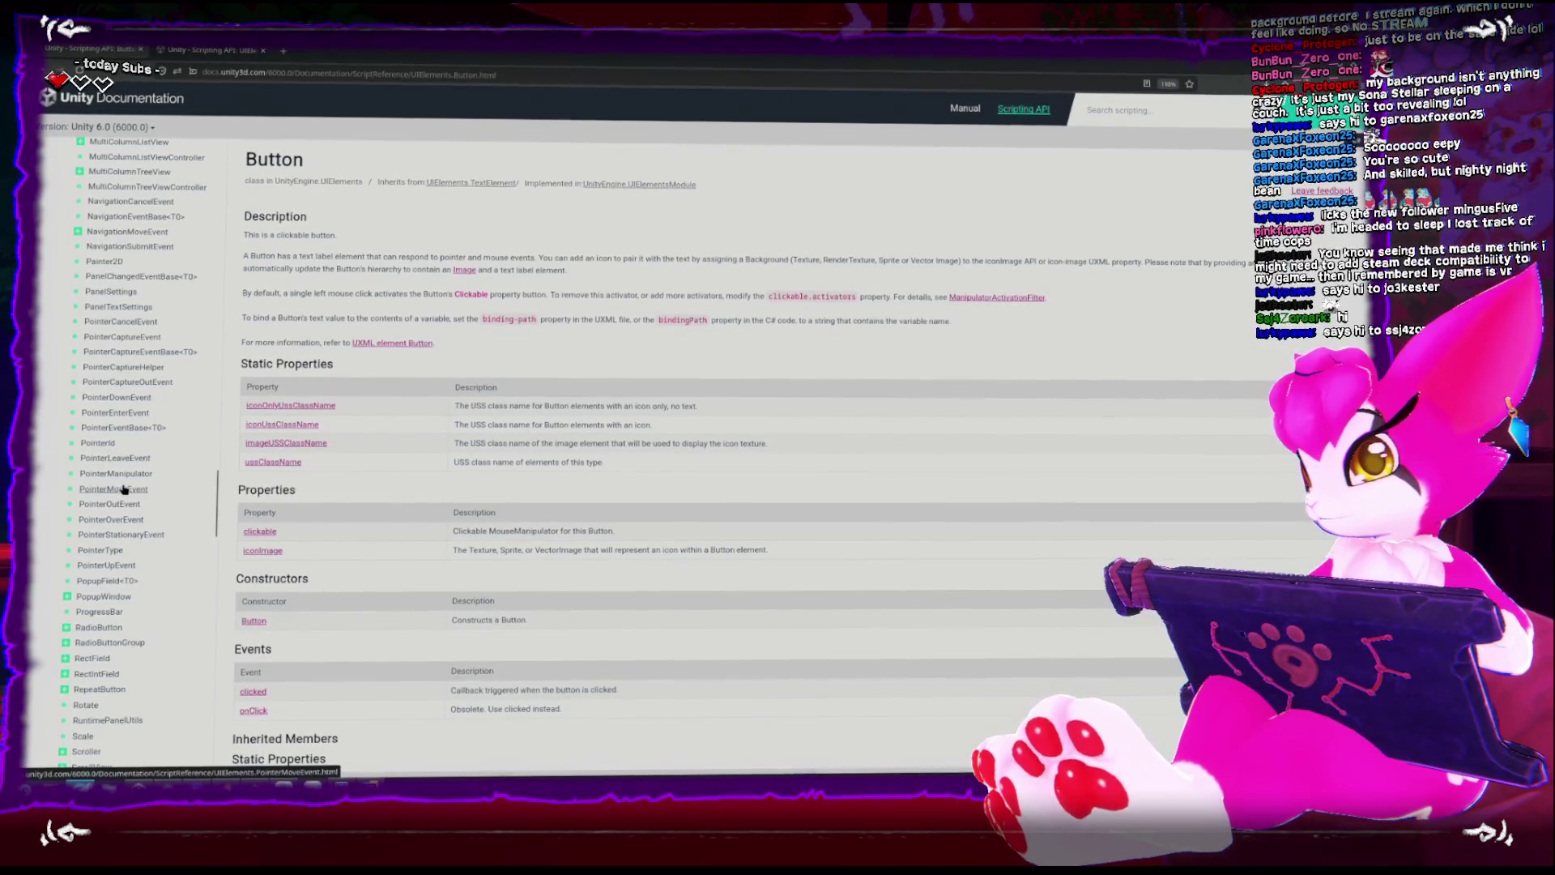
Read the PointerOverEvent reference, select its title, and open a new blank tab.
click(122, 526)
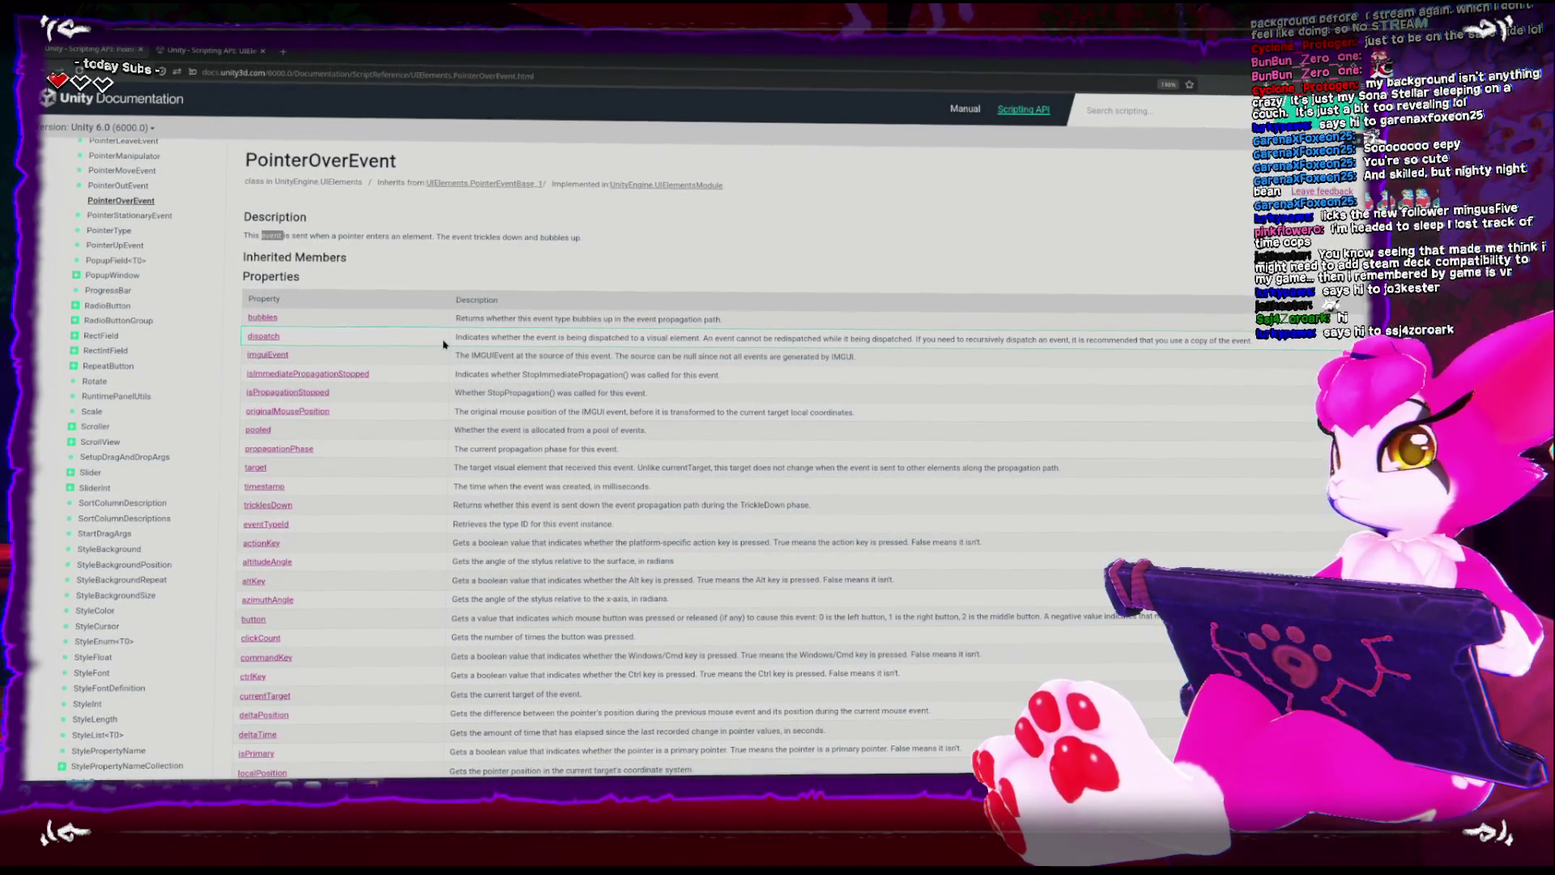
scroll(443, 344, down, 10)
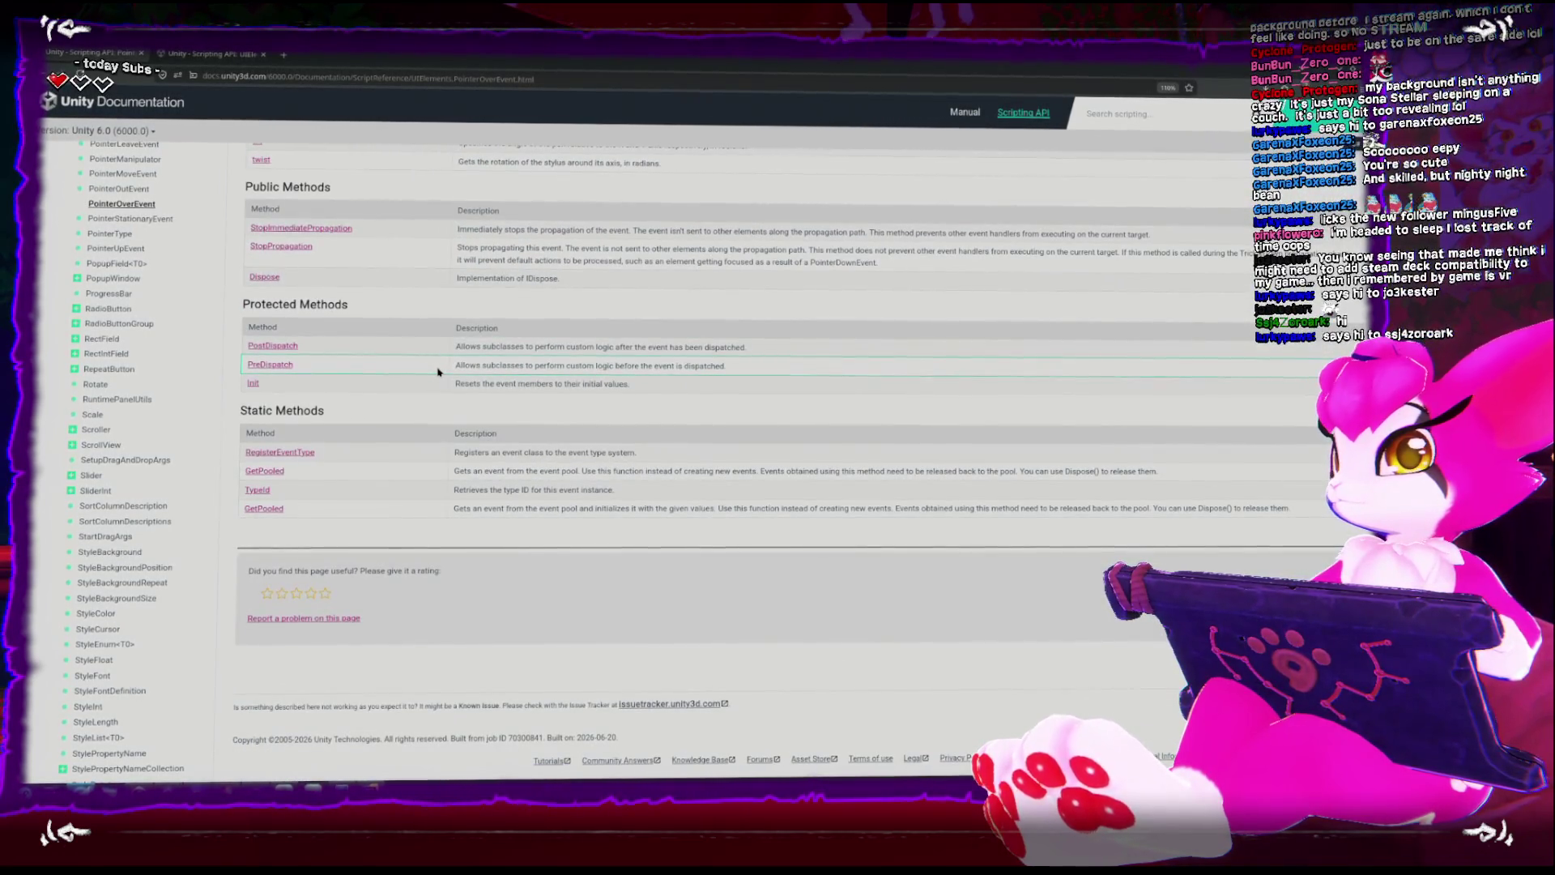
scroll(438, 371, up, 5)
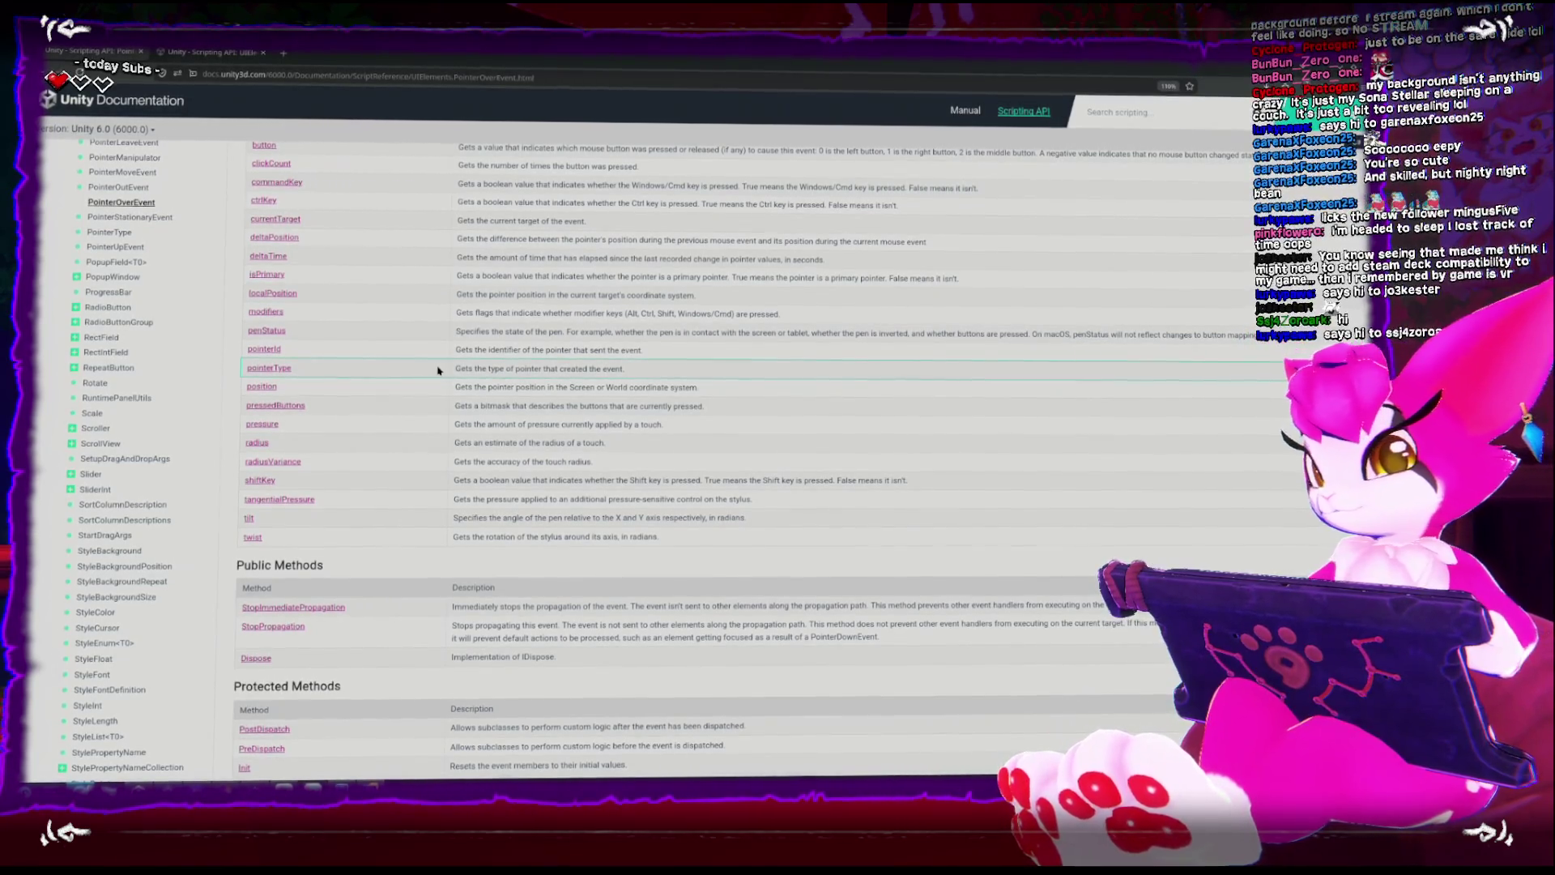
scroll(444, 371, up, 5)
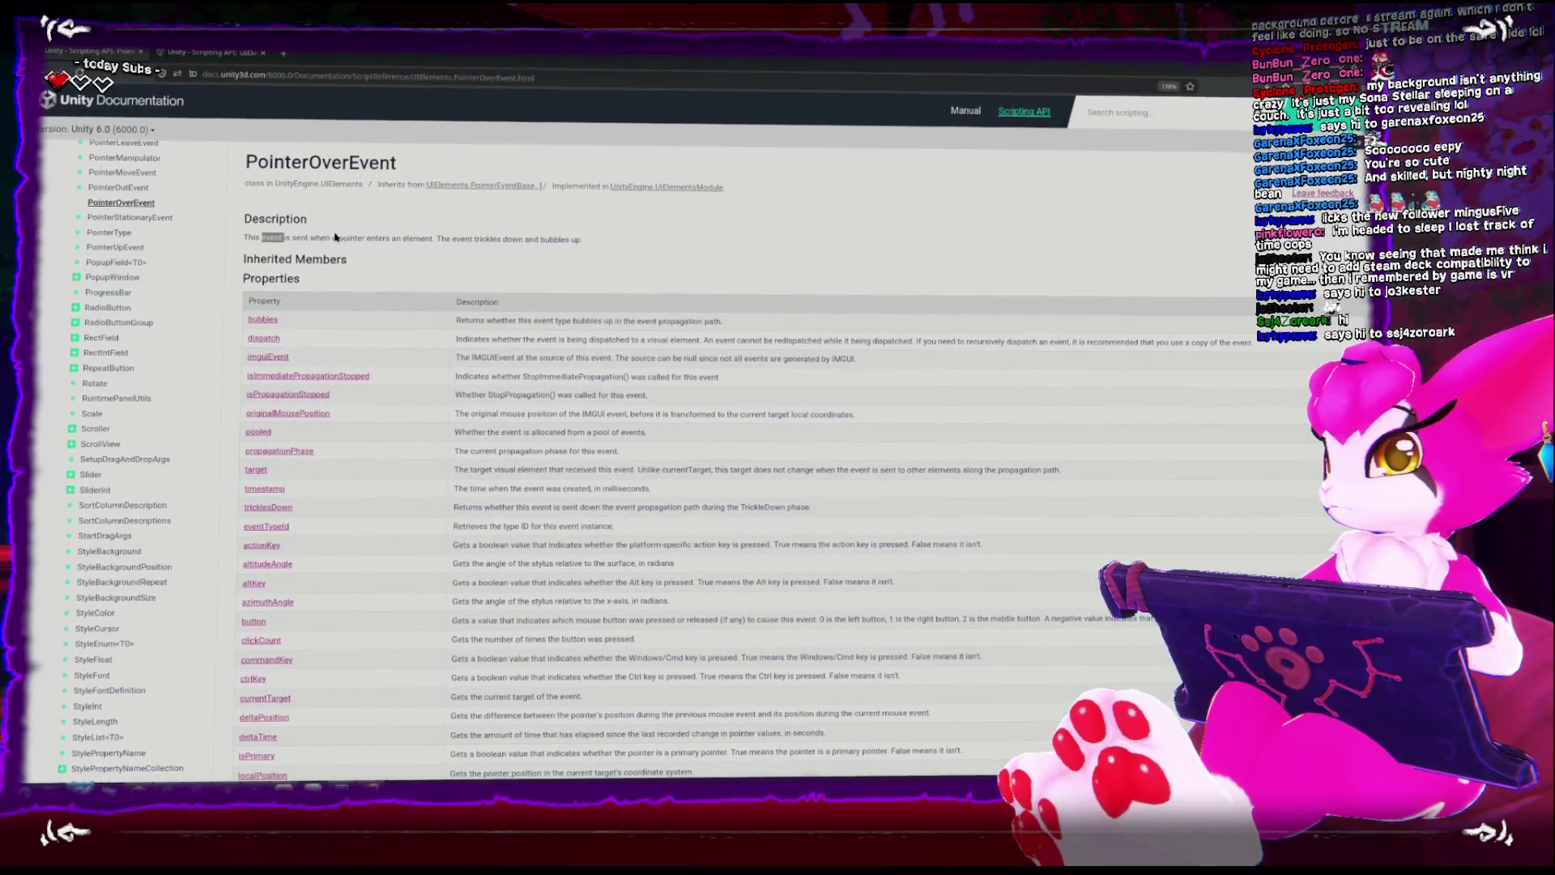
double_click(372, 162)
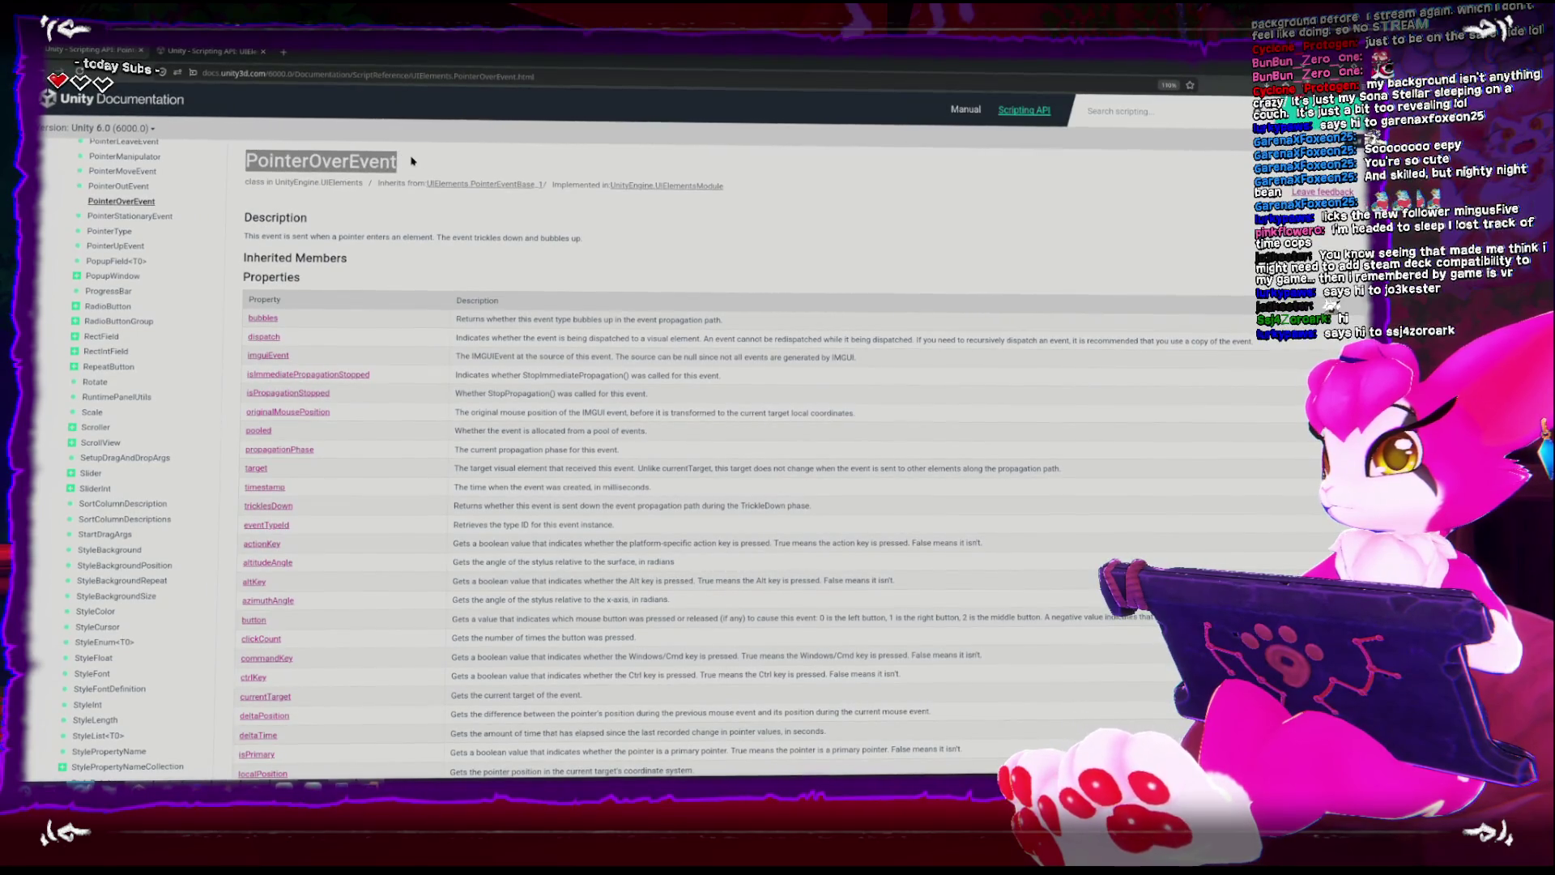
right_click(381, 164)
click(284, 54)
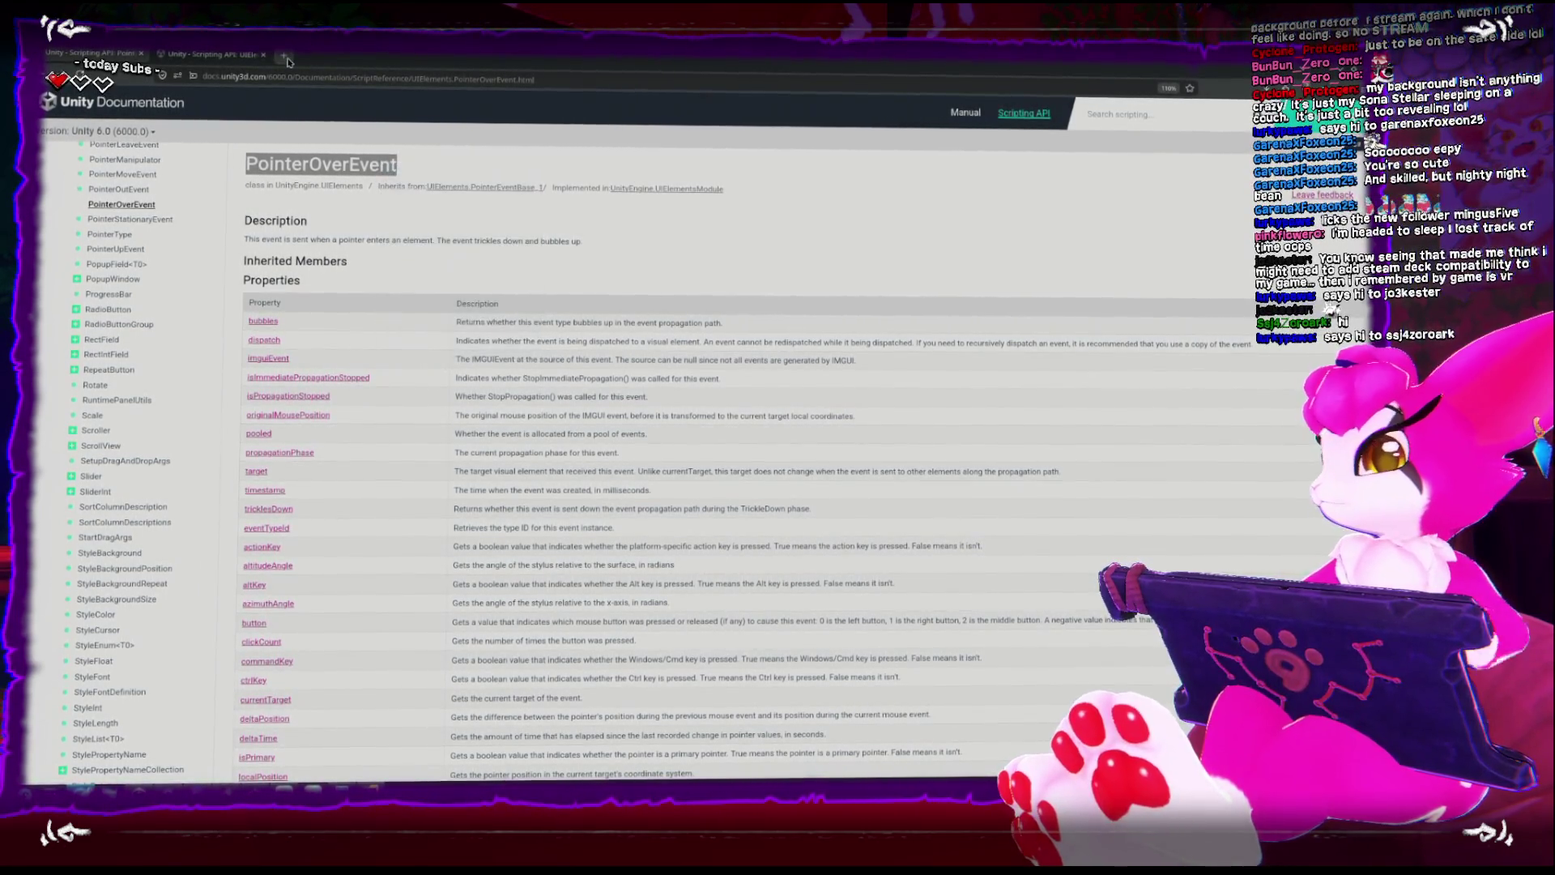
click(285, 55)
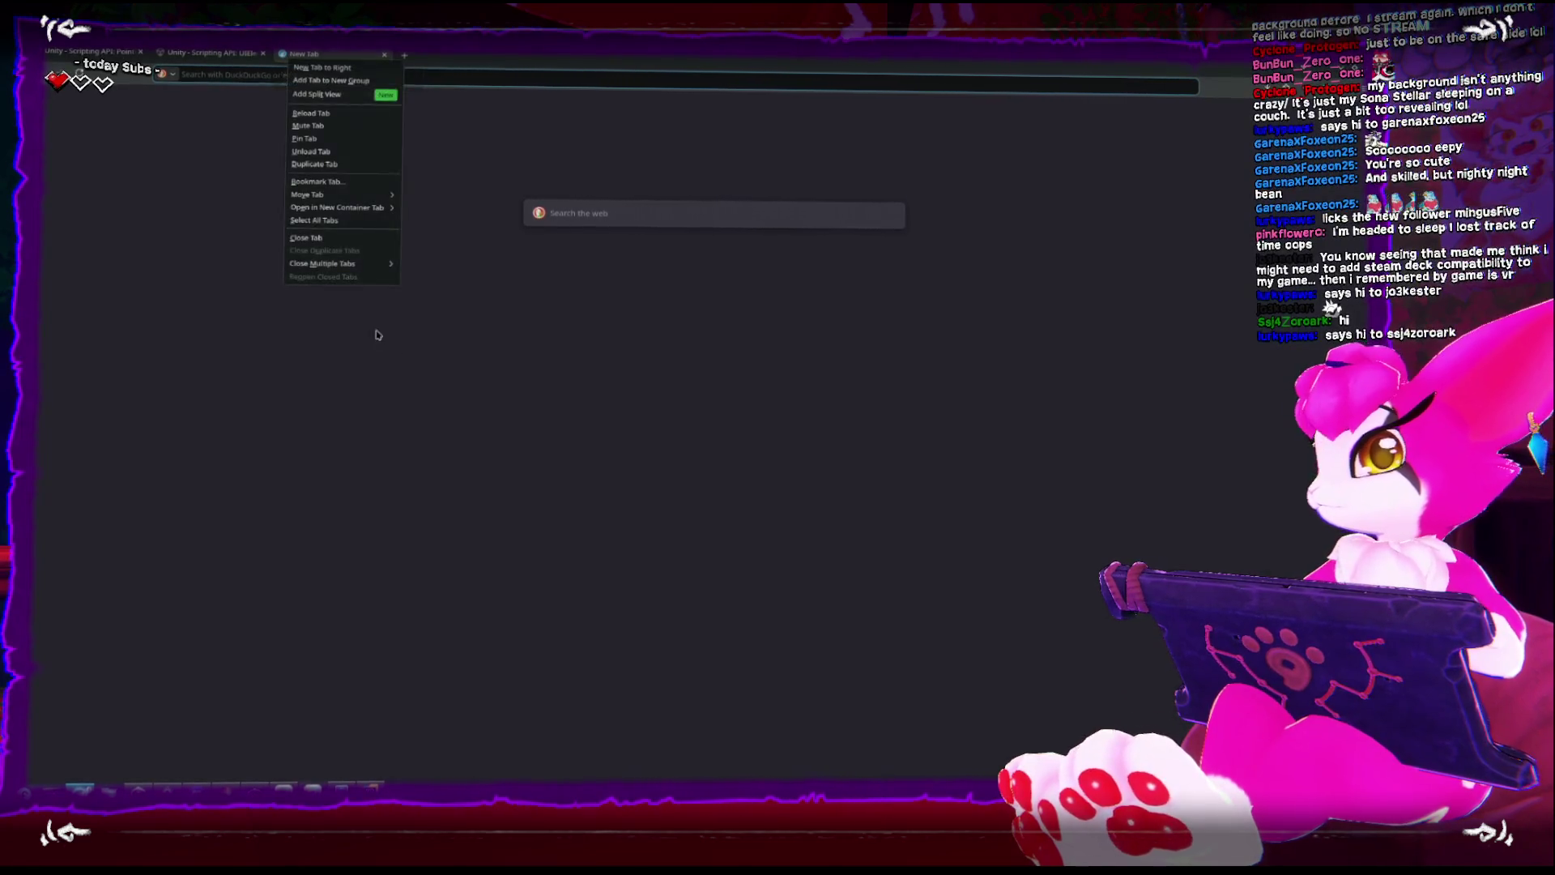
Search the web for 'unity PointerOverEvent example', peek at the first result, and come back.
click(619, 209)
text(u)
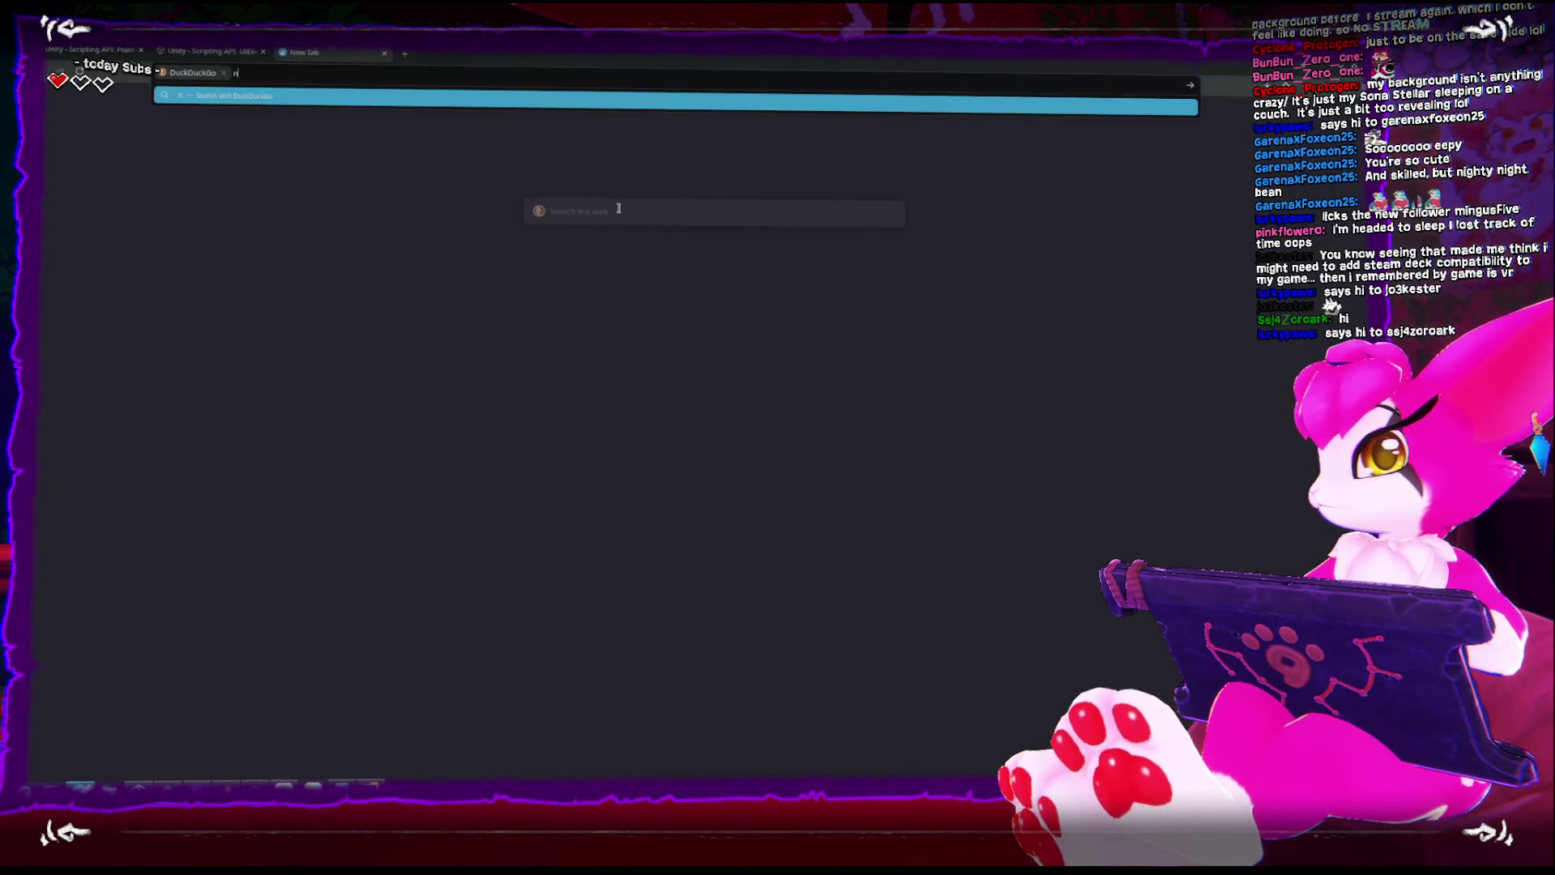
text(nity PointerOverEvent)
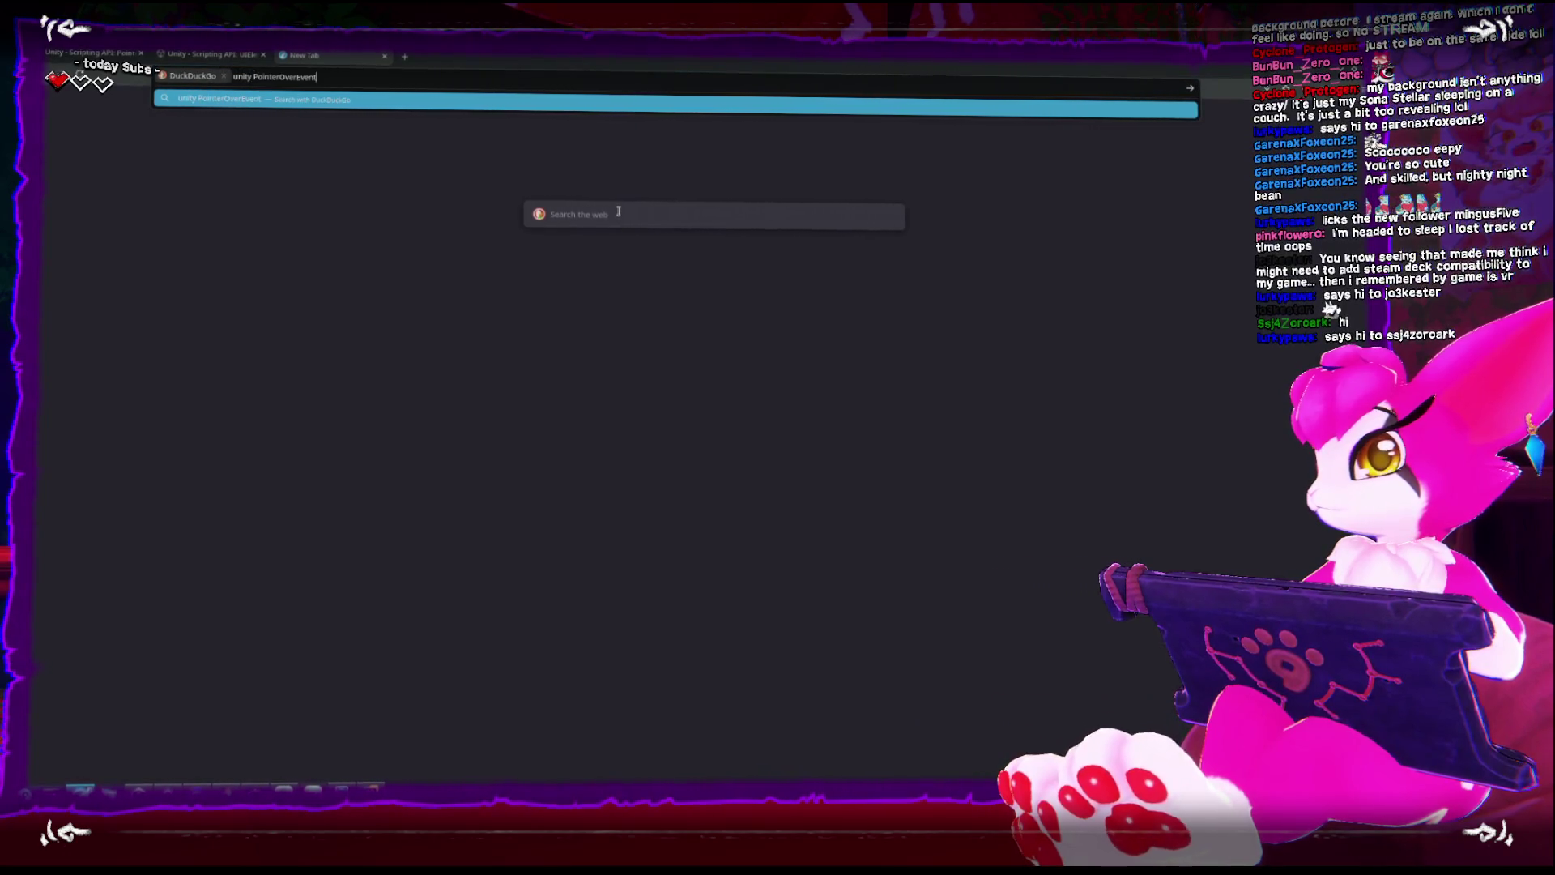
text( example)
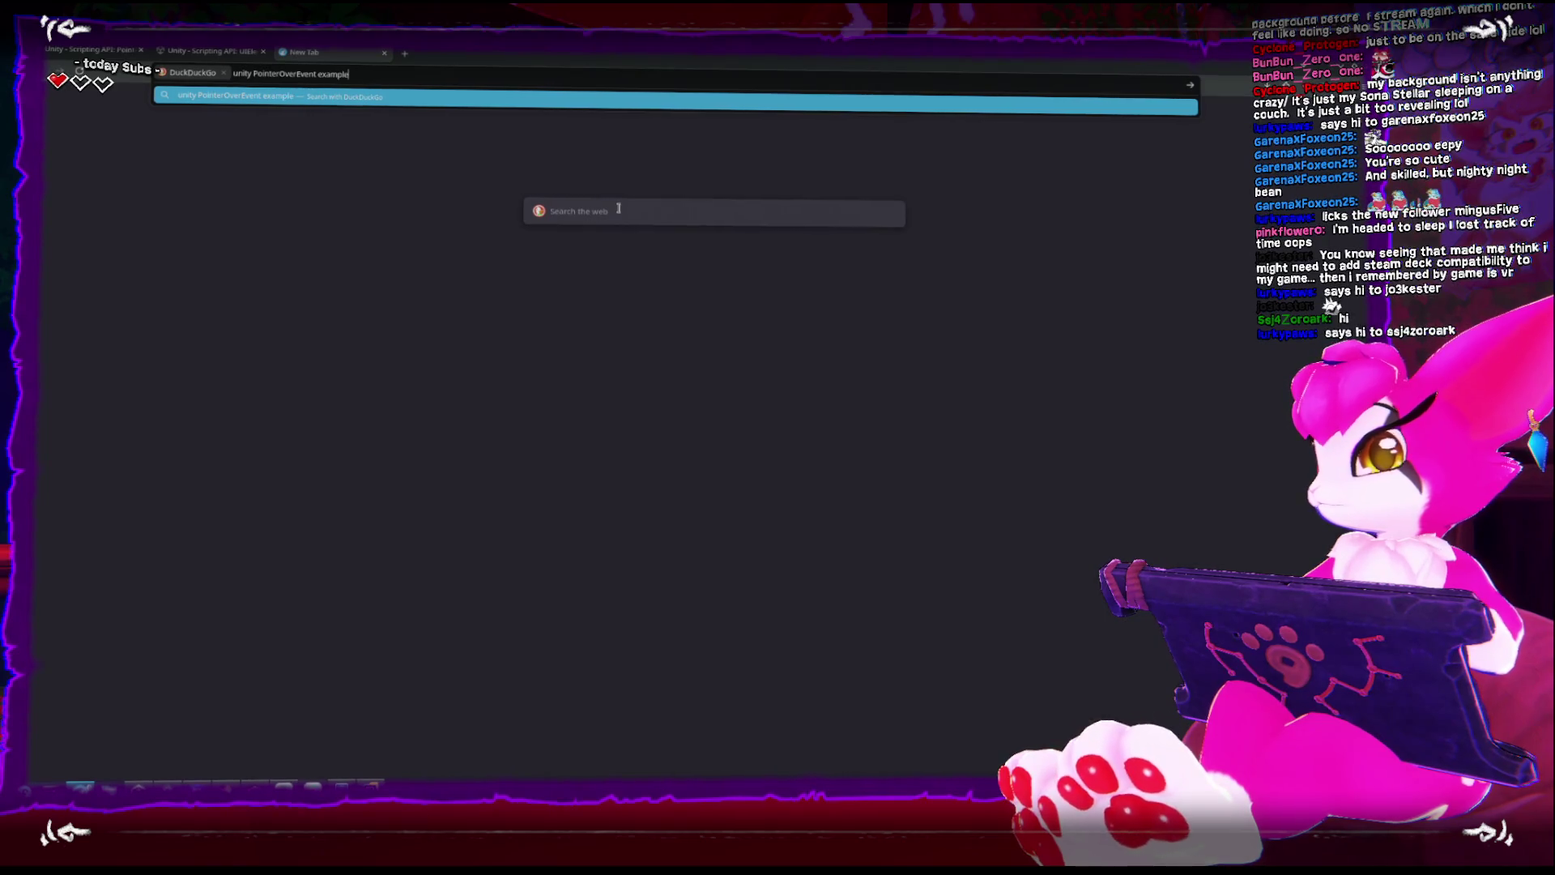
key(Return)
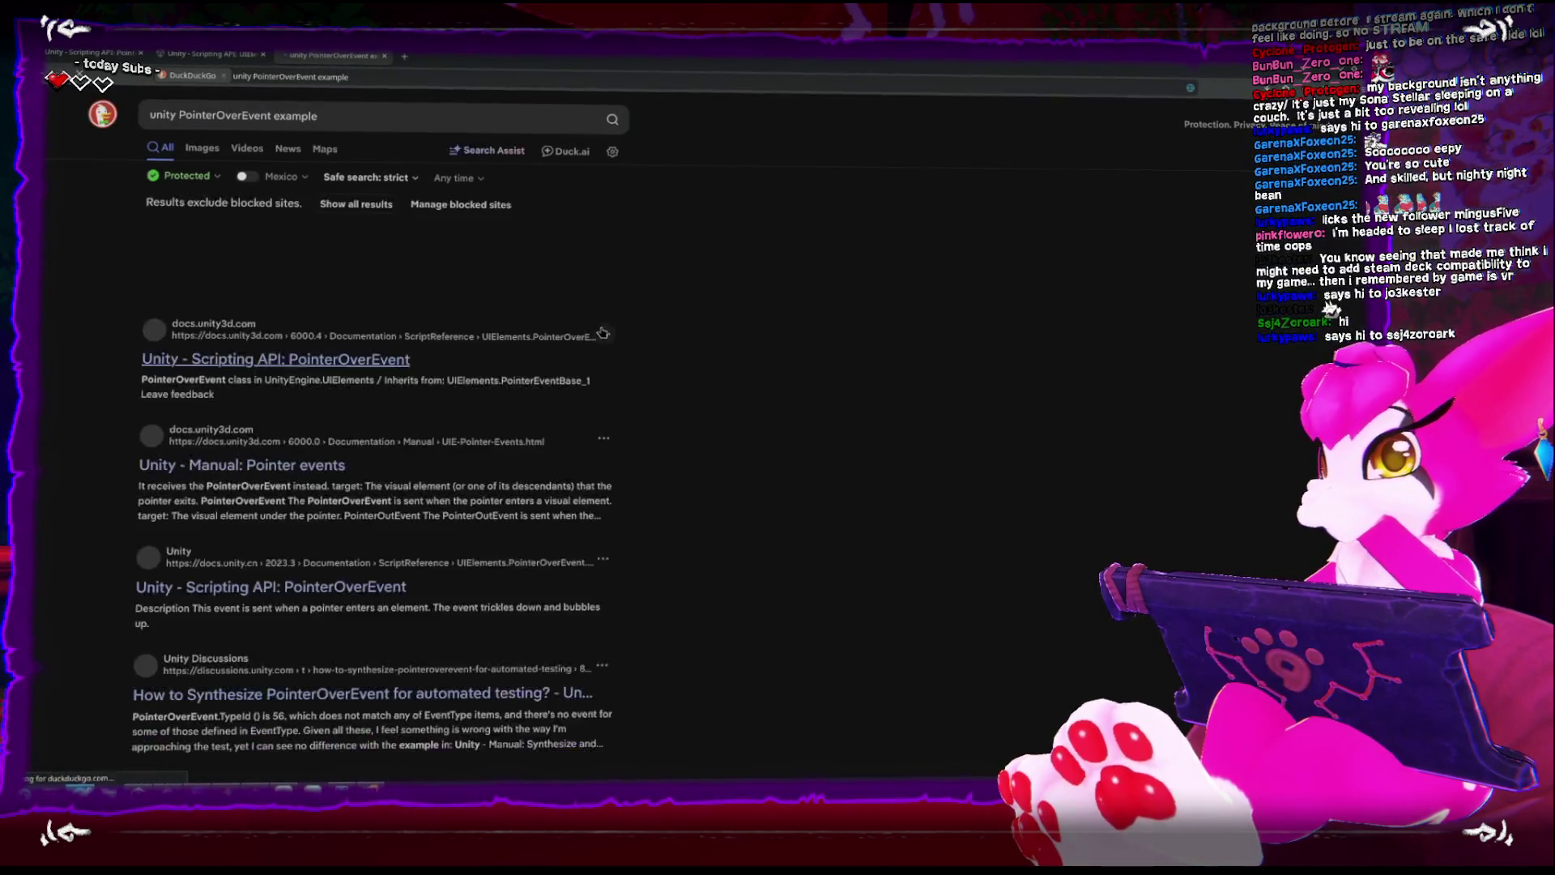
scroll(603, 333, down, 2)
click(243, 251)
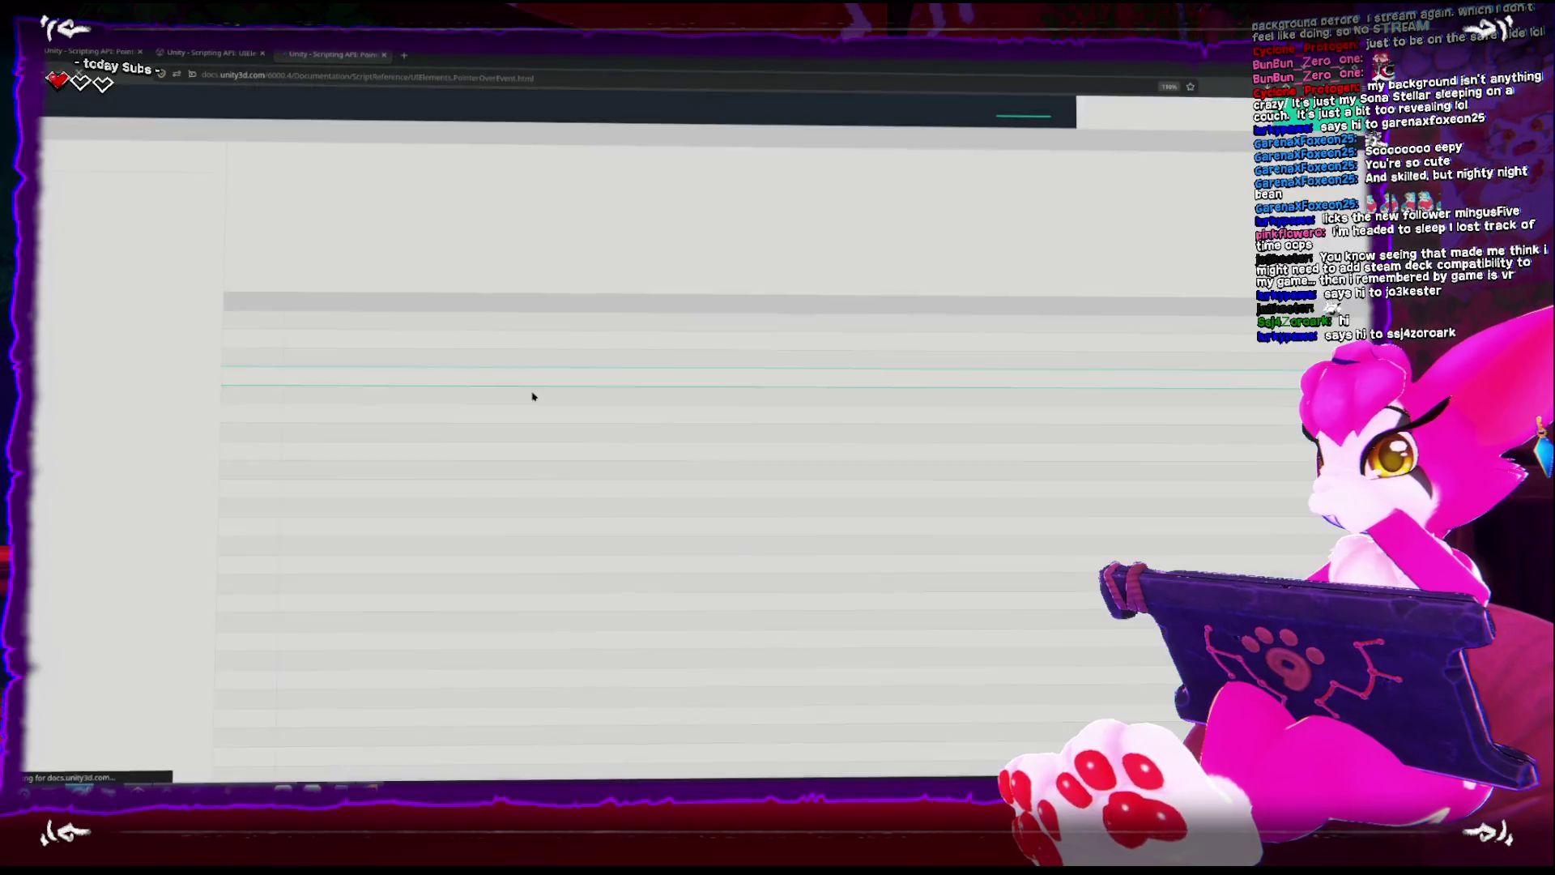
key(alt+Left)
scroll(450, 337, down, 1)
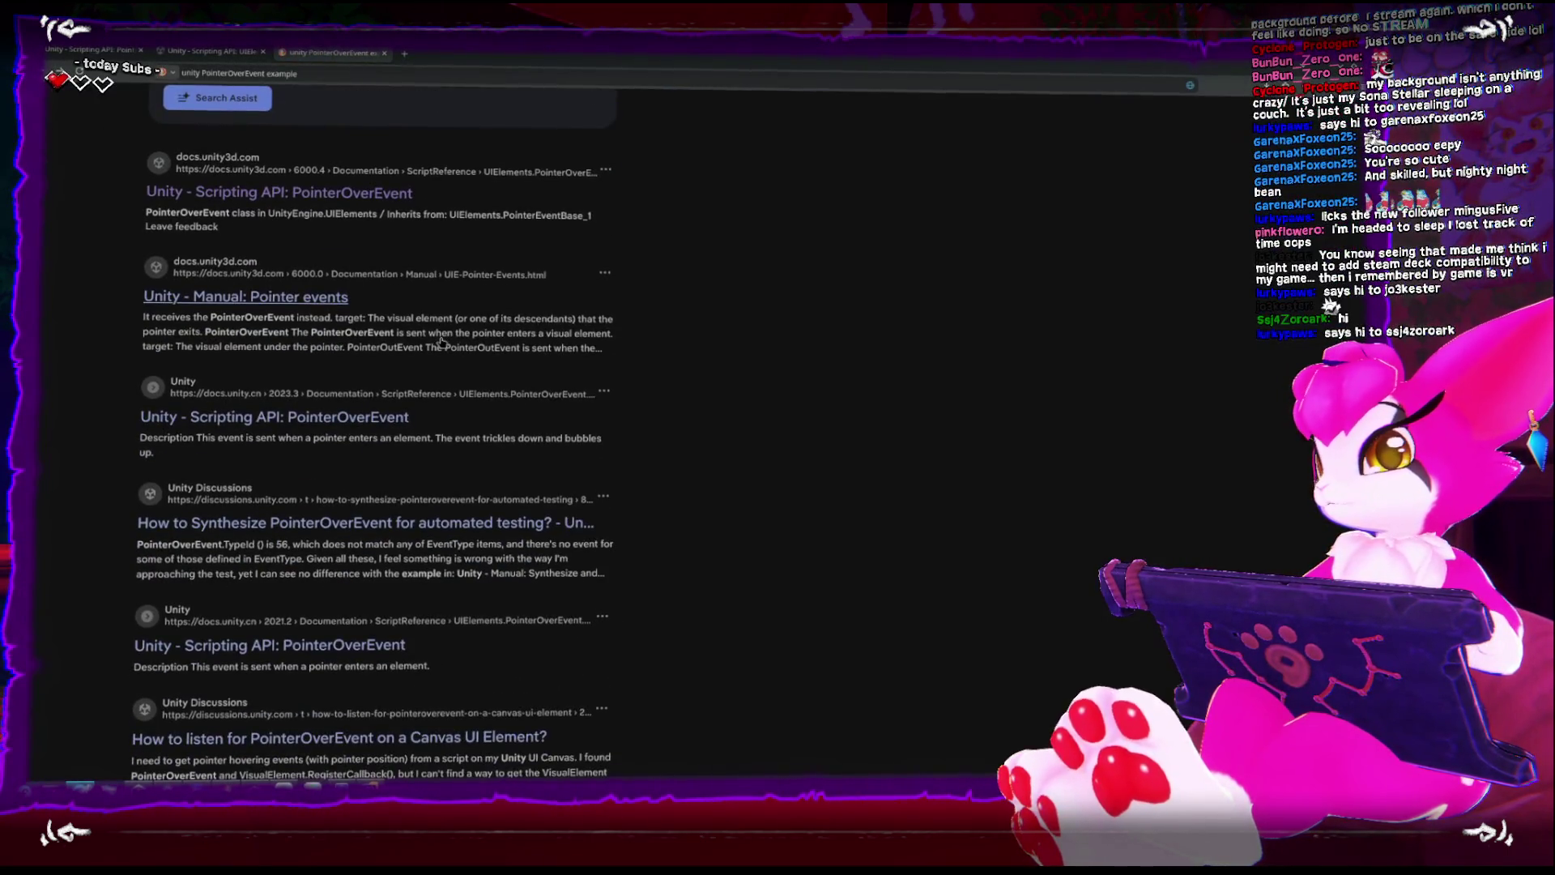
Read the Manual's Pointer events page and its examples, then go back to Clickable.OnPointerUp.
click(315, 299)
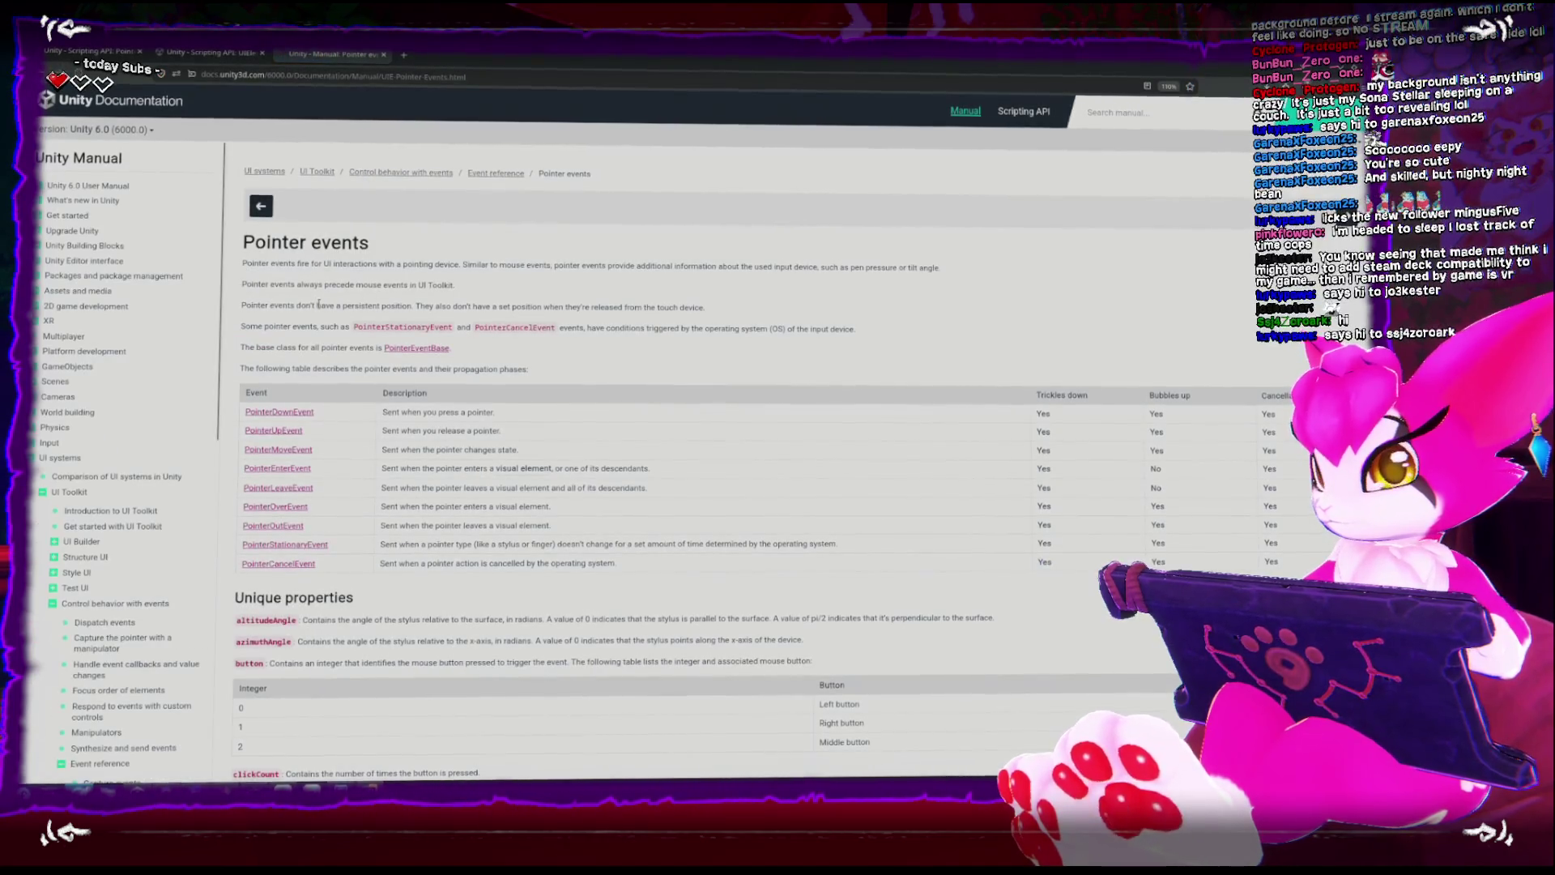
scroll(320, 305, down, 10)
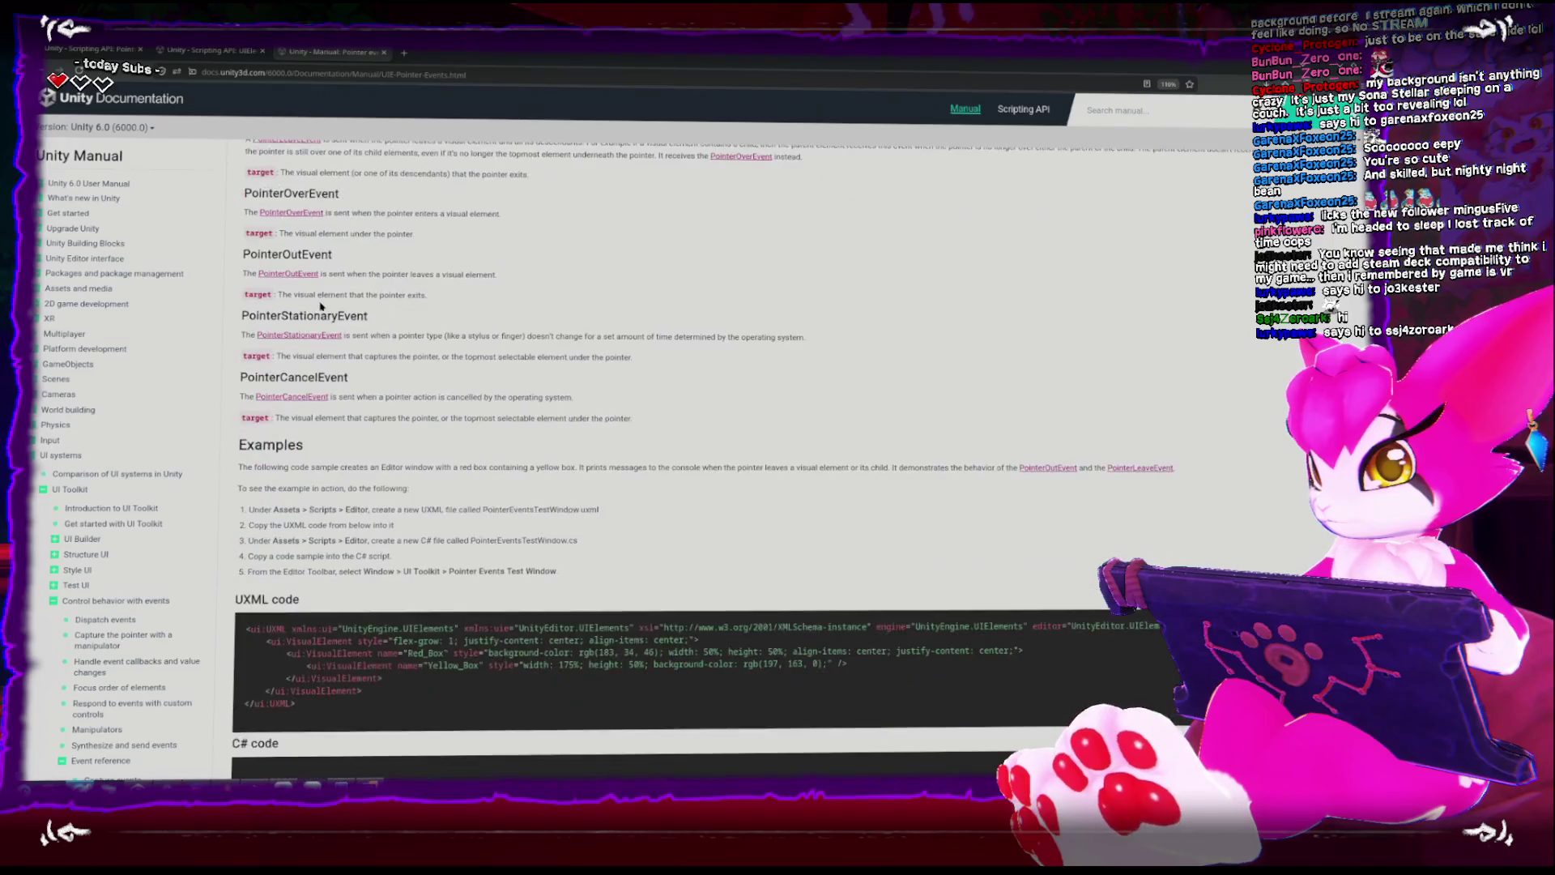
scroll(320, 305, down, 4)
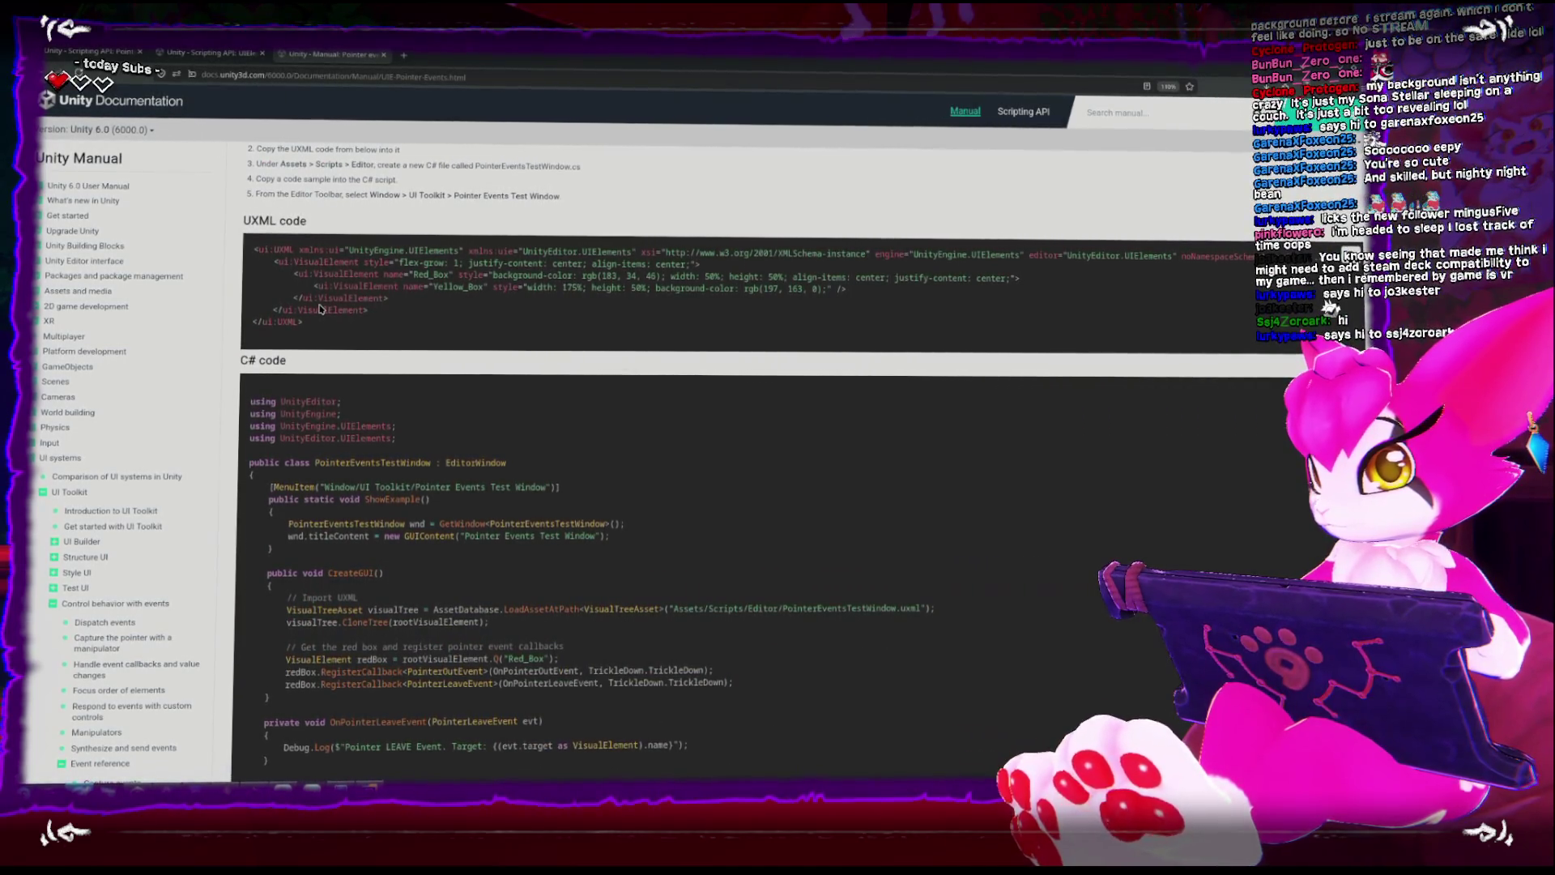
scroll(320, 308, down, 2)
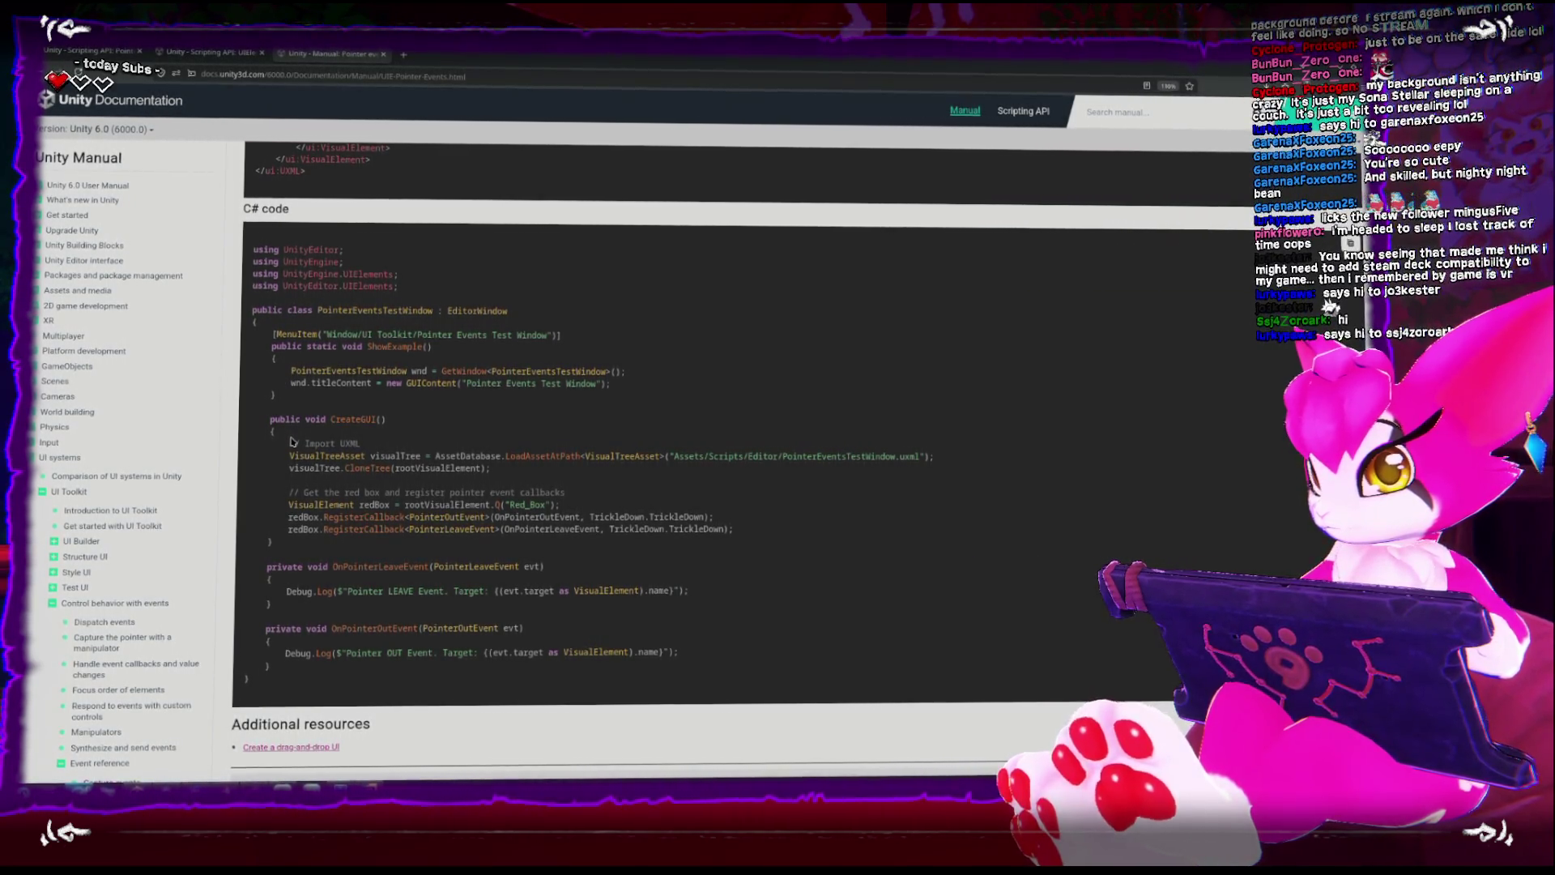
double_click(372, 567)
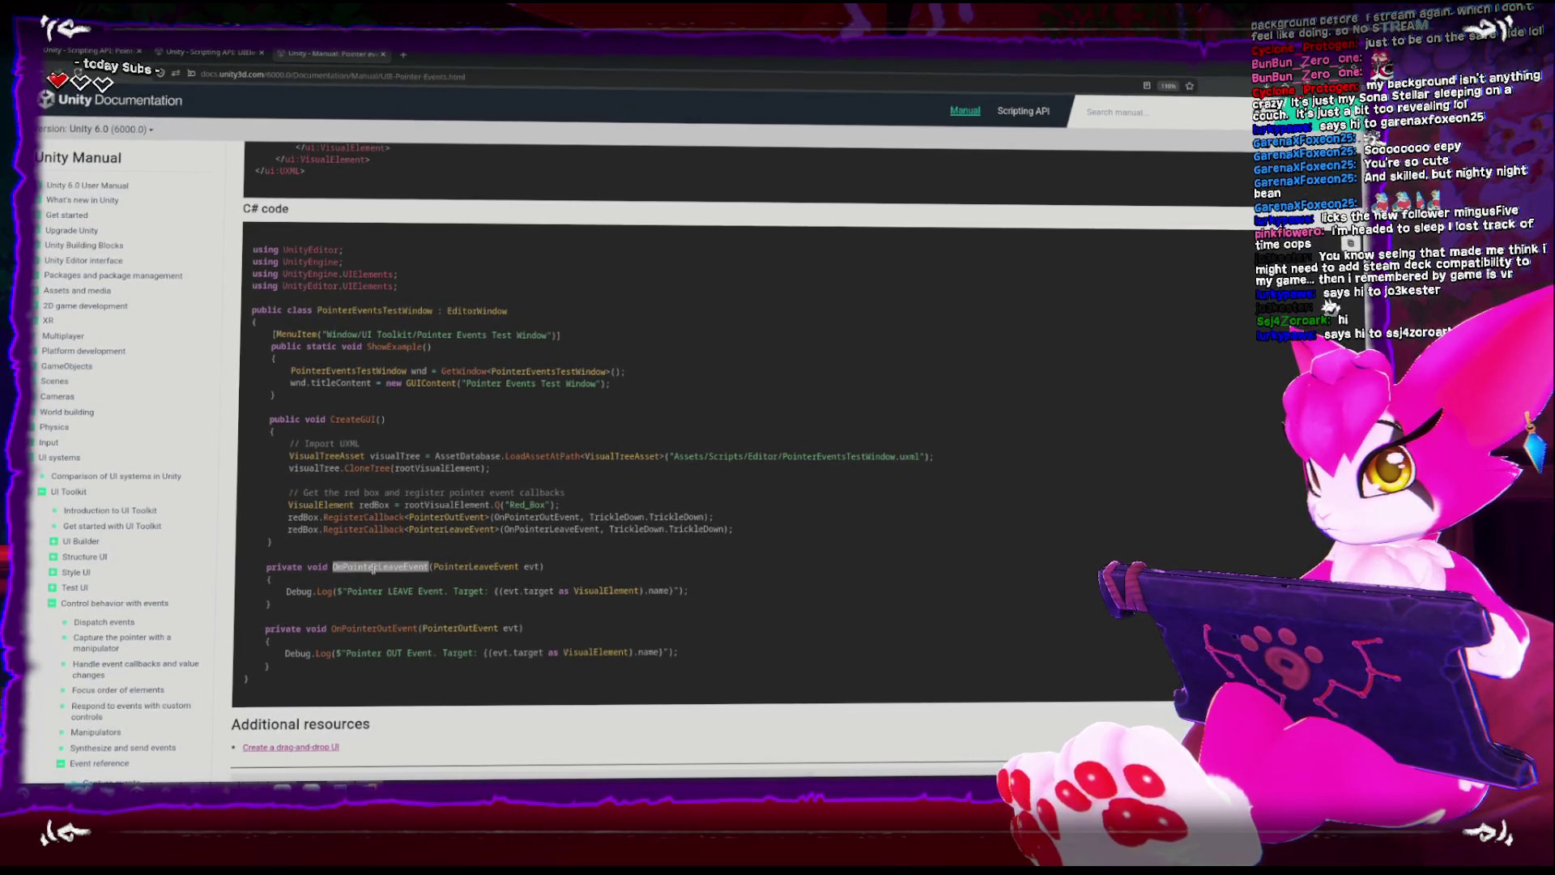
scroll(450, 419, up, 6)
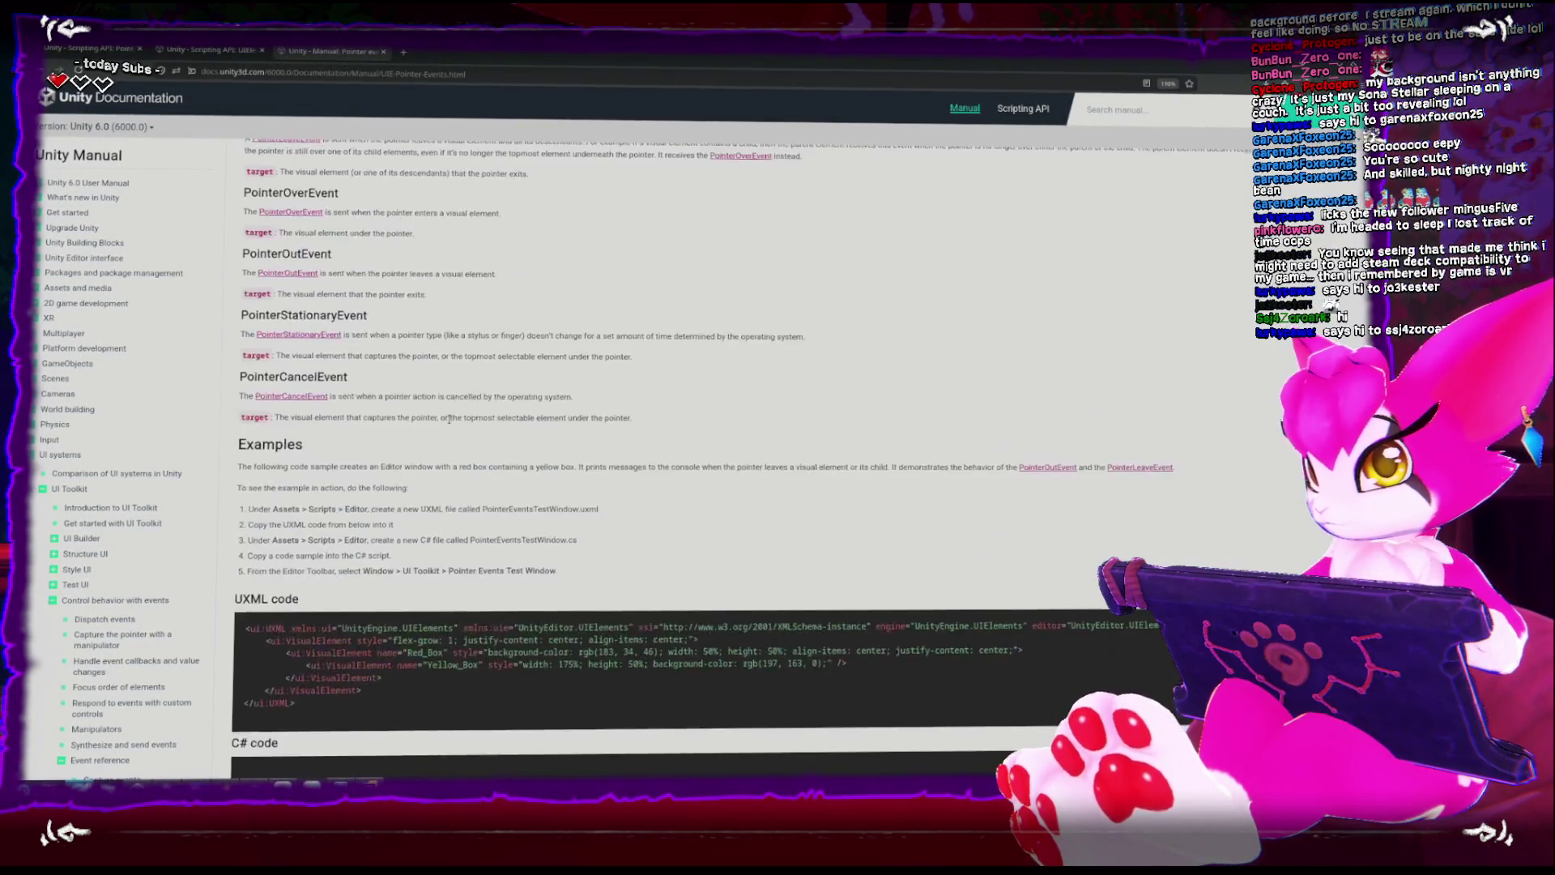
scroll(449, 419, up, 15)
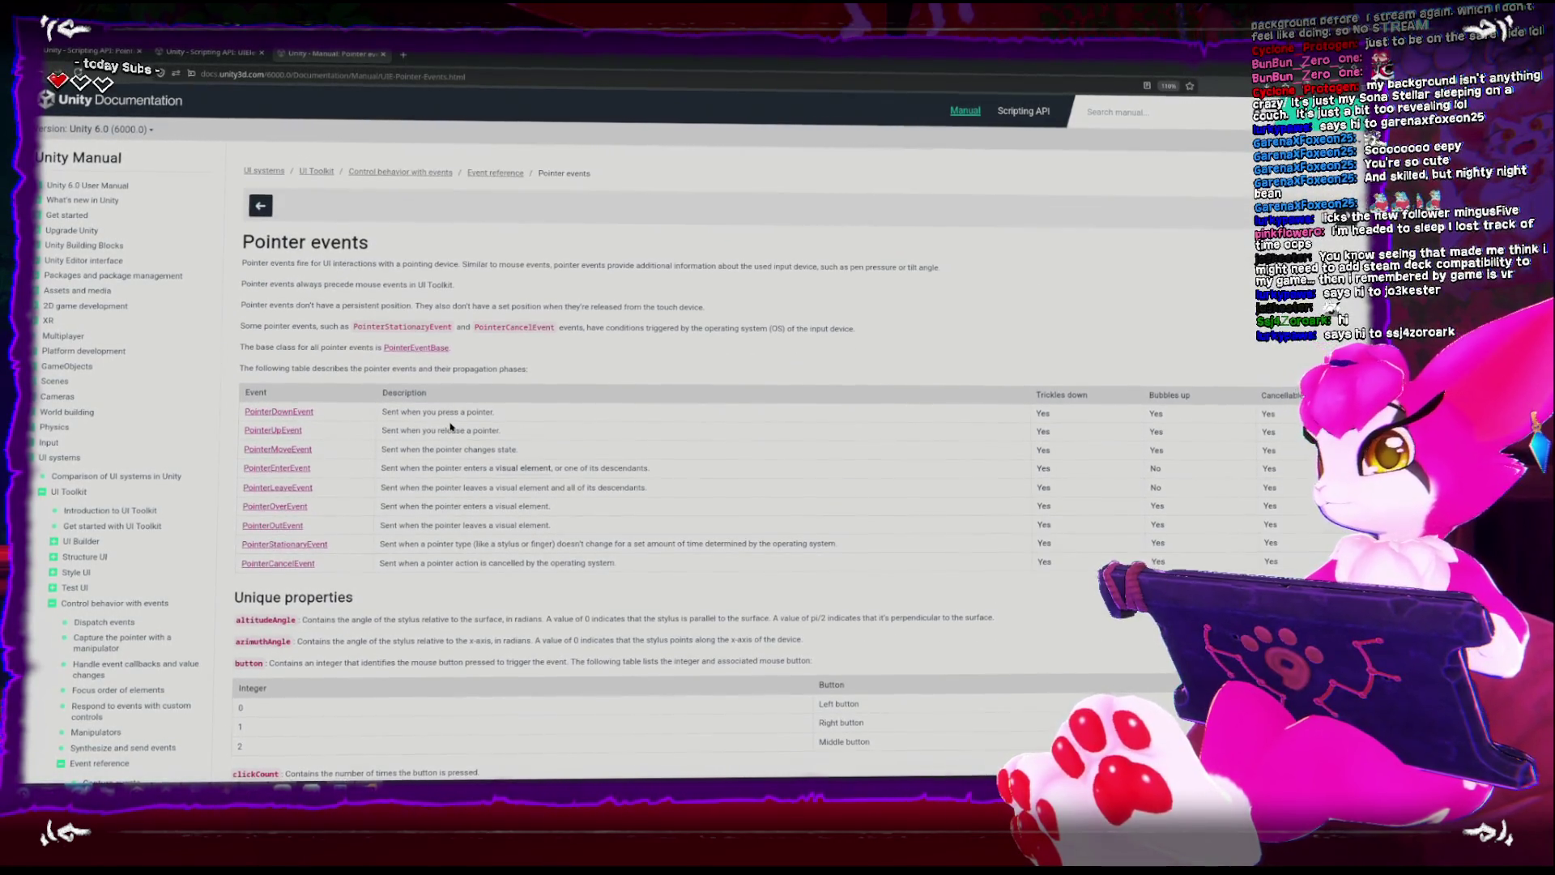
key(alt+Left)
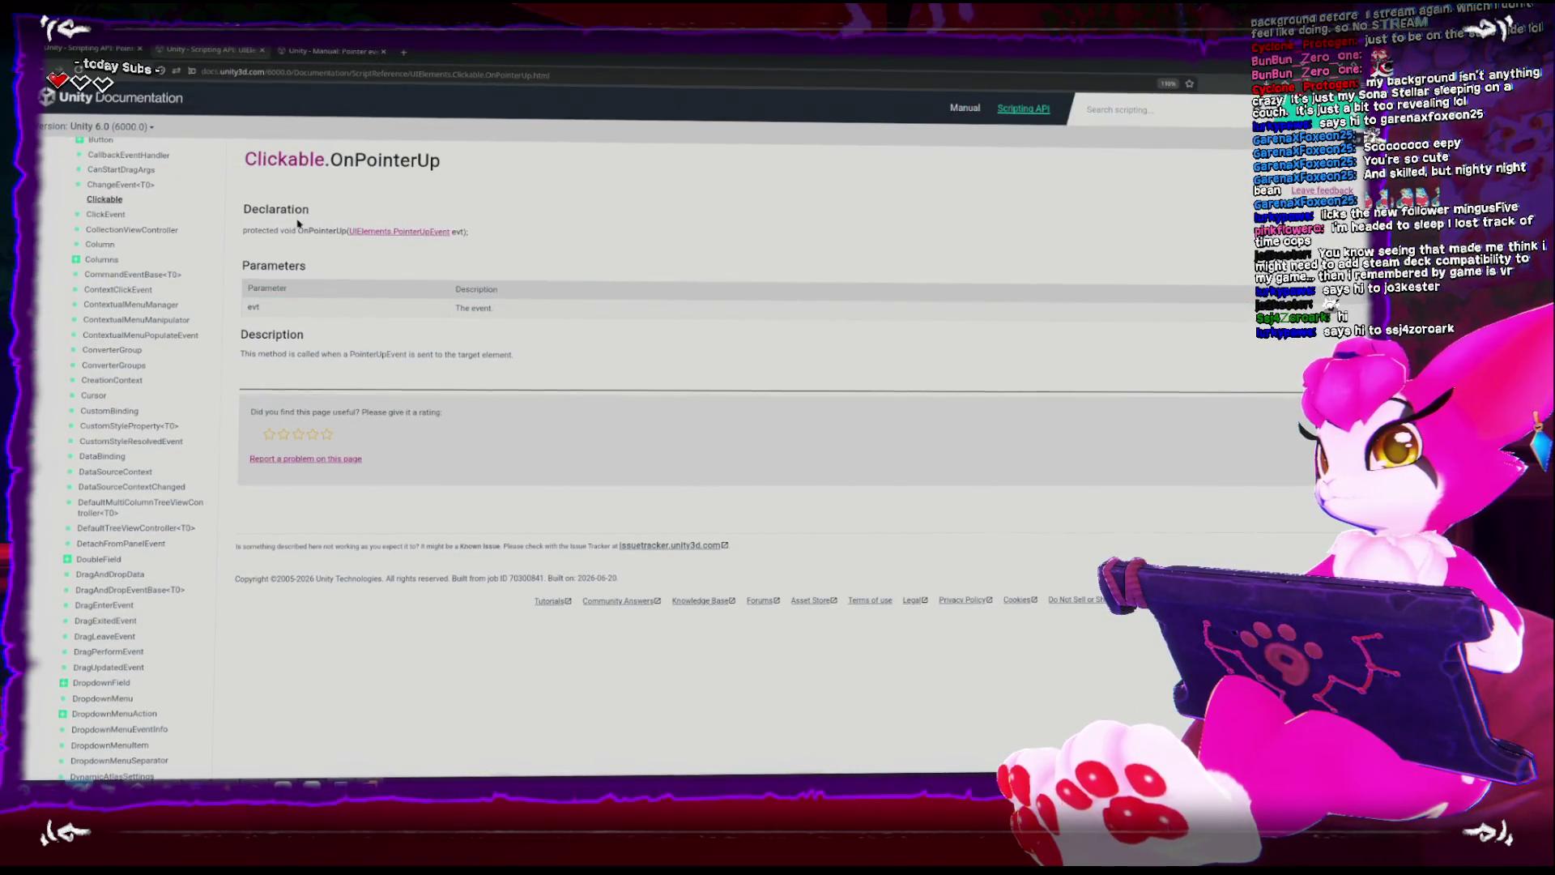
Check the Clickable class reference, then show the PointerOverEvent page in a smaller window over the editor.
scroll(162, 243, up, 4)
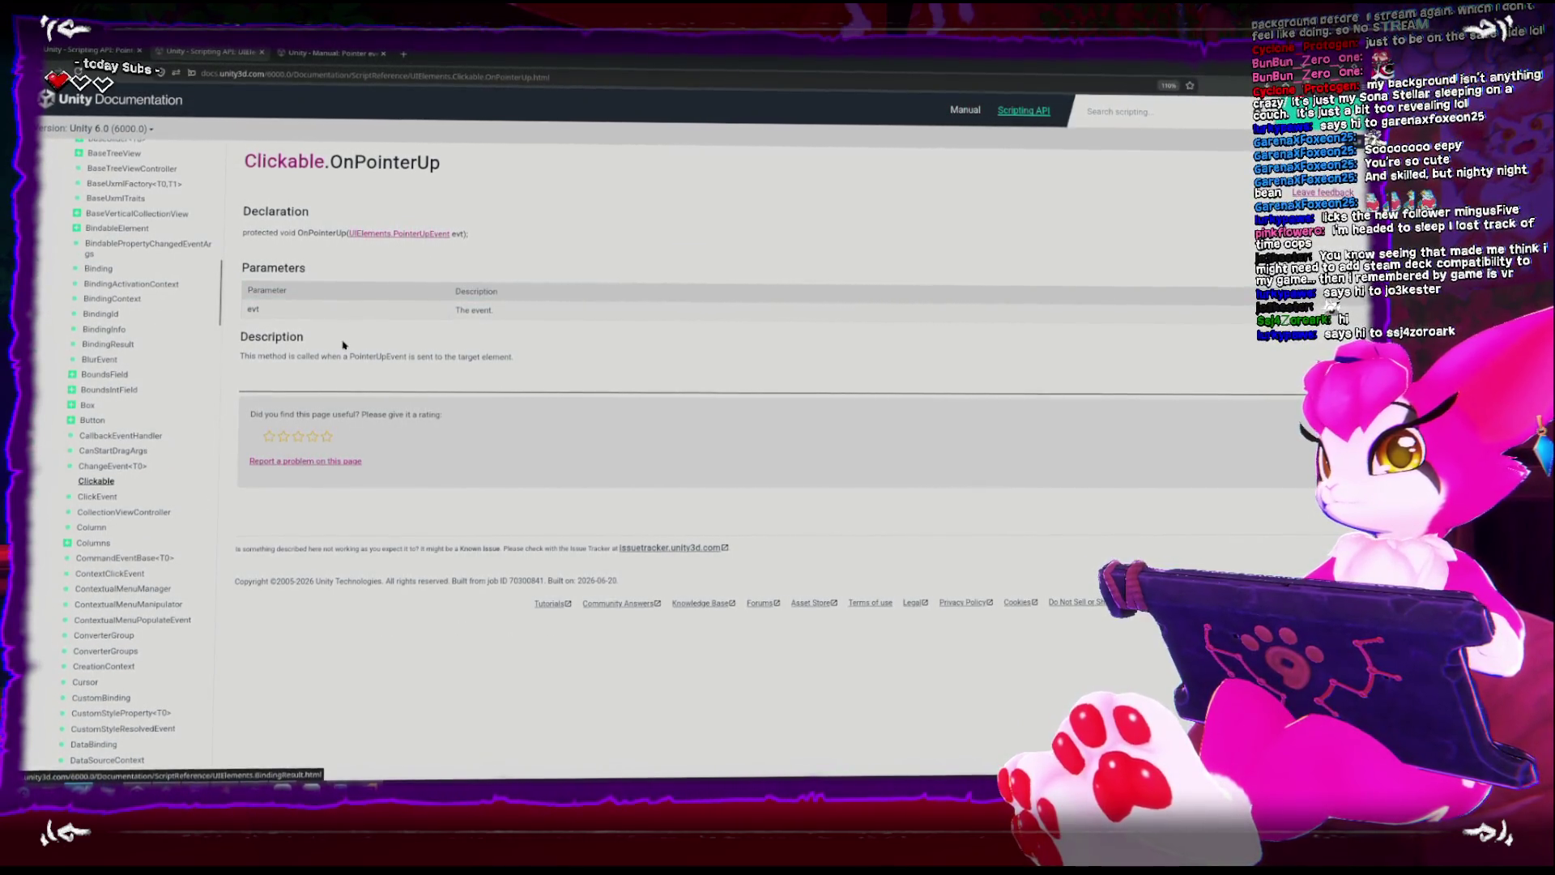
click(95, 481)
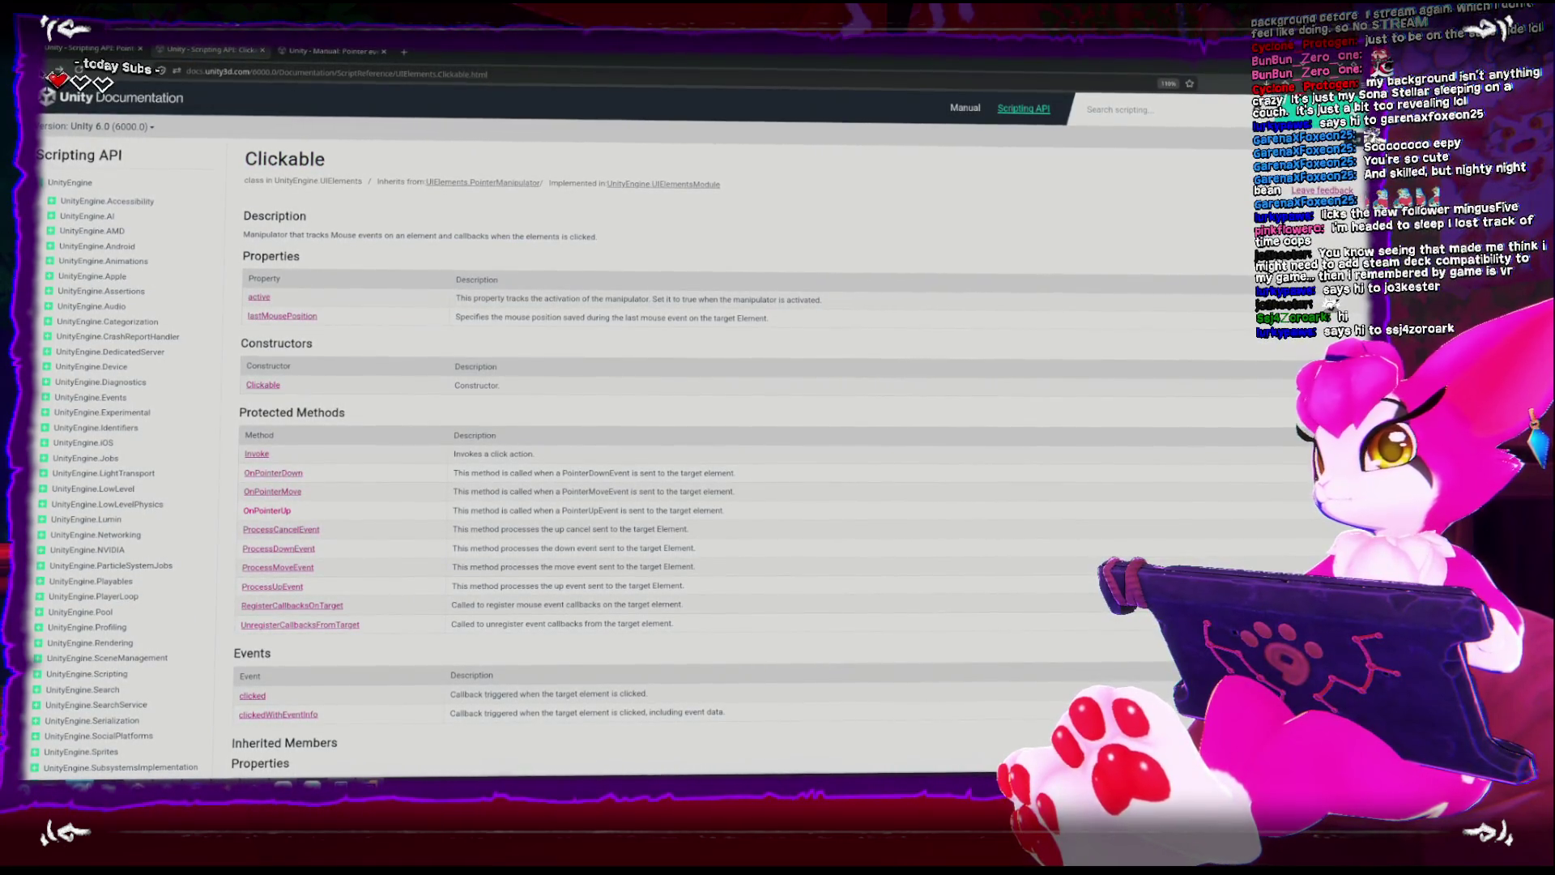
click(308, 51)
click(383, 53)
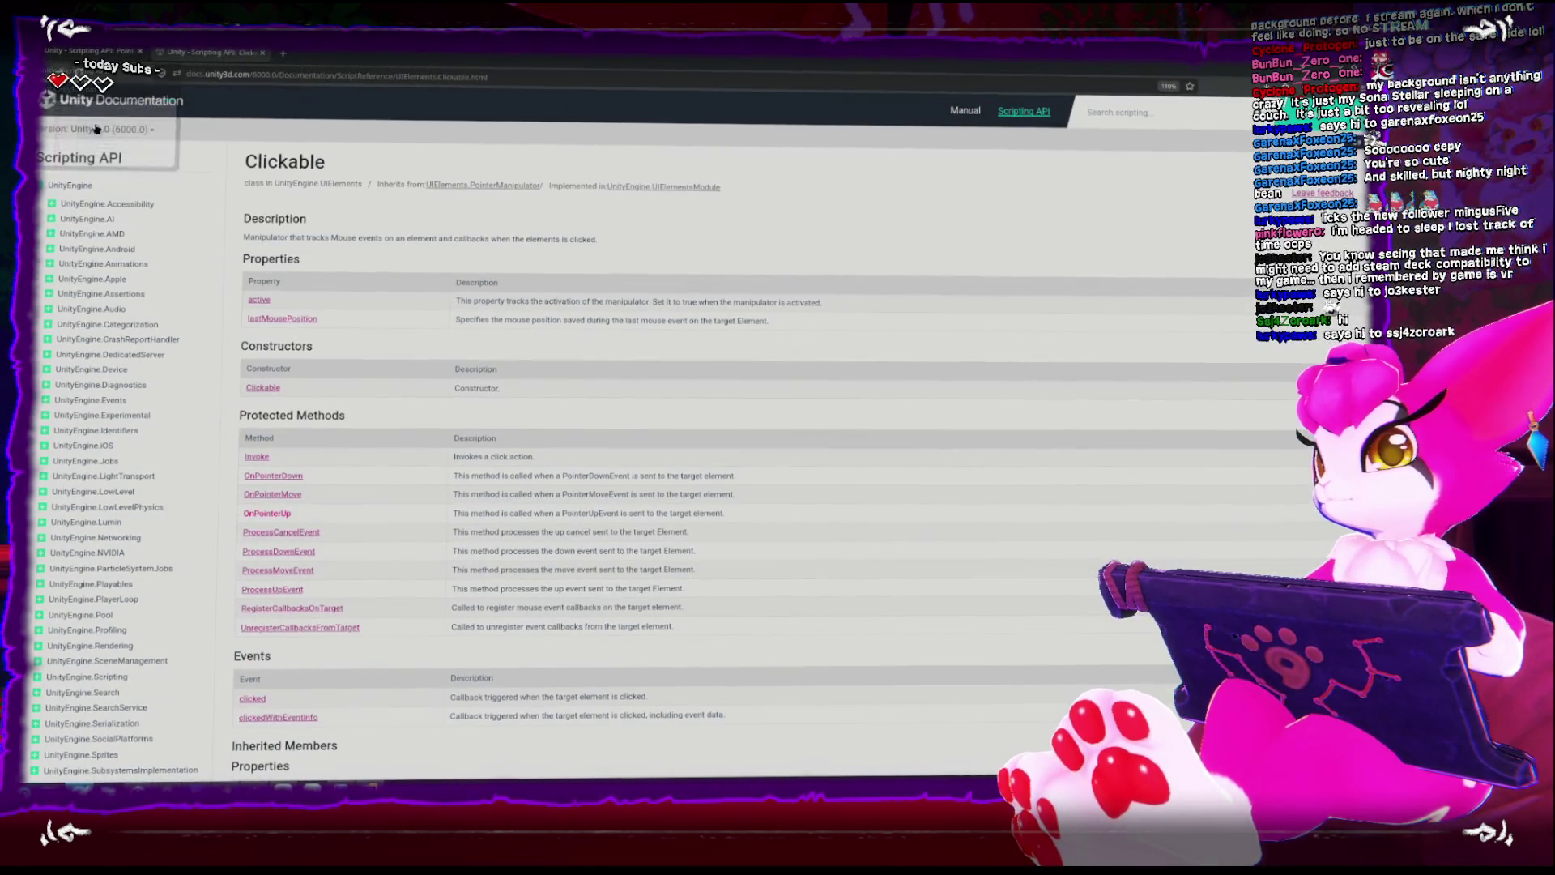
key(ctrl+shift+Tab)
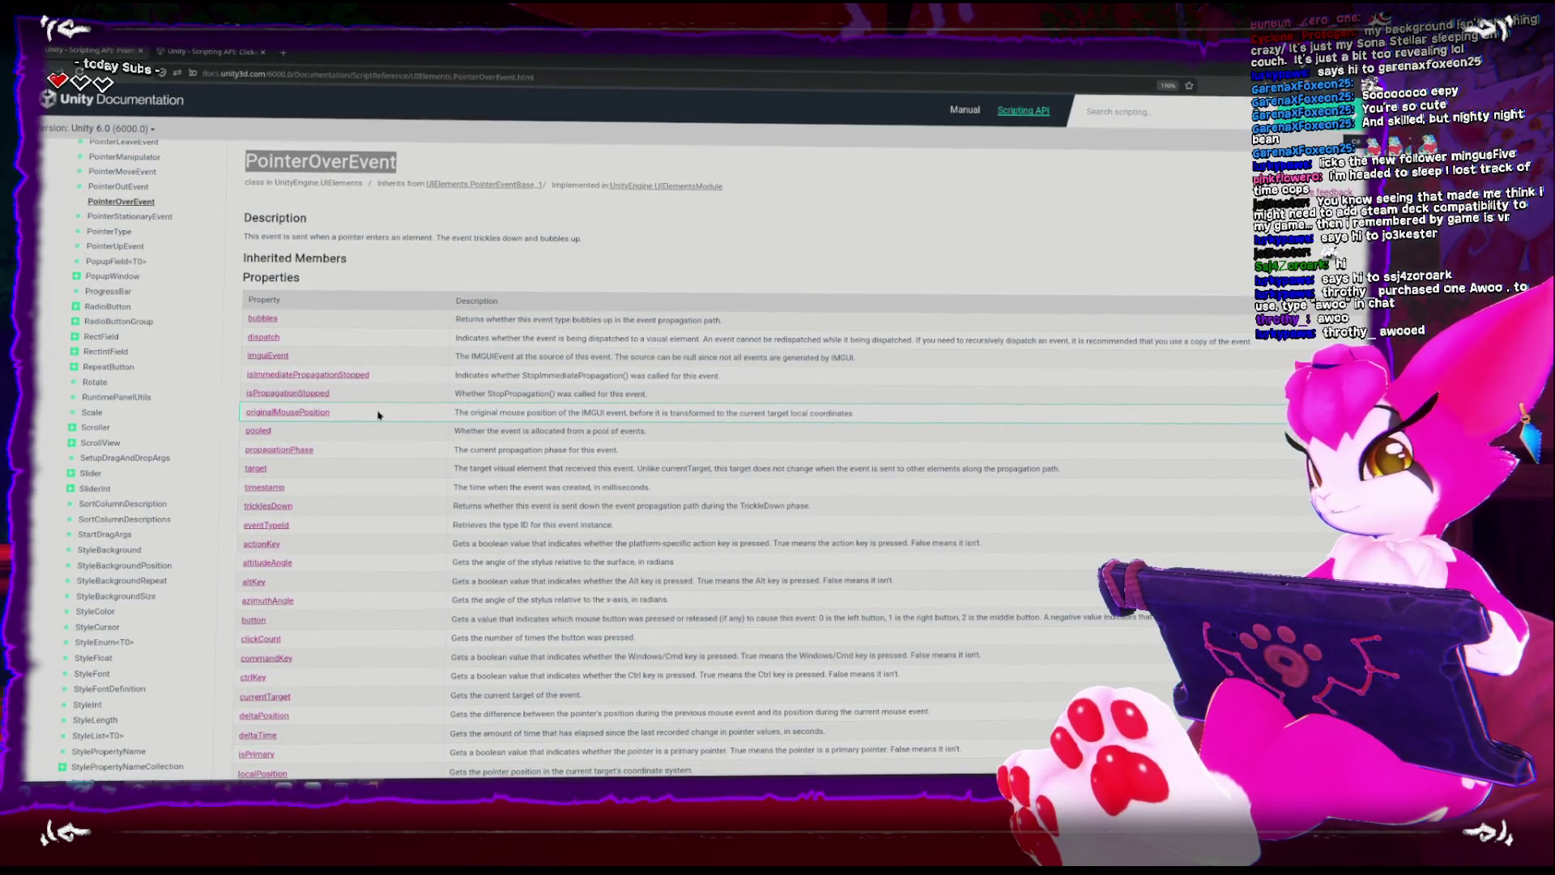
mouse_move(430, 51)
mouse_down()
mouse_move(773, 307)
mouse_move(530, 166)
mouse_up()
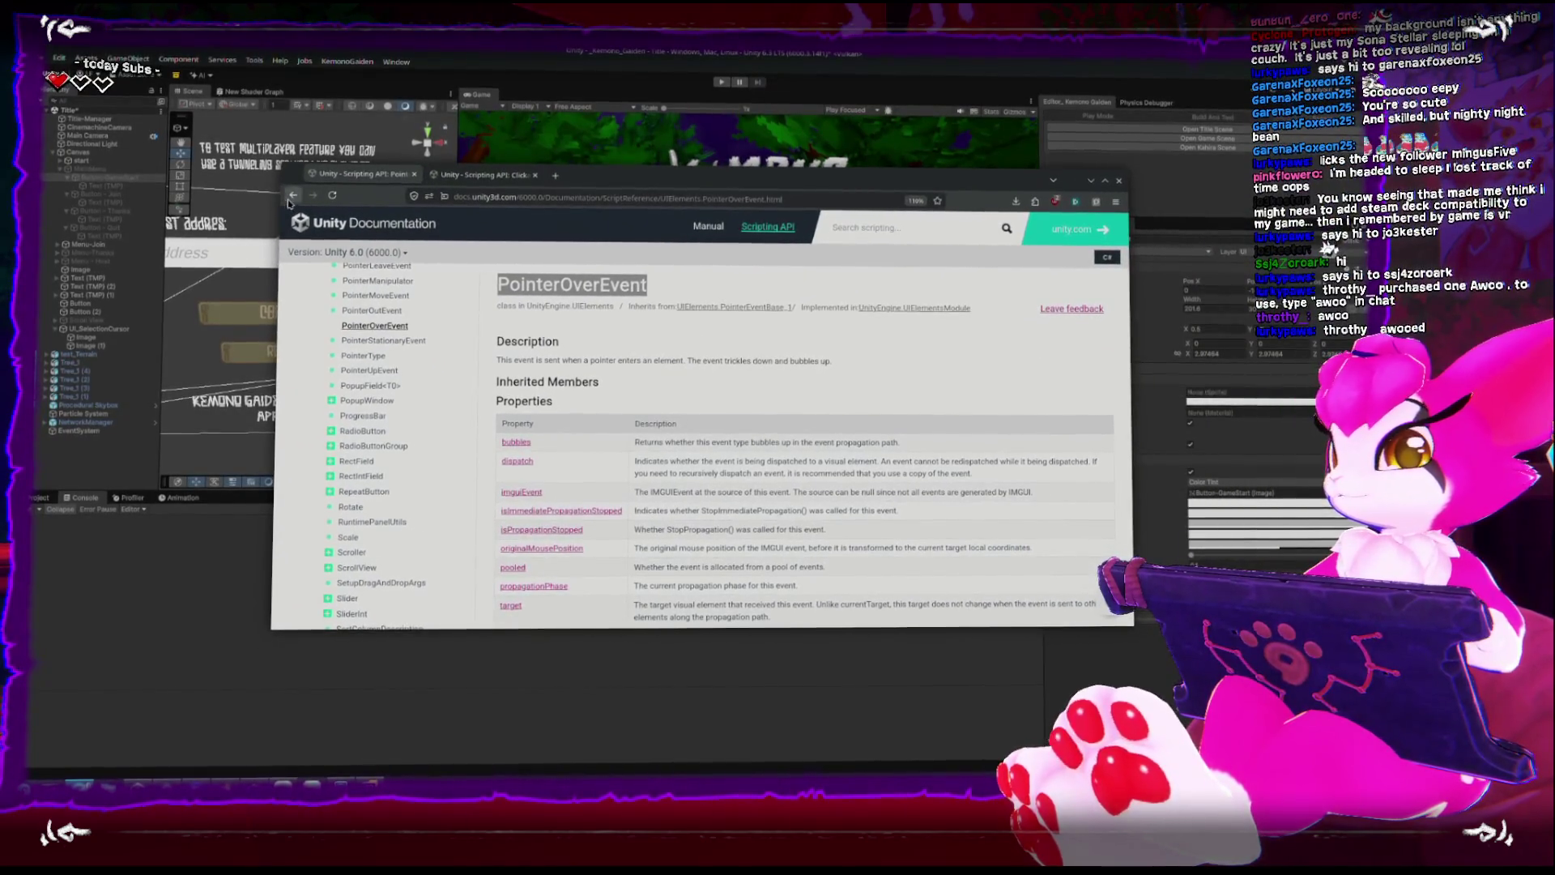
Maximize the docs window on the Button class page and scroll through its methods.
key(alt+Left)
key(super+Up)
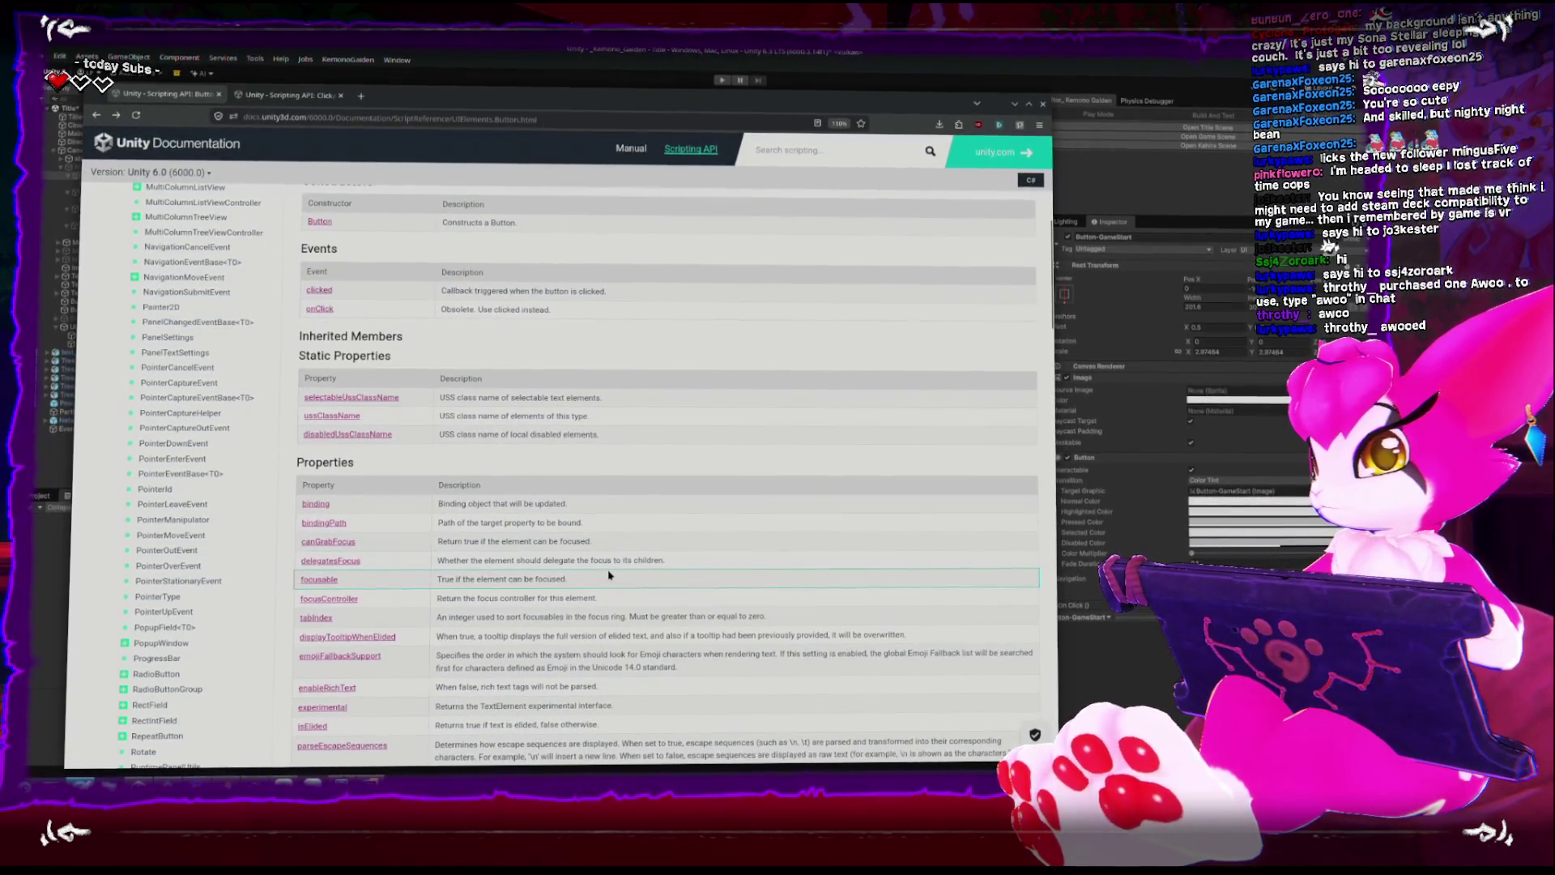
scroll(608, 572, down, 10)
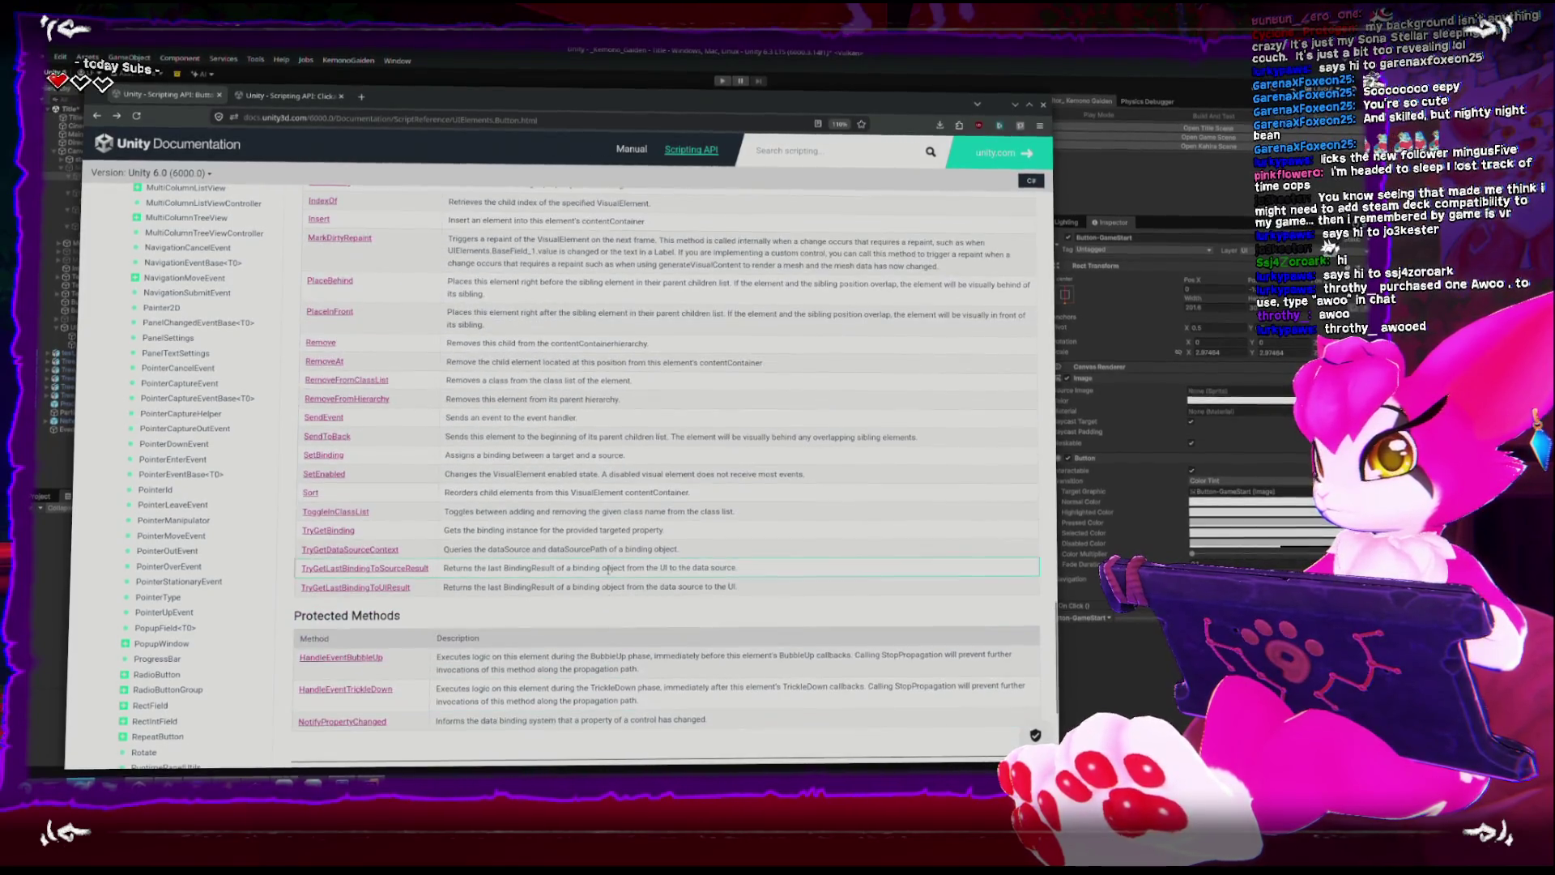
scroll(608, 569, up, 4)
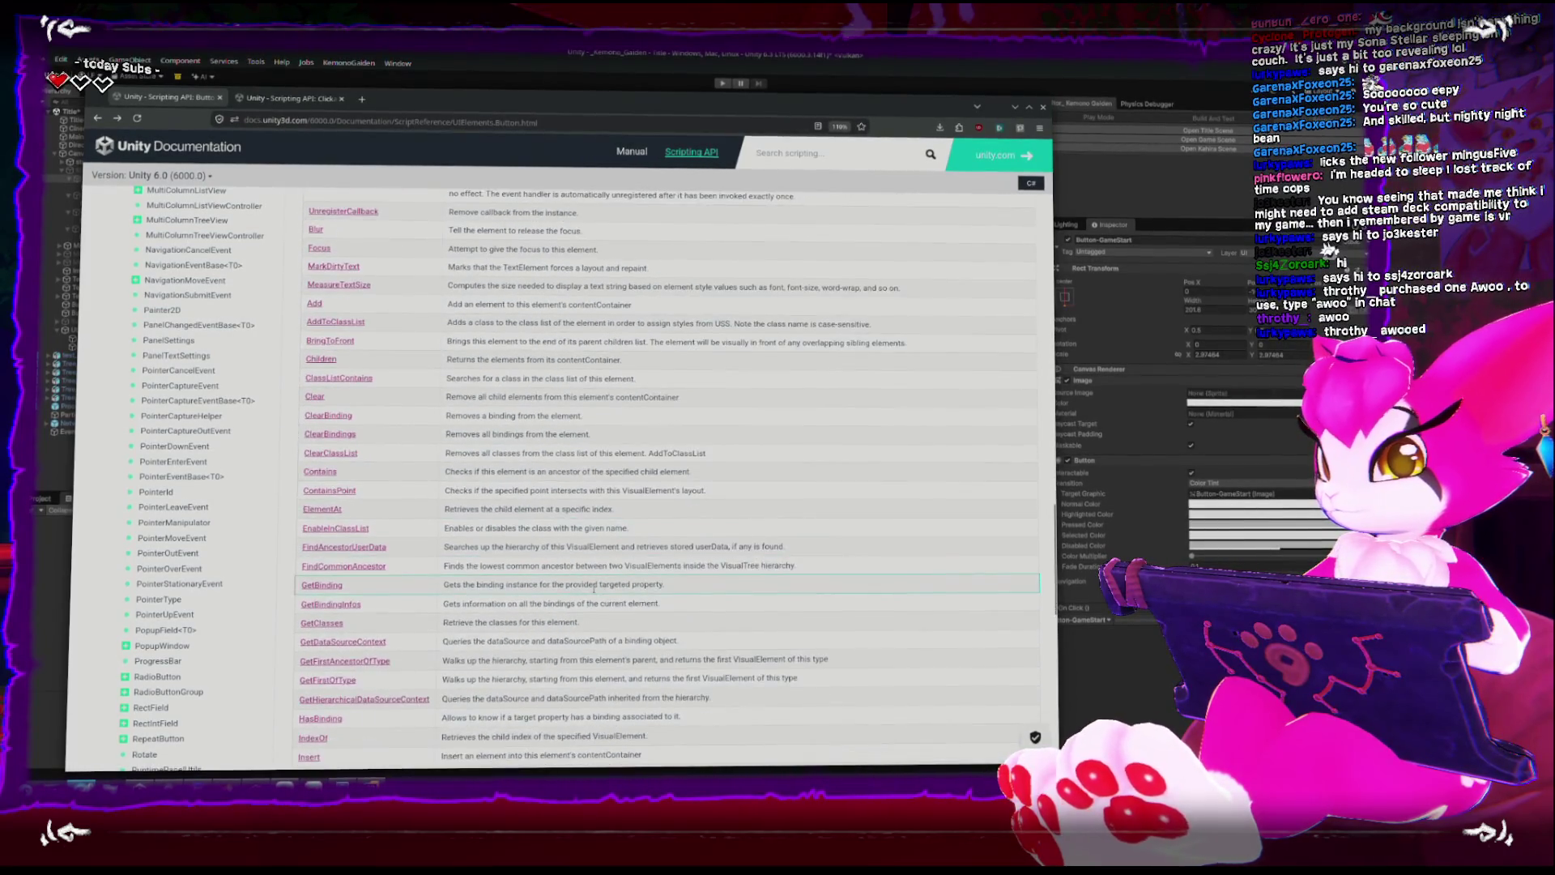
scroll(589, 583, down, 2)
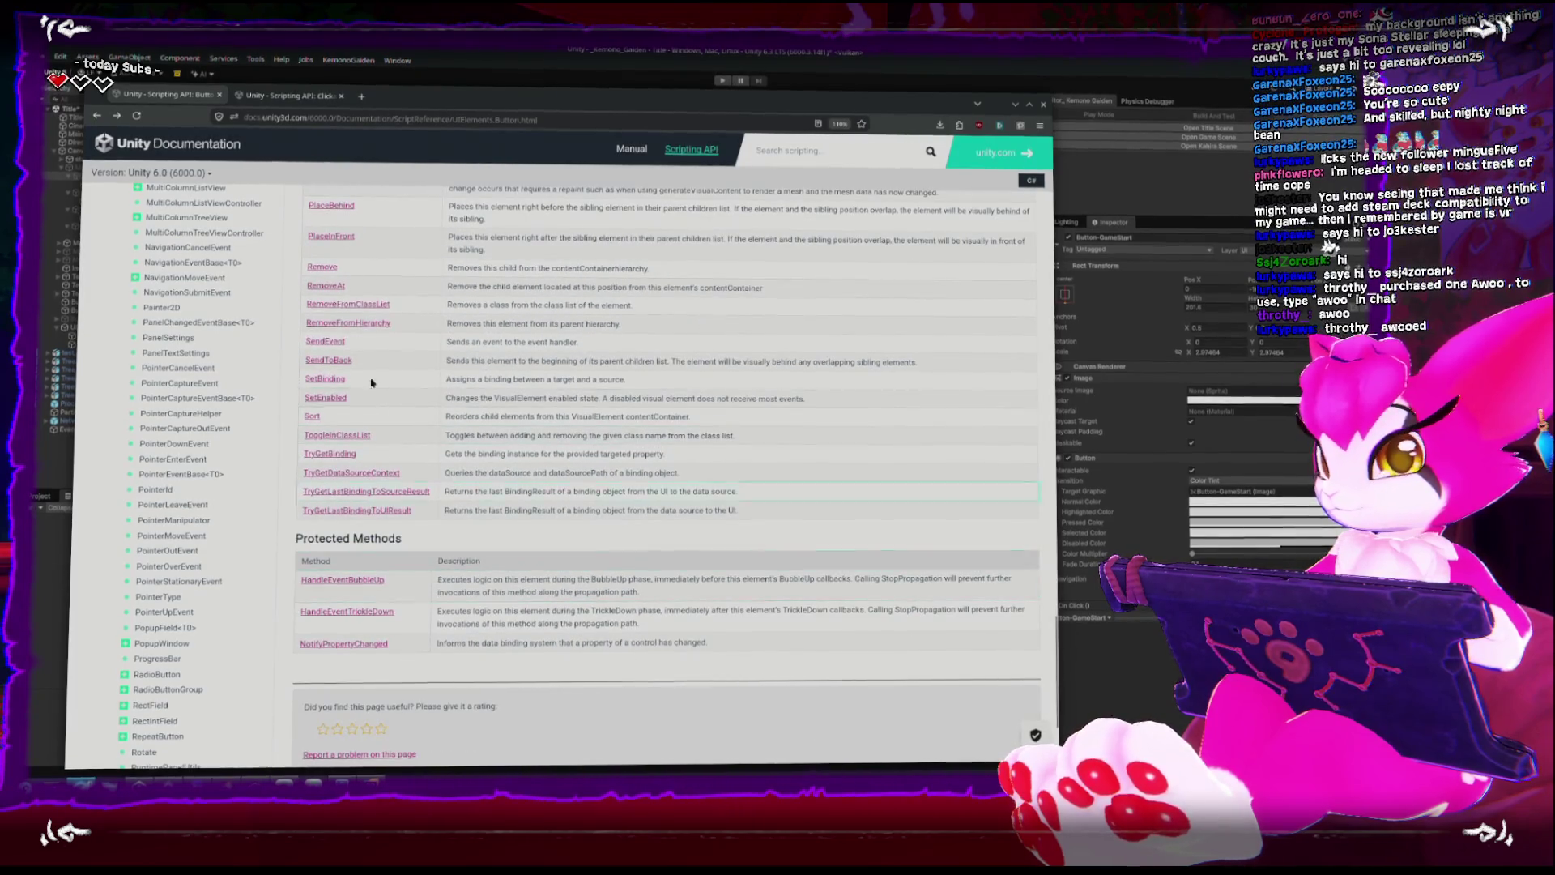
Go back to the 480-match 'button' search results and scroll through them.
click(97, 117)
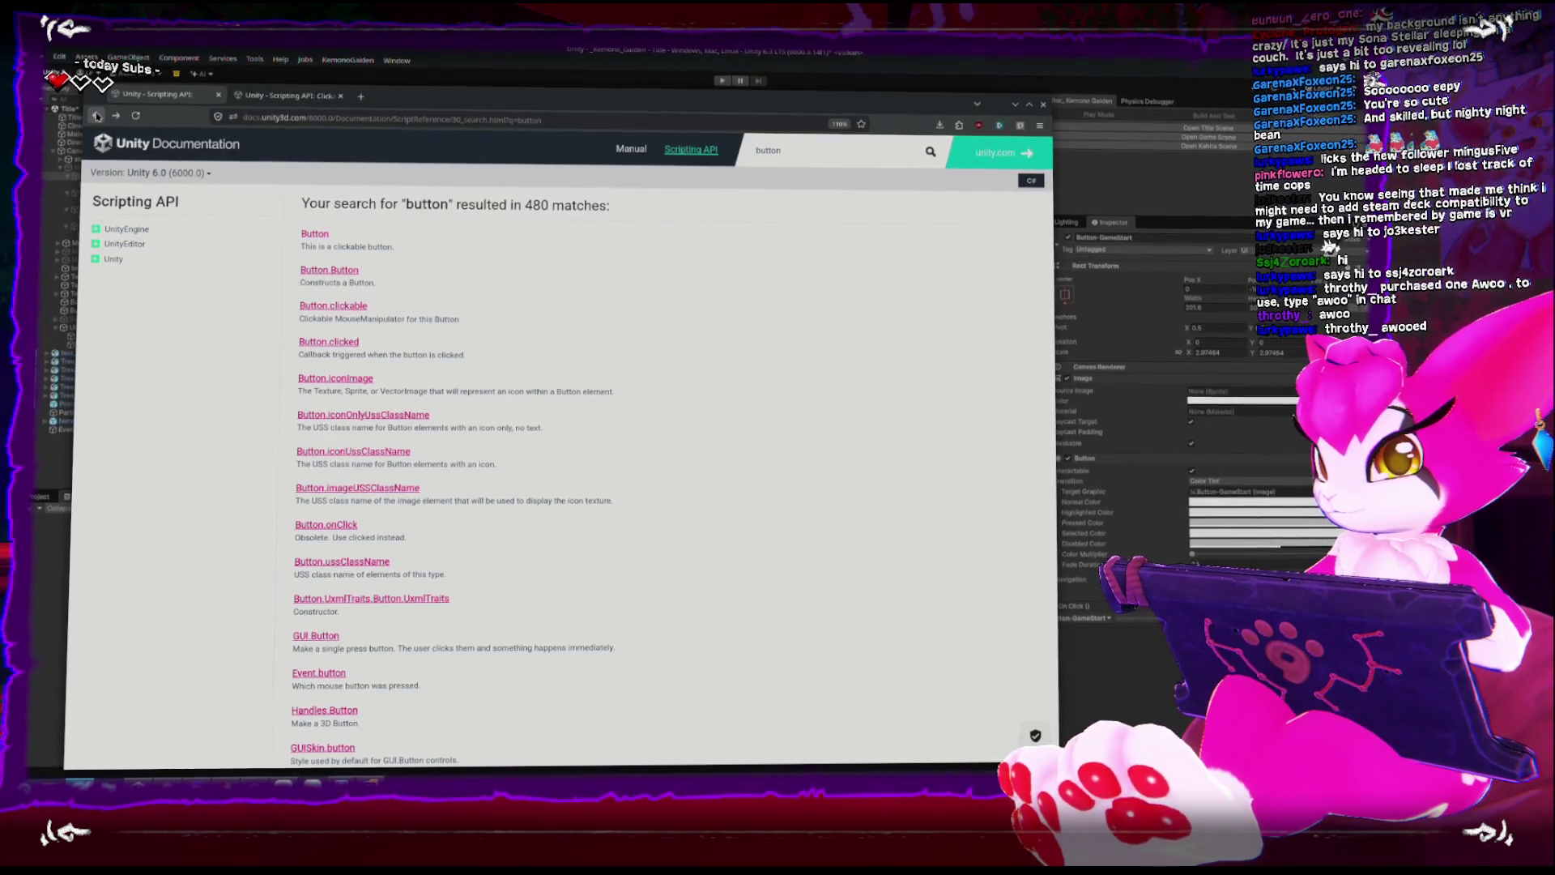
scroll(452, 515, down, 2)
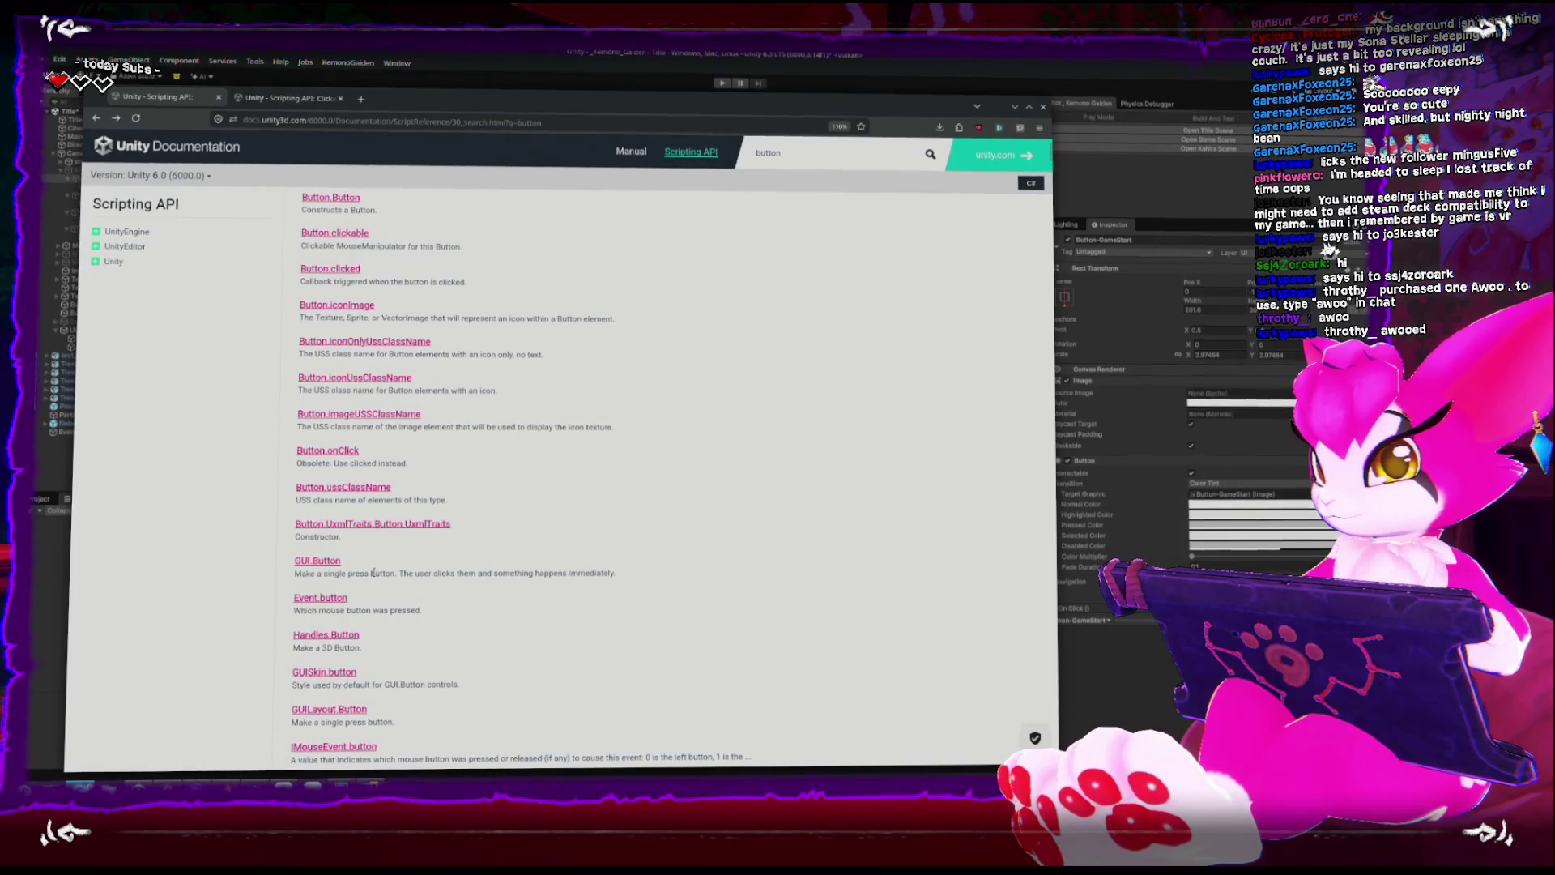
scroll(490, 582, down, 4)
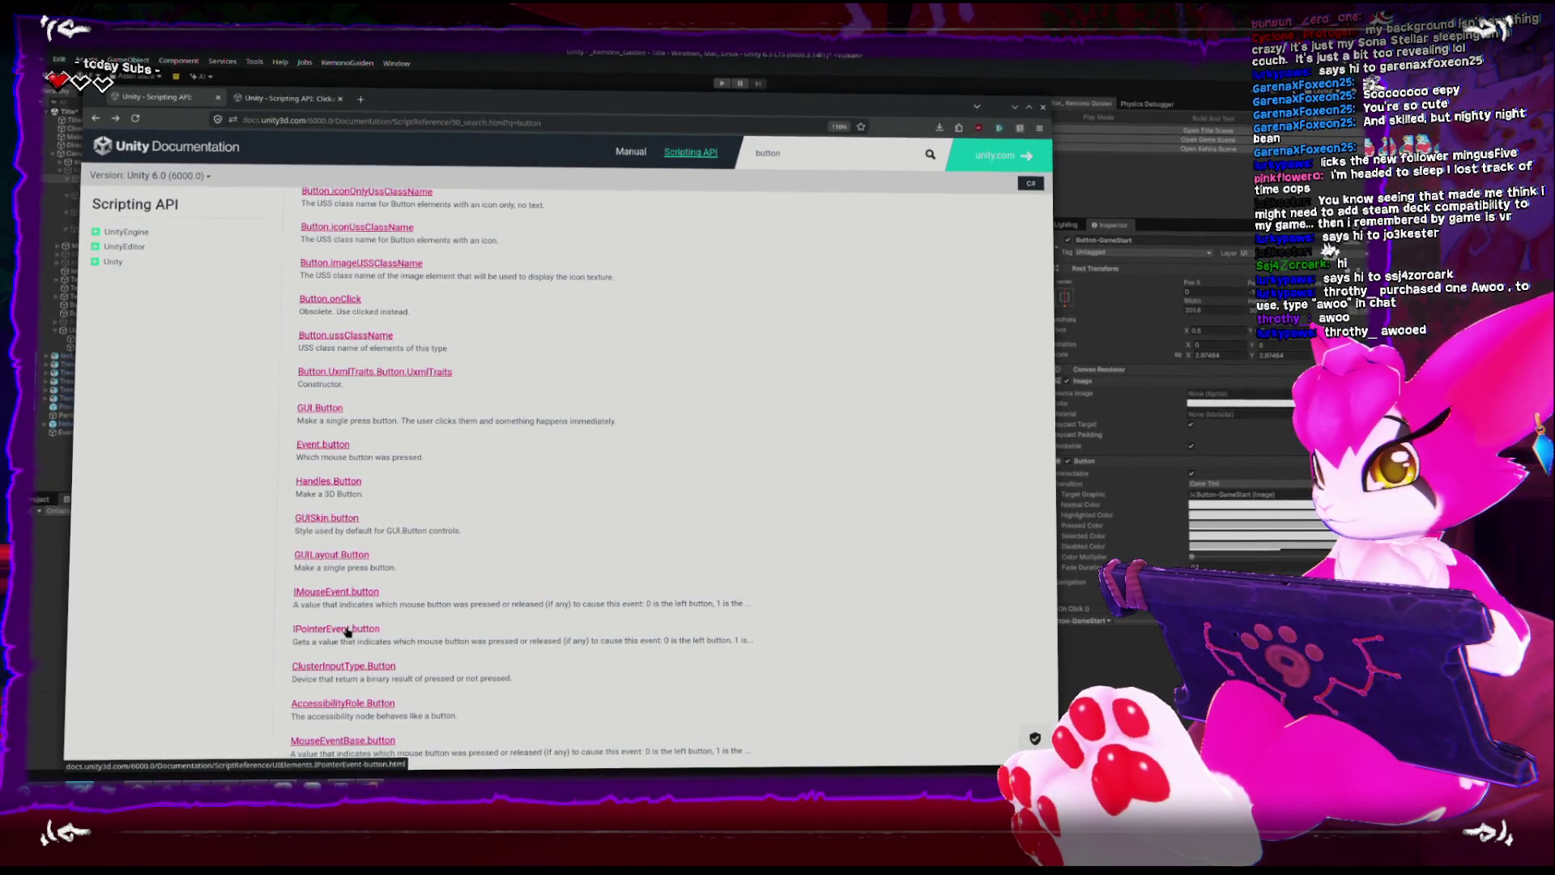
scroll(346, 631, down, 6)
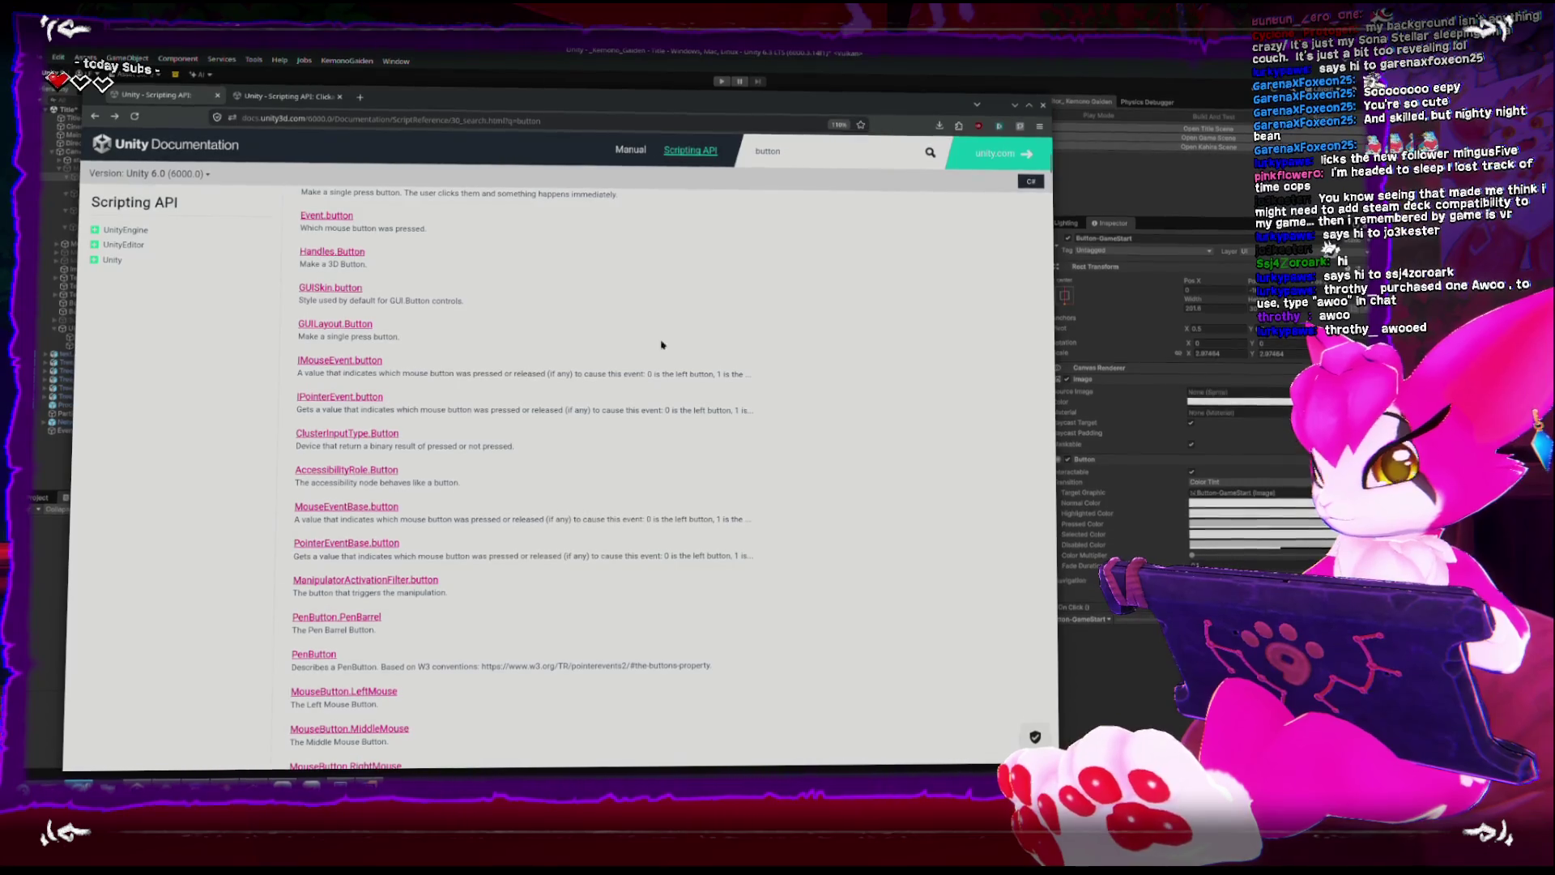
Search for 'button hover' and scroll past KeyCode.Mouse0, OnMouseDown and MouseDownEvent results.
text( hover)
key(Return)
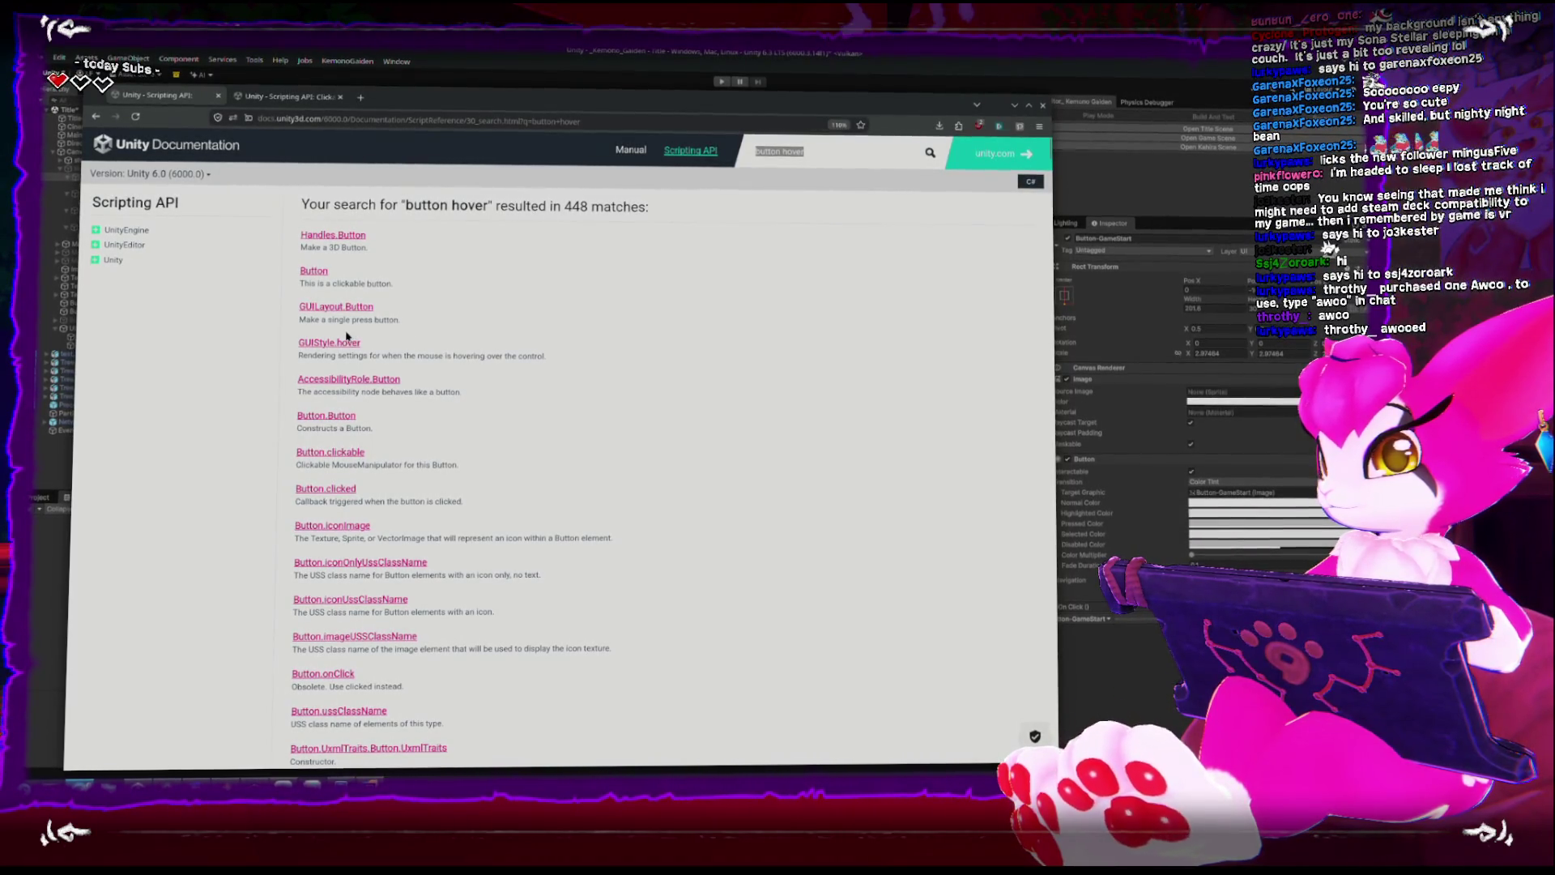
scroll(350, 442, down, 6)
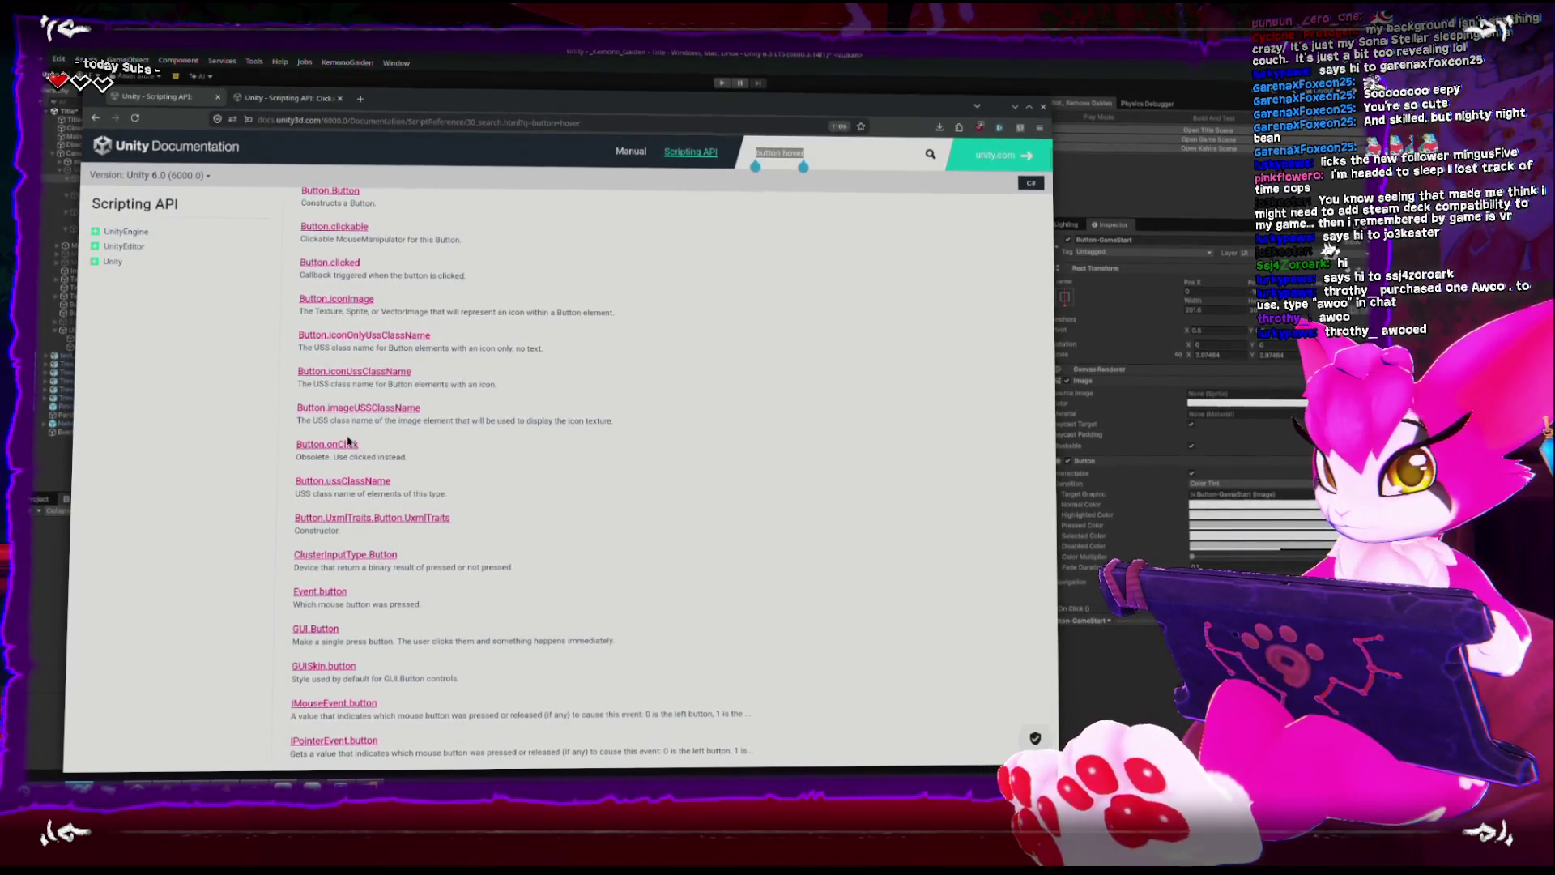
scroll(348, 440, down, 6)
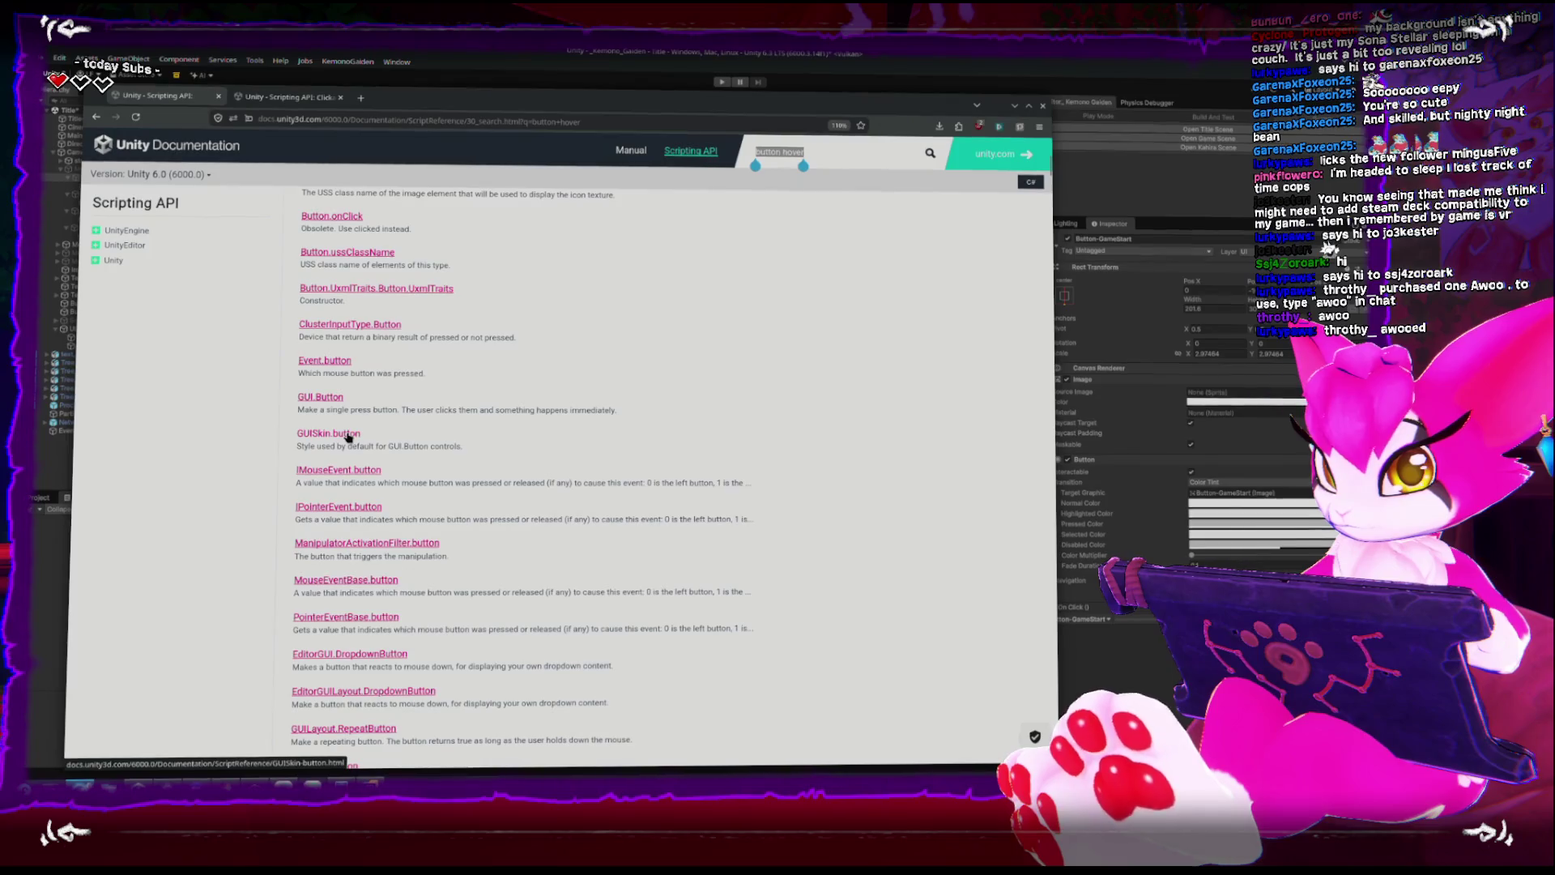
scroll(349, 438, down, 6)
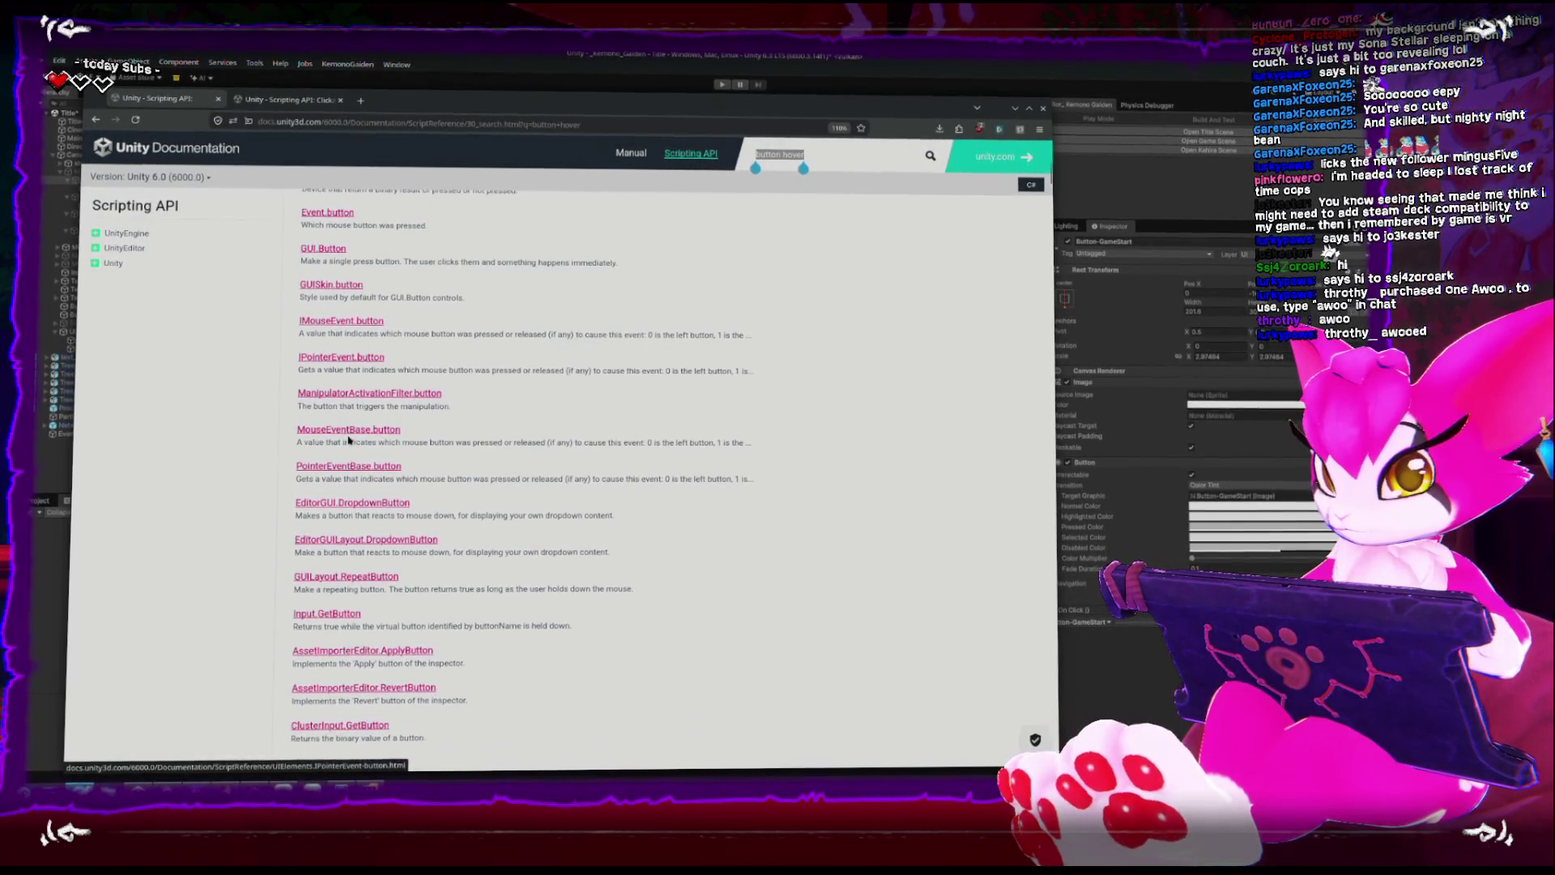
scroll(348, 437, down, 9)
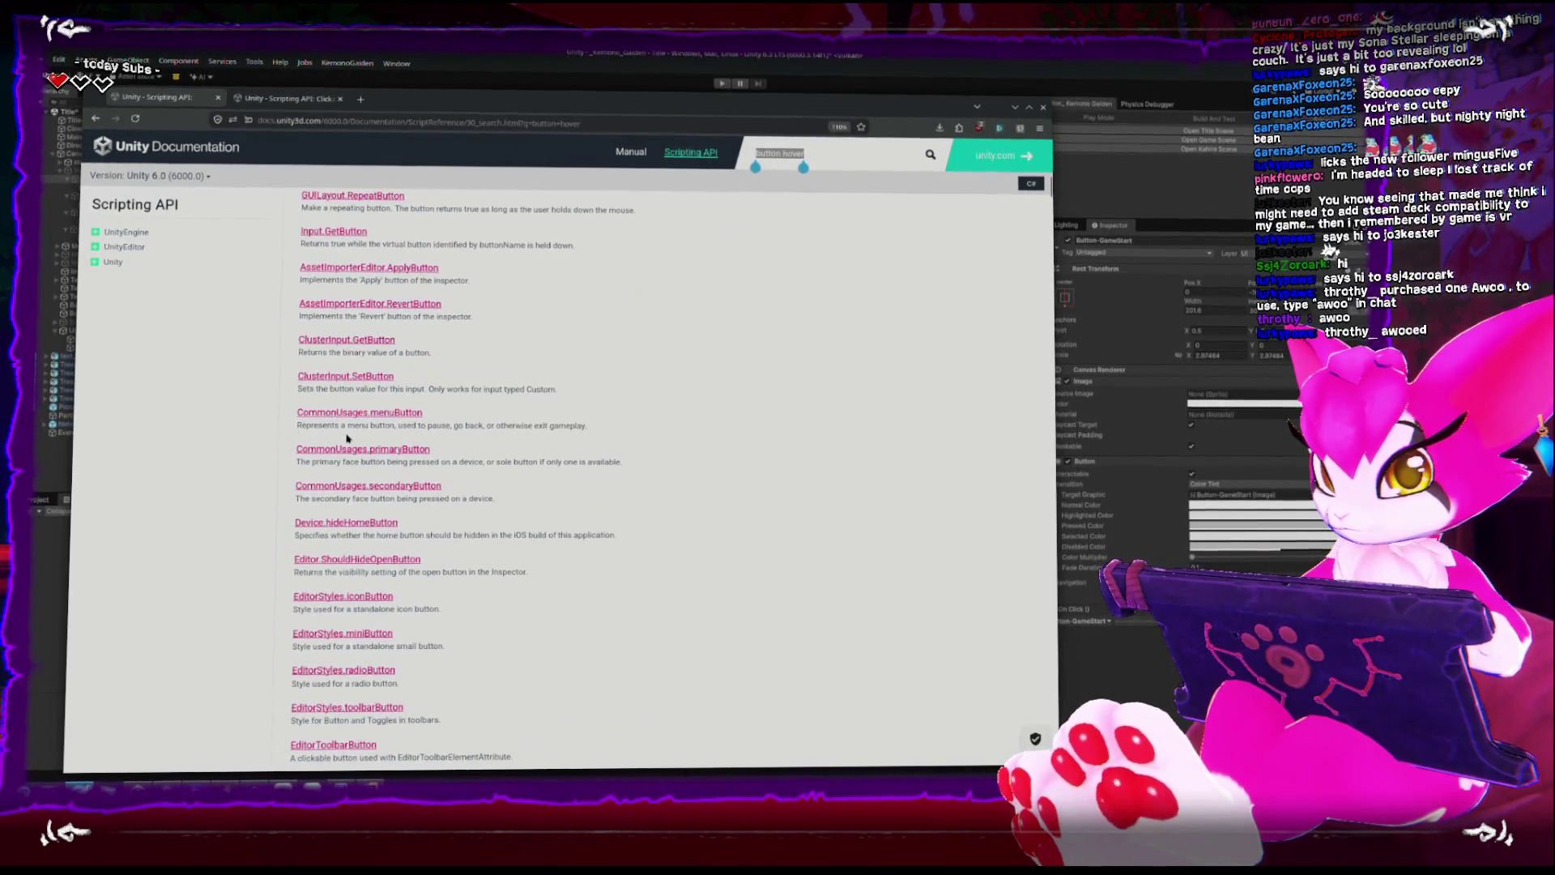
scroll(347, 438, down, 3)
scroll(347, 437, down, 10)
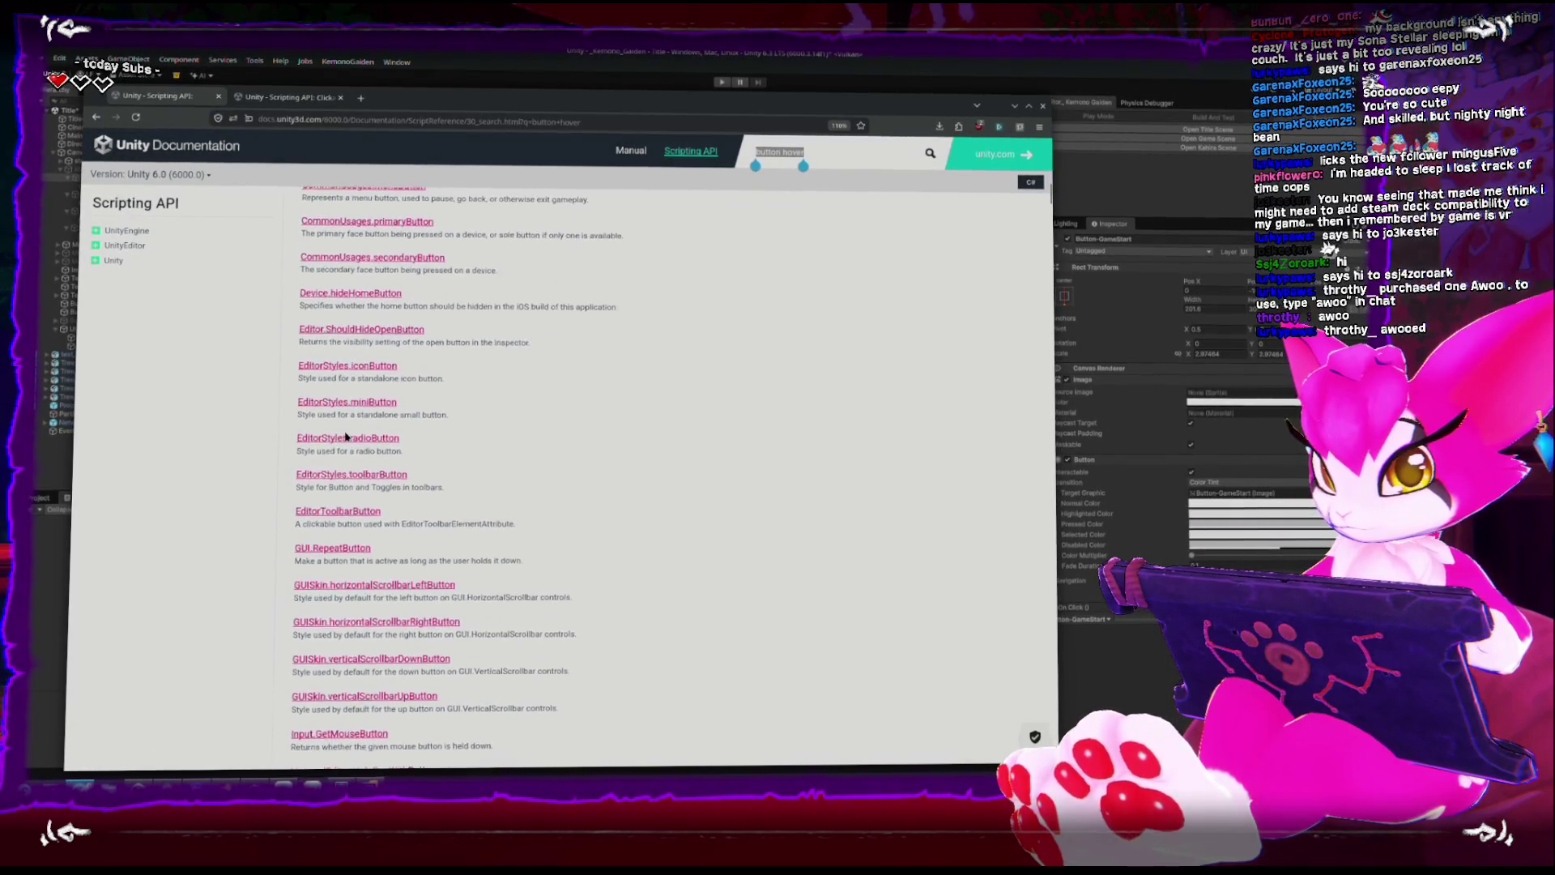
scroll(345, 436, down, 10)
scroll(344, 438, down, 7)
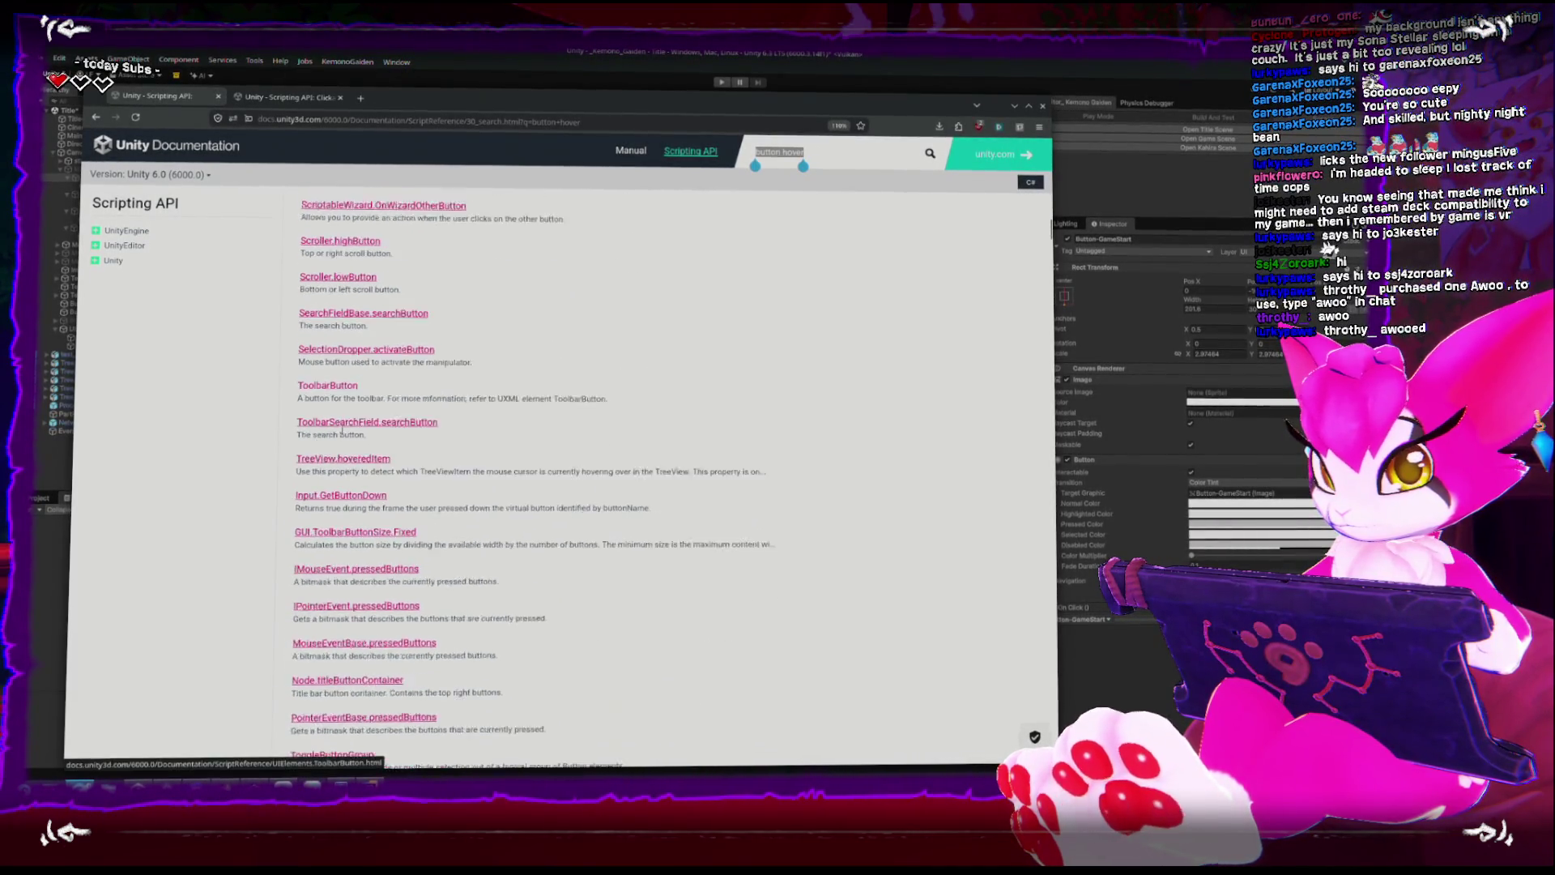
scroll(342, 434, down, 9)
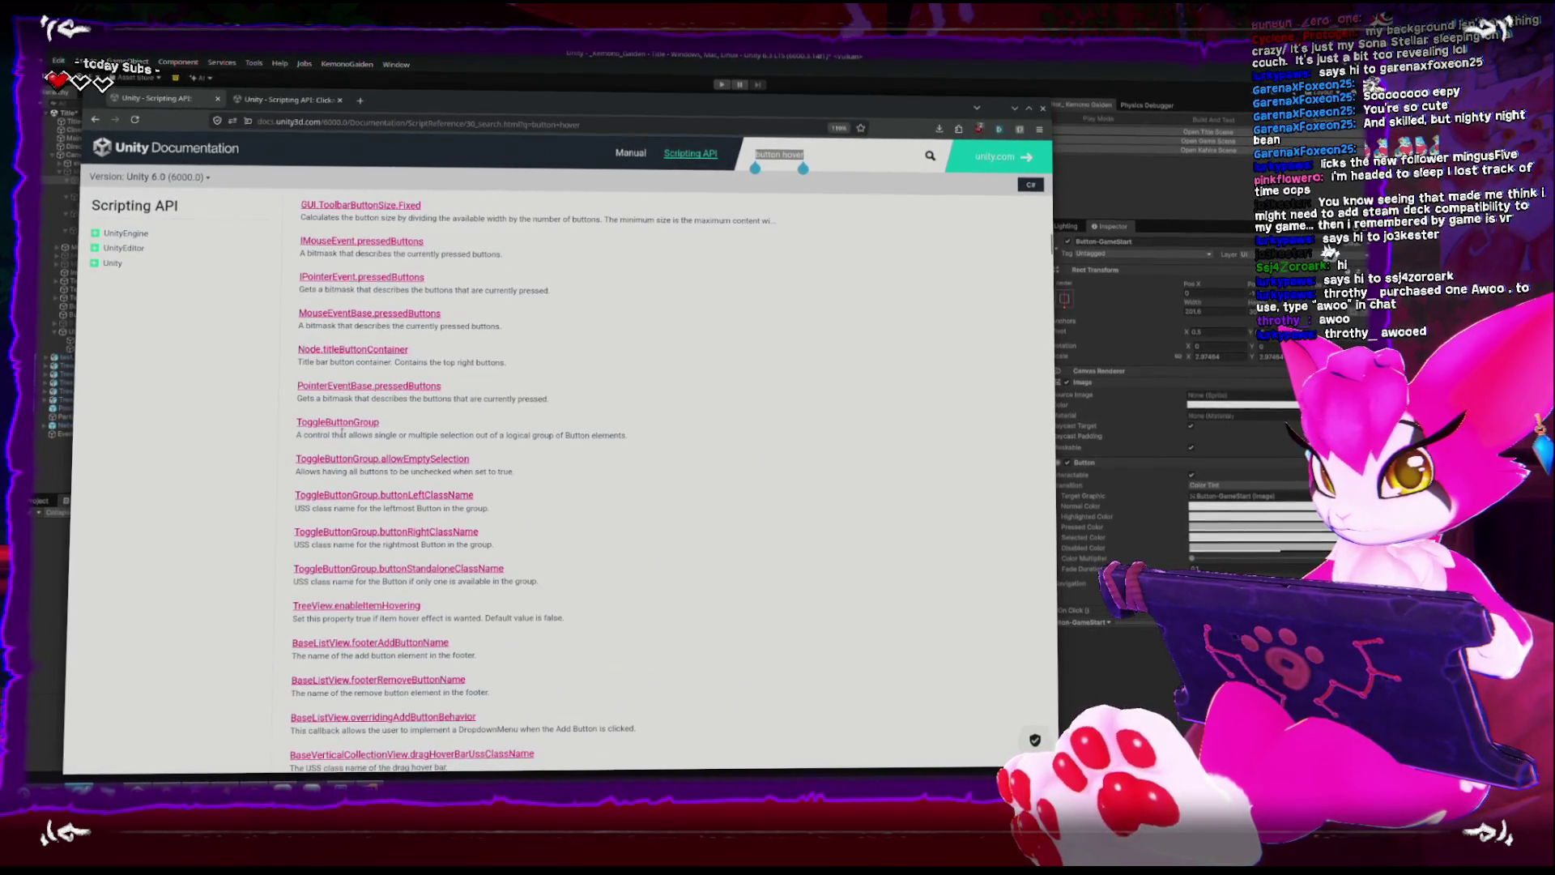
scroll(342, 433, down, 12)
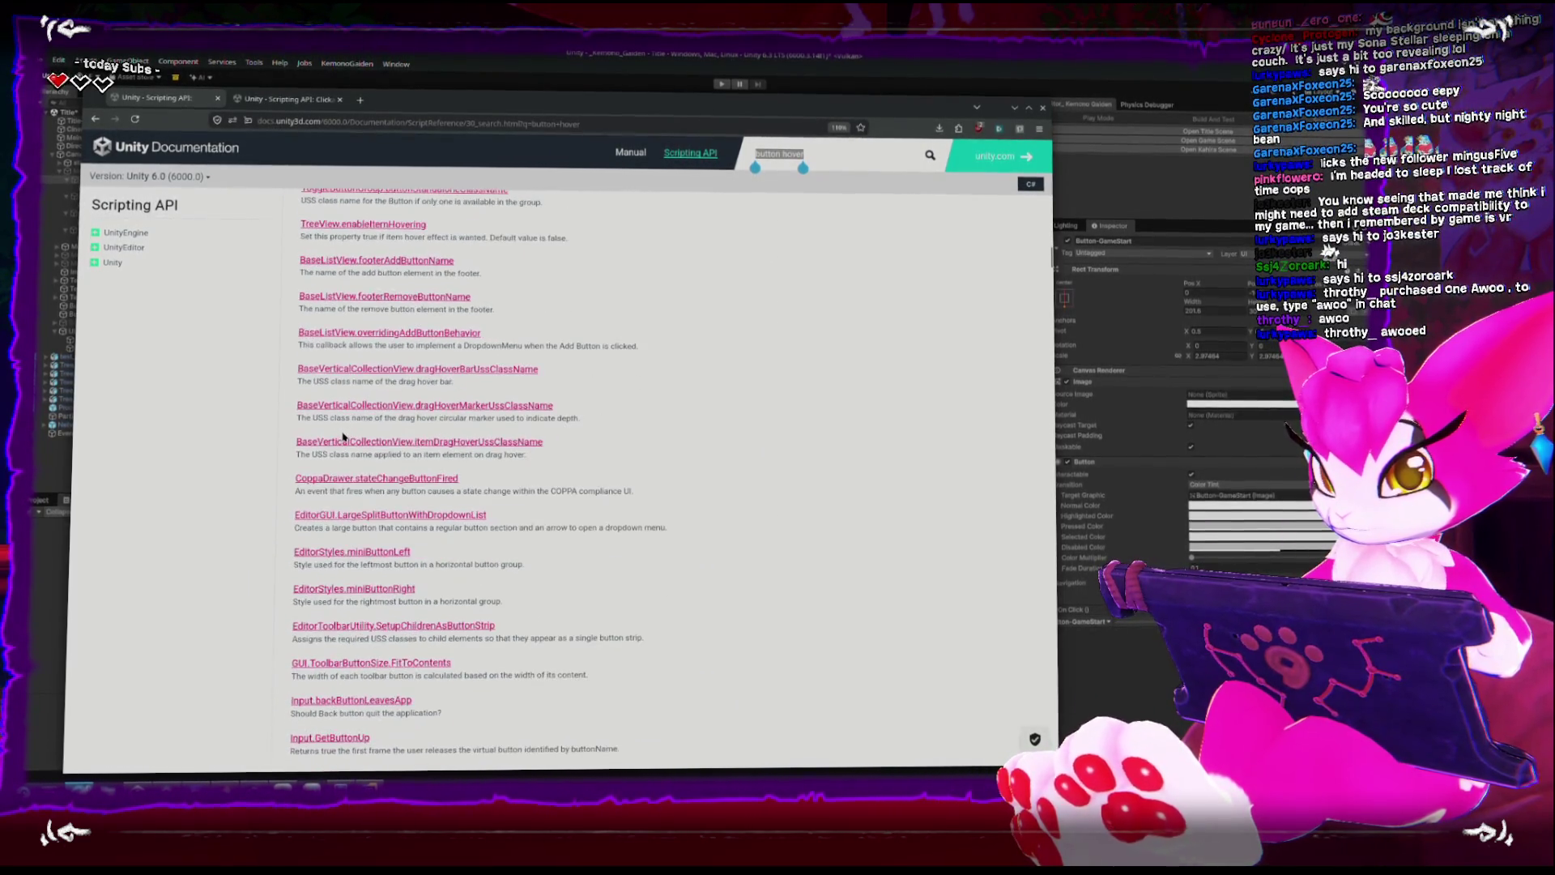
scroll(343, 435, down, 20)
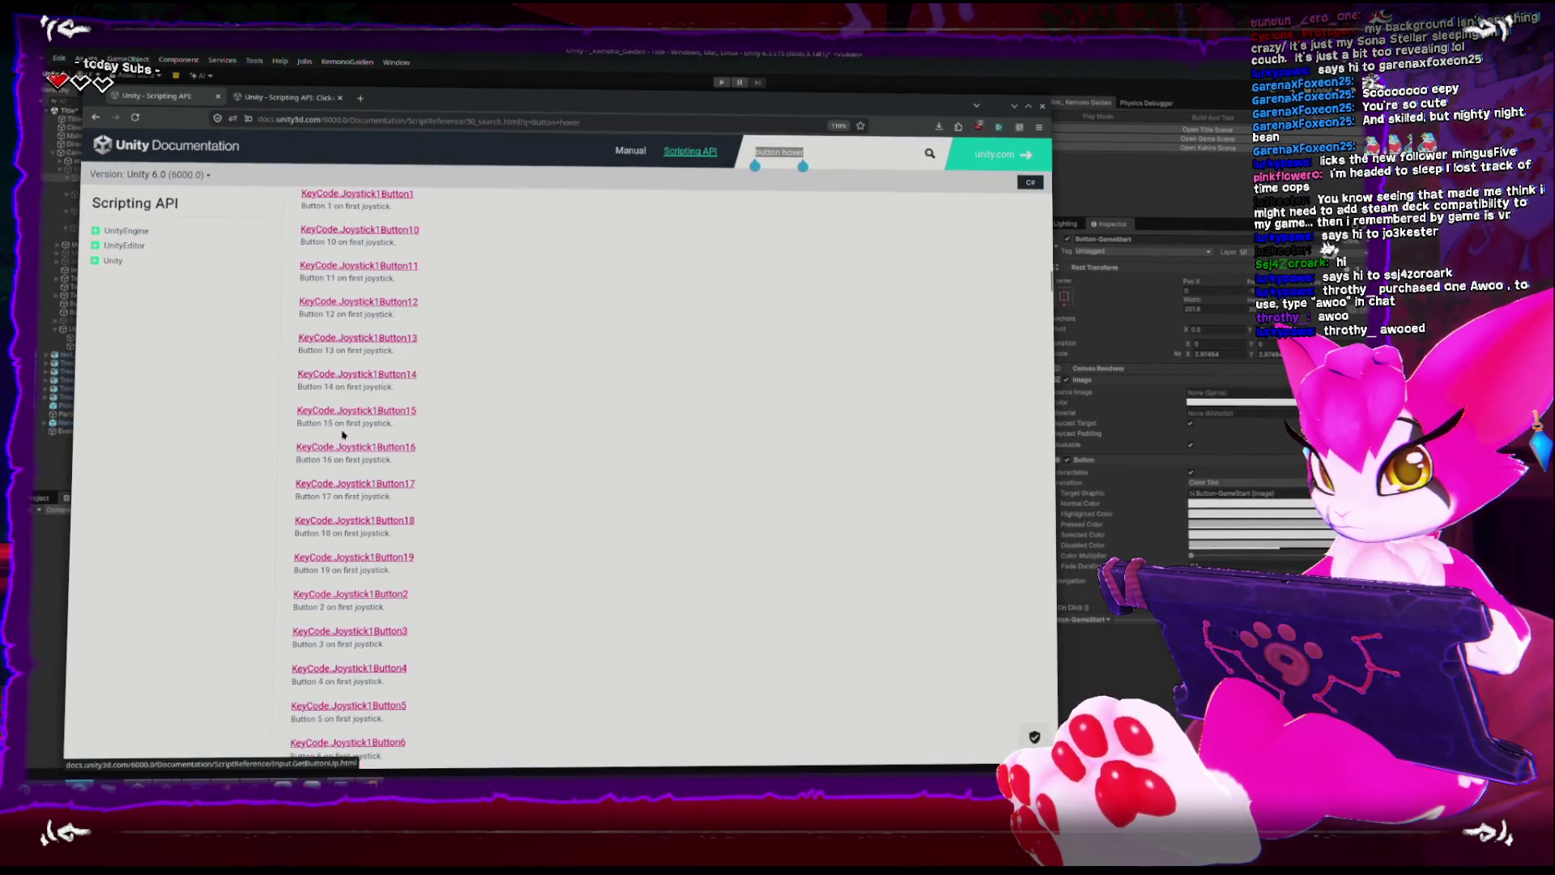
scroll(341, 433, down, 20)
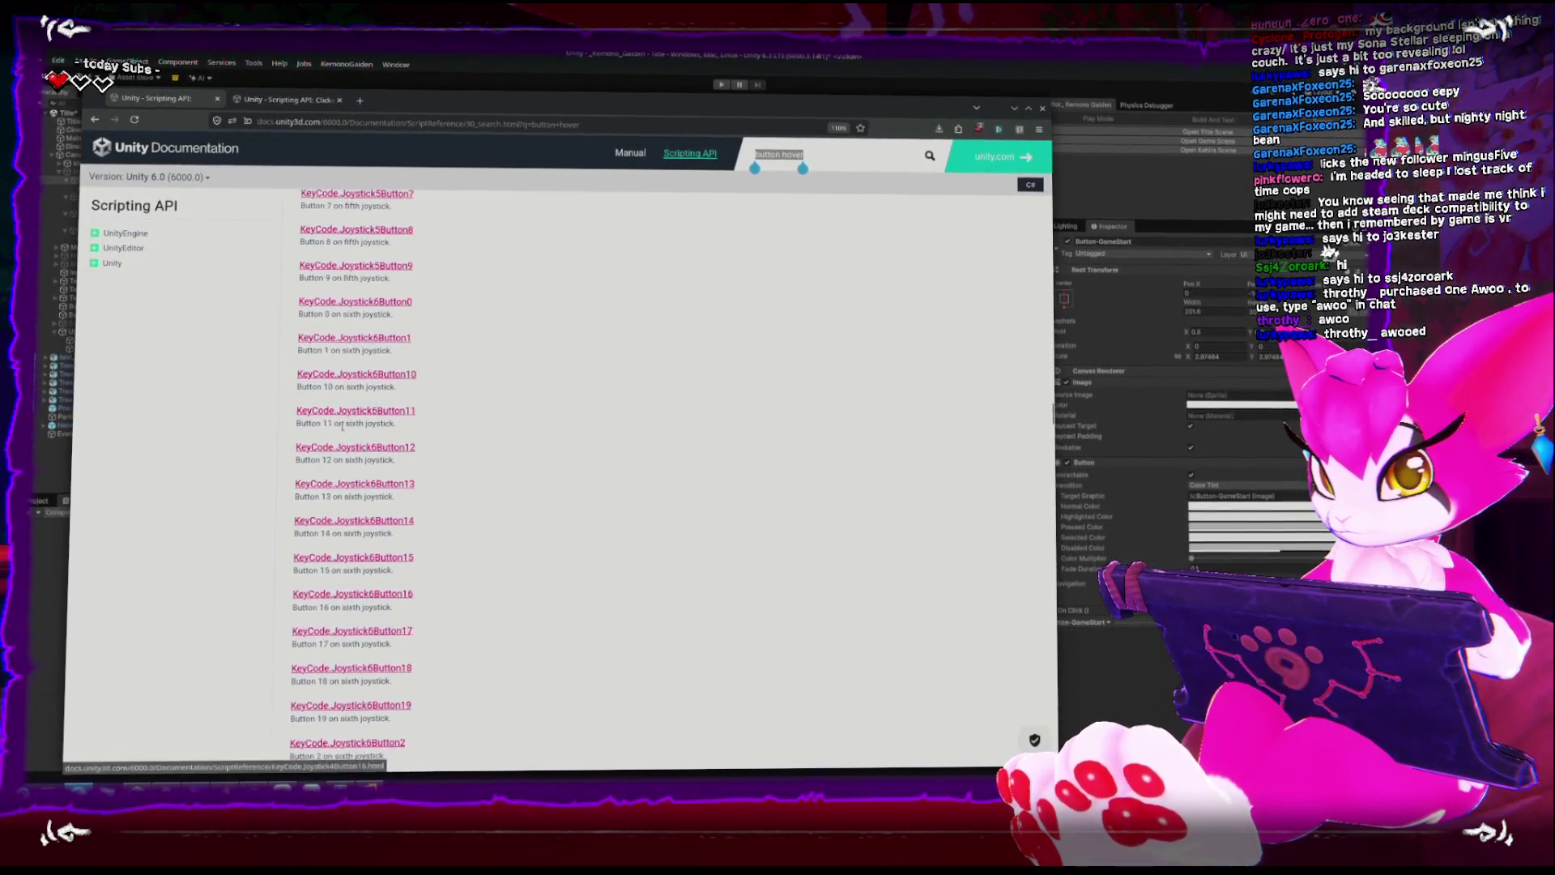
scroll(342, 434, down, 15)
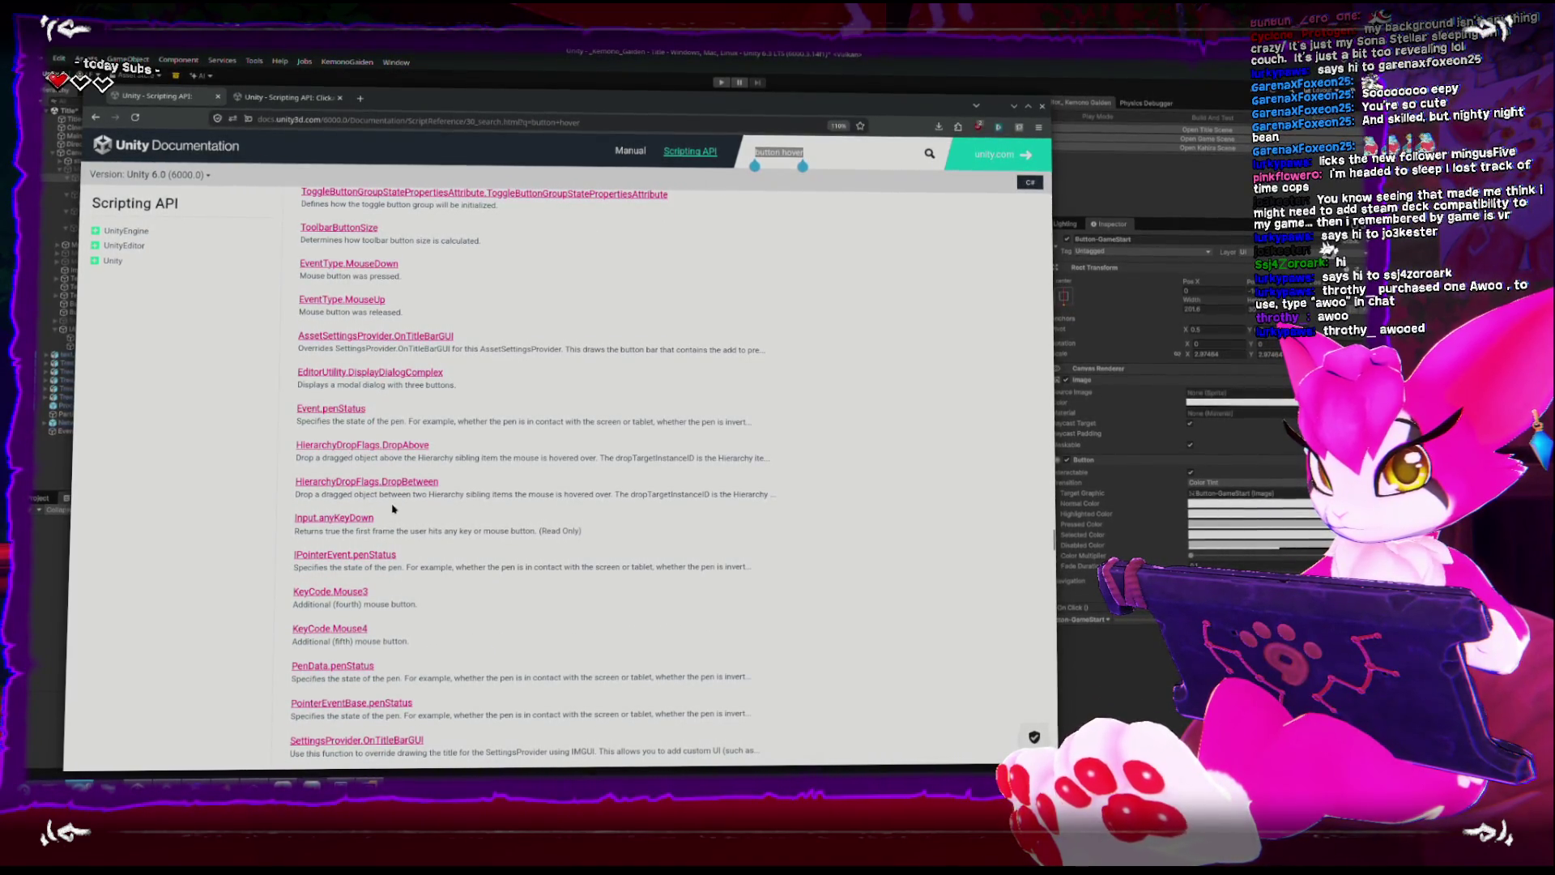
scroll(412, 511, down, 5)
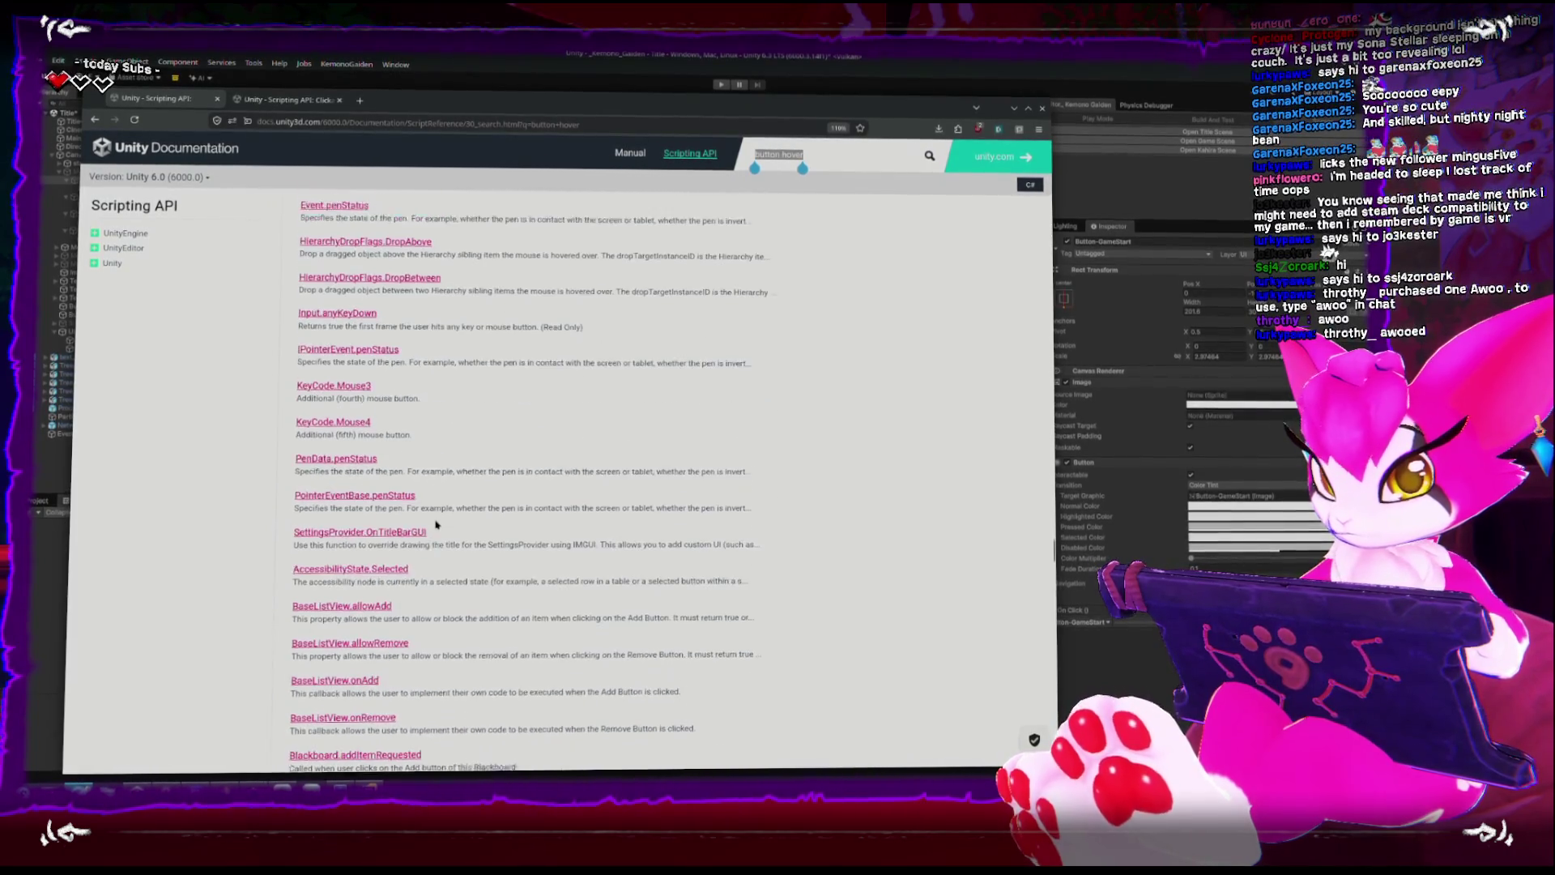
scroll(435, 521, down, 10)
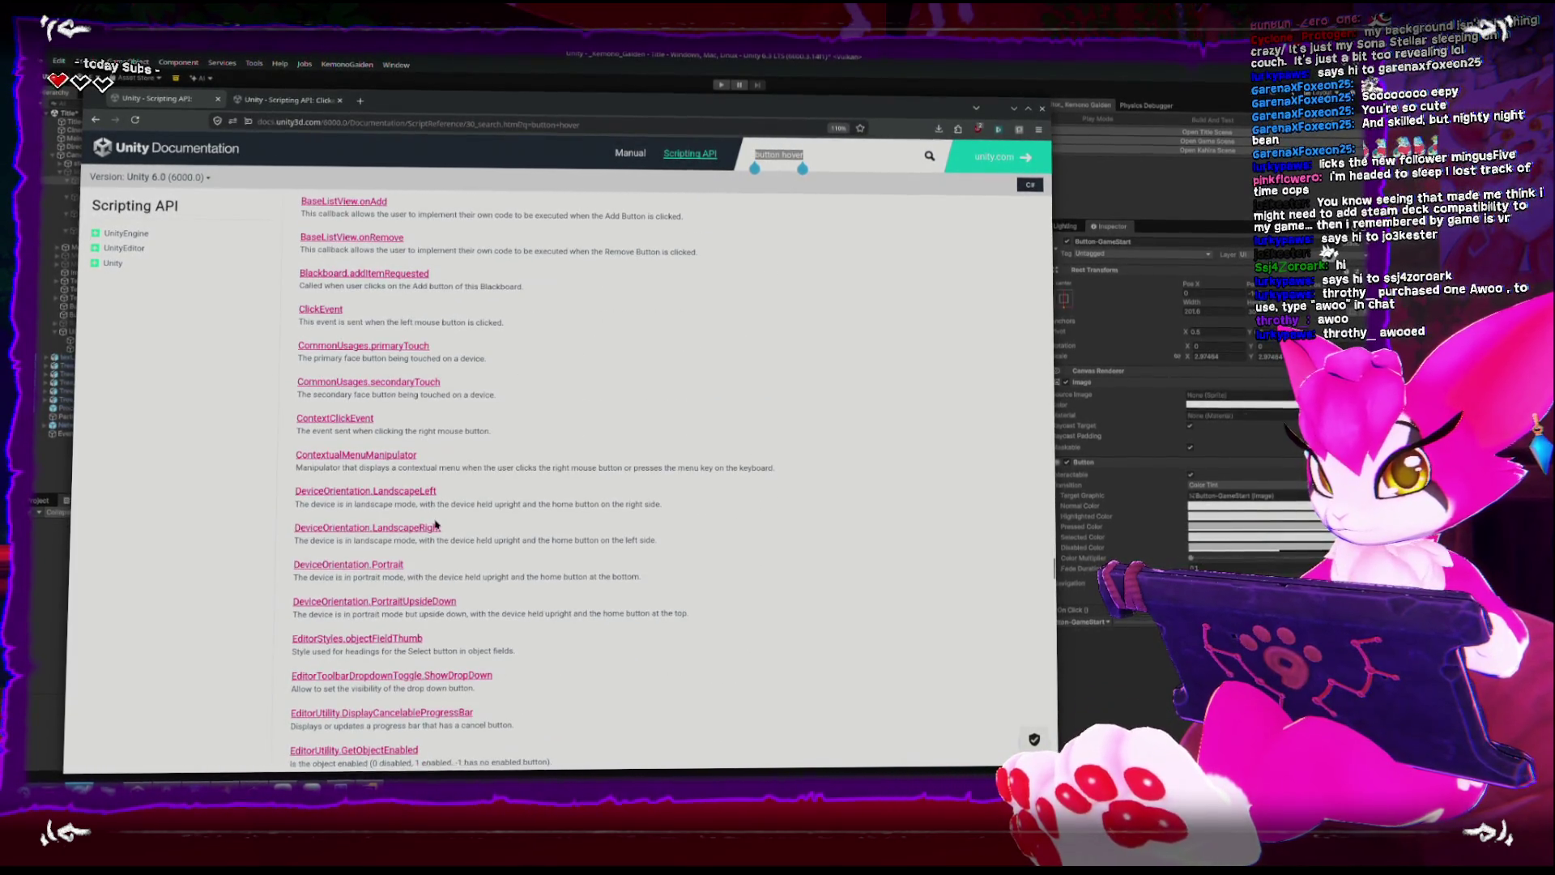
scroll(531, 525, down, 5)
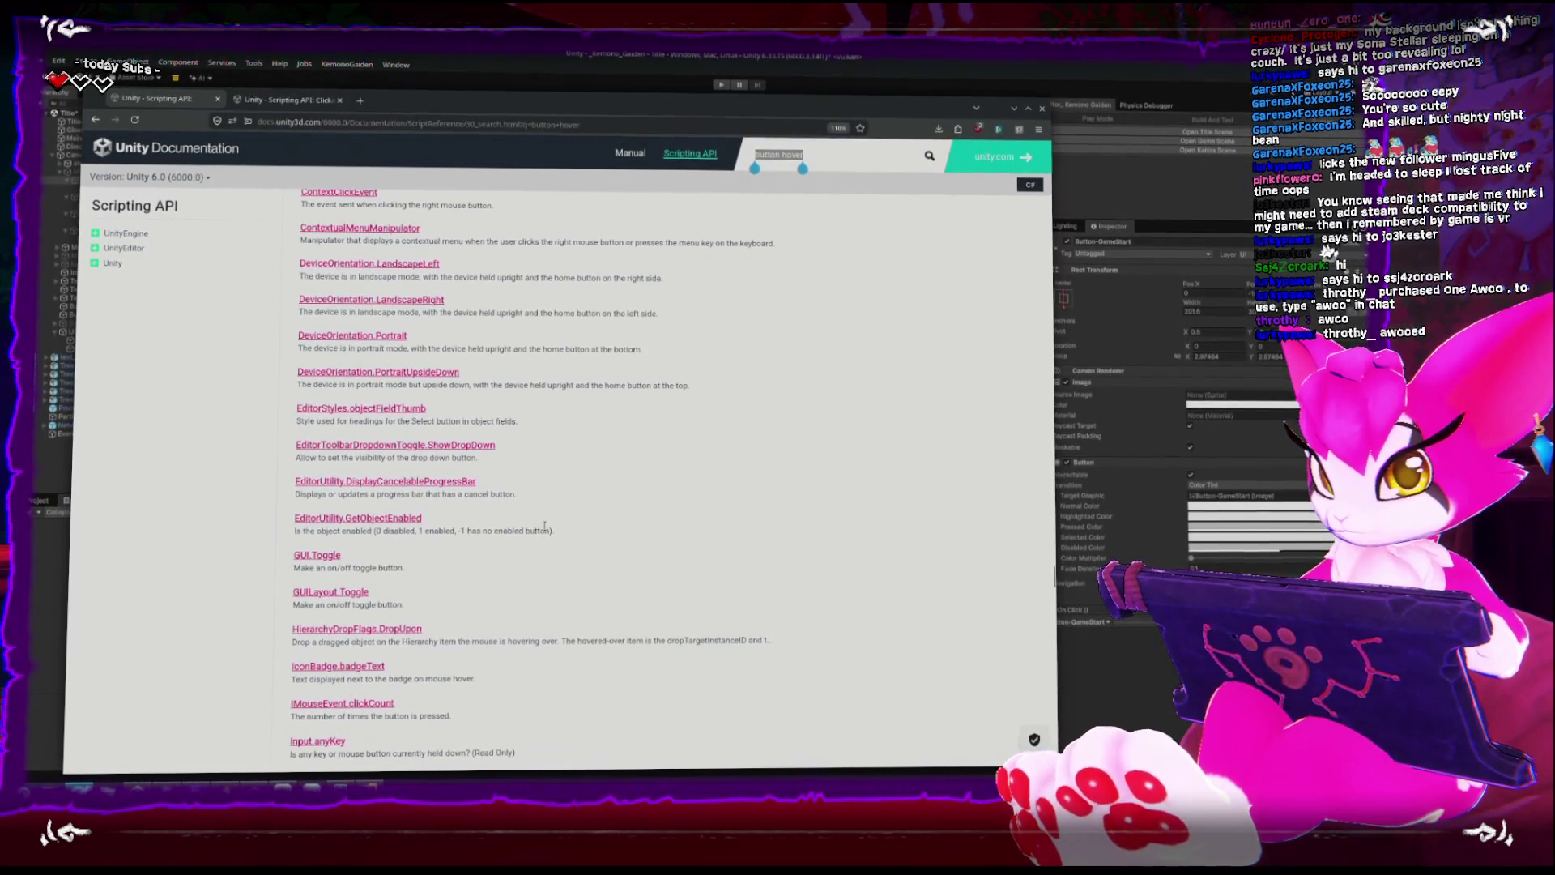
scroll(544, 527, down, 5)
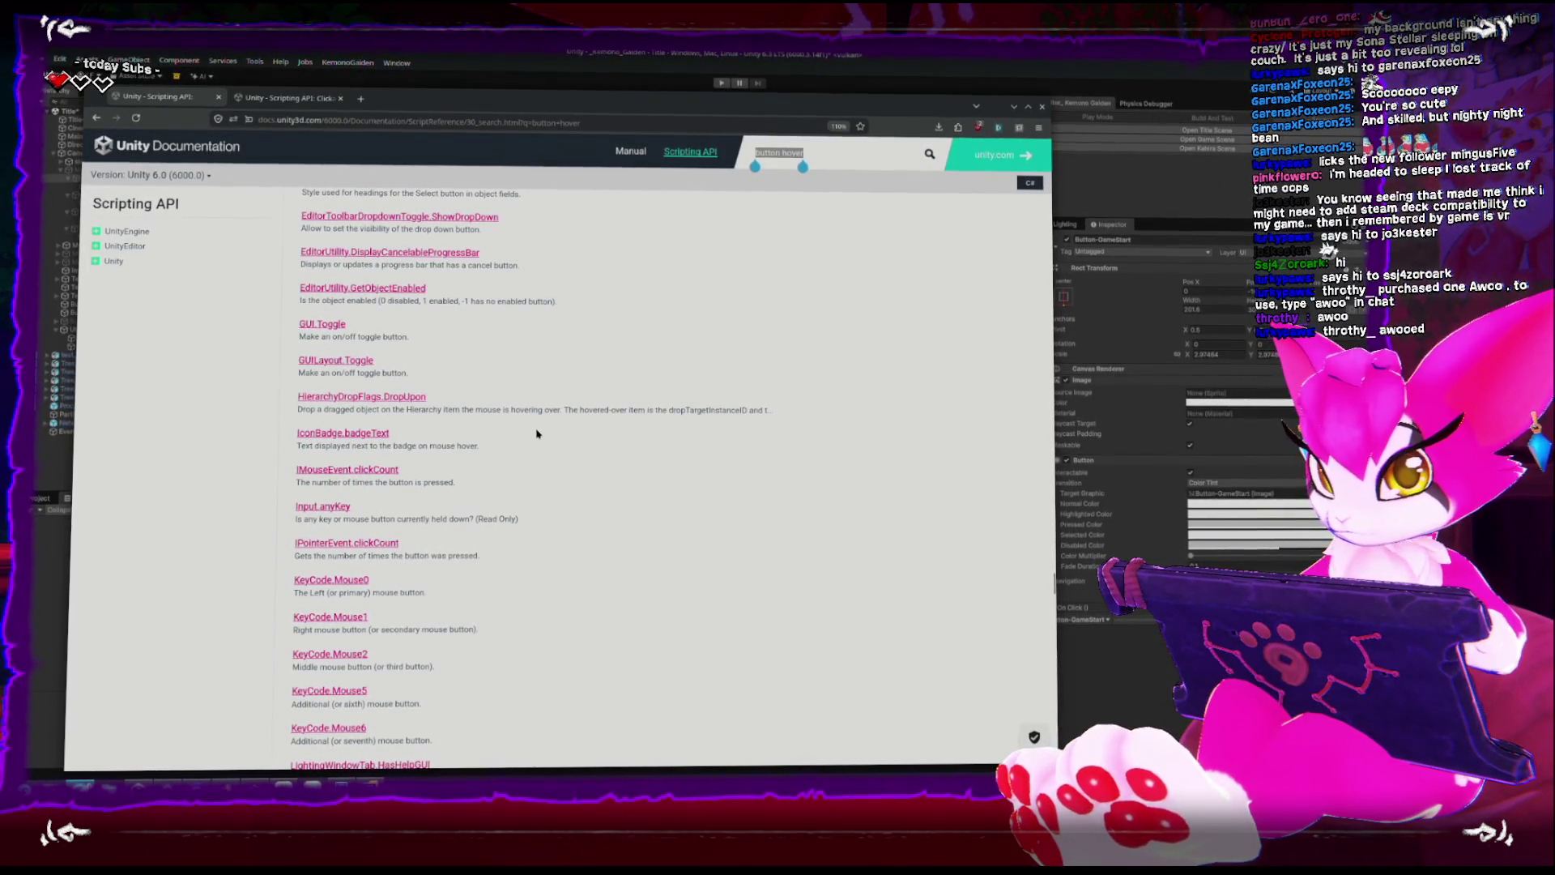
scroll(525, 447, down, 7)
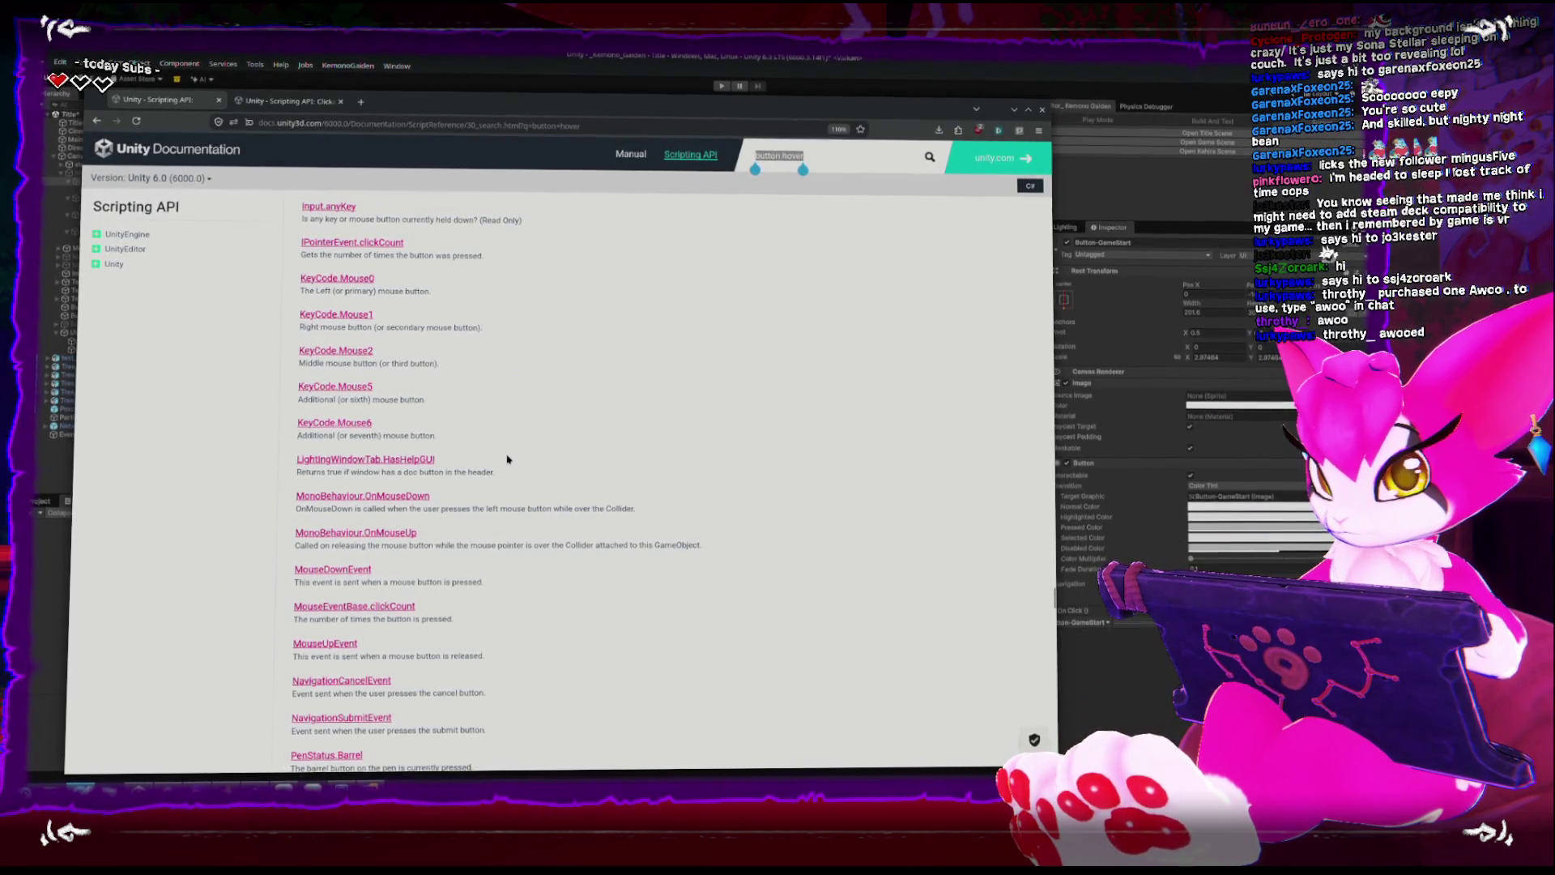
scroll(508, 459, down, 7)
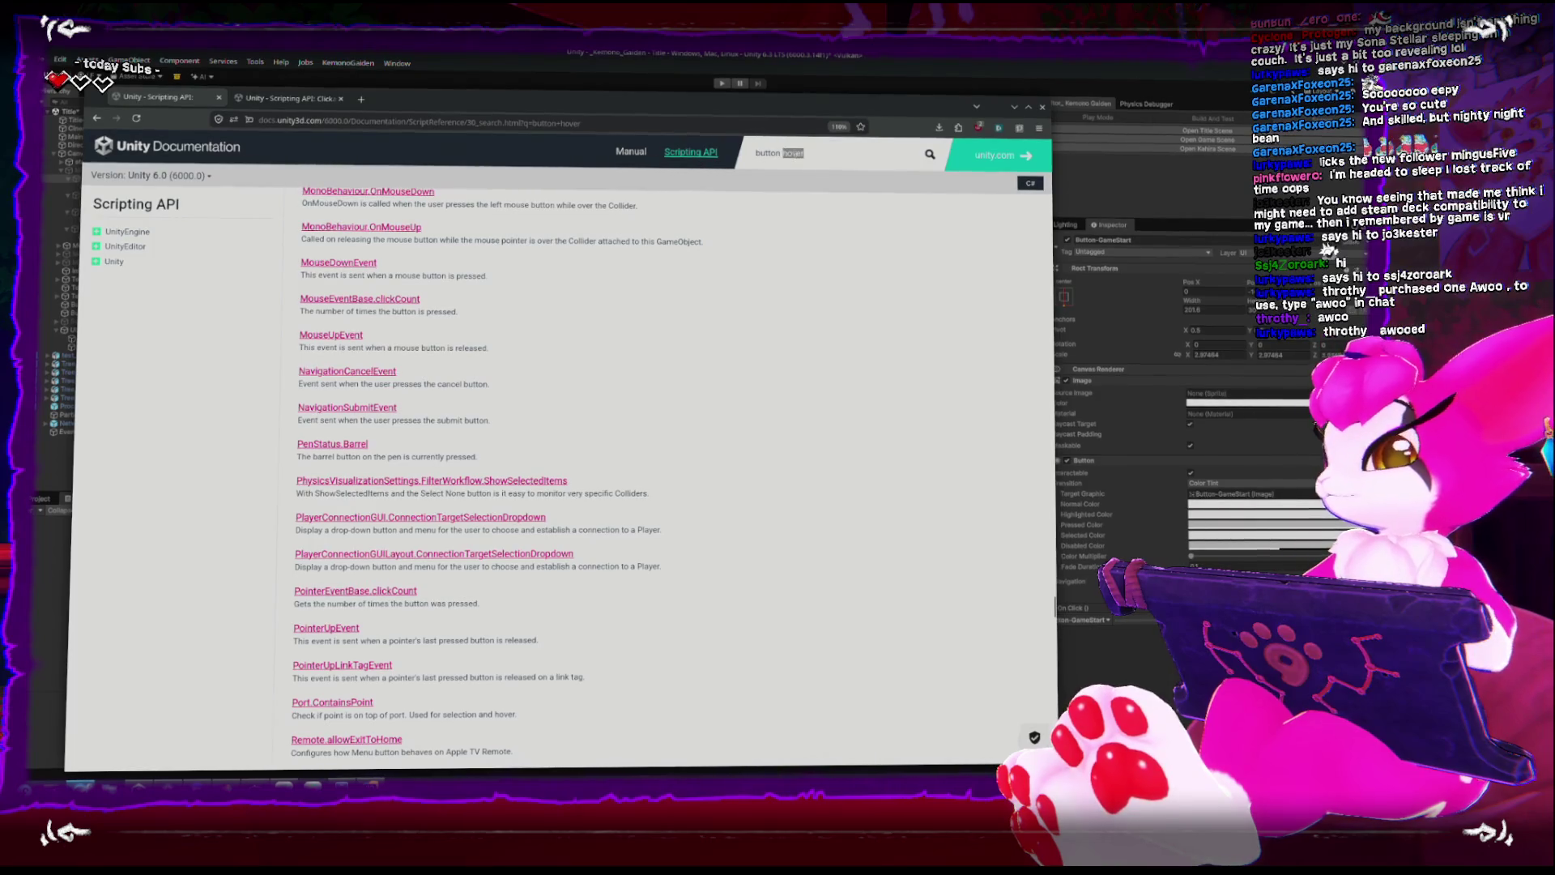
Search the Scripting API for 'button event' and scroll through the 1332 results.
text(nt)
key(Return)
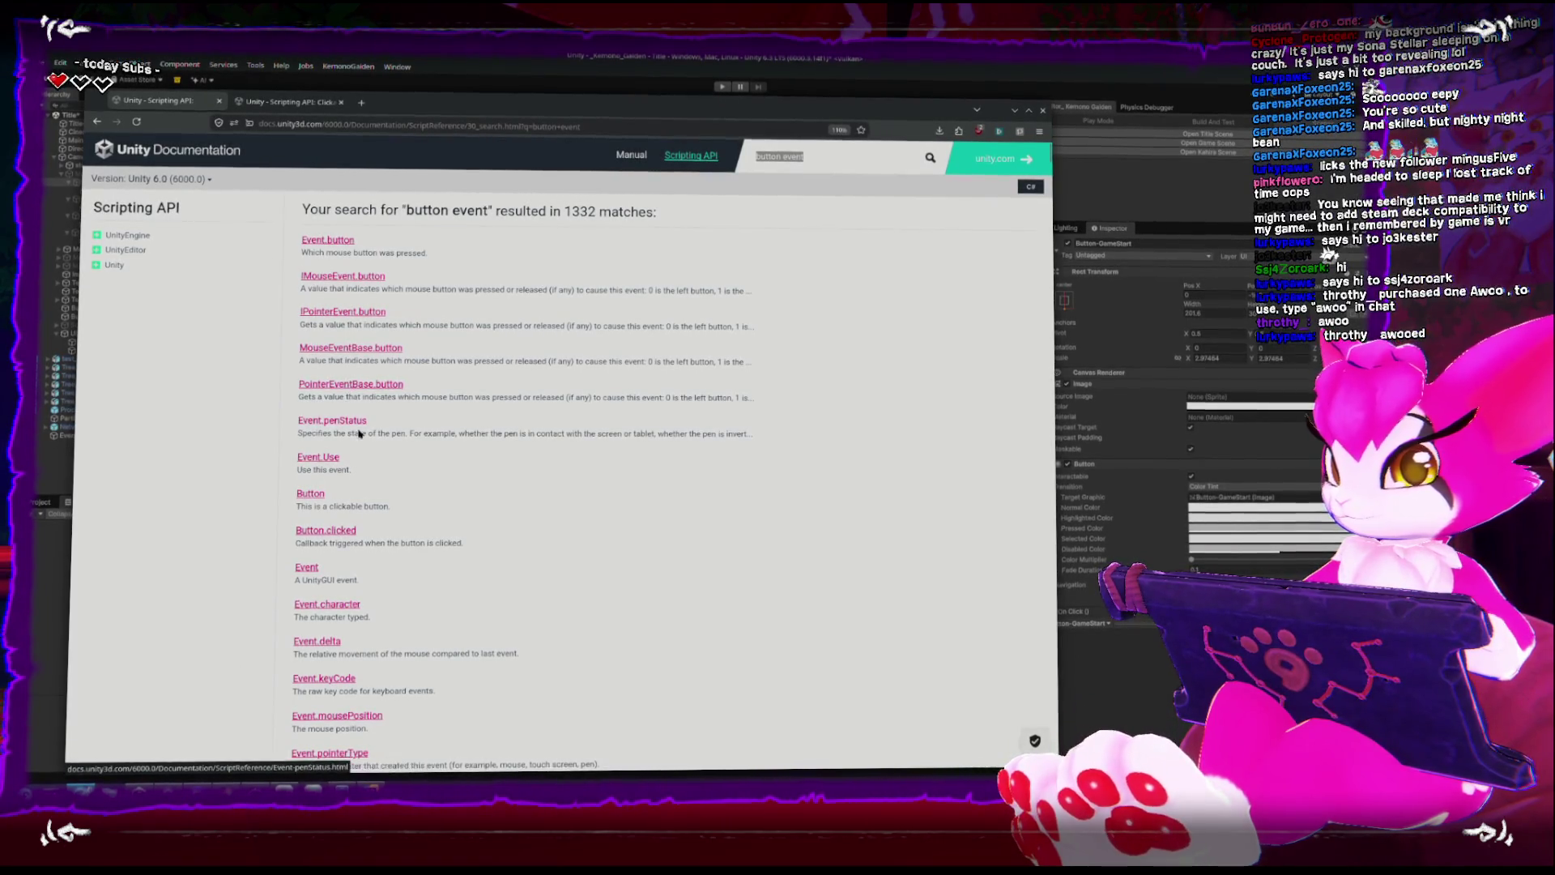
scroll(461, 449, down, 5)
scroll(457, 444, down, 3)
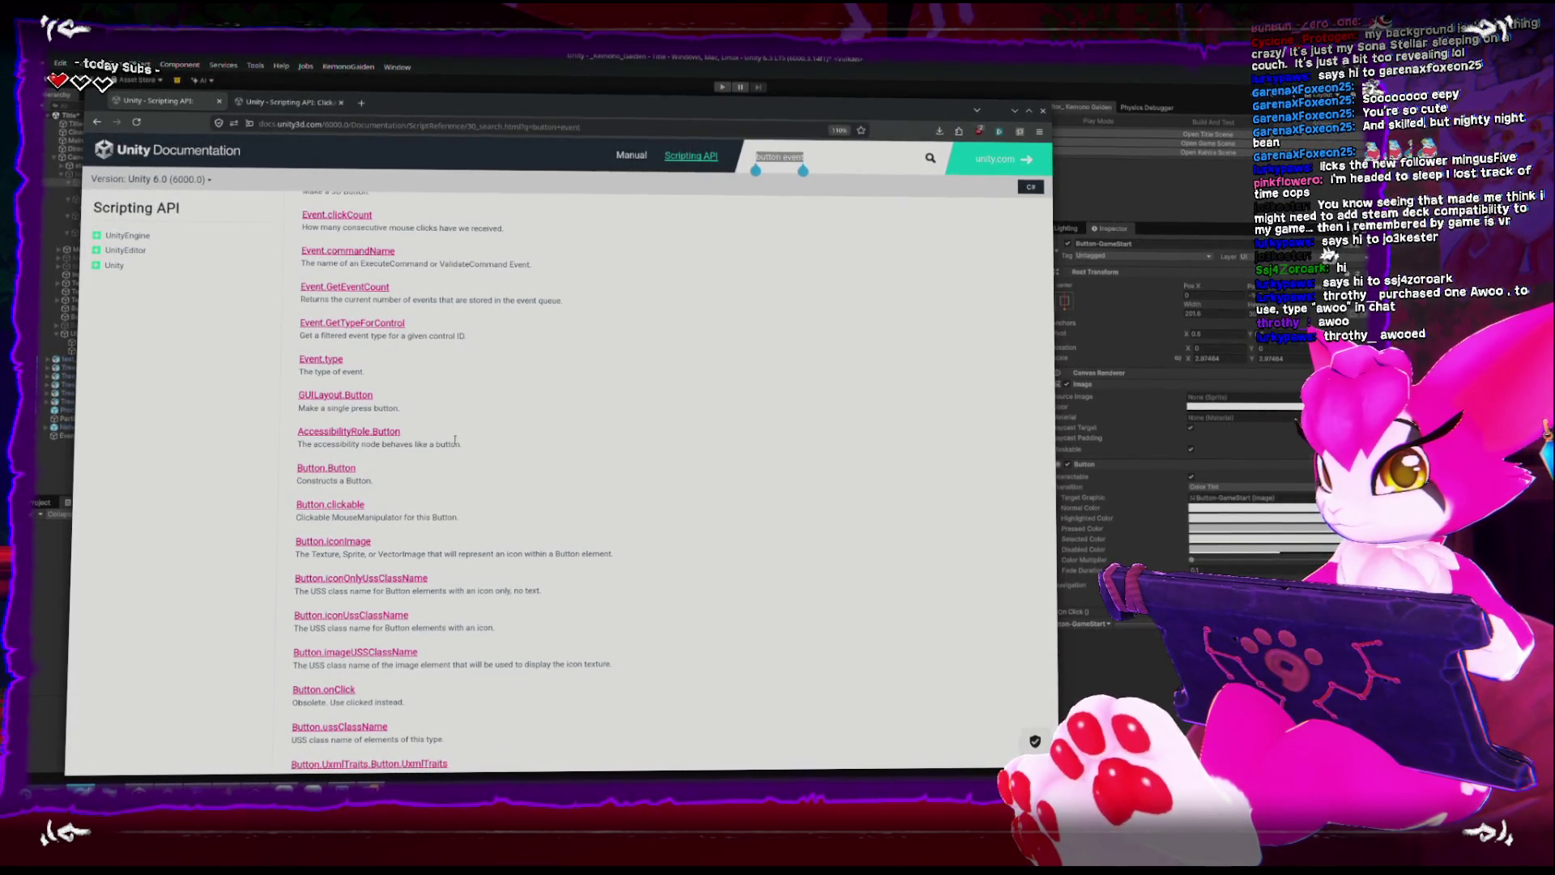
scroll(454, 439, down, 1)
scroll(455, 437, down, 1)
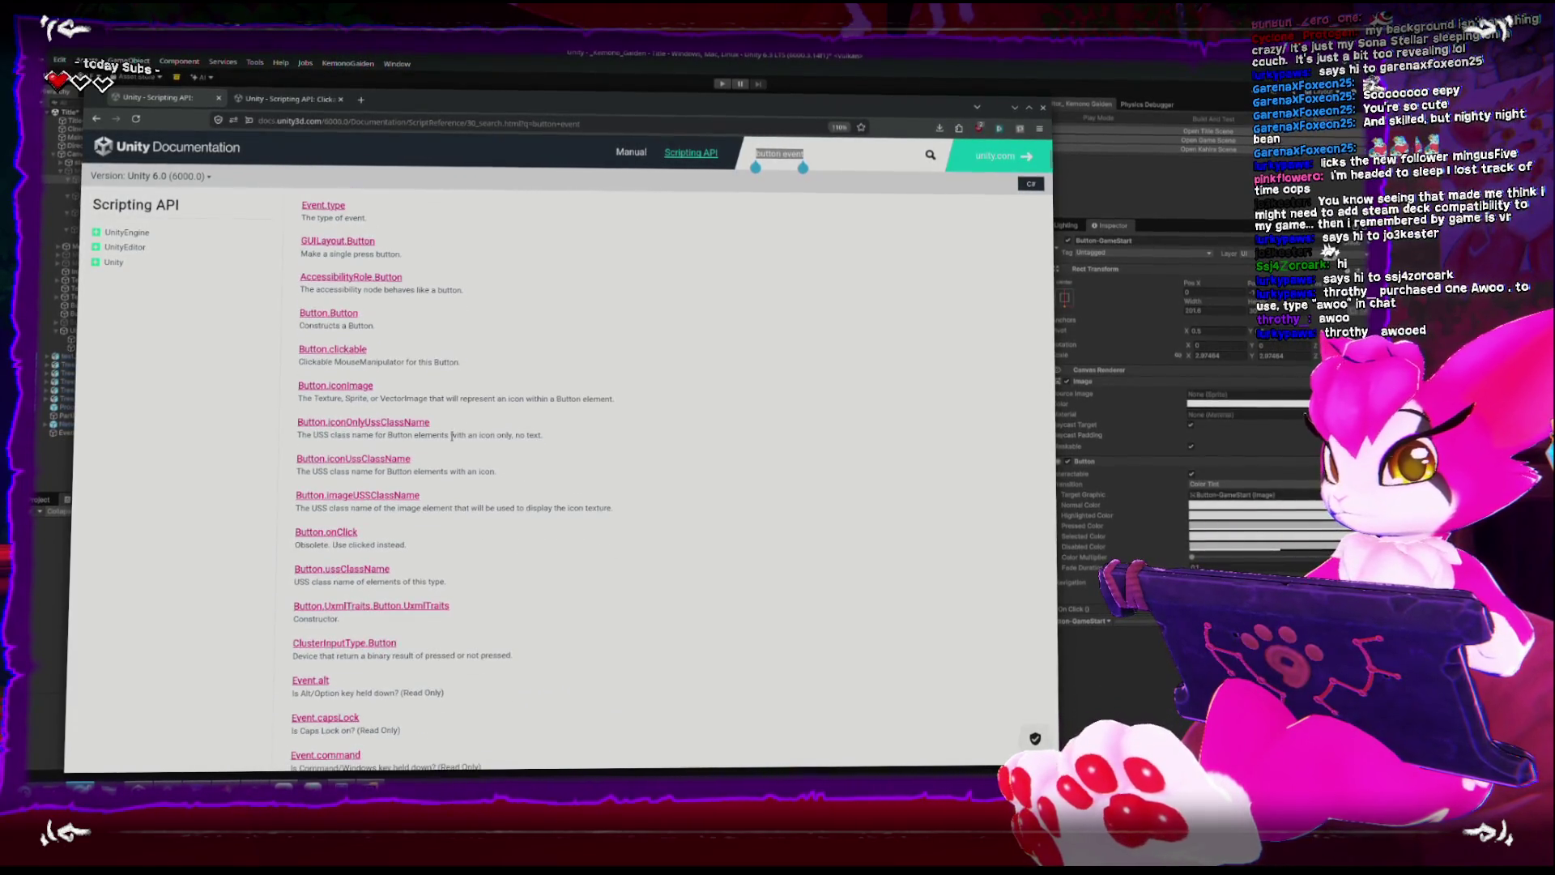
scroll(452, 439, down, 3)
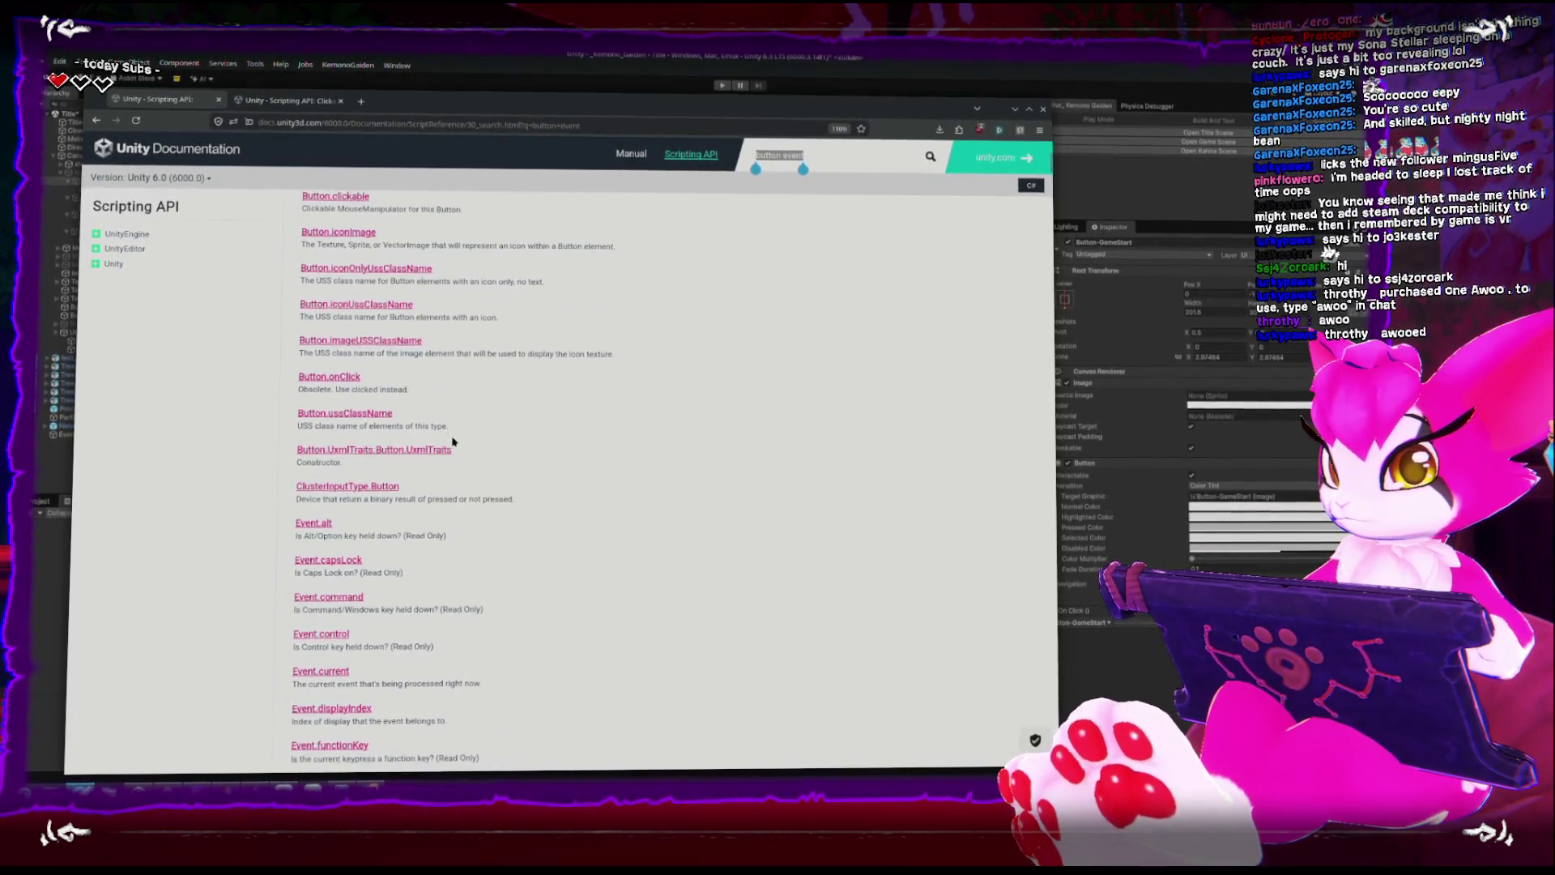
scroll(452, 441, down, 6)
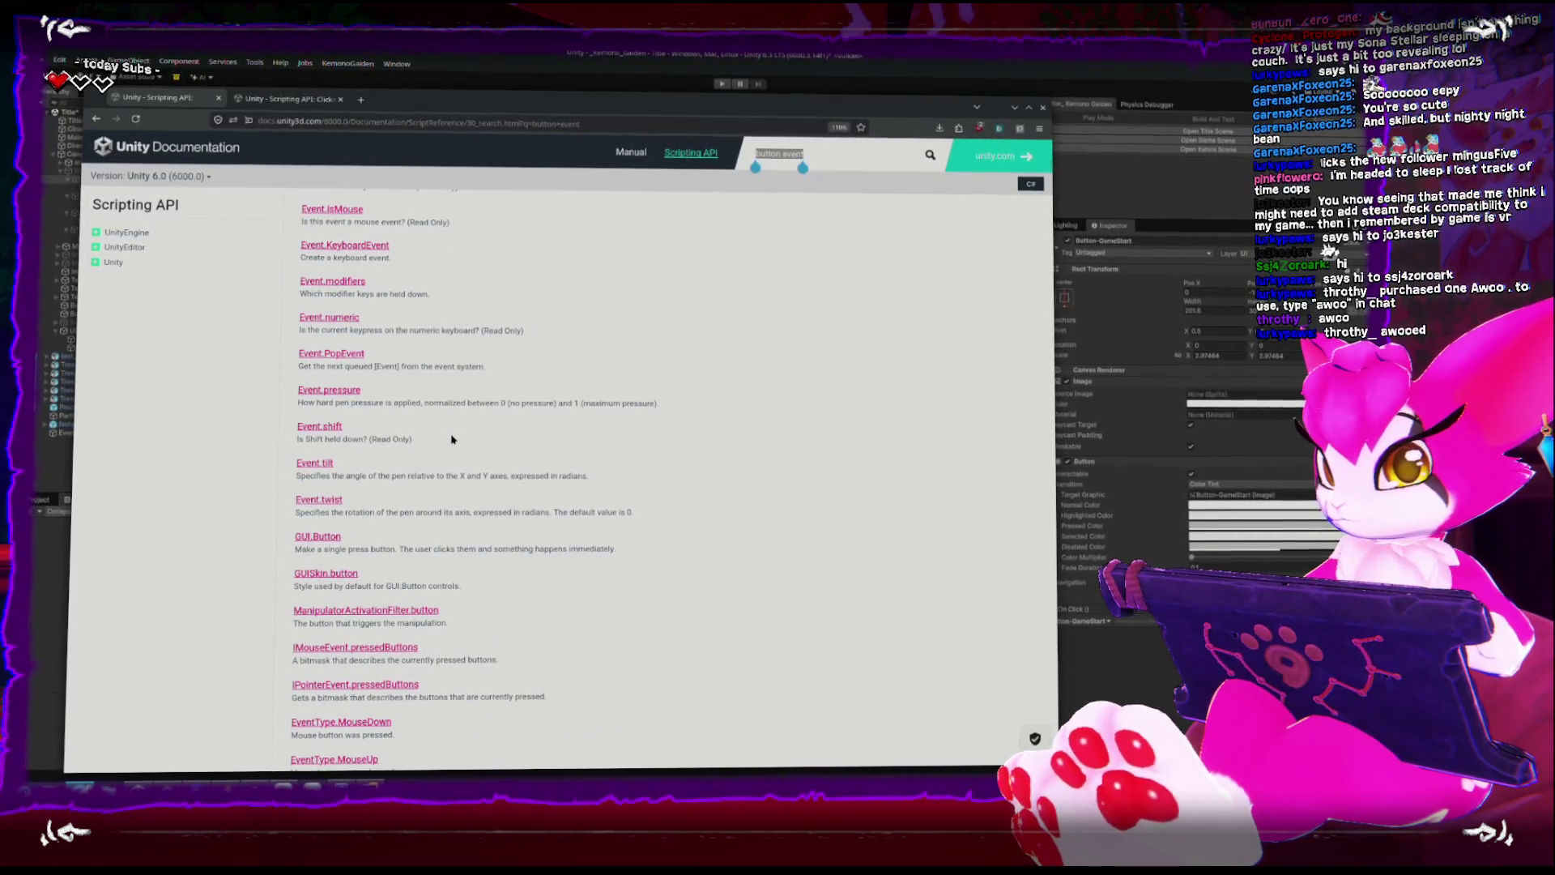
scroll(452, 439, down, 2)
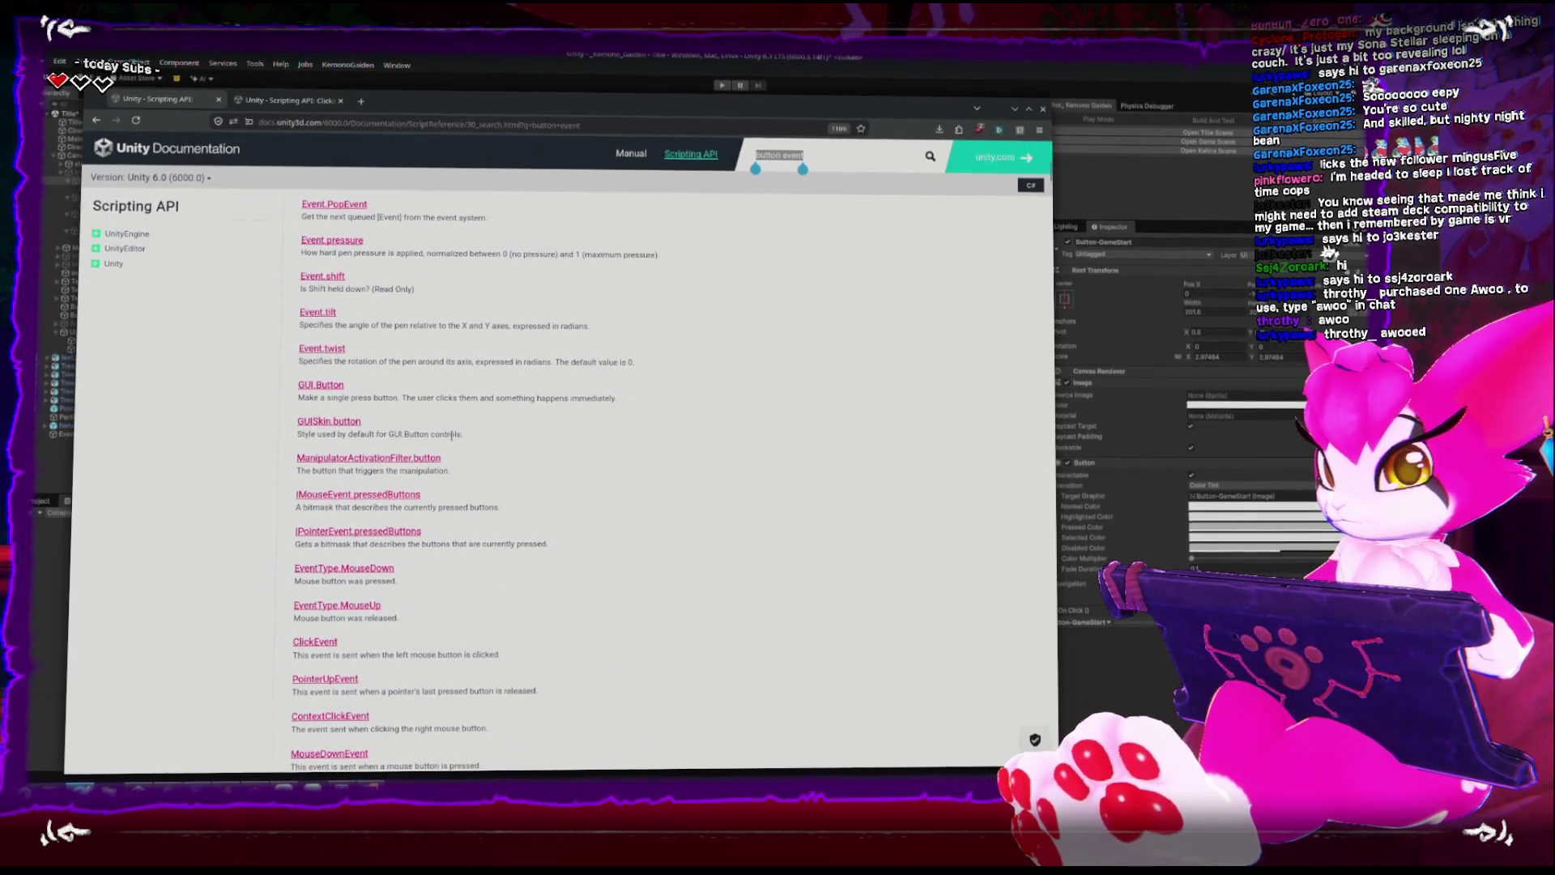
scroll(452, 438, down, 6)
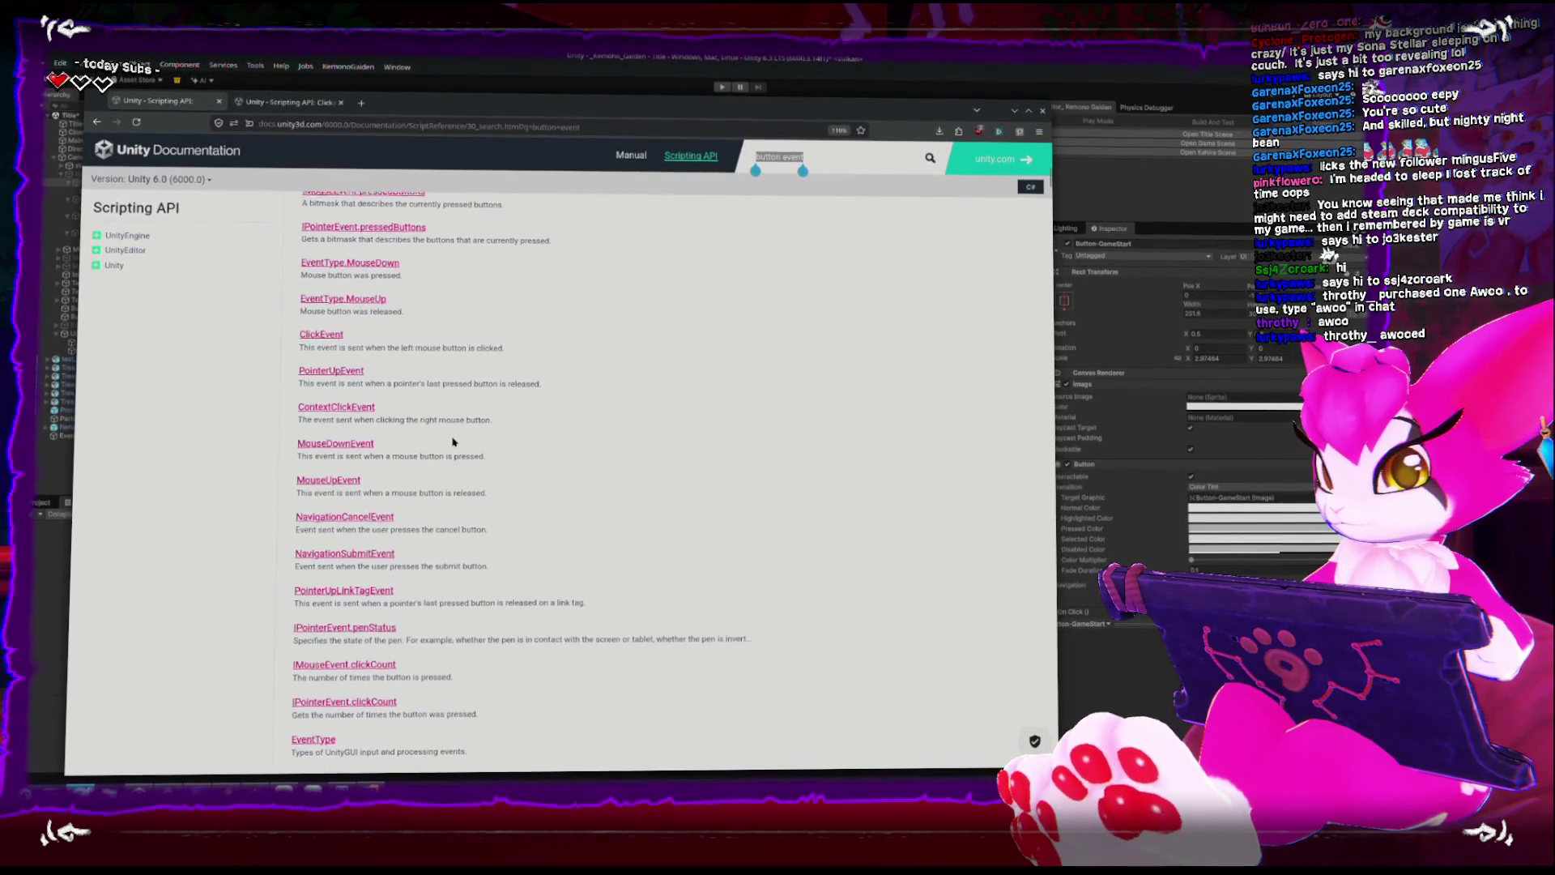
scroll(452, 440, down, 1)
scroll(452, 439, down, 2)
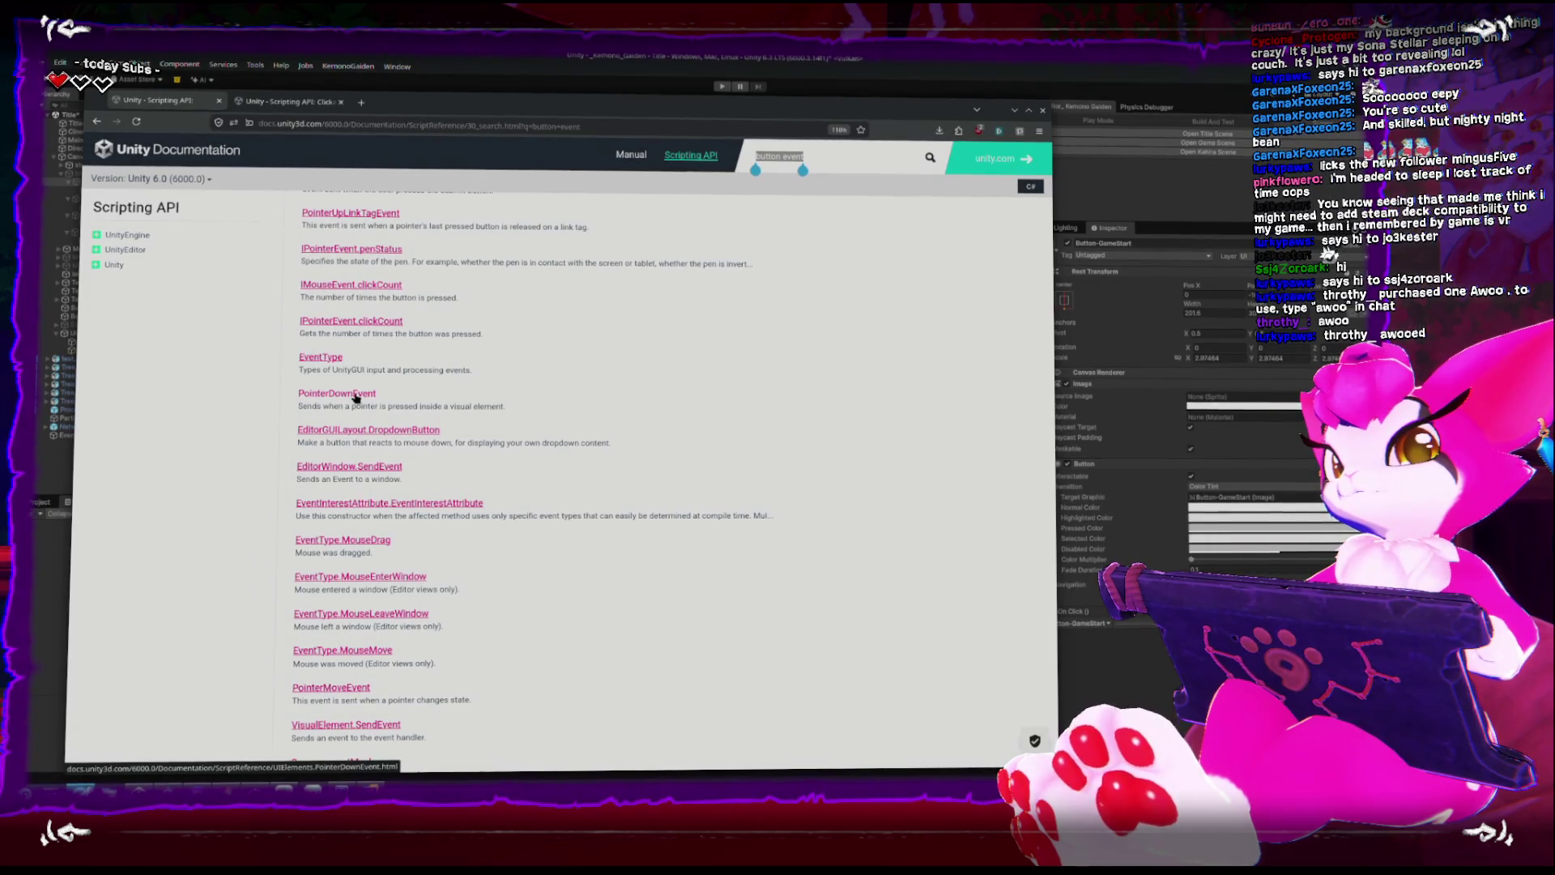
scroll(518, 418, down, 4)
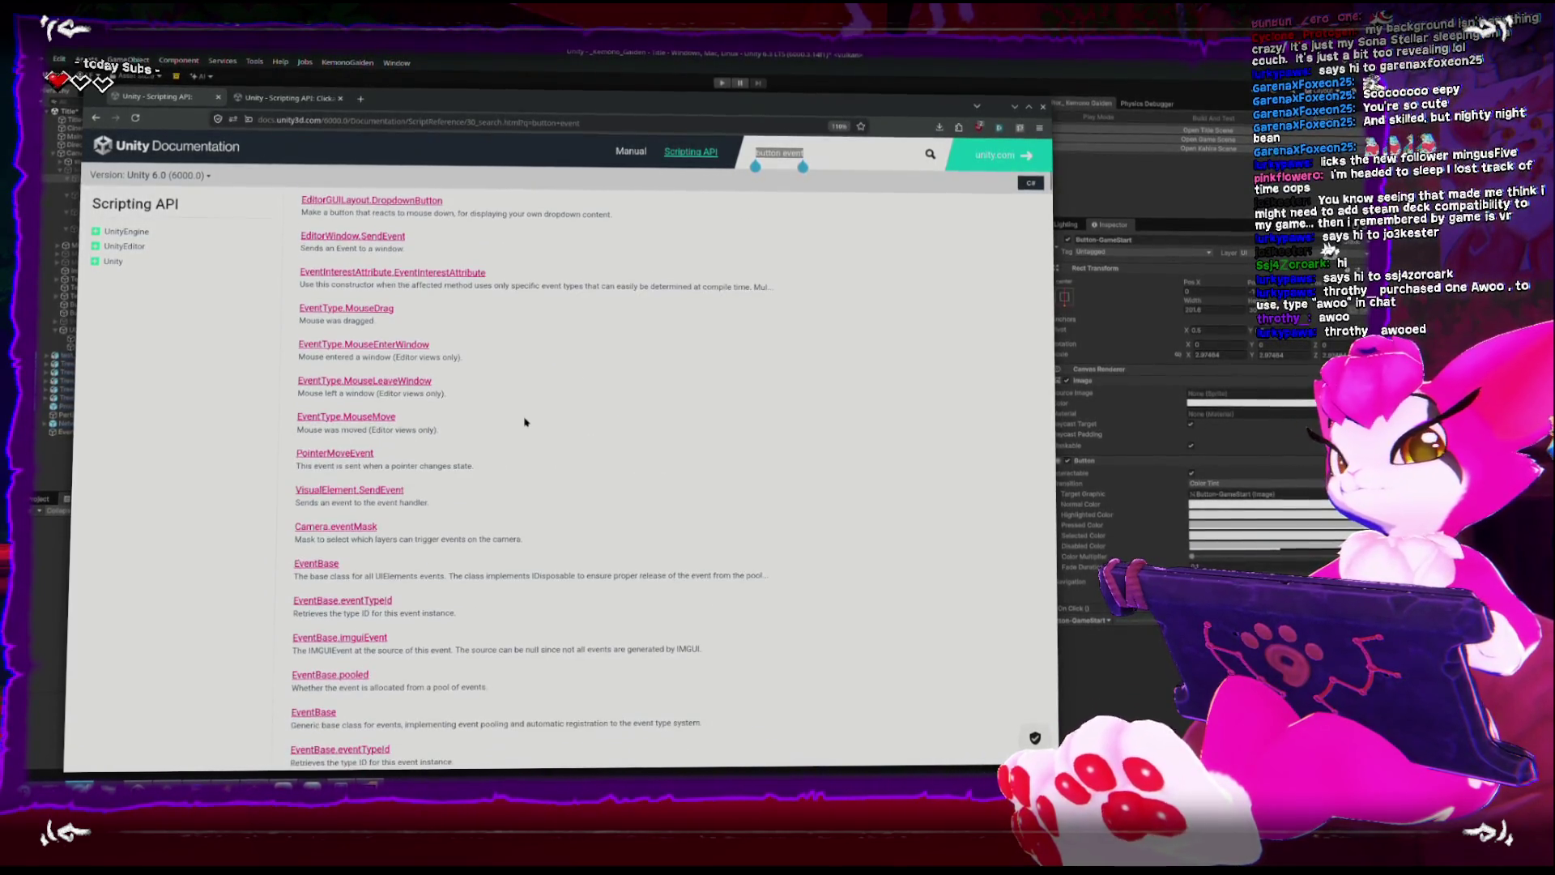
scroll(524, 424, down, 2)
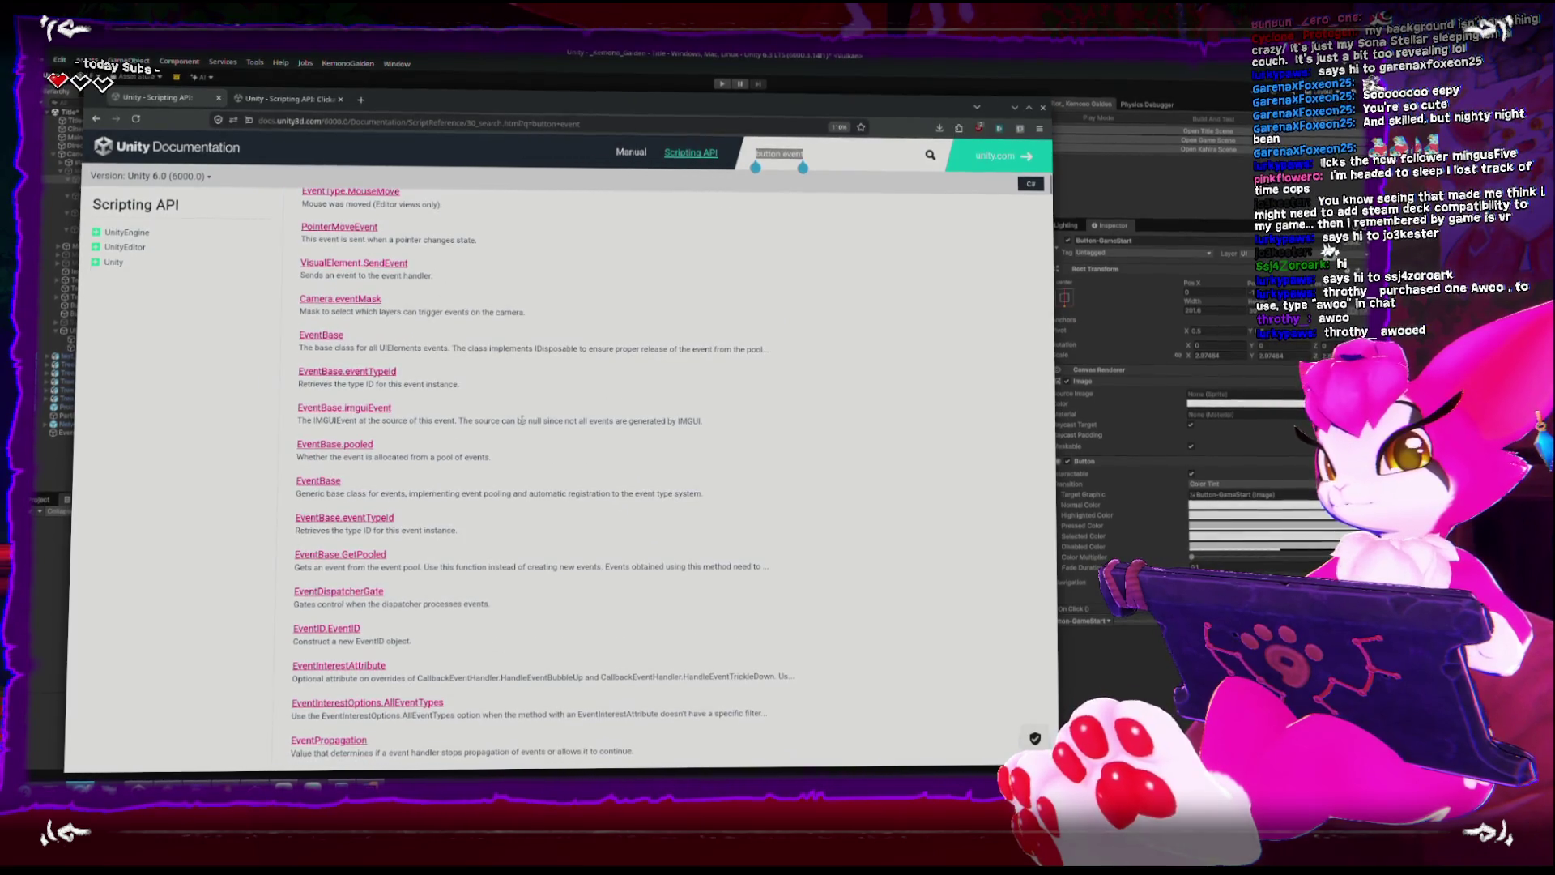
scroll(522, 419, down, 1)
scroll(522, 420, down, 4)
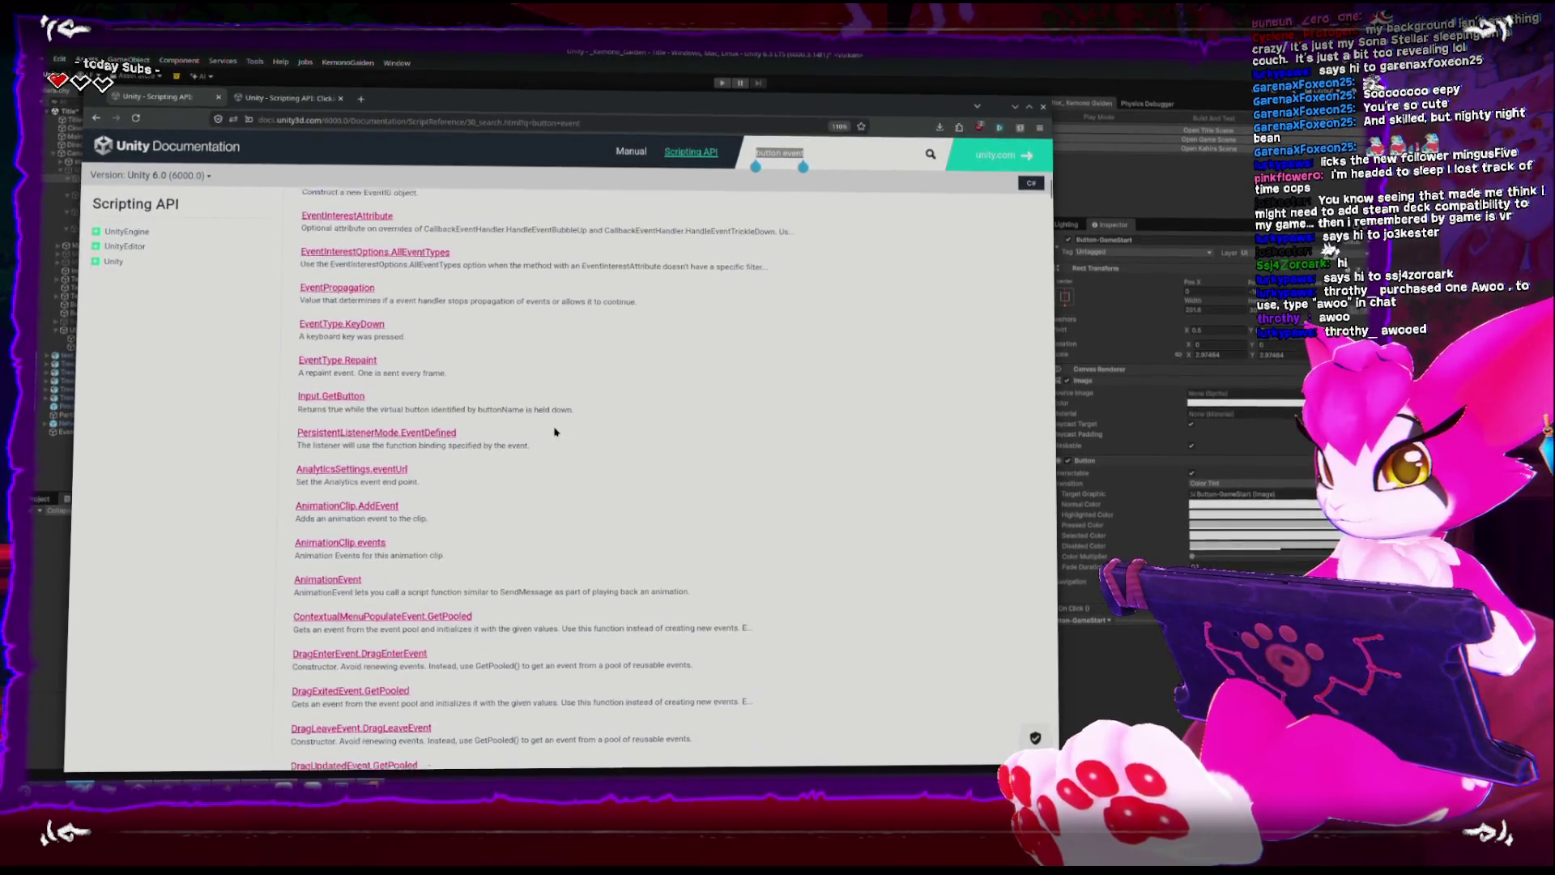
scroll(558, 428, down, 3)
scroll(554, 430, down, 4)
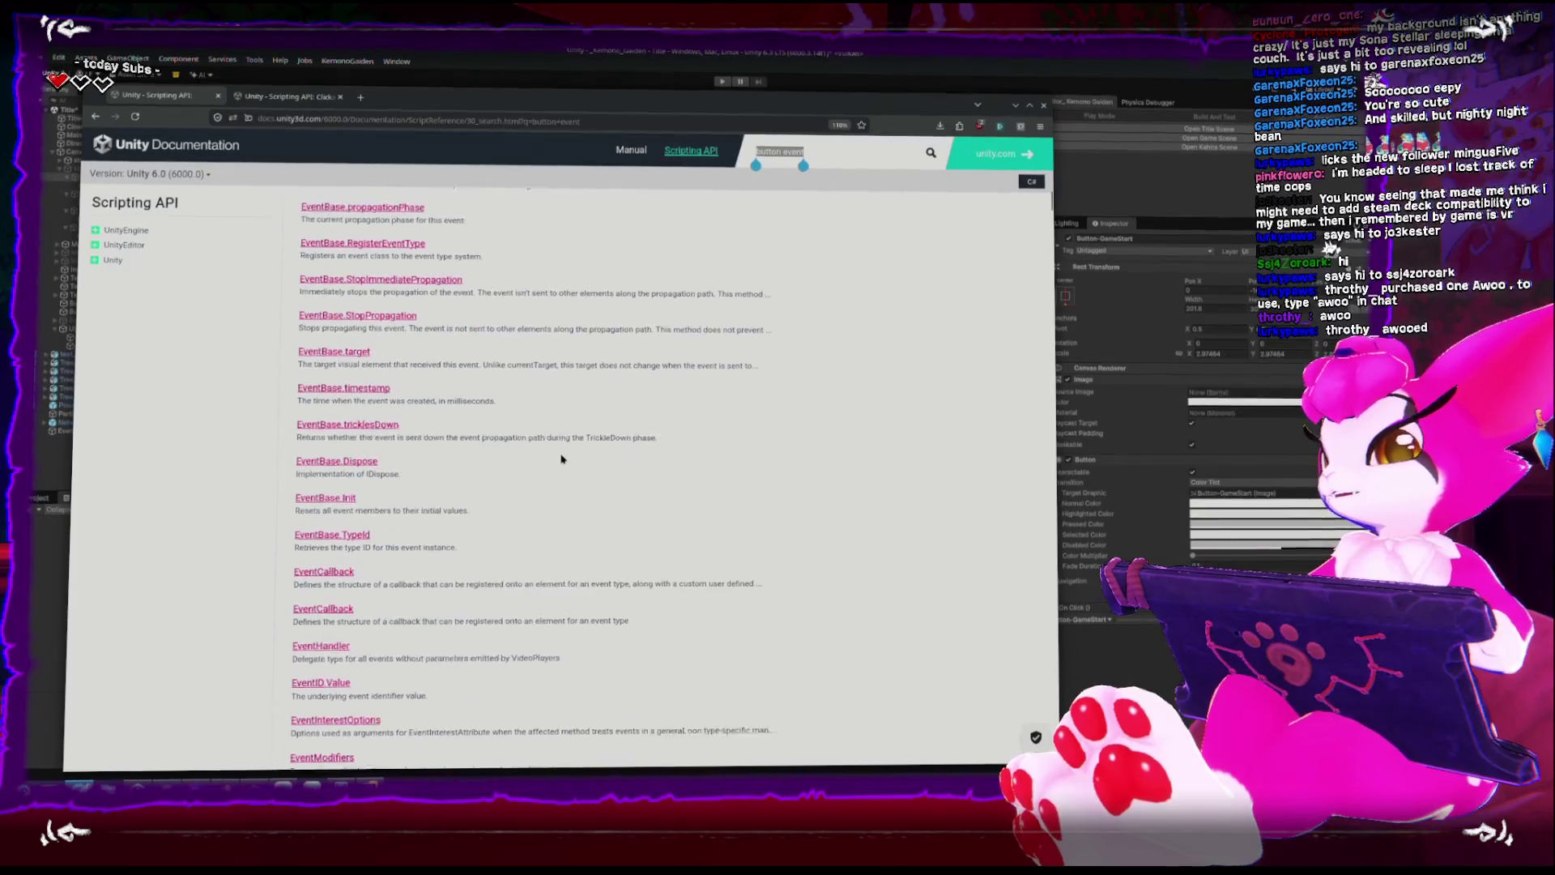
scroll(561, 459, down, 1)
scroll(560, 460, down, 3)
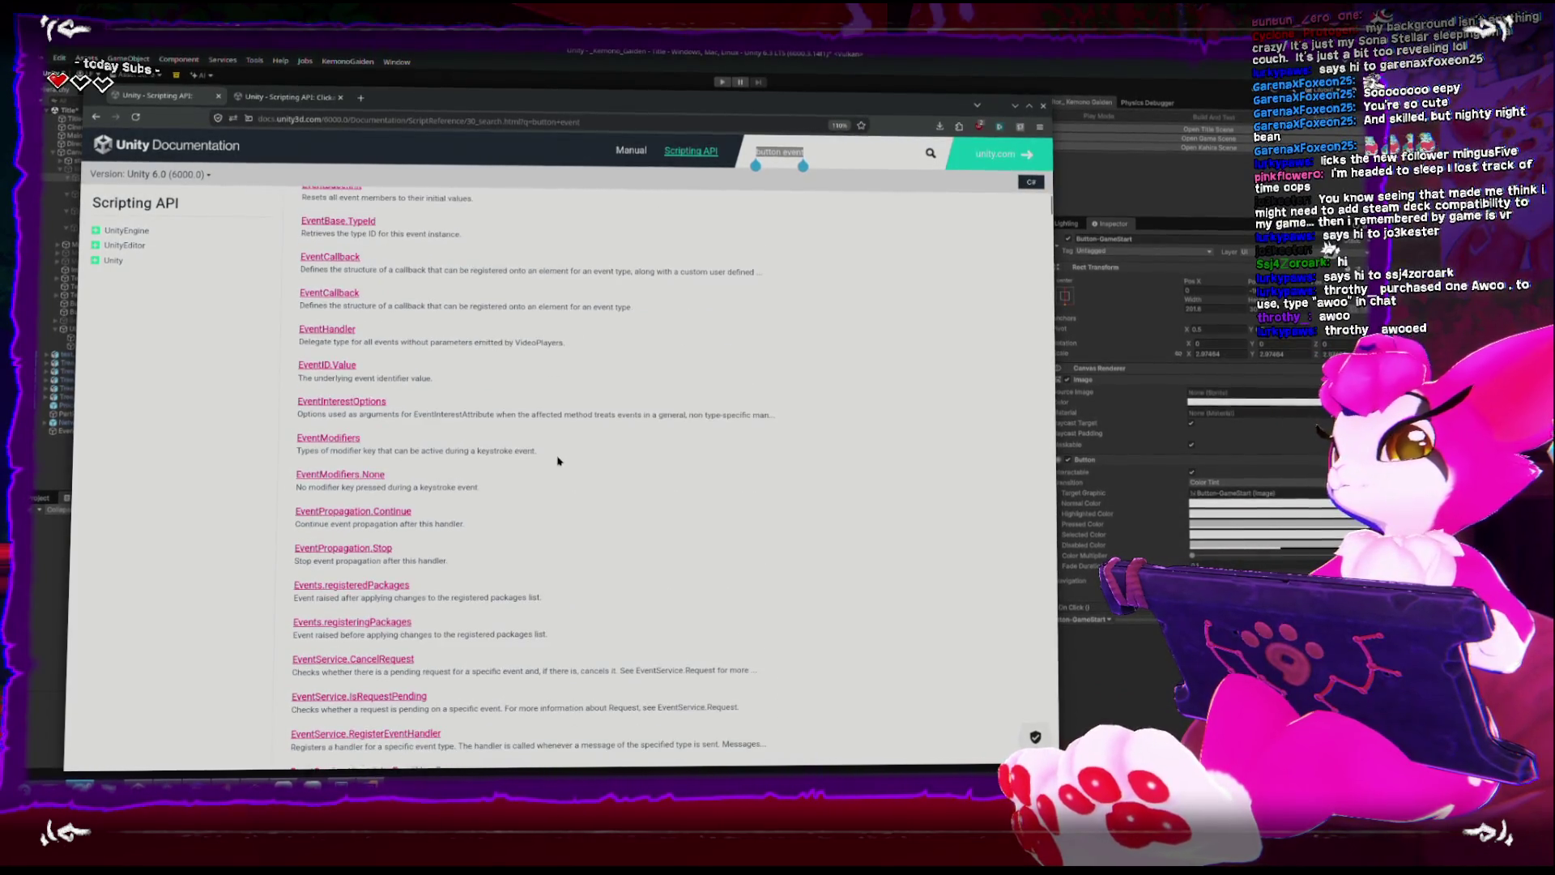
scroll(548, 471, down, 3)
scroll(545, 472, down, 12)
scroll(544, 471, down, 1)
scroll(544, 473, down, 4)
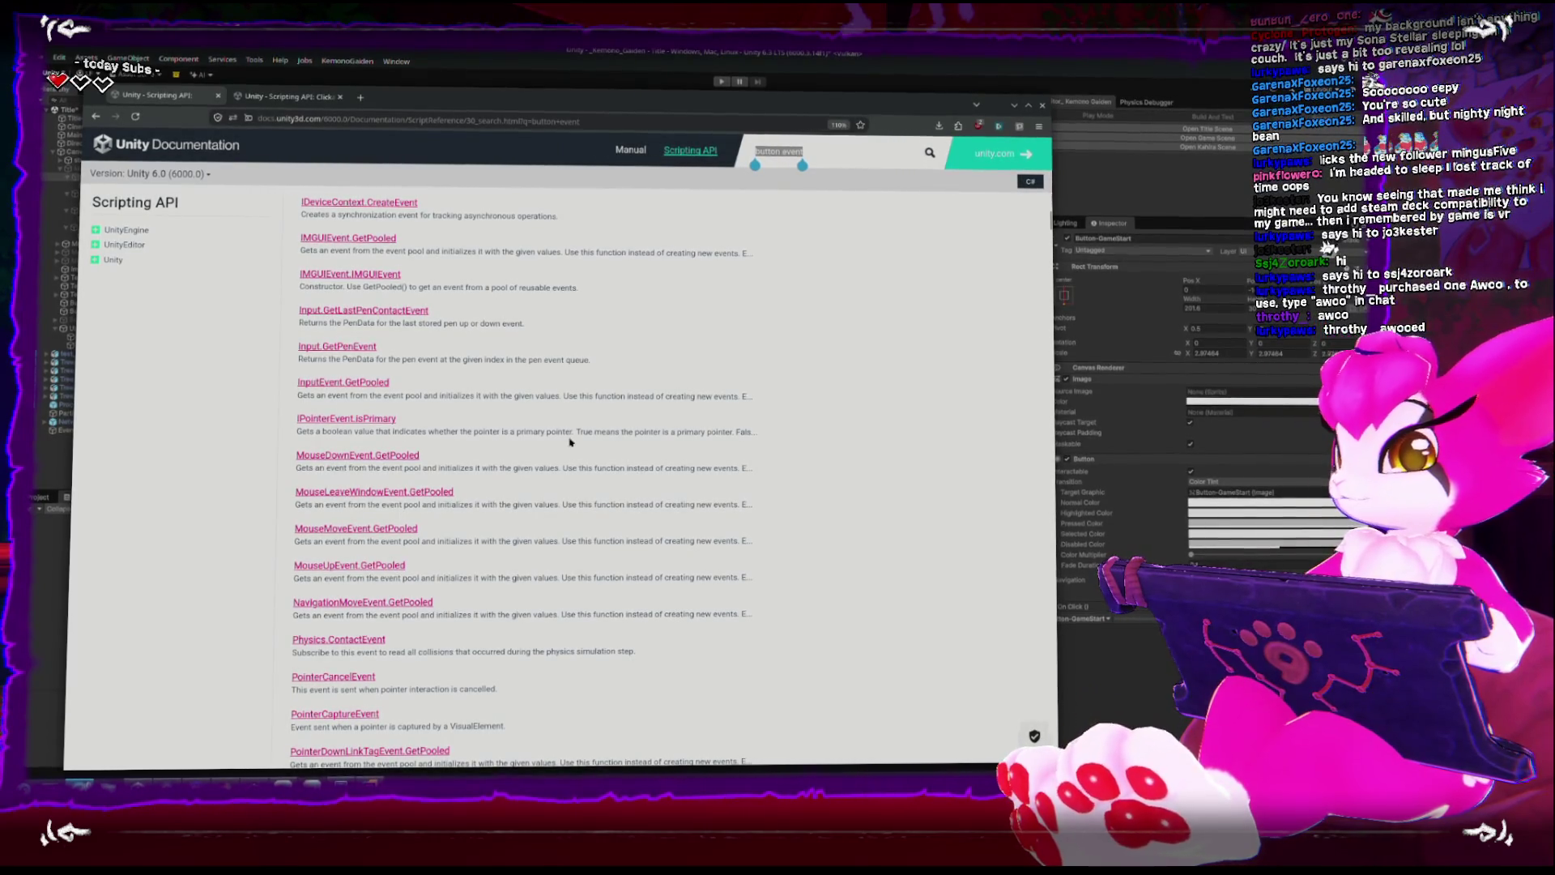
scroll(579, 444, down, 1)
scroll(587, 445, down, 1)
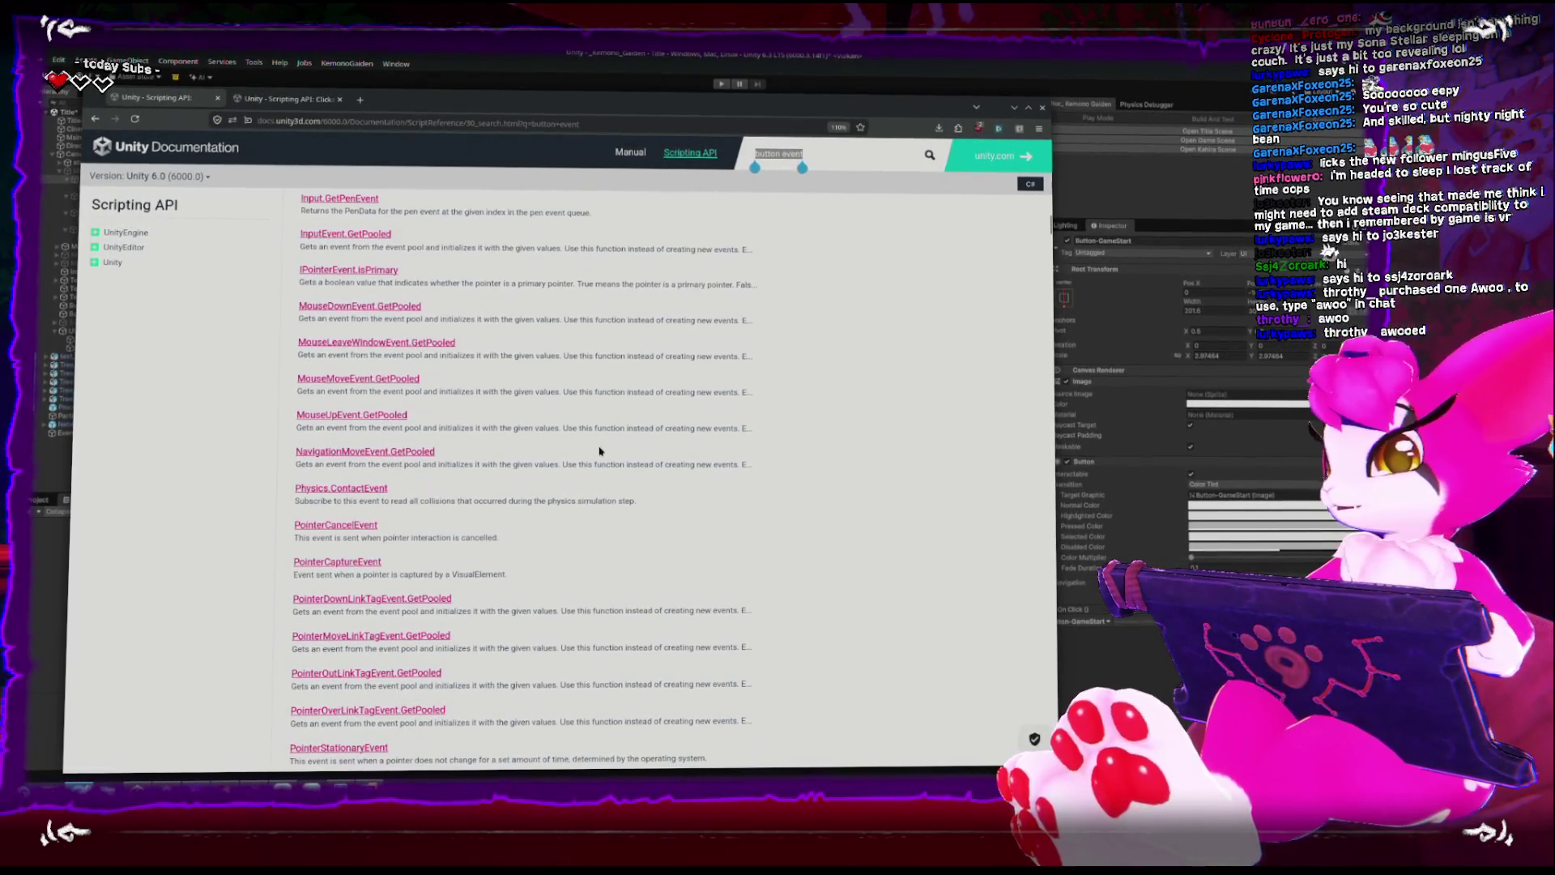
scroll(583, 482, down, 3)
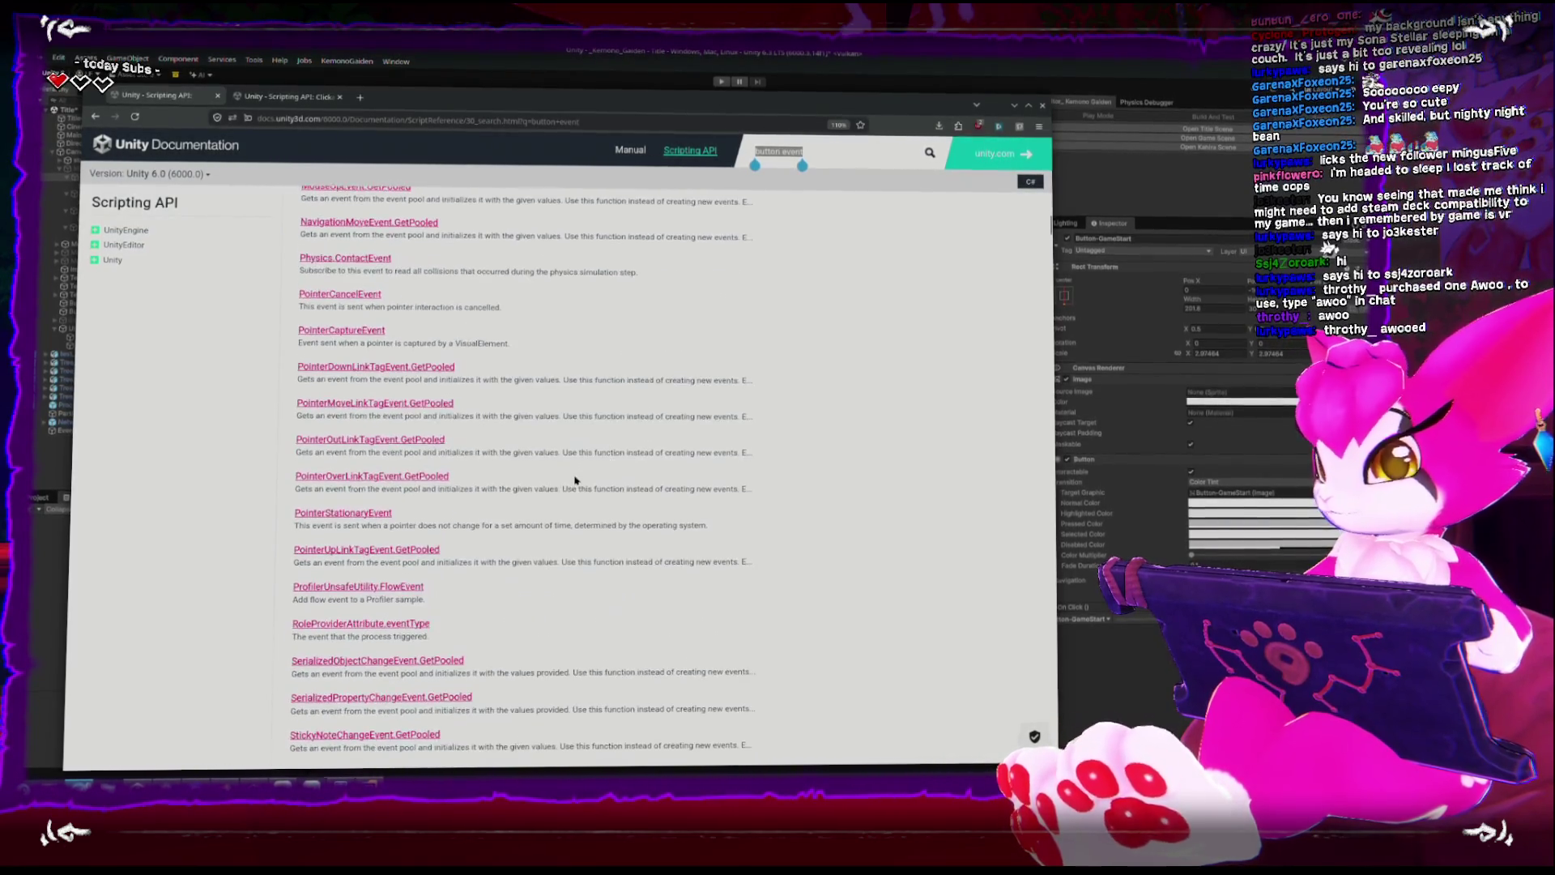
scroll(575, 478, down, 1)
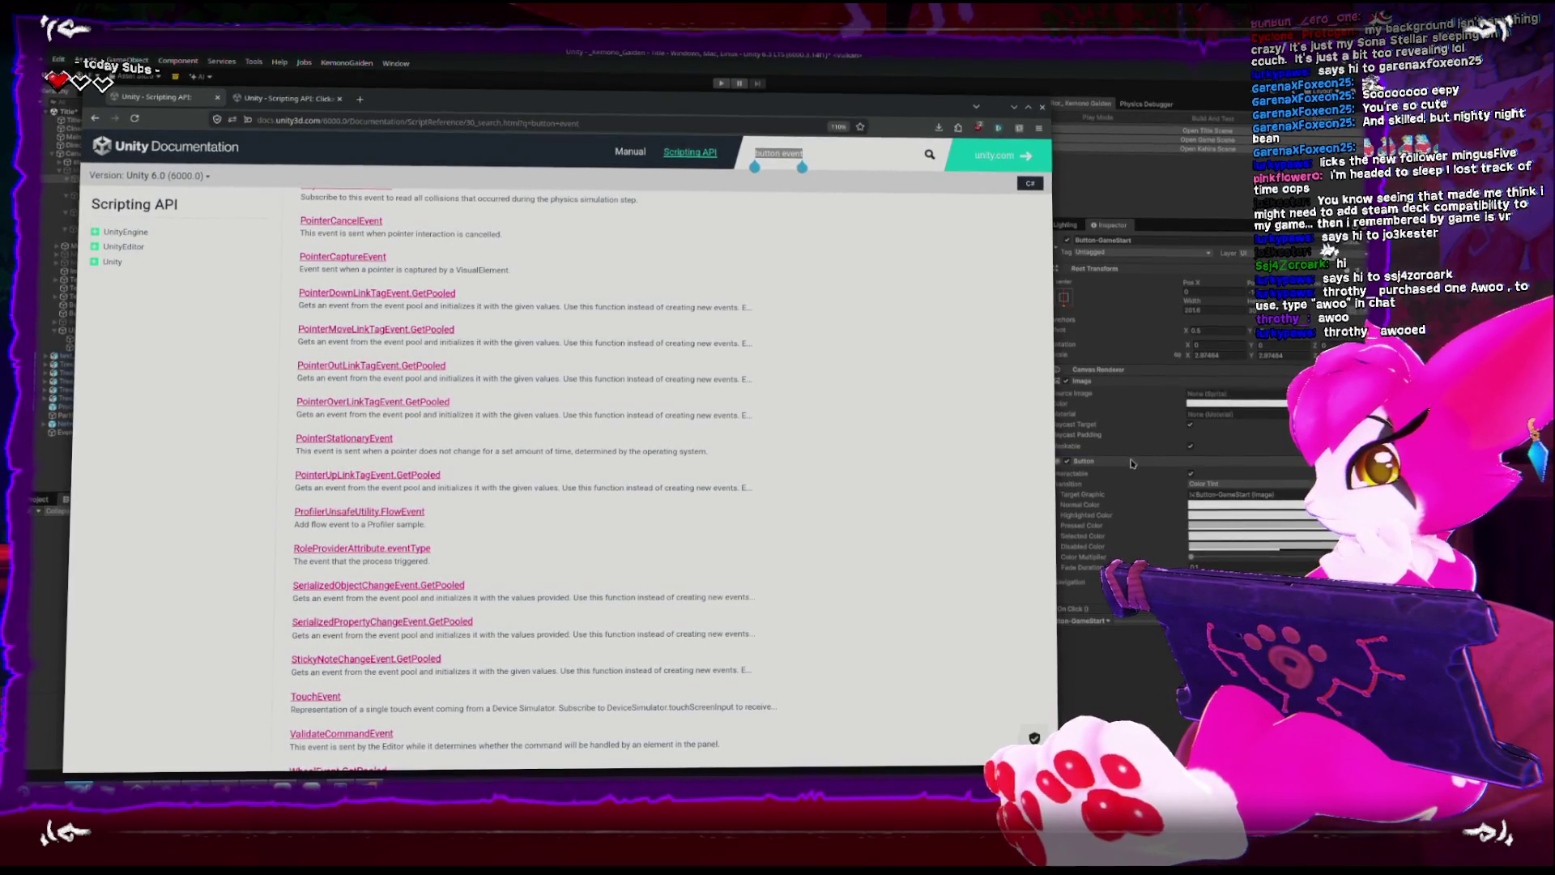
key(alt+Tab)
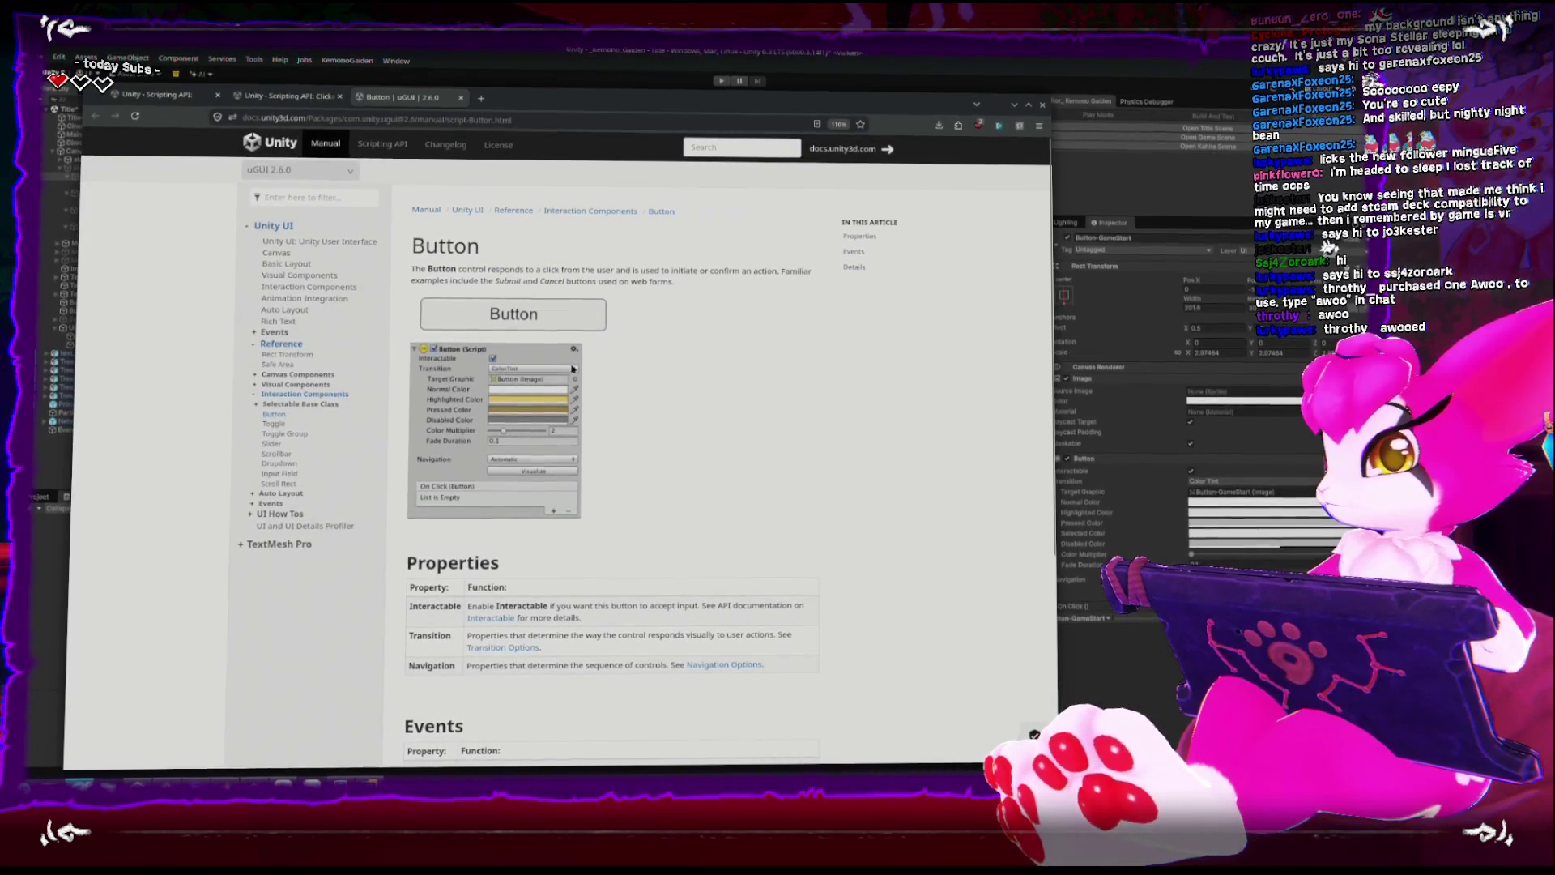
Read the UI manual's Supported Events page and the IPointerEnterHandler reference, then return to Unity.
click(257, 330)
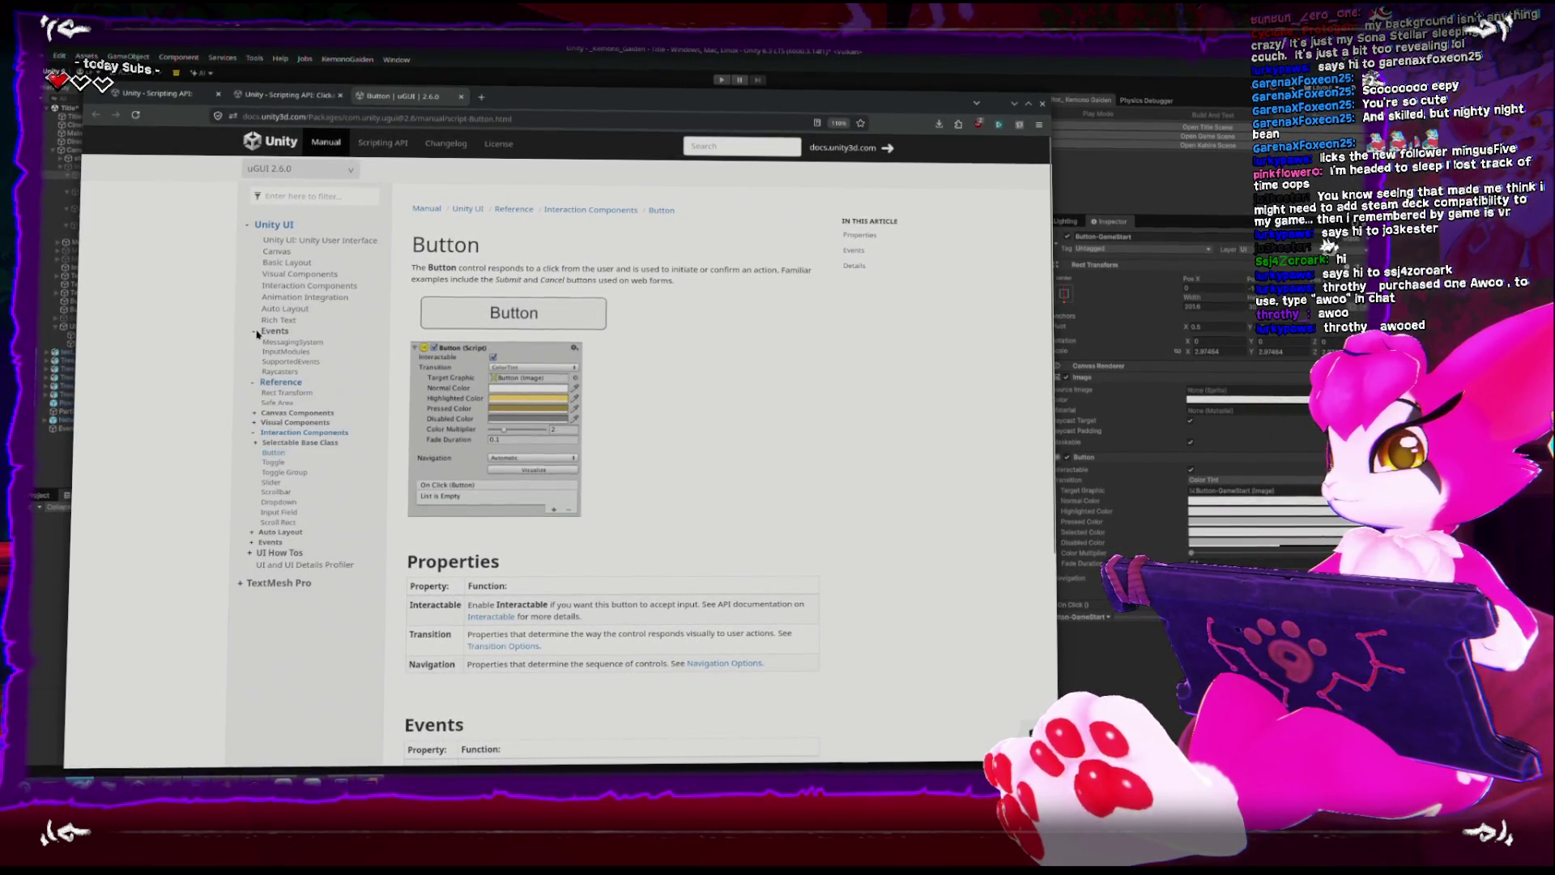
click(313, 366)
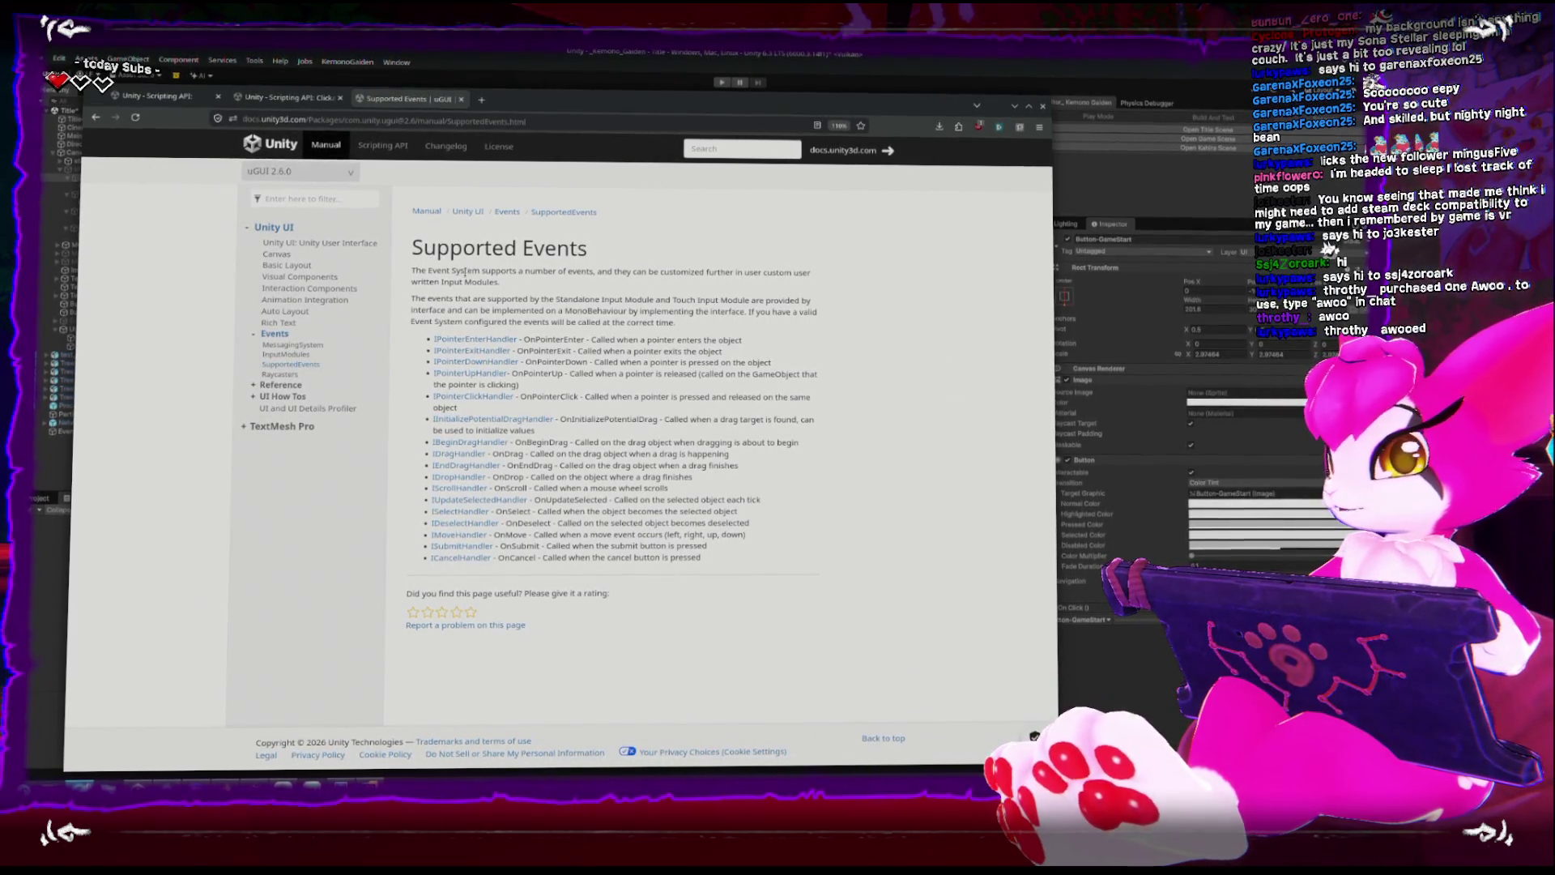
drag(578, 272, 592, 279)
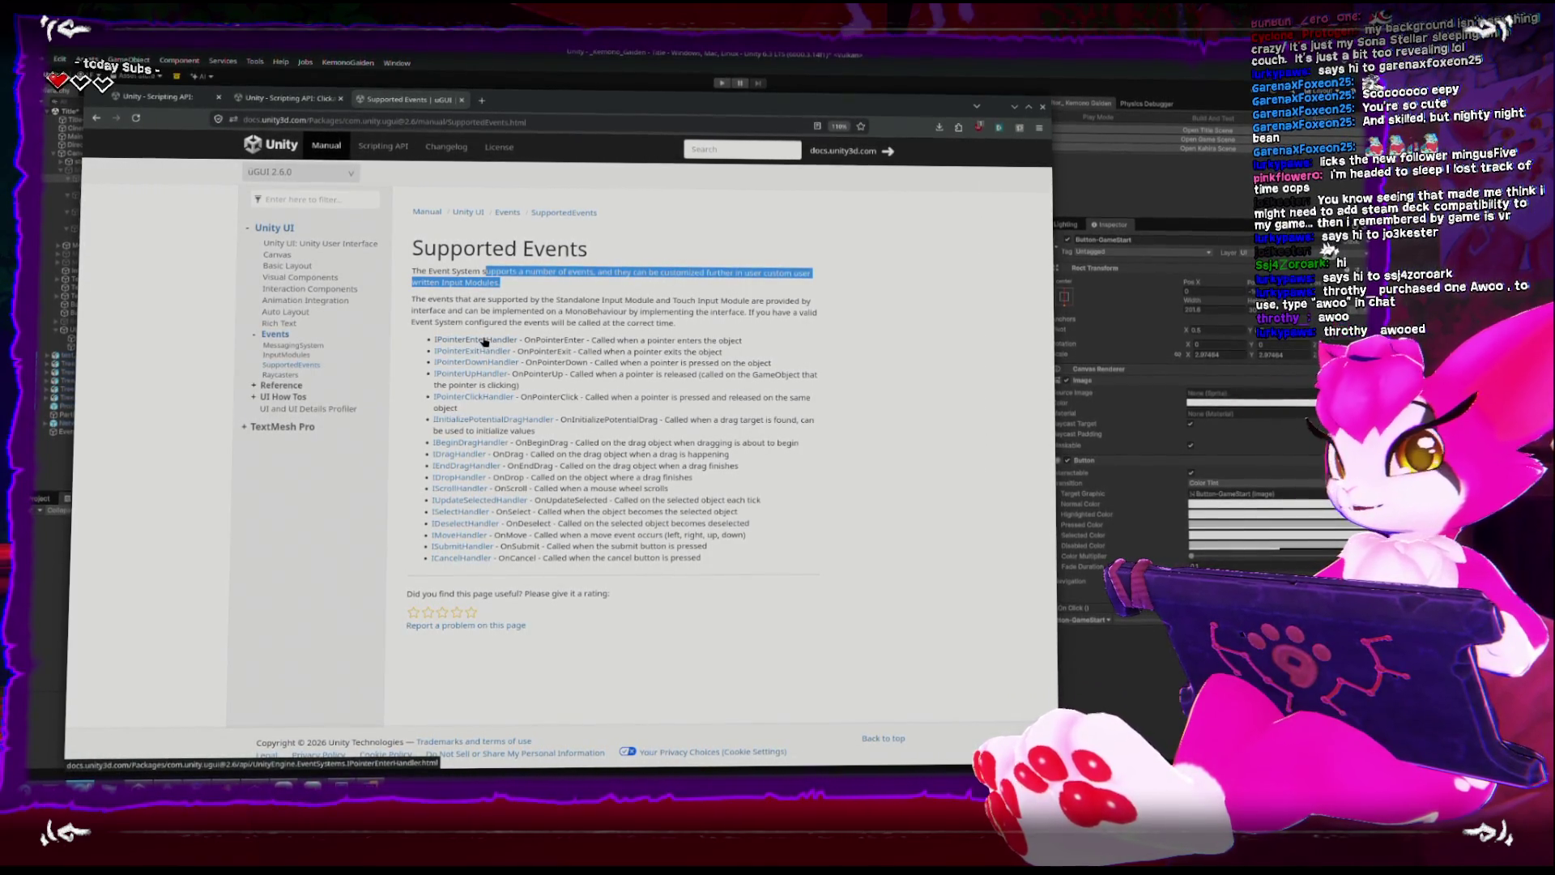
click(484, 342)
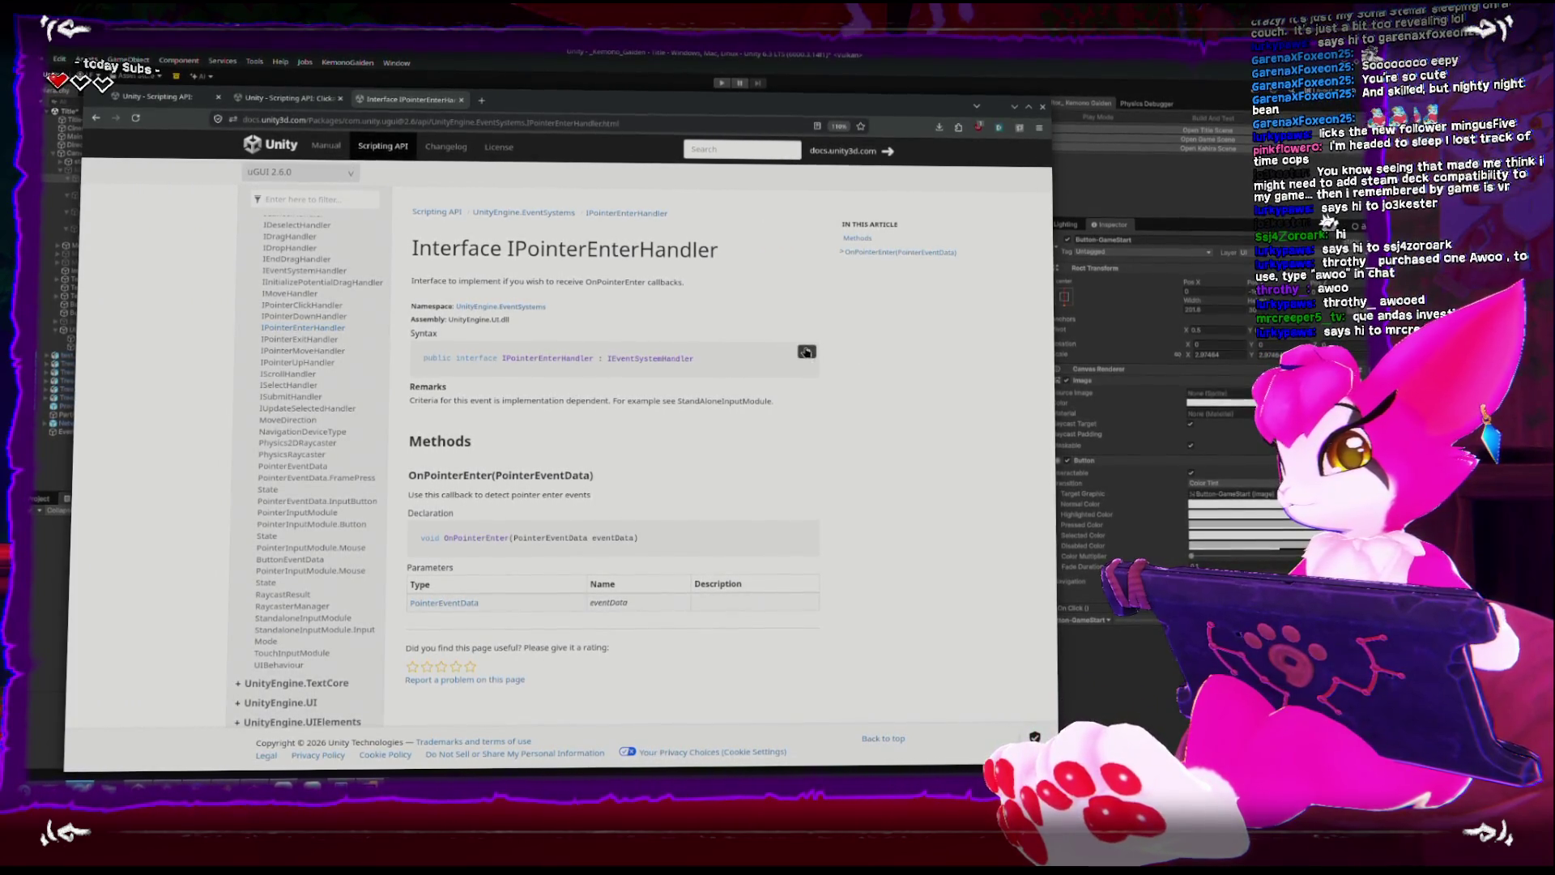
key(alt+Tab)
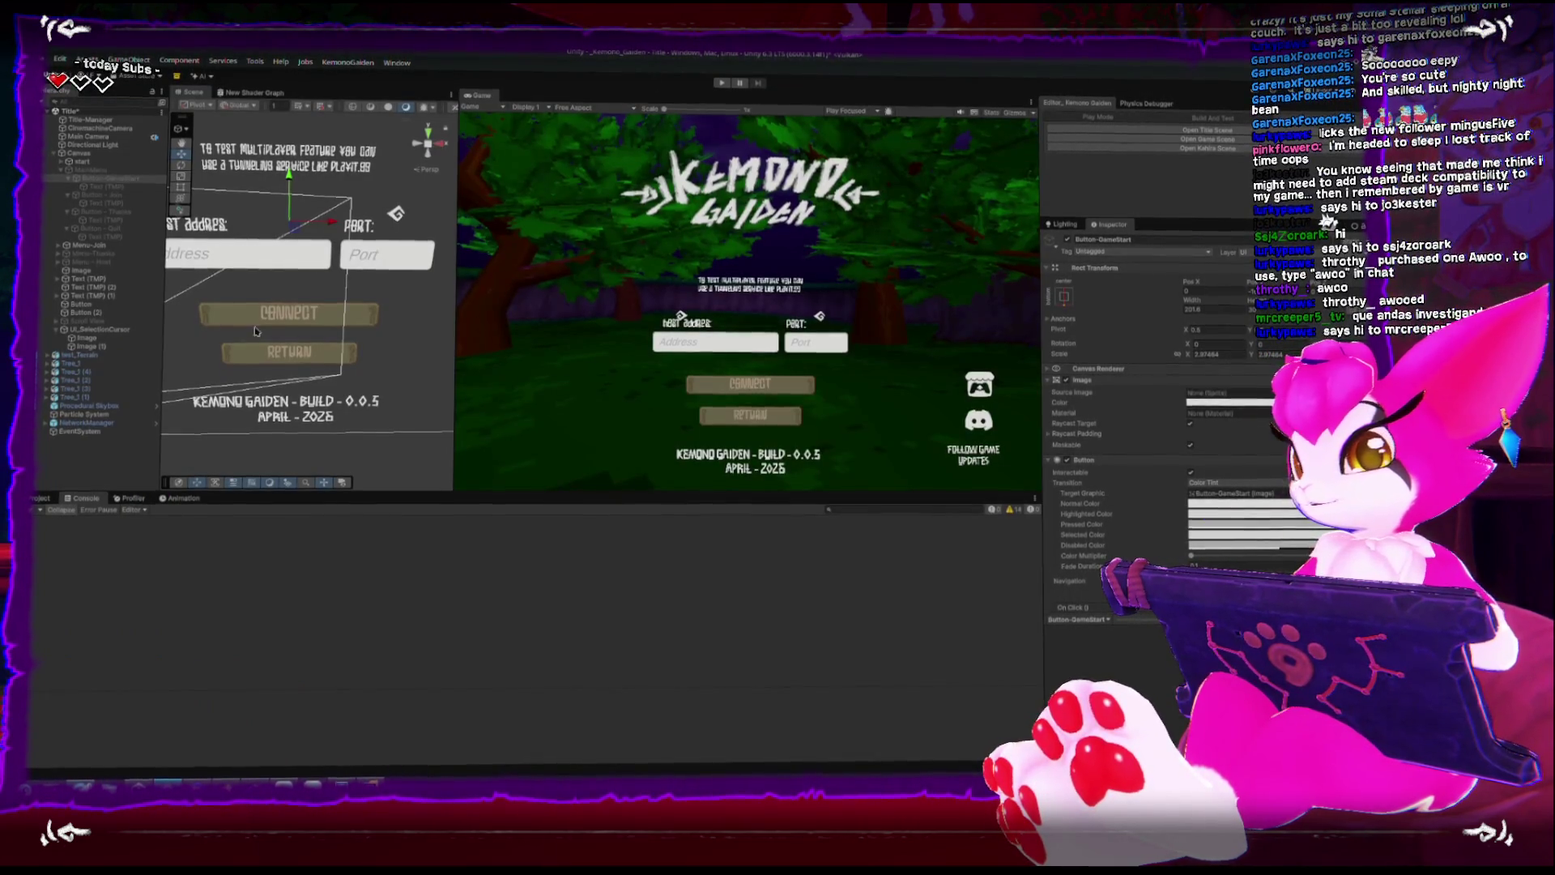
Activate the MainMenu object so Host Game and Special Thanks appear on screen.
click(89, 169)
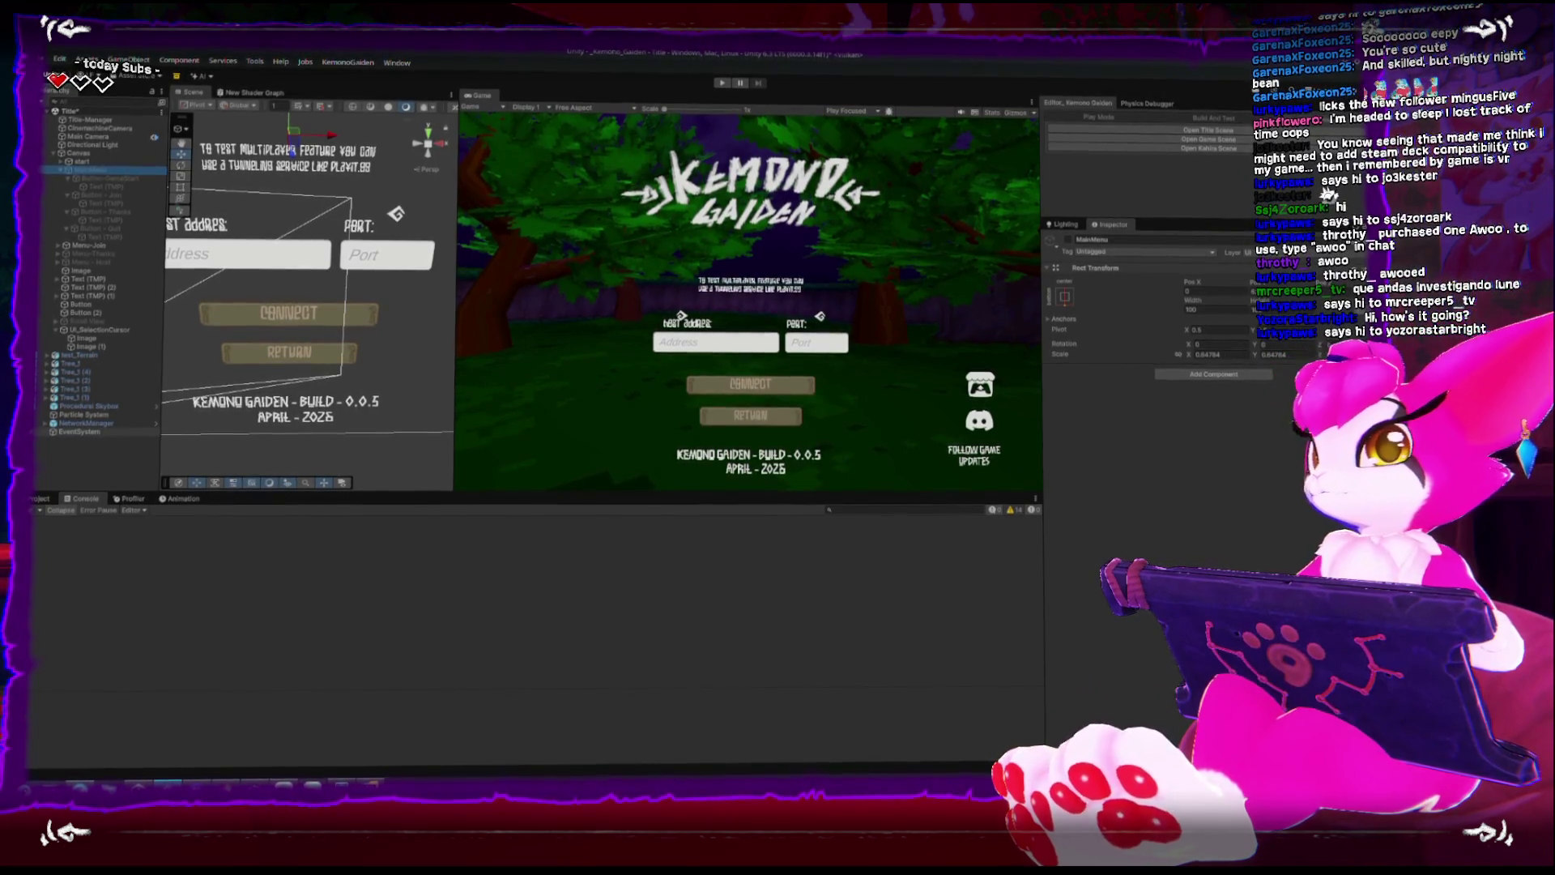
key(XF86AudioRaiseVolume)
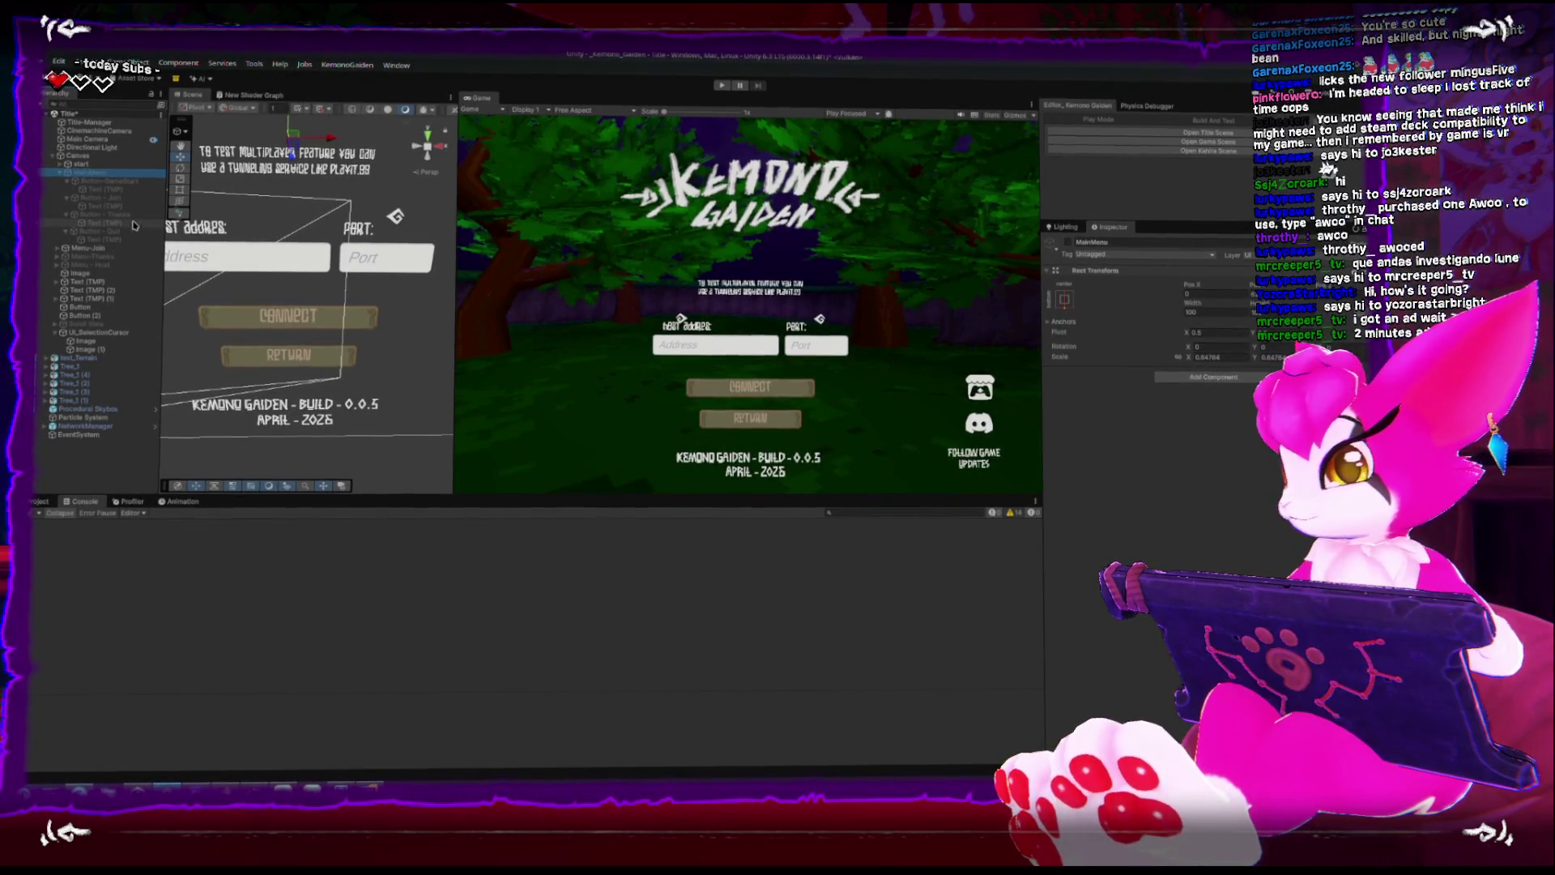
click(1069, 240)
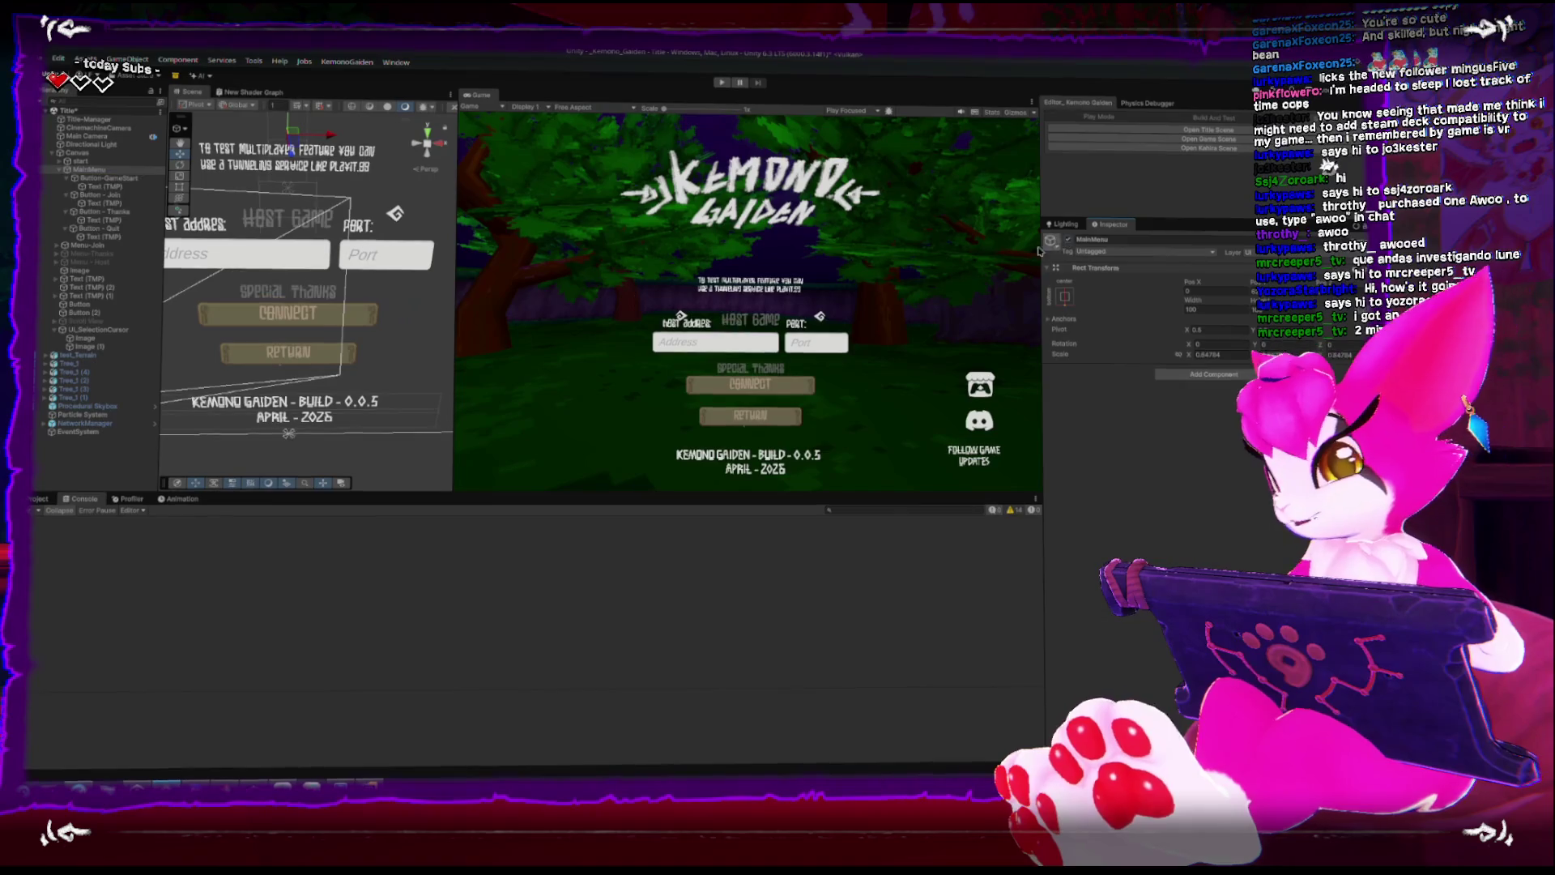
Deactivate the Menu-Join screen and switch the MainMenu object back off.
click(61, 173)
click(80, 164)
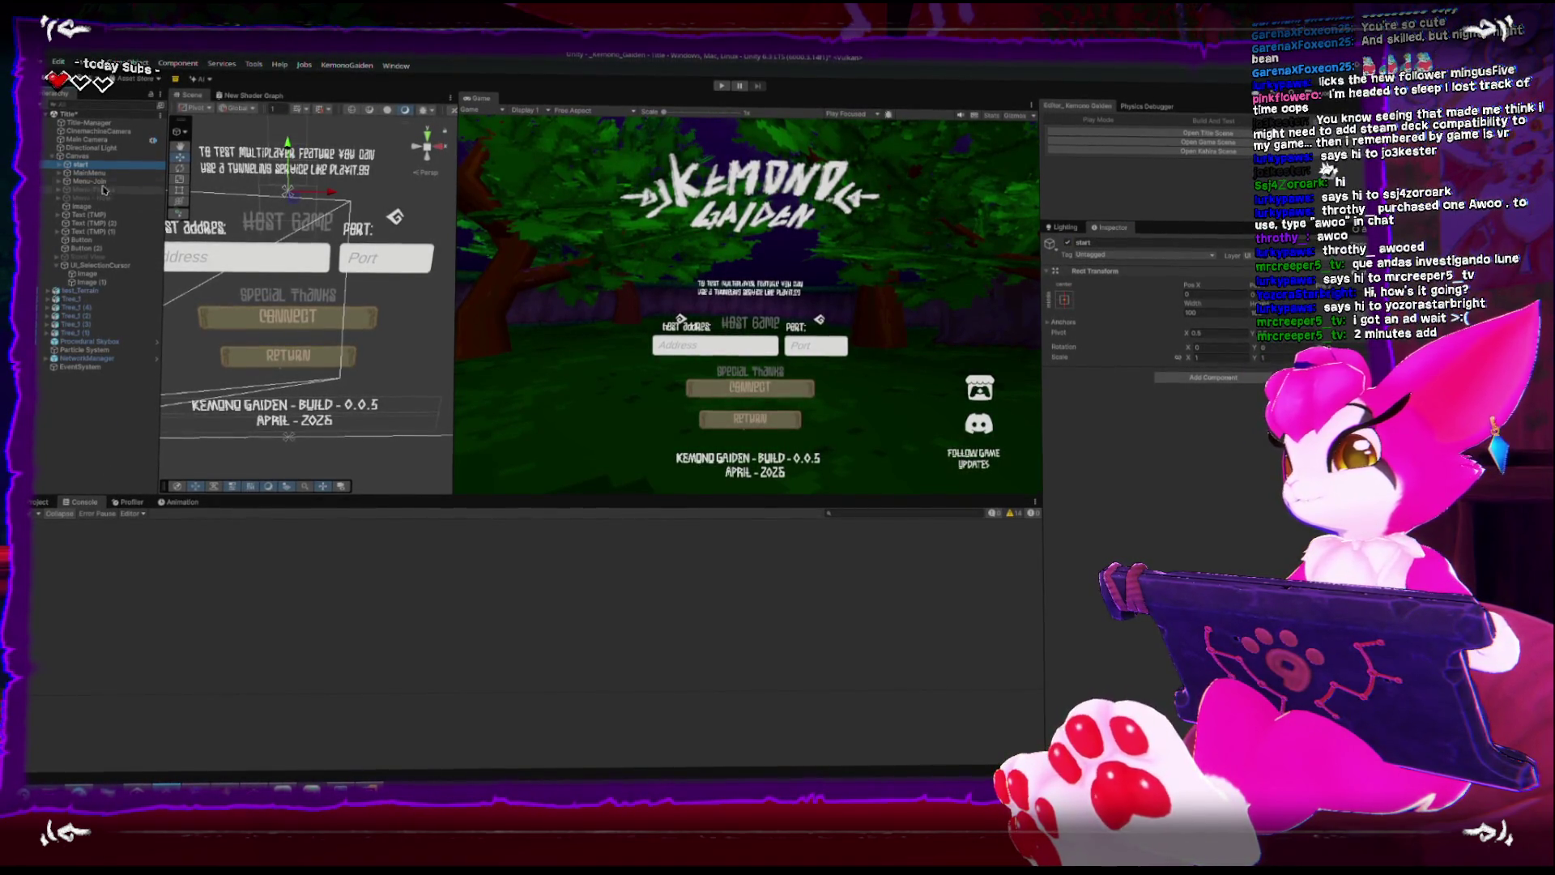
click(89, 181)
key(alt+shift+a)
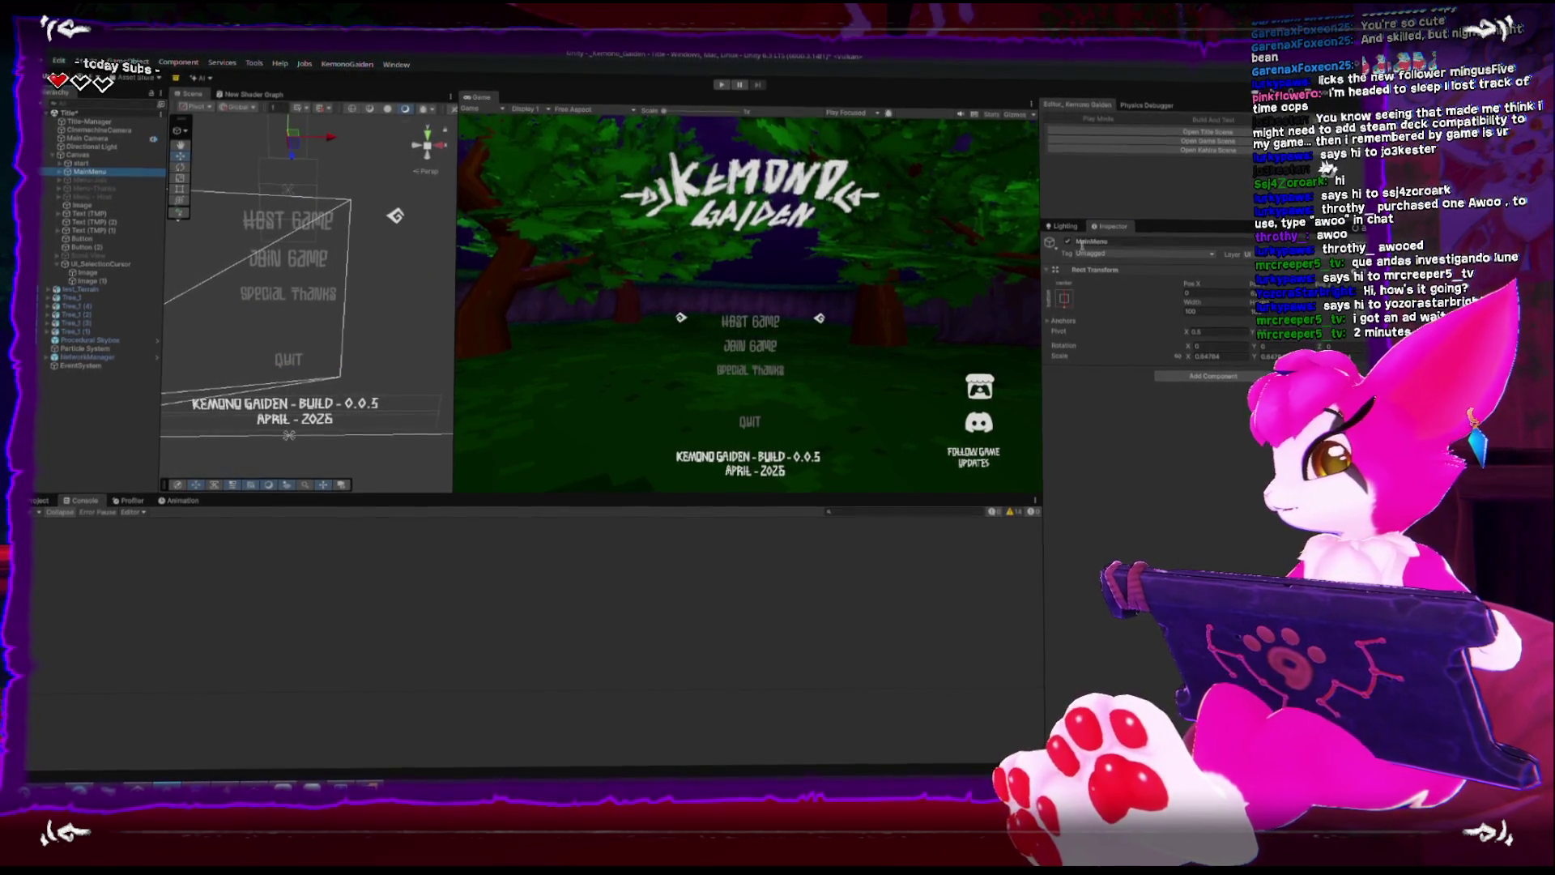
click(1068, 240)
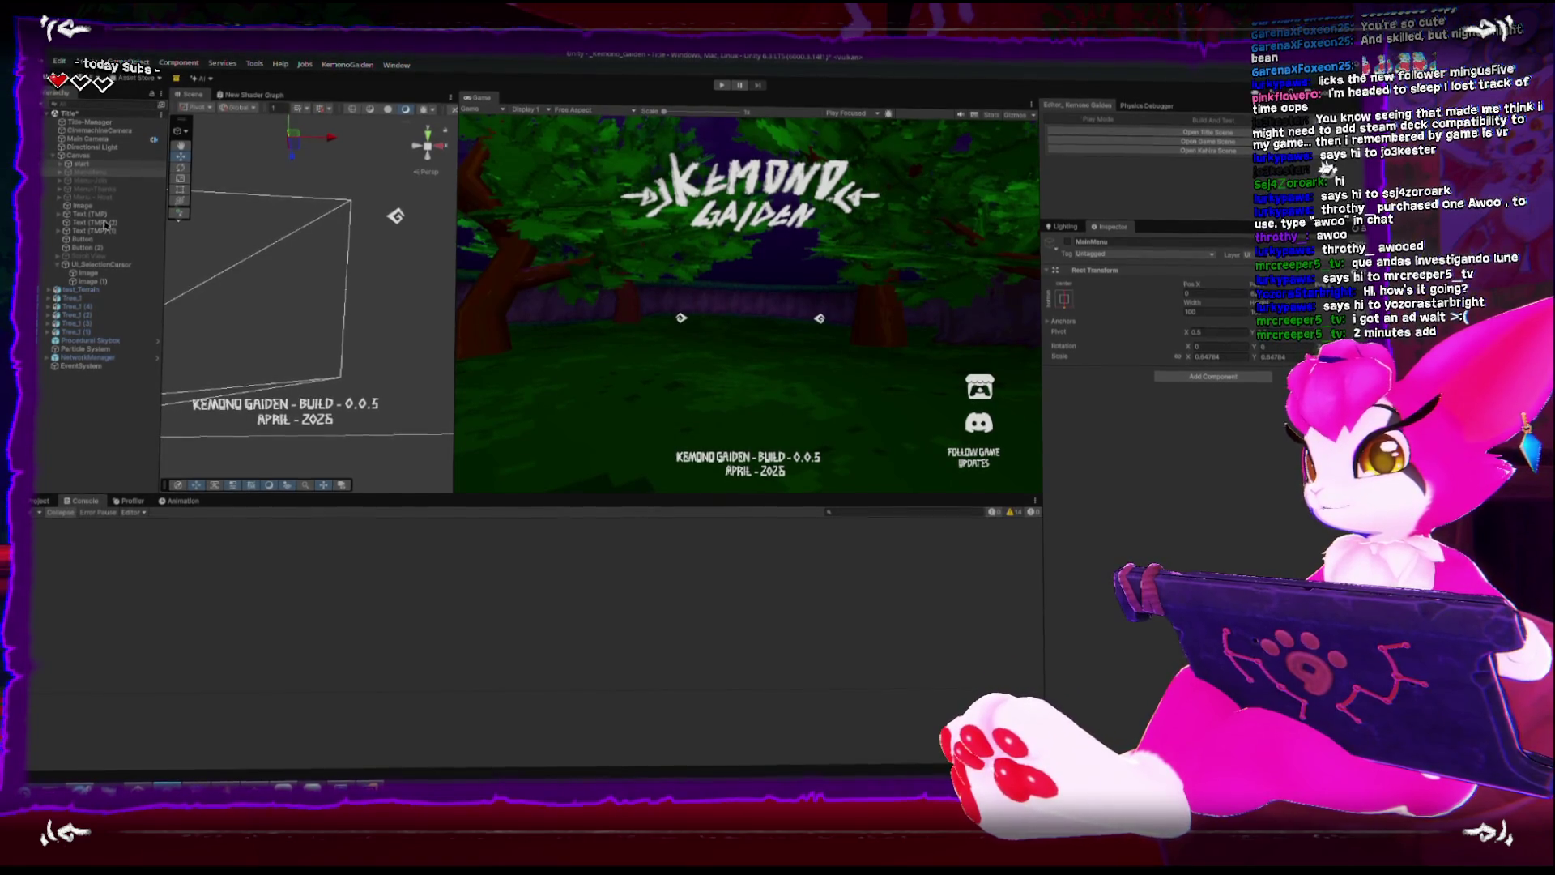
Deactivate the start object and expand it to list its child buttons.
click(83, 165)
click(1069, 244)
scroll(256, 253, down, 1)
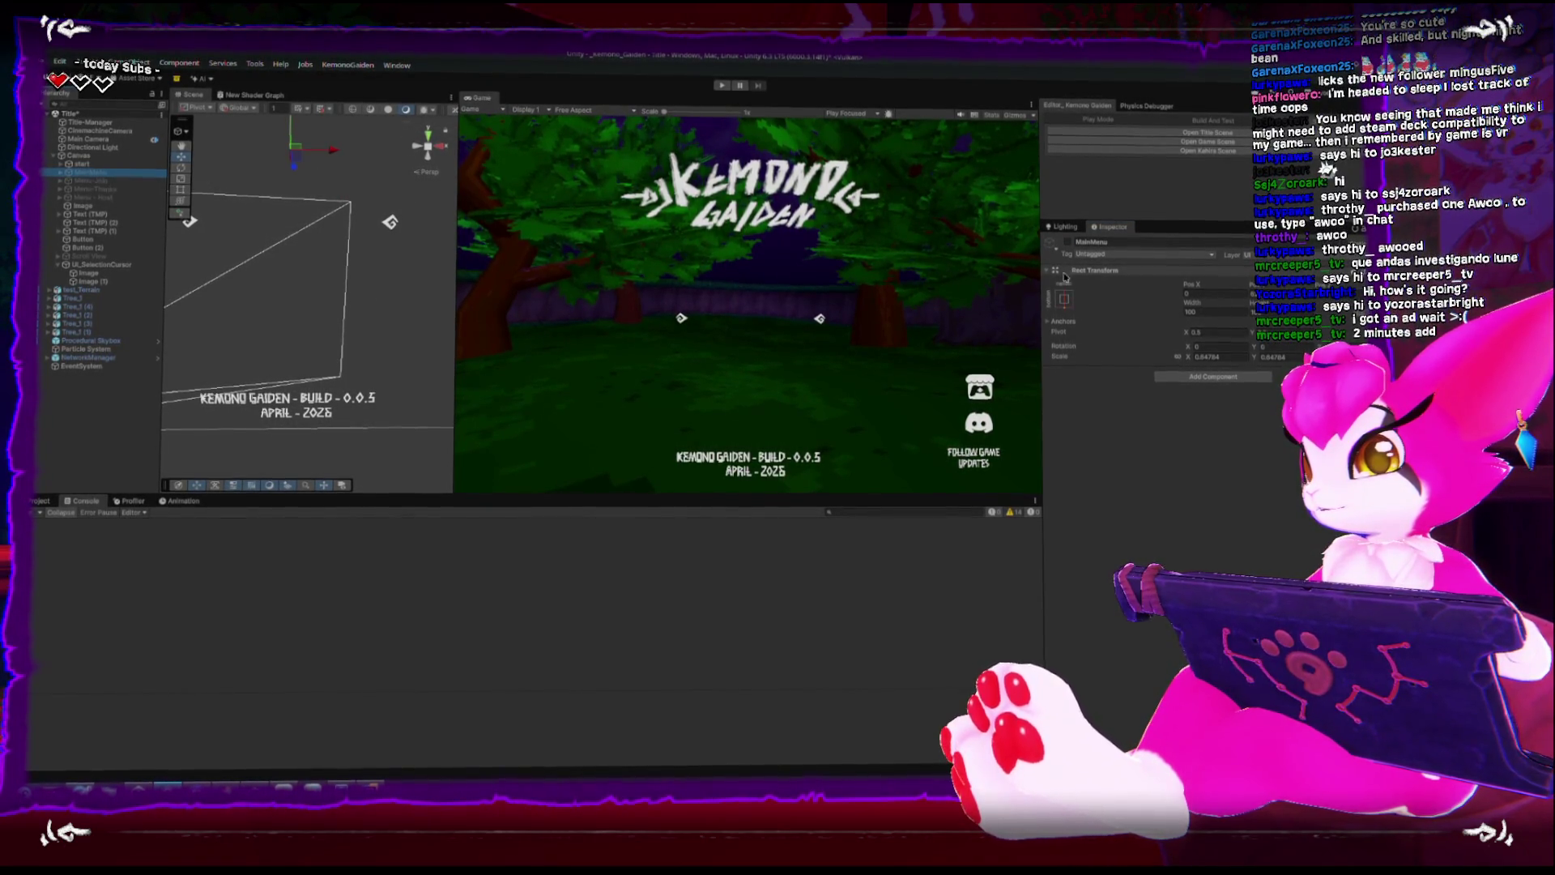
click(1068, 244)
click(1069, 244)
click(81, 165)
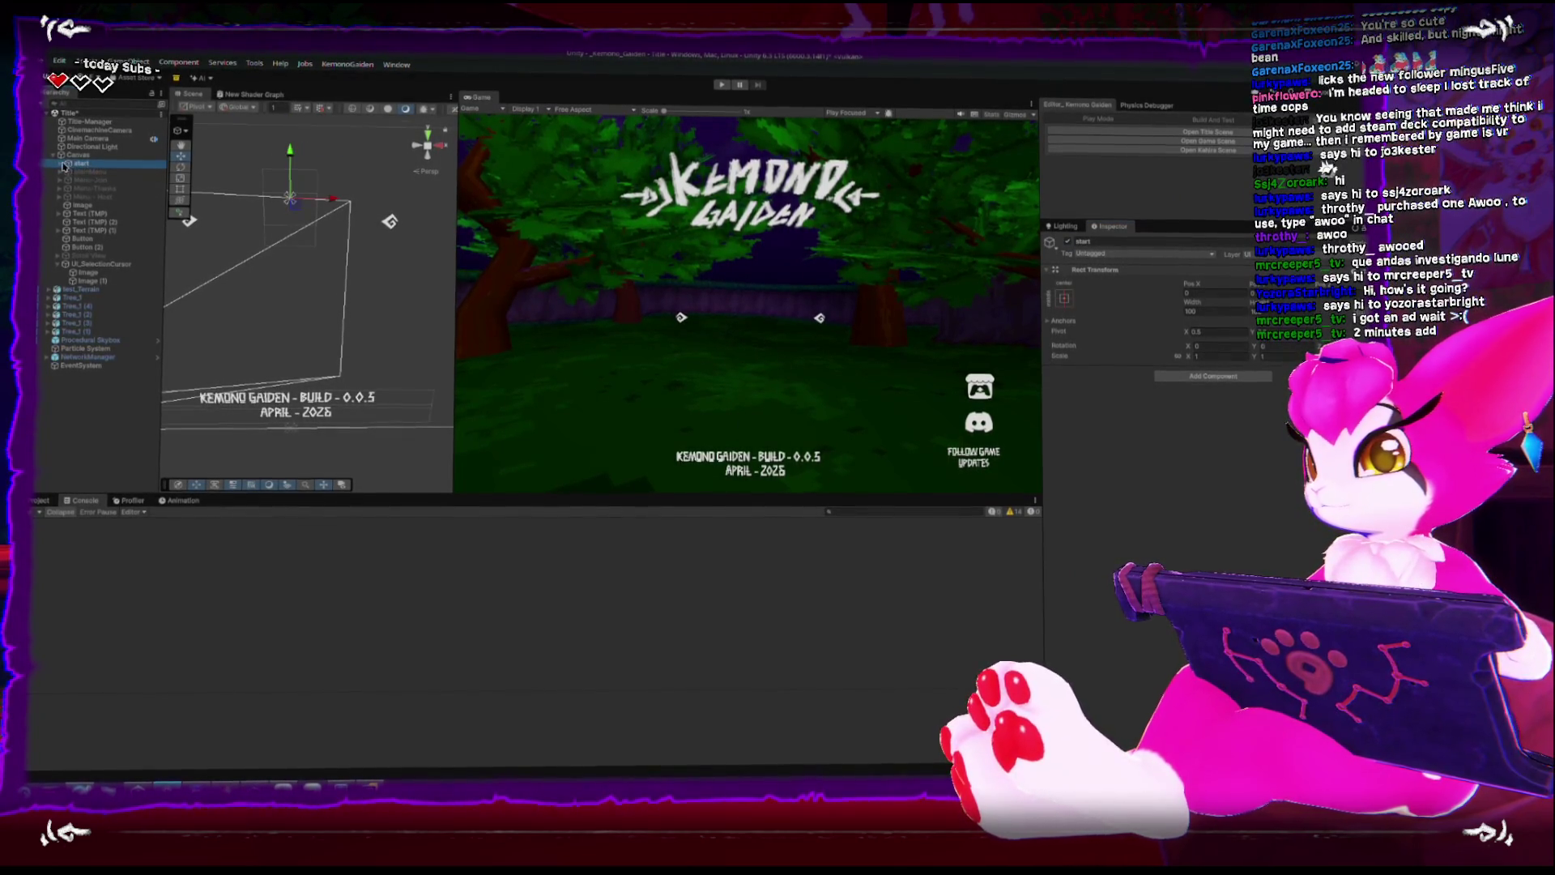
click(61, 165)
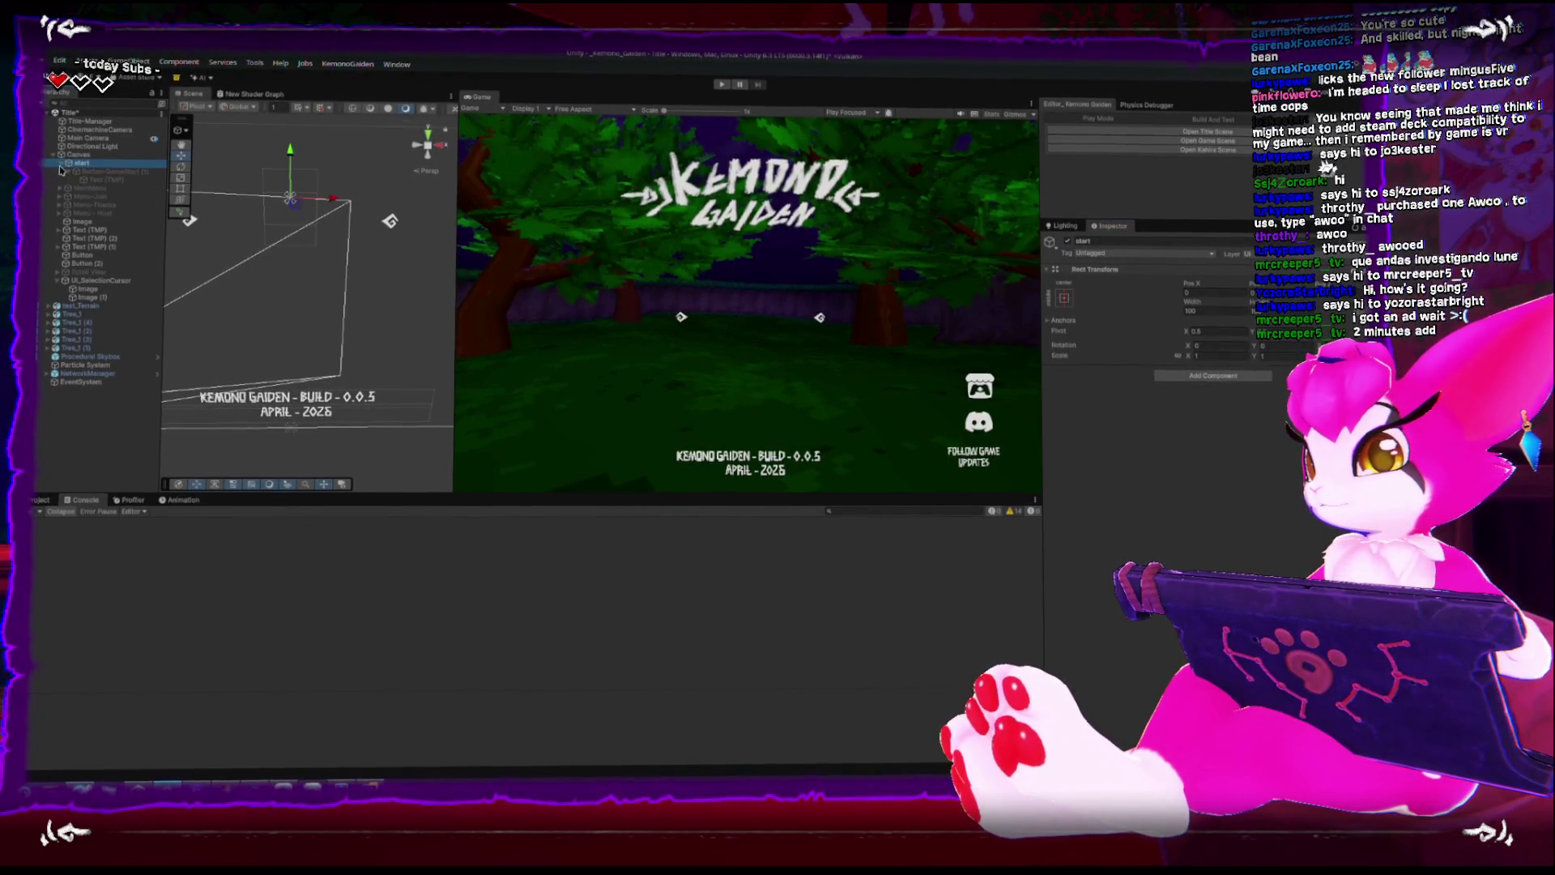
Activate Button-GameStart (1) so the START button shows on the title menu.
click(1069, 244)
click(105, 182)
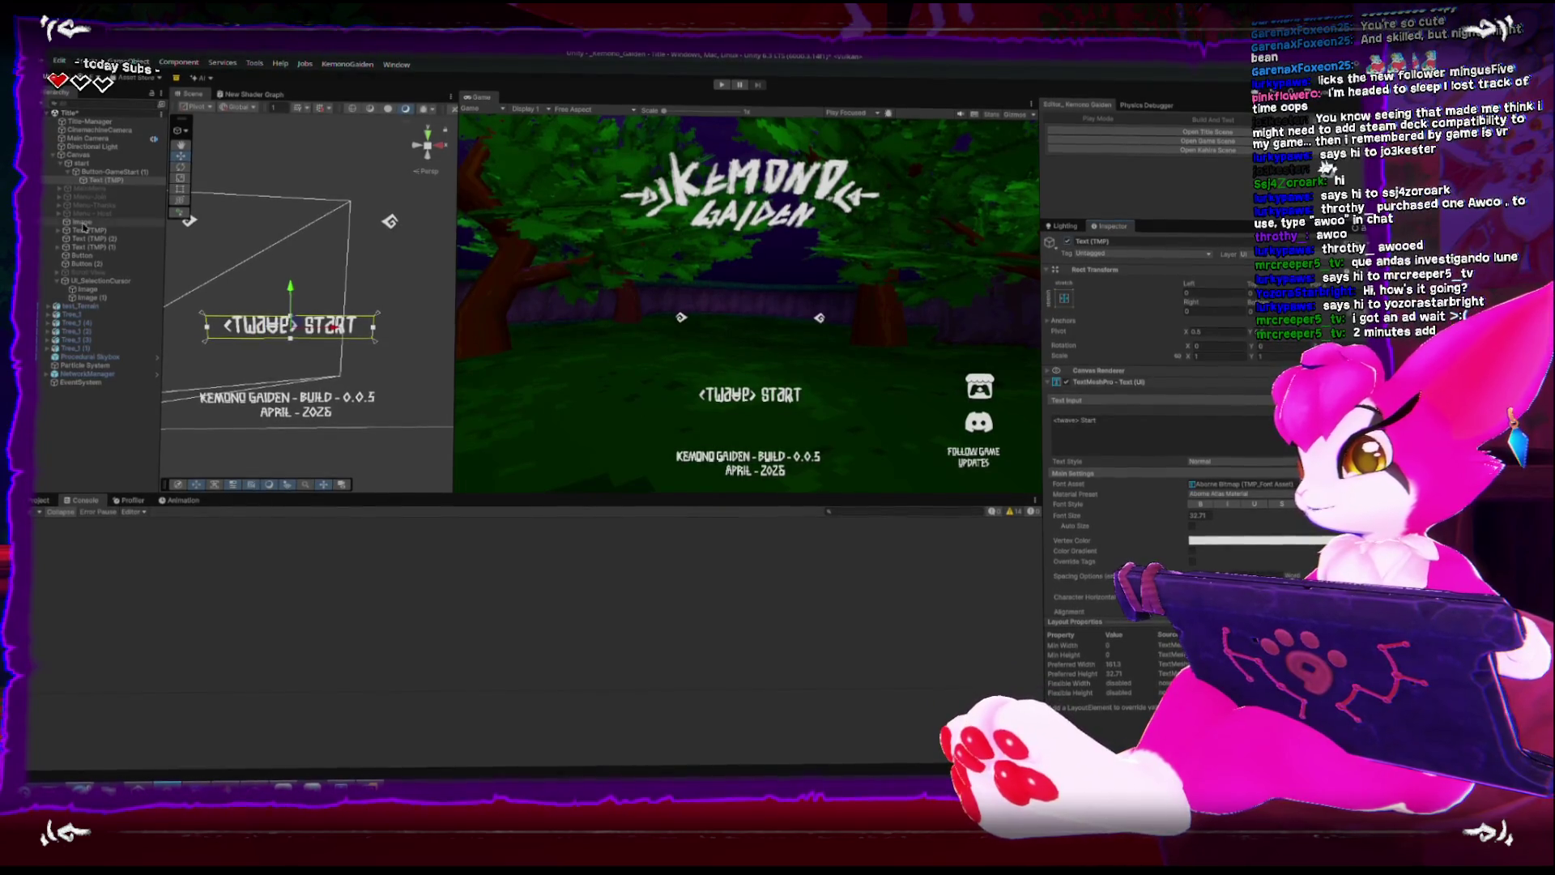
click(96, 171)
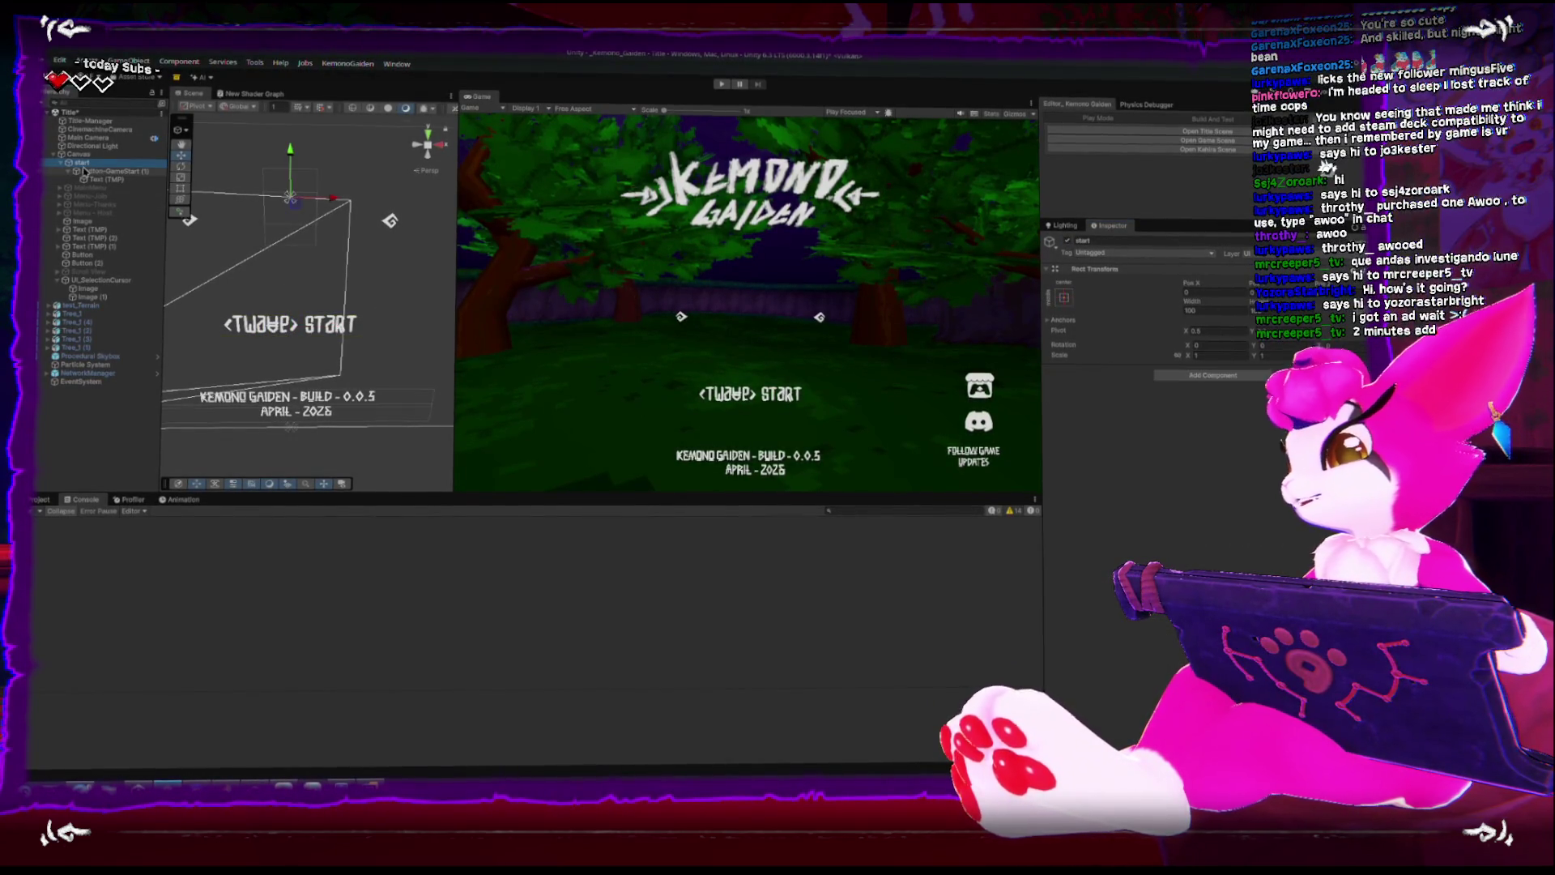
Create a UI_ExtendedFunctions MonoBehaviour script in the Scripts/Gameplay/UI folder.
click(41, 501)
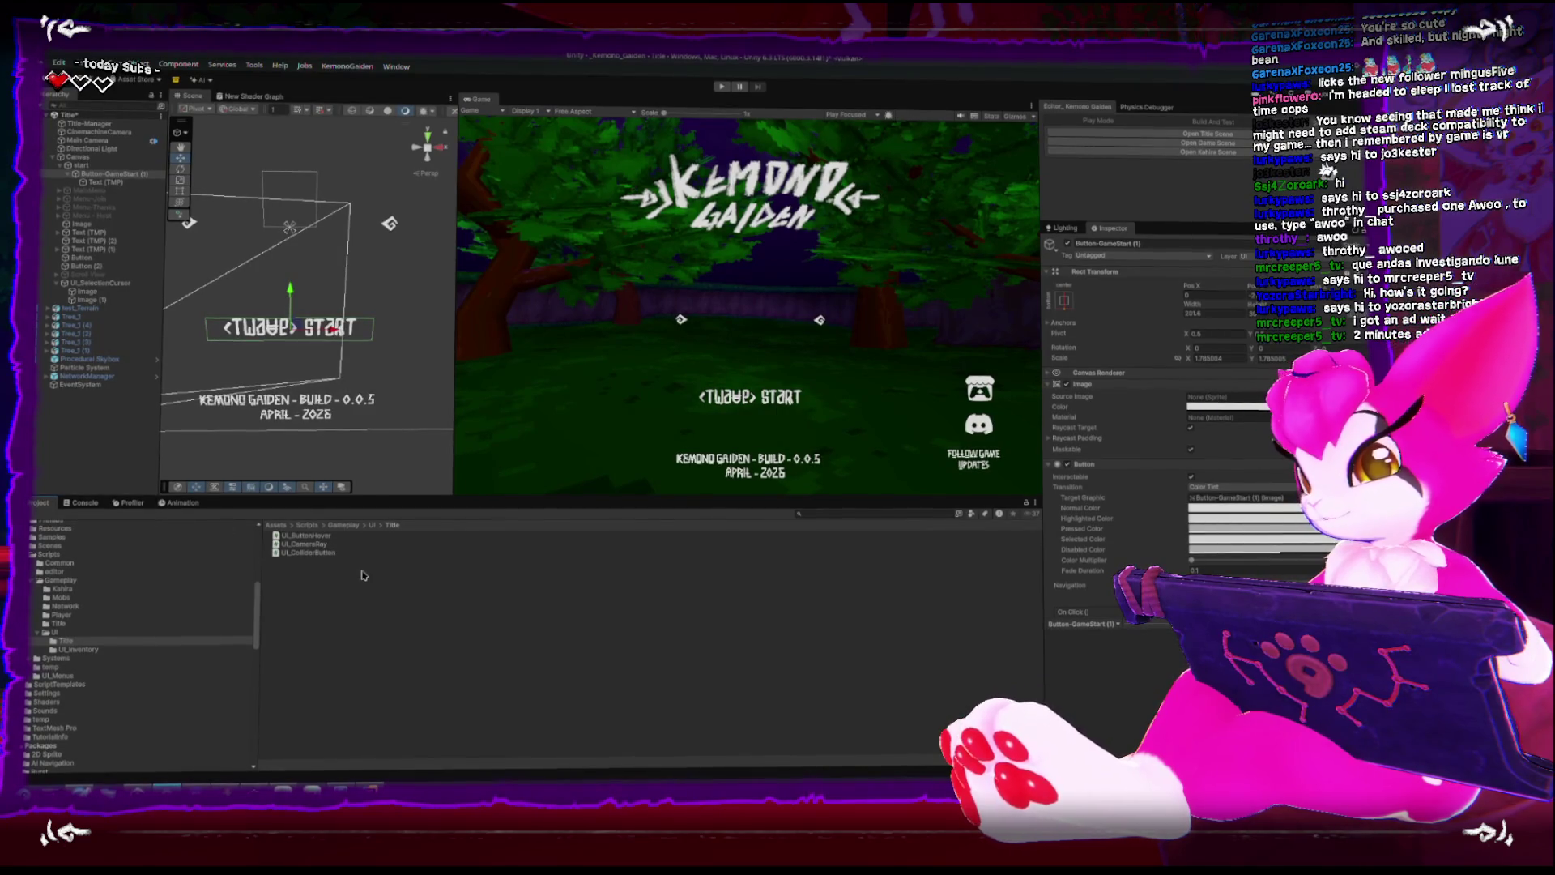
click(372, 525)
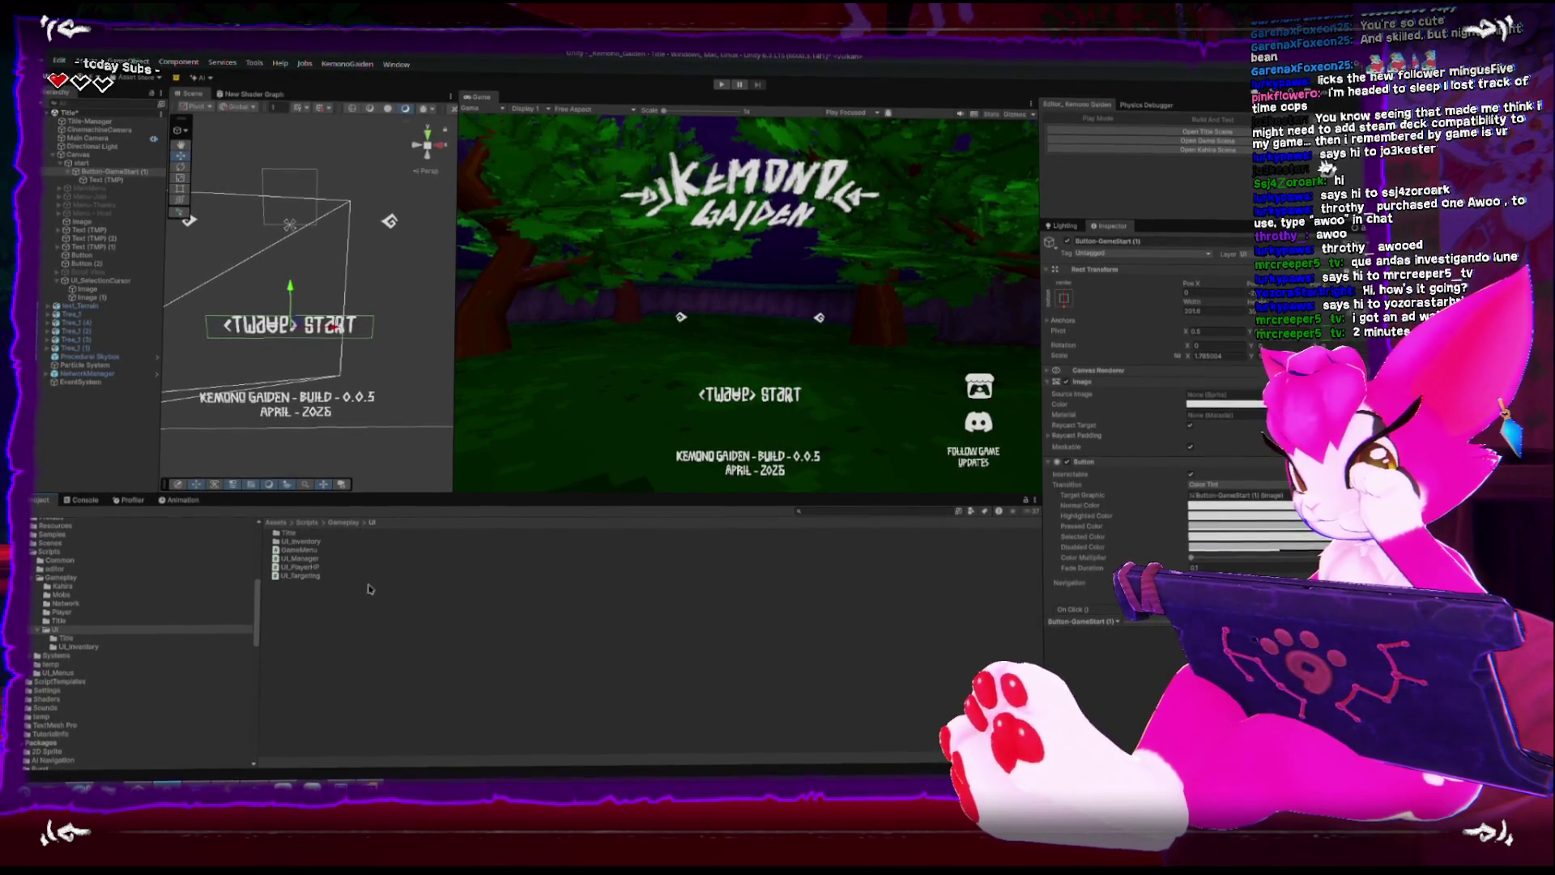
right_click(361, 642)
mouse_move(470, 302)
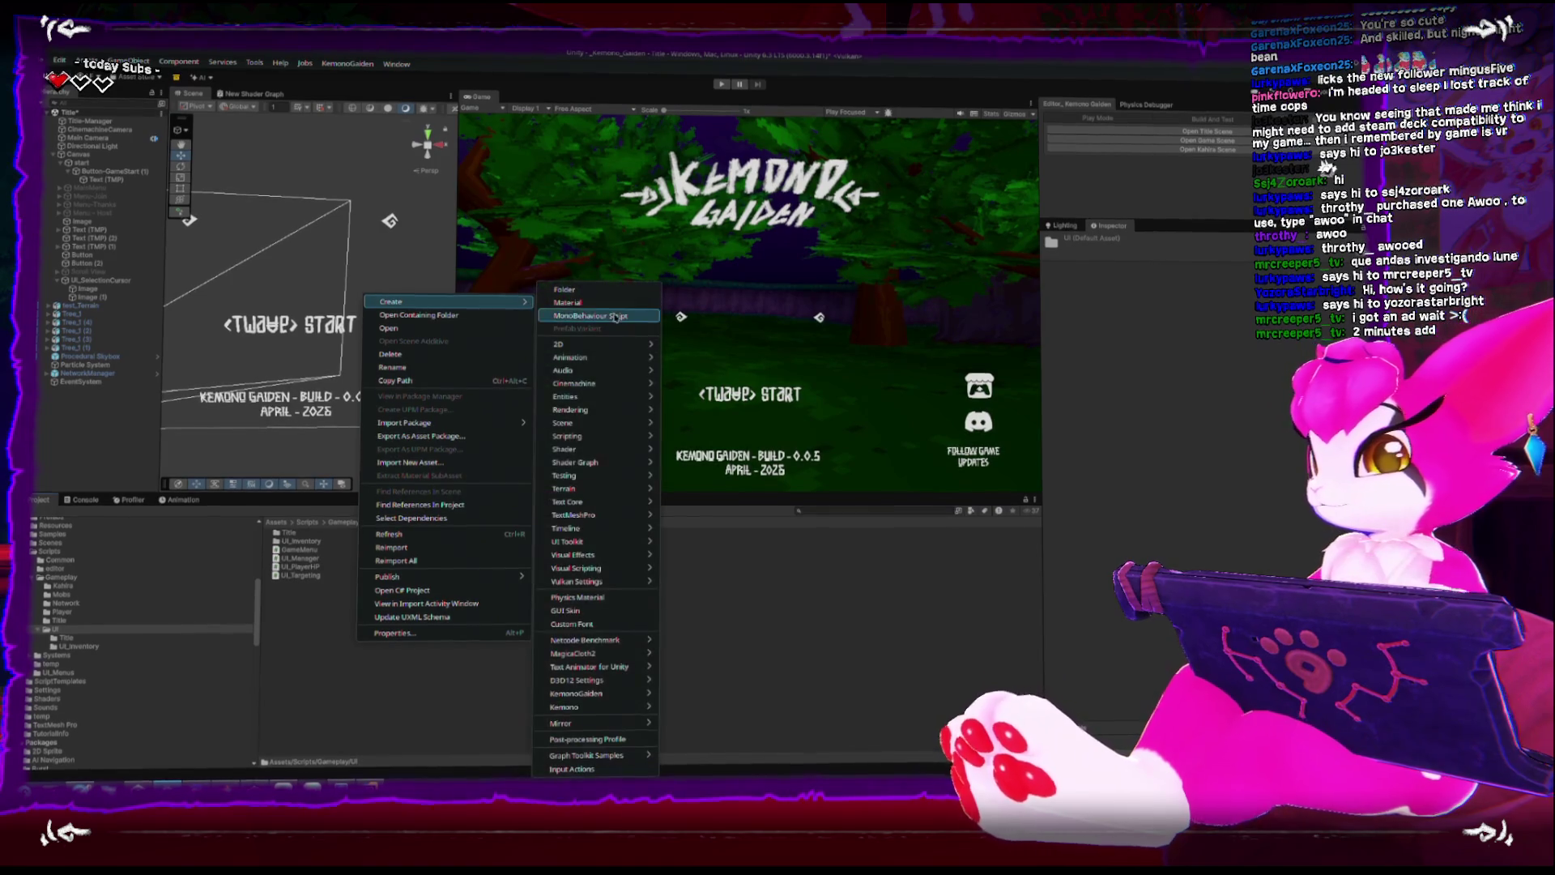
click(617, 318)
text(UI_ExtendedFunctions)
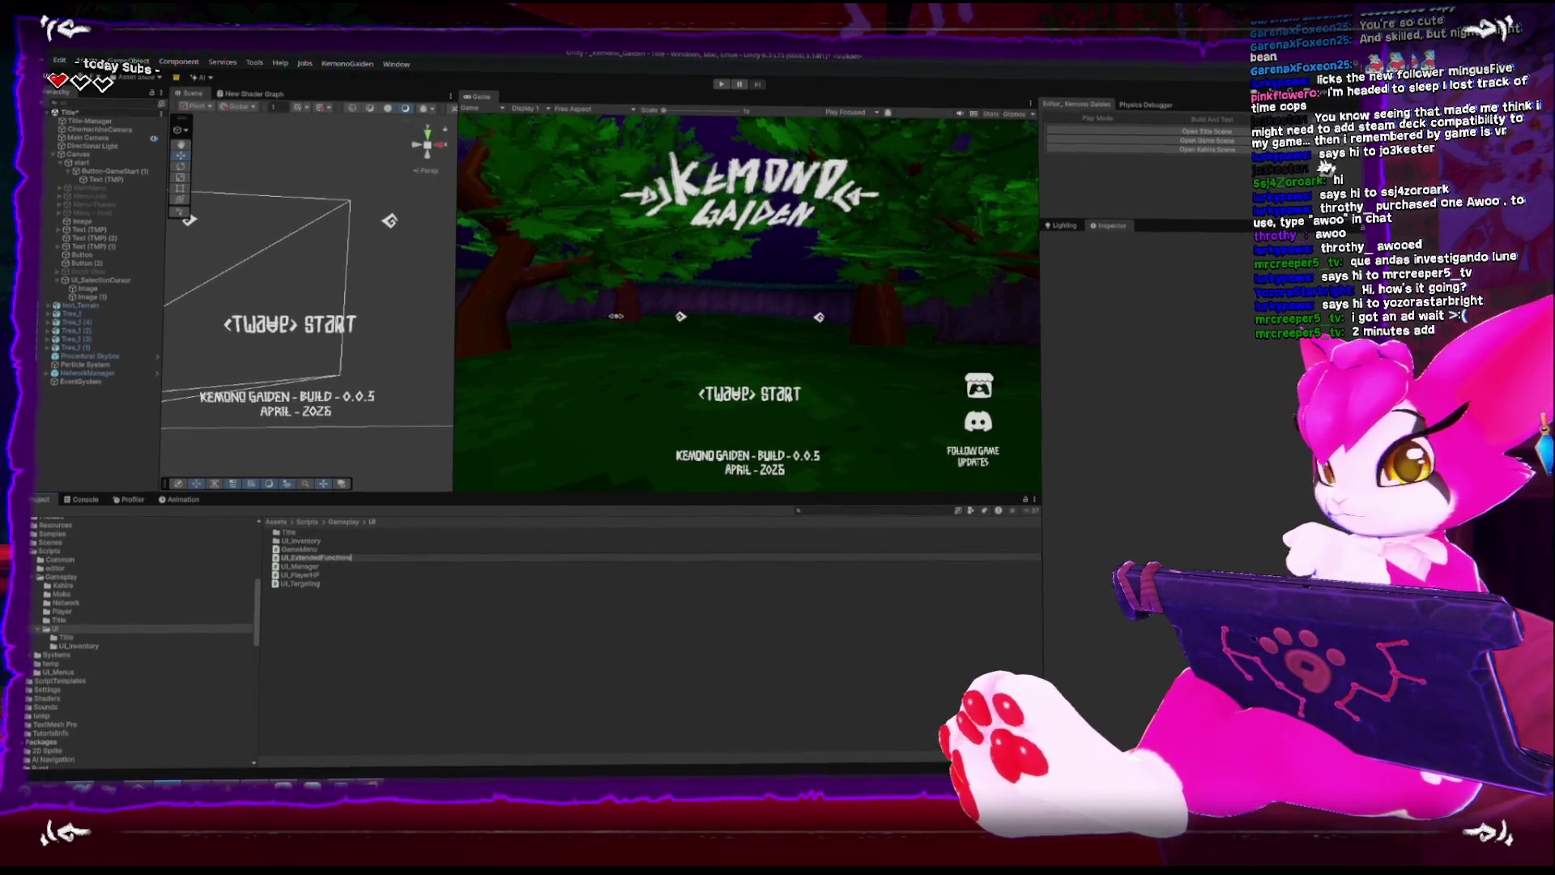
key(Return)
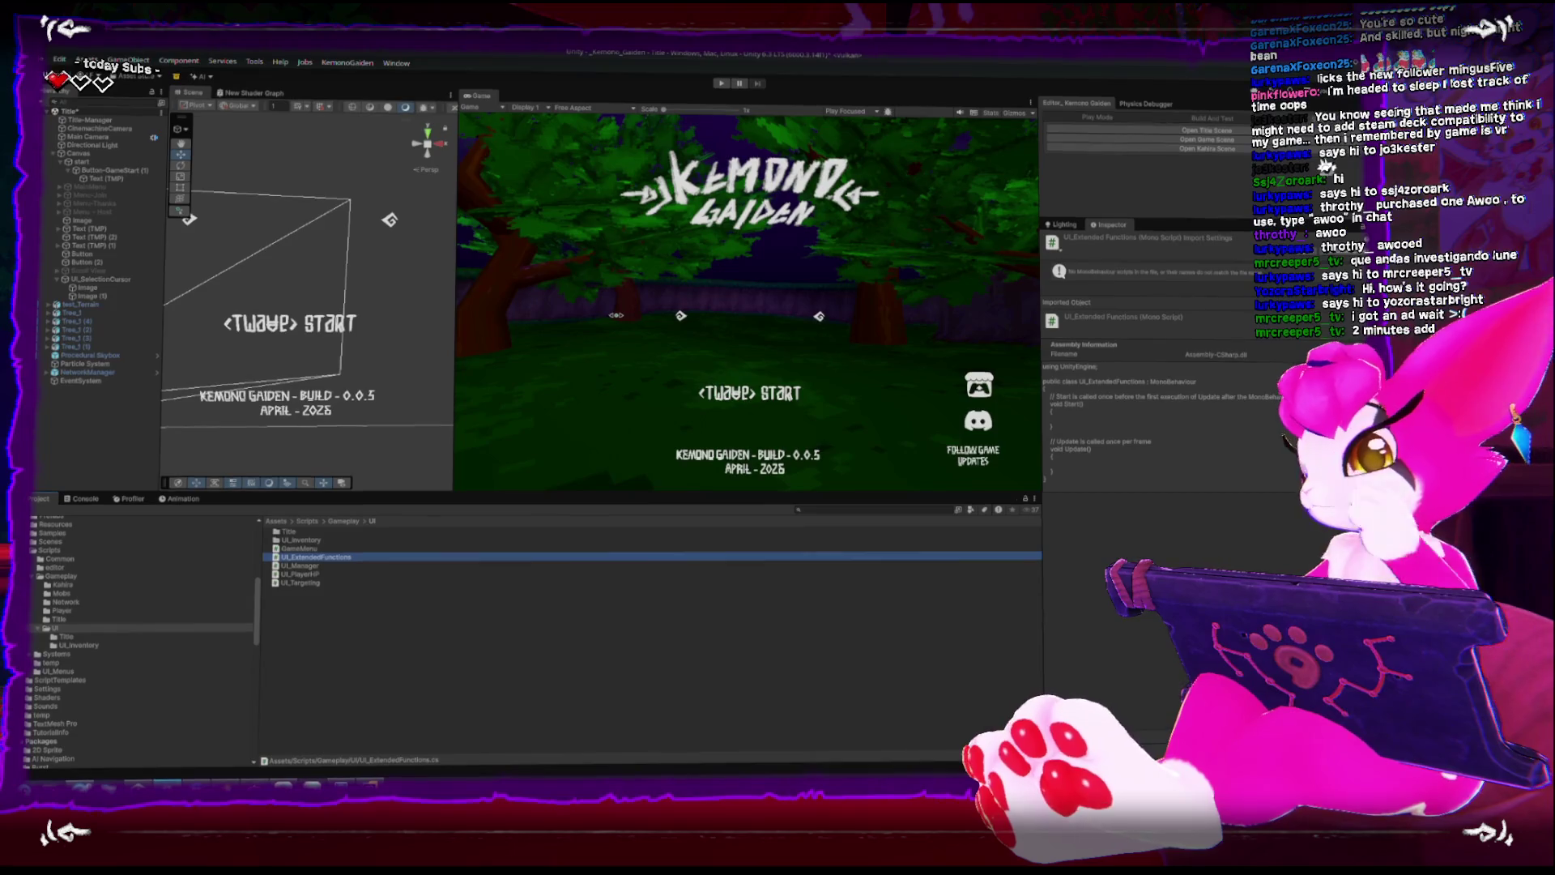
click(116, 177)
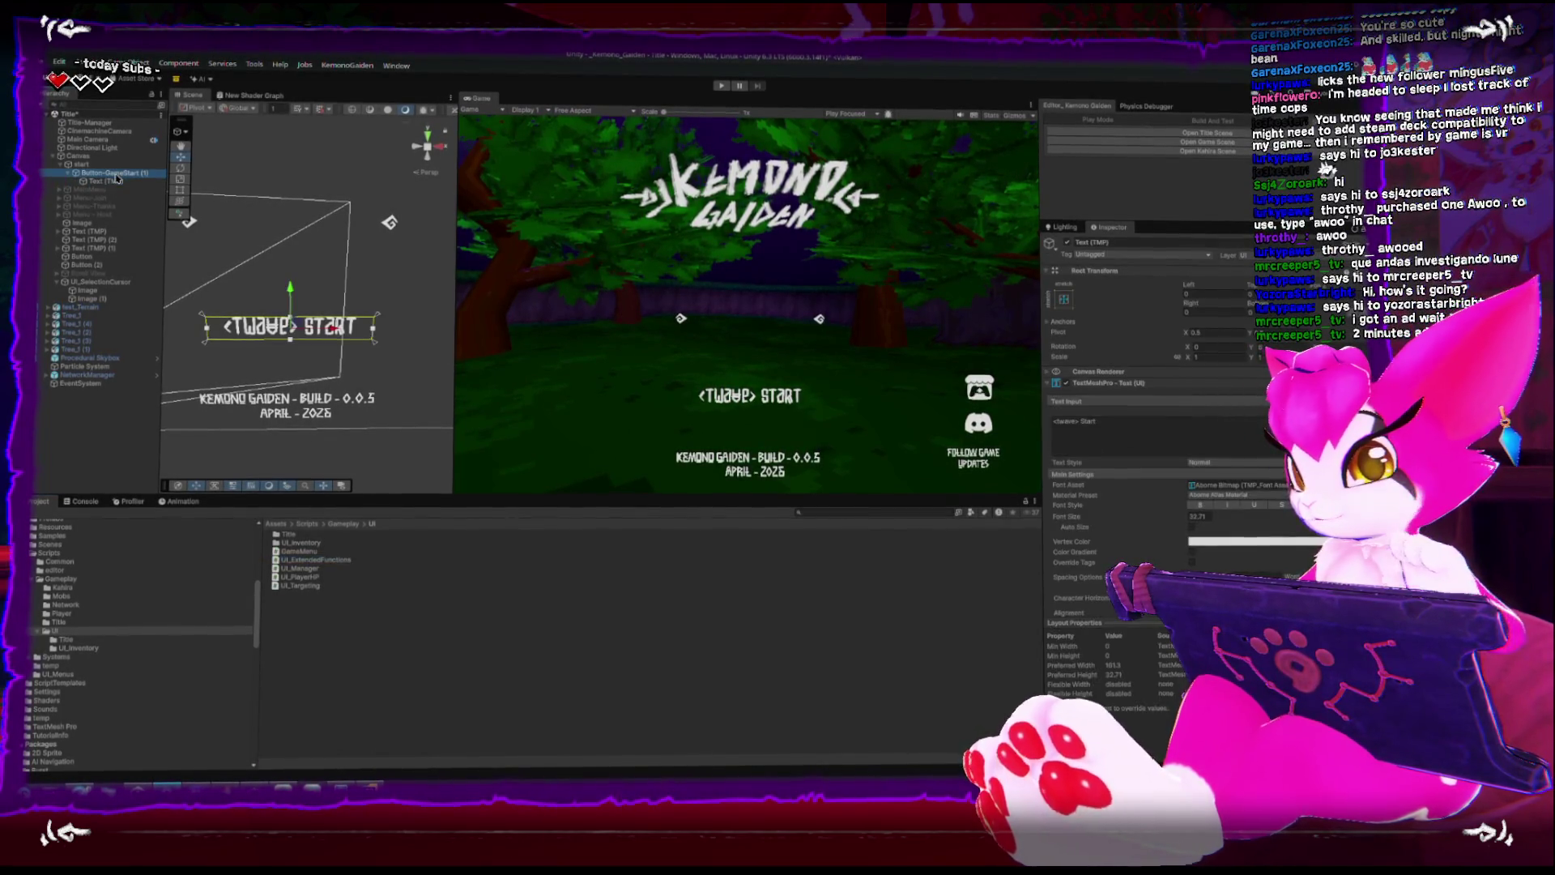
click(114, 172)
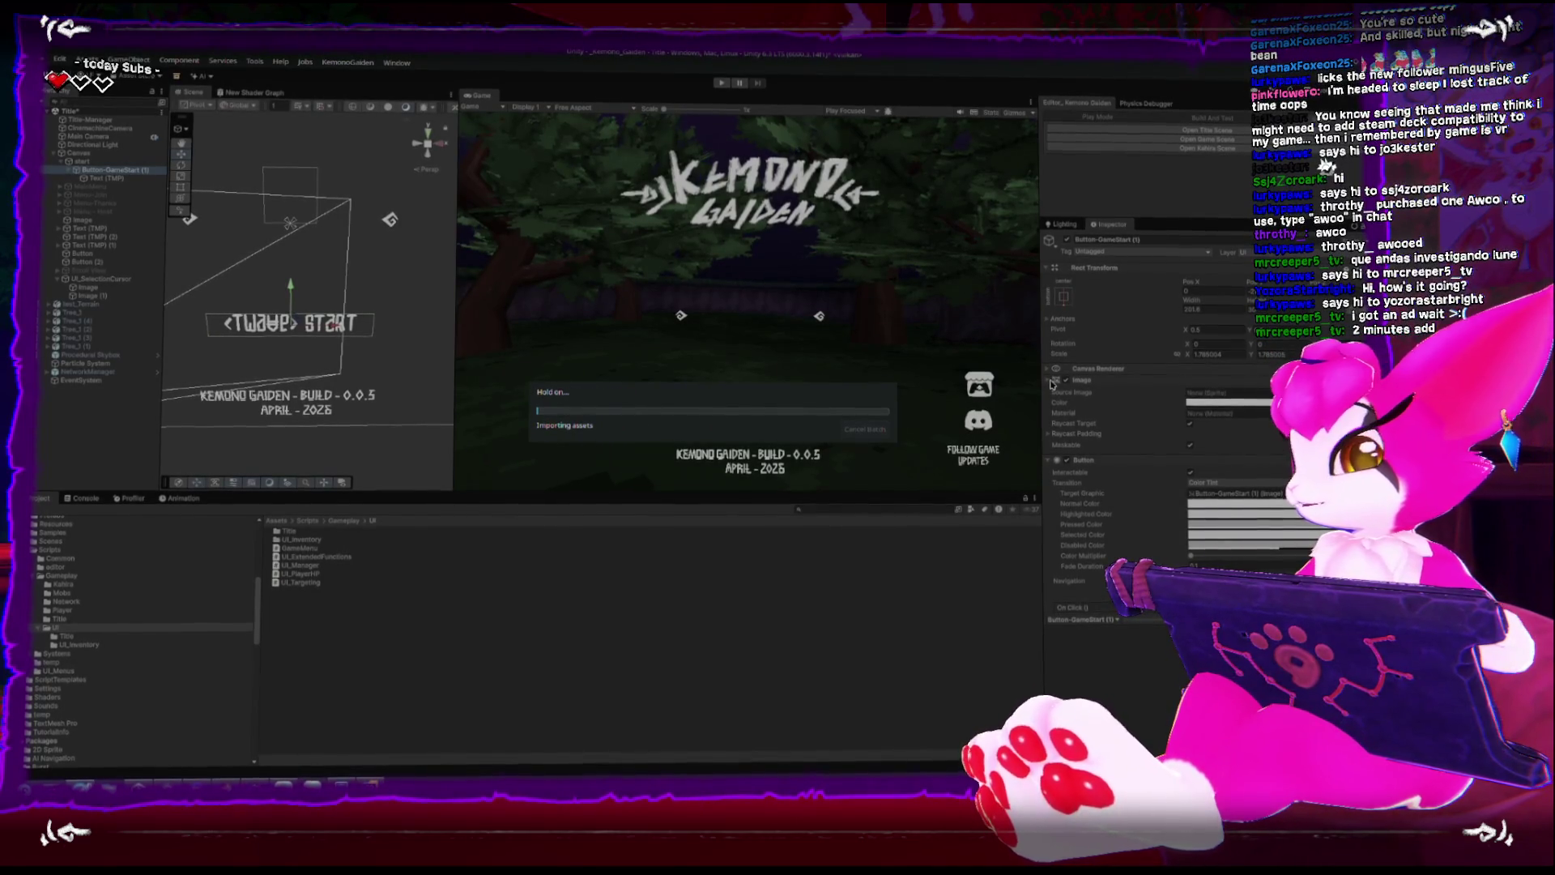
Add UI_ExtendedFunctions as a component on Button-GameStart (1) and open its script options.
ctrl+click(1051, 272)
click(1047, 308)
click(1046, 295)
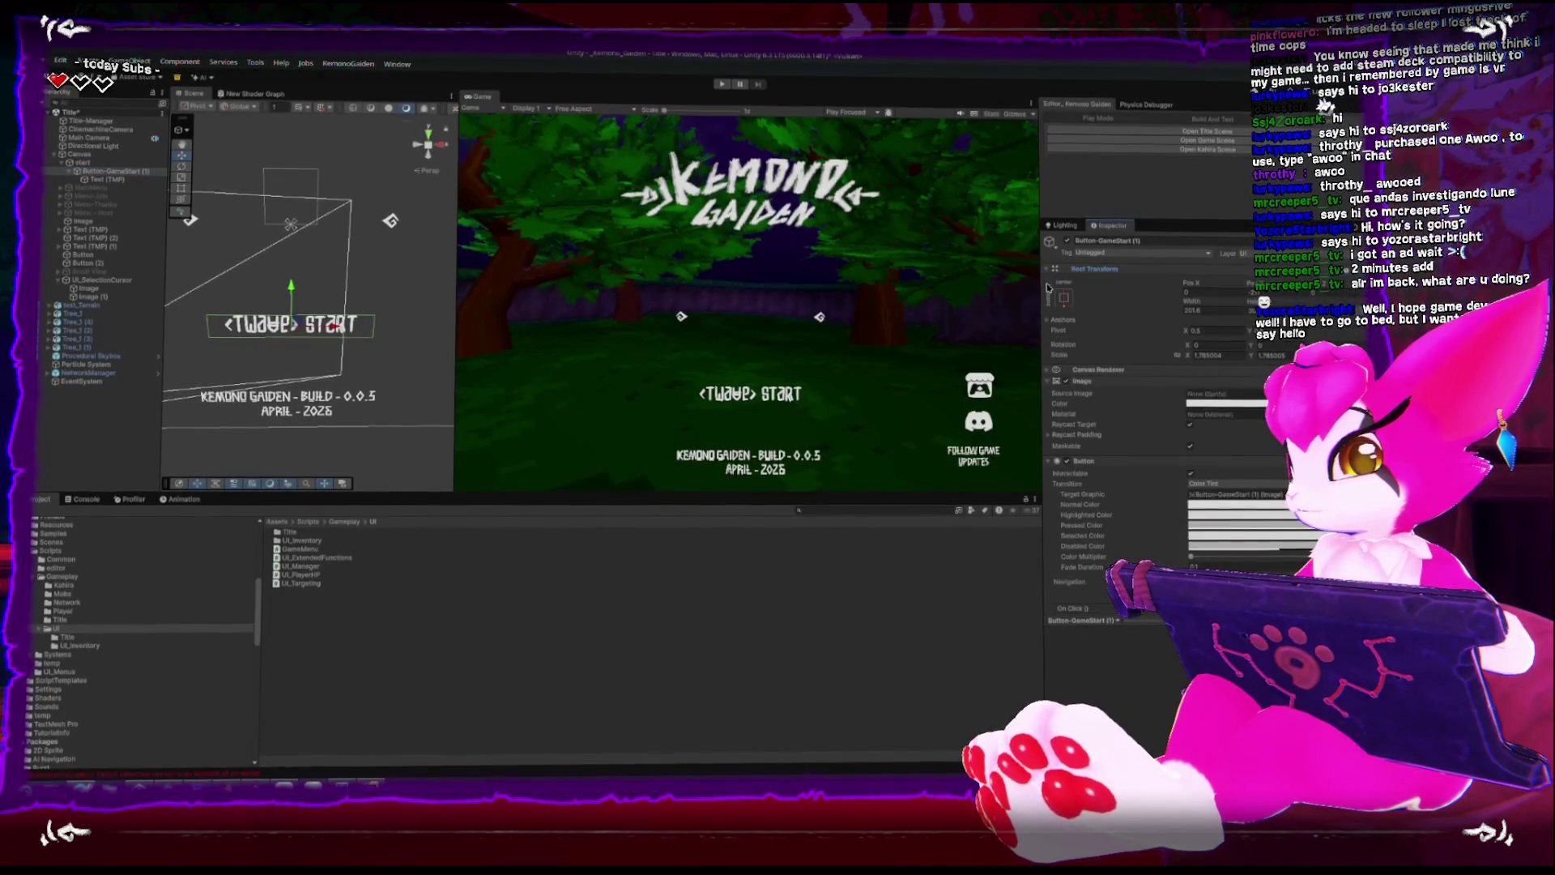
click(1046, 297)
click(1049, 302)
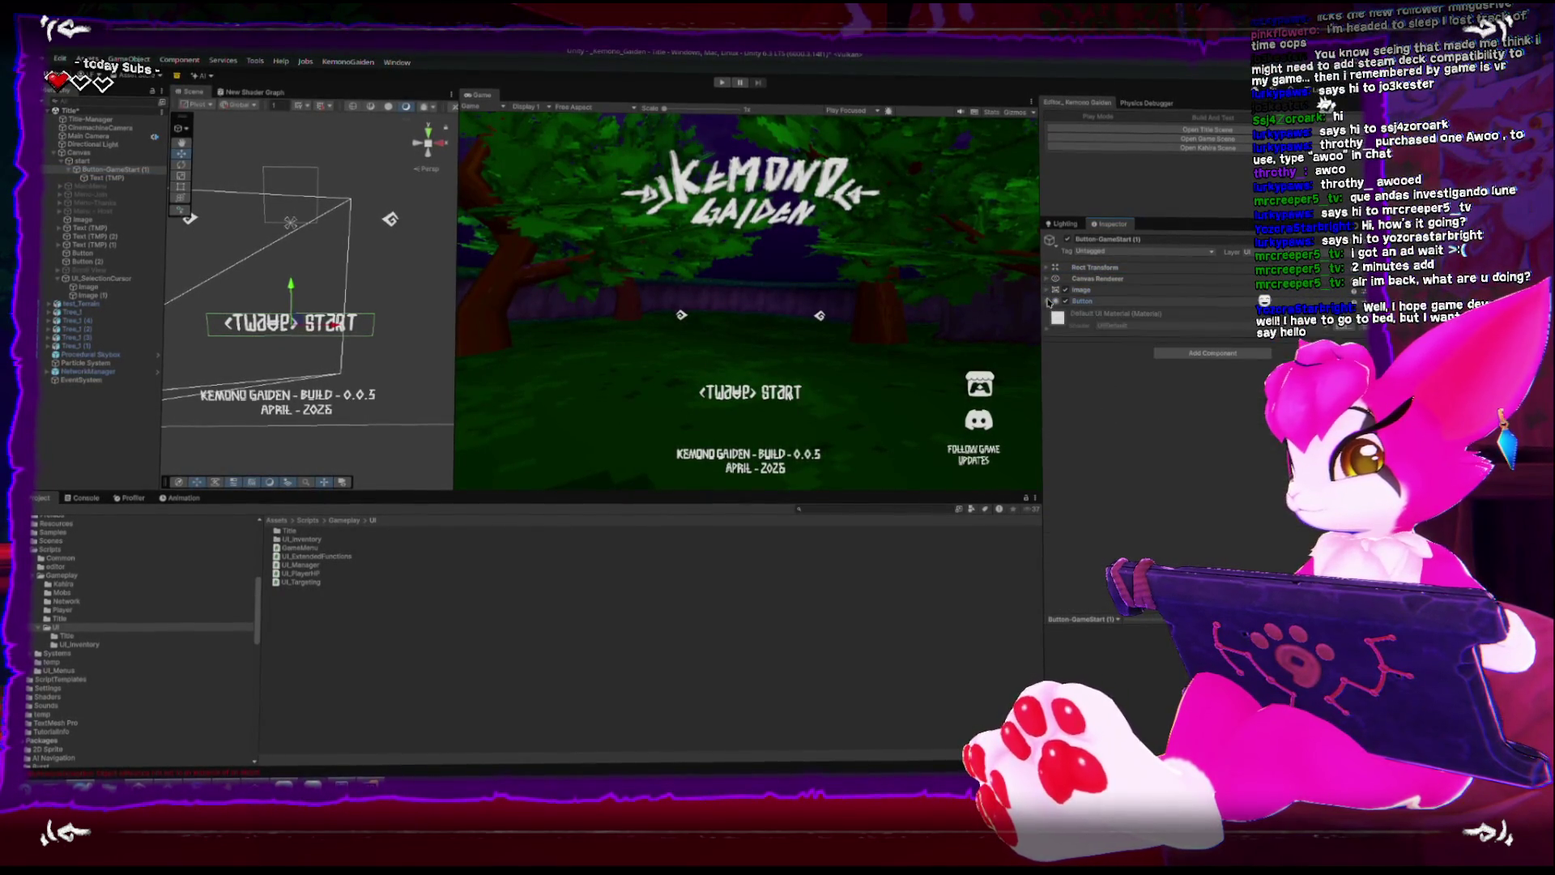
mouse_move(316, 564)
mouse_down()
mouse_move(583, 572)
mouse_move(1041, 312)
mouse_up()
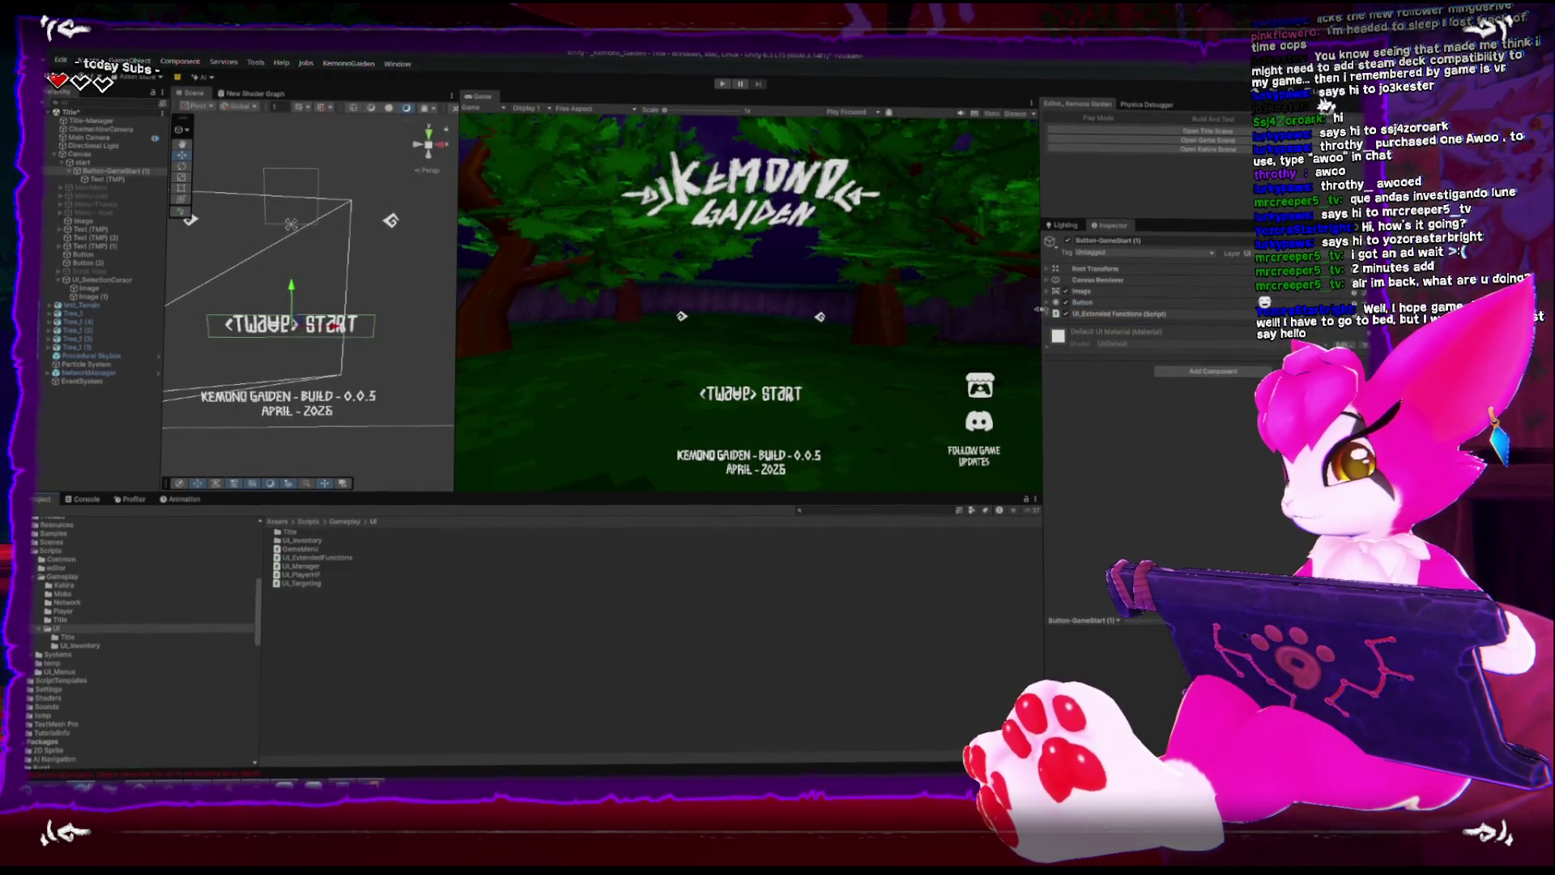
click(1276, 315)
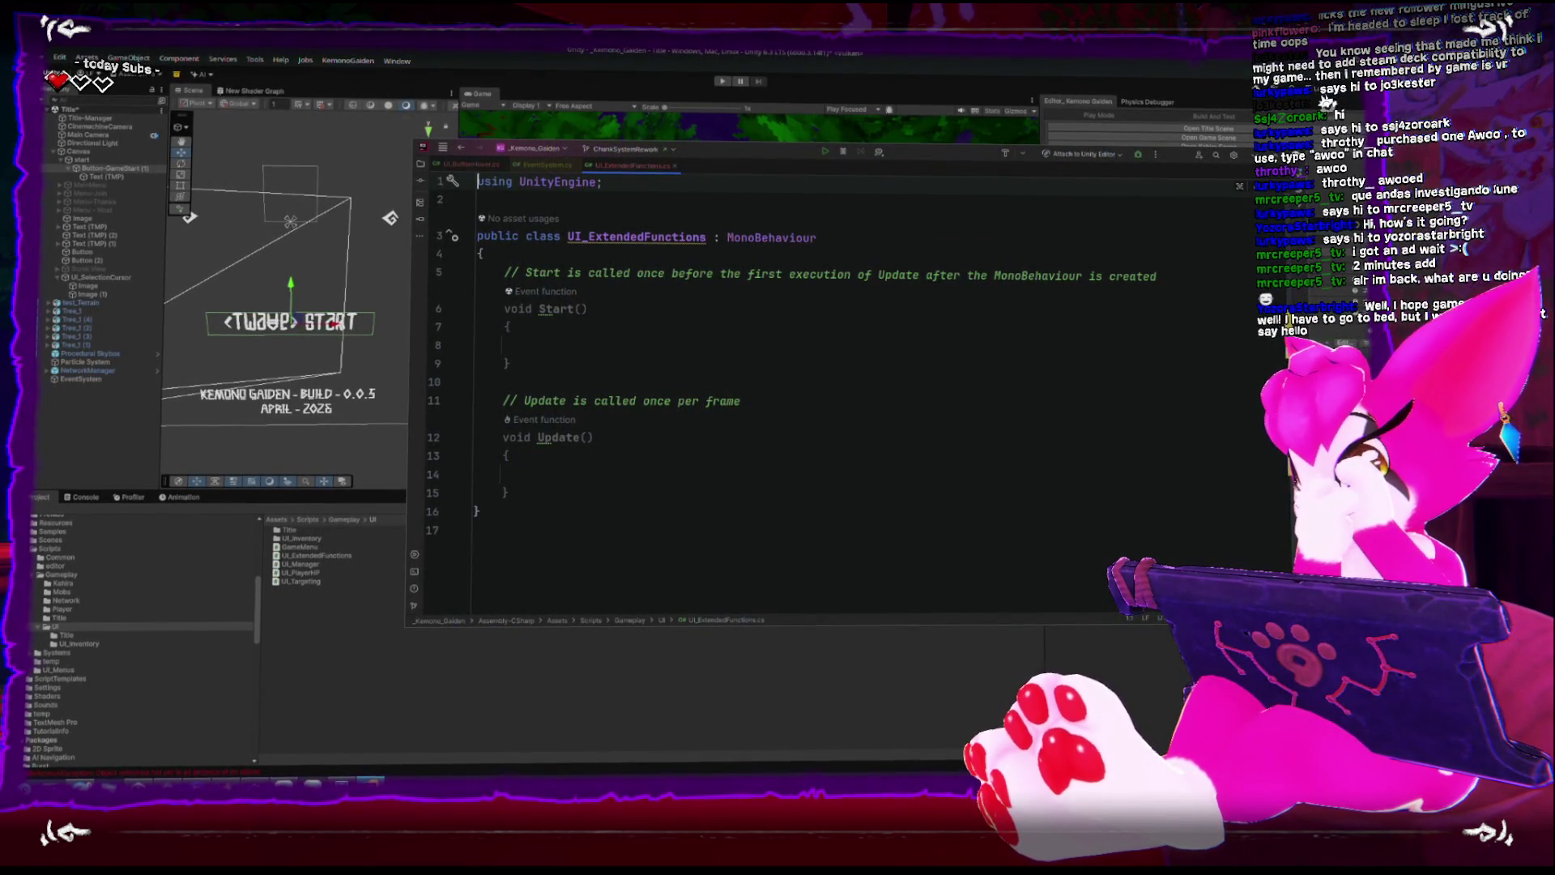
Paste the IPointerEnterHandler declaration into line 3, then undo the paste.
click(764, 237)
key(ctrl+v)
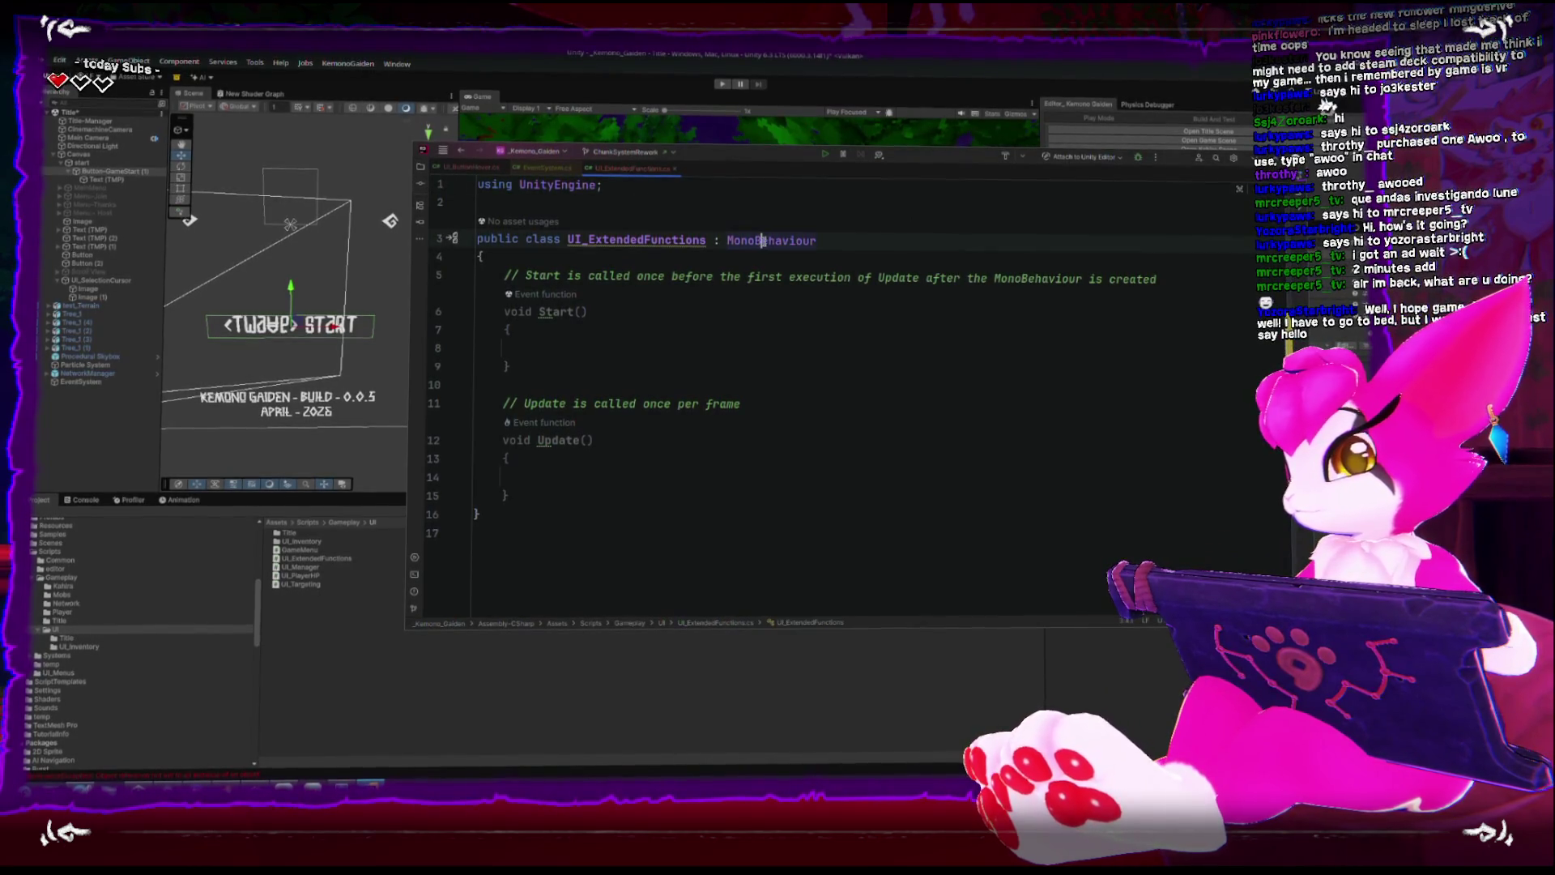
key(ctrl+z)
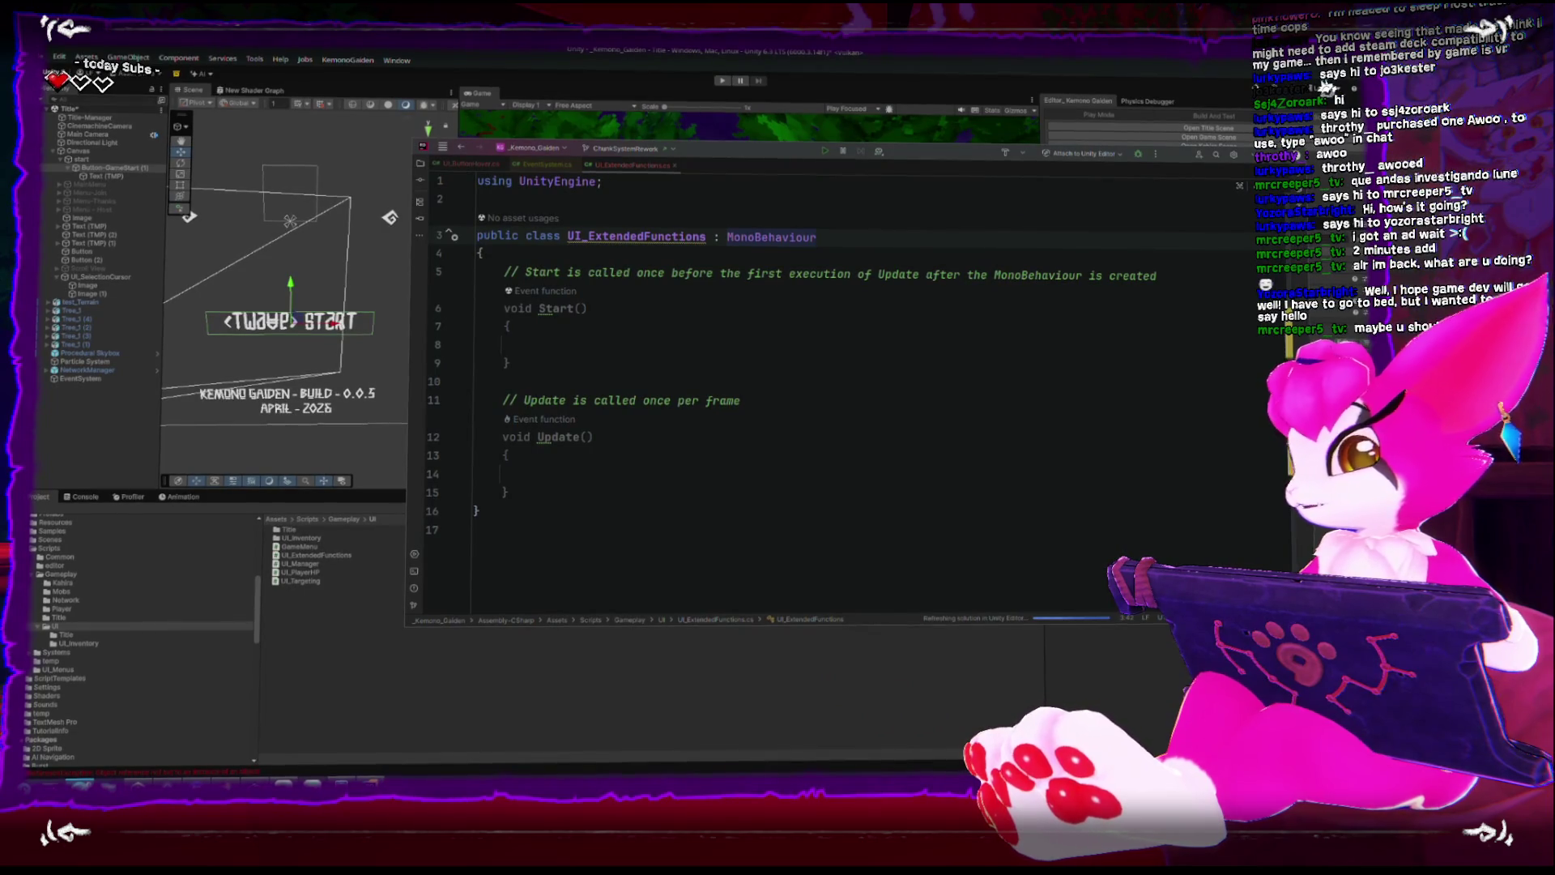
Switch through windows to the Toolkit for Steamworks 2026 Asset Store page.
key(alt+Tab)
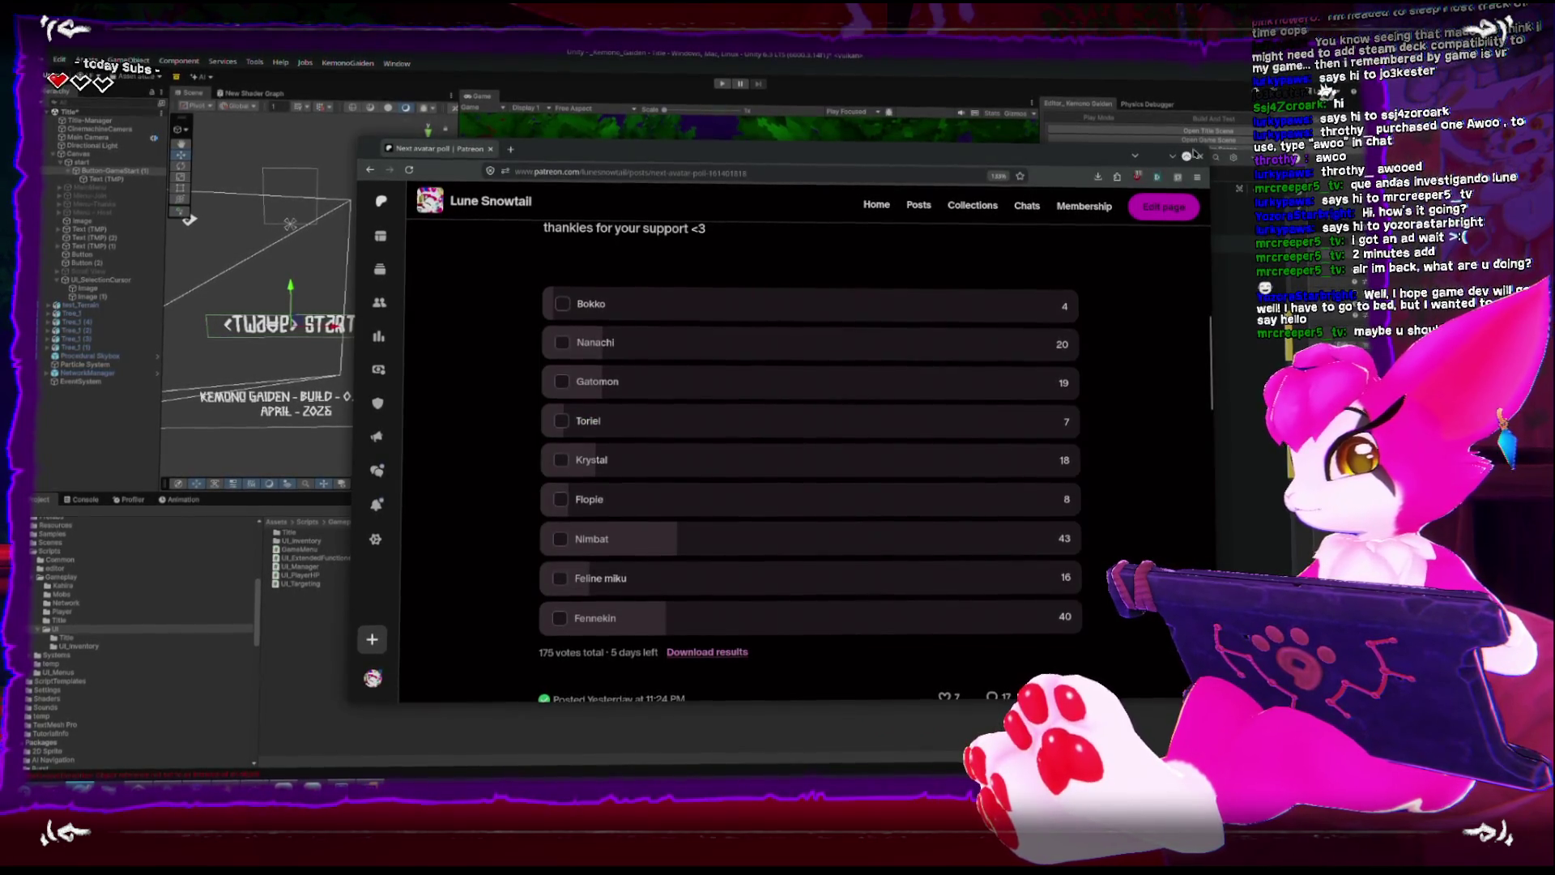
key(alt+Tab)
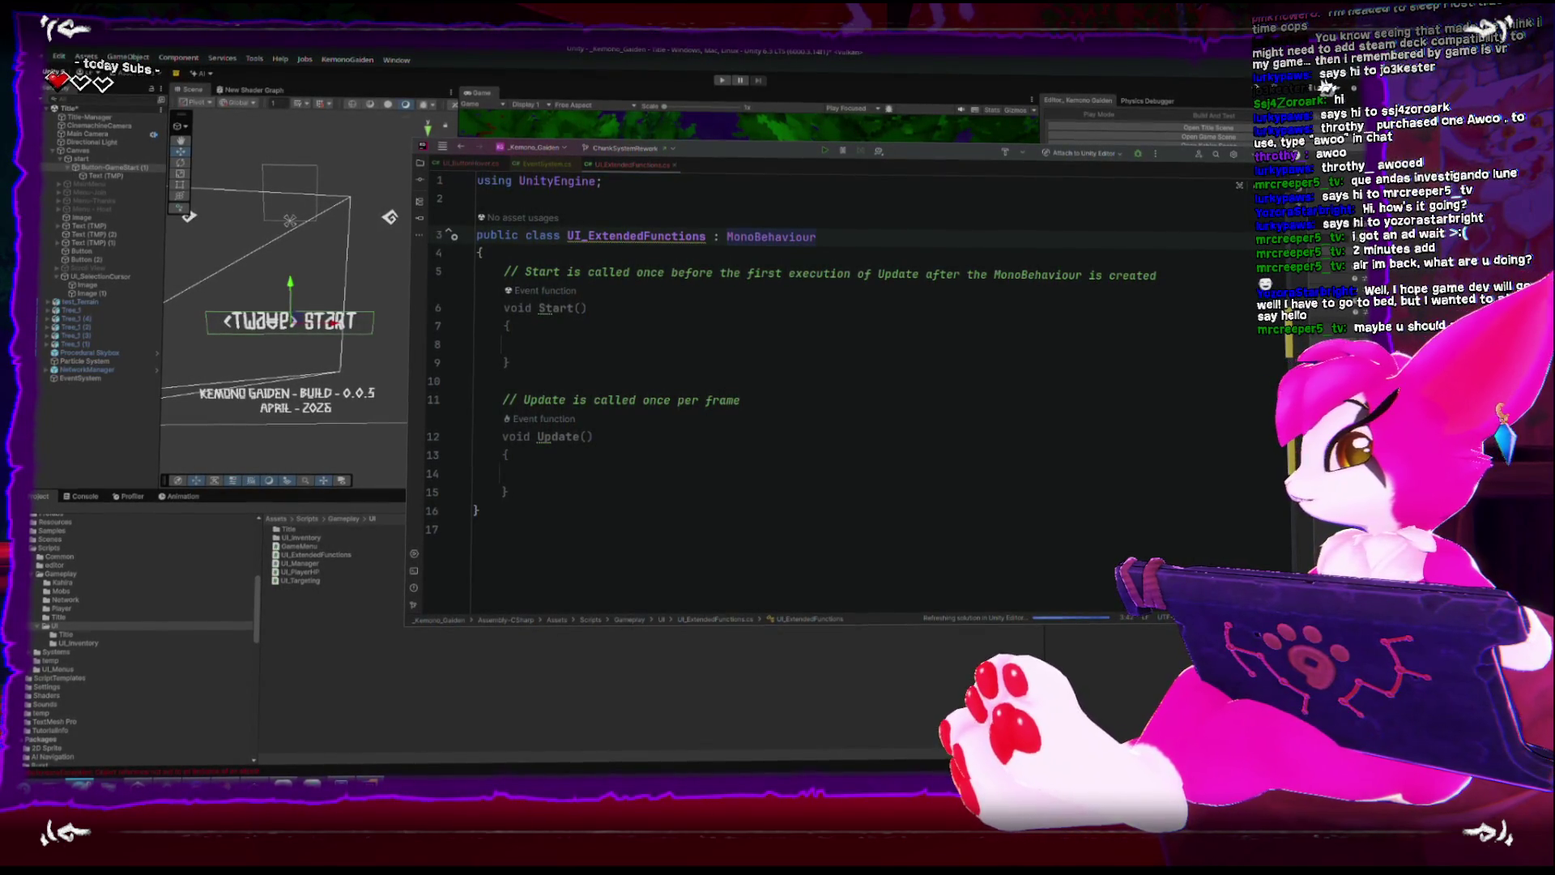
key(alt+Tab)
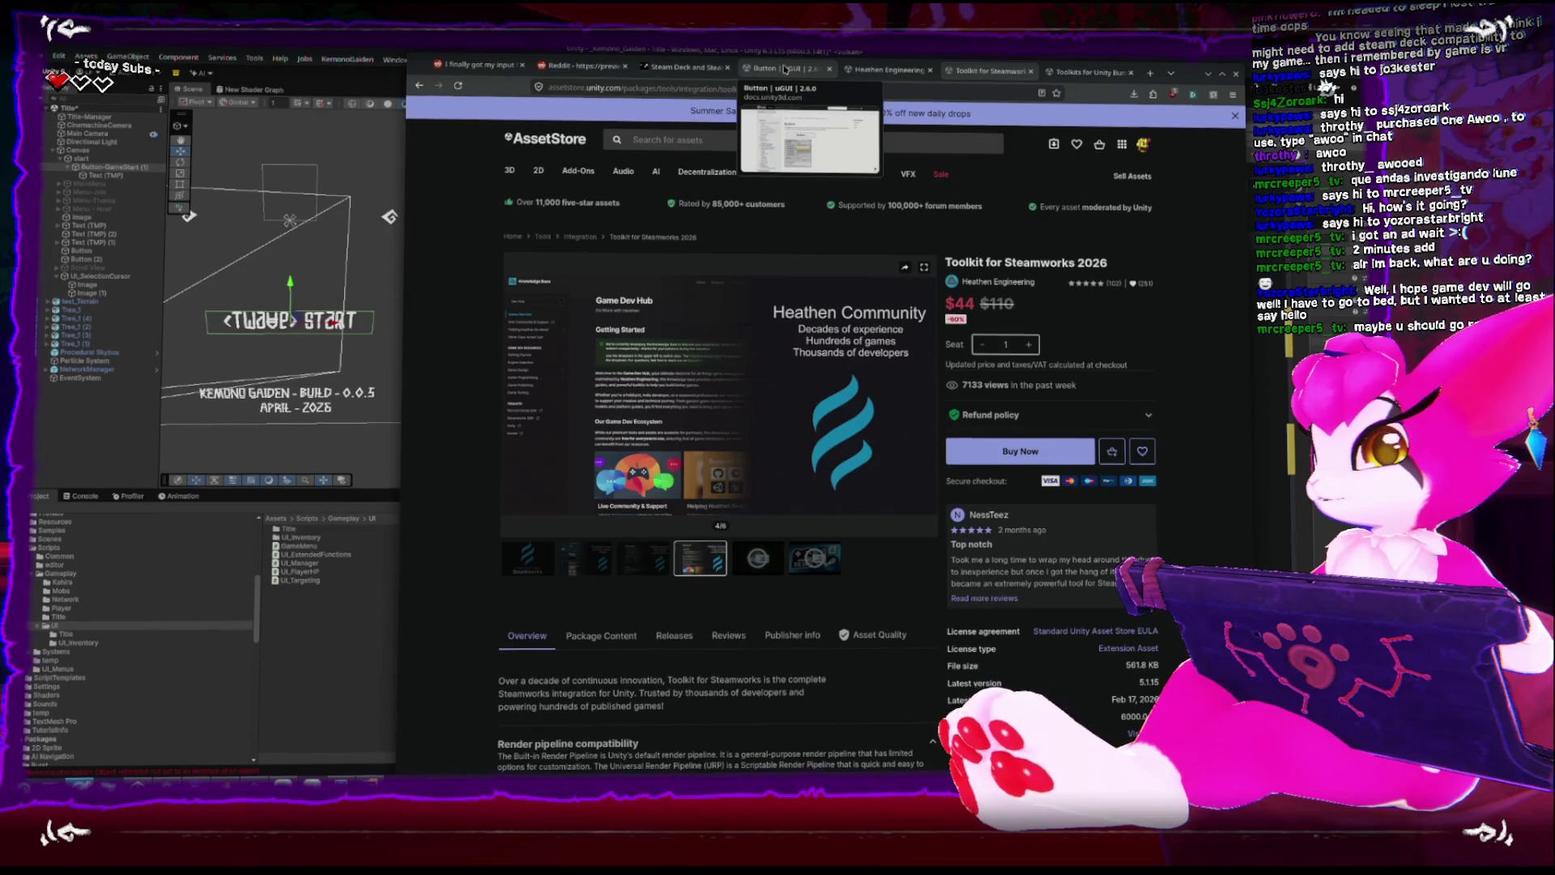
Leave the Heathen Engineering and Toolkit store pages and bring up the IPointerEnterHandler docs tab.
click(886, 71)
click(990, 71)
click(1066, 75)
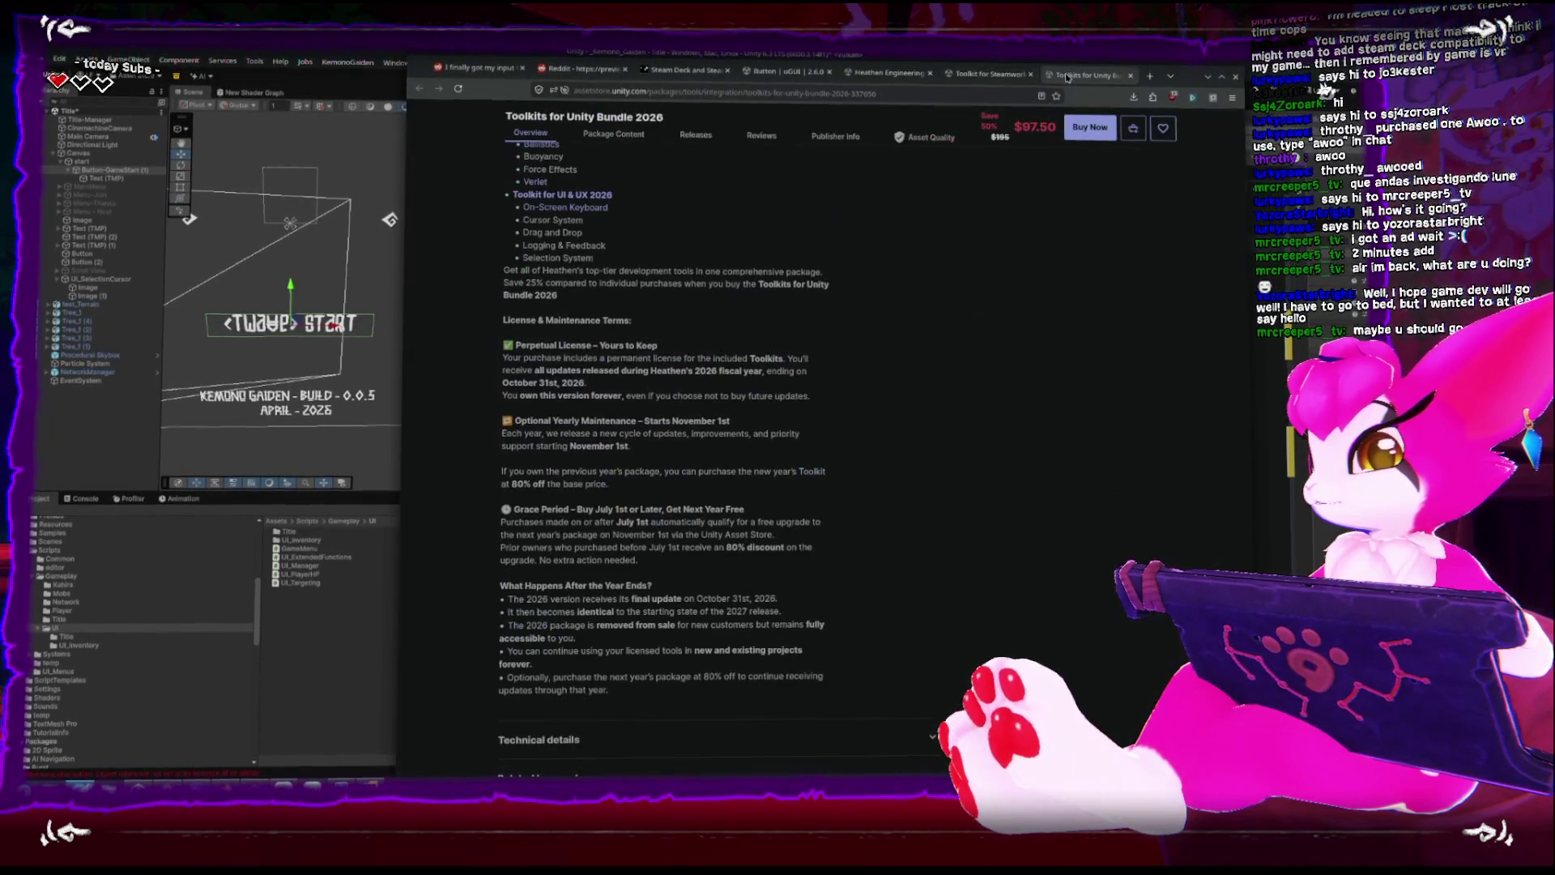
click(81, 786)
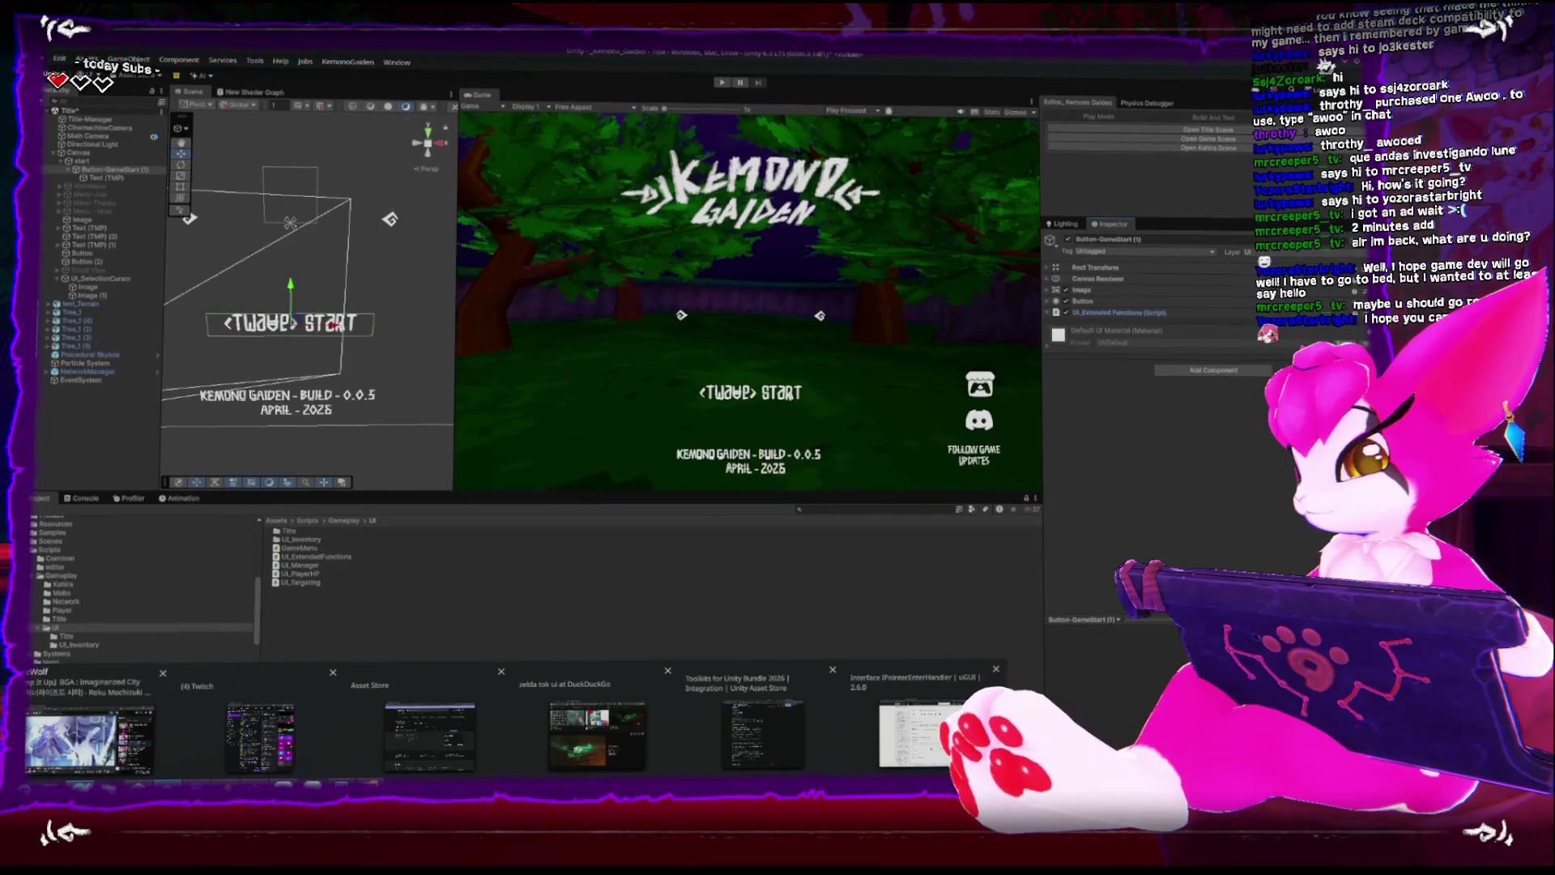
click(924, 713)
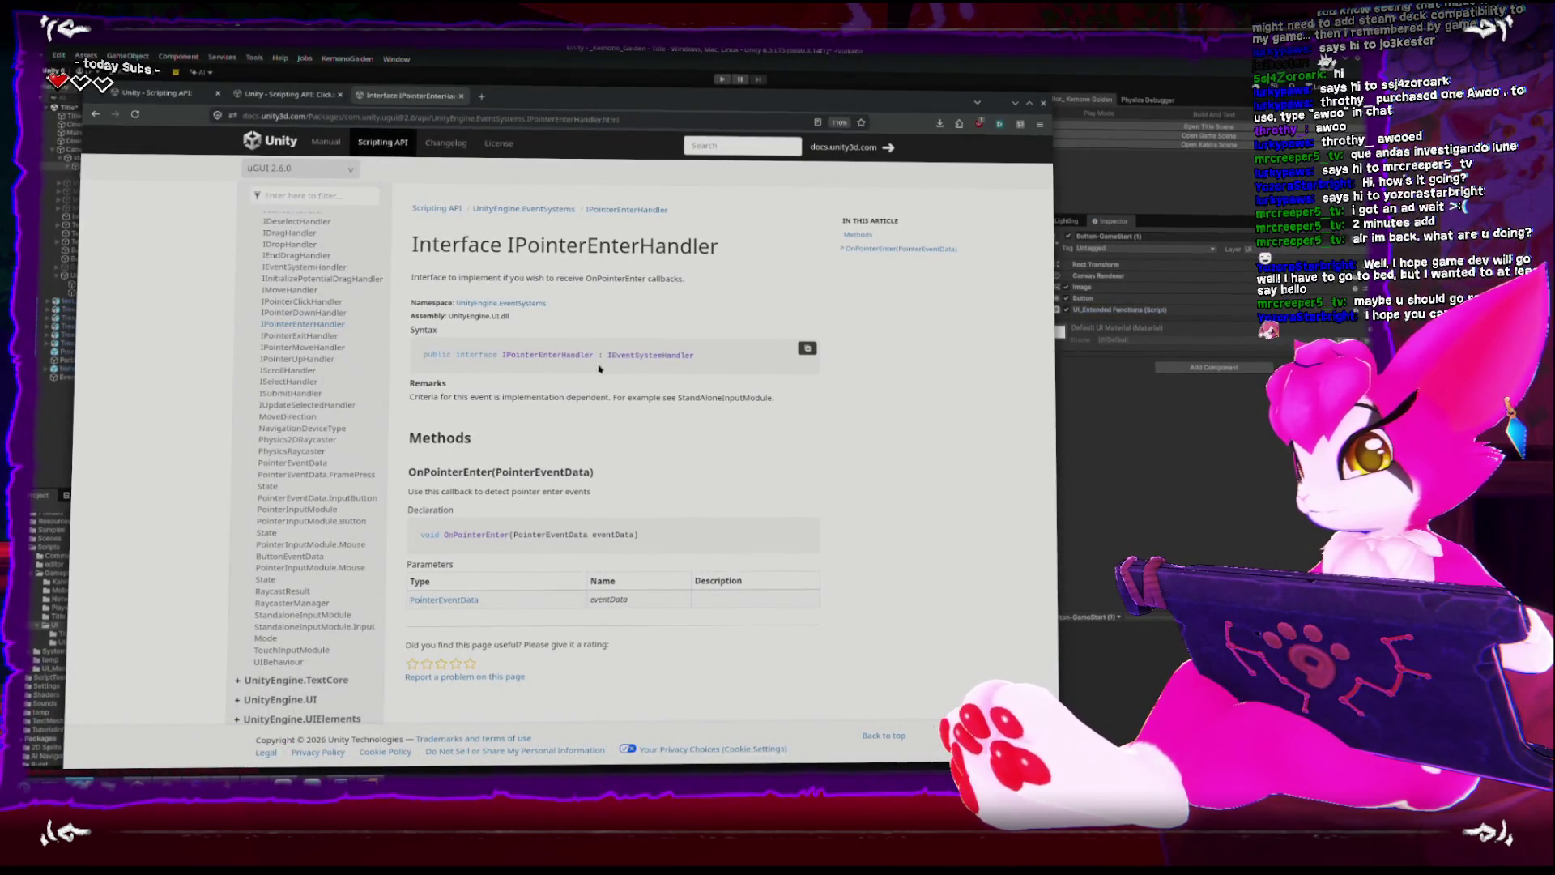
Copy the IPointerEnterHandler declaration line from the docs, try pasting it over line 3, then undo.
double_click(648, 356)
drag(547, 358, 502, 358)
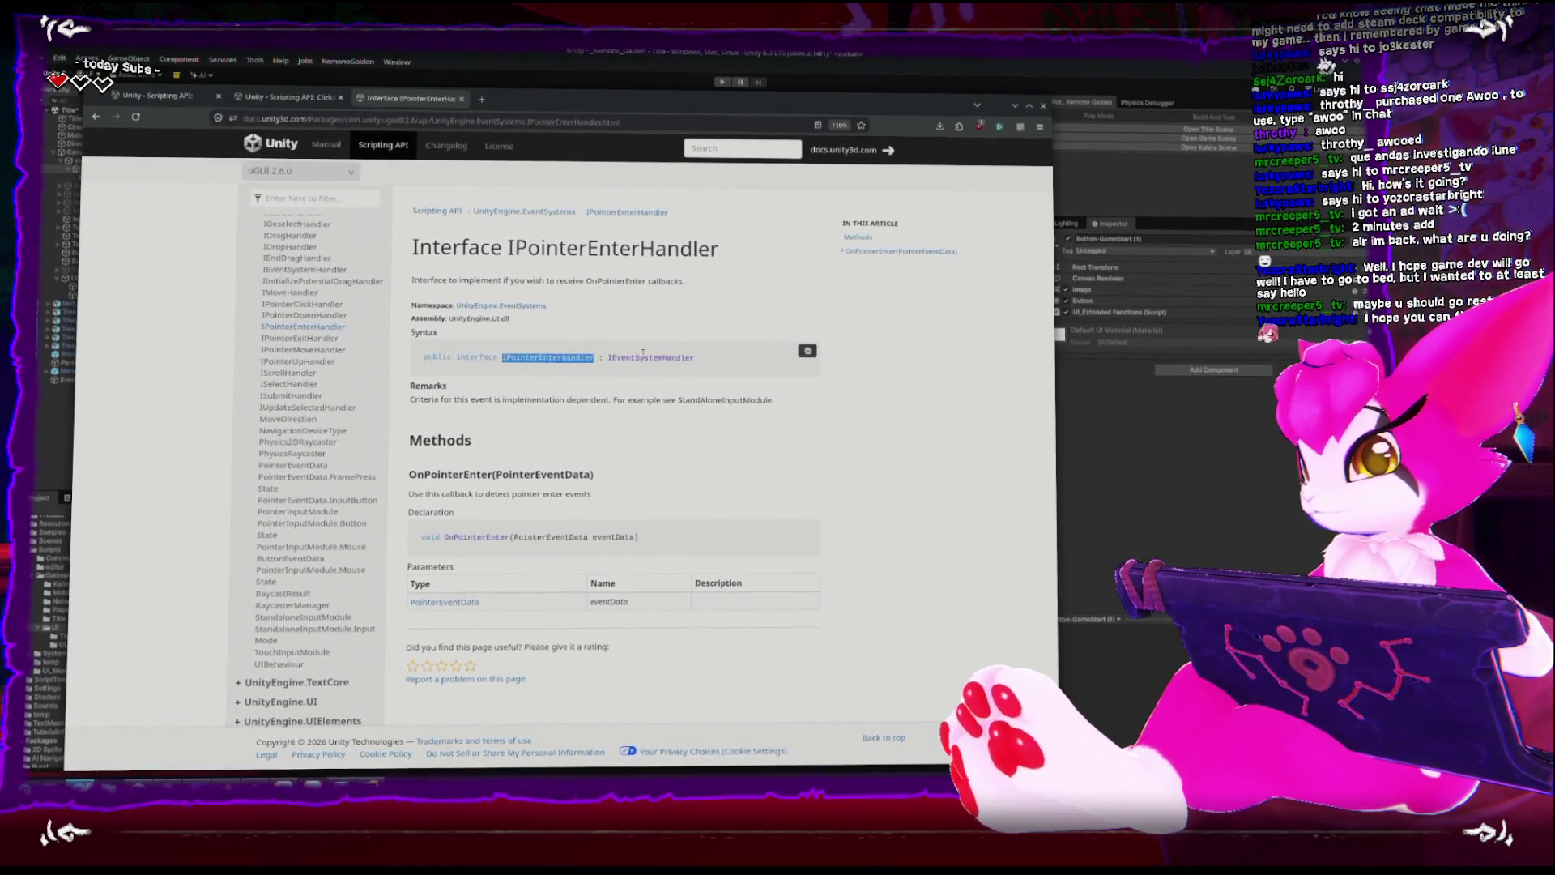
click(732, 359)
drag(731, 358, 421, 361)
key(ctrl+c)
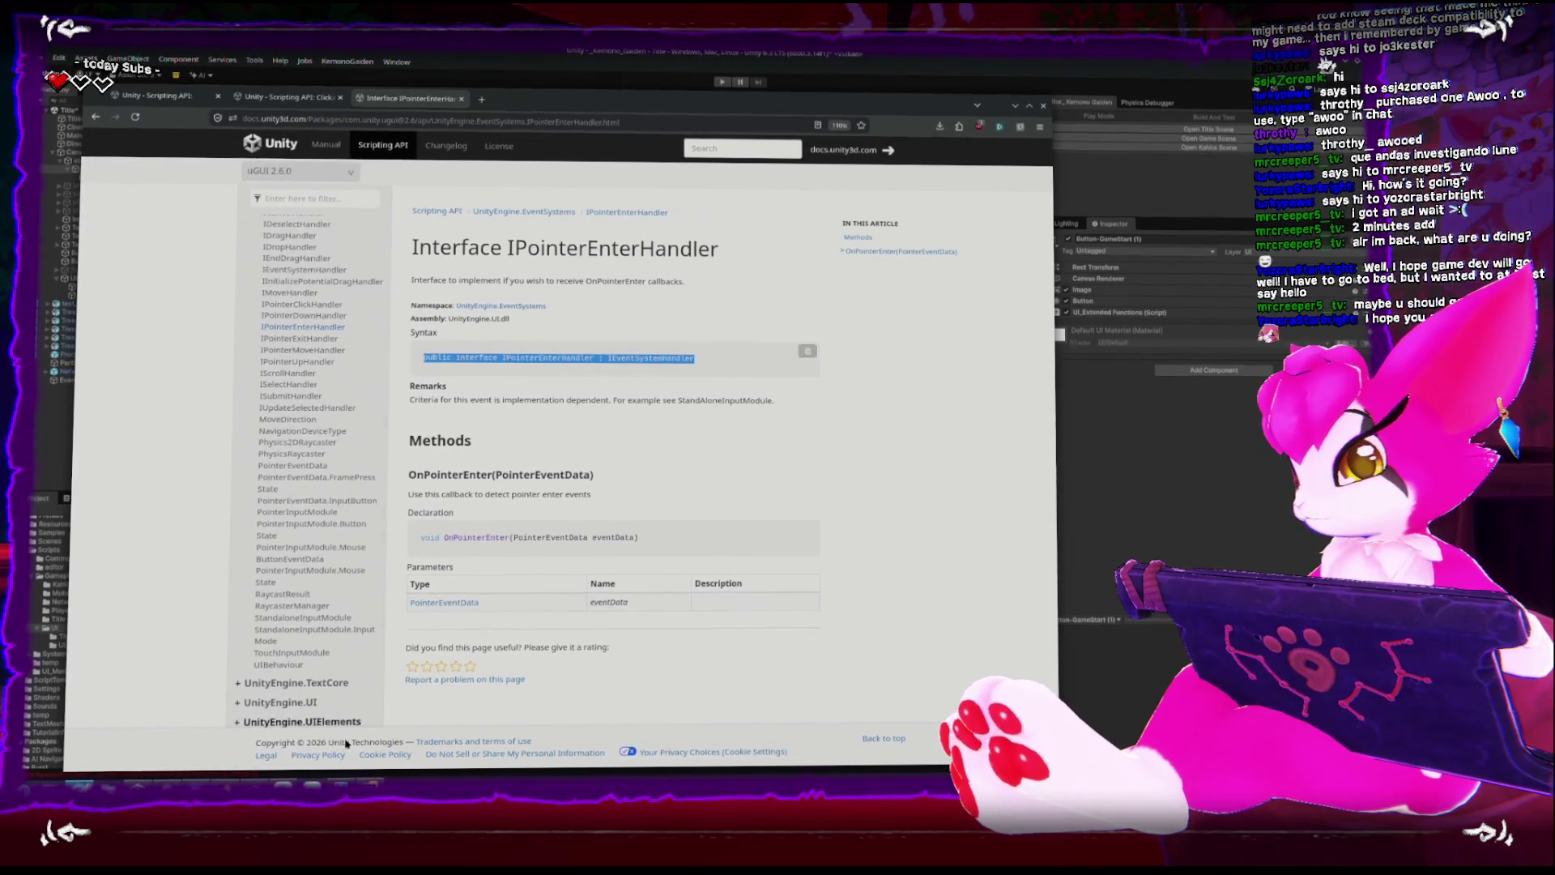
key(alt+Tab)
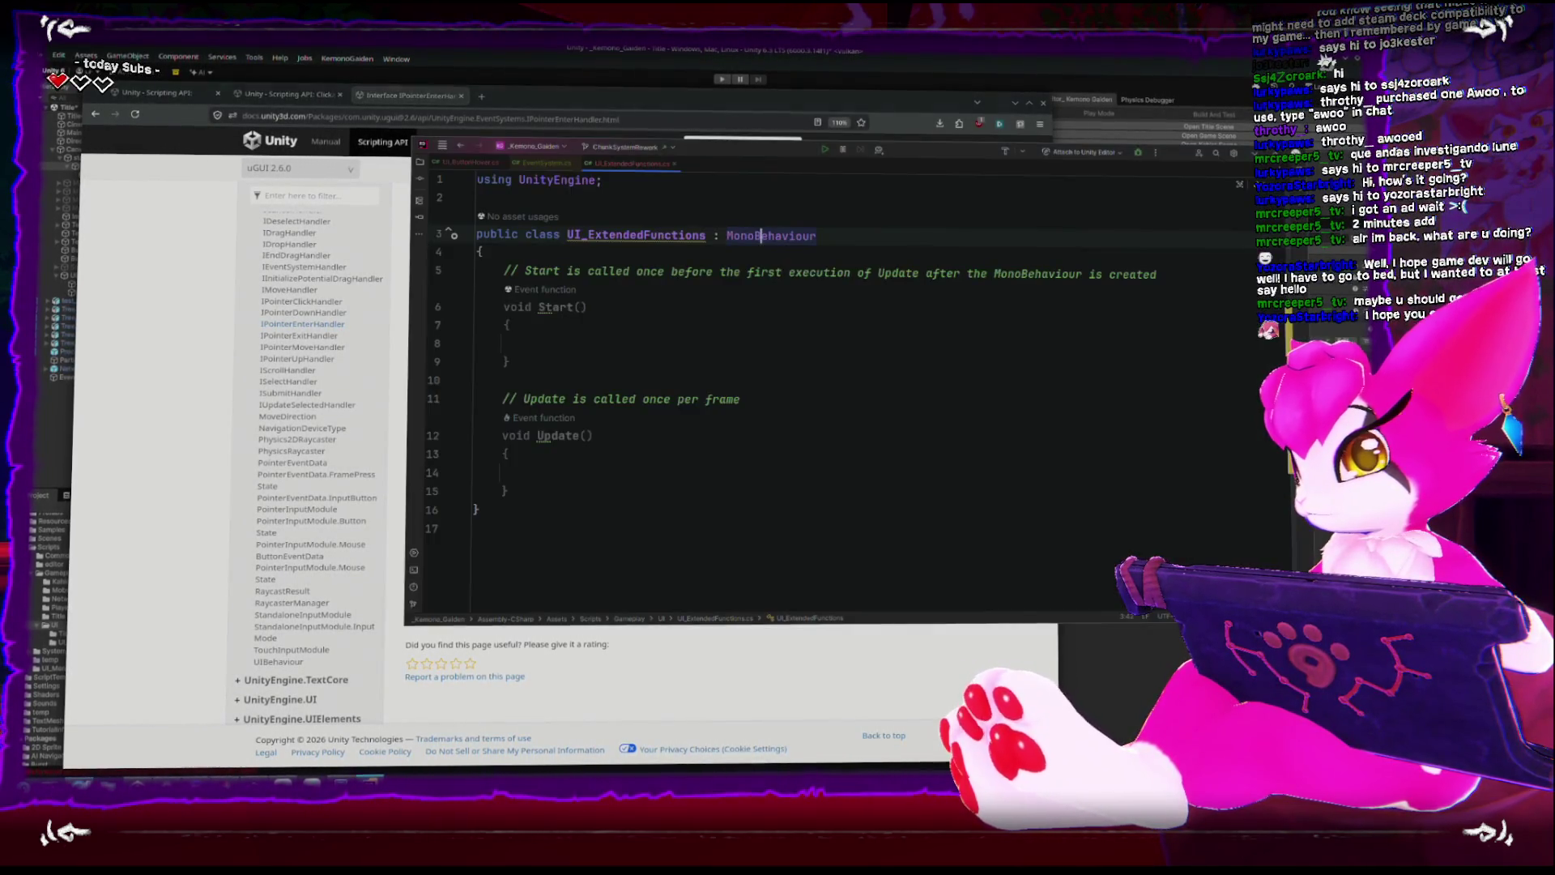
drag(816, 239, 478, 238)
key(ctrl+v)
click(636, 477)
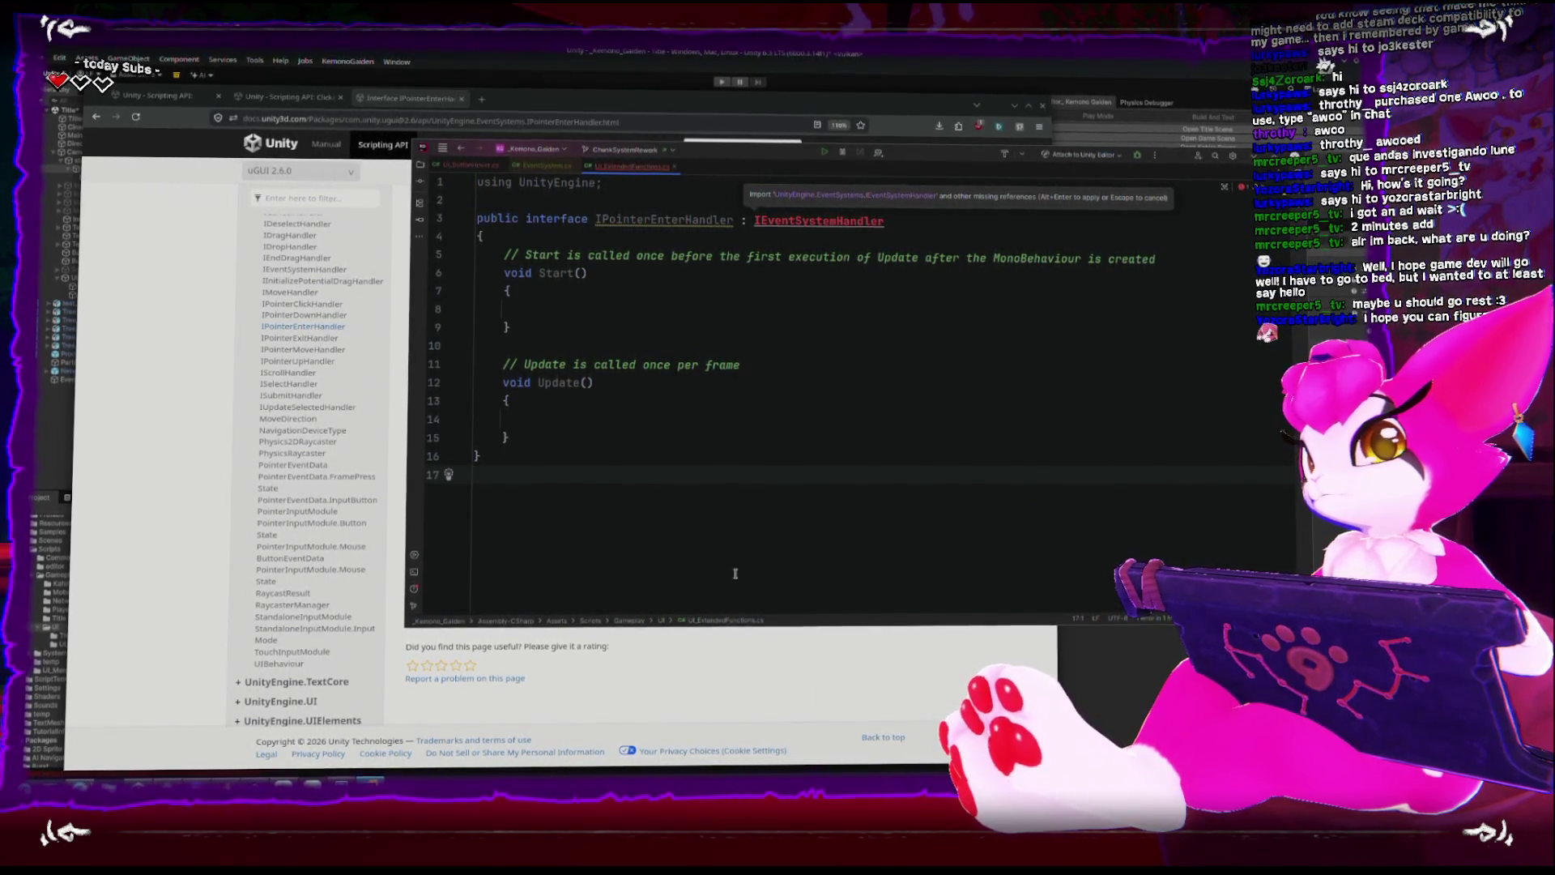
key(ctrl+shift+BackSpace)
key(ctrl+z)
Copy the IPointerEnterHandler name and add it after MonoBehaviour in the class declaration.
double_click(735, 237)
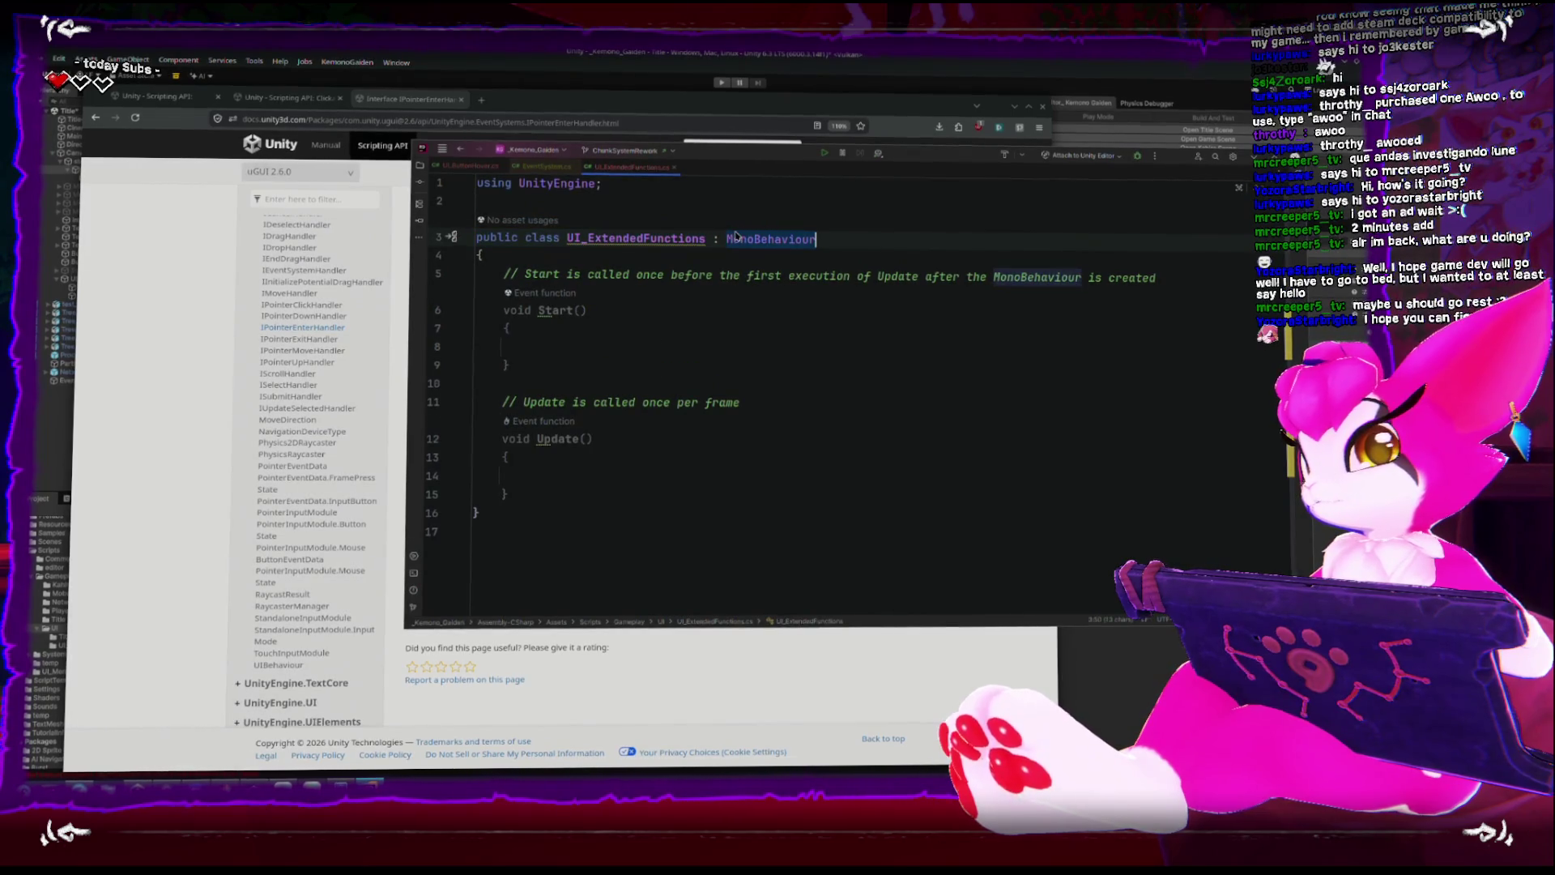
key(super+Right)
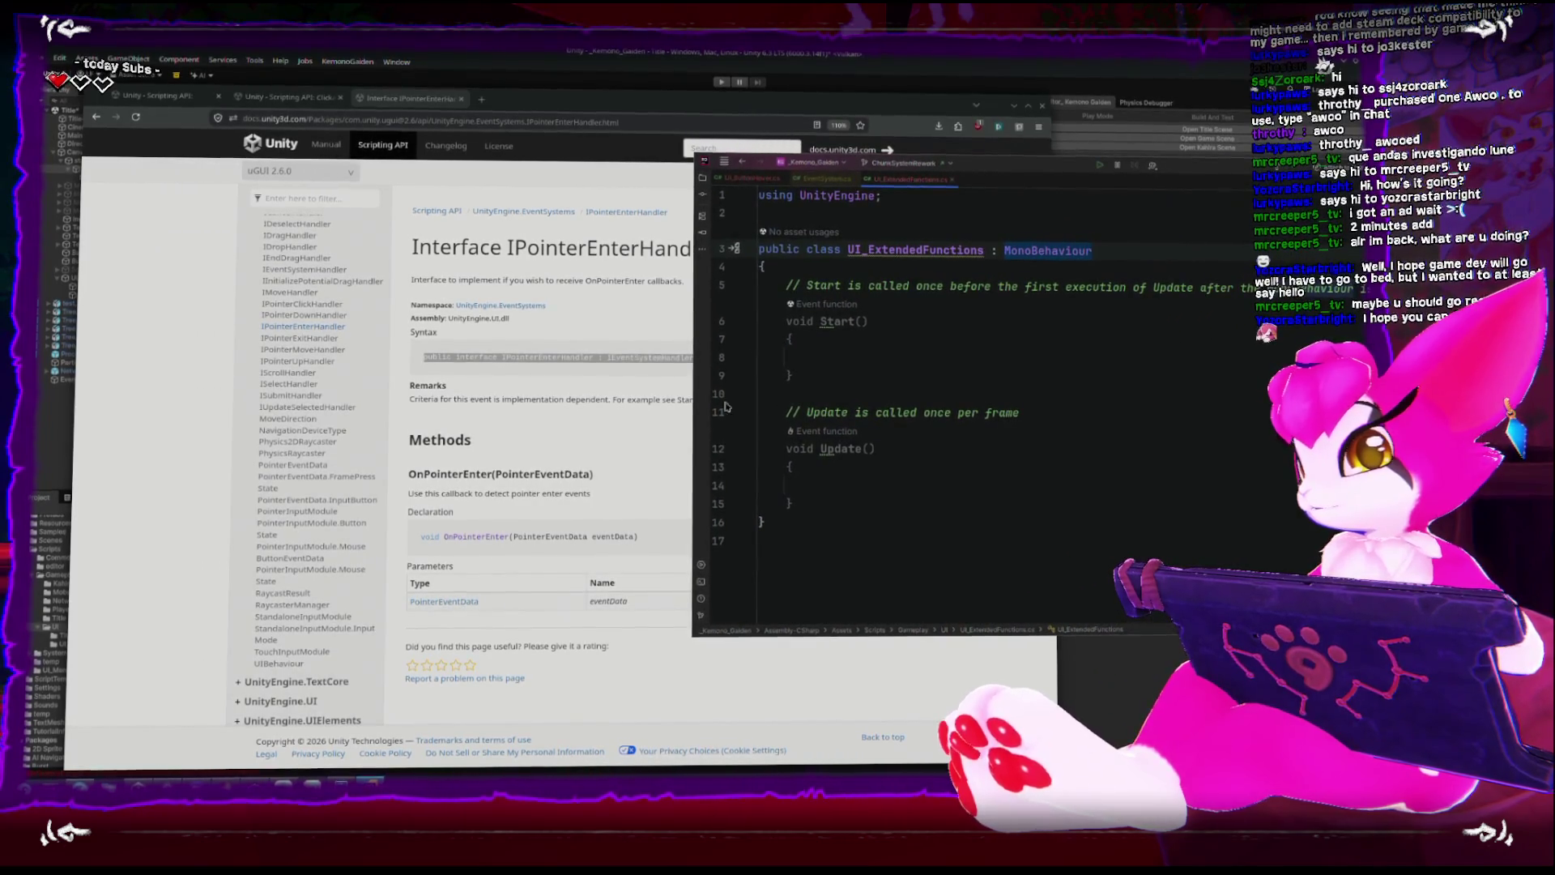
double_click(541, 358)
key(ctrl+c)
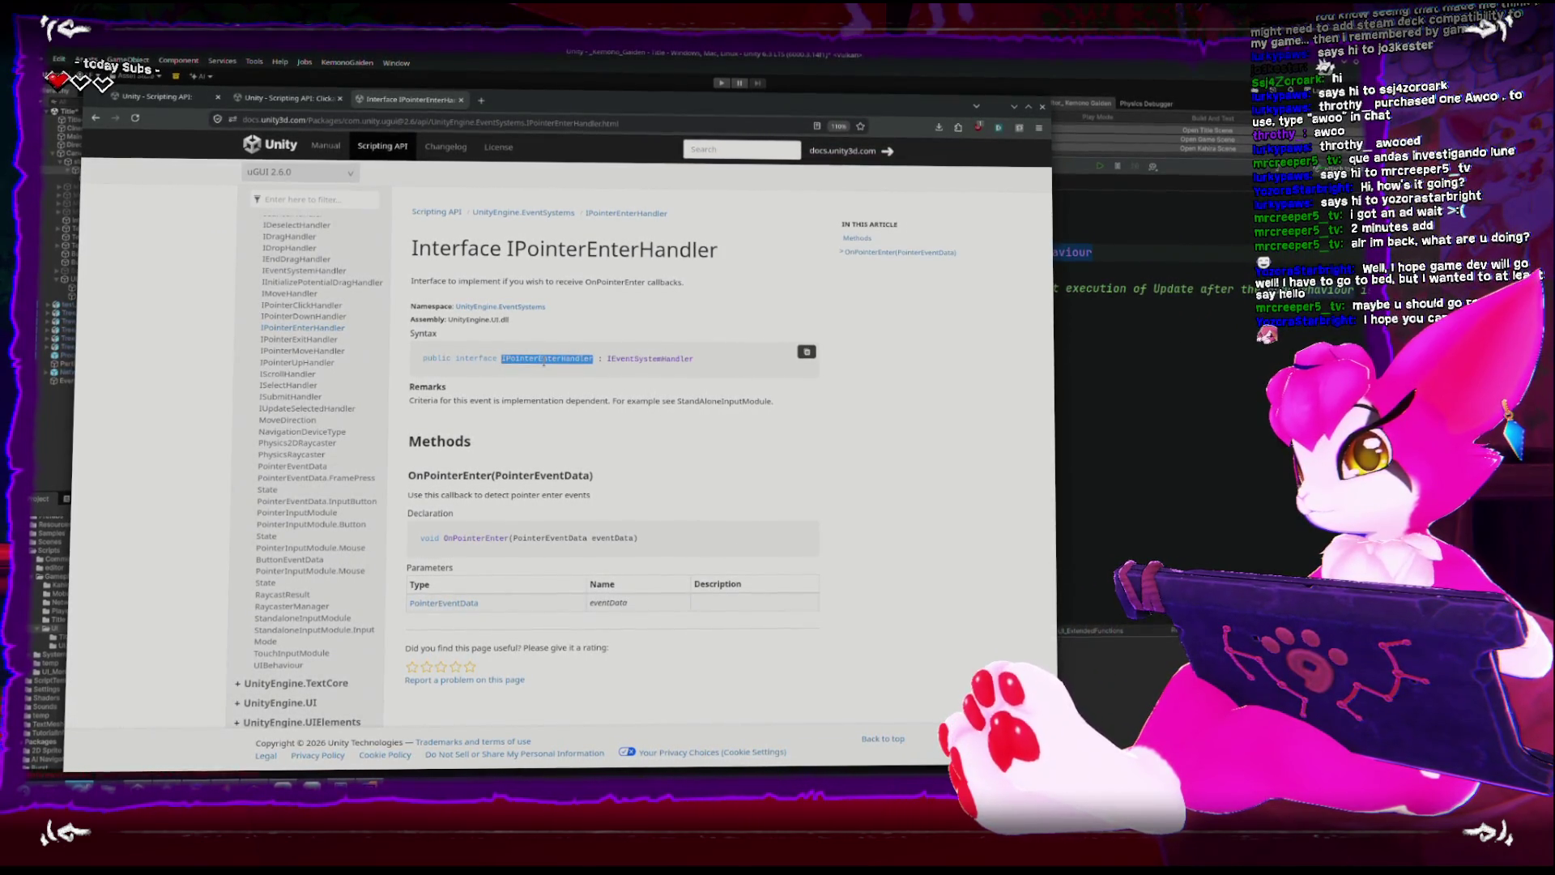
key(alt+Tab)
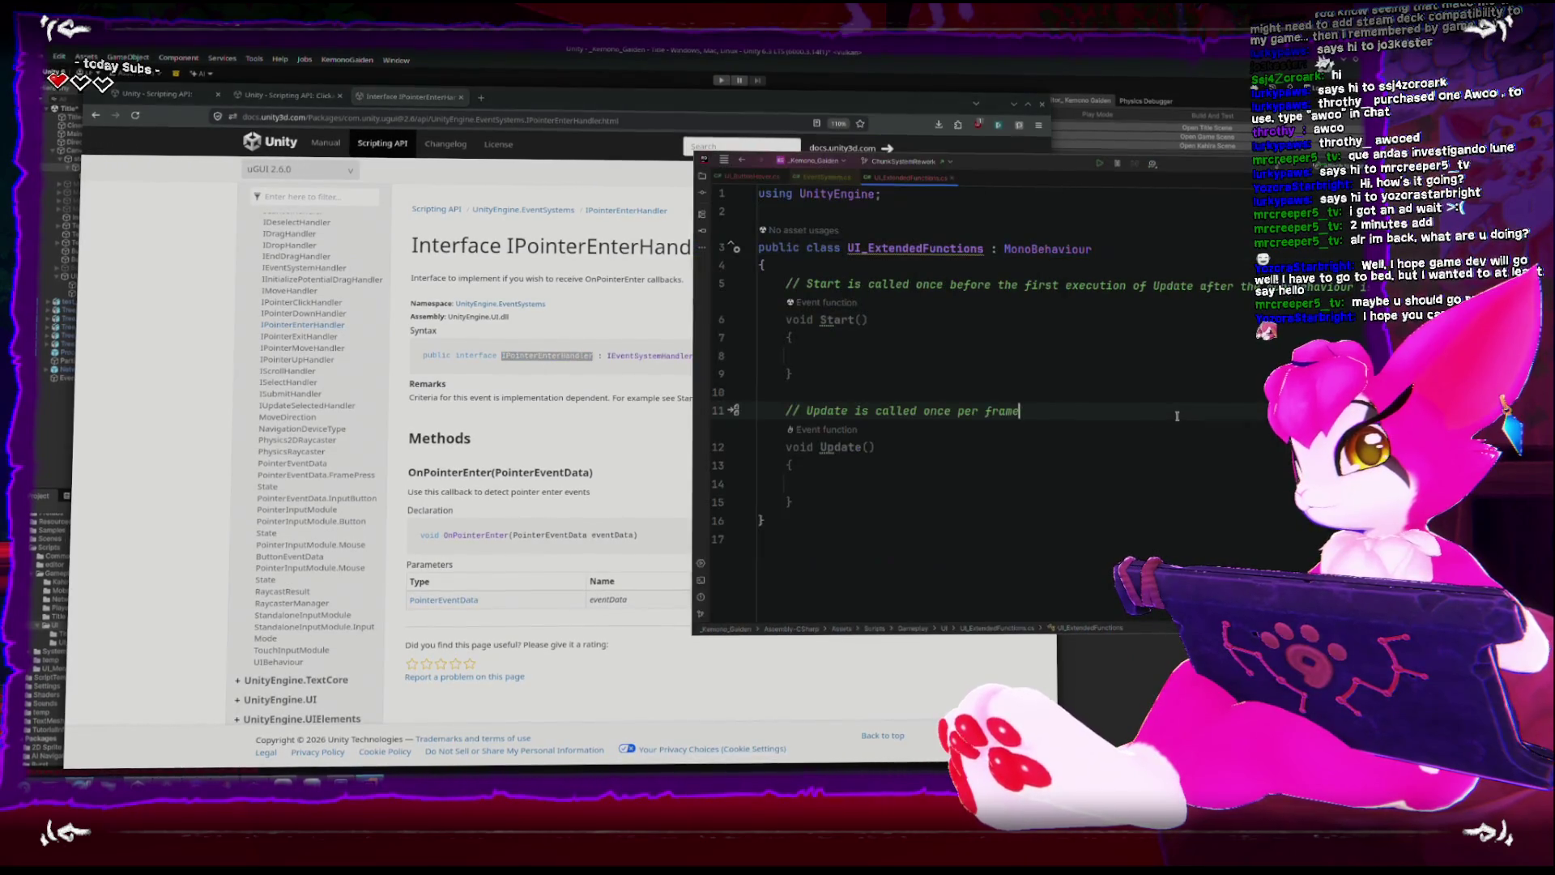
click(879, 253)
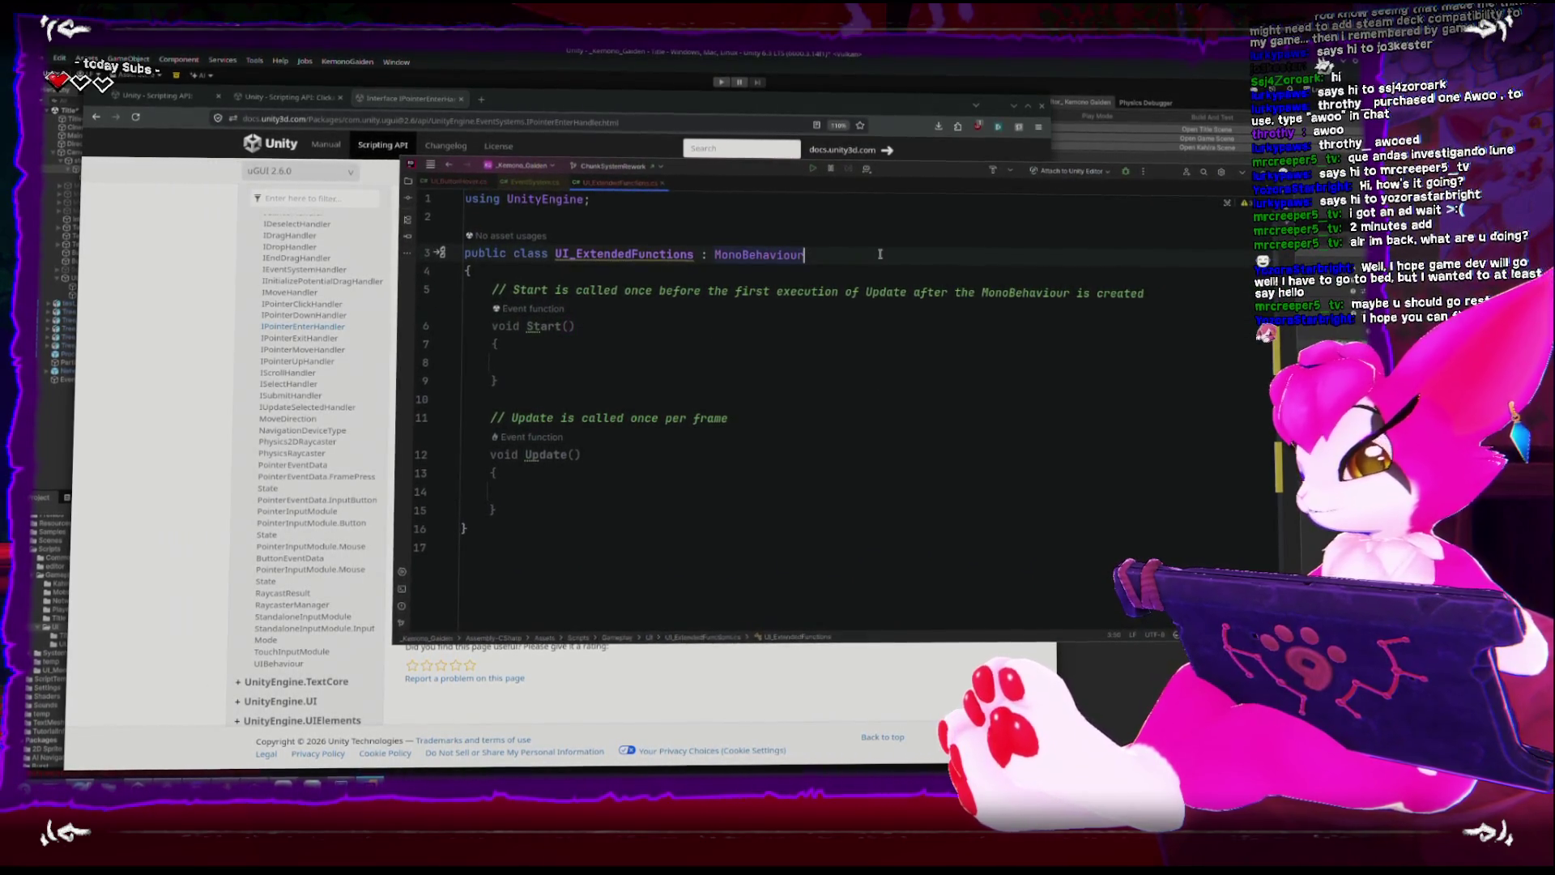
key(ctrl+v)
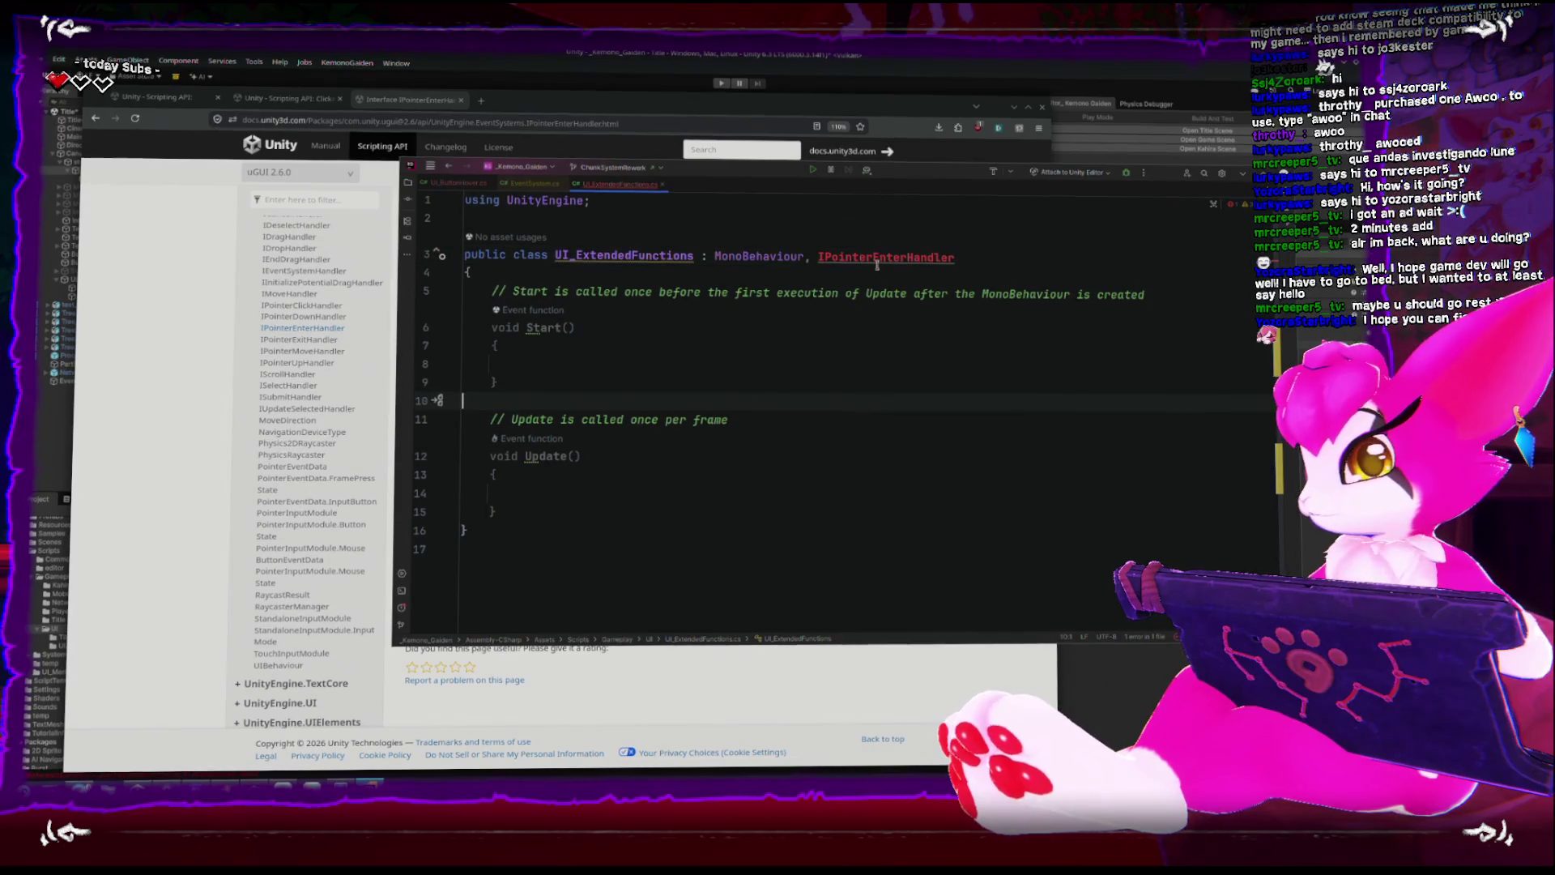
right_click(879, 268)
key(alt+Return)
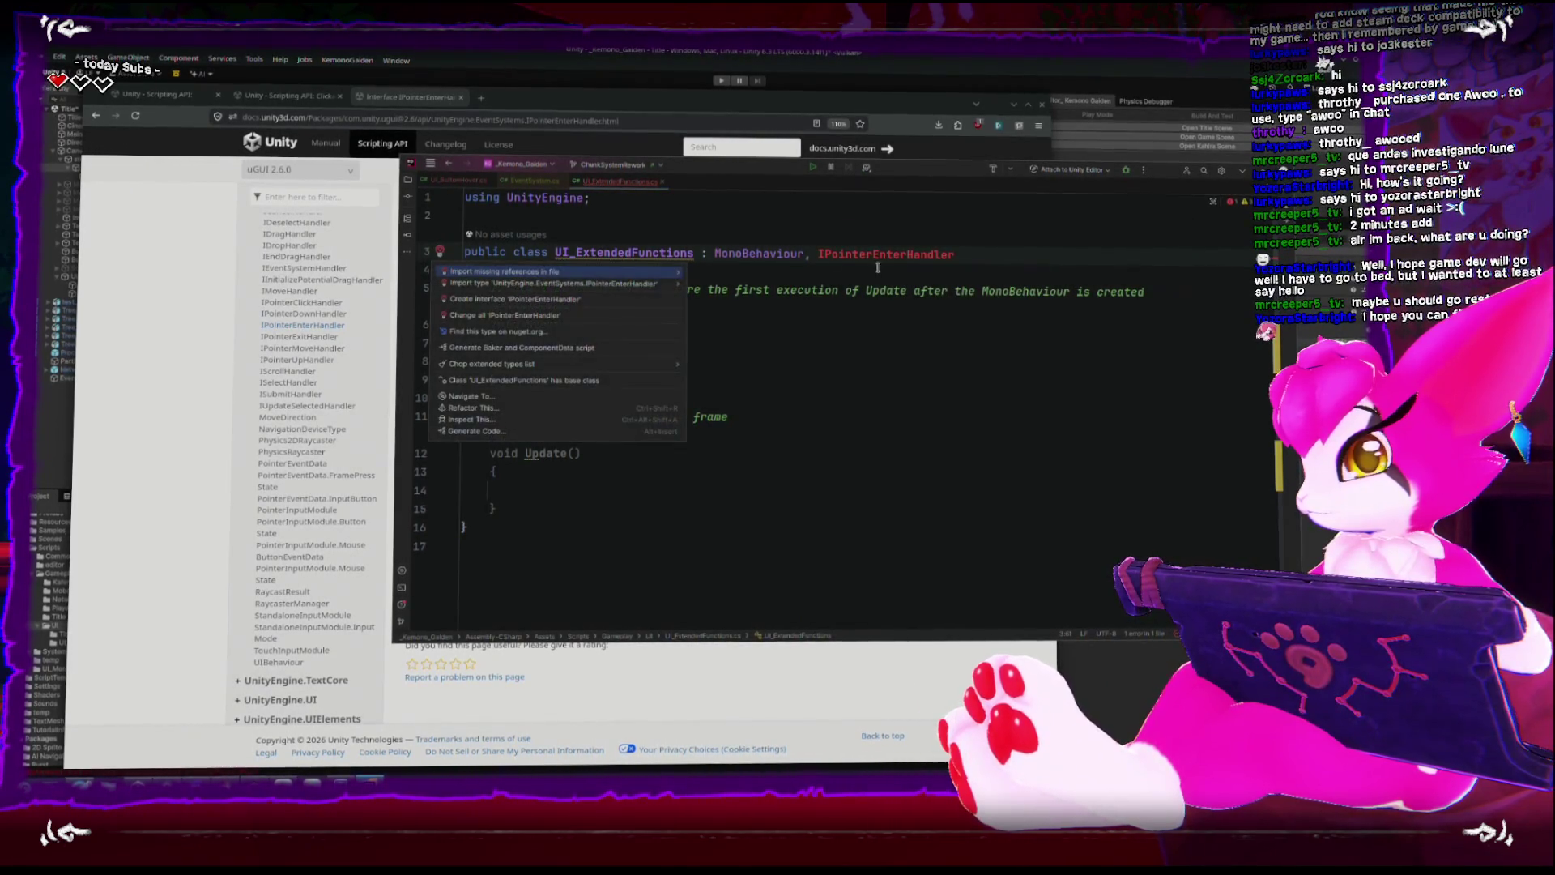
Import UnityEngine.EventSystems, generate the OnPointerEnter stub, and delete the Start and Update methods.
click(558, 276)
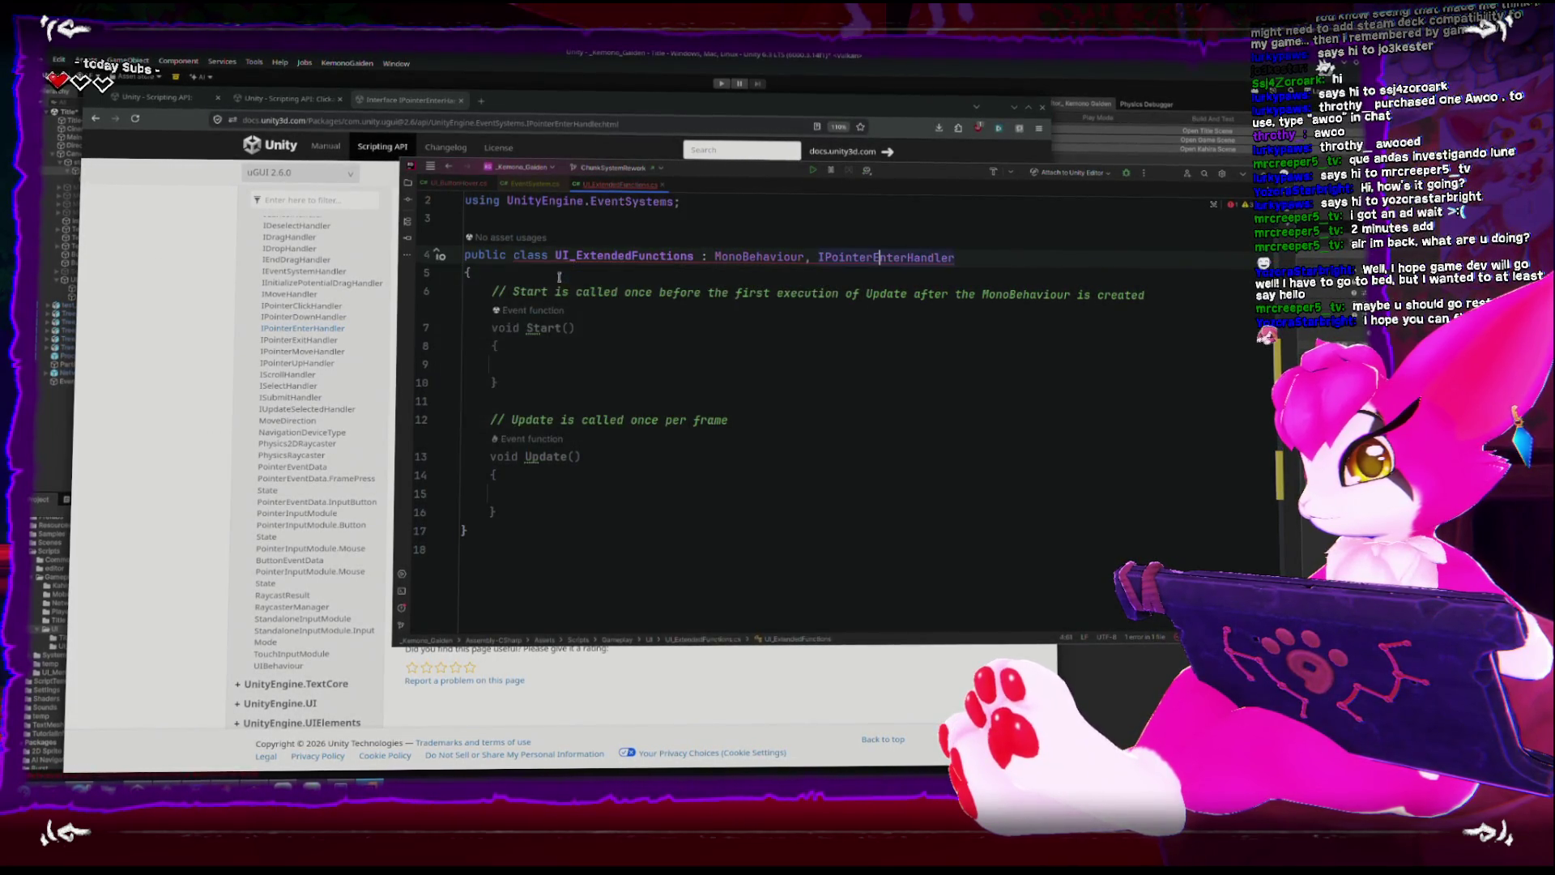
right_click(894, 256)
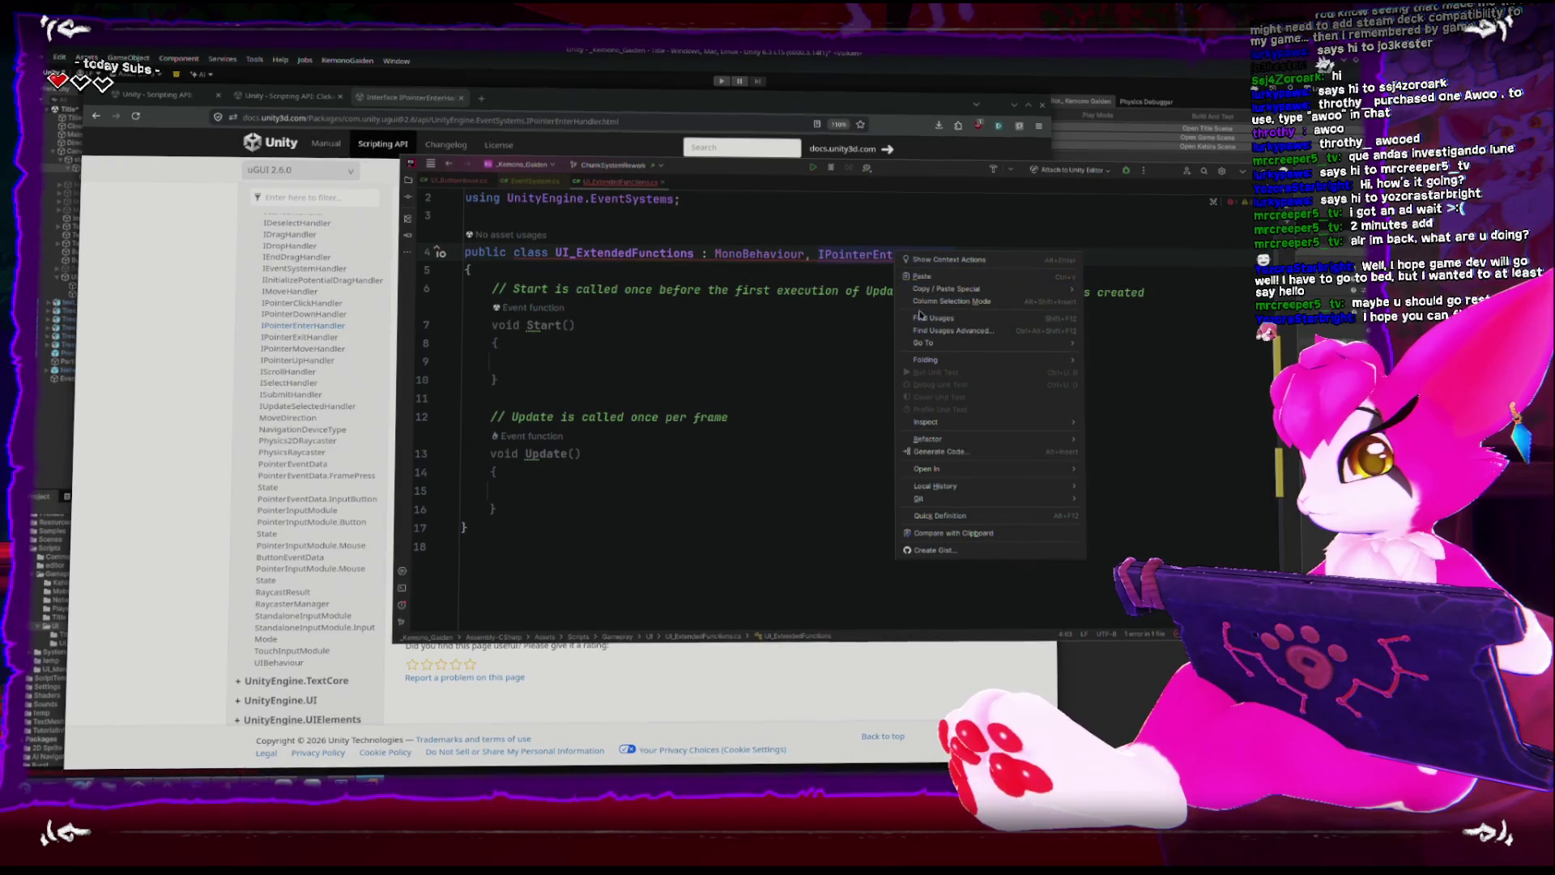
click(916, 264)
key(alt+Return)
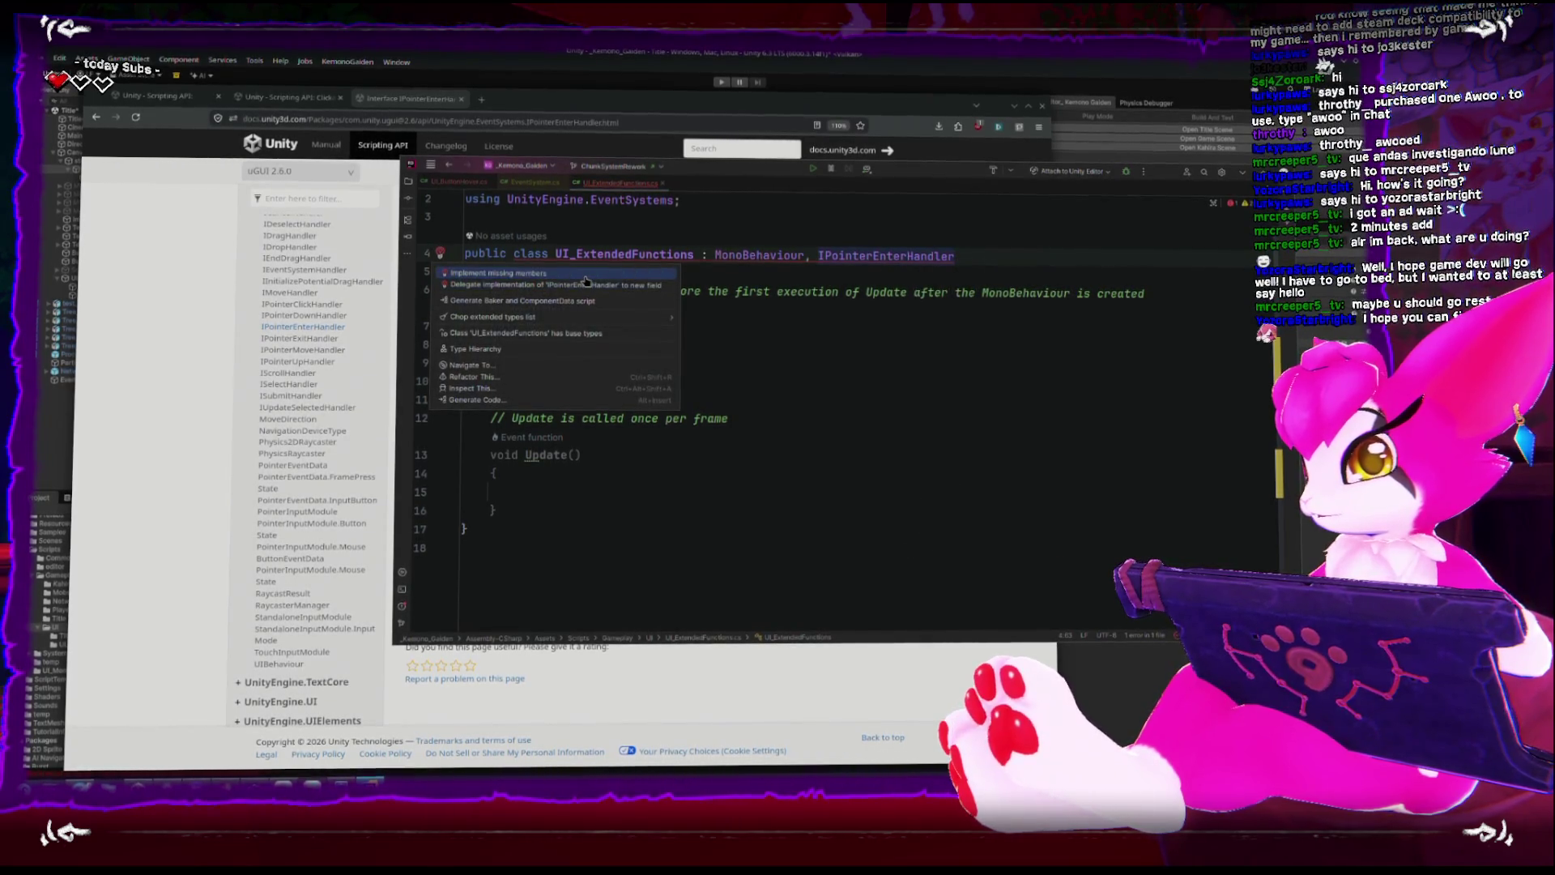
click(585, 276)
scroll(586, 324, down, 1)
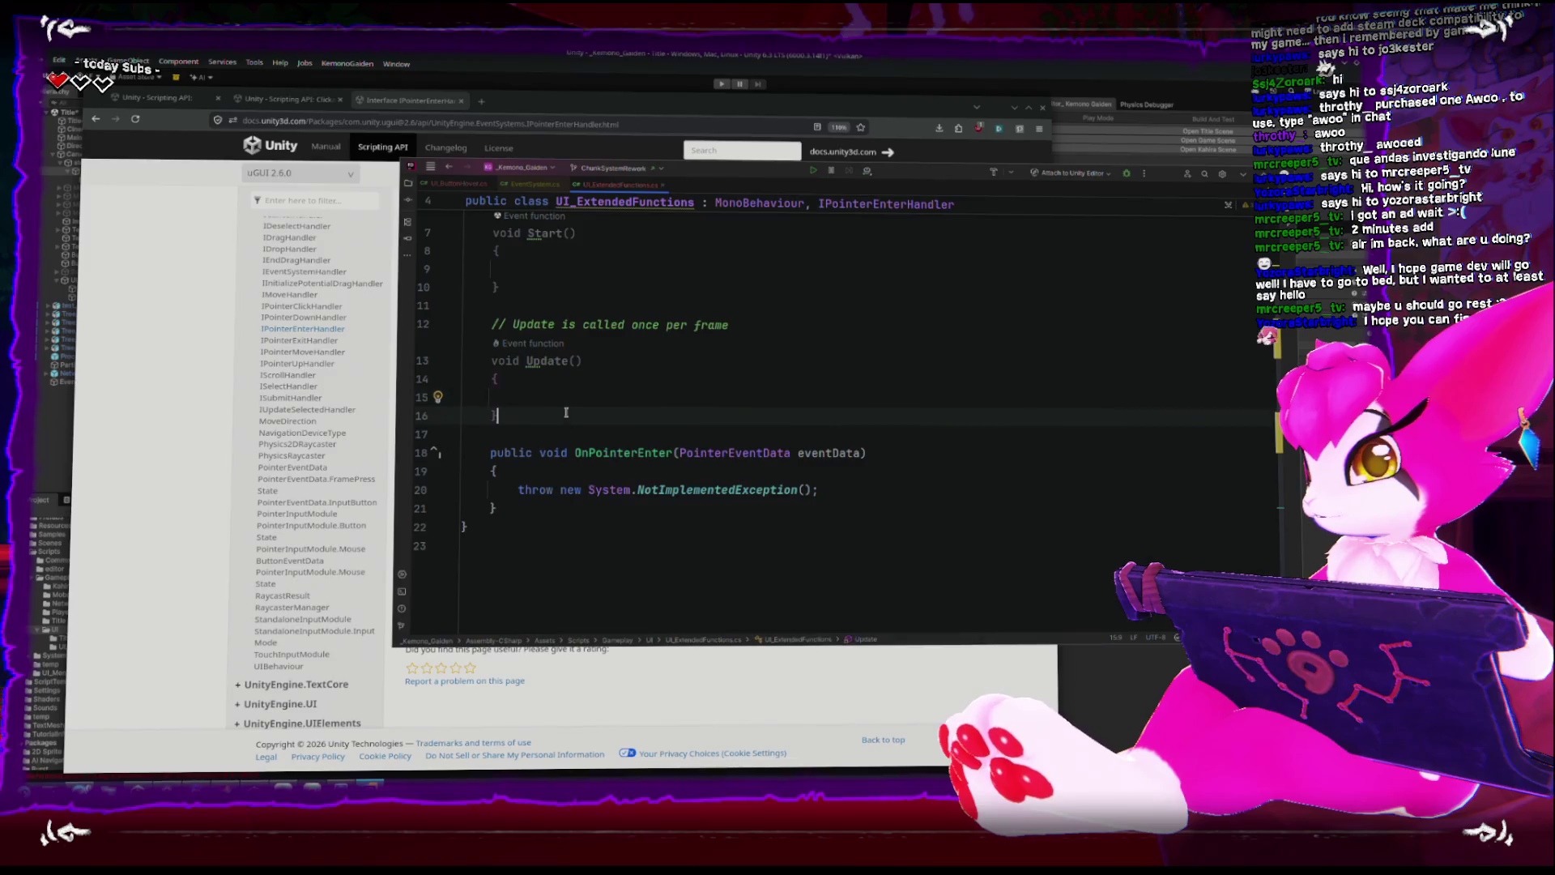
drag(499, 414, 469, 207)
scroll(545, 383, up, 2)
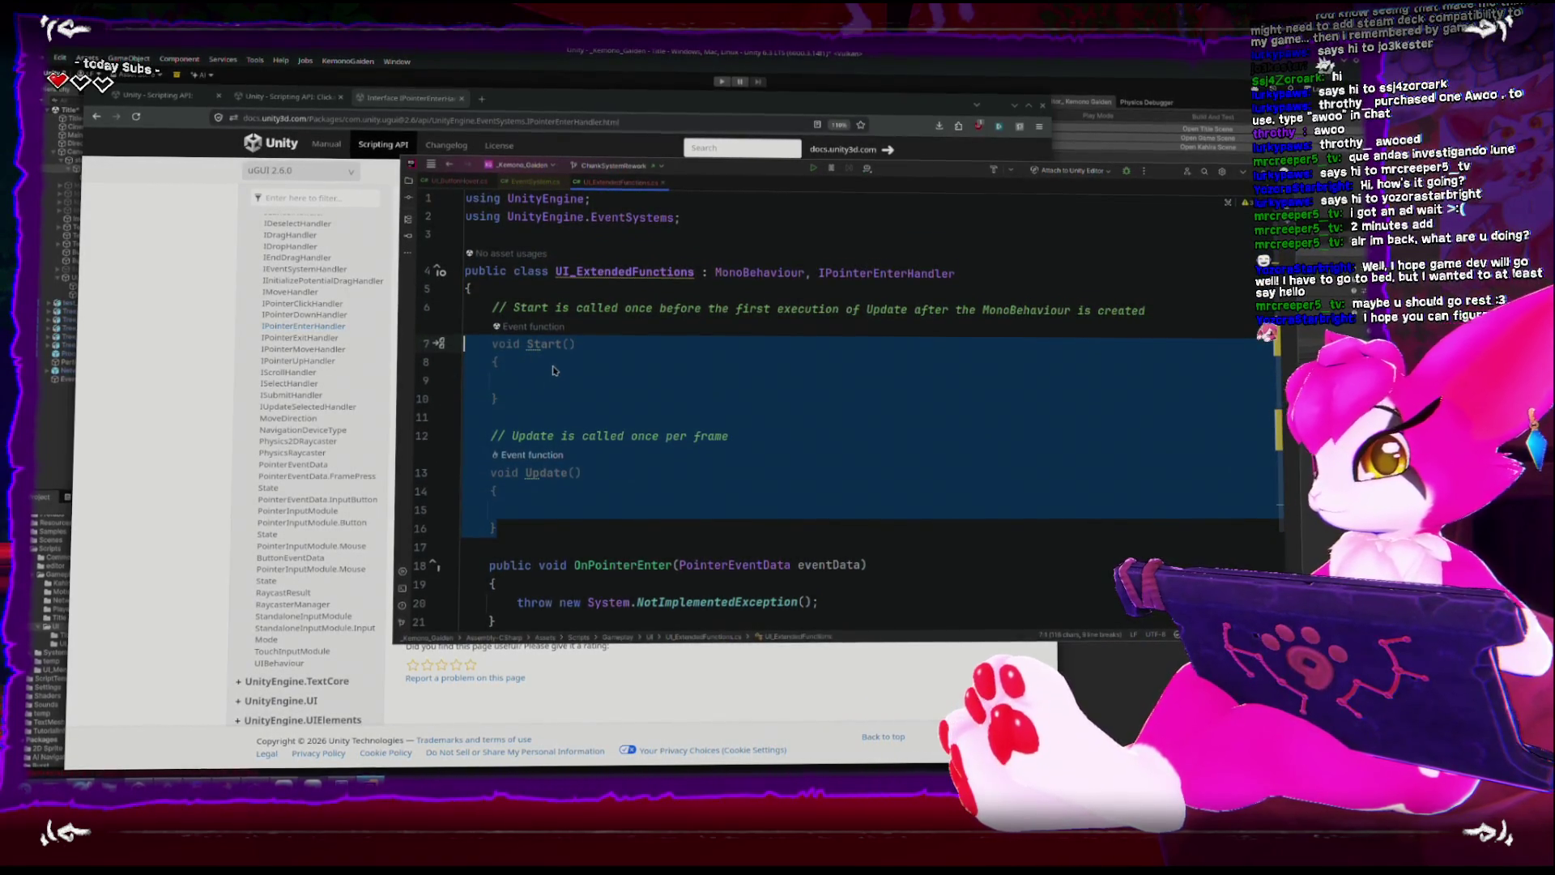
key(shift+Up)
key(Delete)
Replace OnPointerEnter's placeholder throw with Debug.Log("you are hovering over a button").
click(842, 384)
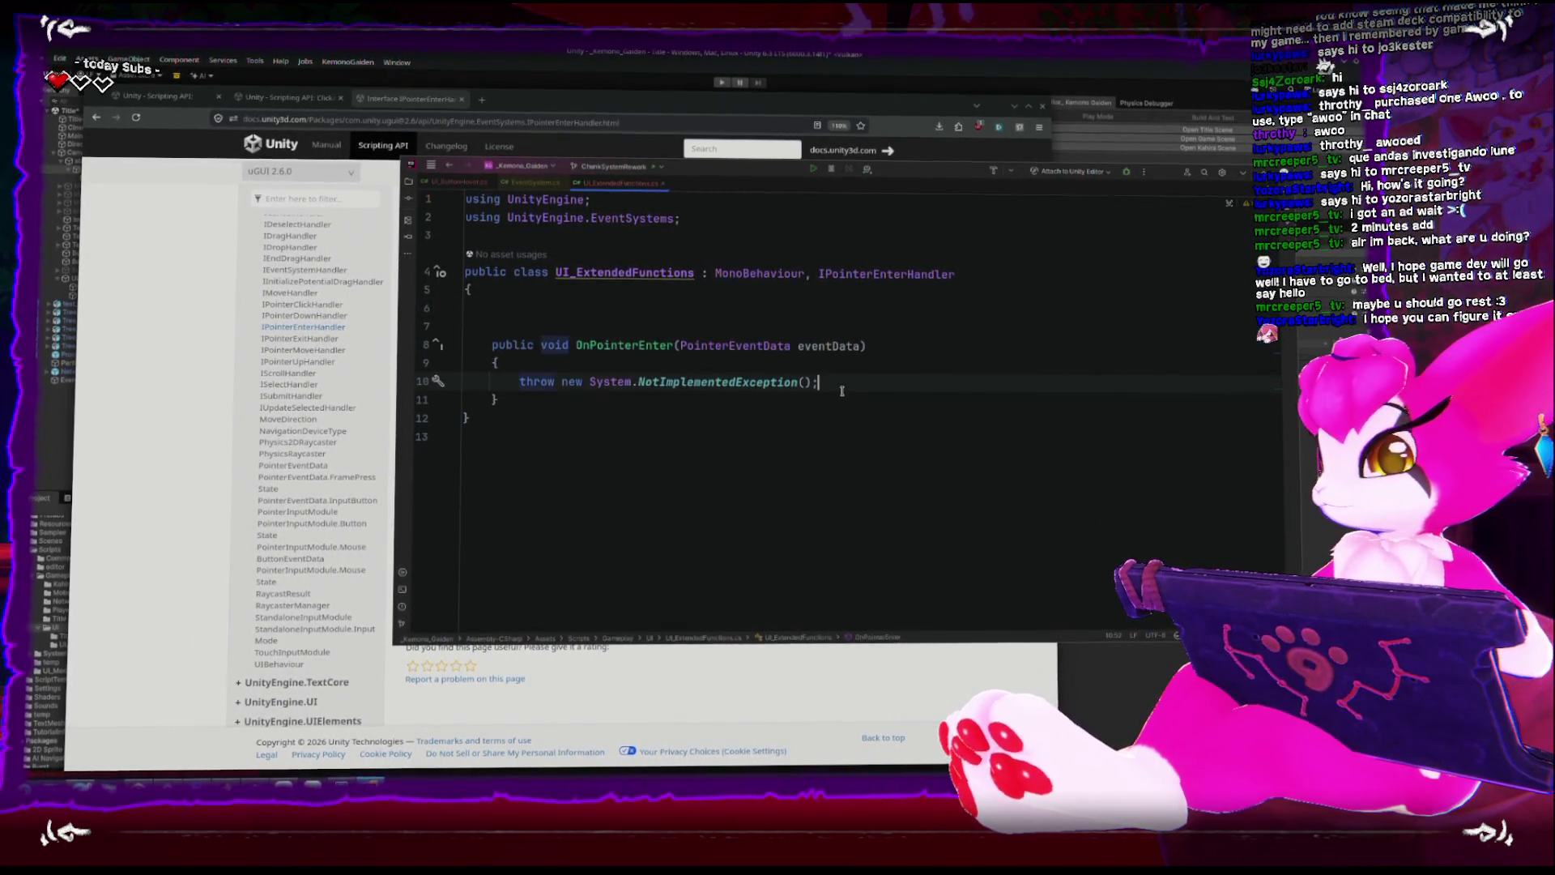
key(shift+Home)
text(Debug.log)
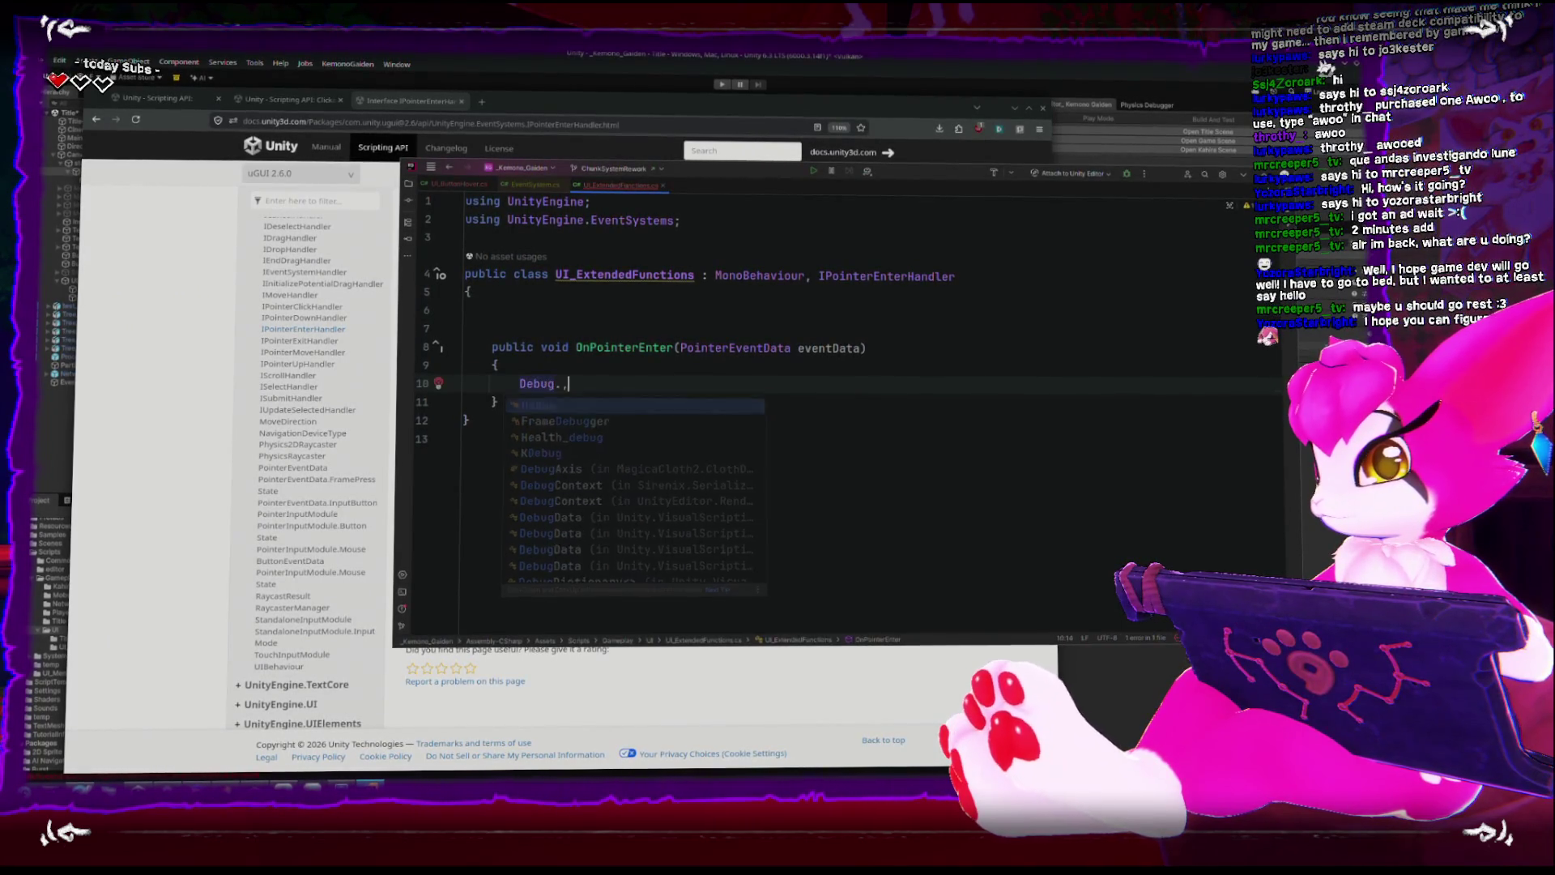
key(Up)
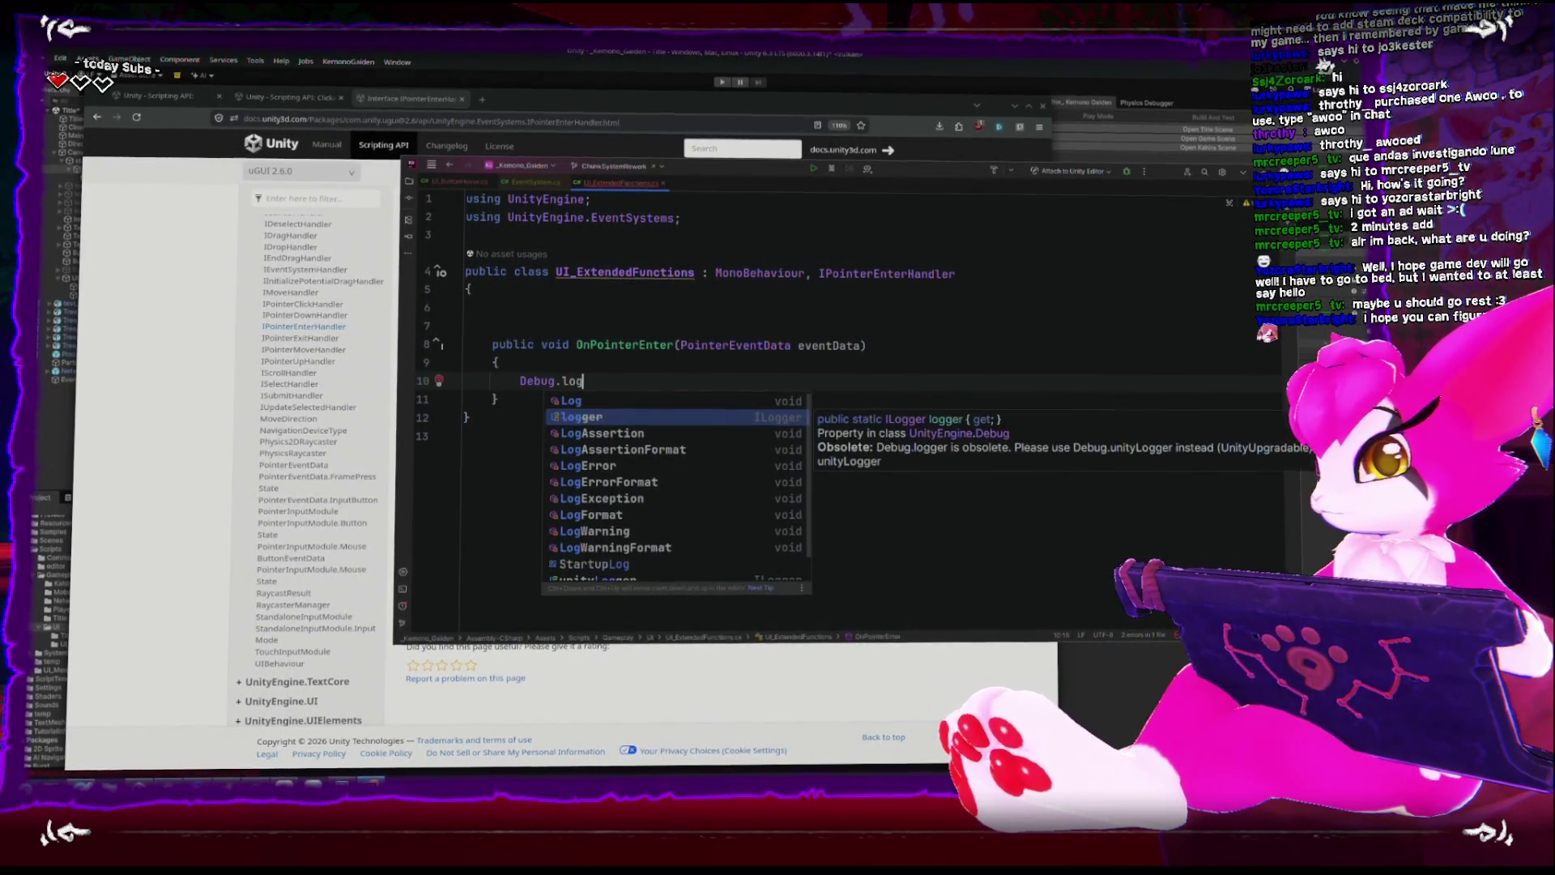
key(Return)
text(you are hovering )
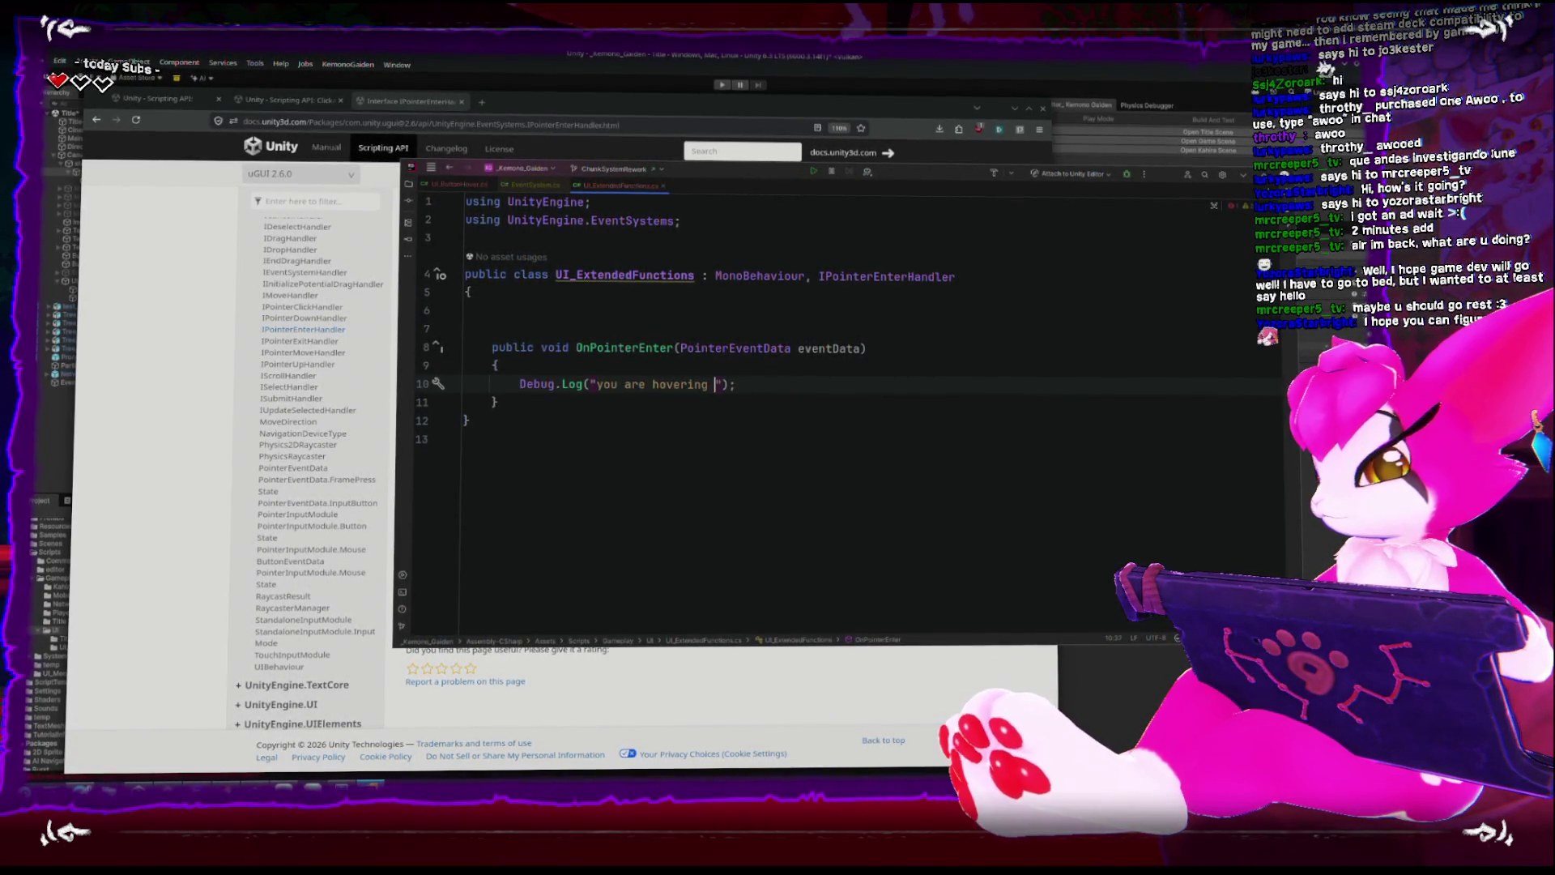
text(over a button)
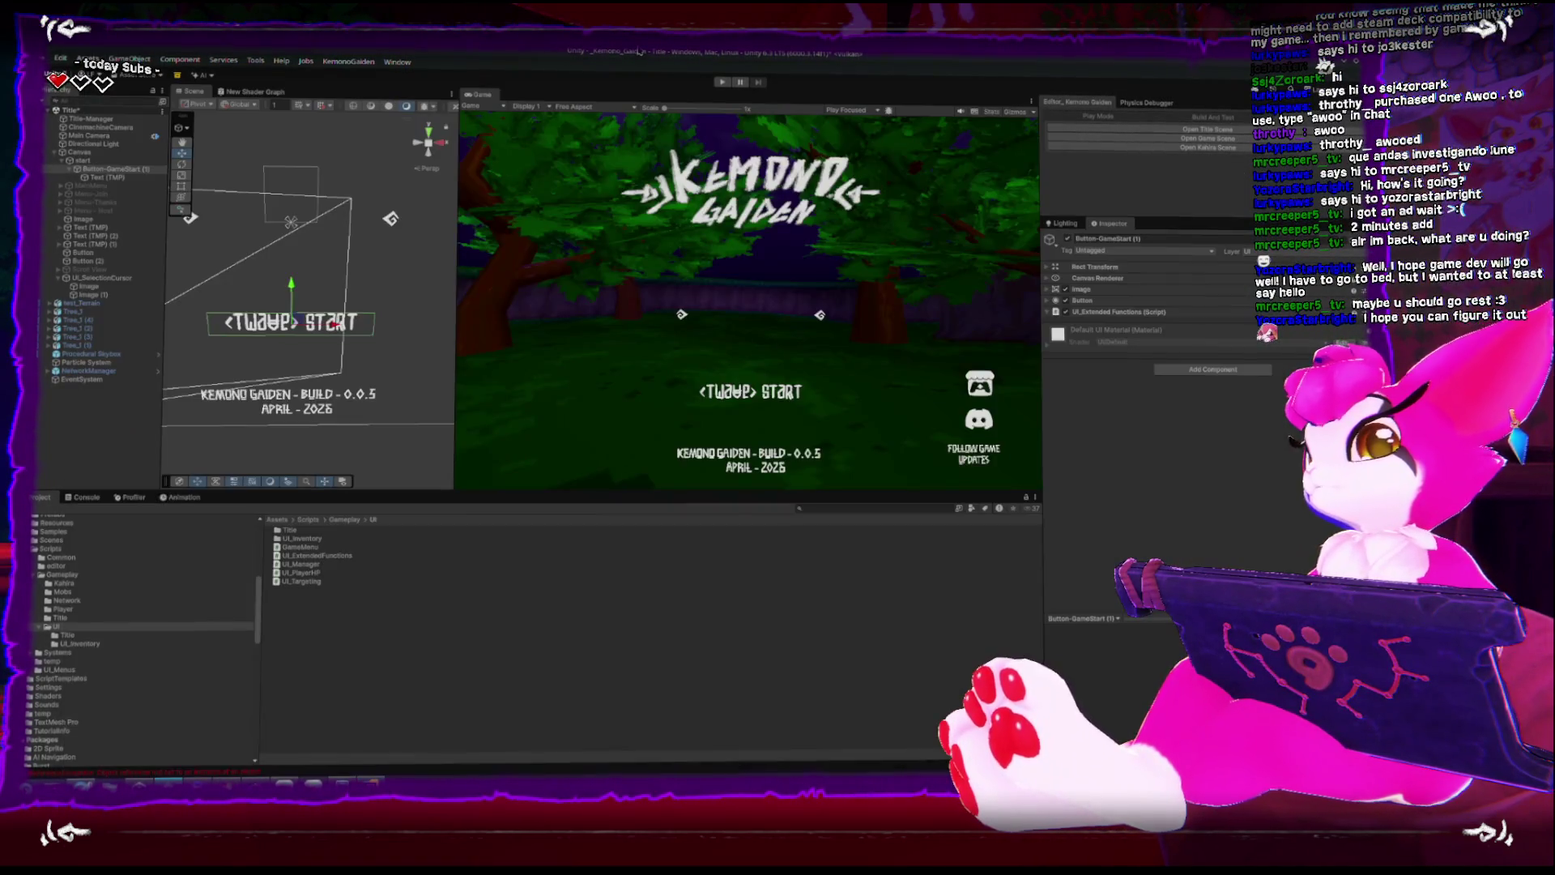
click(657, 89)
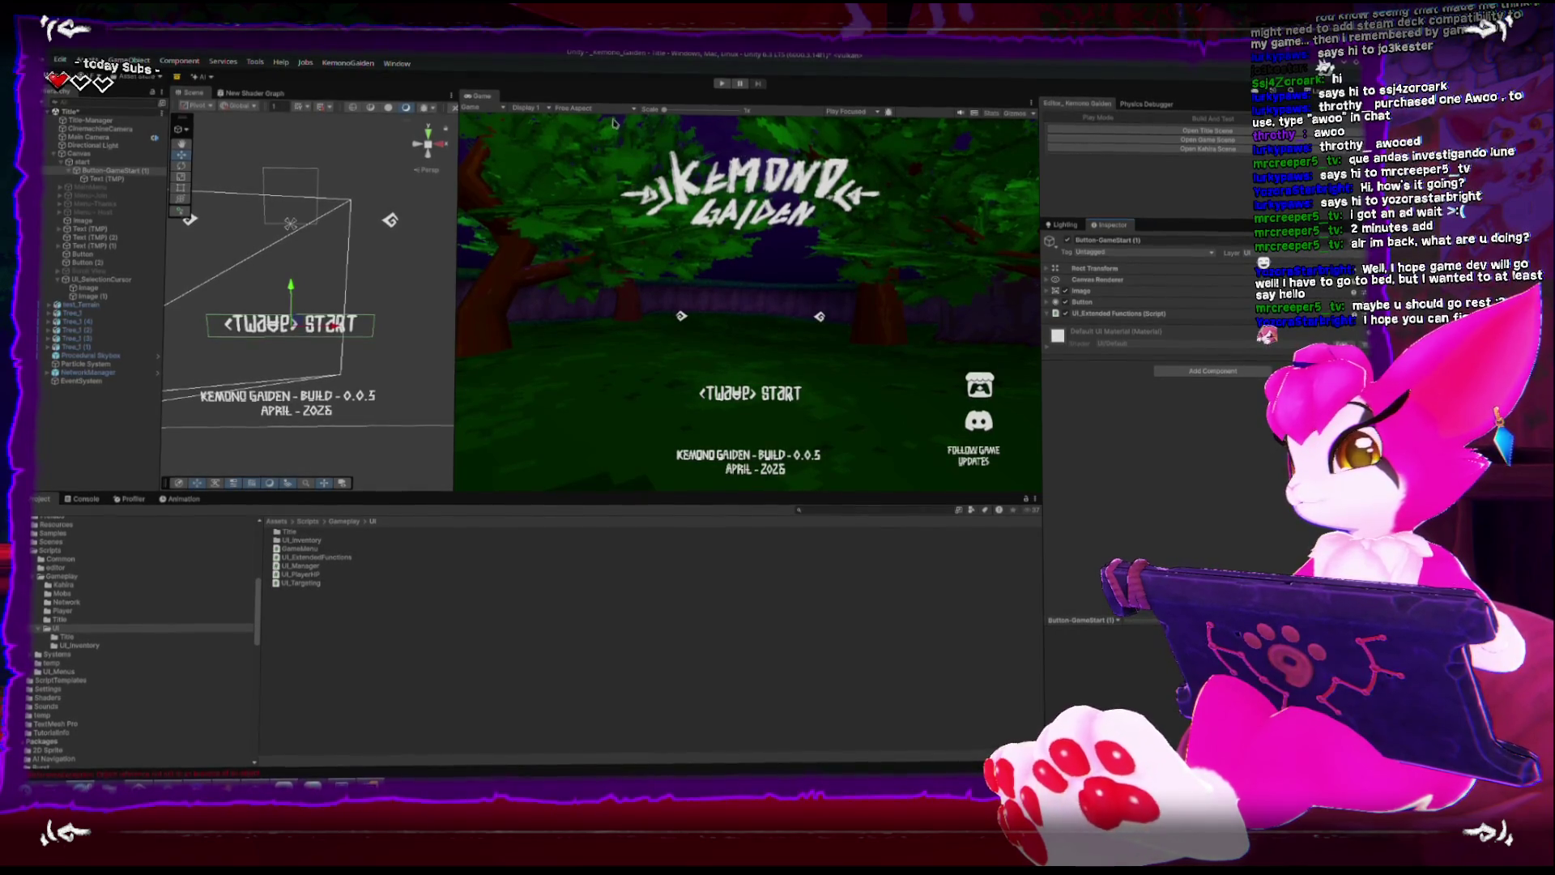
In play mode, hover START and confirm the Console logs 'you are hovering over a button'.
click(86, 497)
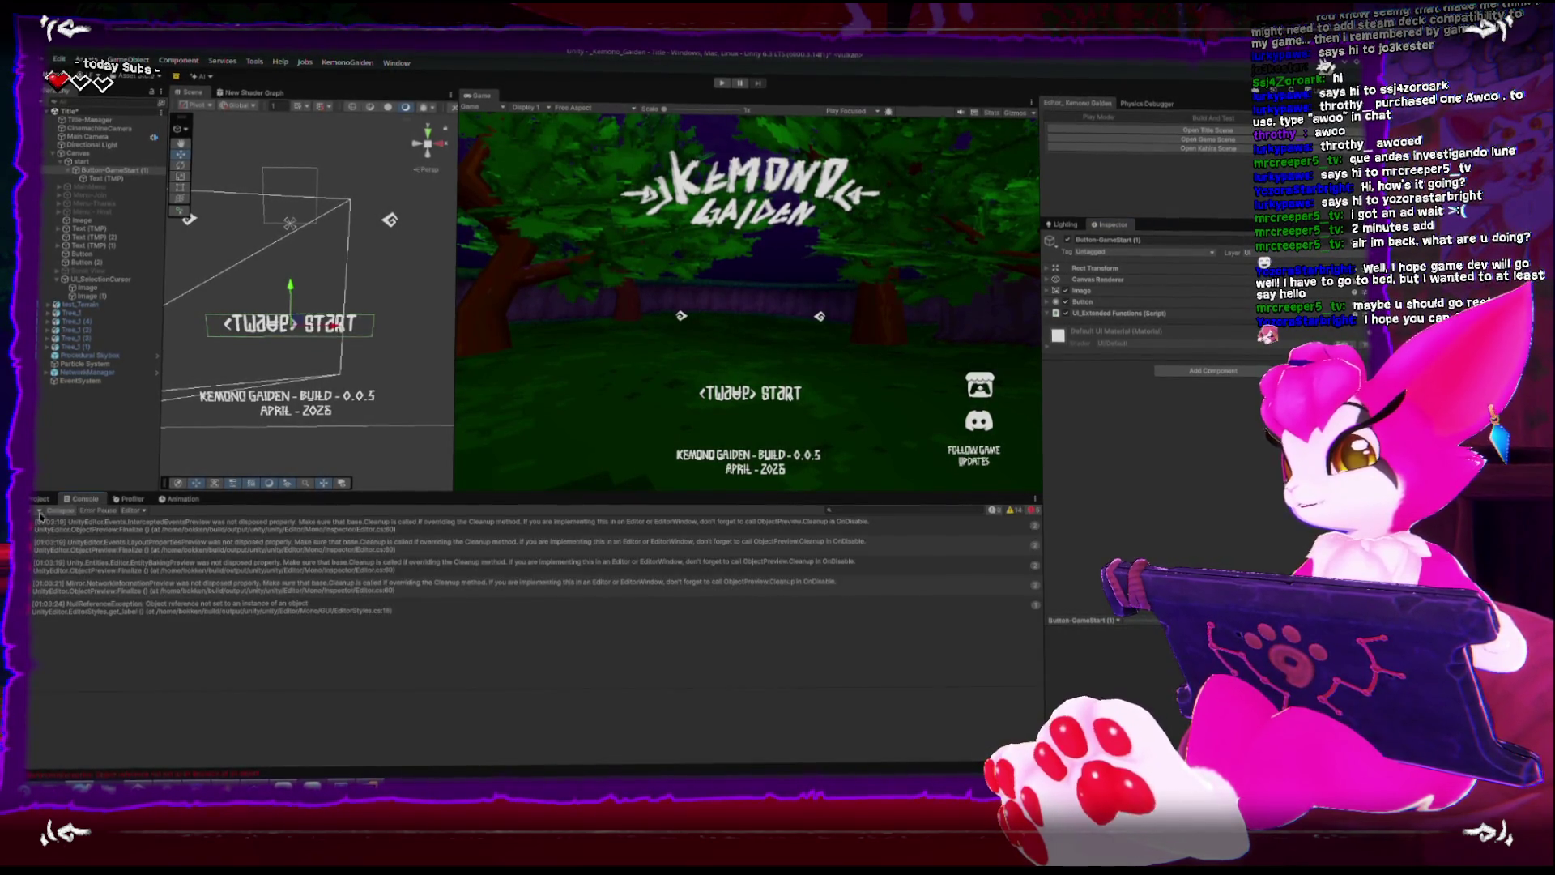
key(ctrl+p)
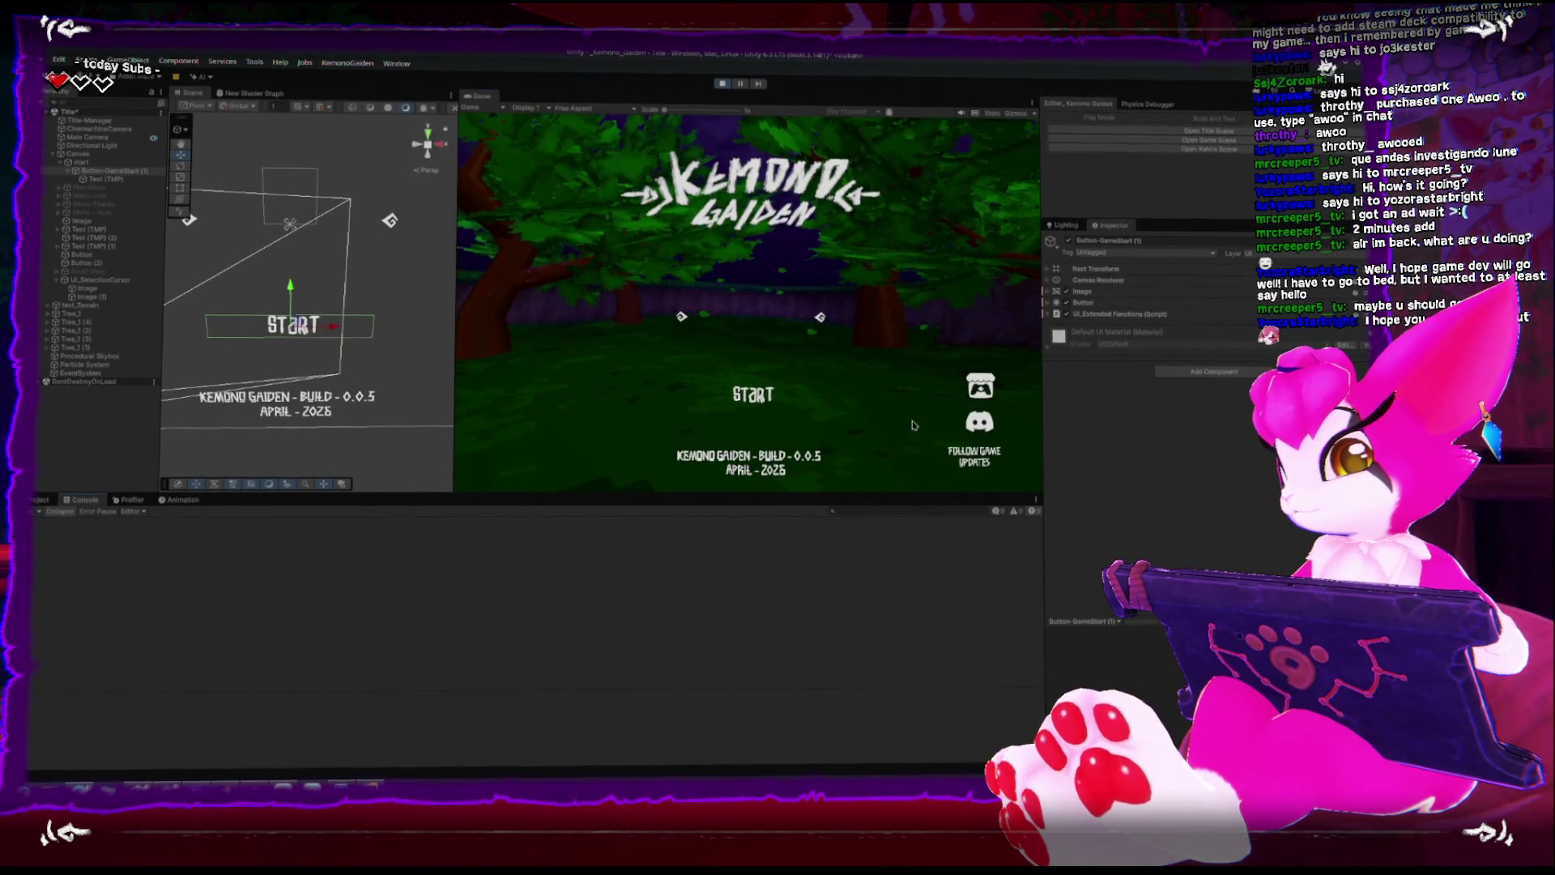
mouse_move(753, 395)
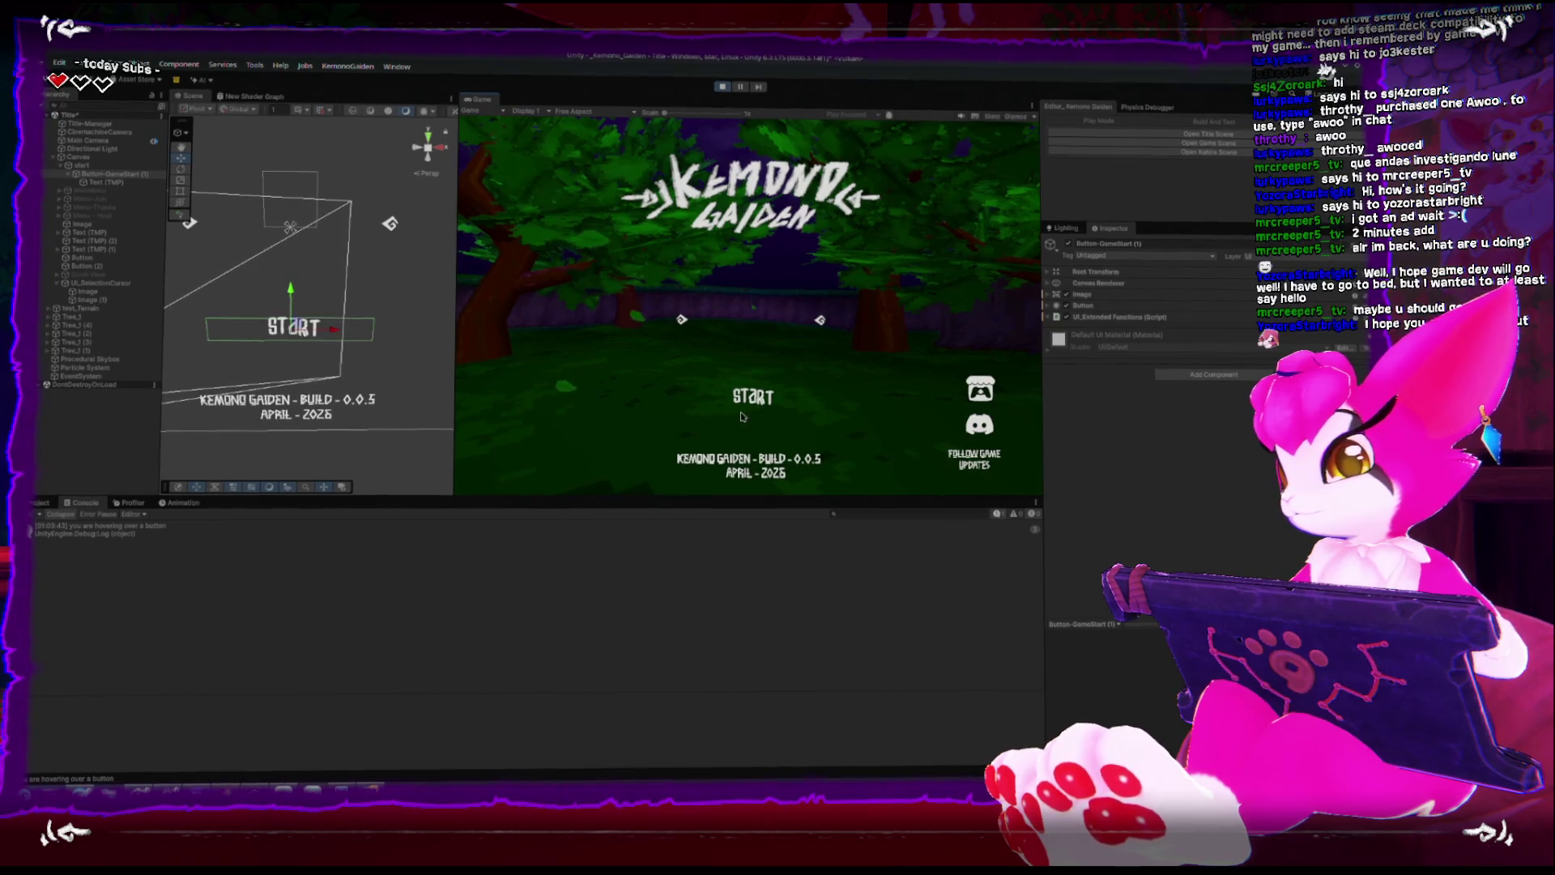
click(100, 533)
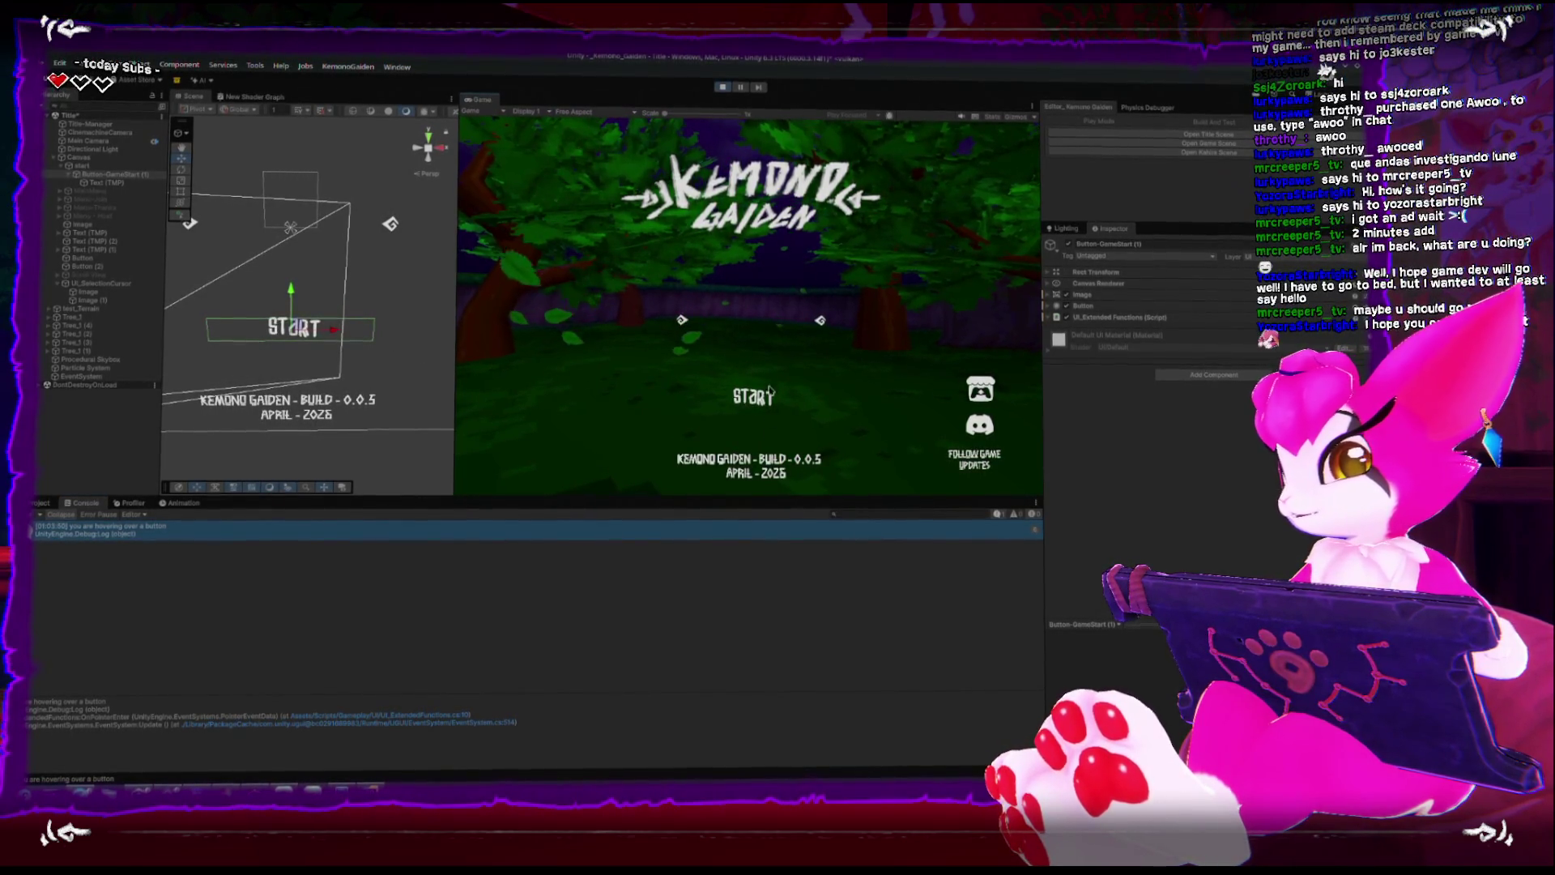
mouse_move(758, 387)
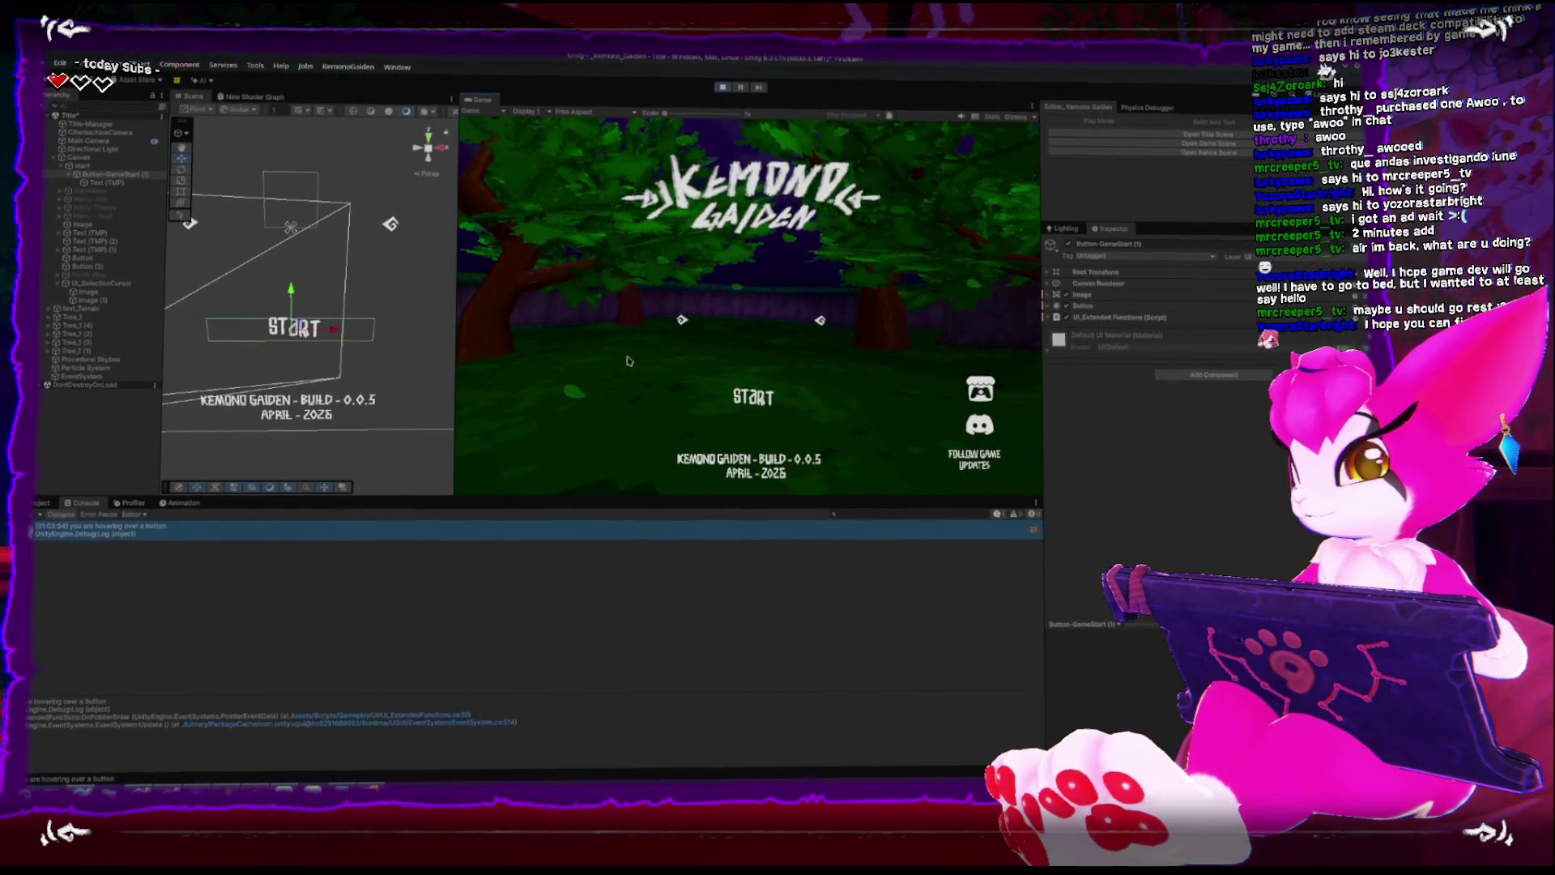
click(721, 87)
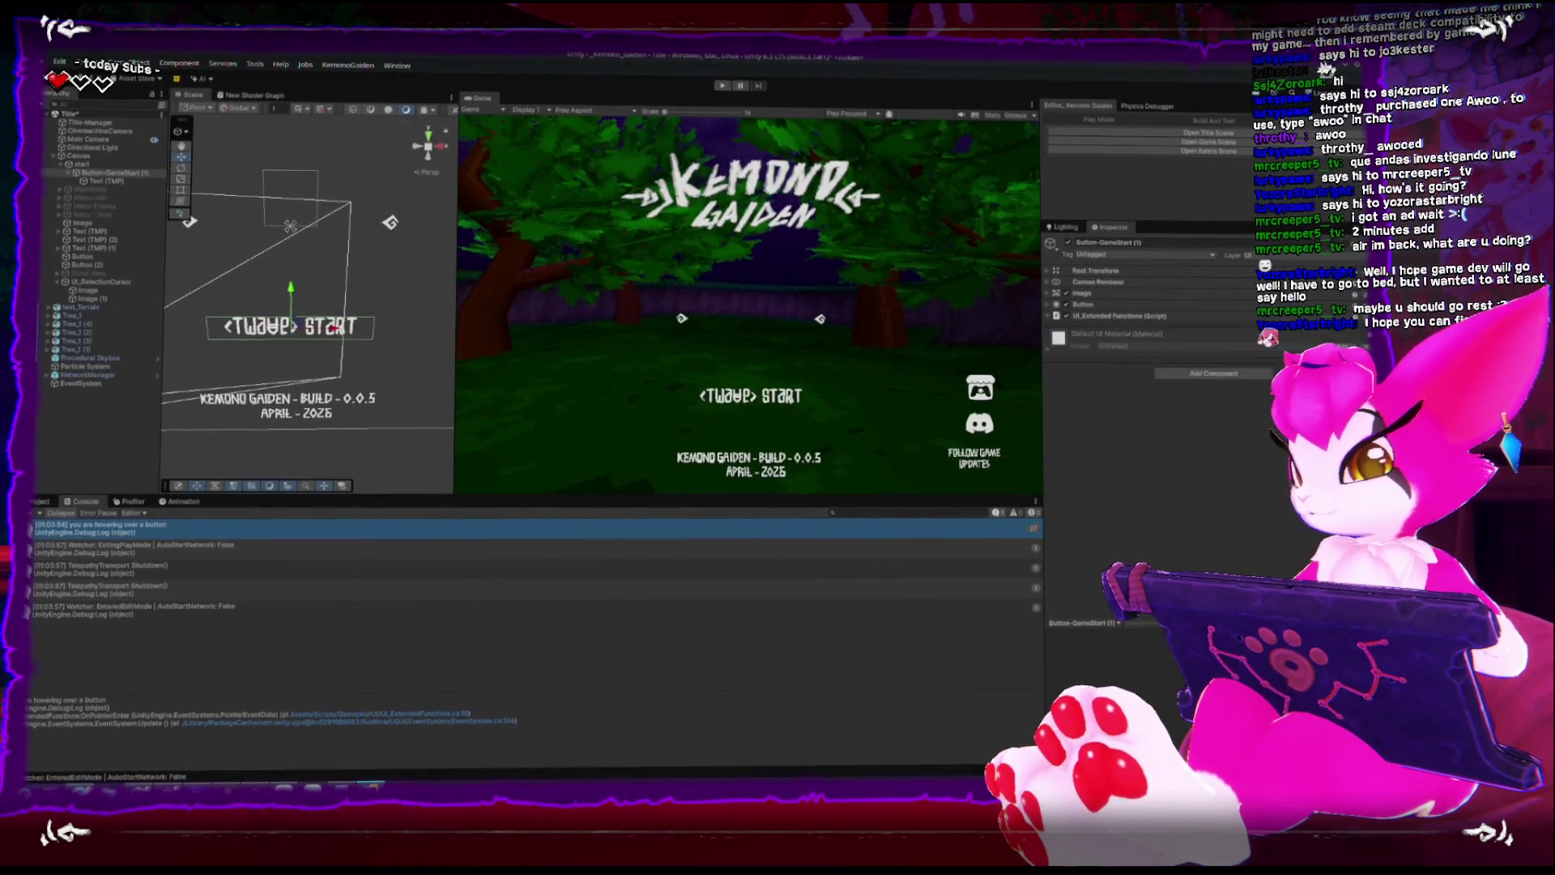
key(alt+Tab)
View IPointerEnterHandler's quick documentation and open the EventSystems namespace overview page.
click(837, 276)
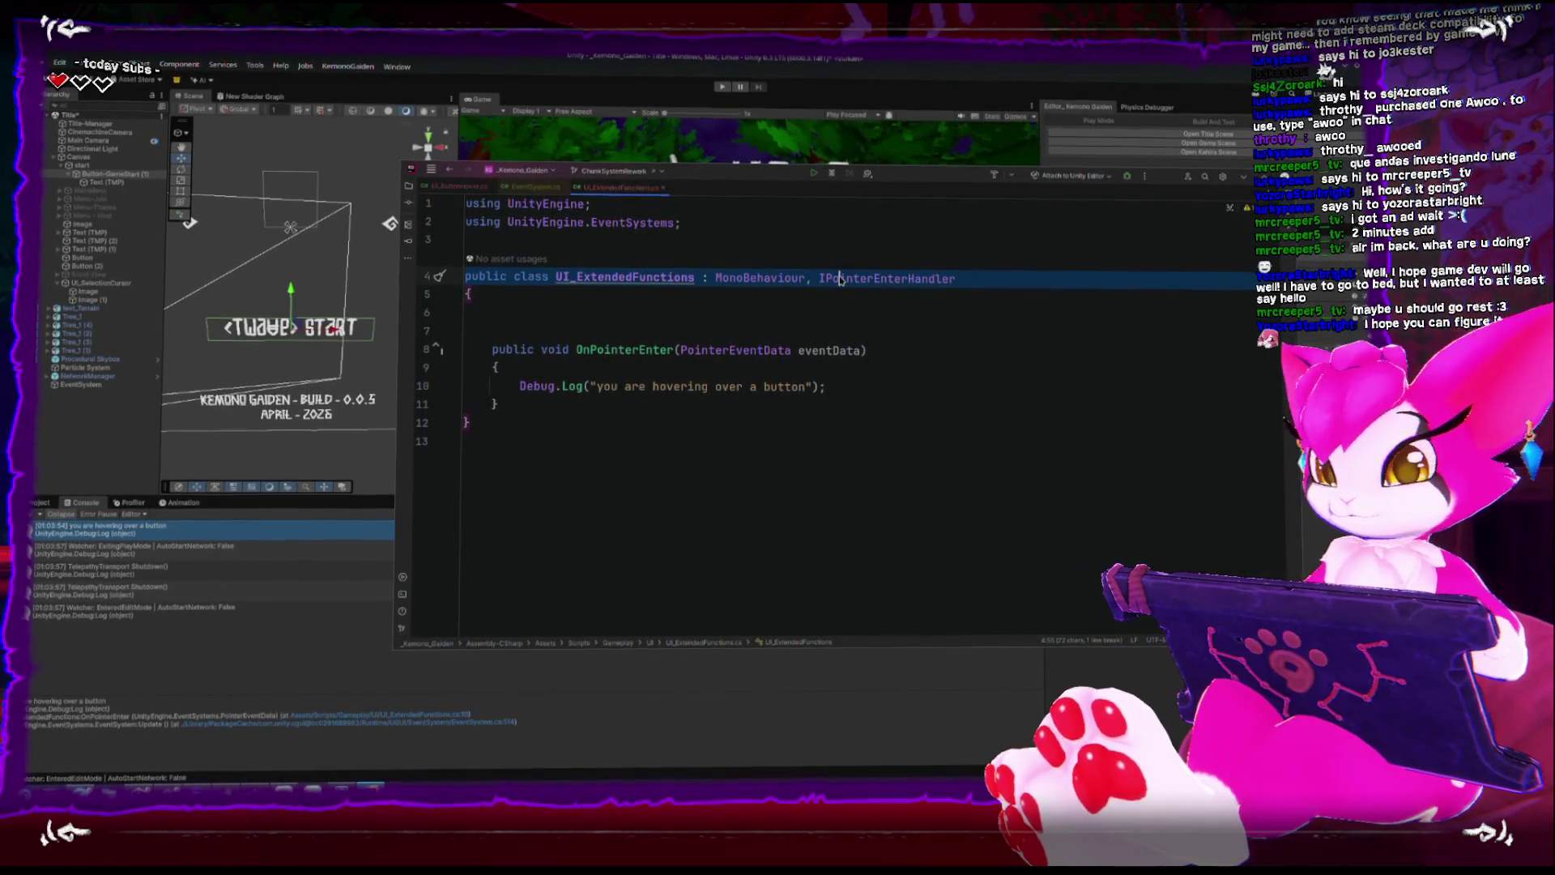
mouse_move(840, 280)
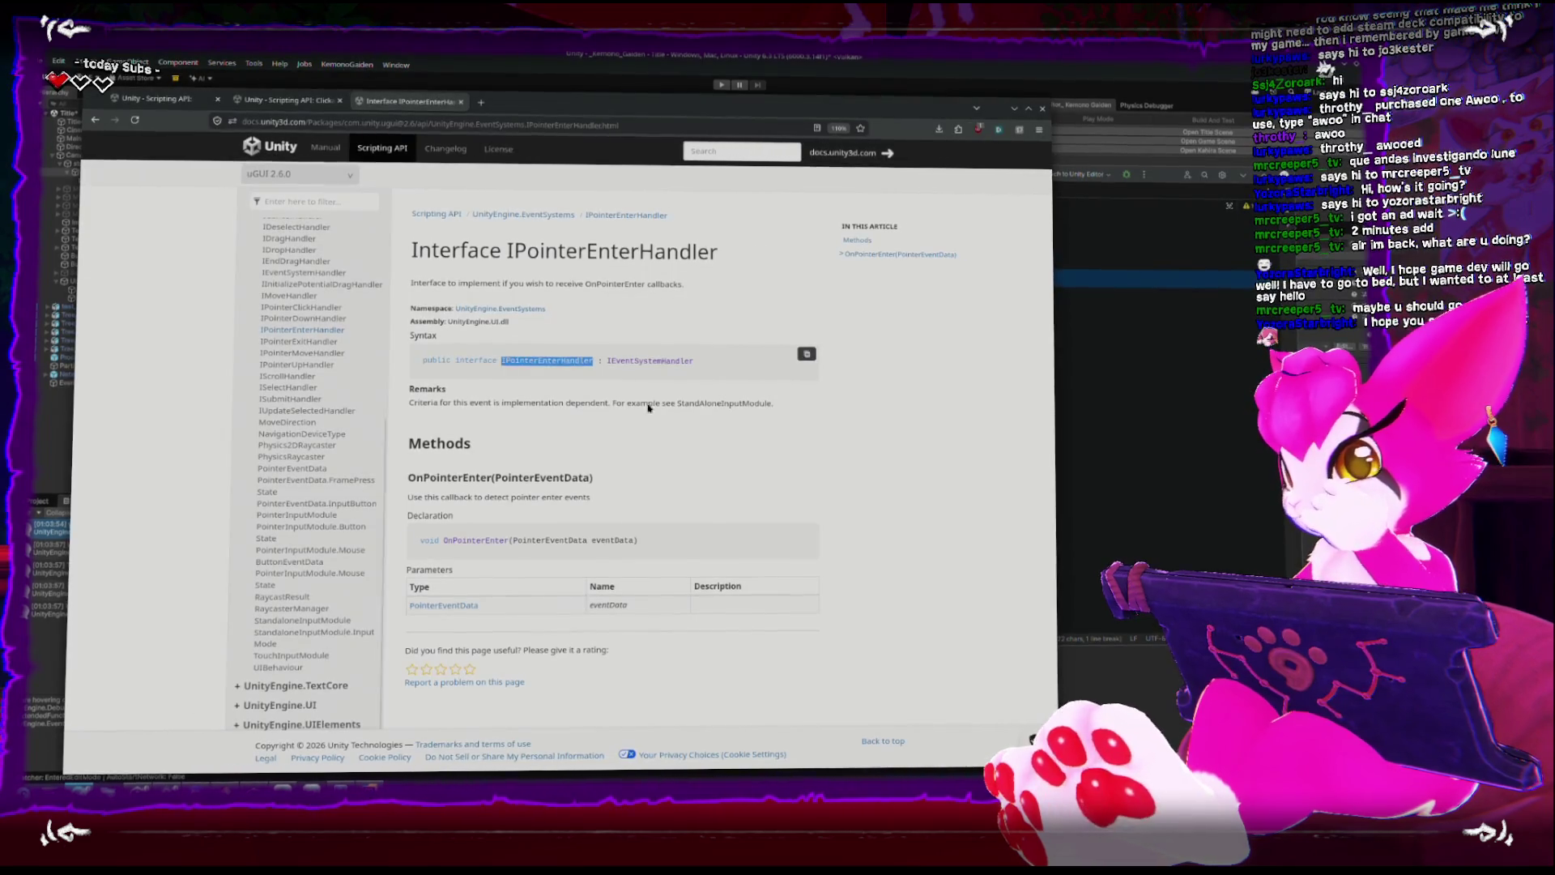
click(538, 214)
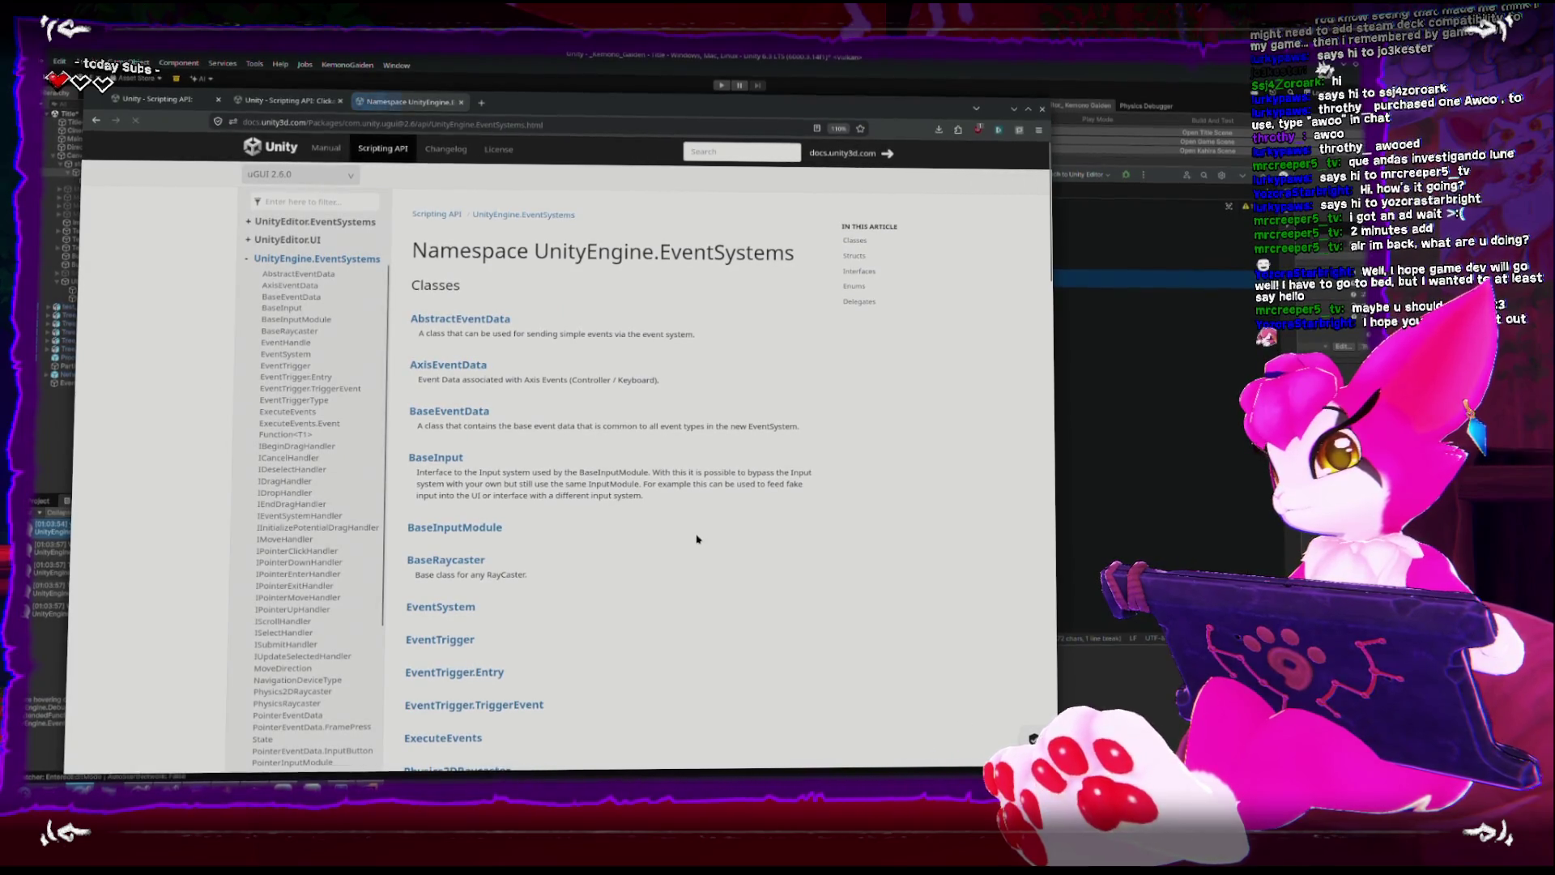
Return to the IPointerEnterHandler page and reopen the EventSystems namespace overview.
click(106, 120)
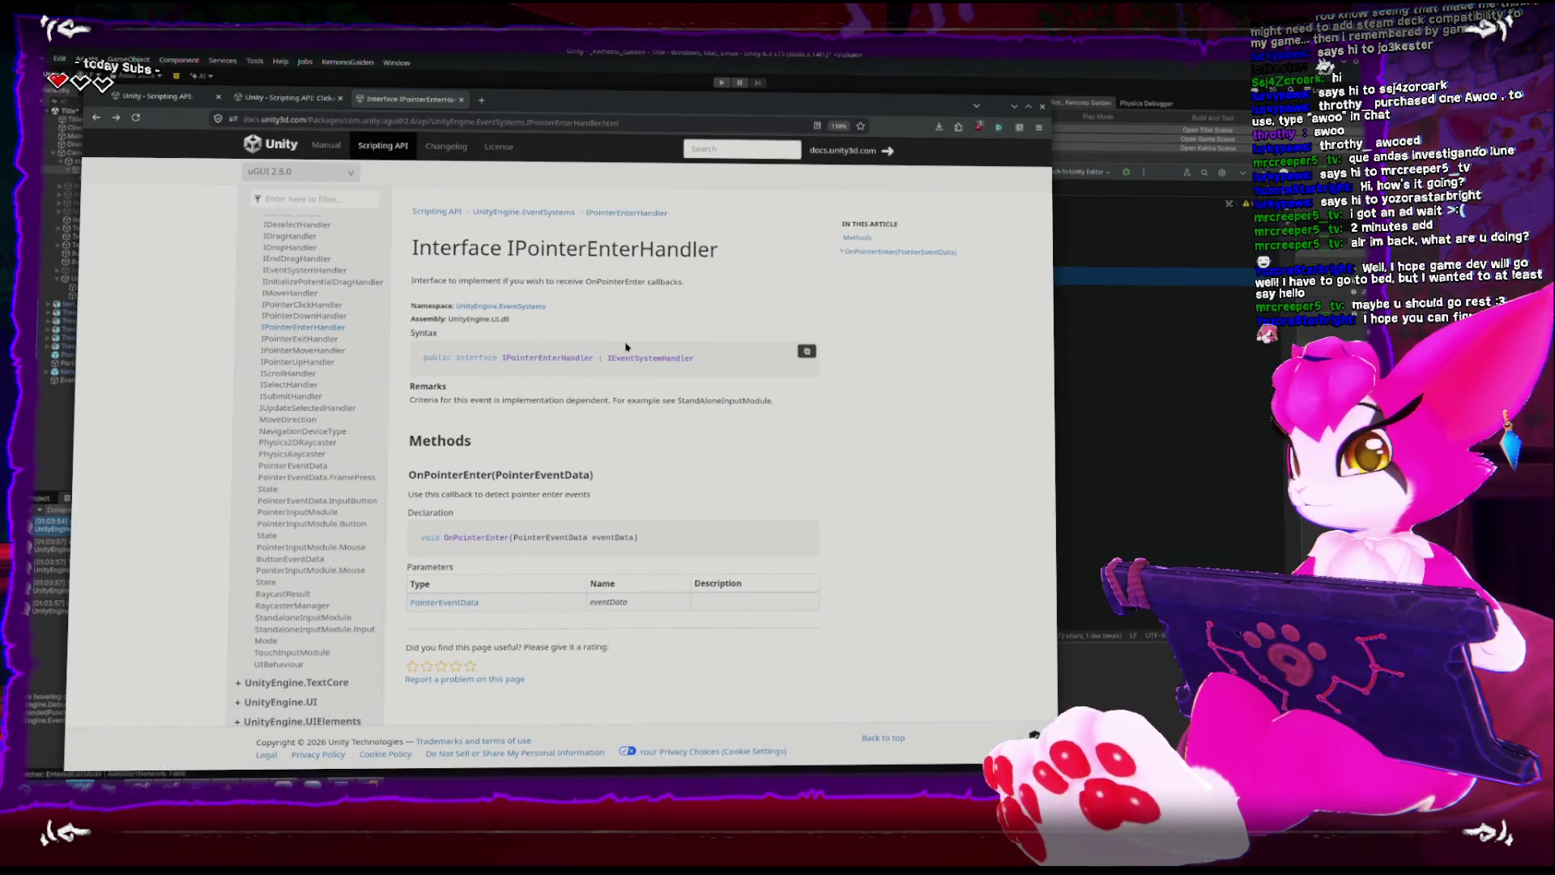
click(508, 307)
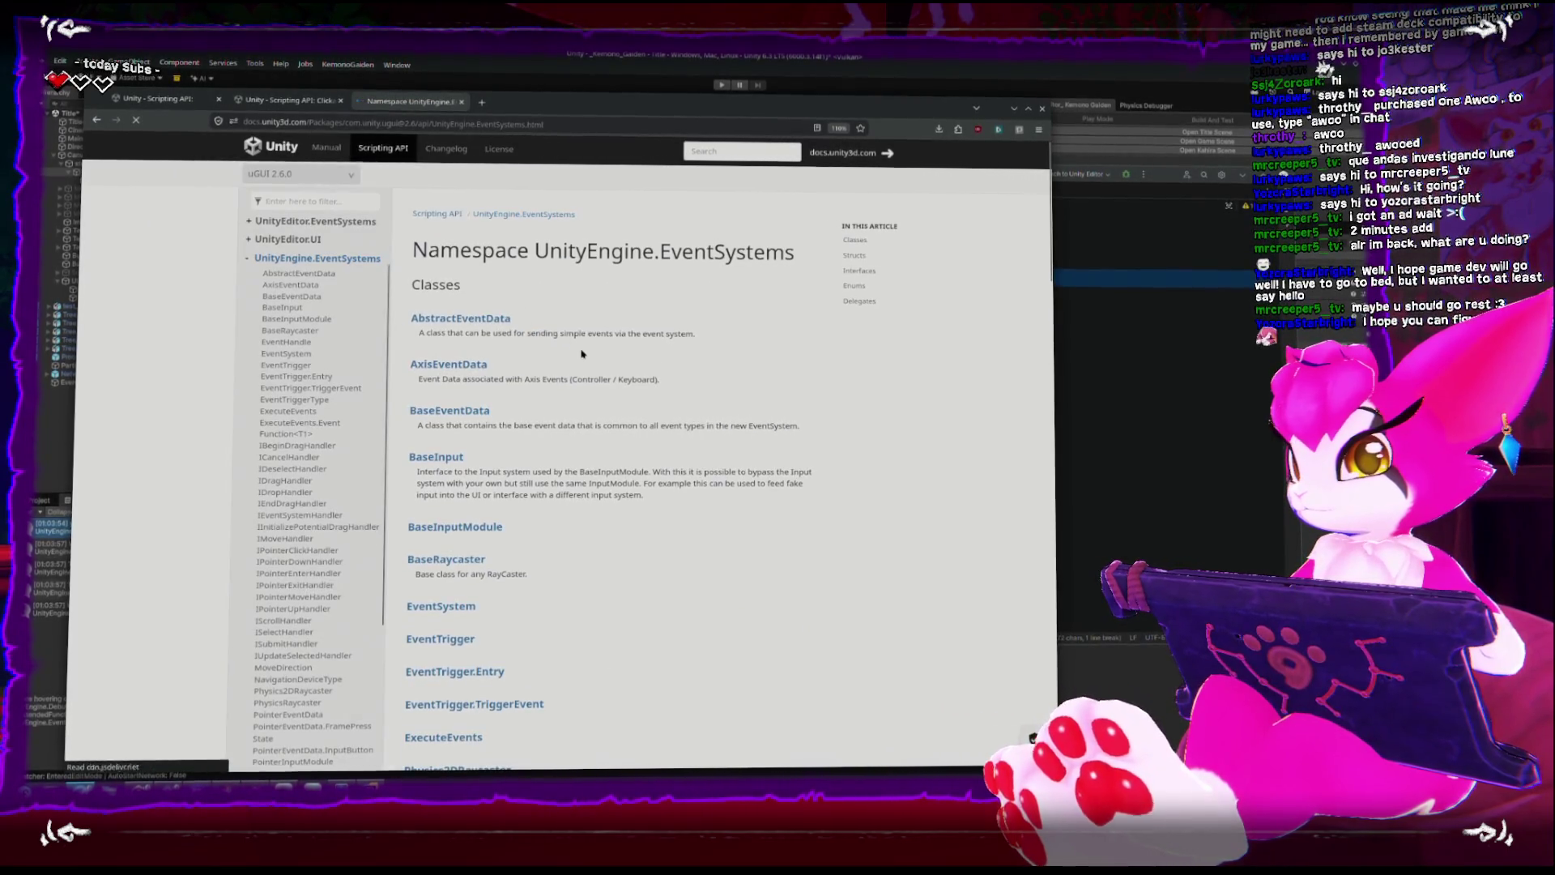
scroll(585, 363, down, 10)
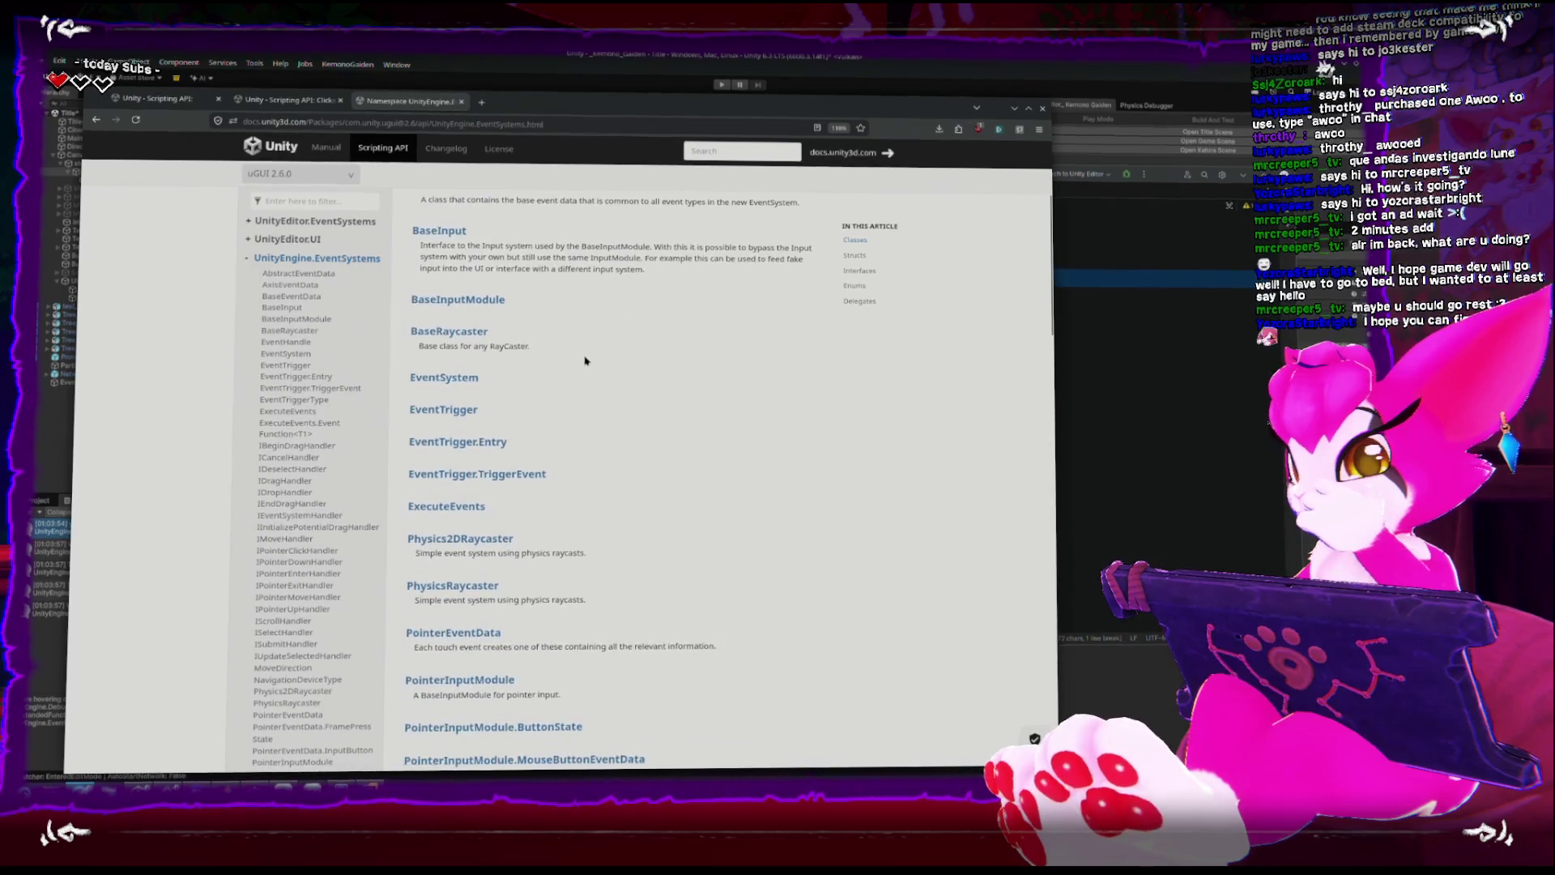
scroll(585, 355, up, 3)
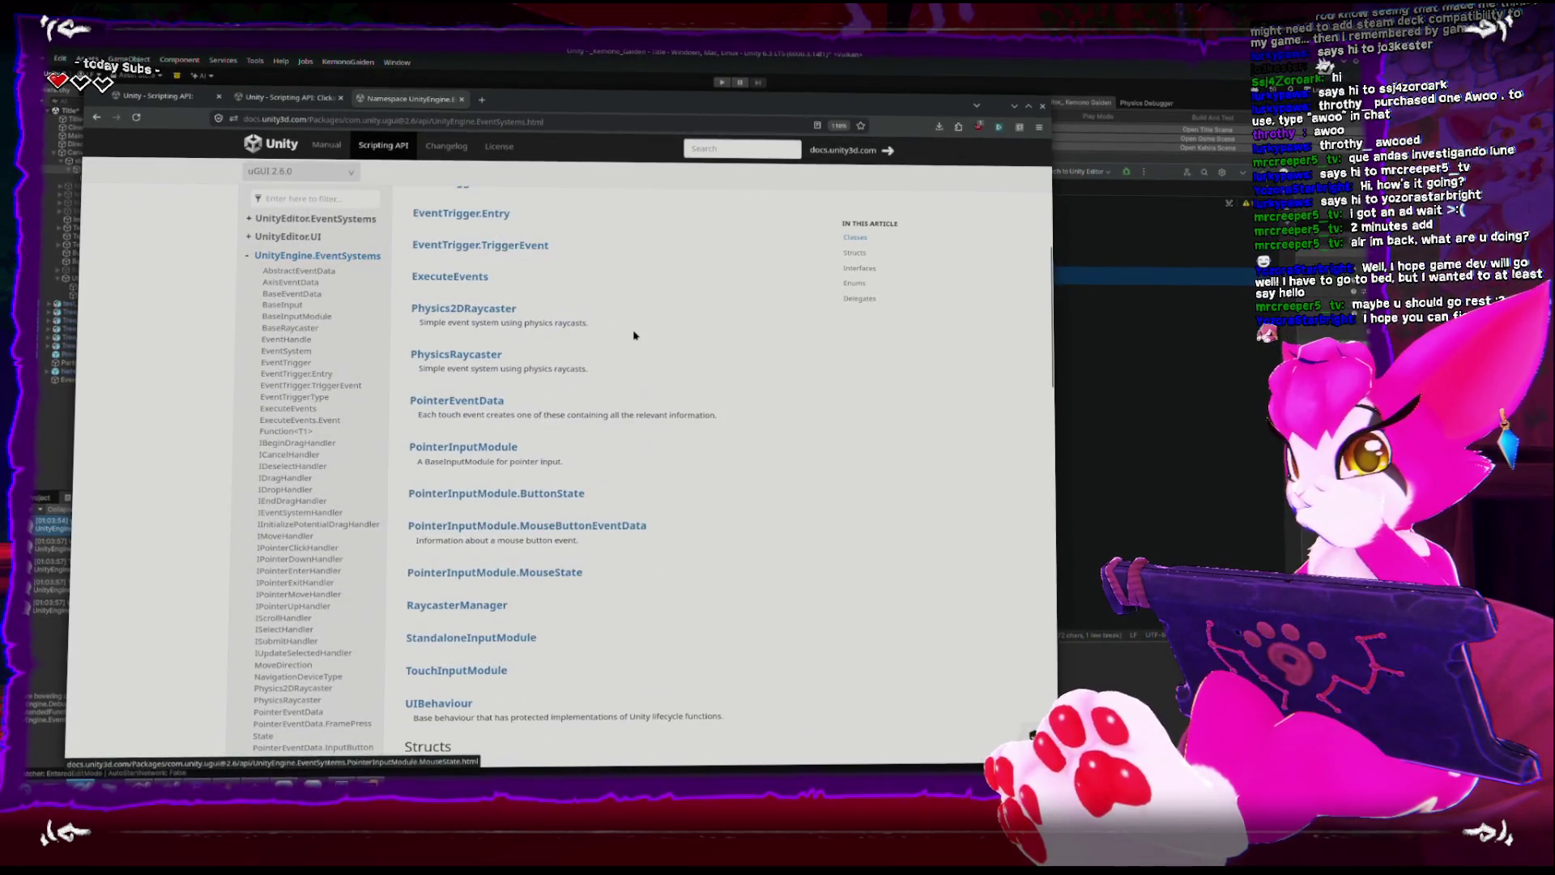
scroll(666, 357, down, 1)
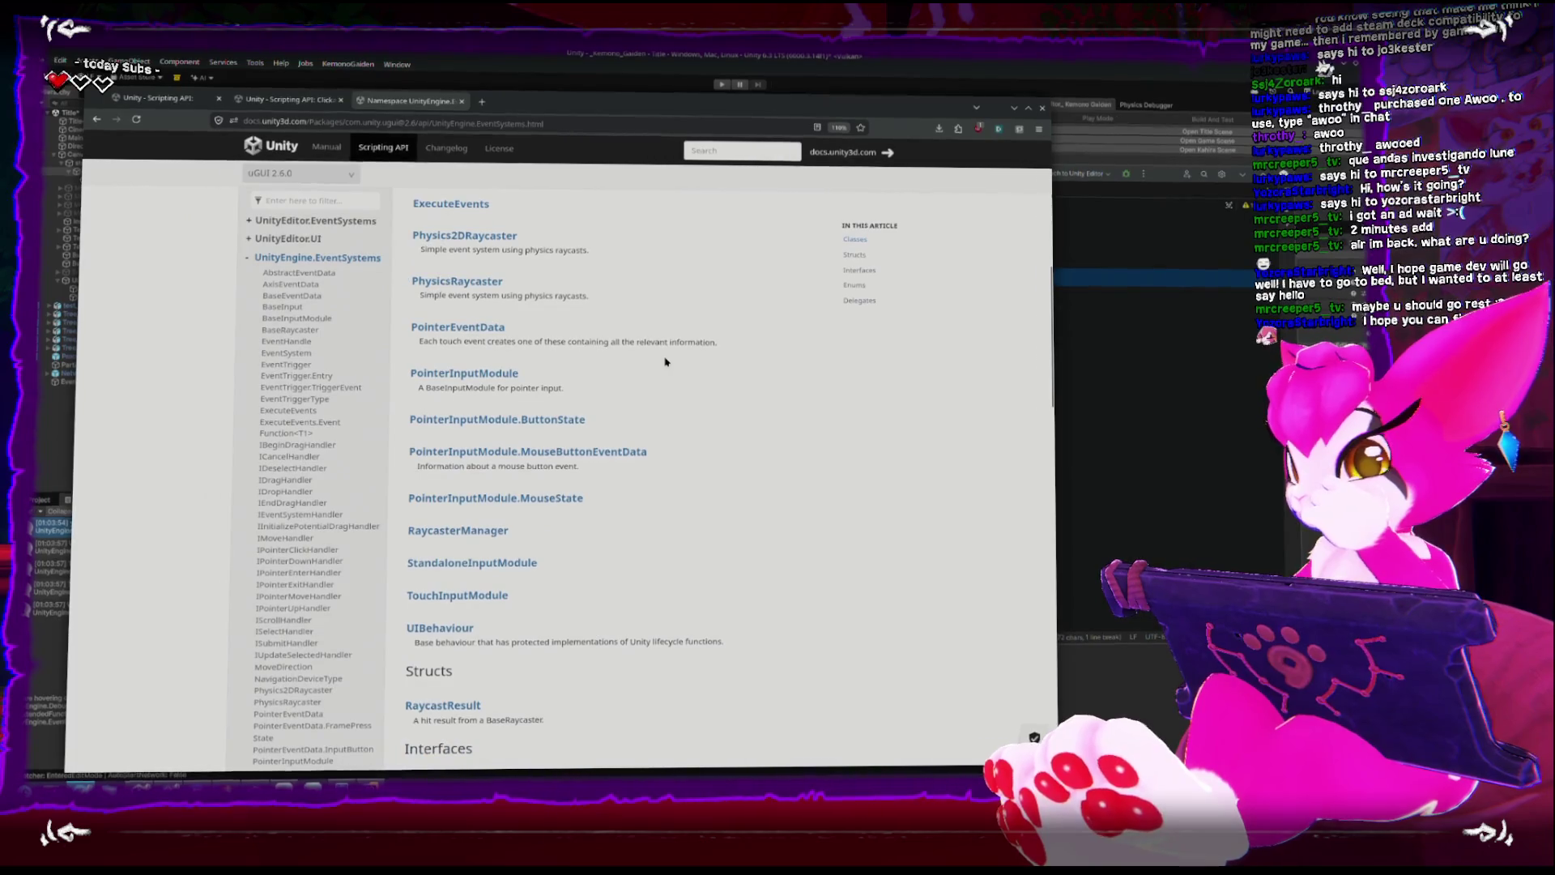
Move the Rider window aside and scroll the EventSystems Interfaces list down to ISelectHandler.
key(alt+Tab)
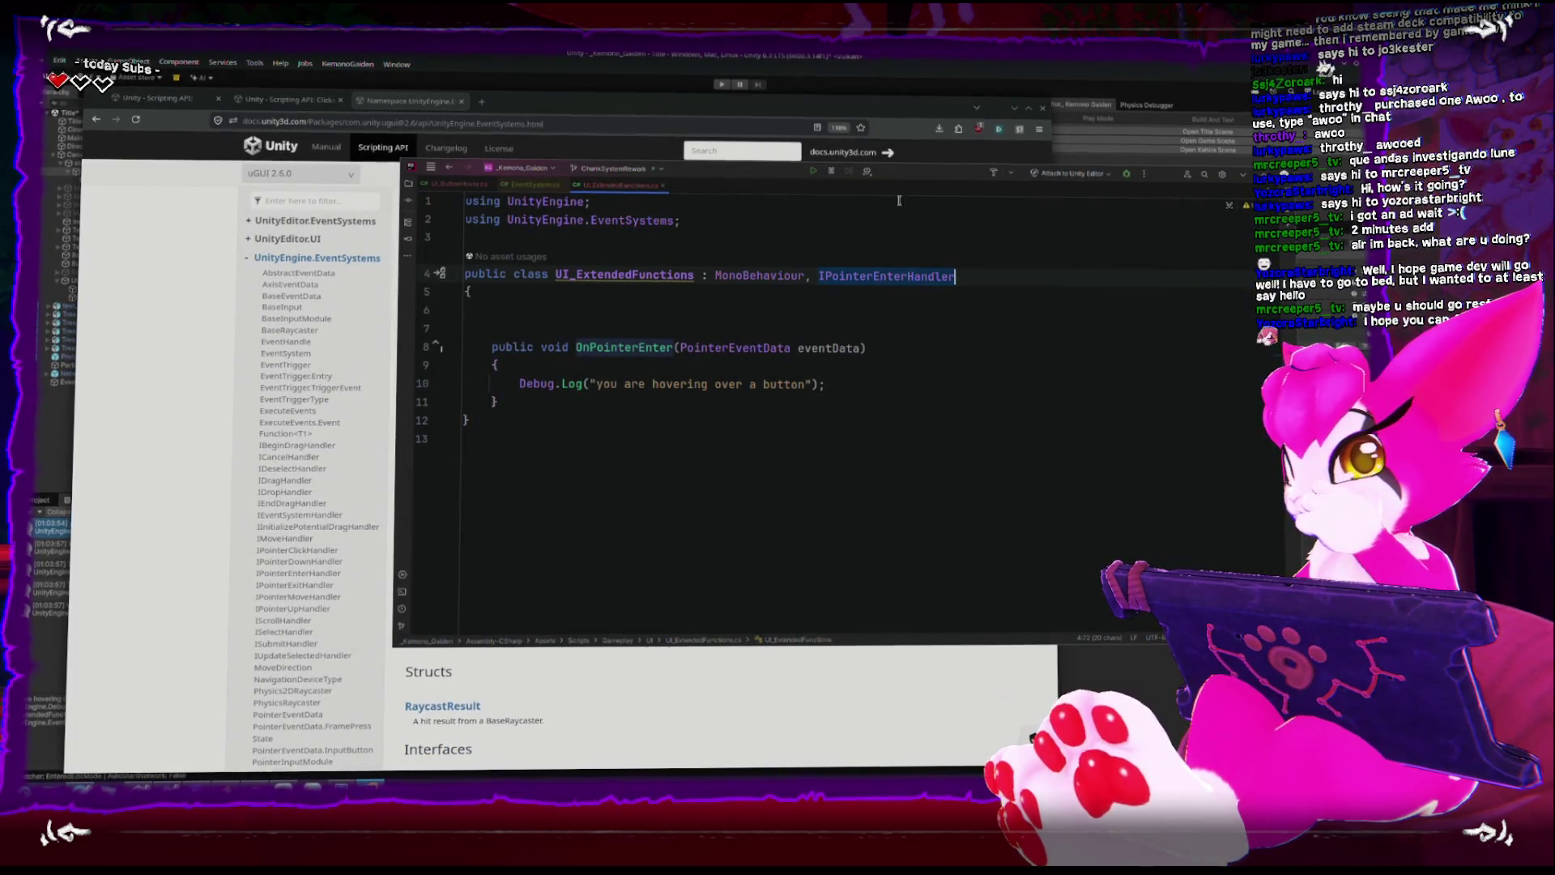
drag(912, 176, 1192, 138)
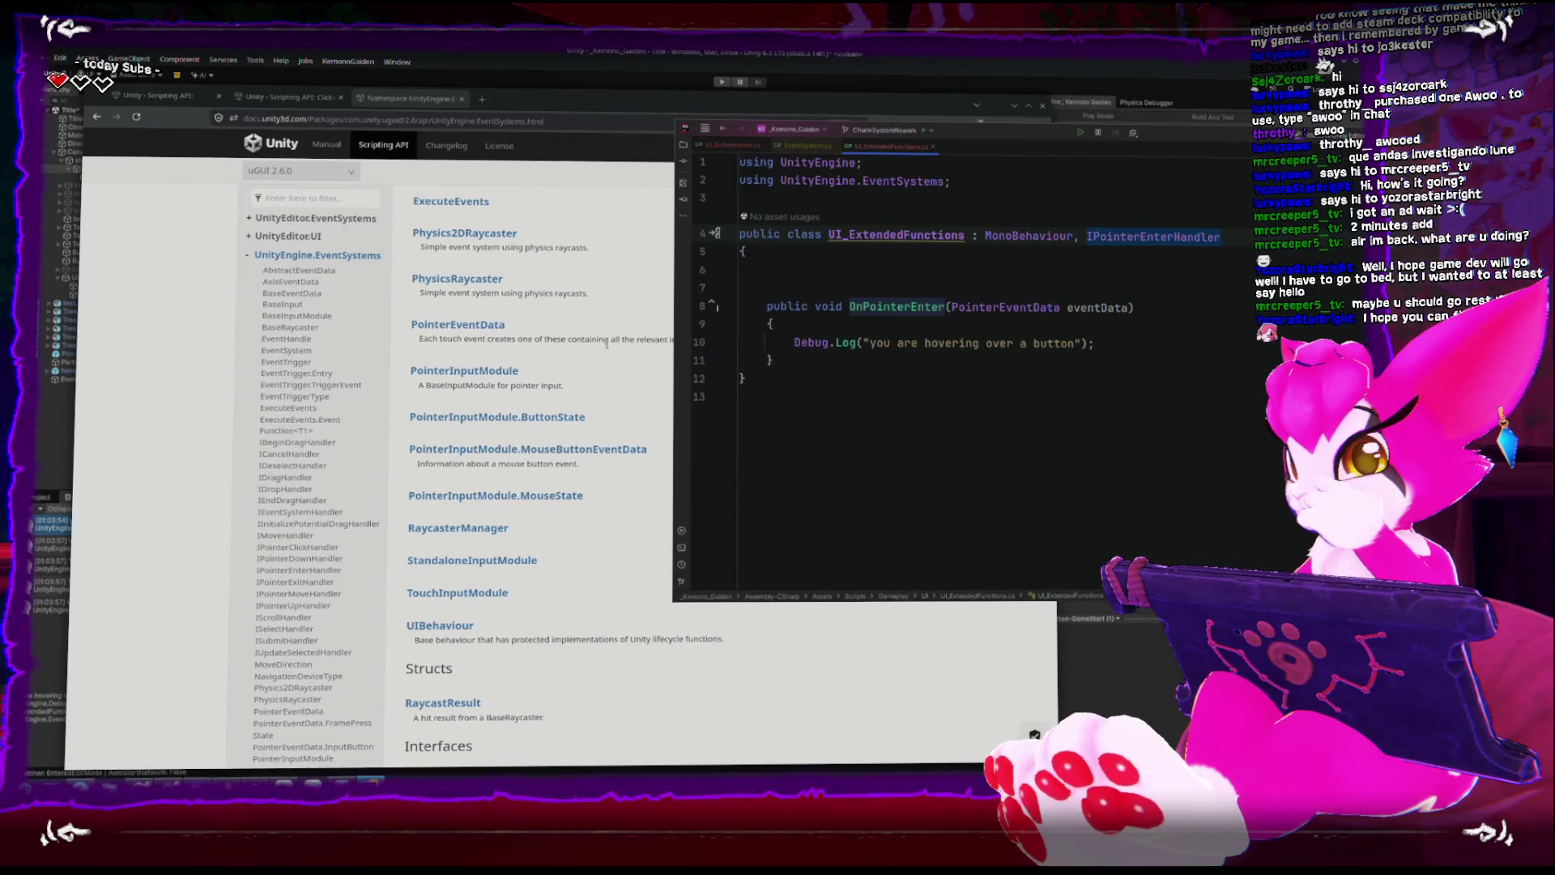
click(622, 388)
scroll(621, 387, down, 8)
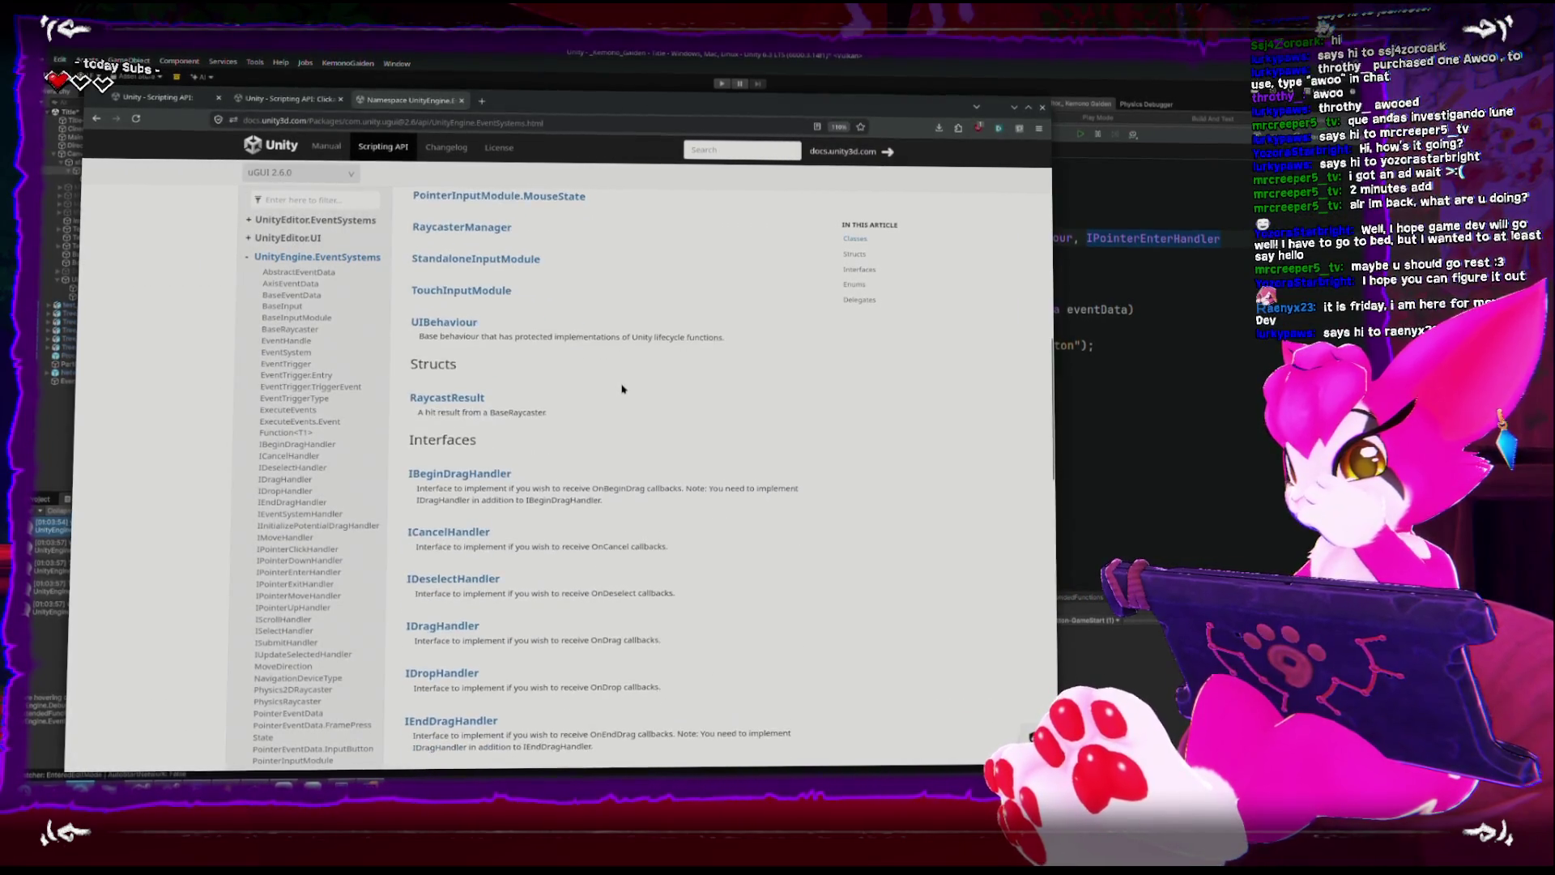
scroll(621, 386, down, 5)
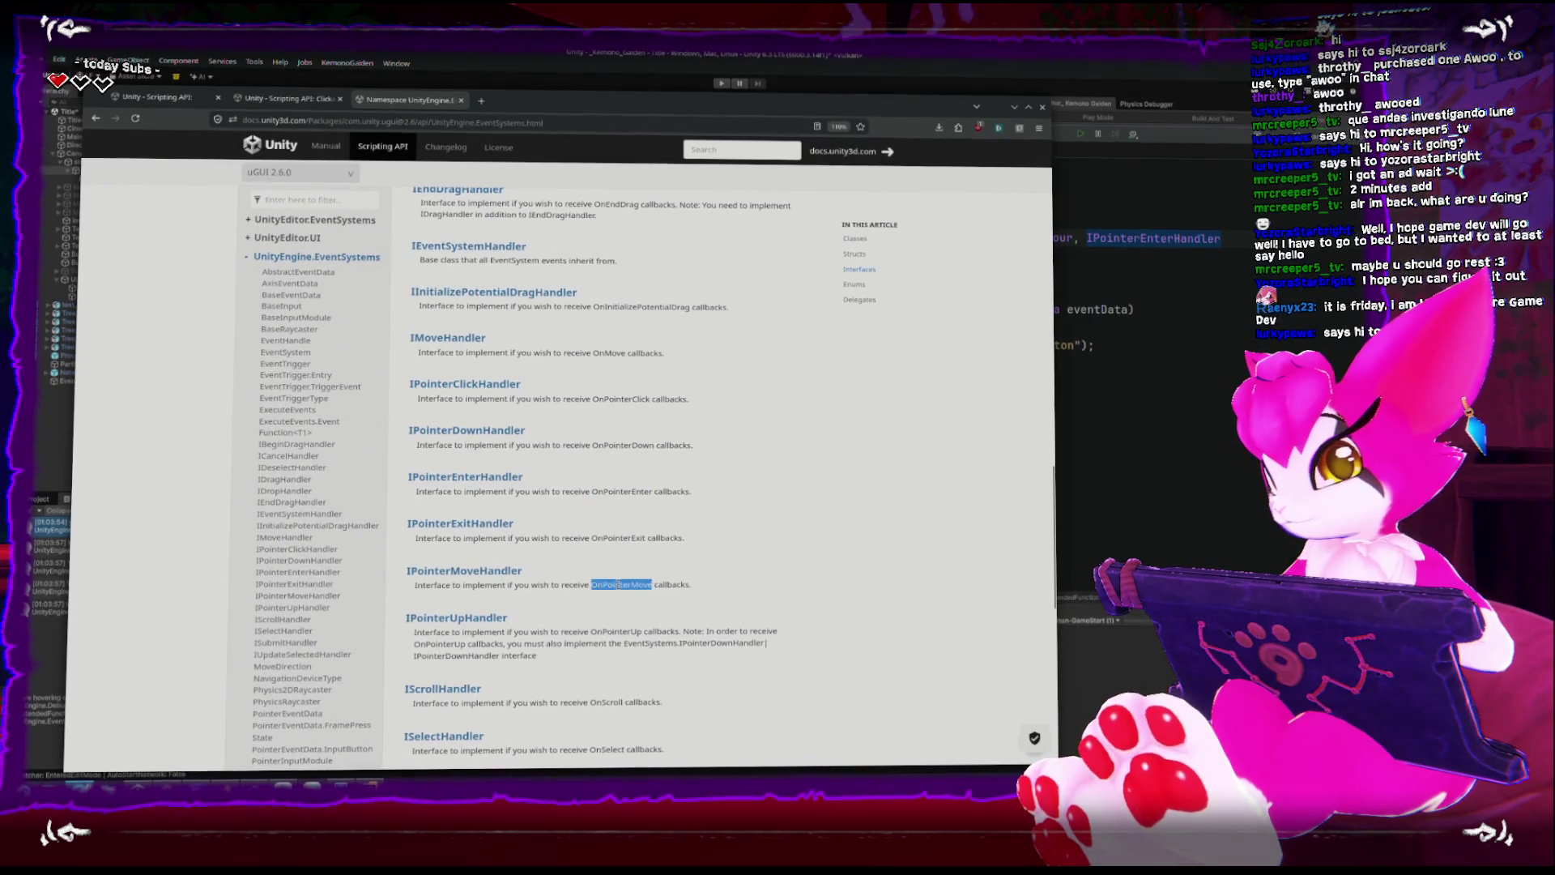
scroll(618, 584, down, 2)
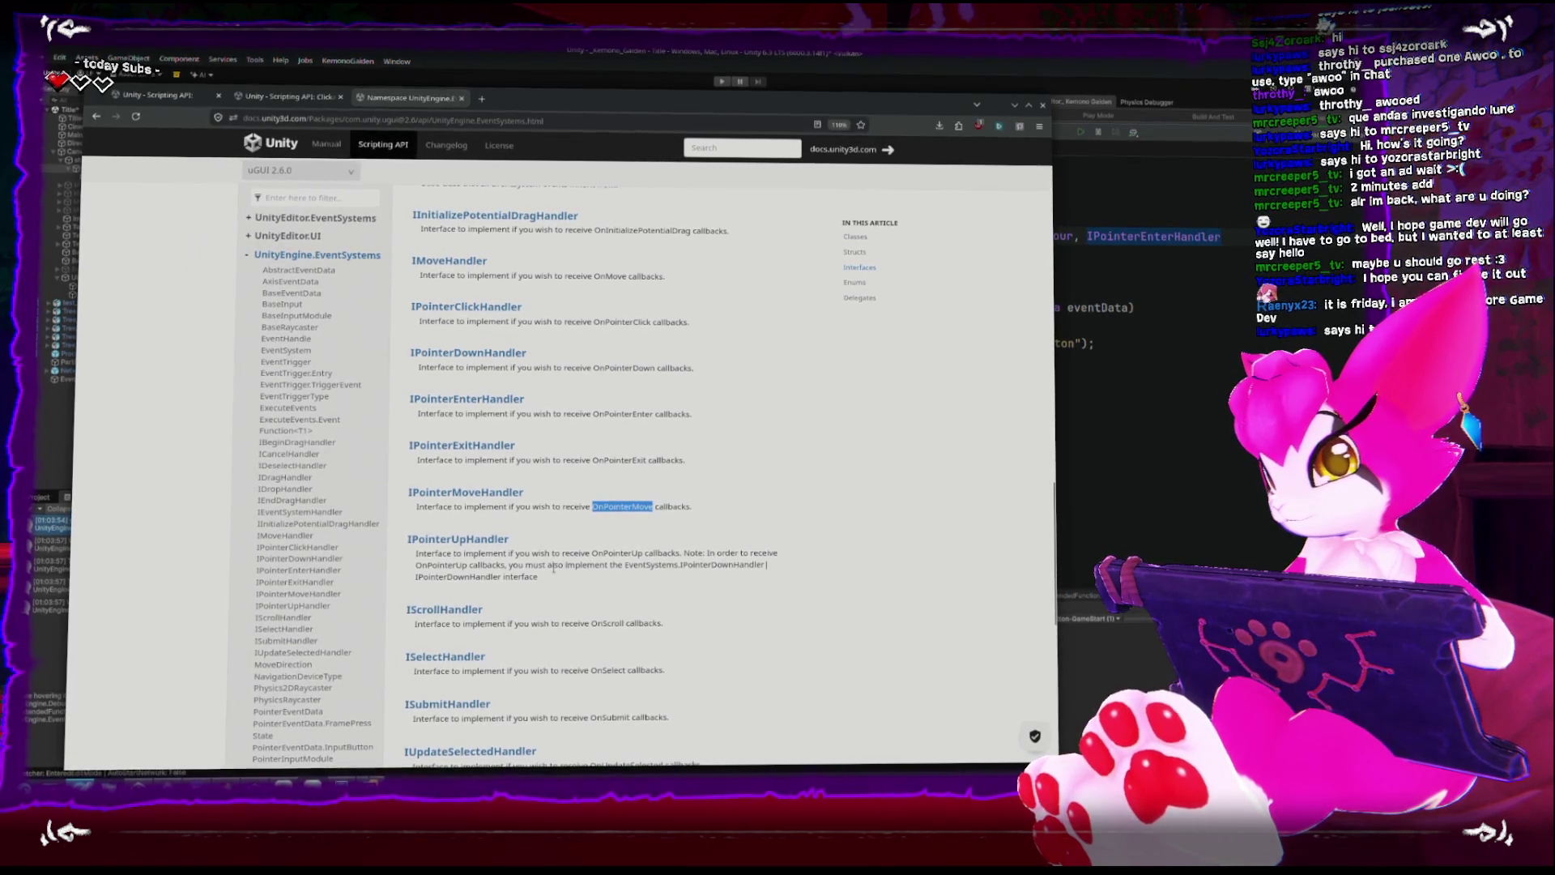
scroll(553, 568, down, 4)
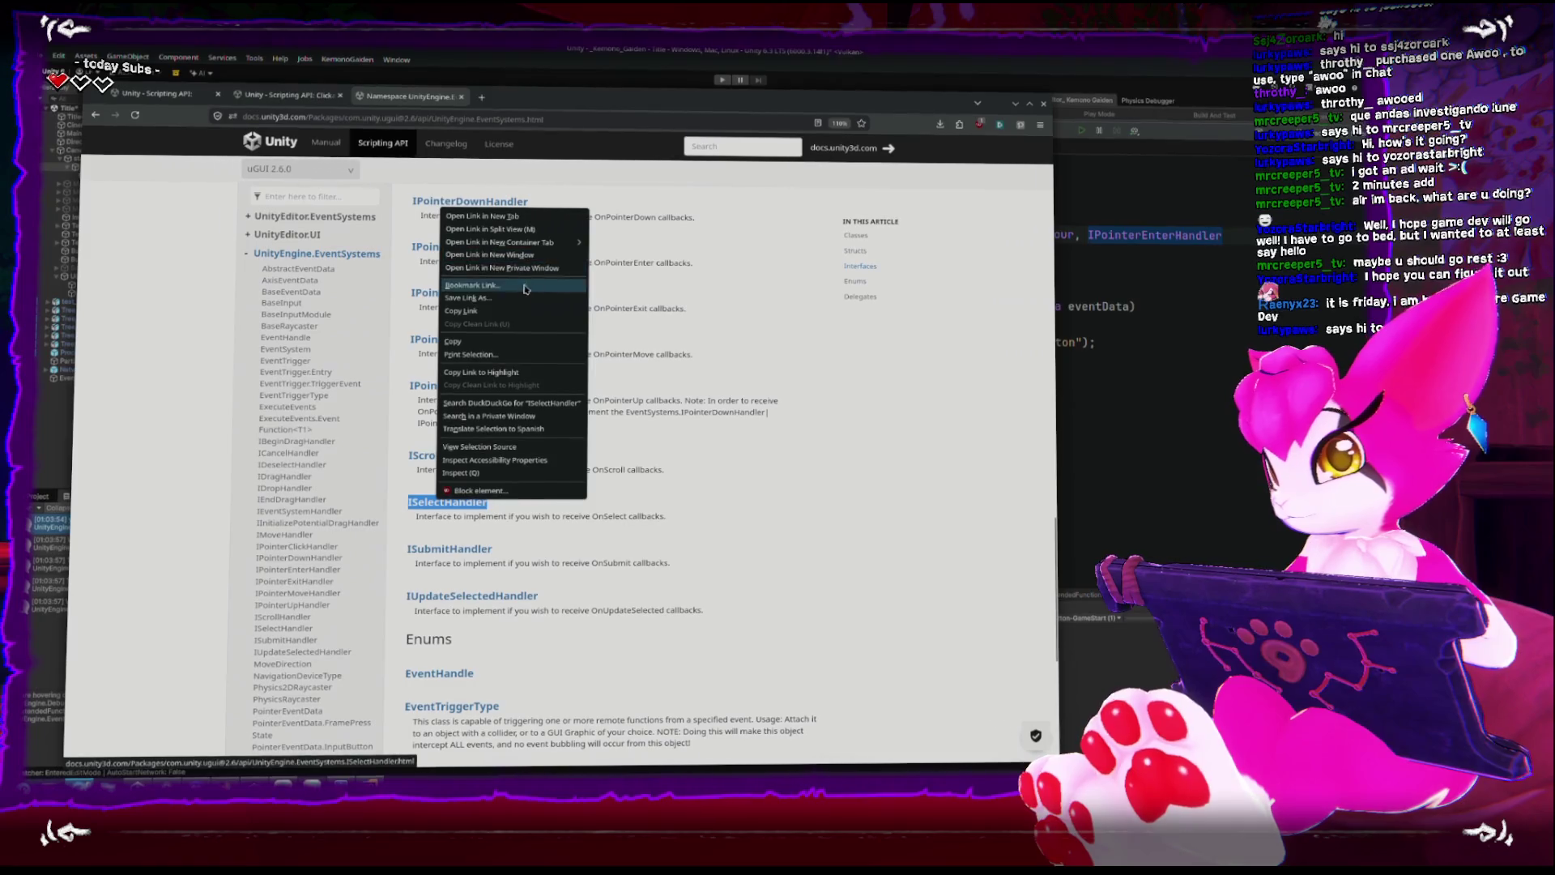
click(1110, 372)
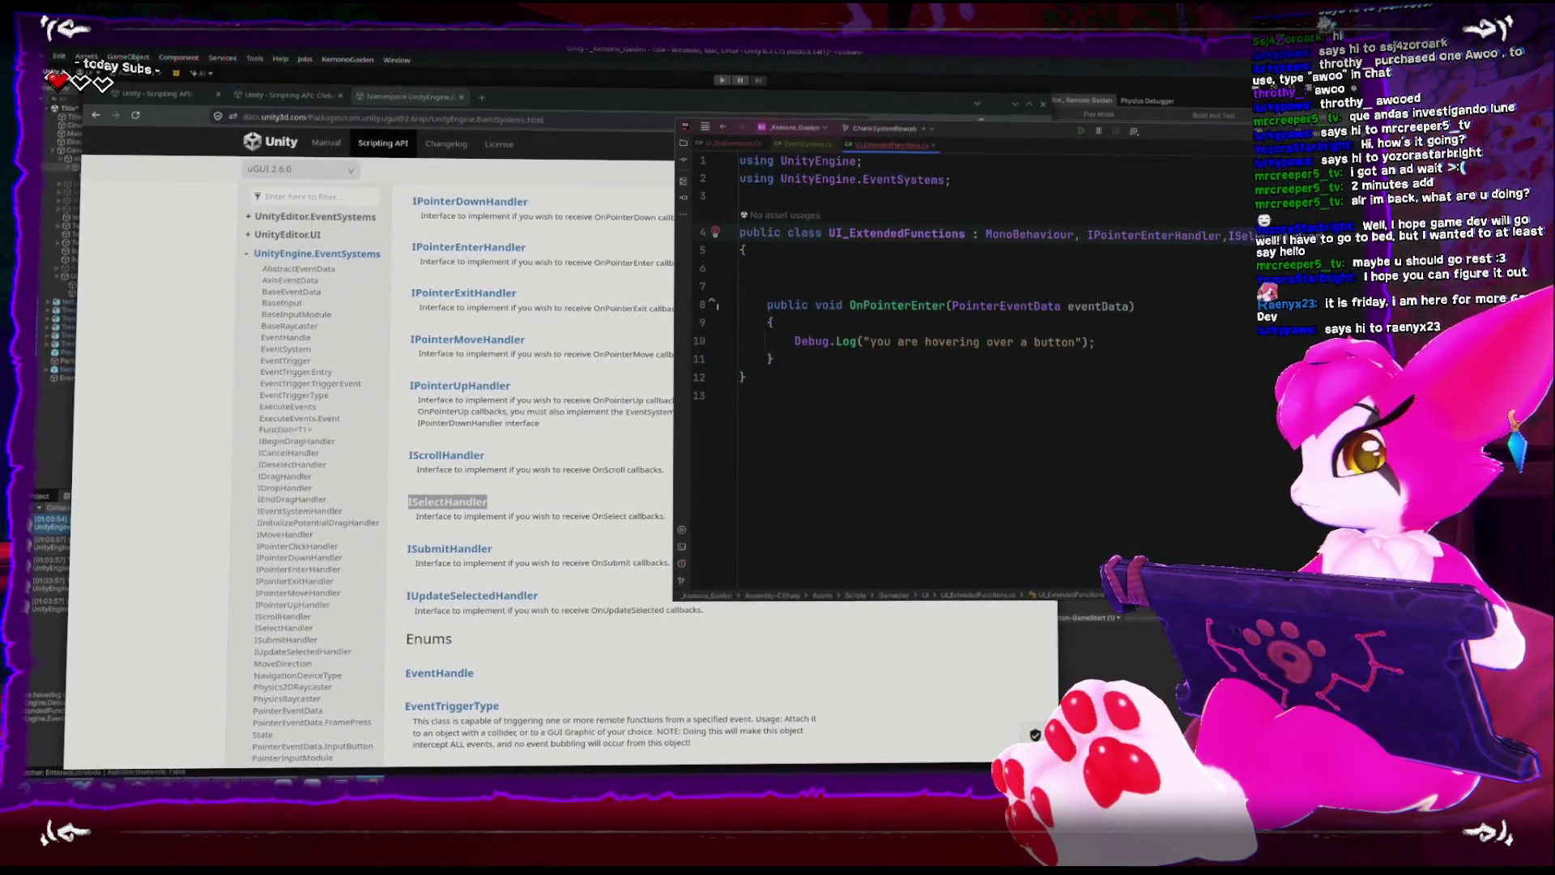
Generate the OnSelect(BaseEventData) stub for ISelectHandler, then go back to the Unity editor.
right_click(1199, 235)
click(1252, 243)
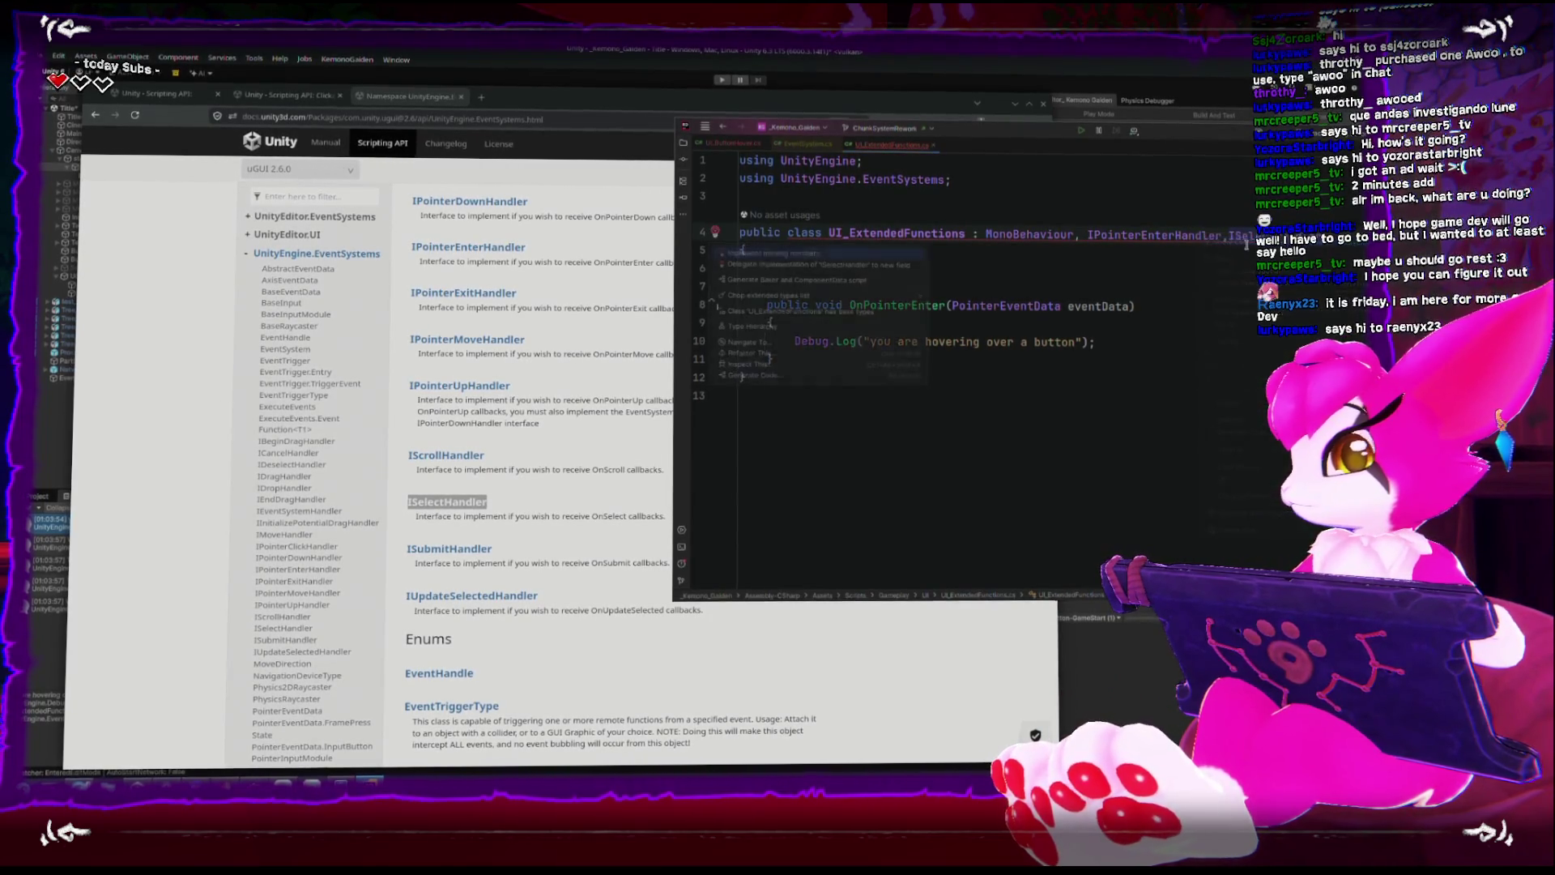
click(816, 266)
click(1134, 345)
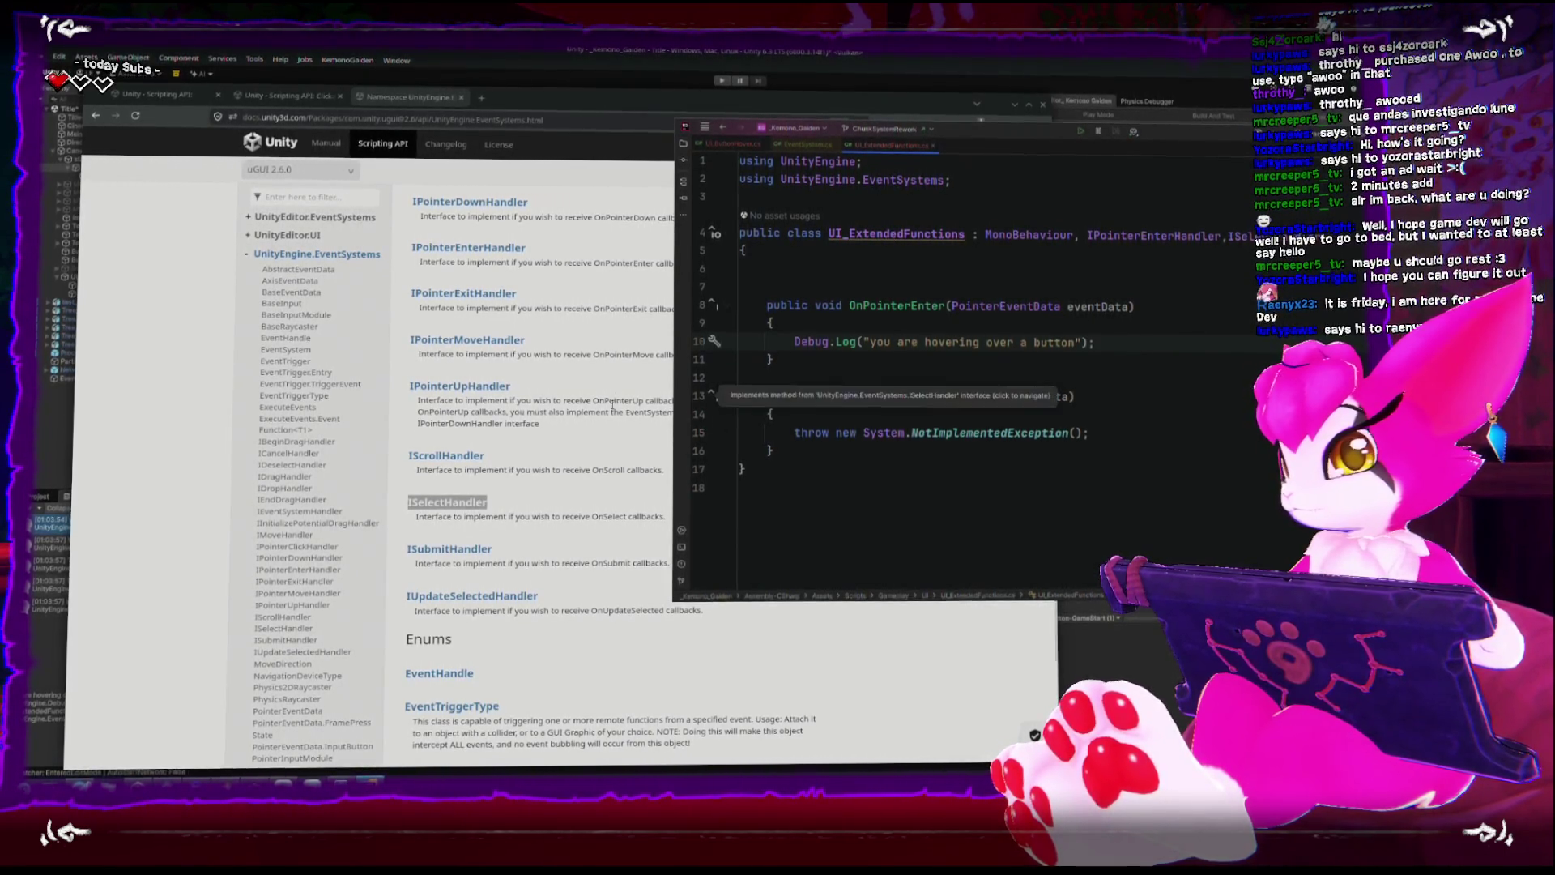
click(575, 509)
scroll(577, 508, up, 3)
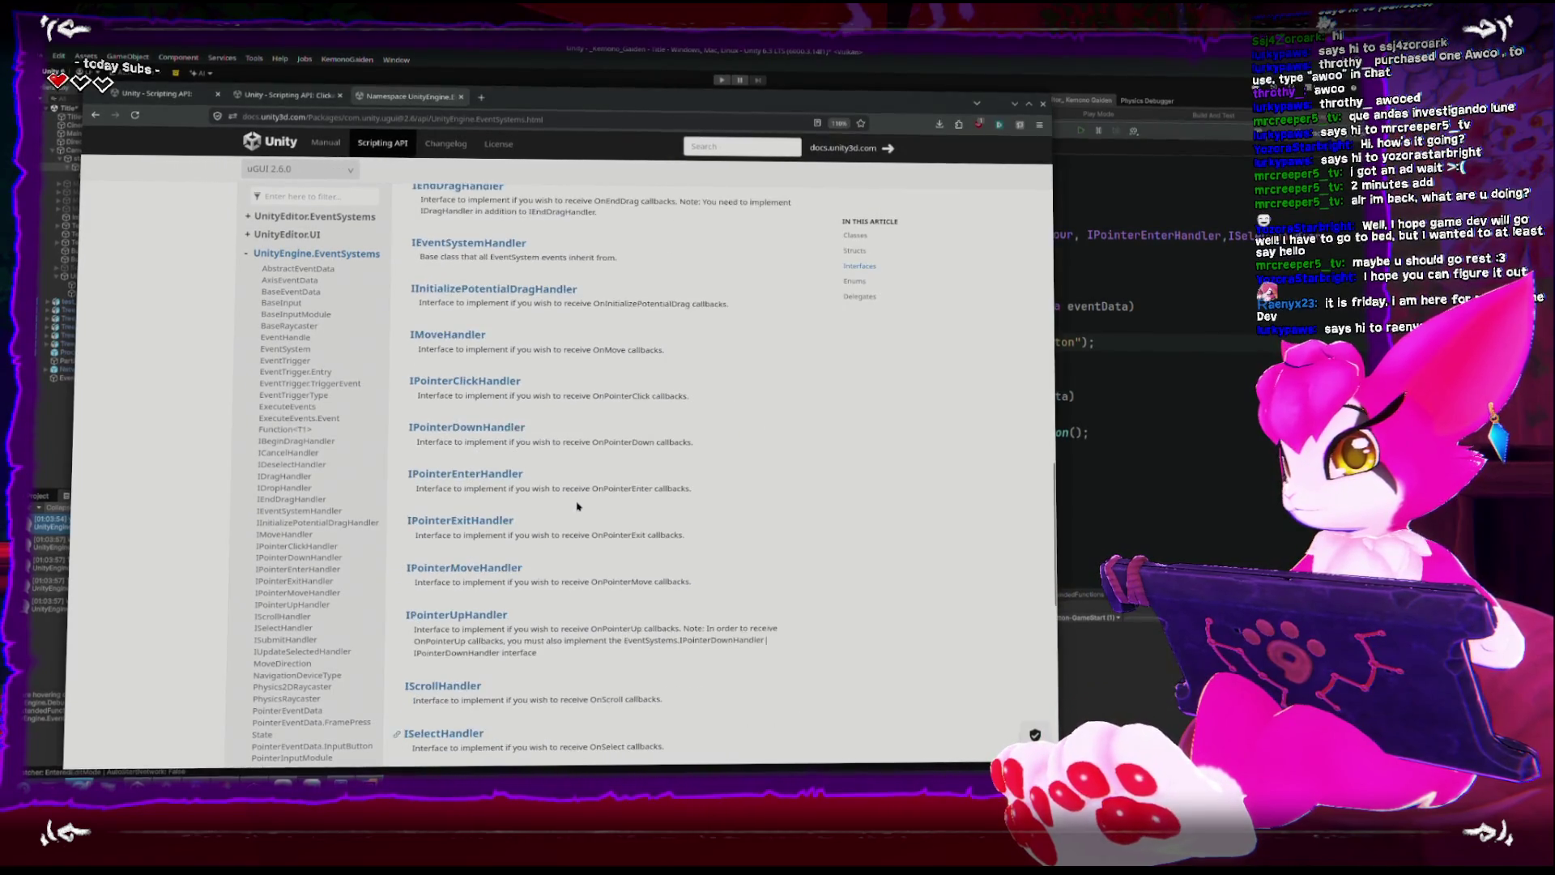
key(alt+Tab)
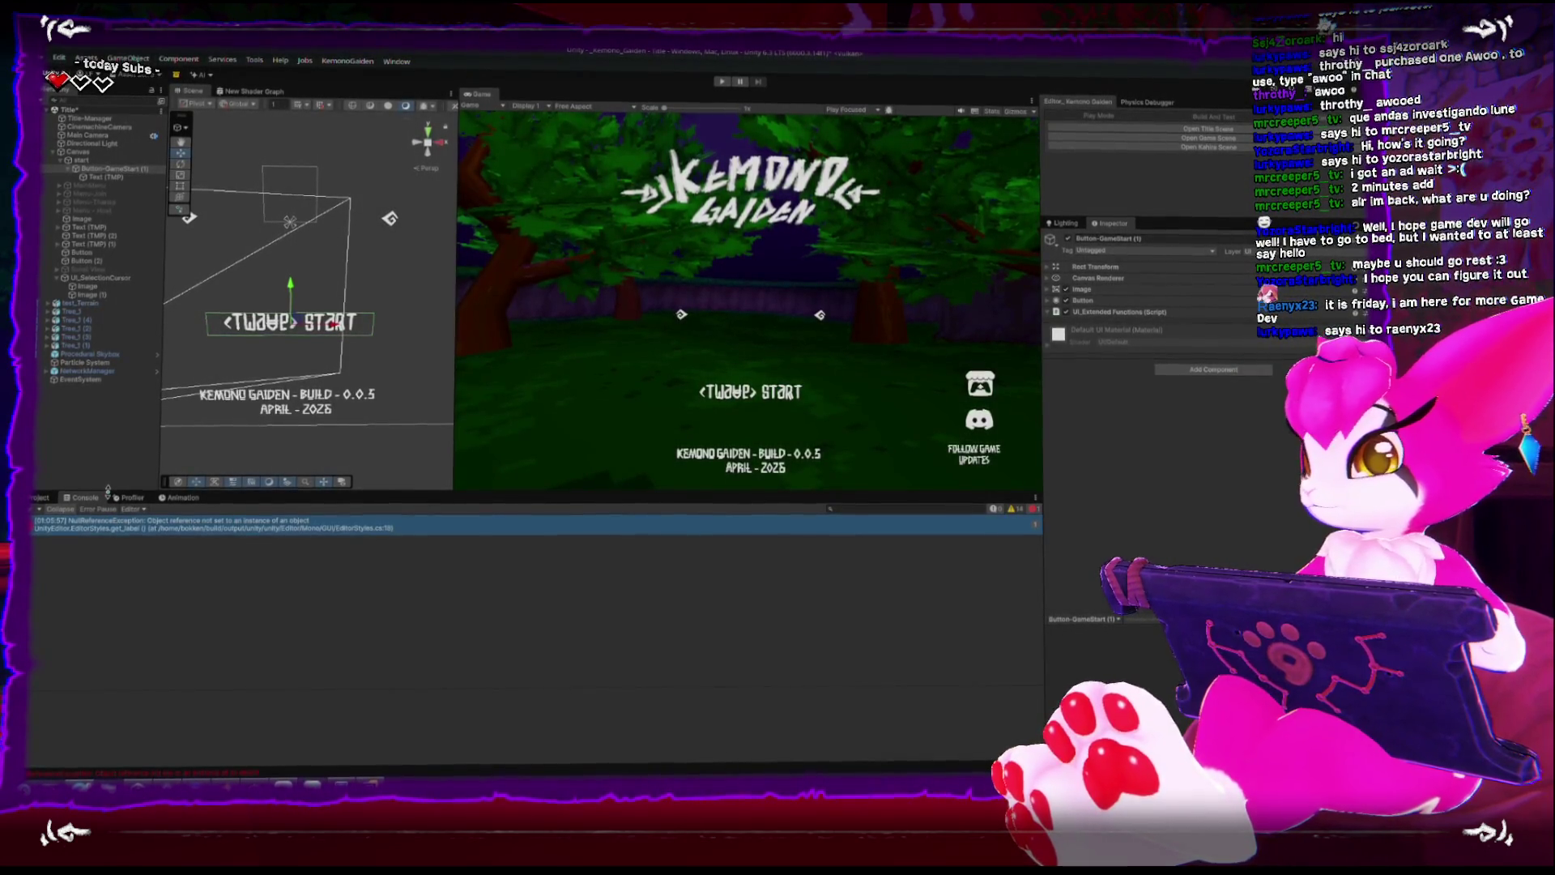
Clear the NullReferenceException from the Console and glance at the IBeginDragHandler reference.
click(32, 508)
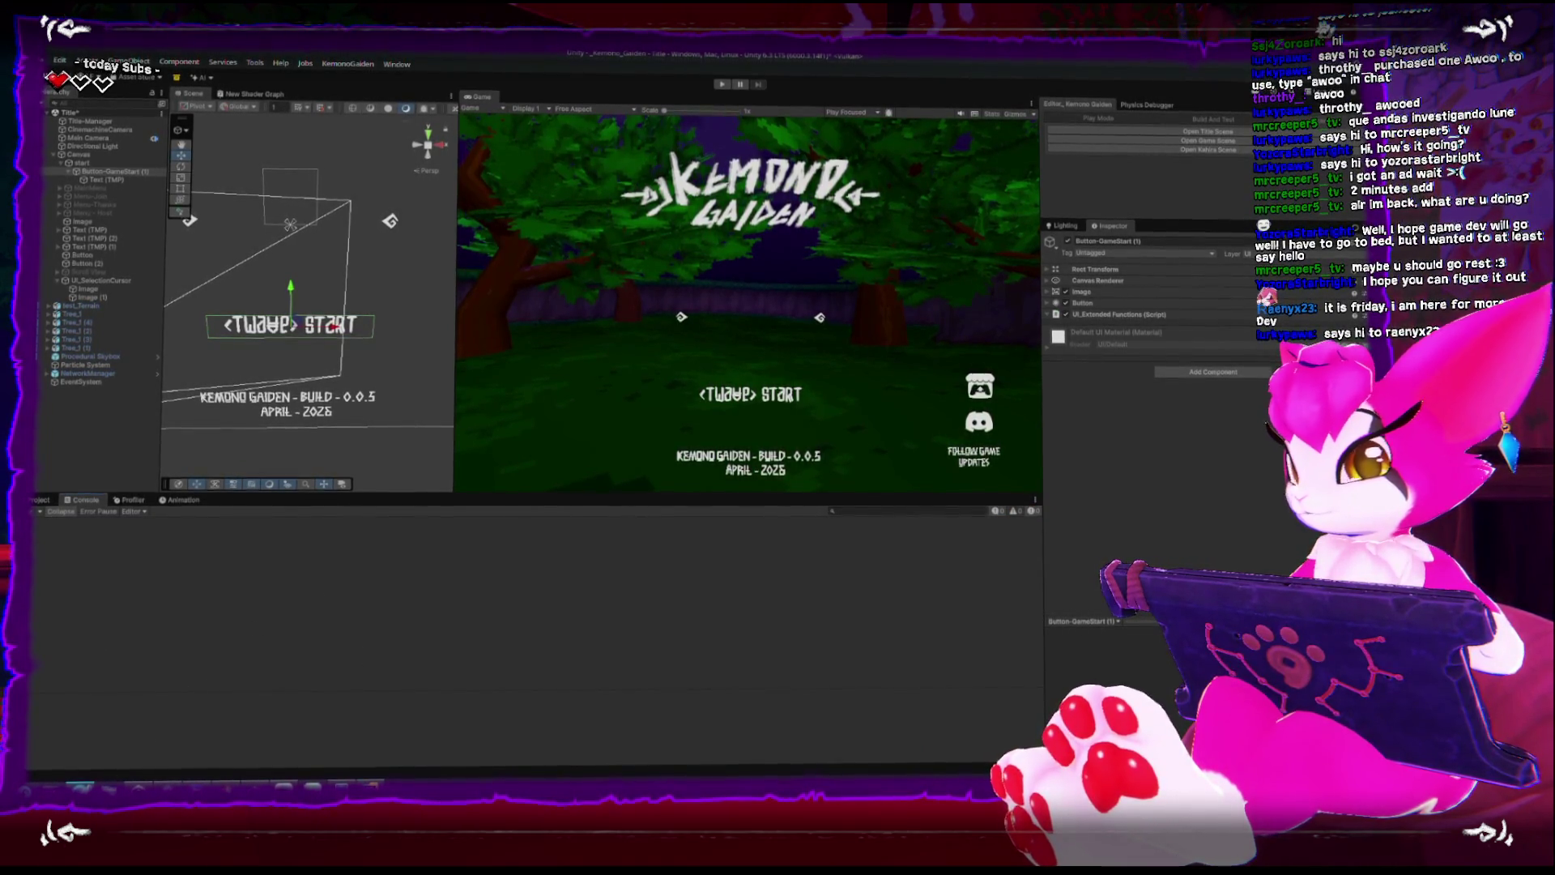
key(alt+Tab)
scroll(635, 450, up, 3)
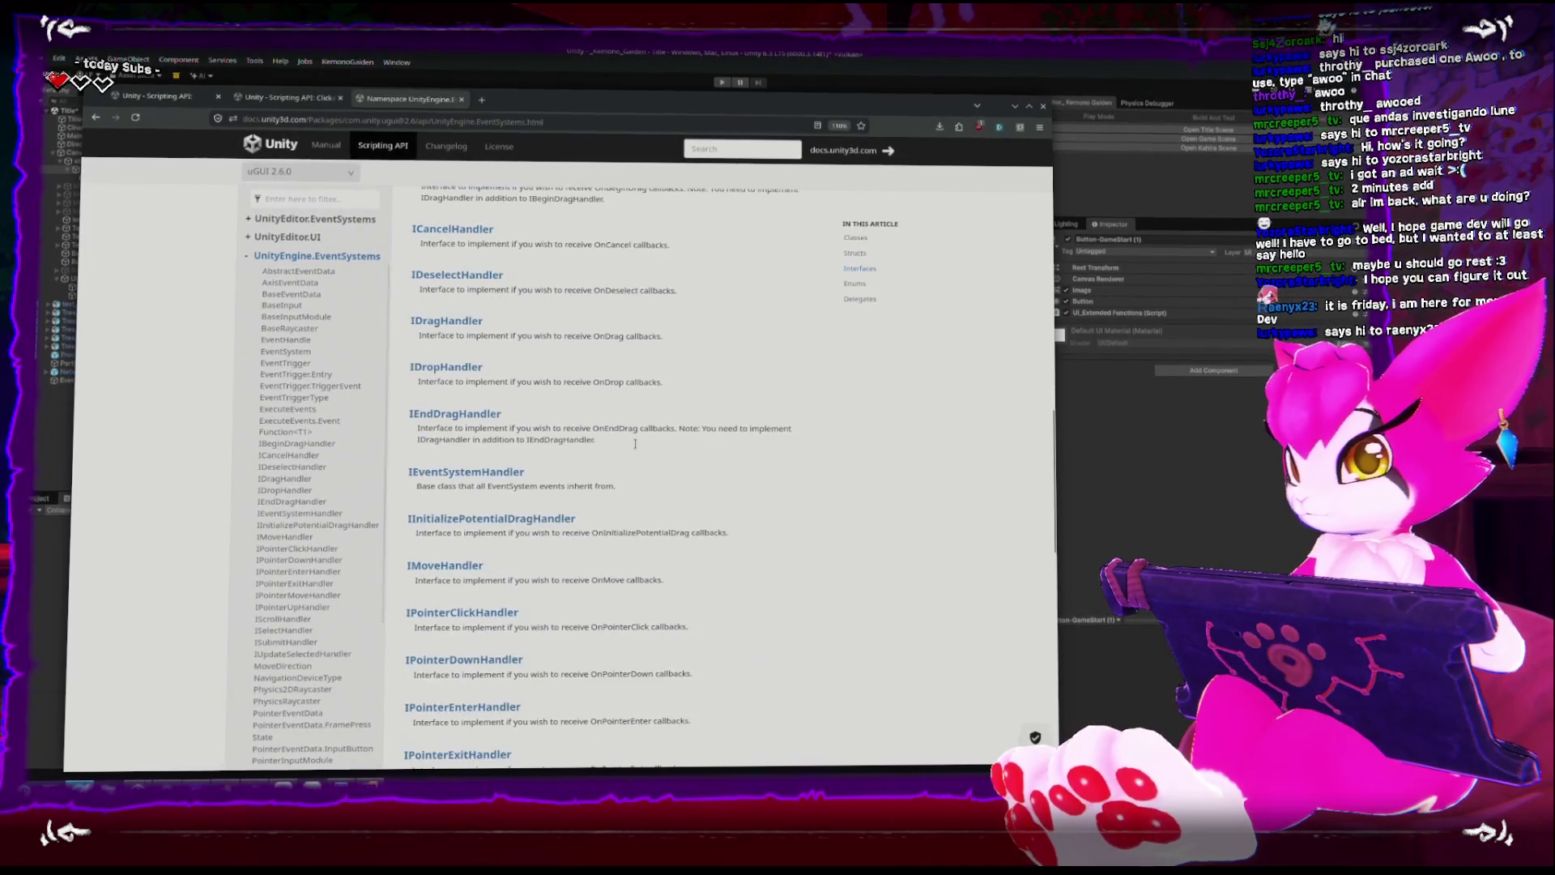
scroll(635, 448, up, 2)
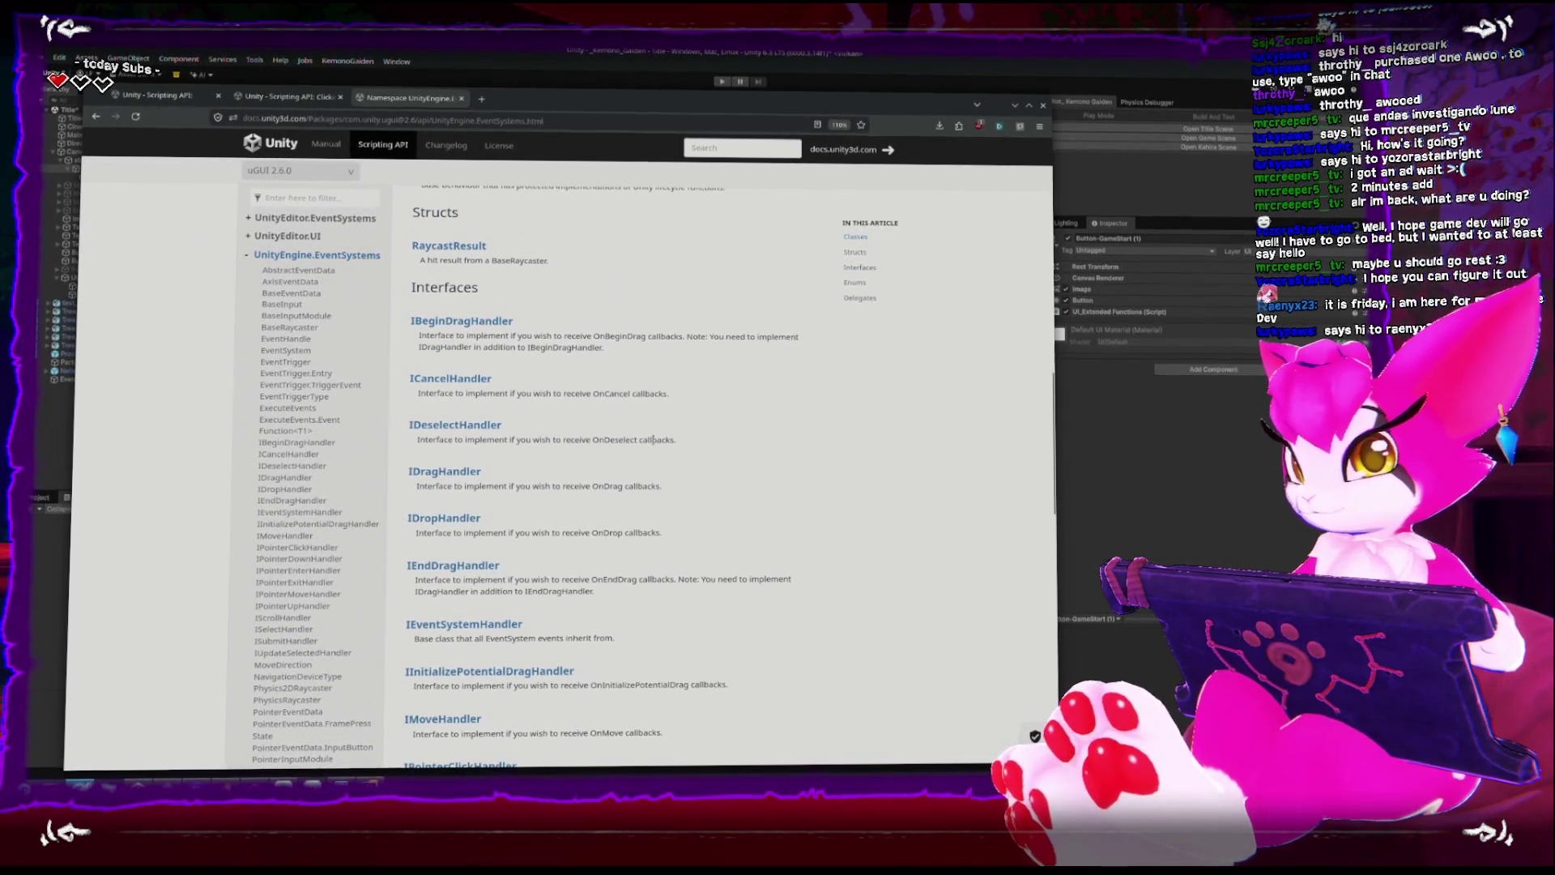
click(512, 326)
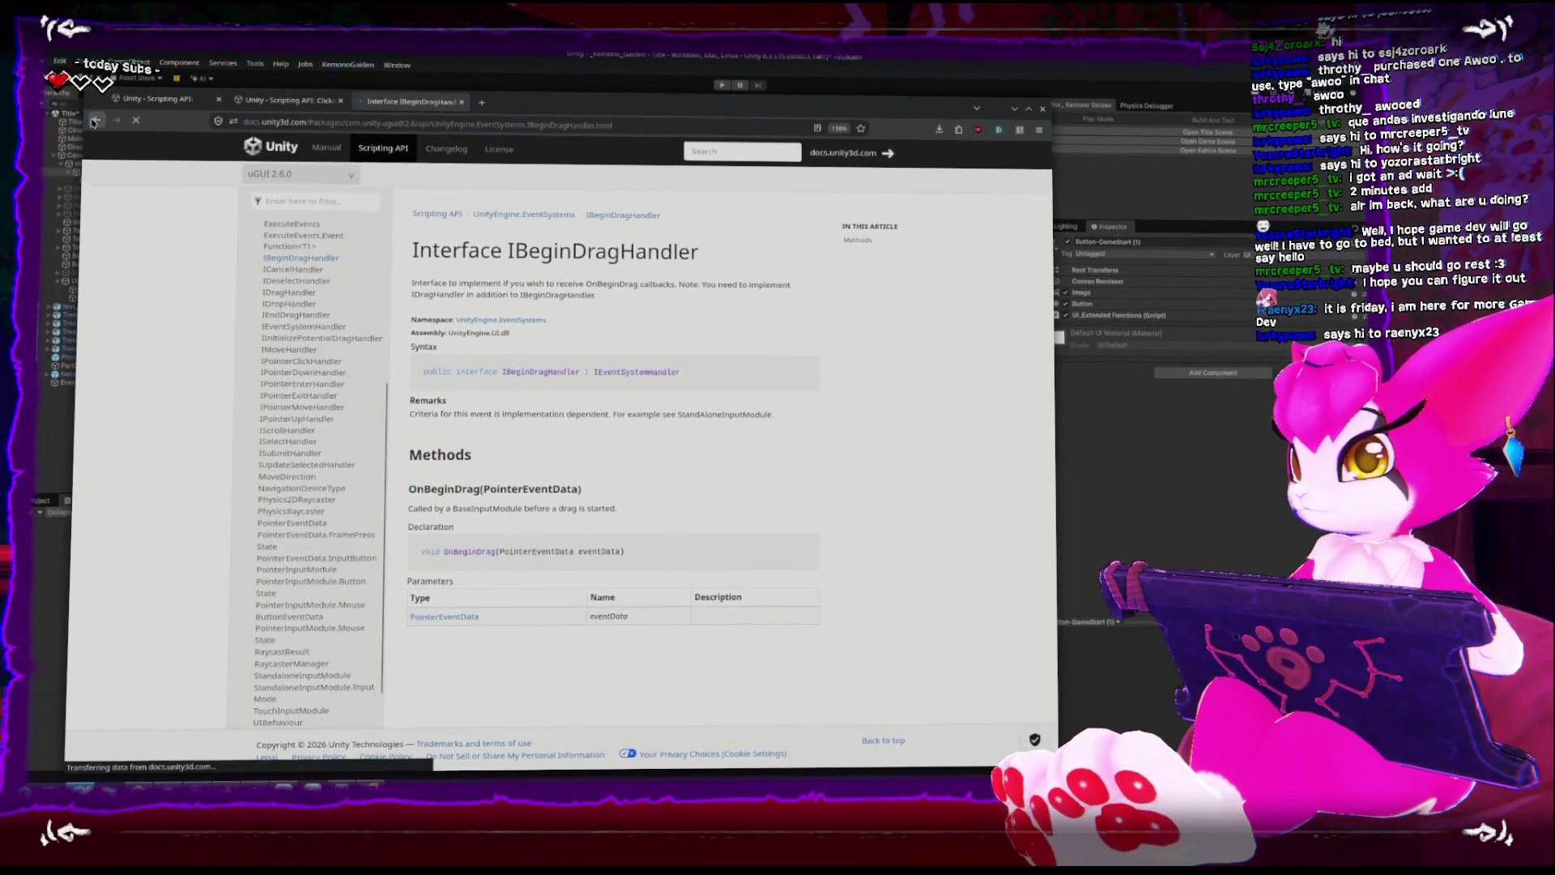
key(alt+Left)
Scroll down the EventSystems namespace page and open the EventSystem class reference.
drag(713, 111, 701, 73)
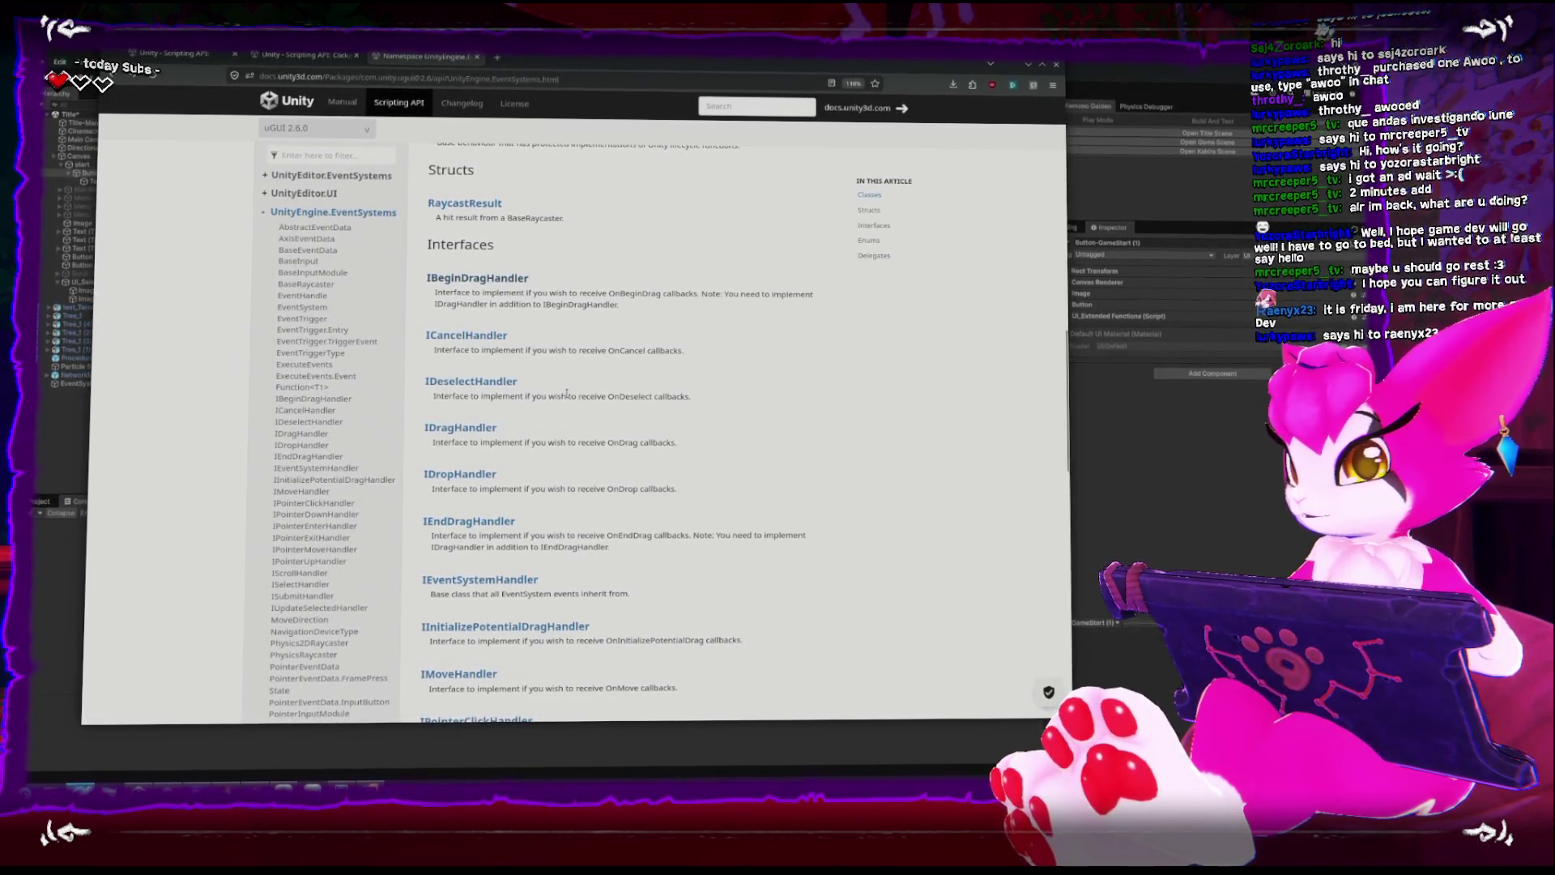
scroll(570, 395, down, 2)
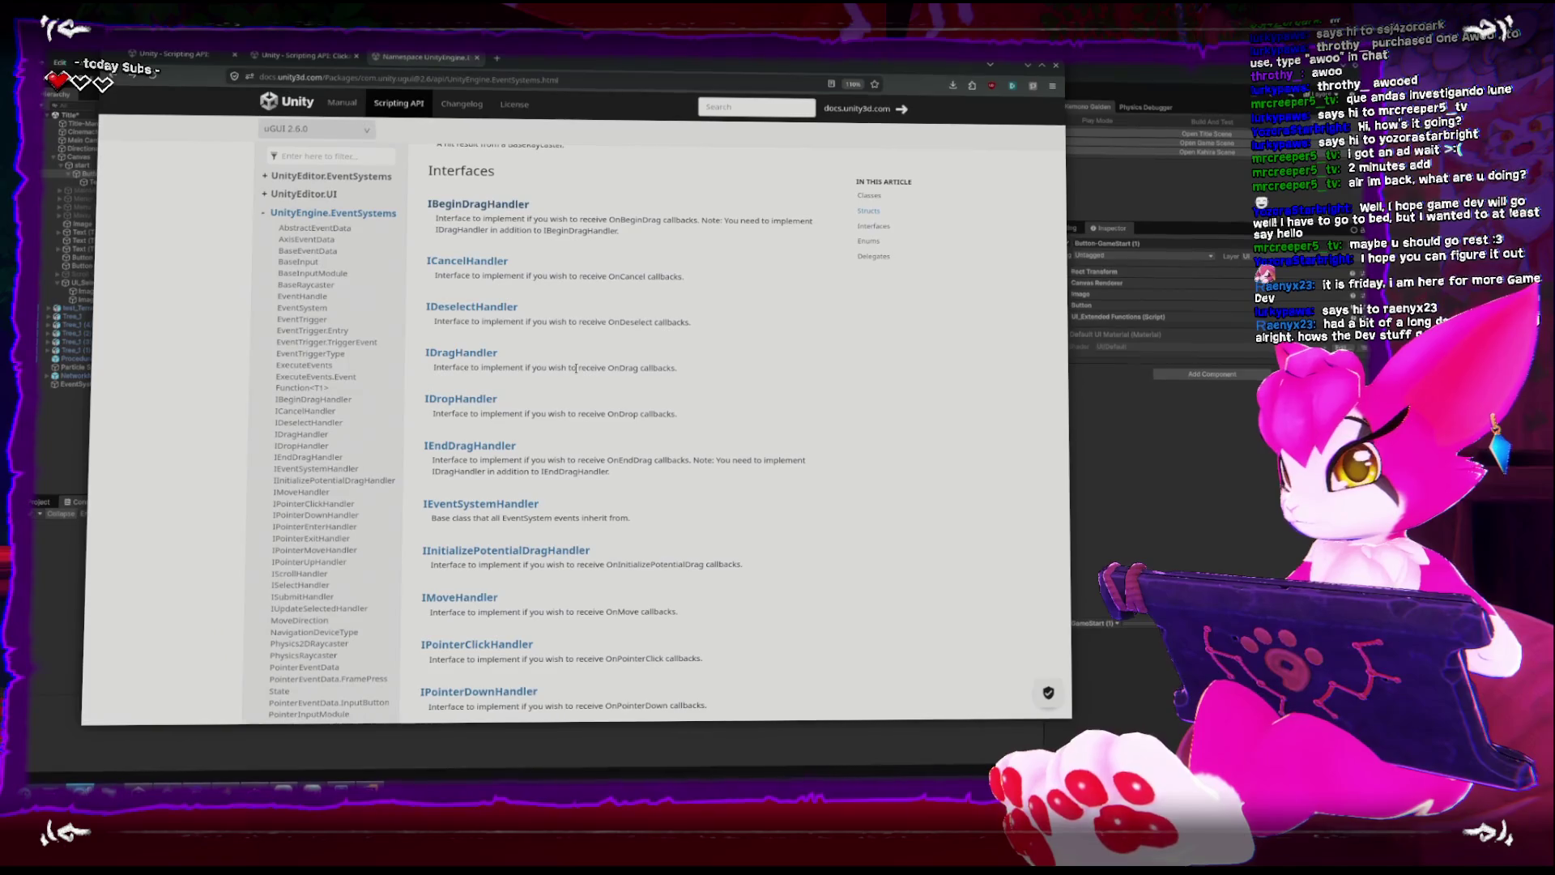
scroll(575, 368, down, 2)
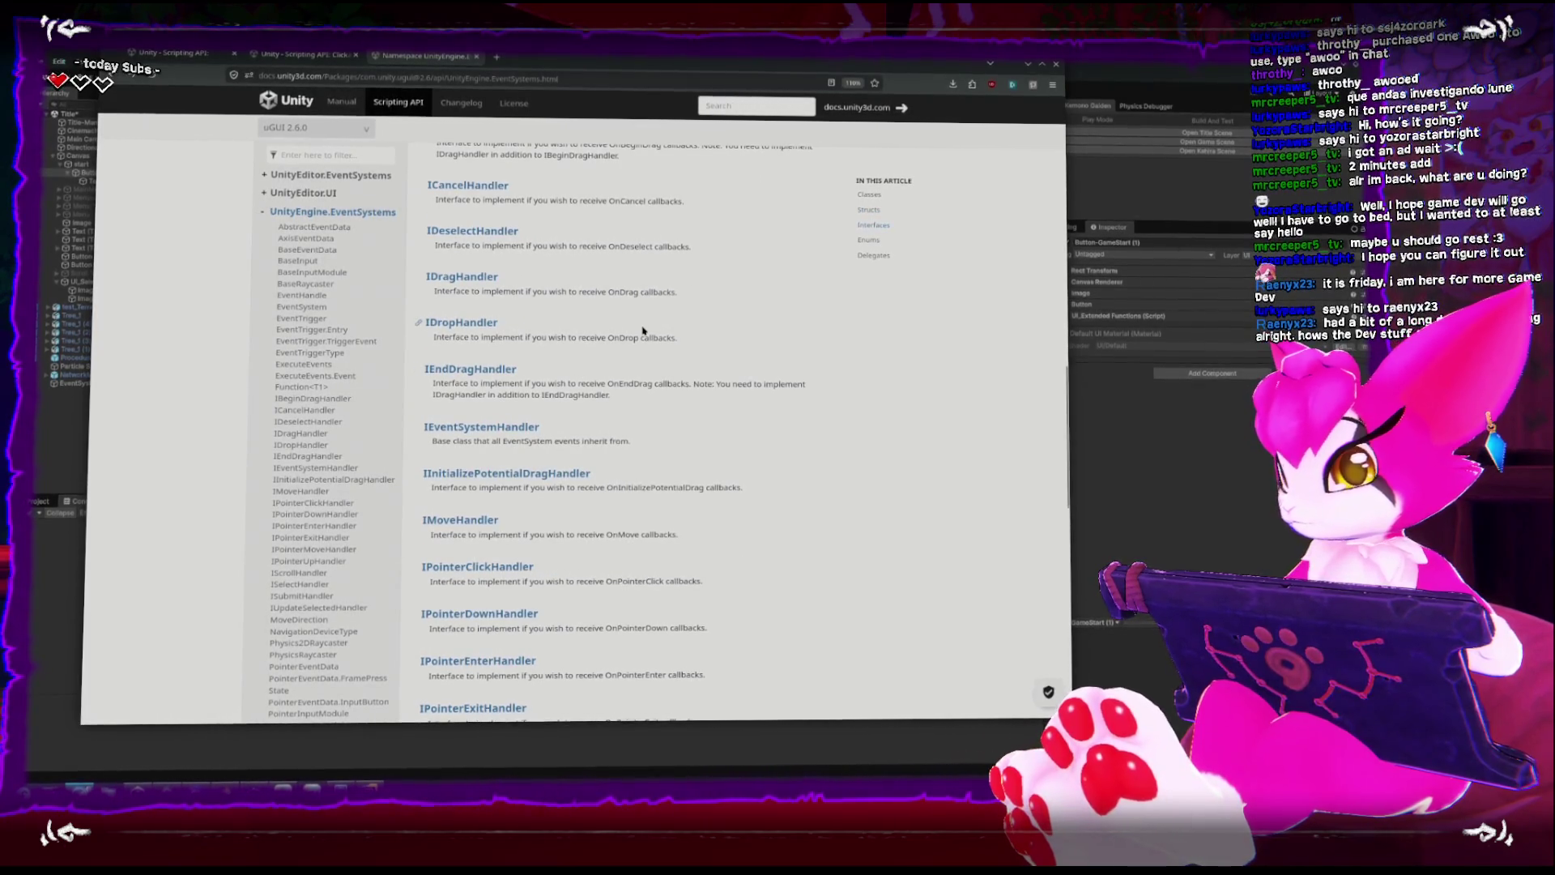
scroll(653, 323, down, 6)
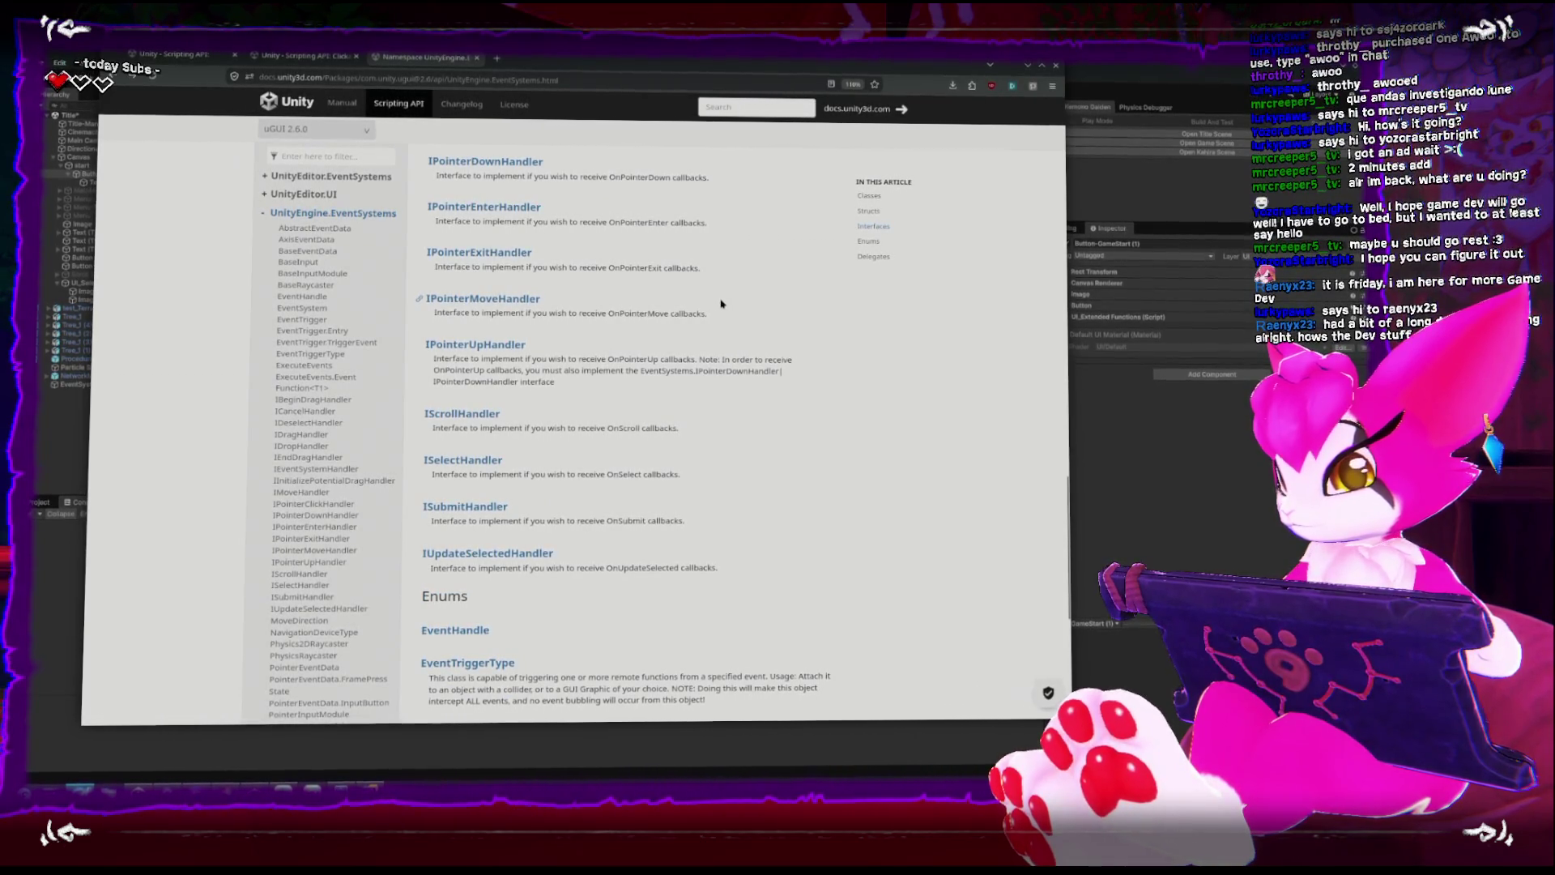
scroll(717, 300, down, 2)
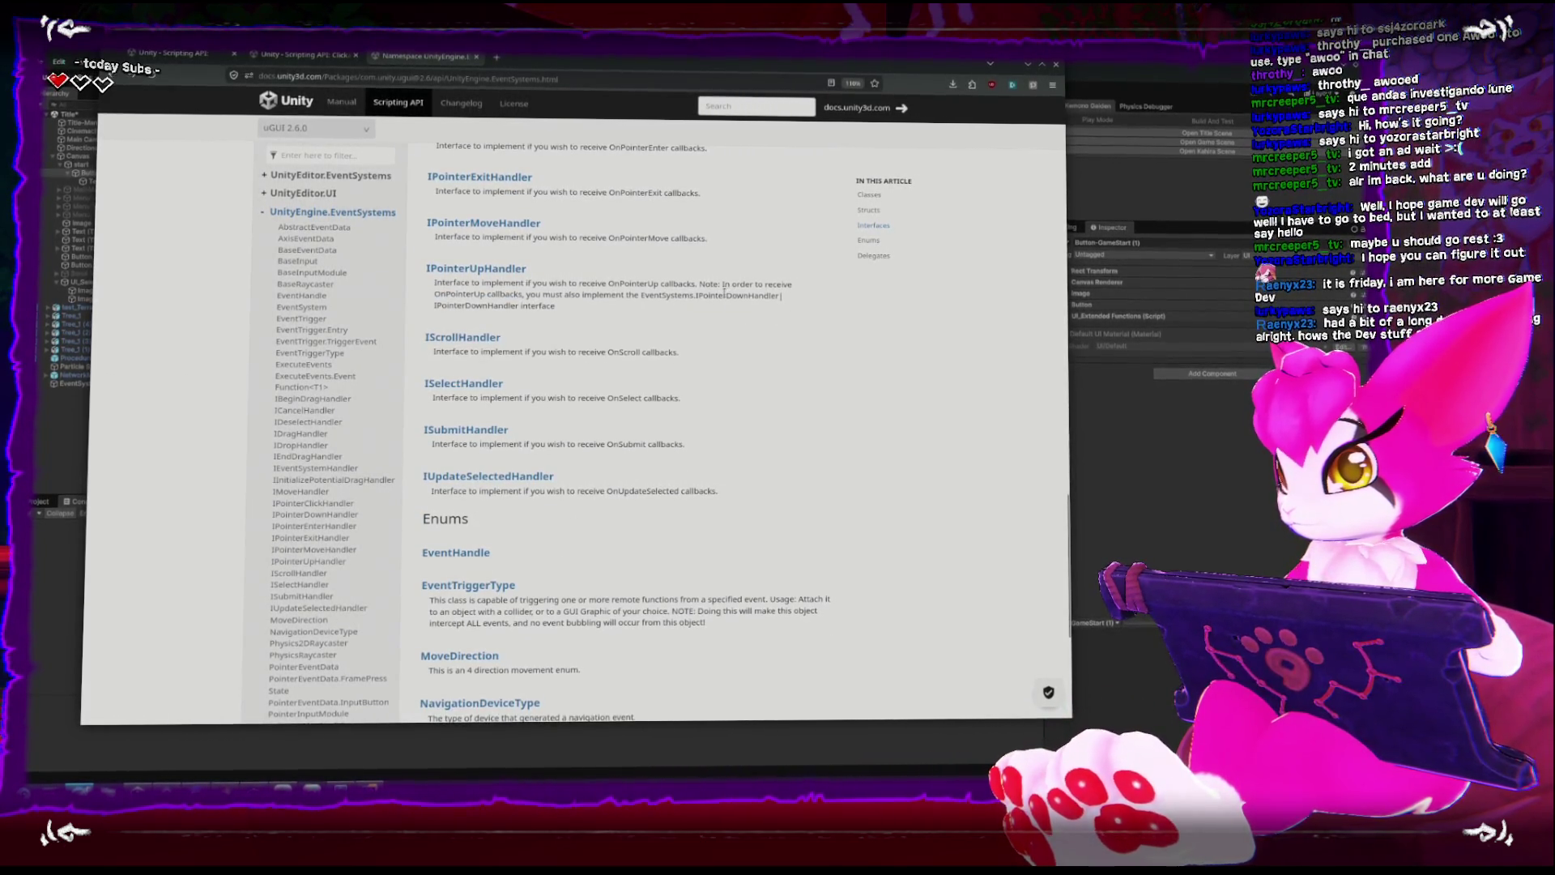
click(327, 306)
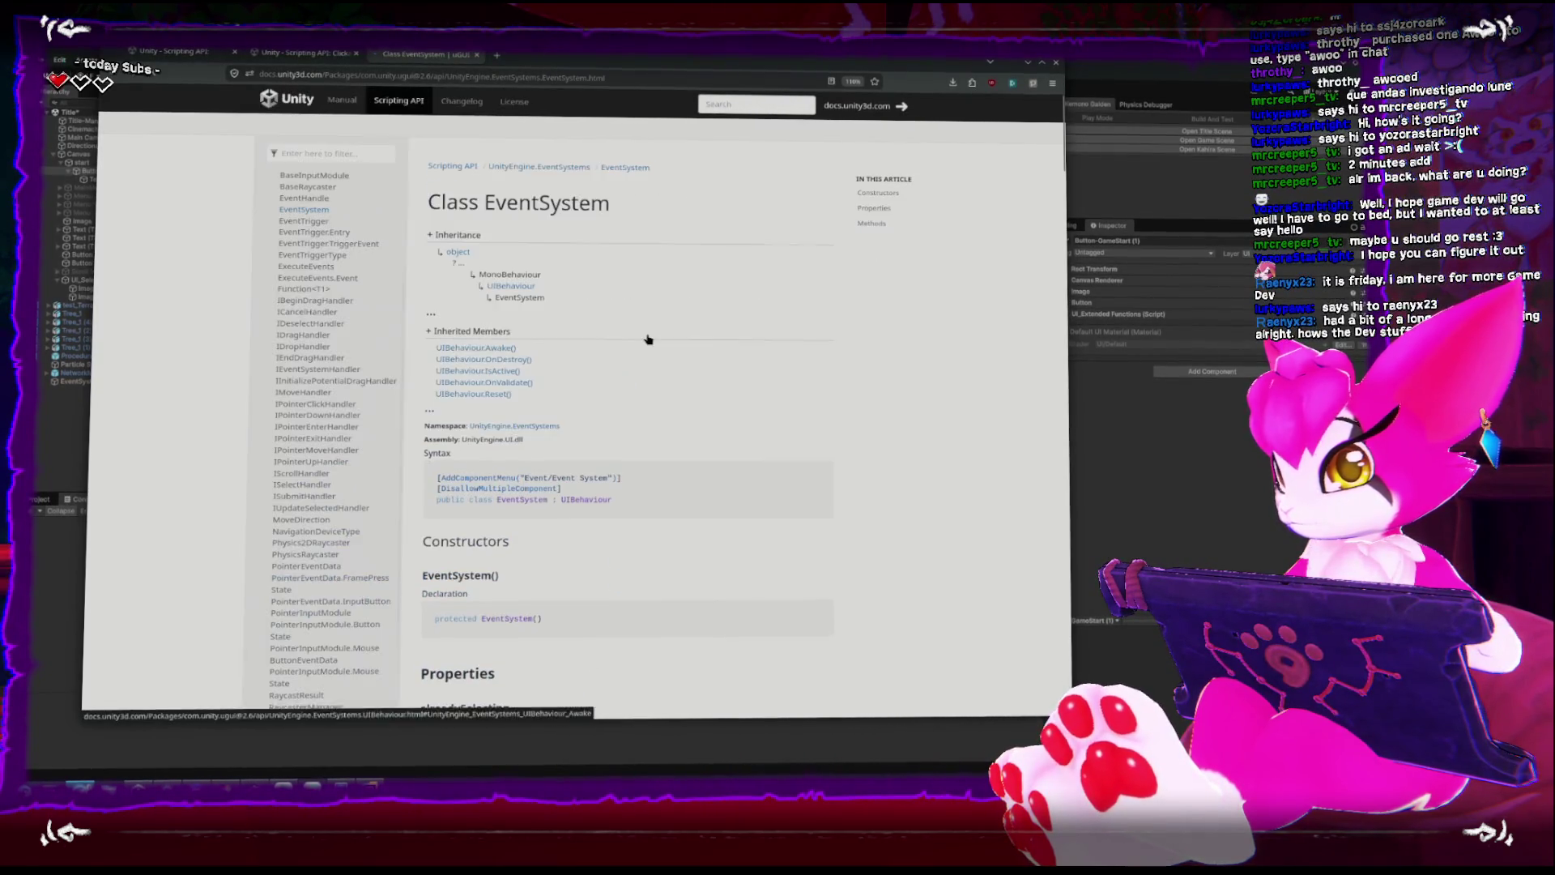
Read down the EventSystem class's Properties and Methods, then return to the Kemono Gaiden title scene.
scroll(654, 341, down, 4)
scroll(654, 340, down, 12)
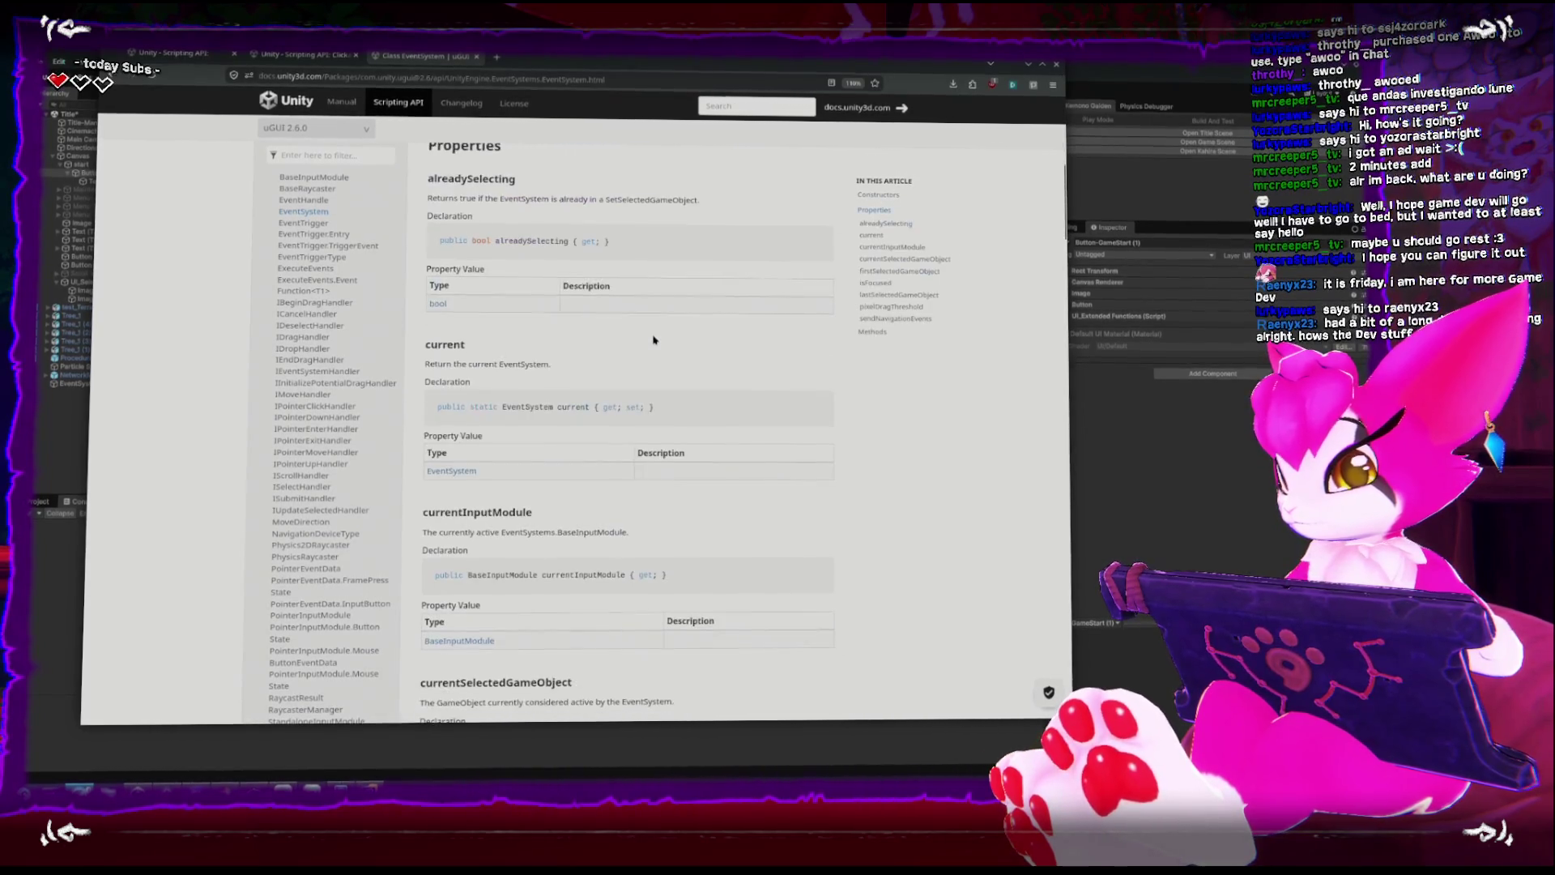
scroll(654, 338, down, 3)
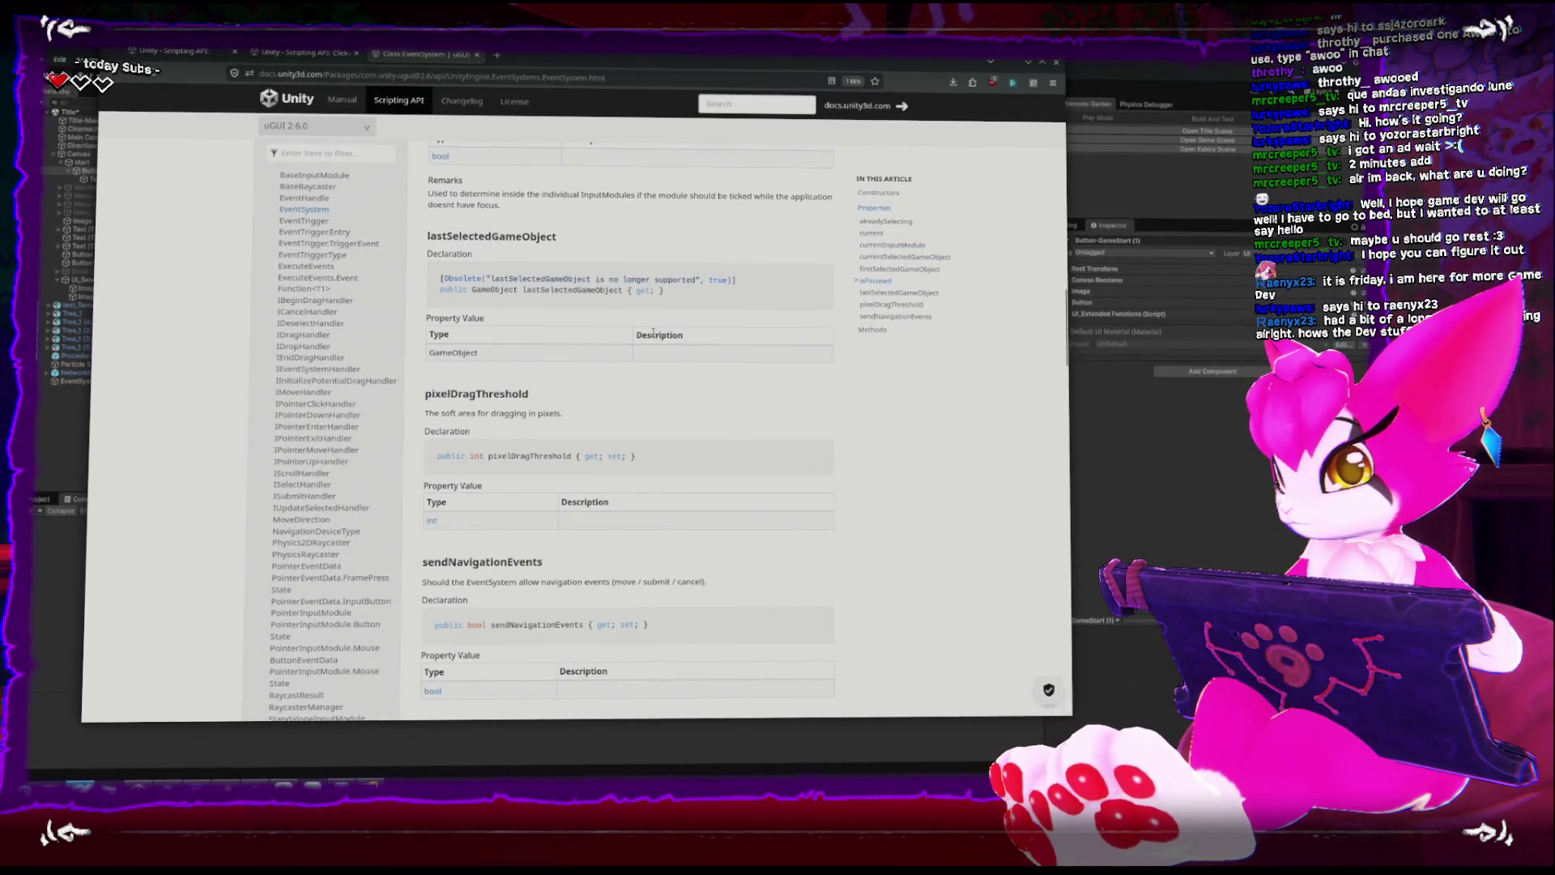
scroll(653, 332, down, 6)
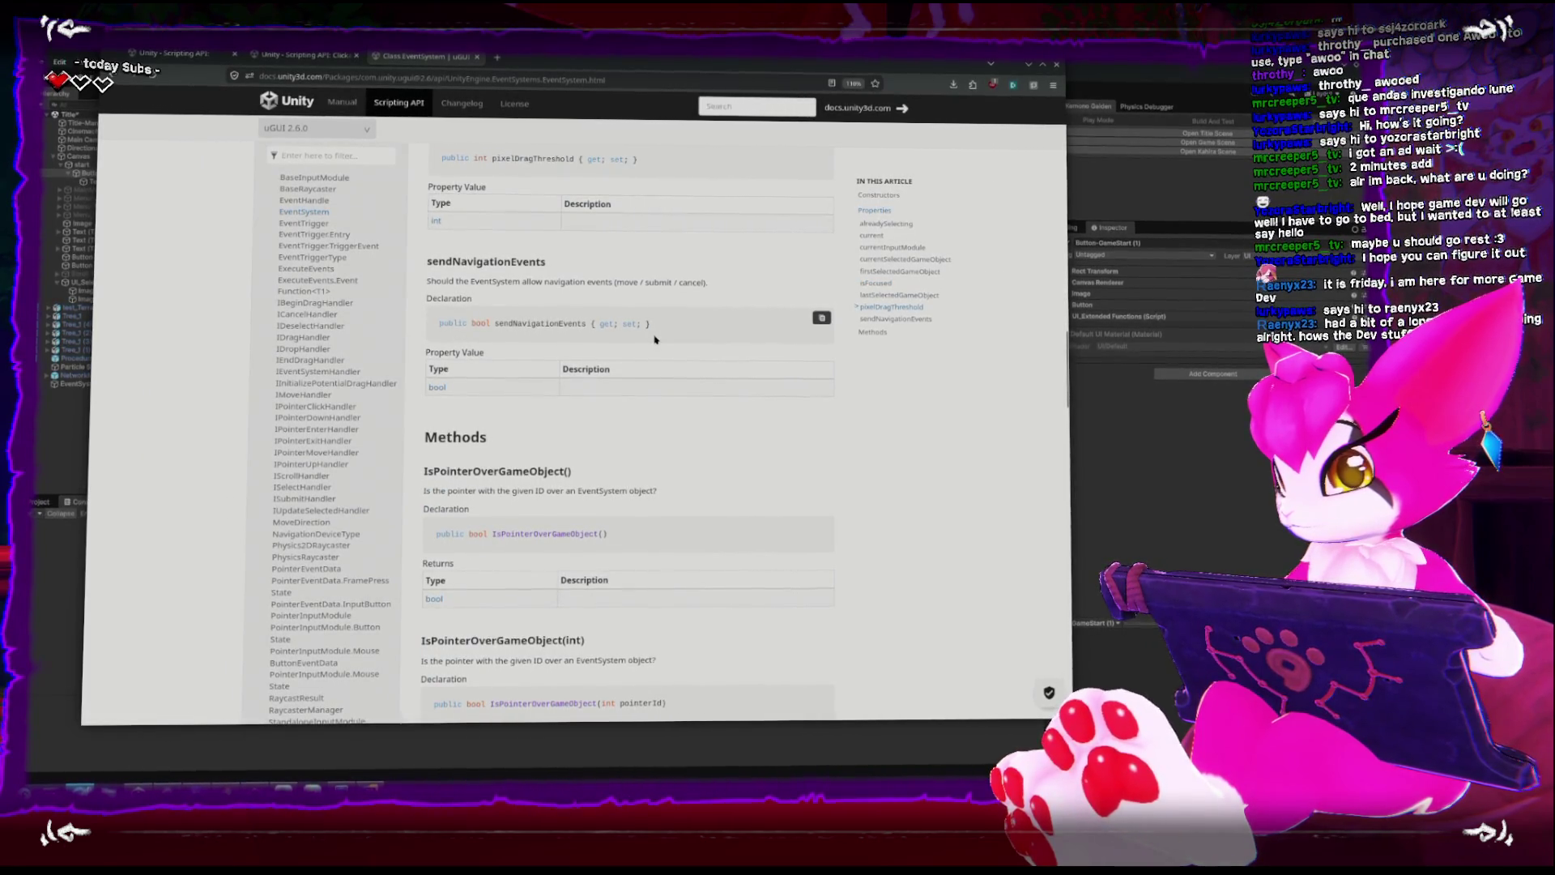
scroll(654, 339, down, 2)
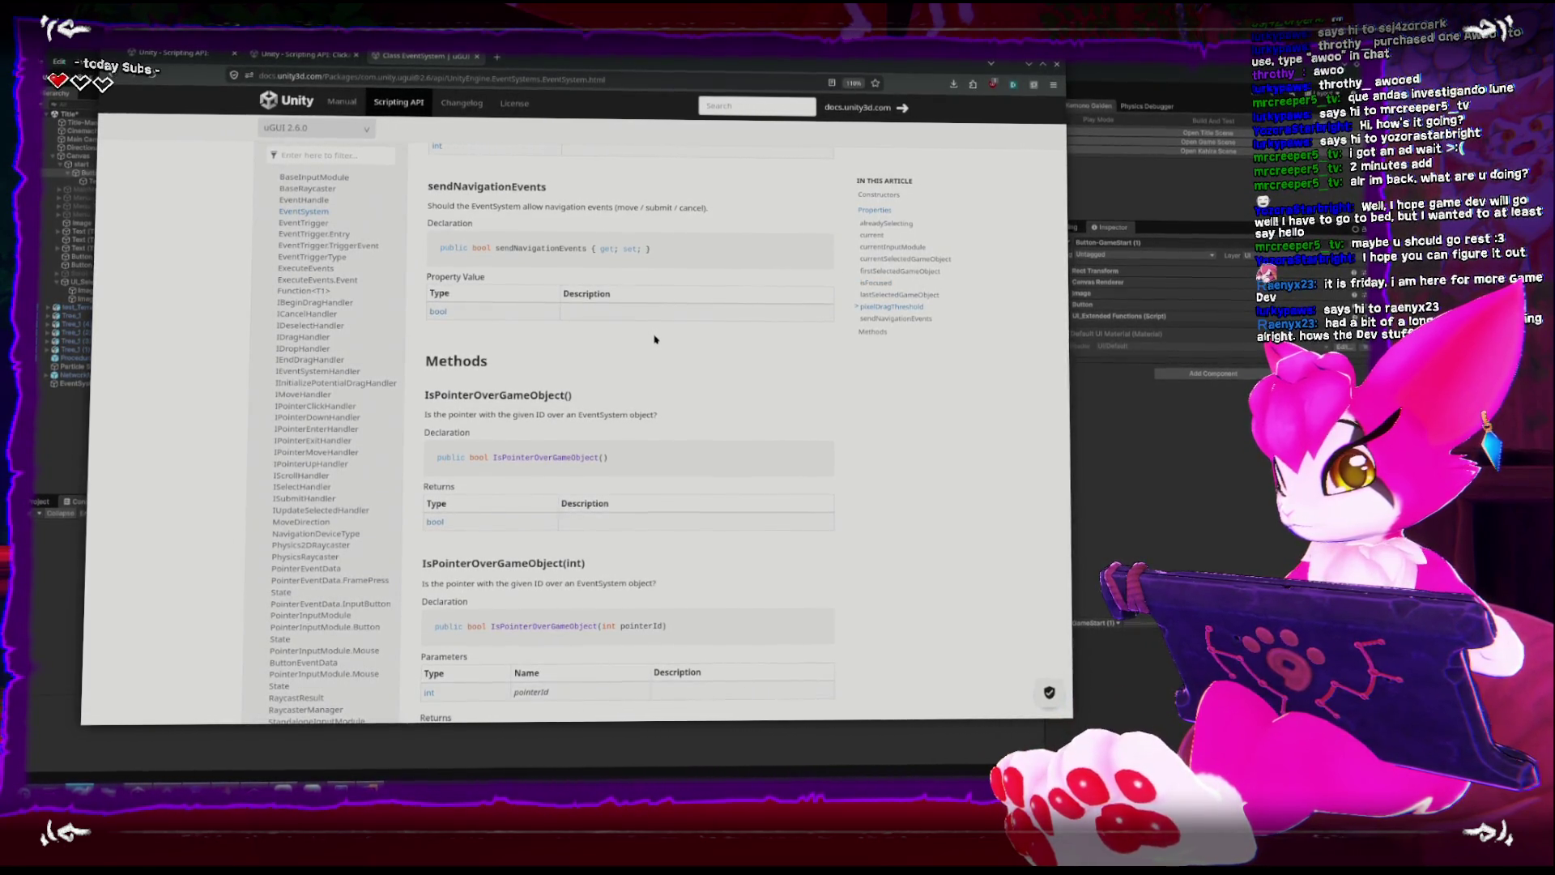
scroll(654, 333, down, 2)
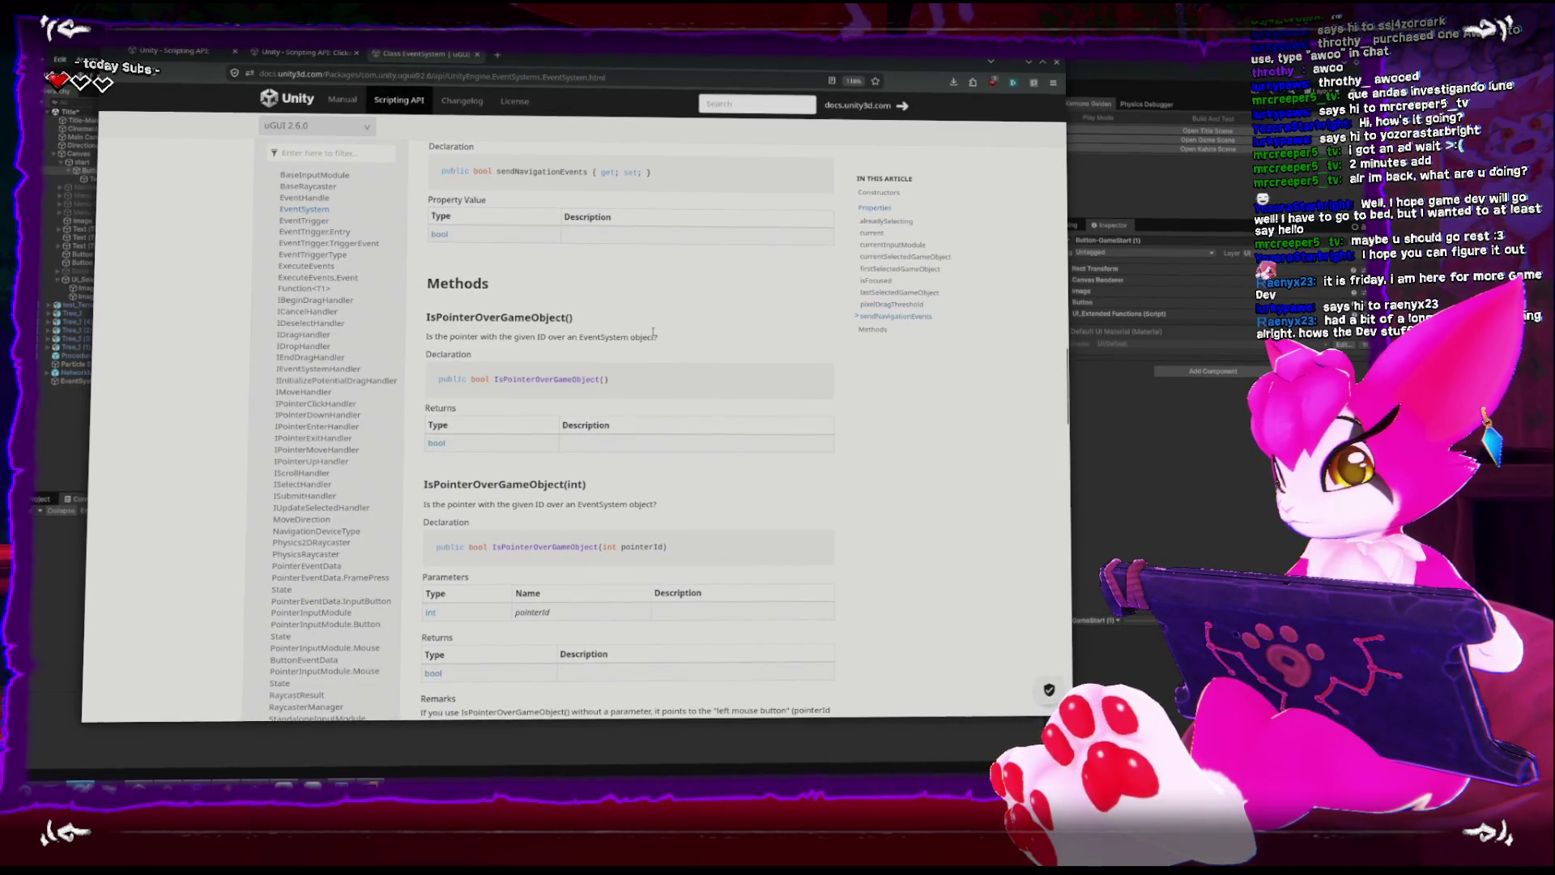
scroll(655, 335, down, 2)
scroll(659, 381, down, 14)
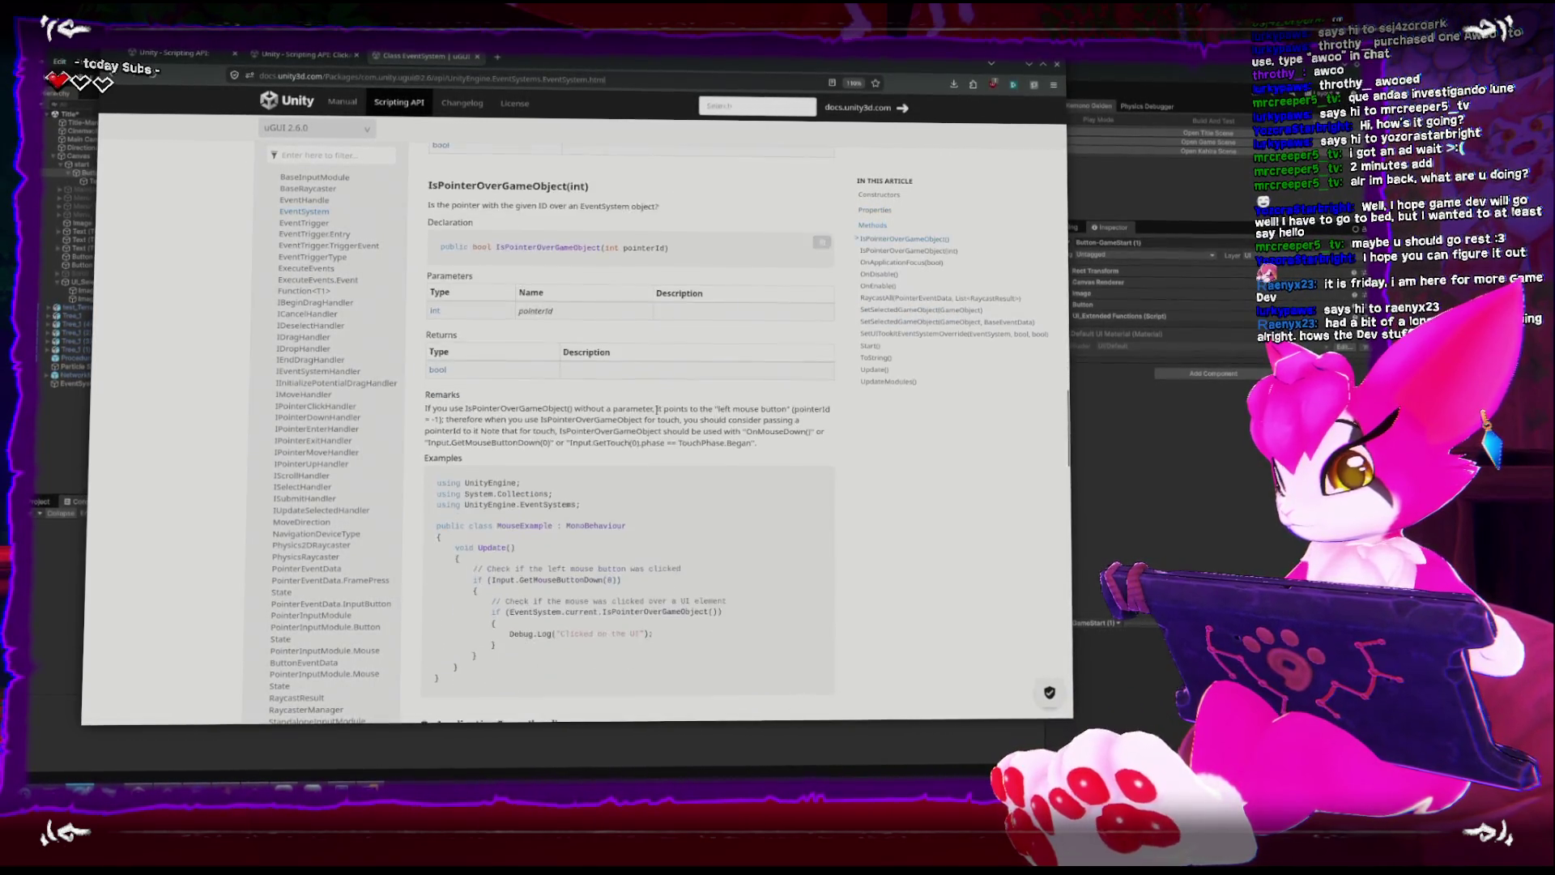
scroll(658, 414, down, 4)
scroll(657, 412, down, 14)
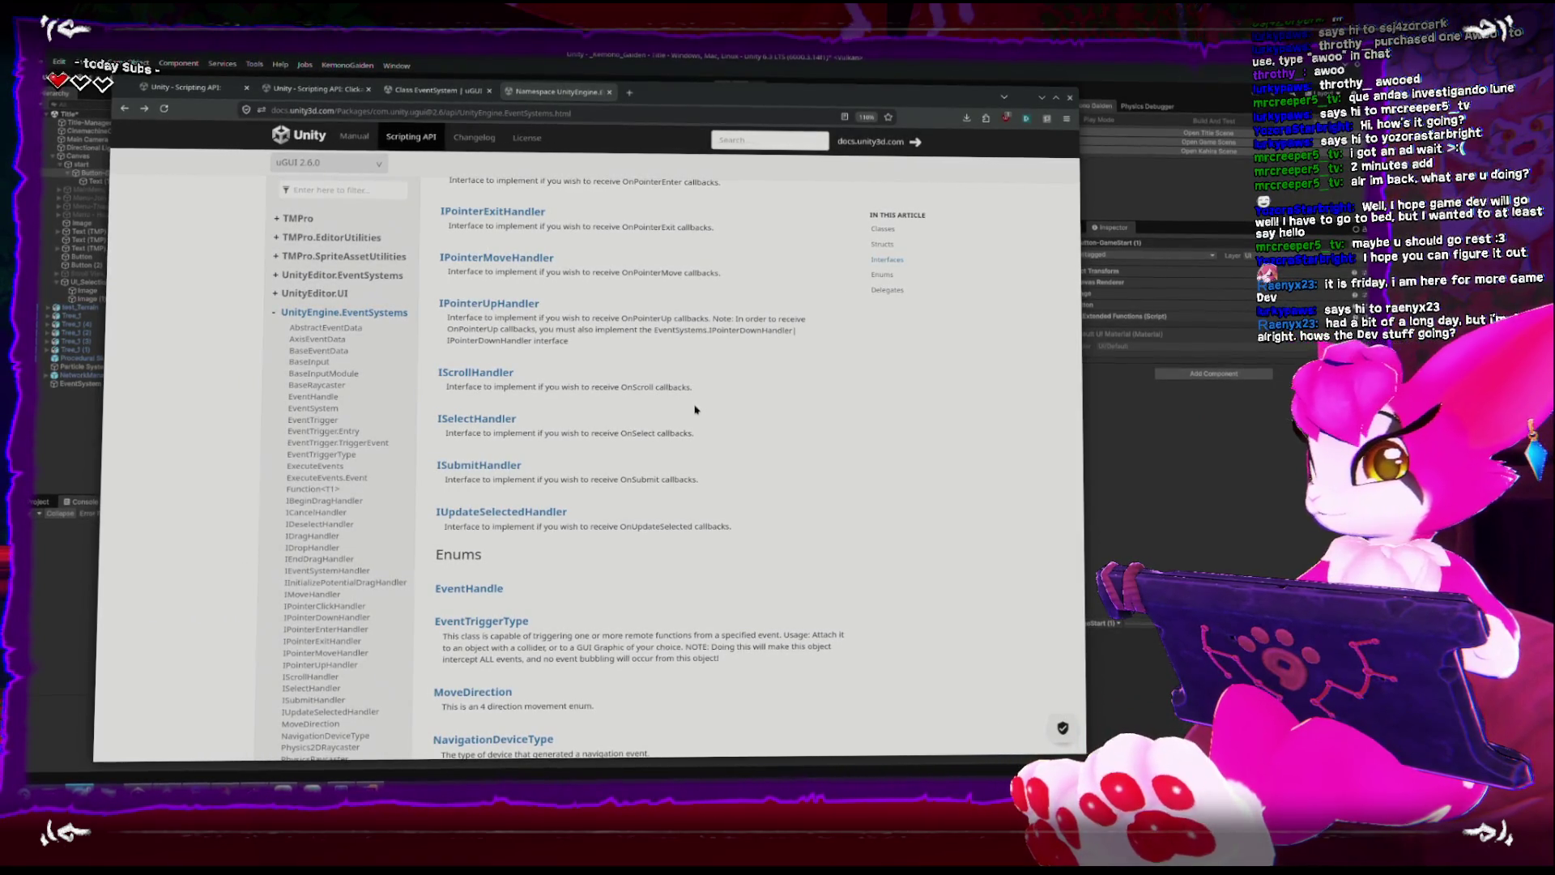
key(alt+Tab)
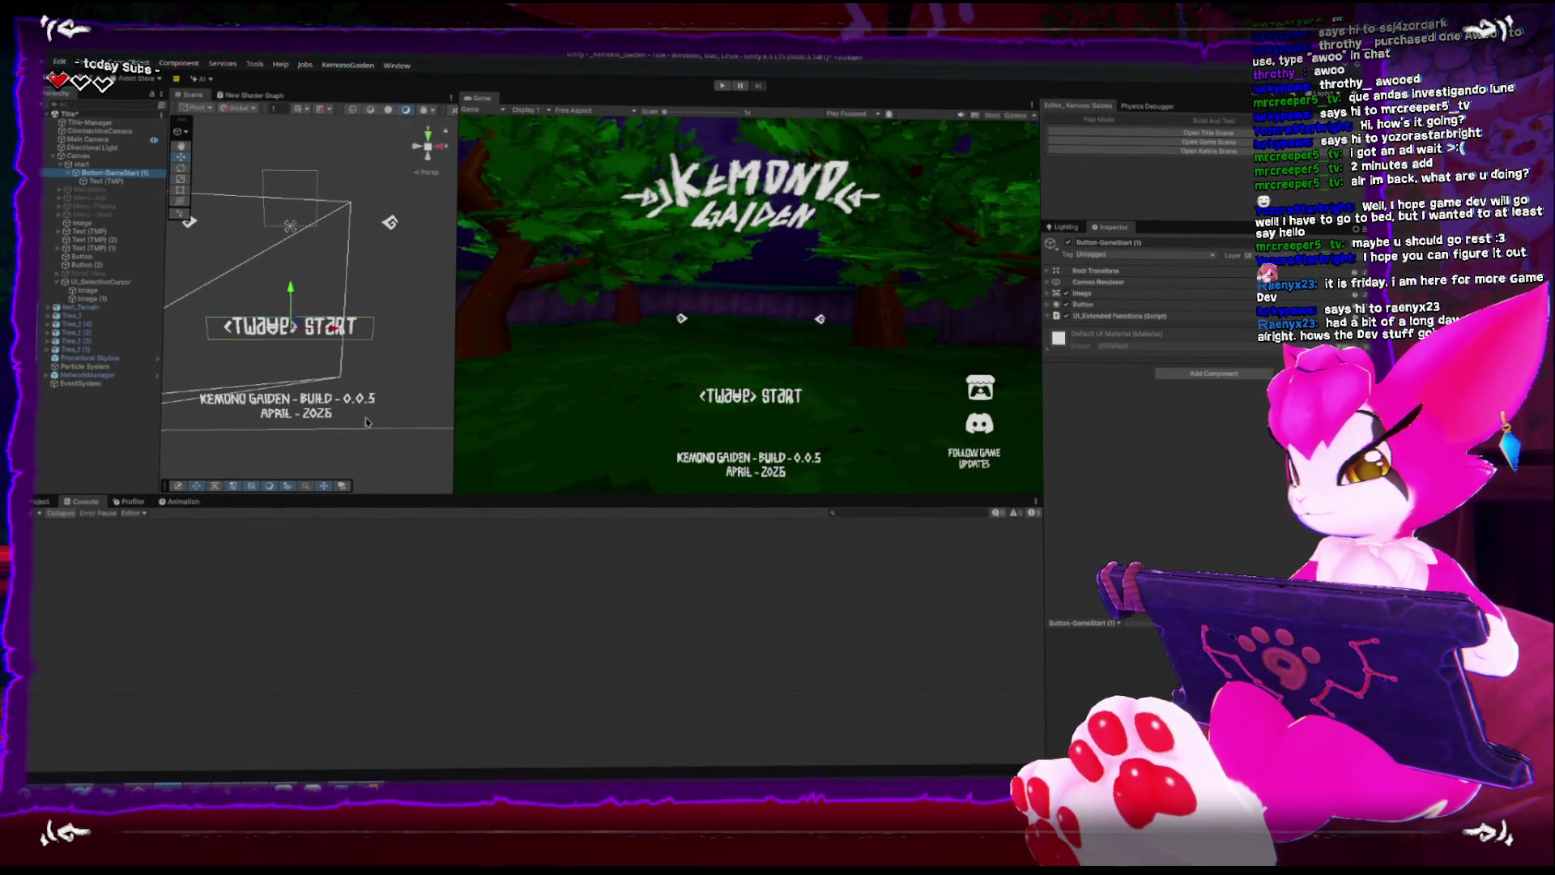
Select the title Canvas, toggle its Menus list, open the Project files, then return to UI_ExtendedFunctions.
click(437, 258)
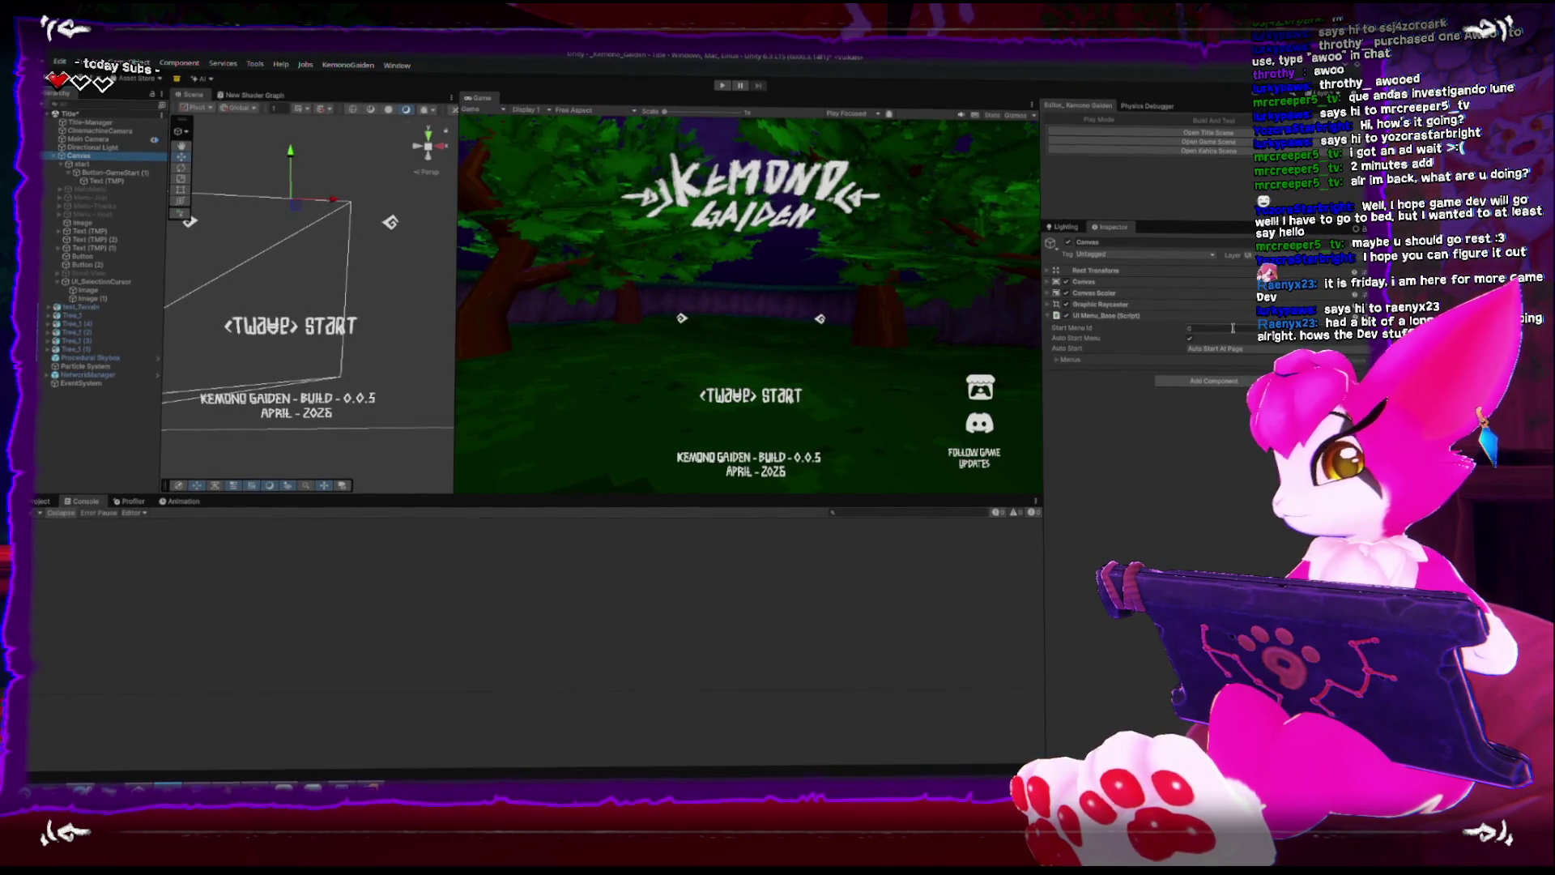
click(1059, 359)
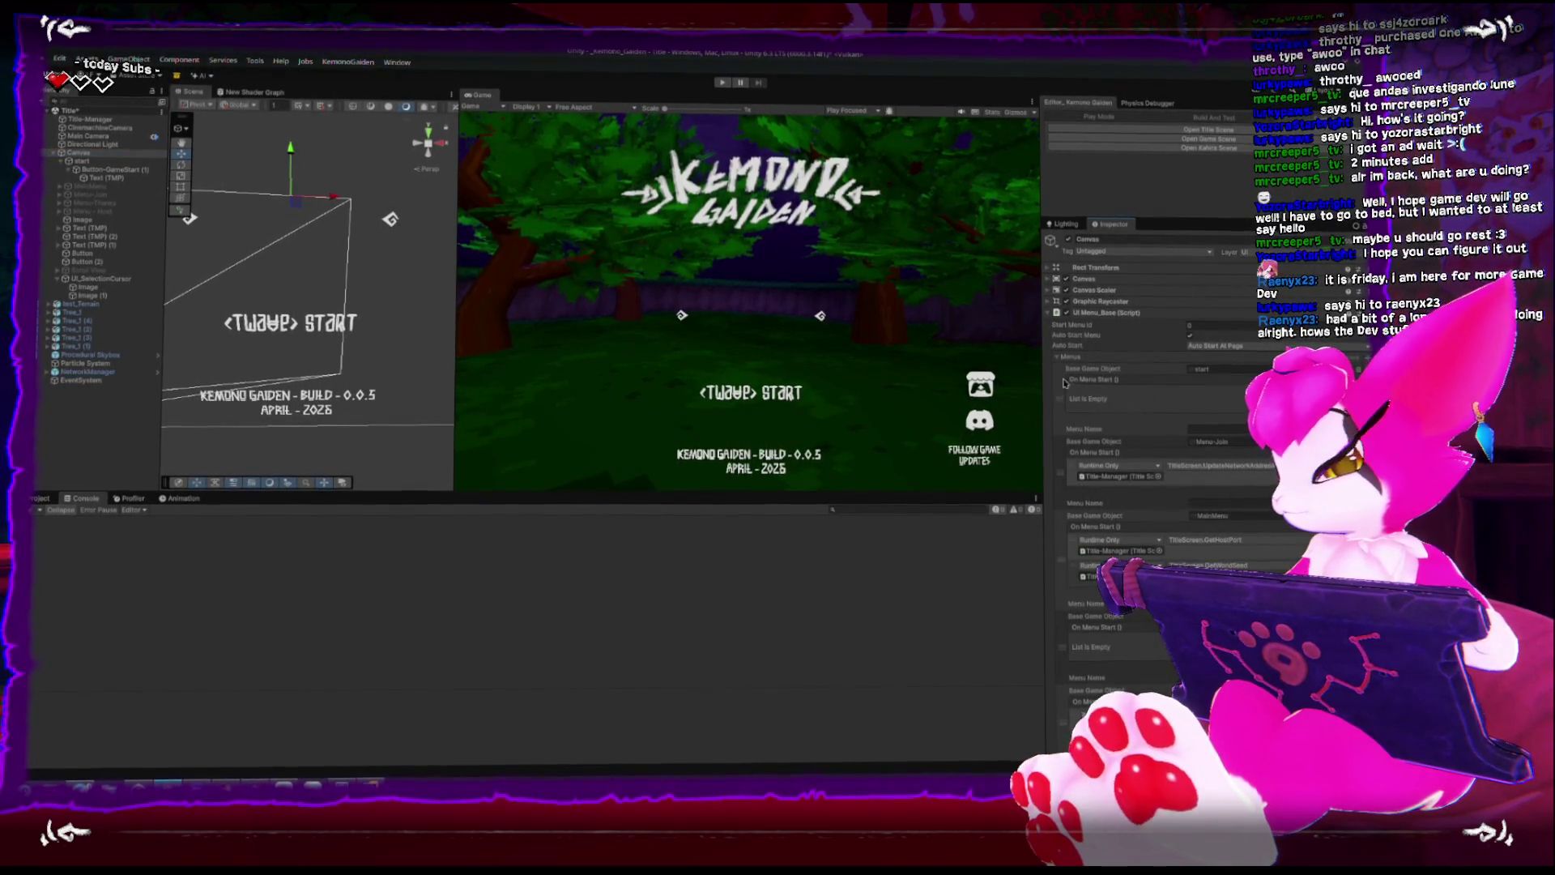
click(1060, 359)
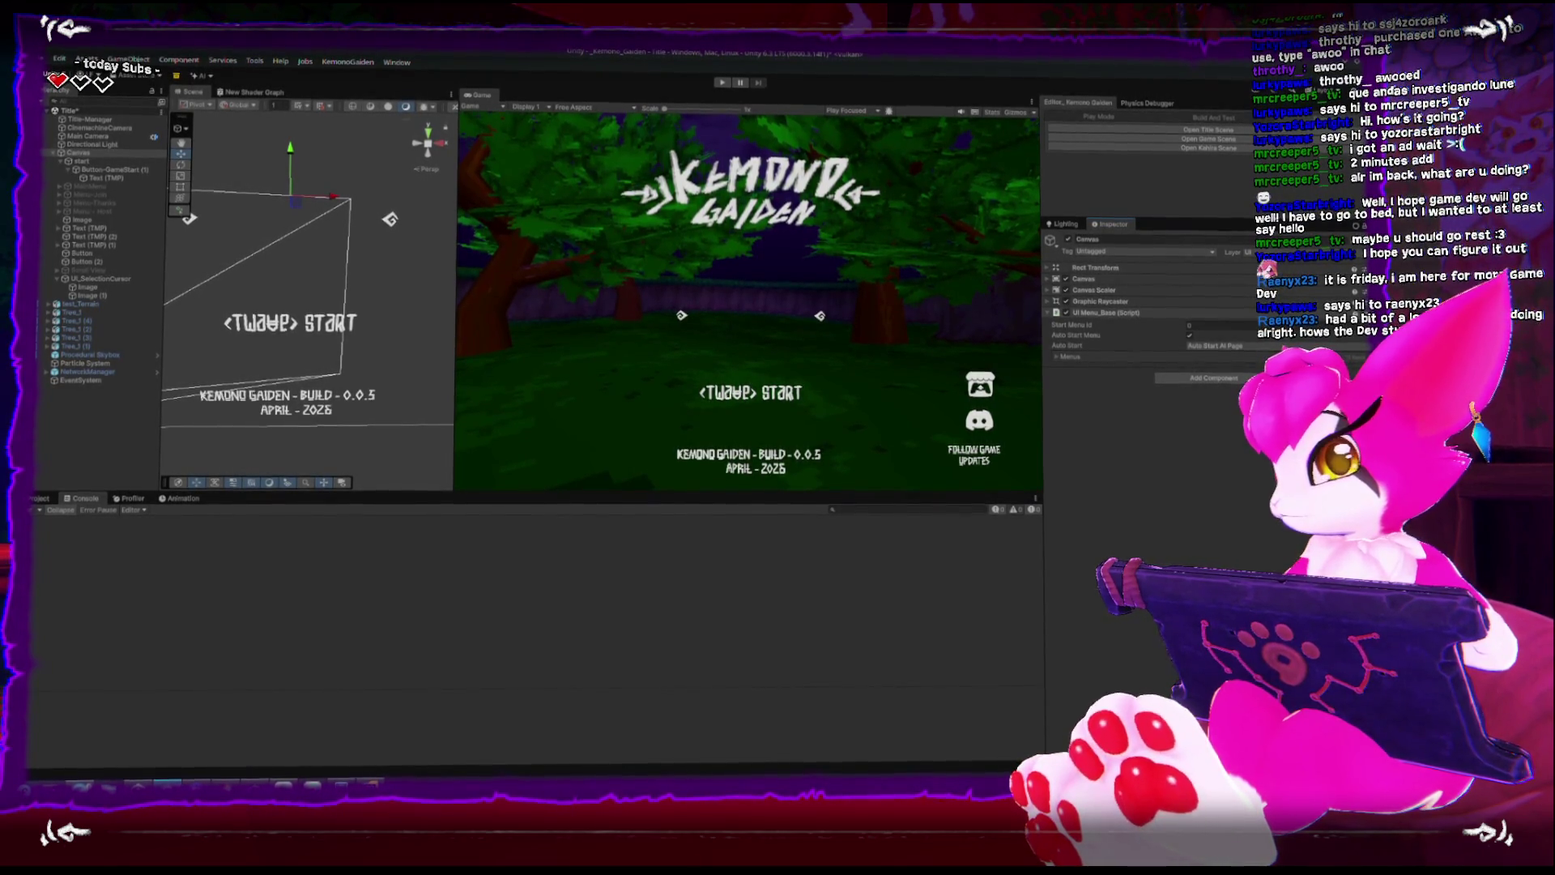
click(37, 499)
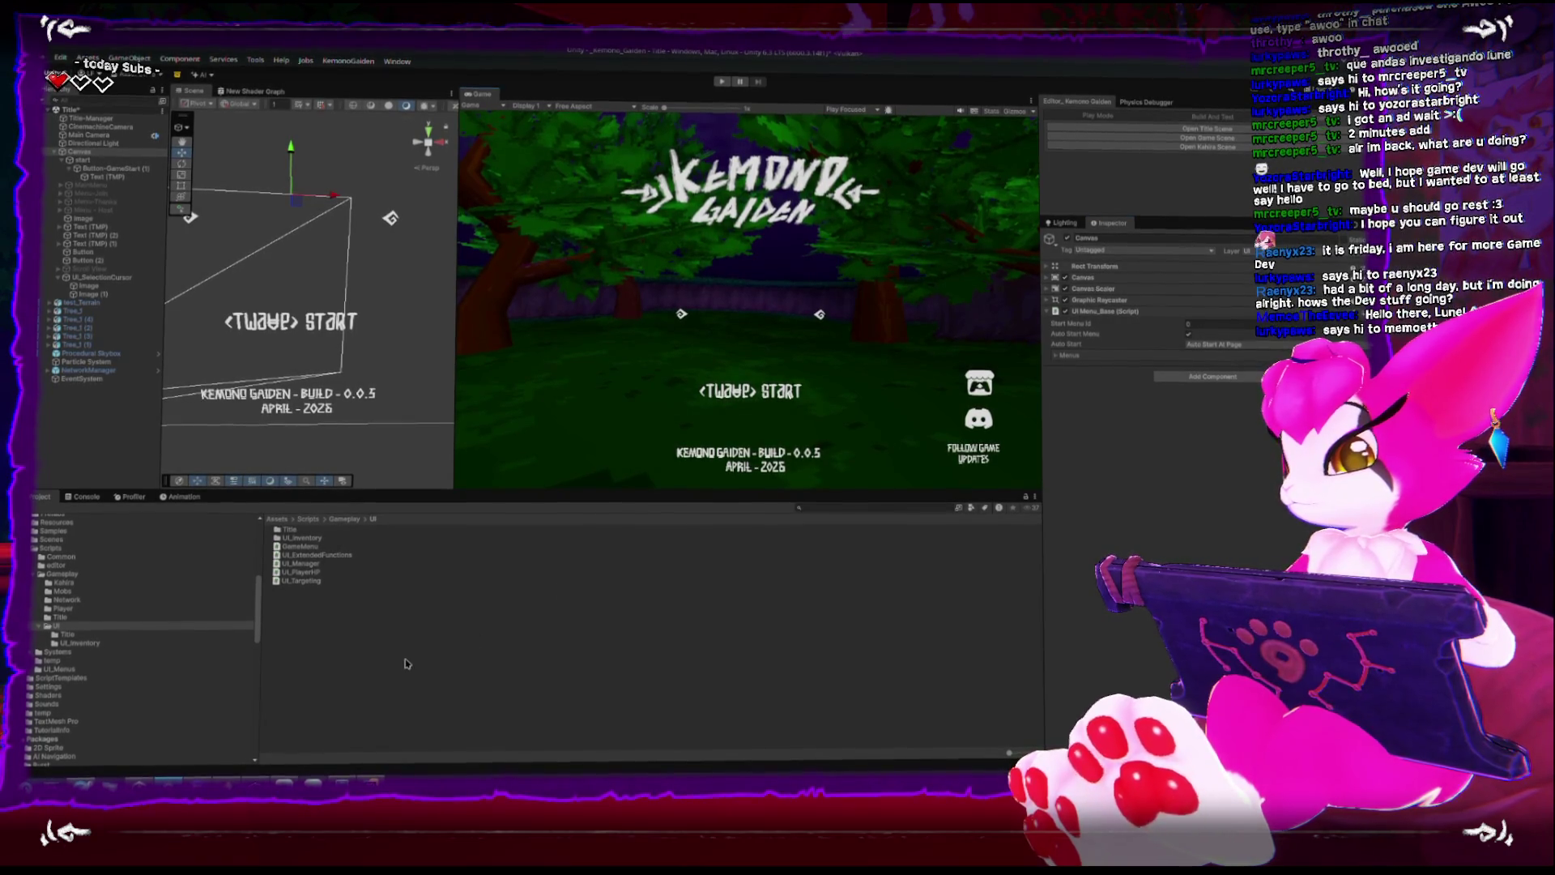
click(371, 782)
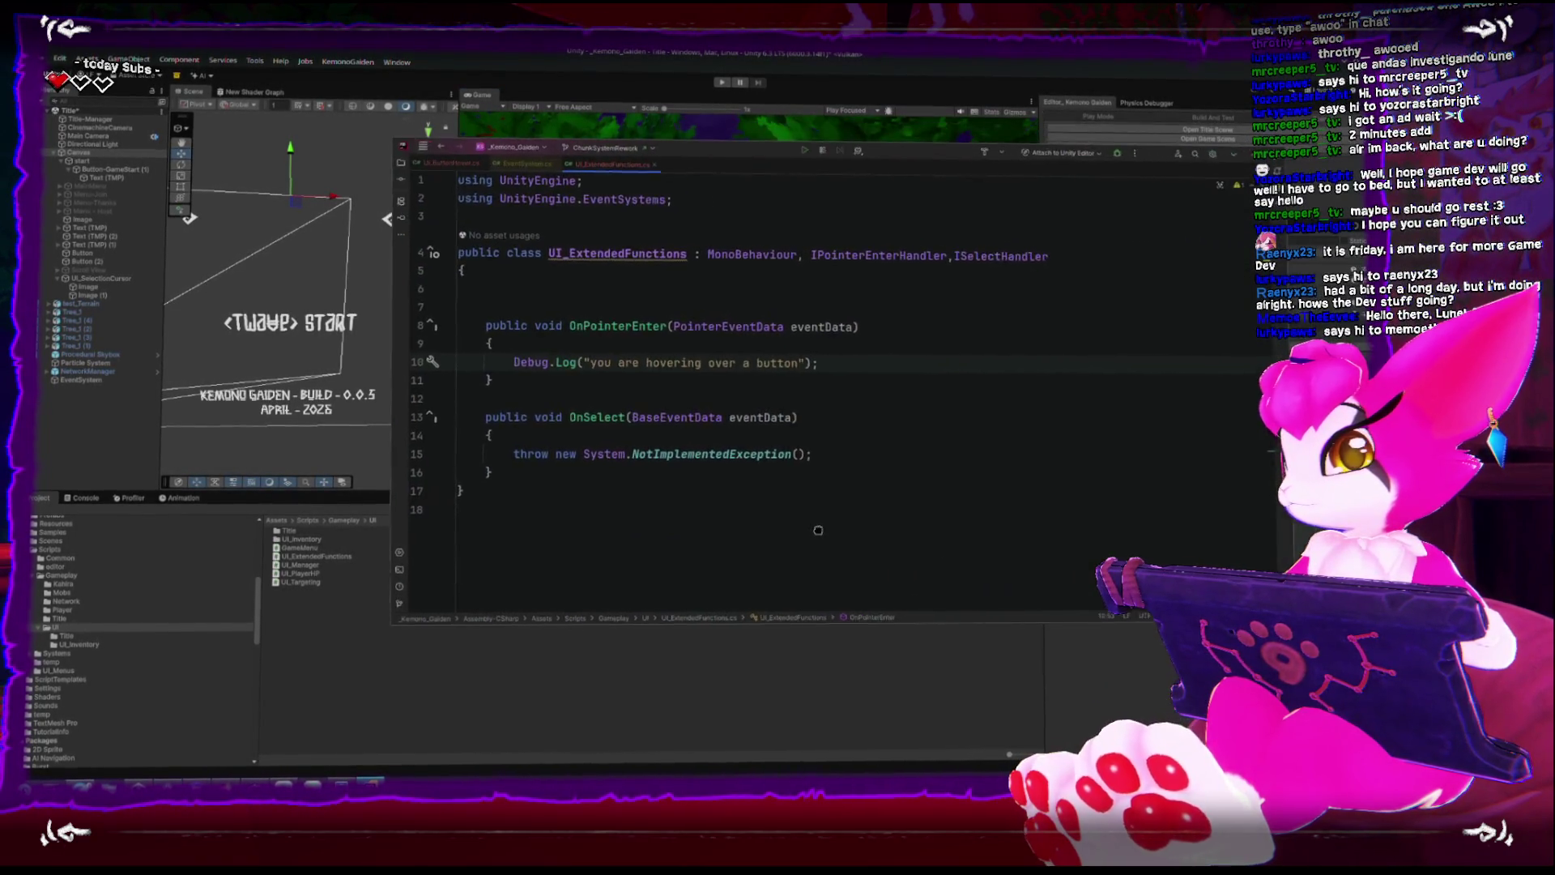
Add a blank line after the UI_ExtendedFunctions class and bring up the EventSystems scripting docs.
click(887, 459)
key(Return)
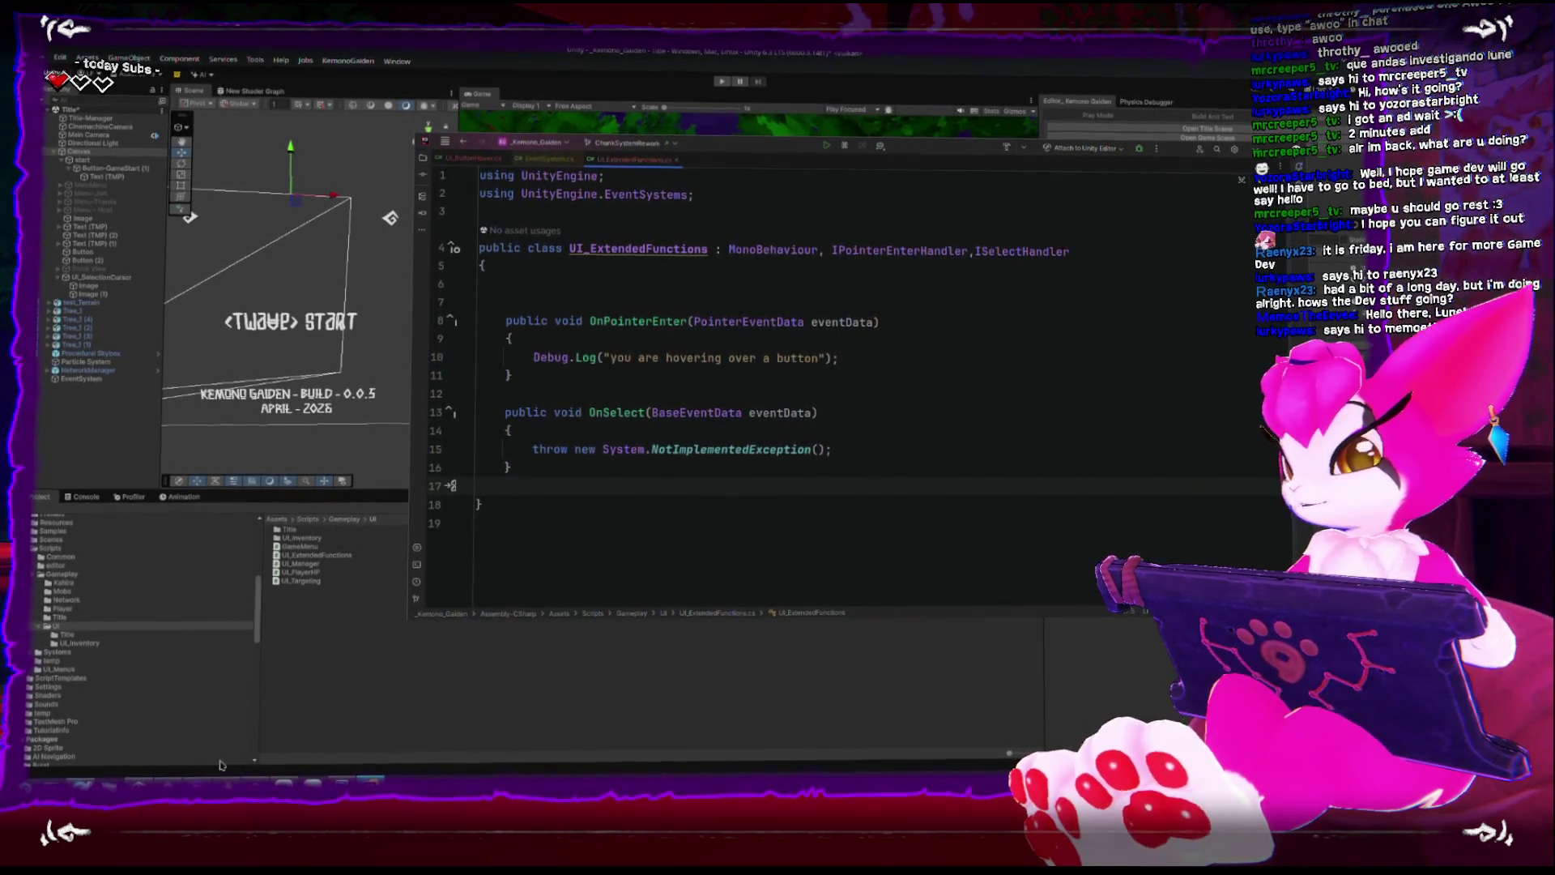
key(alt+Tab)
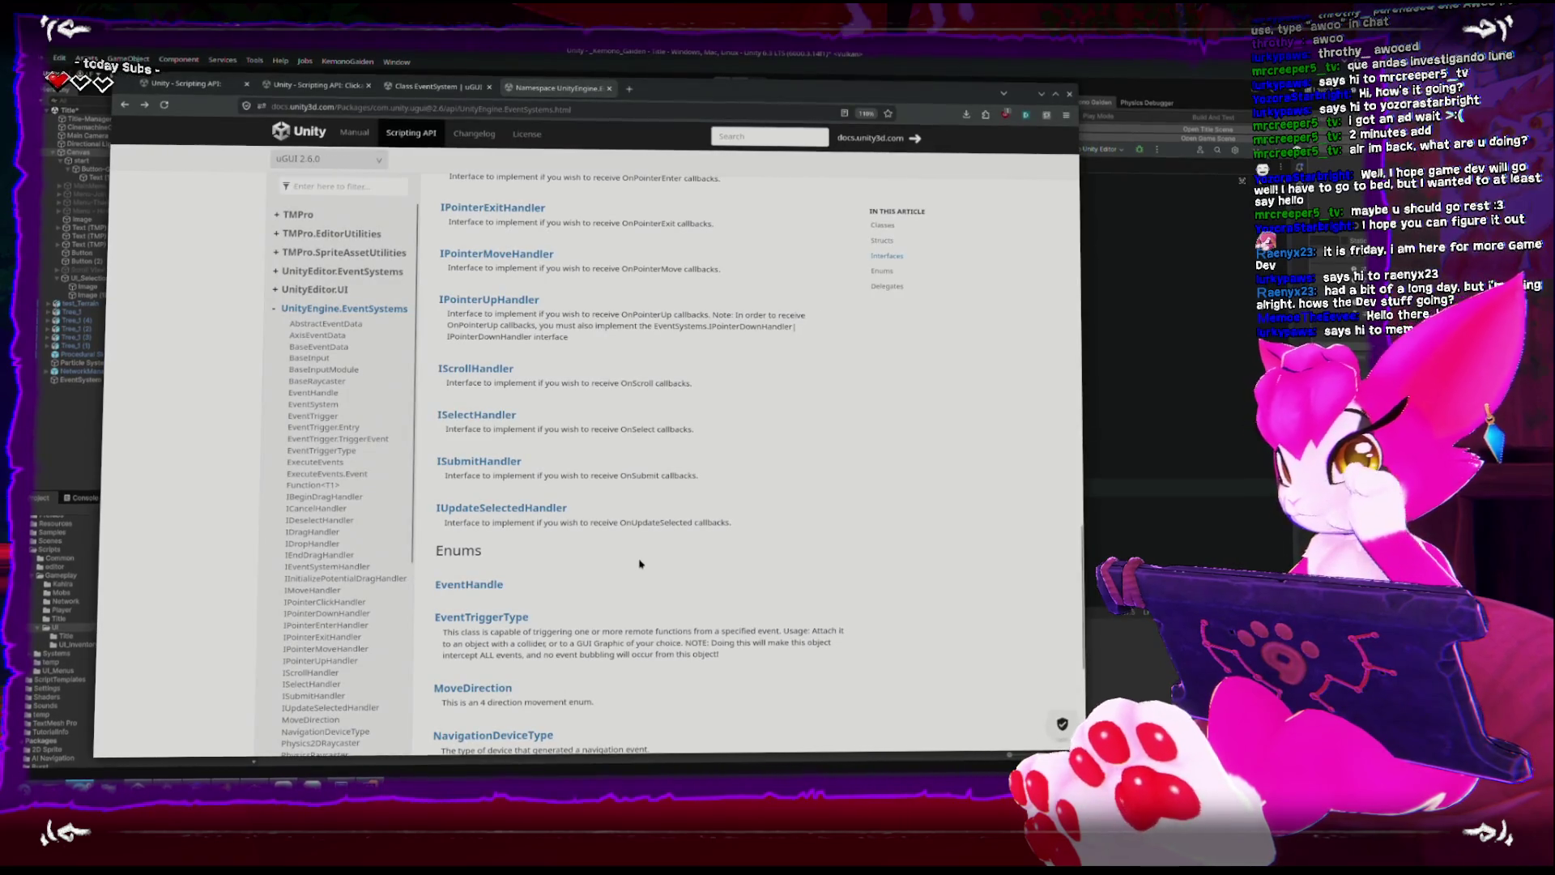
key(alt+Tab)
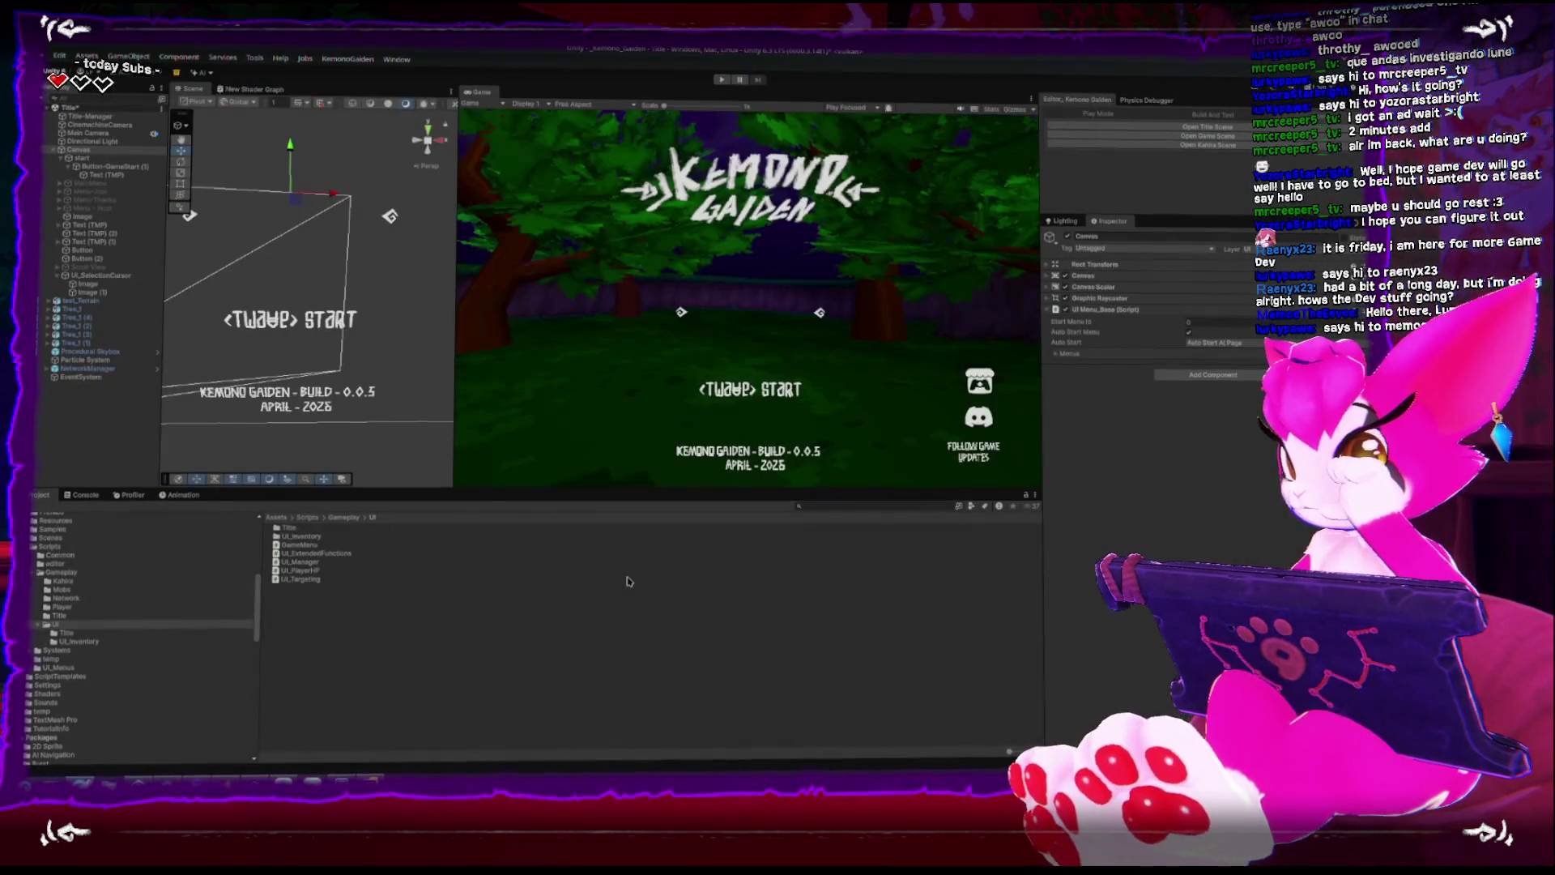
key(alt+Tab)
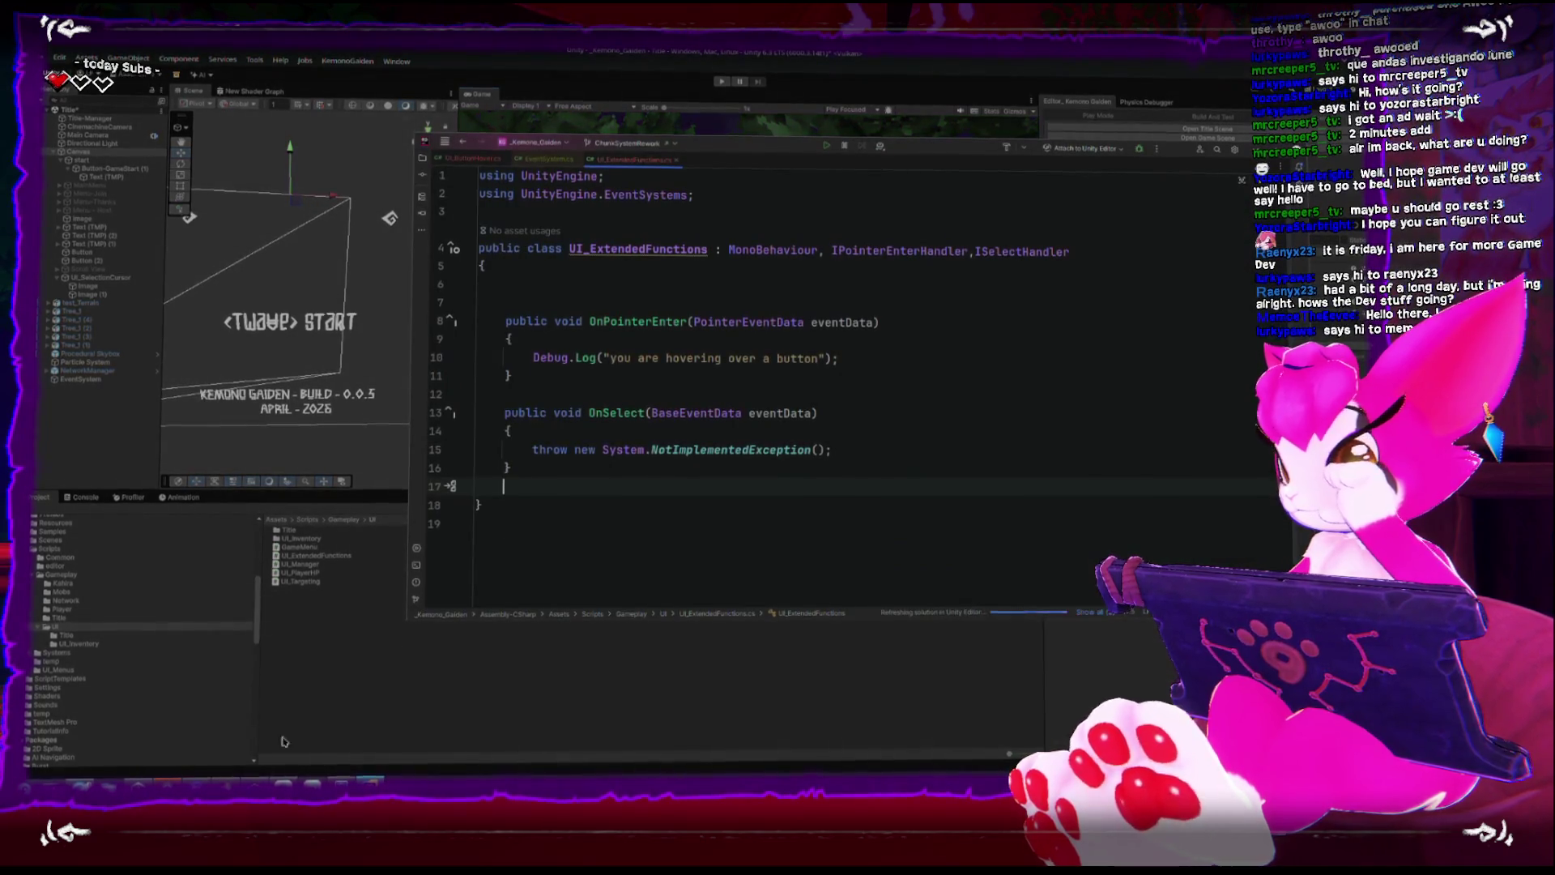
key(alt+Tab)
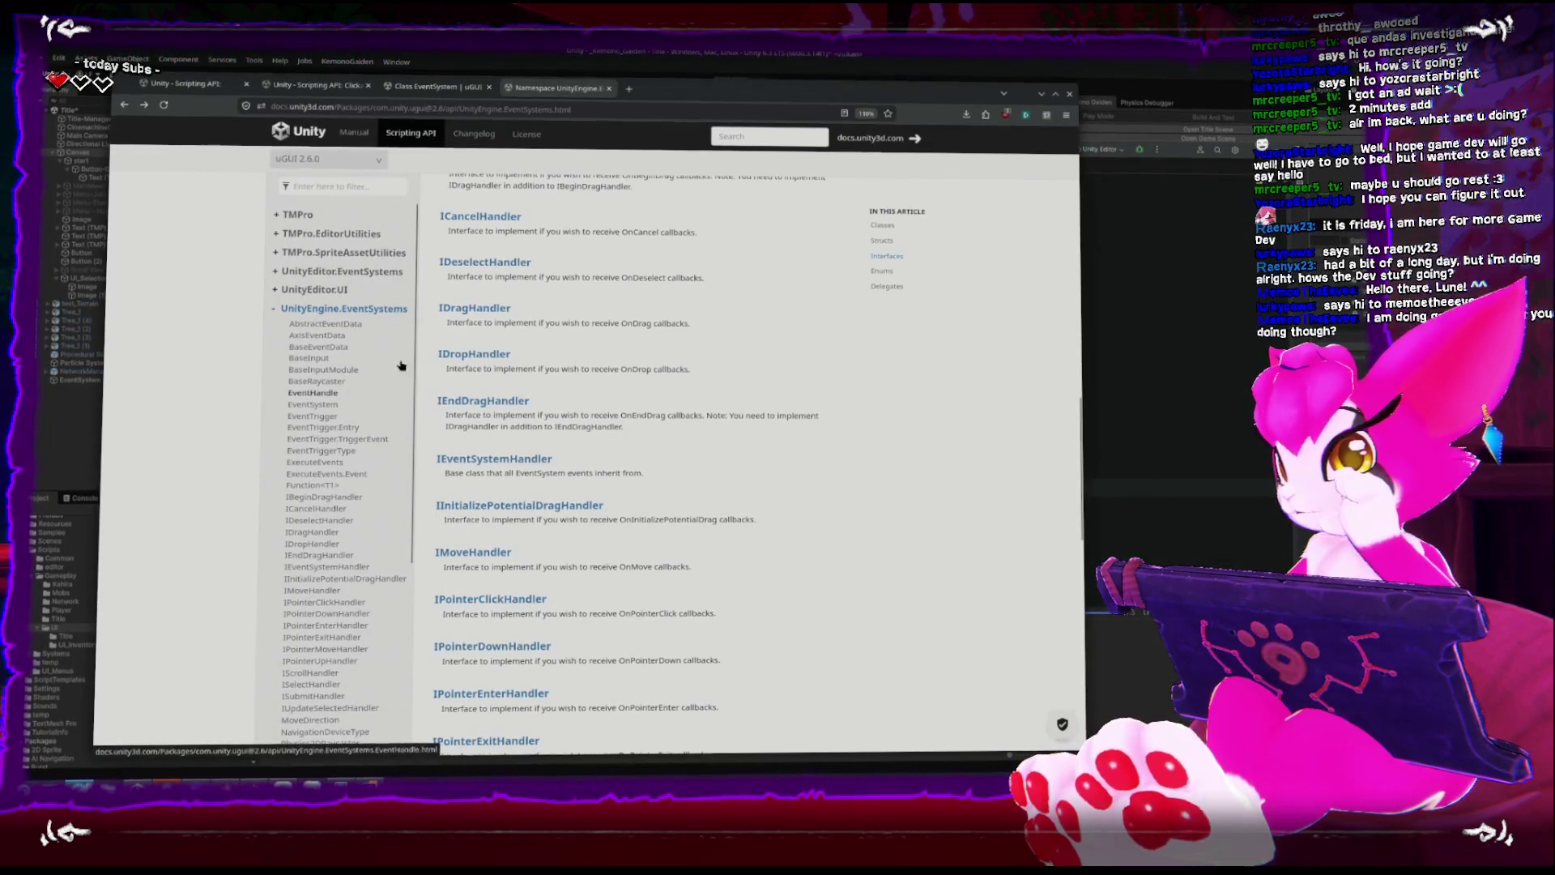
Copy IDeselectHandler from its docs page and append it after ISelectHandler in the class declaration.
click(509, 261)
double_click(555, 344)
key(ctrl+c)
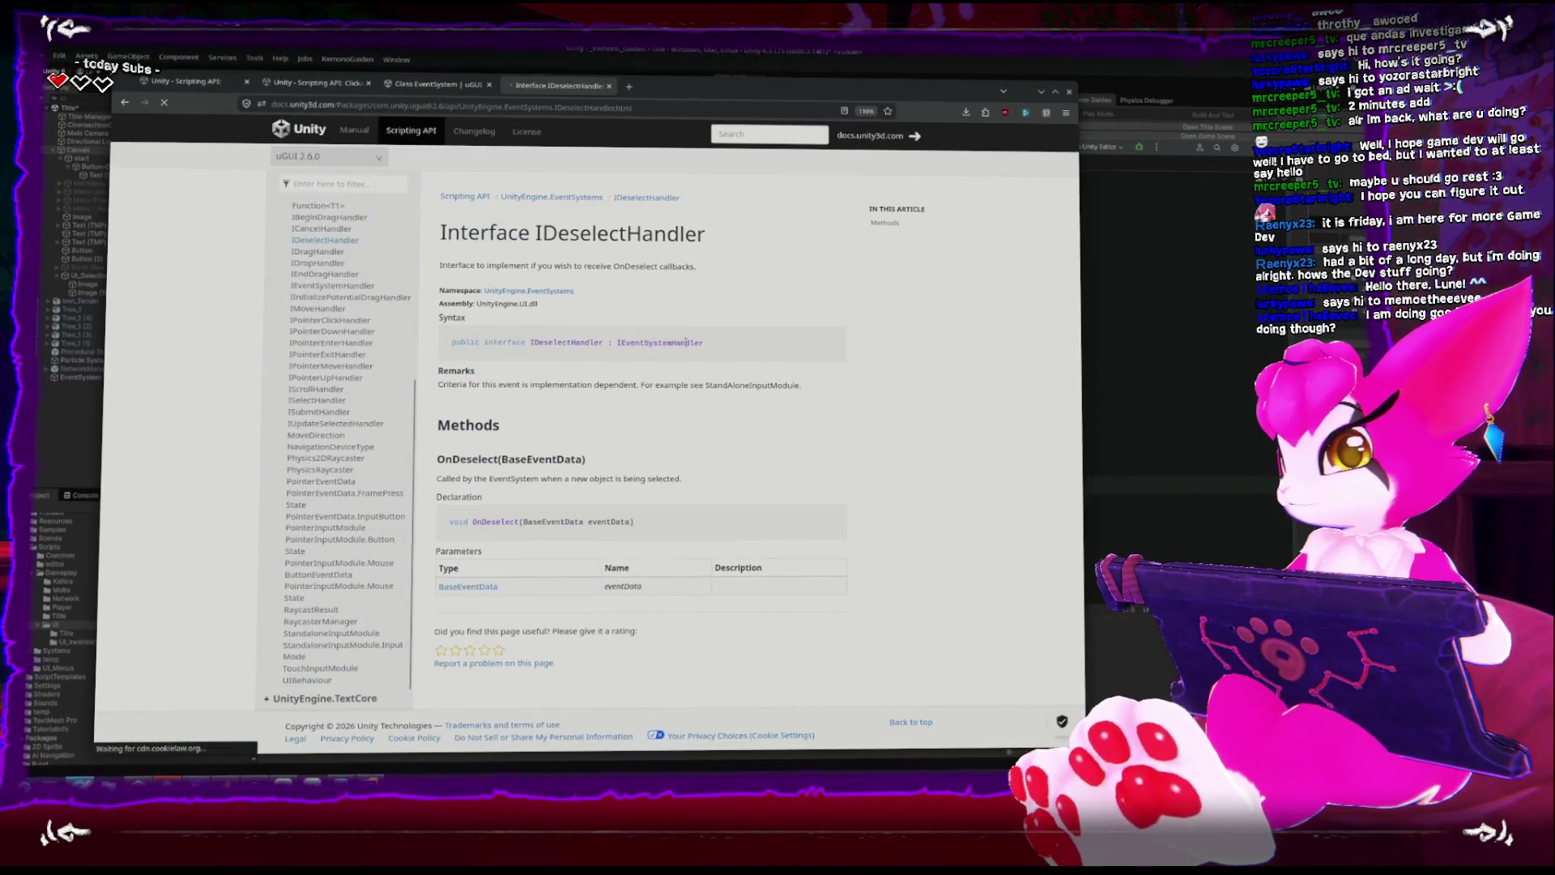
key(alt+Tab)
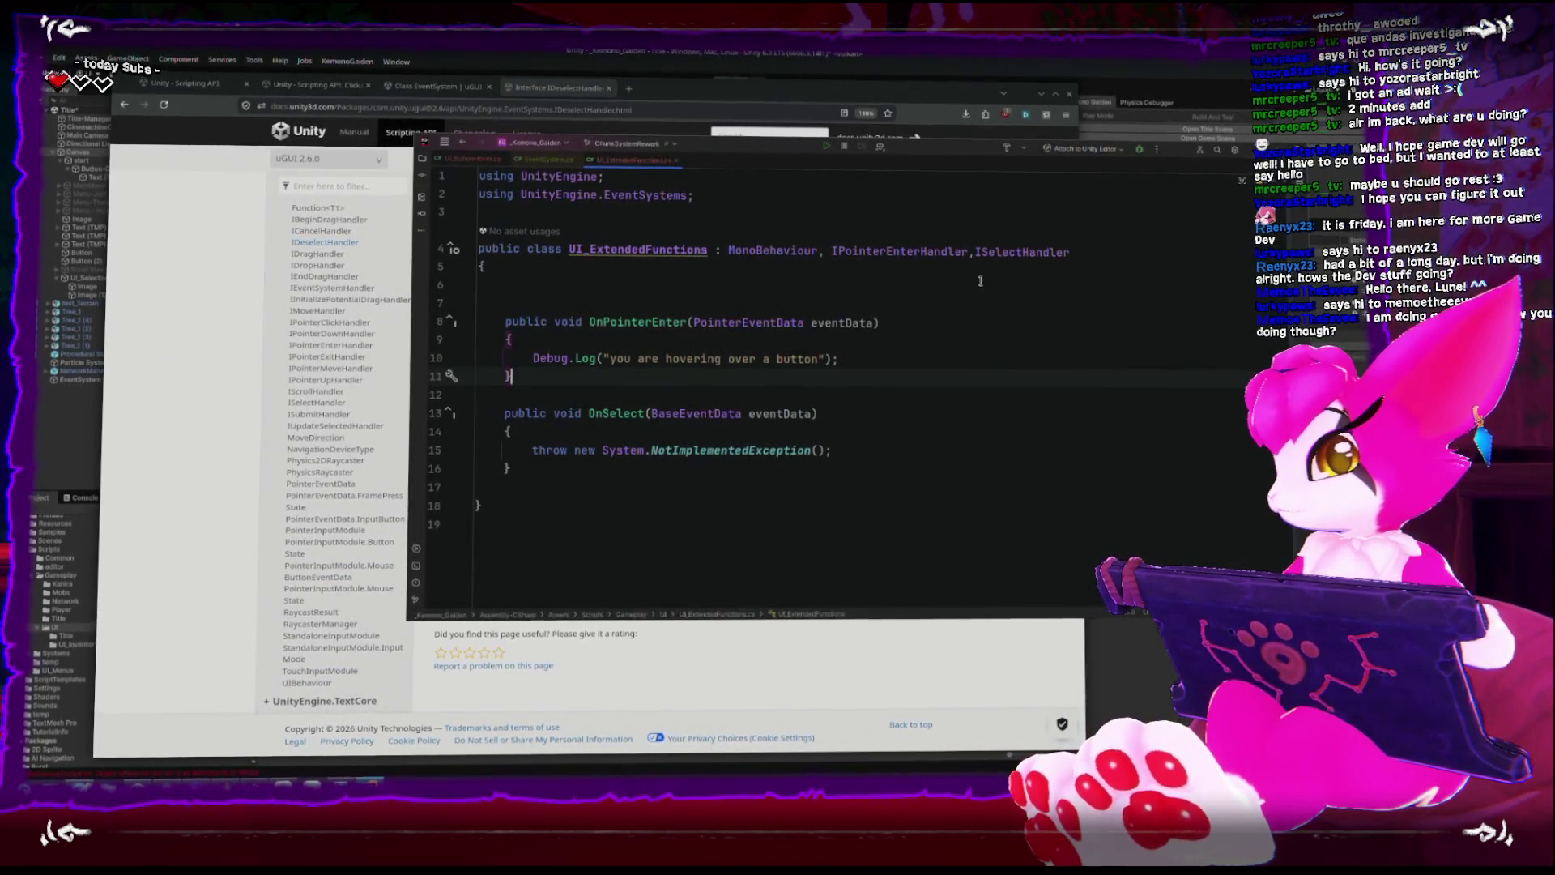
click(1093, 257)
text(,)
key(ctrl+v)
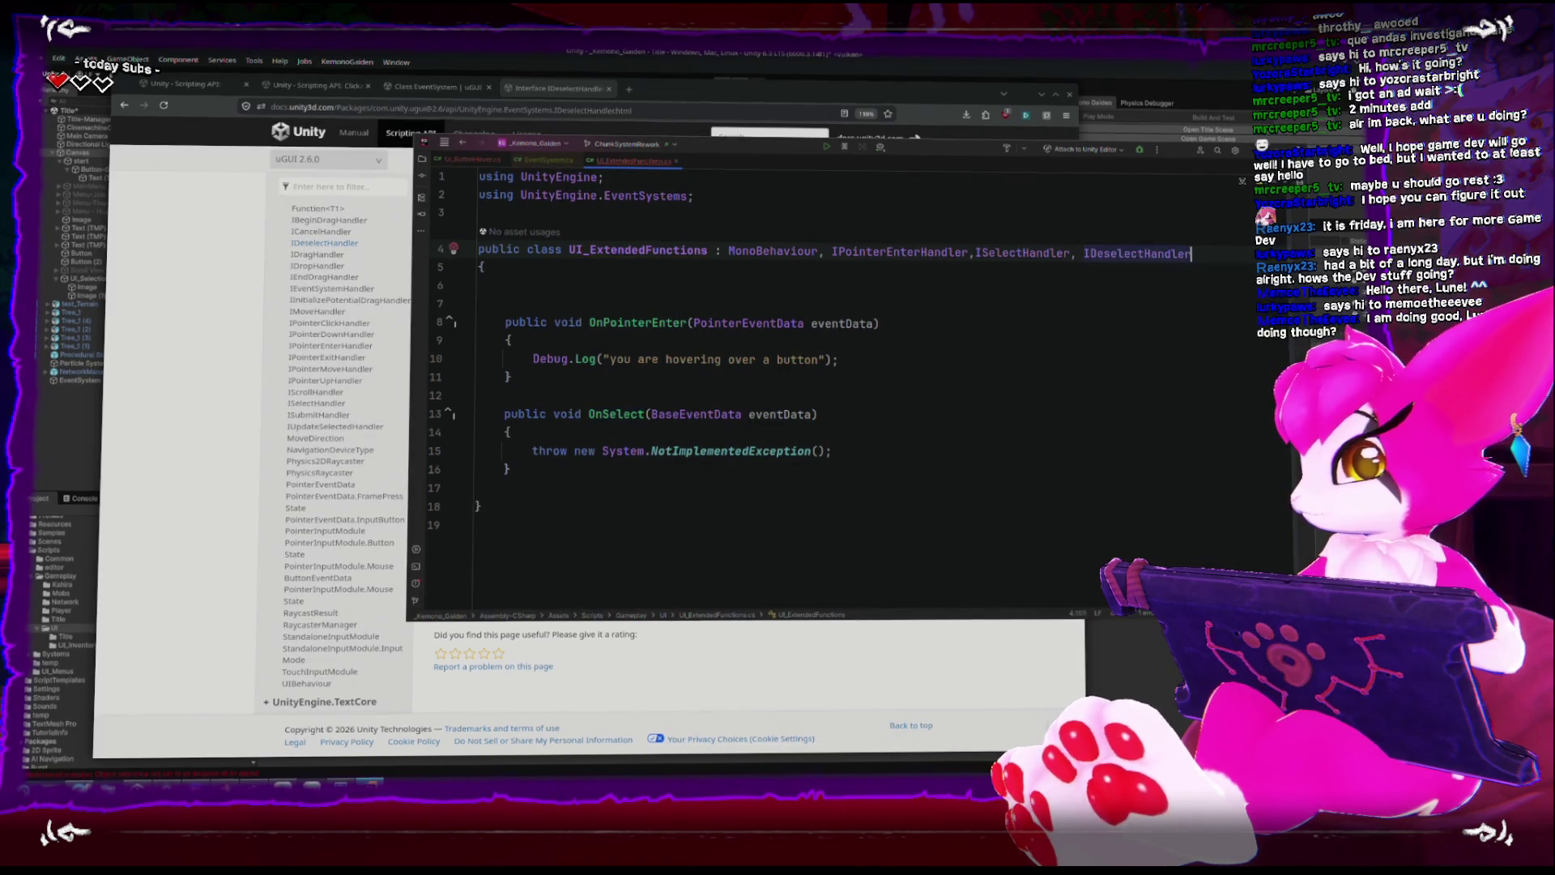
Generate the missing OnDeselect method and remove the Debug.Log line from OnPointerEnter.
right_click(1145, 253)
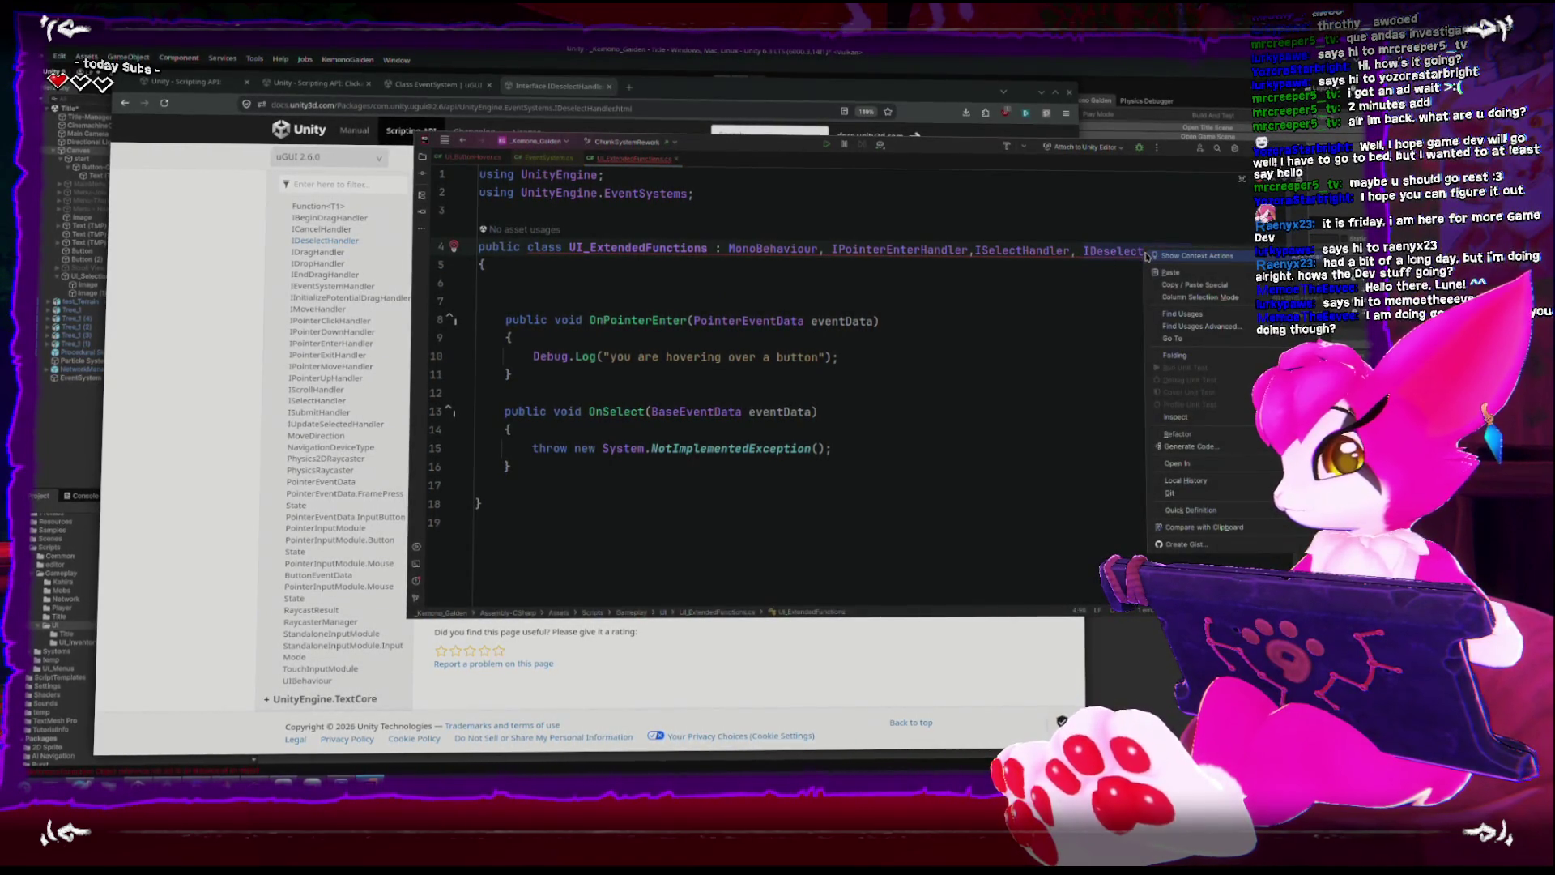
click(1207, 261)
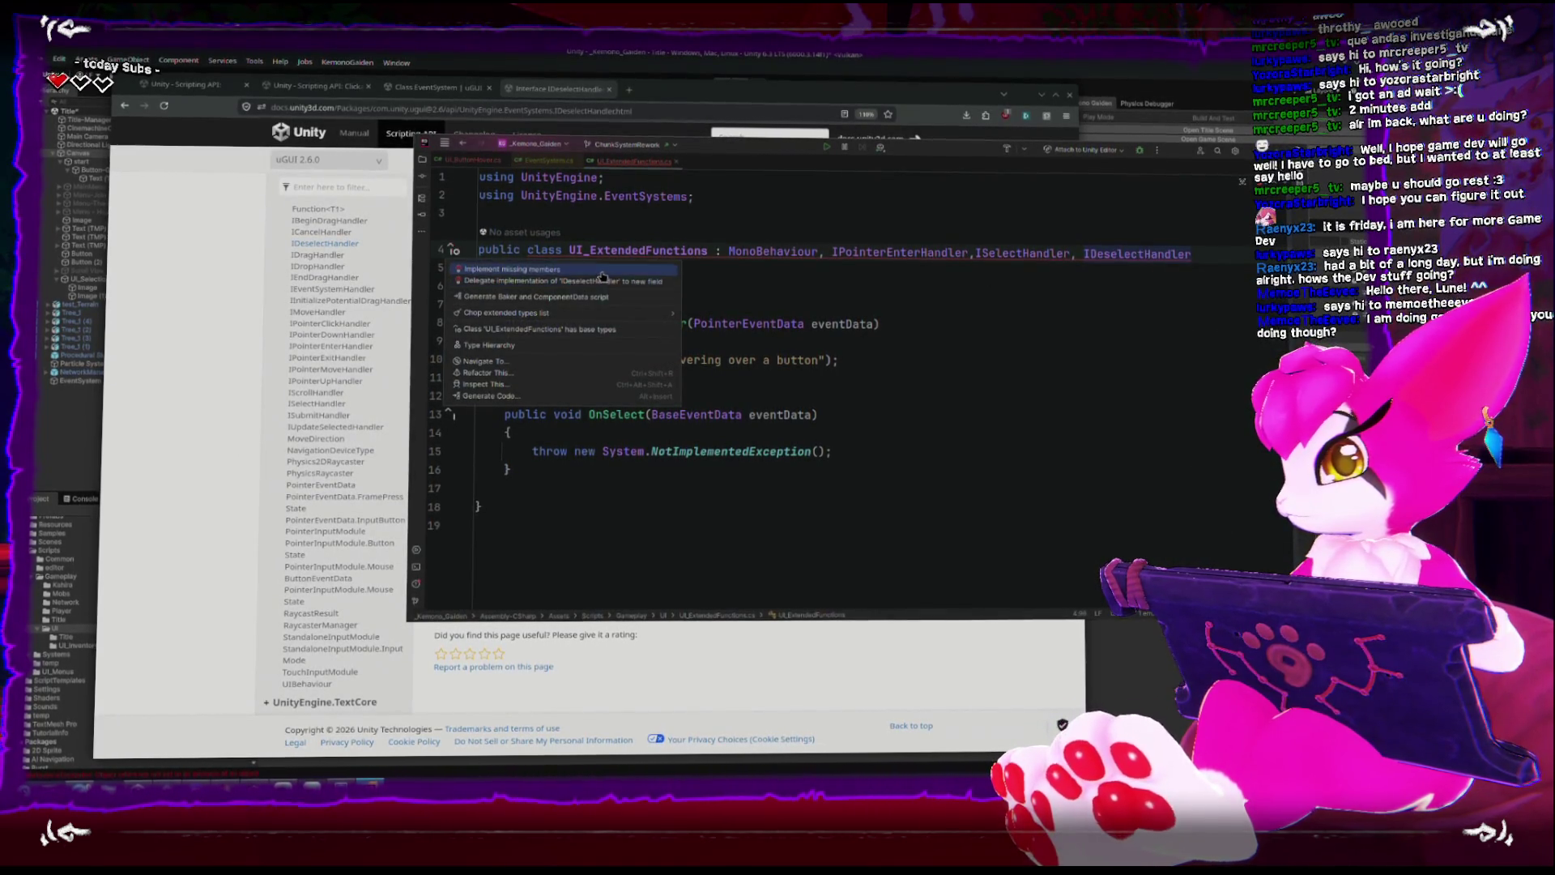
key(Return)
click(913, 346)
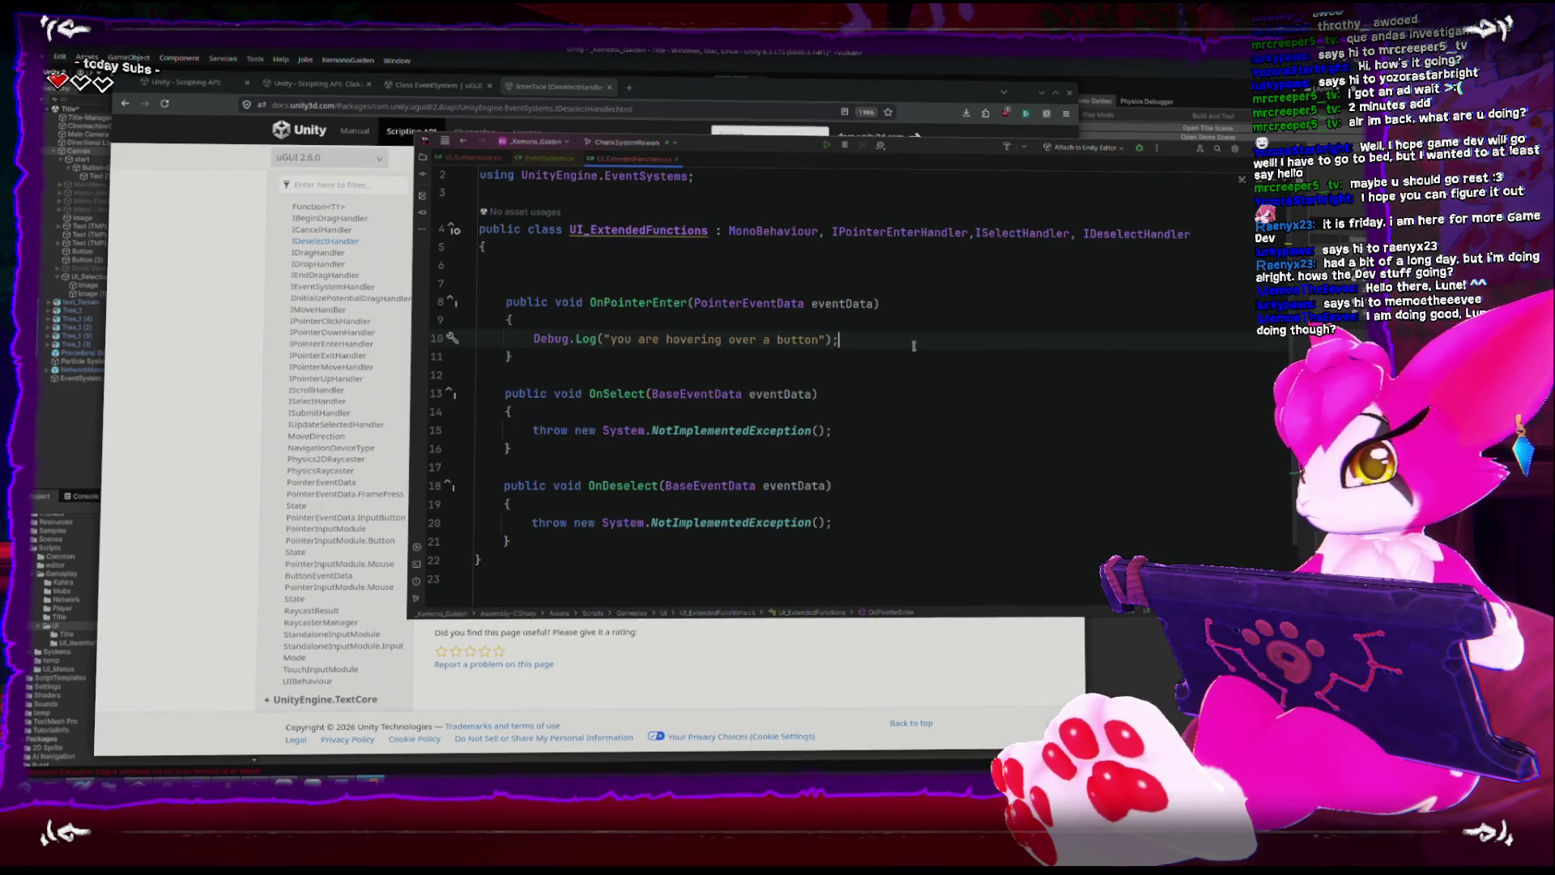
key(ctrl+shift+Home)
click(916, 357)
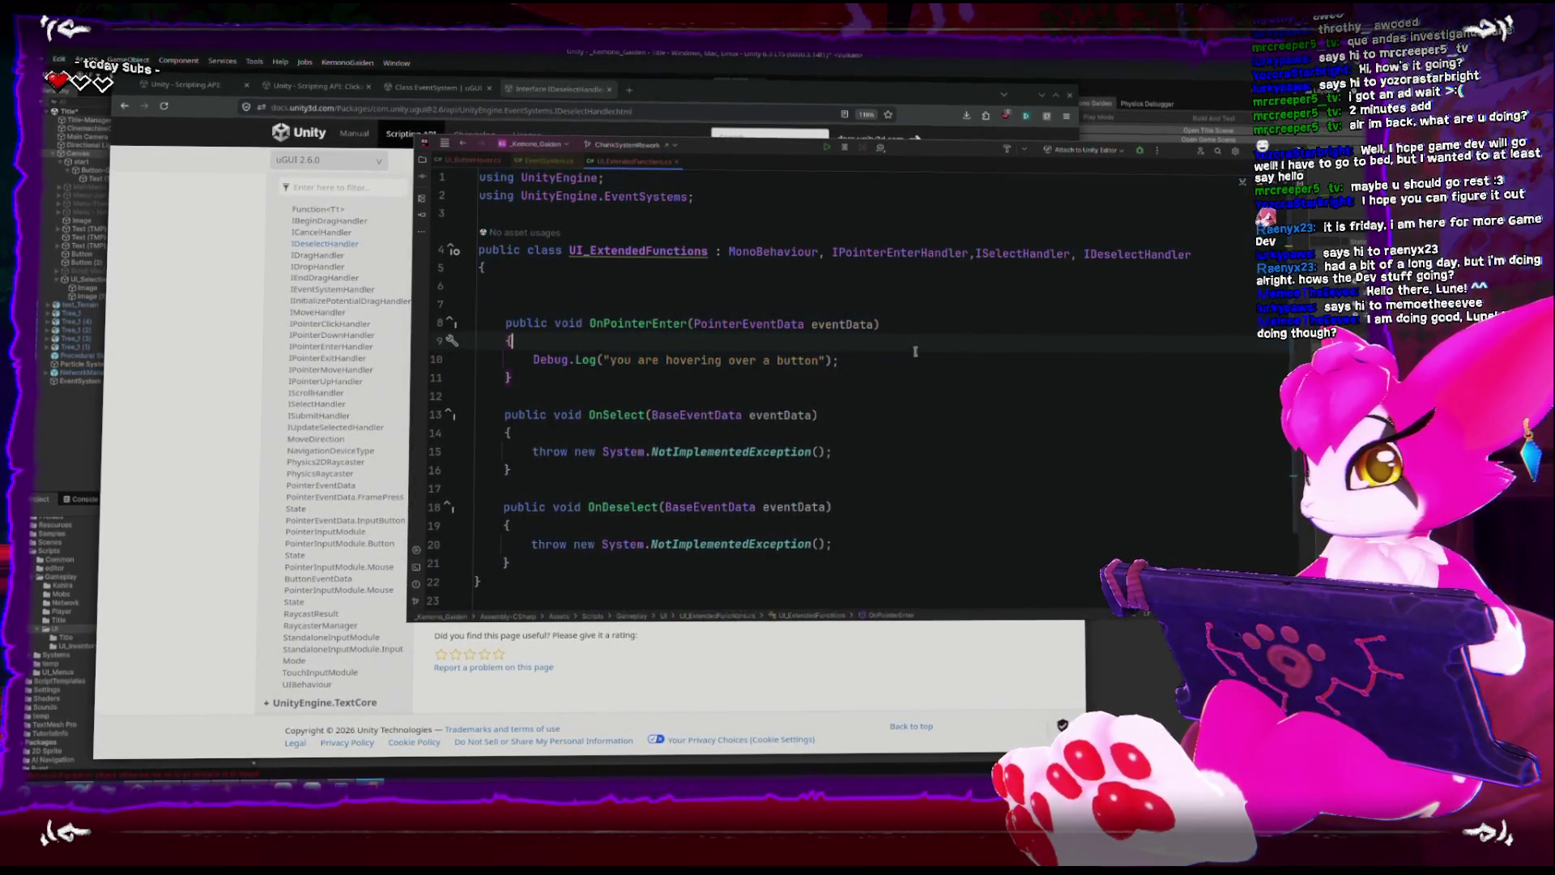
key(shift+Home)
key(ctrl+x)
Delete the throw statements from OnSelect and OnDeselect, leaving both methods empty, then return to Unity.
click(532, 452)
key(shift+End)
key(BackSpace)
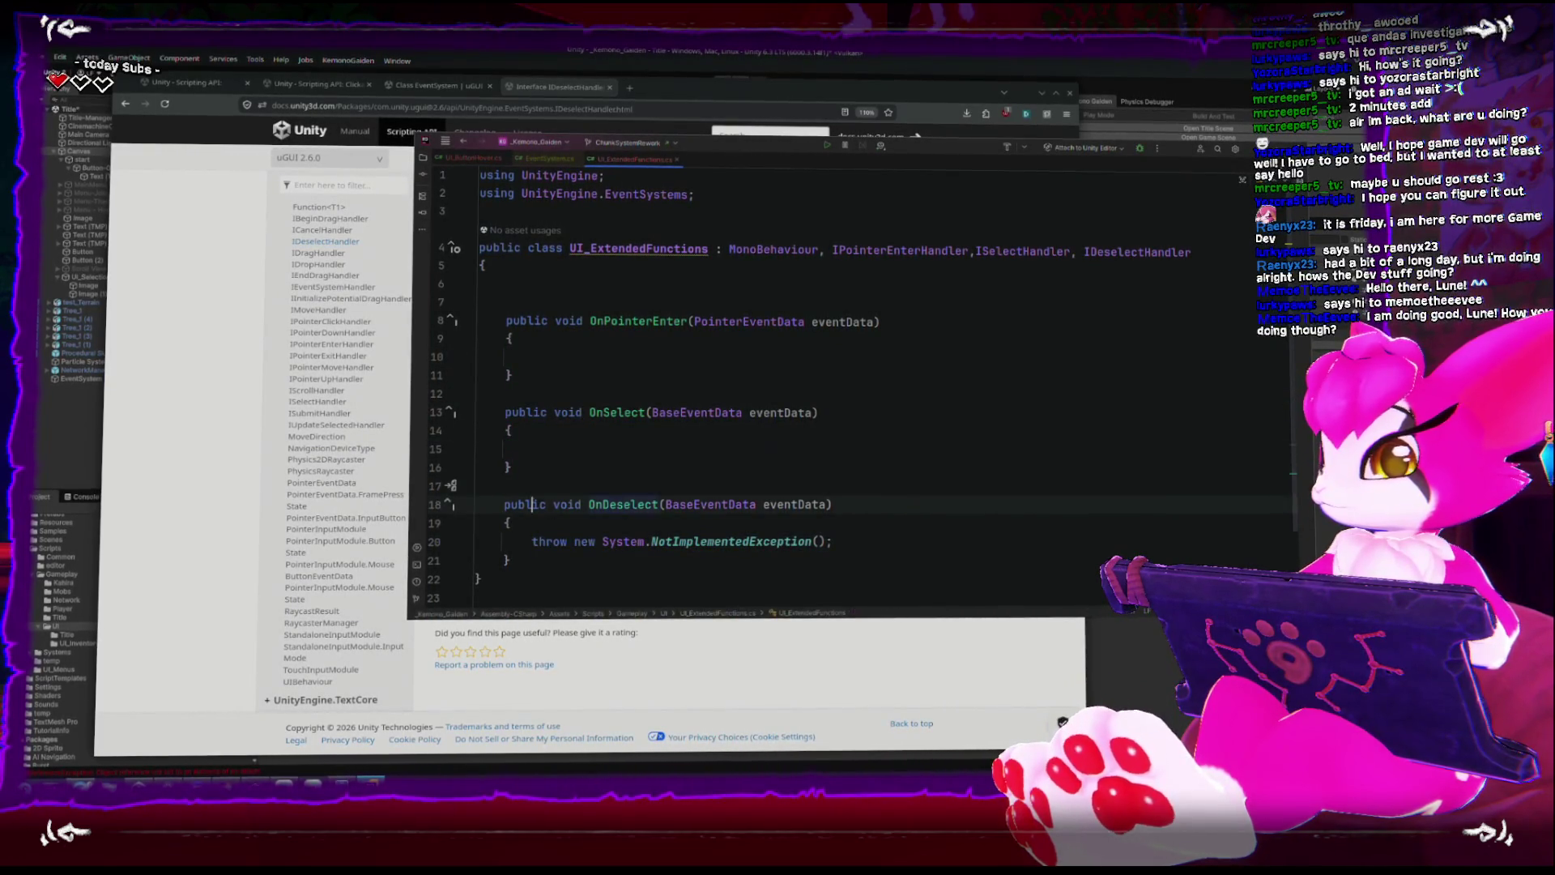
click(532, 541)
key(shift+End)
key(BackSpace)
key(Up)
key(Up)
key(Up)
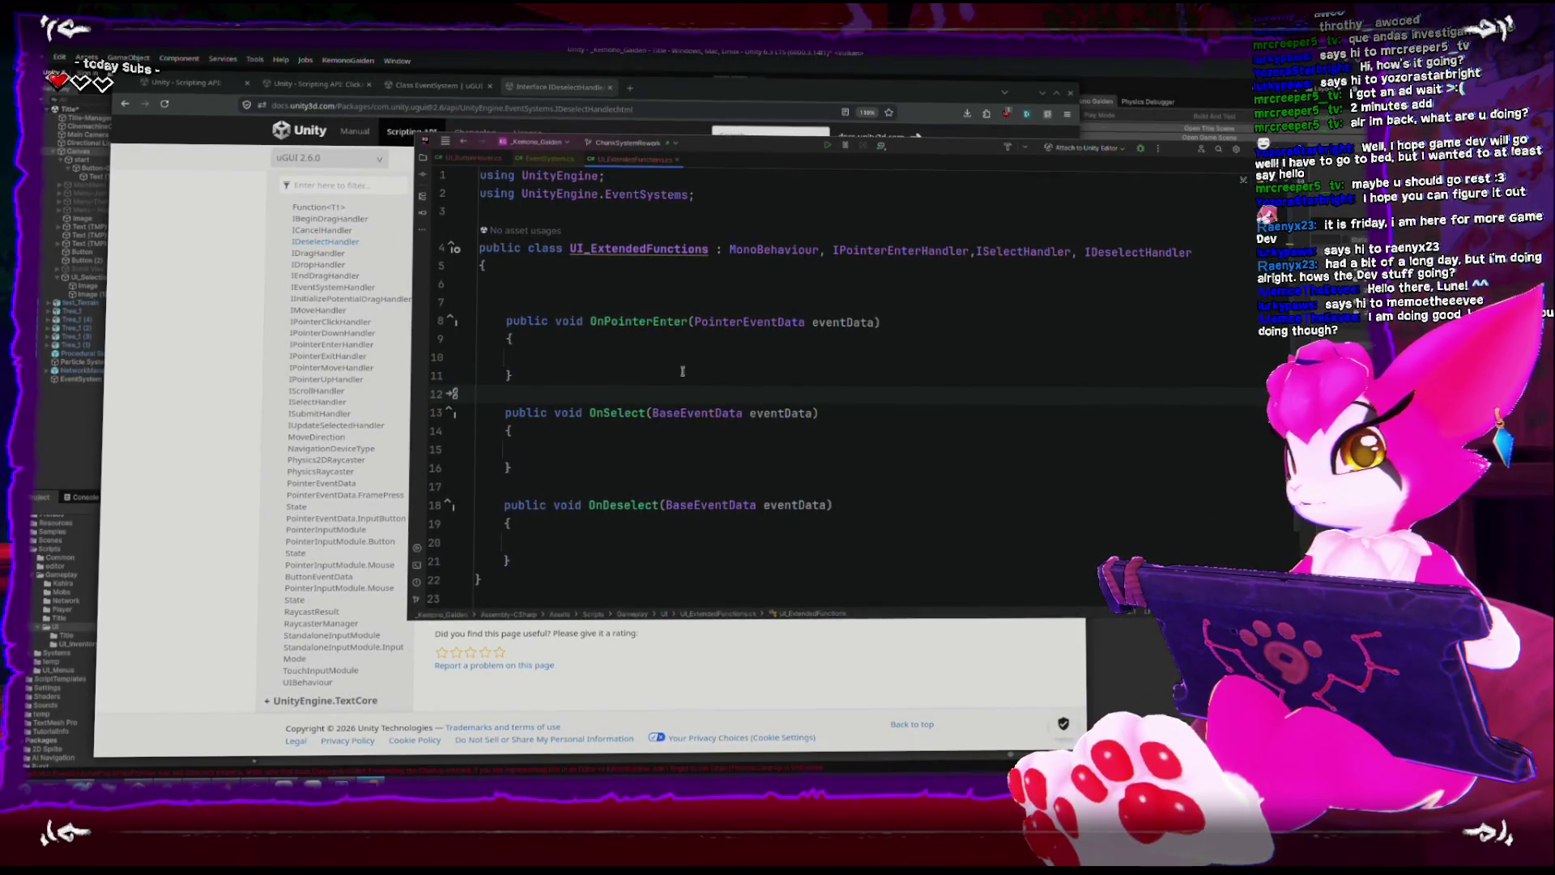
mouse_move(499, 416)
mouse_down()
mouse_move(518, 551)
mouse_move(492, 414)
mouse_move(506, 414)
mouse_up()
click(510, 562)
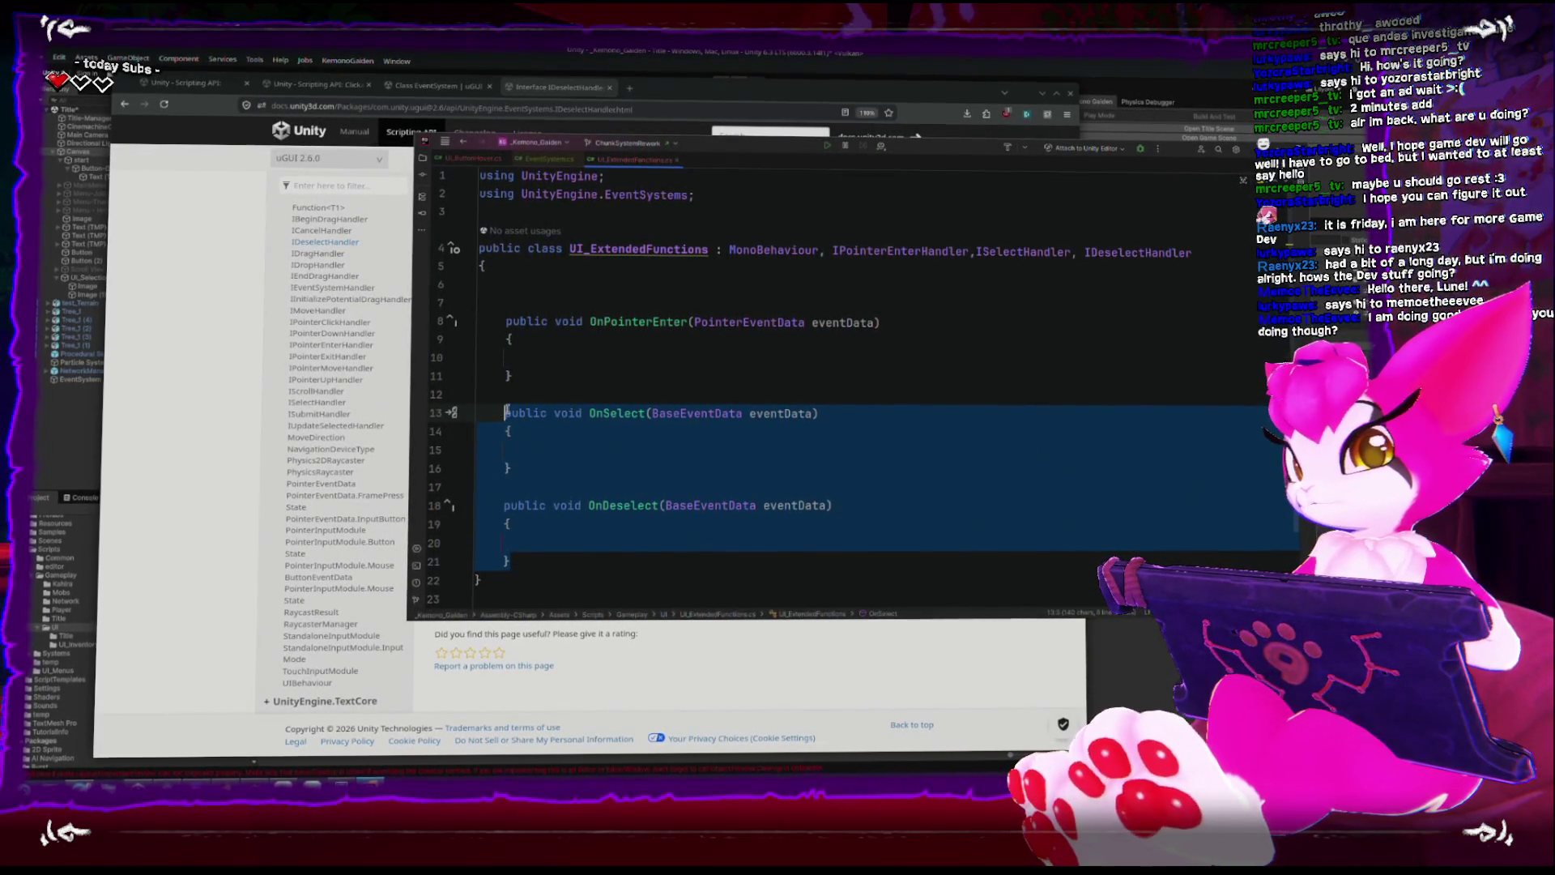
click(633, 58)
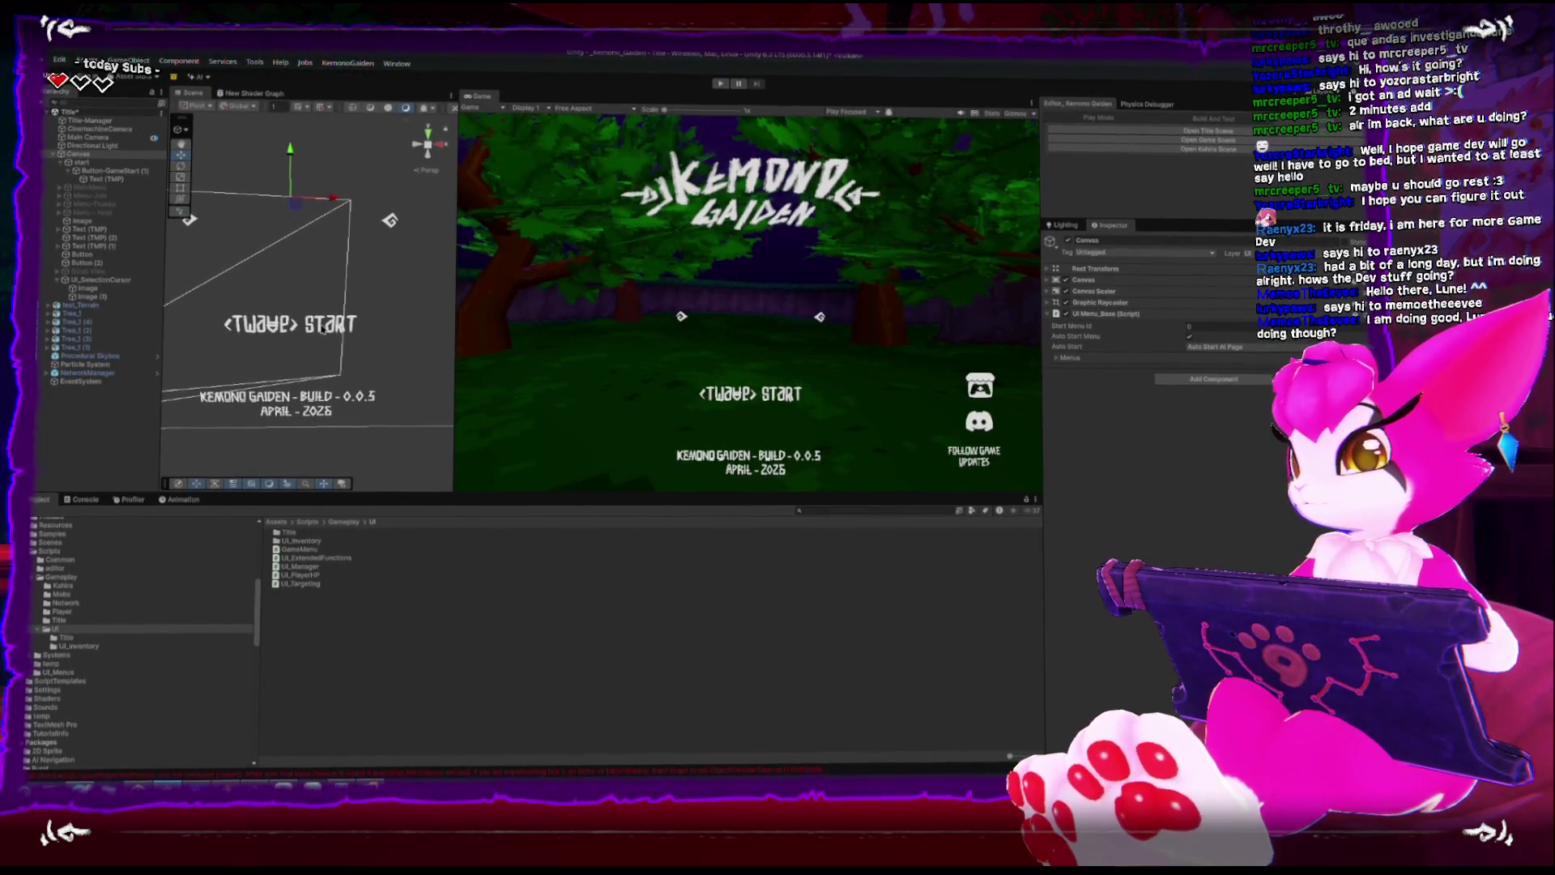
Deactivate the parent object of Button-GameStart (1) to hide the start screen.
click(111, 170)
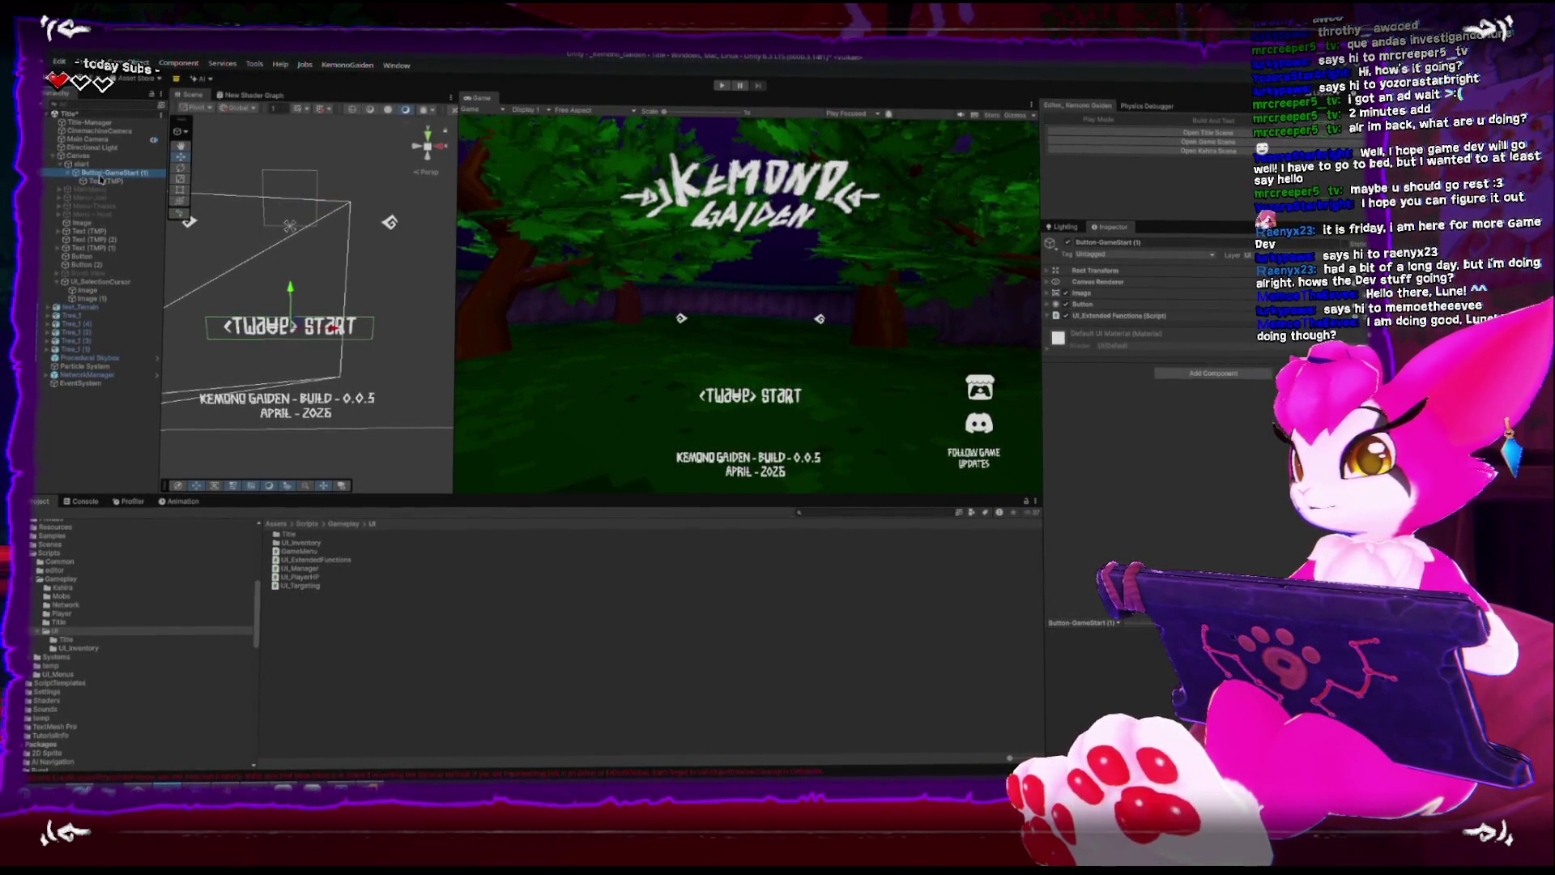
click(100, 180)
mouse_move(389, 328)
mouse_down()
mouse_move(327, 324)
mouse_move(397, 327)
mouse_up()
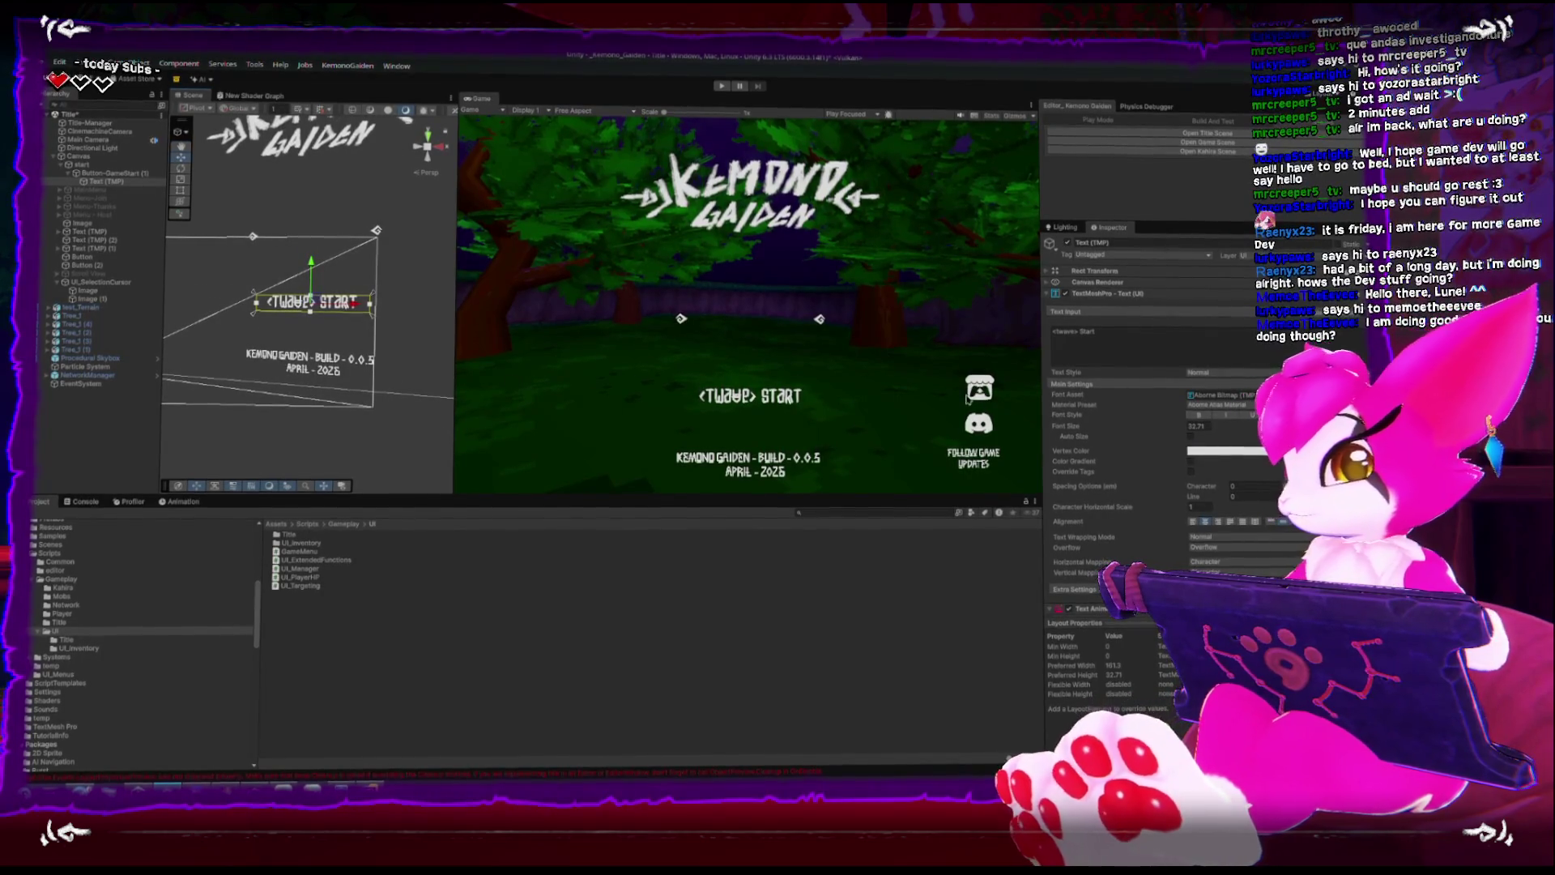
click(312, 304)
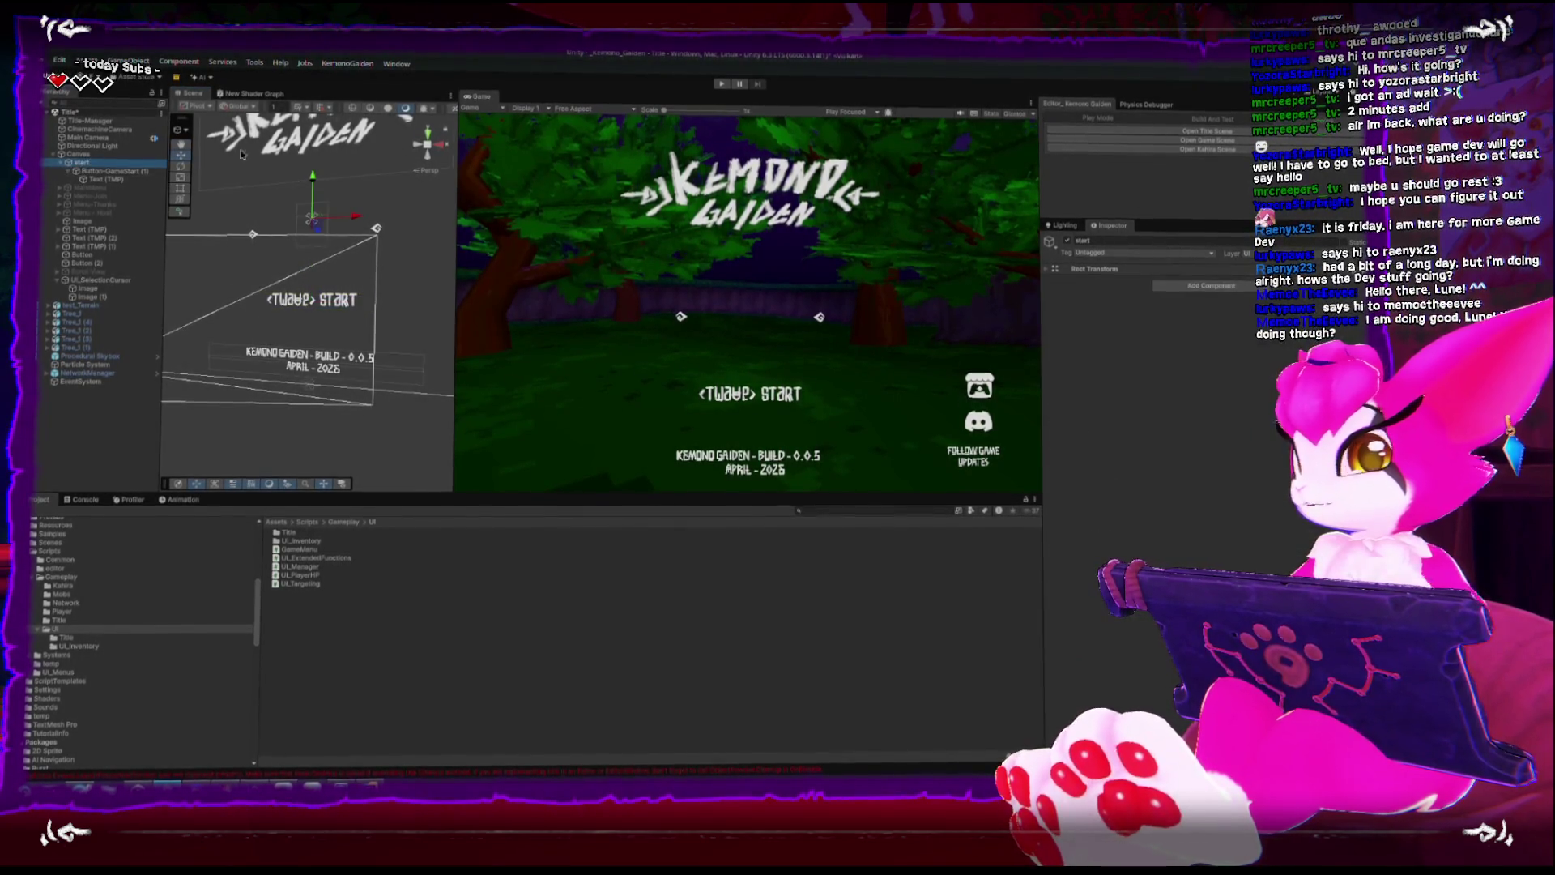
click(1067, 240)
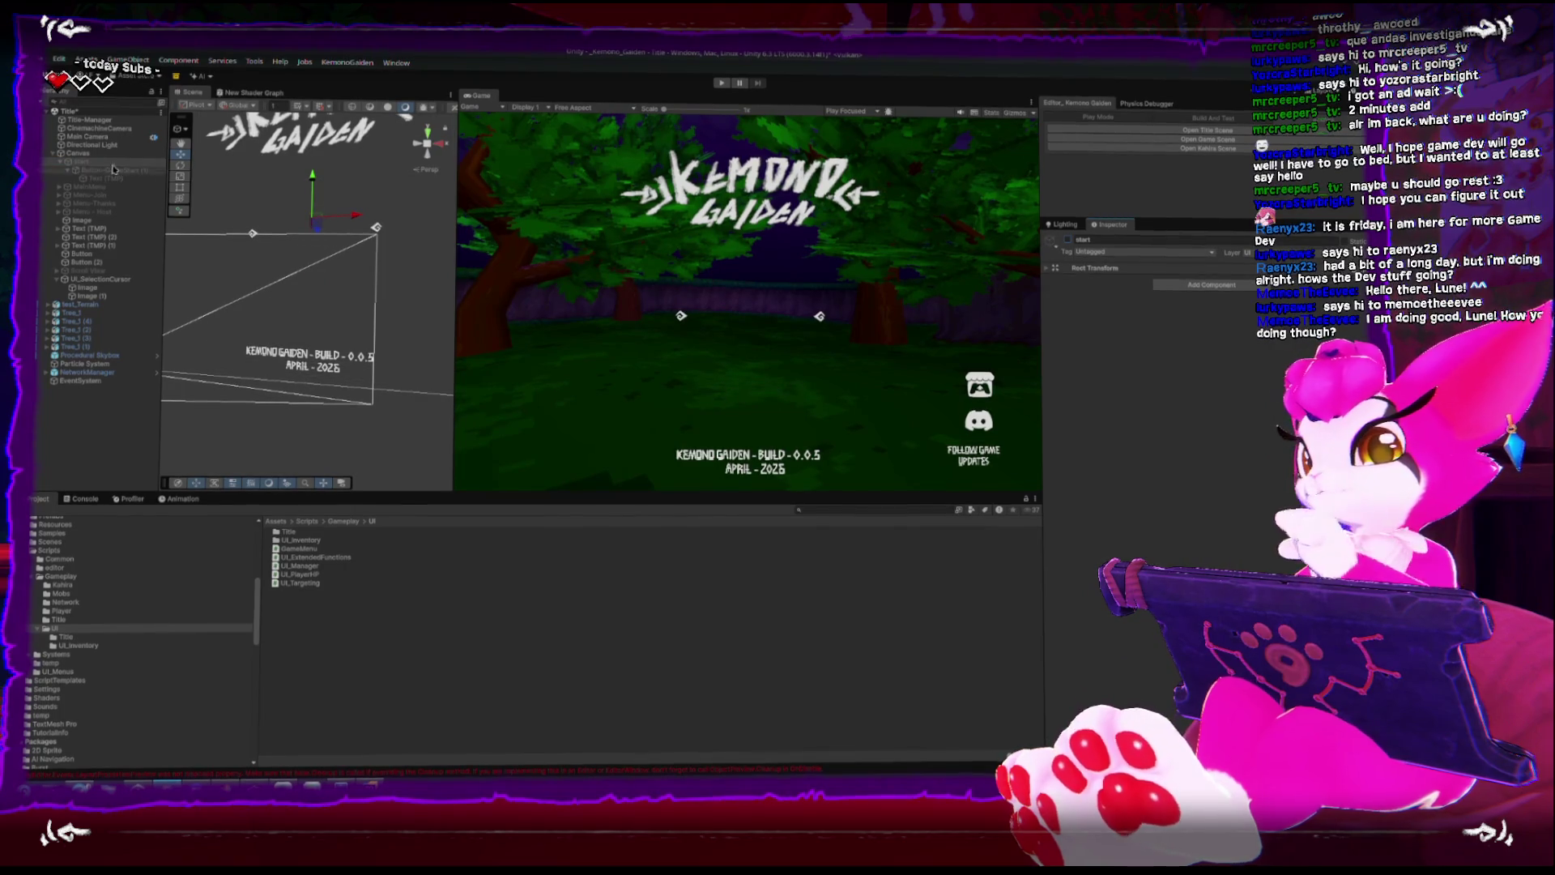
Activate MainMenu, frame UI_SelectionCursor in the scene, and select its Image child.
click(95, 188)
click(1068, 240)
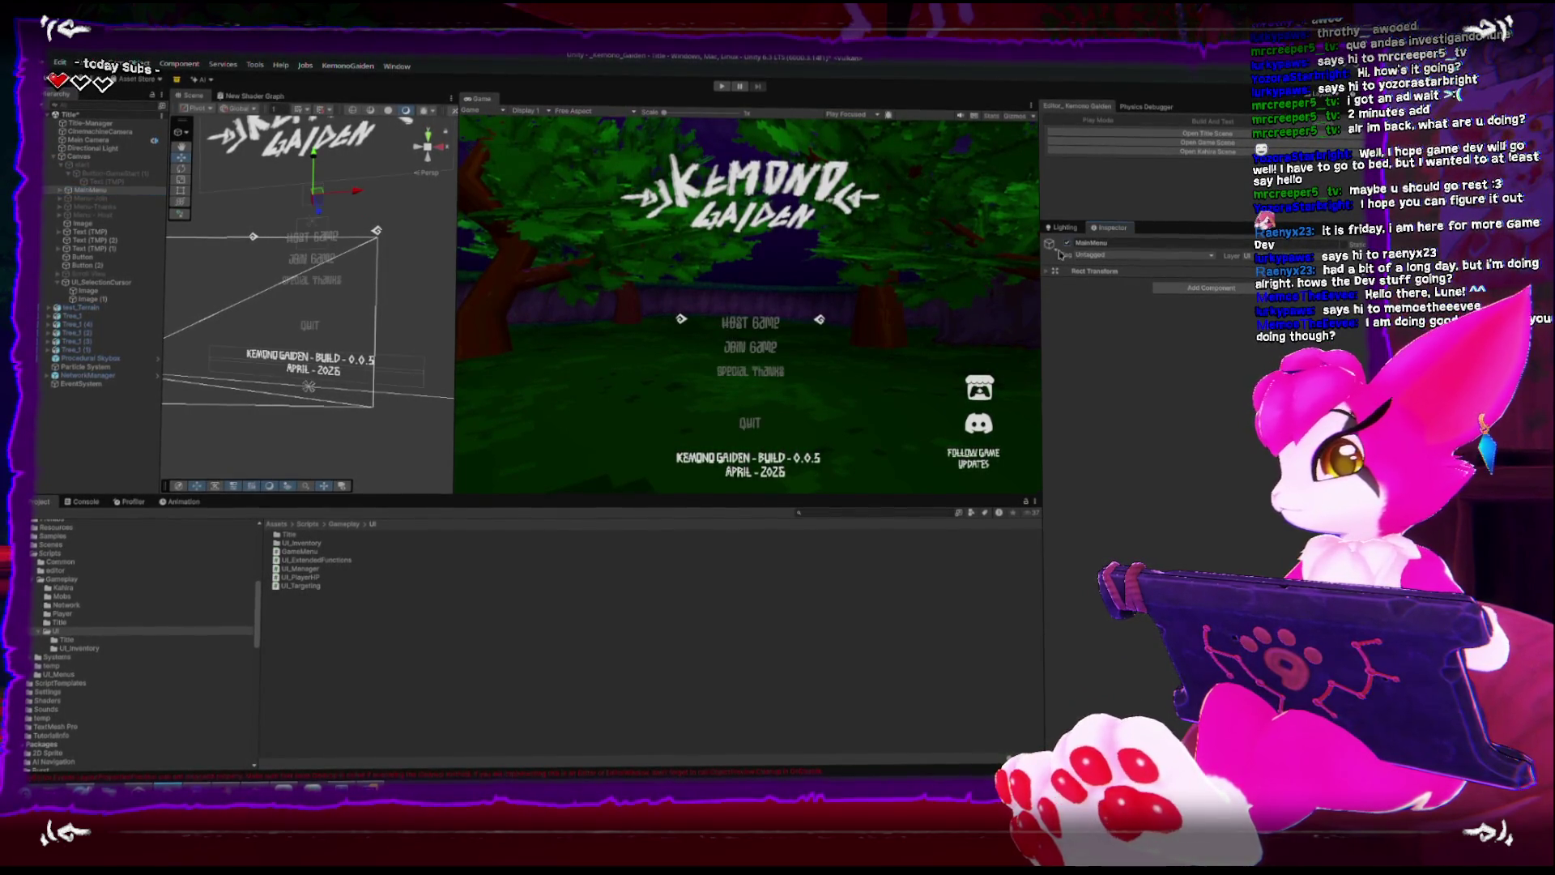
click(324, 243)
key(f)
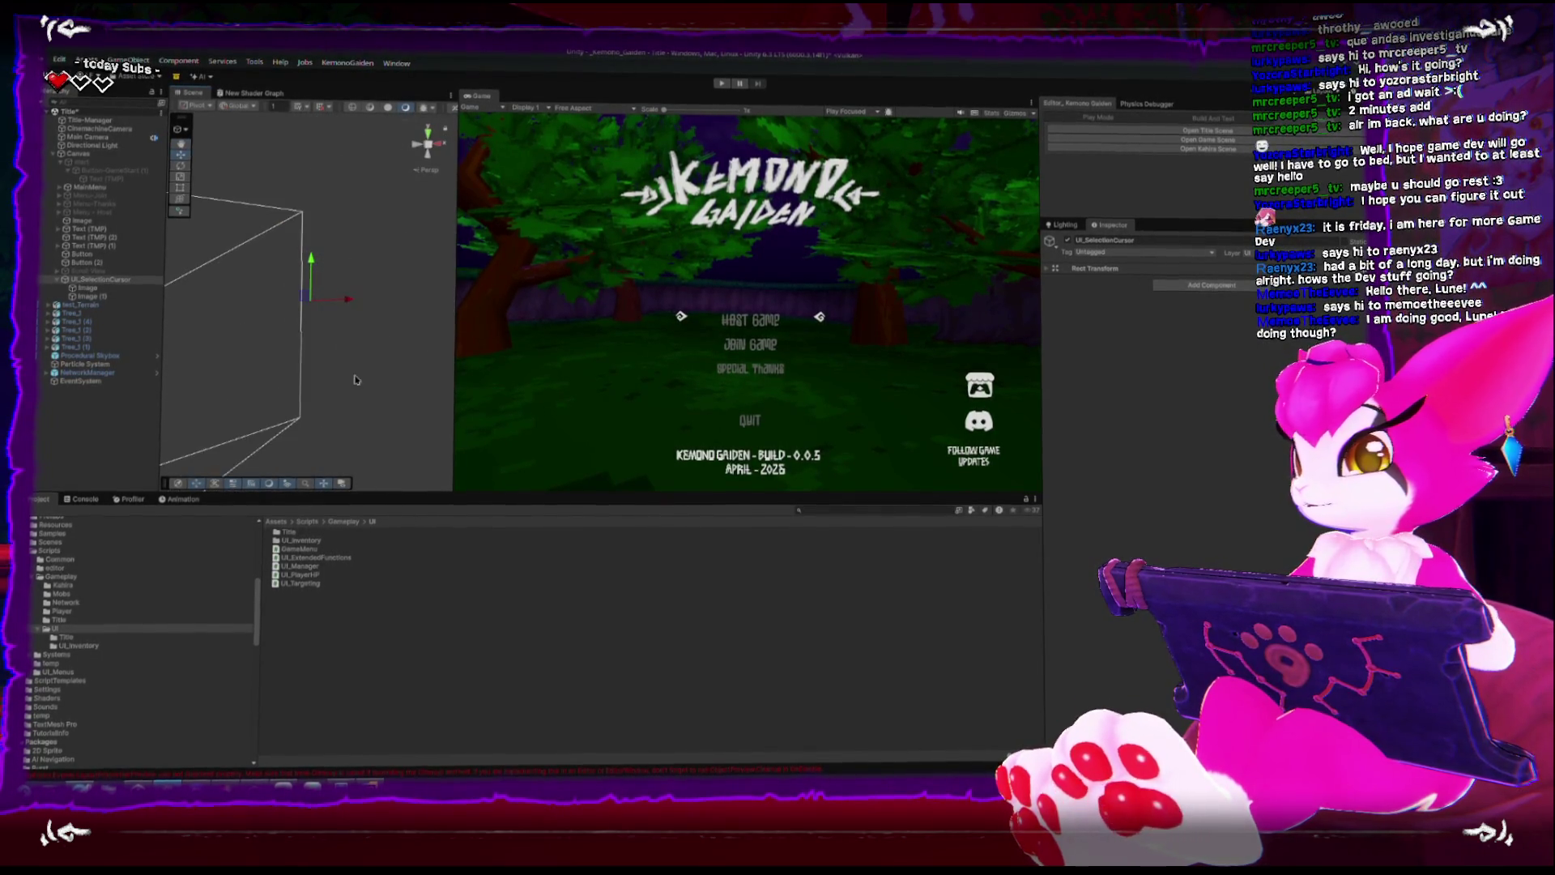
scroll(341, 193, up, 3)
scroll(341, 193, down, 5)
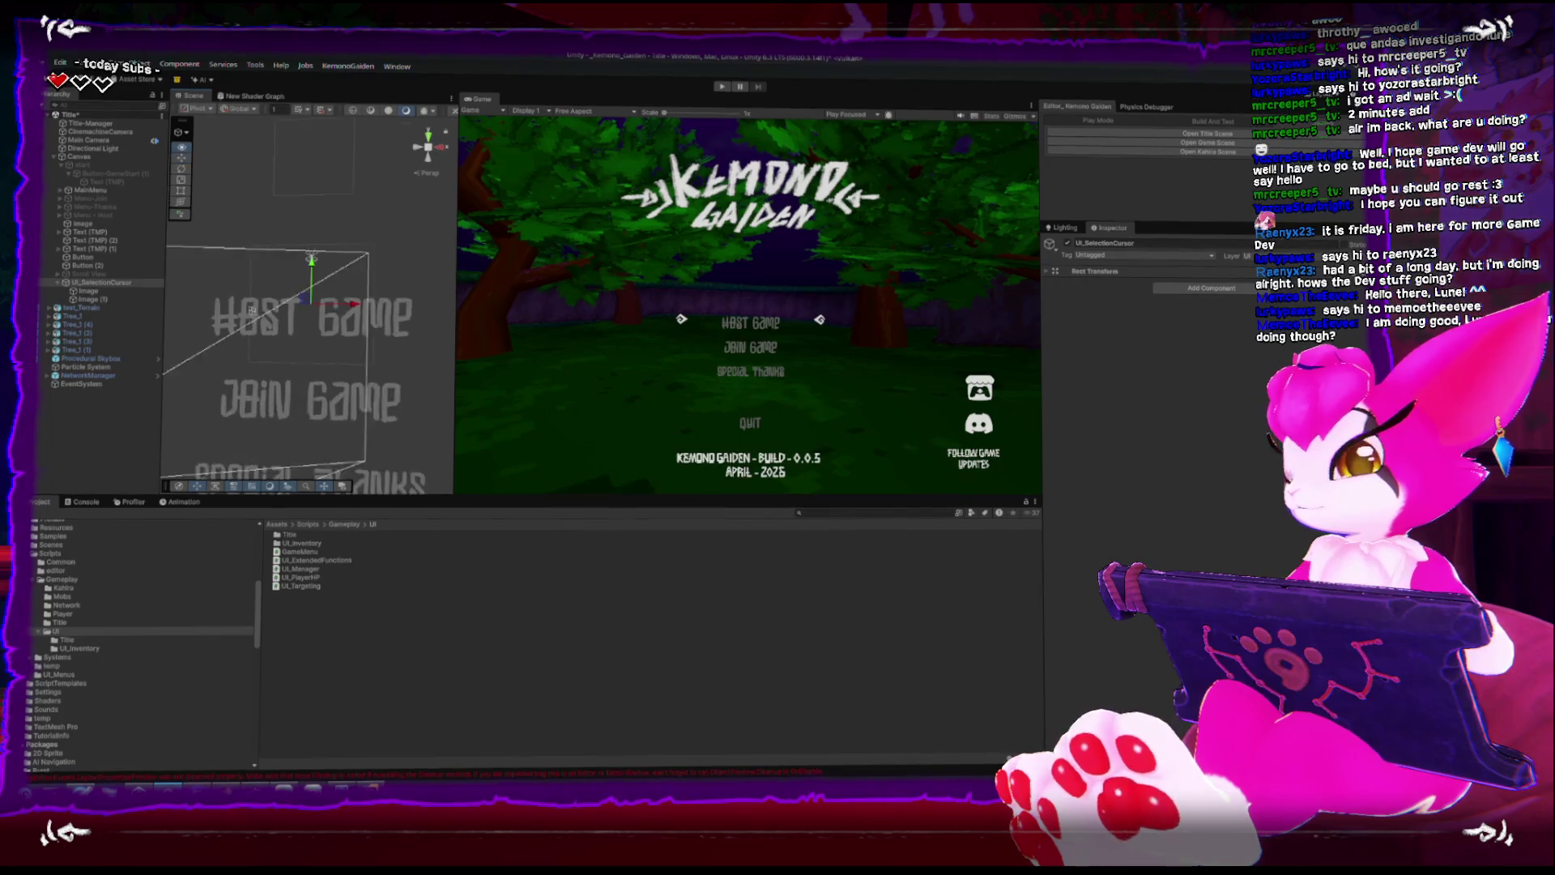
drag(333, 310, 330, 324)
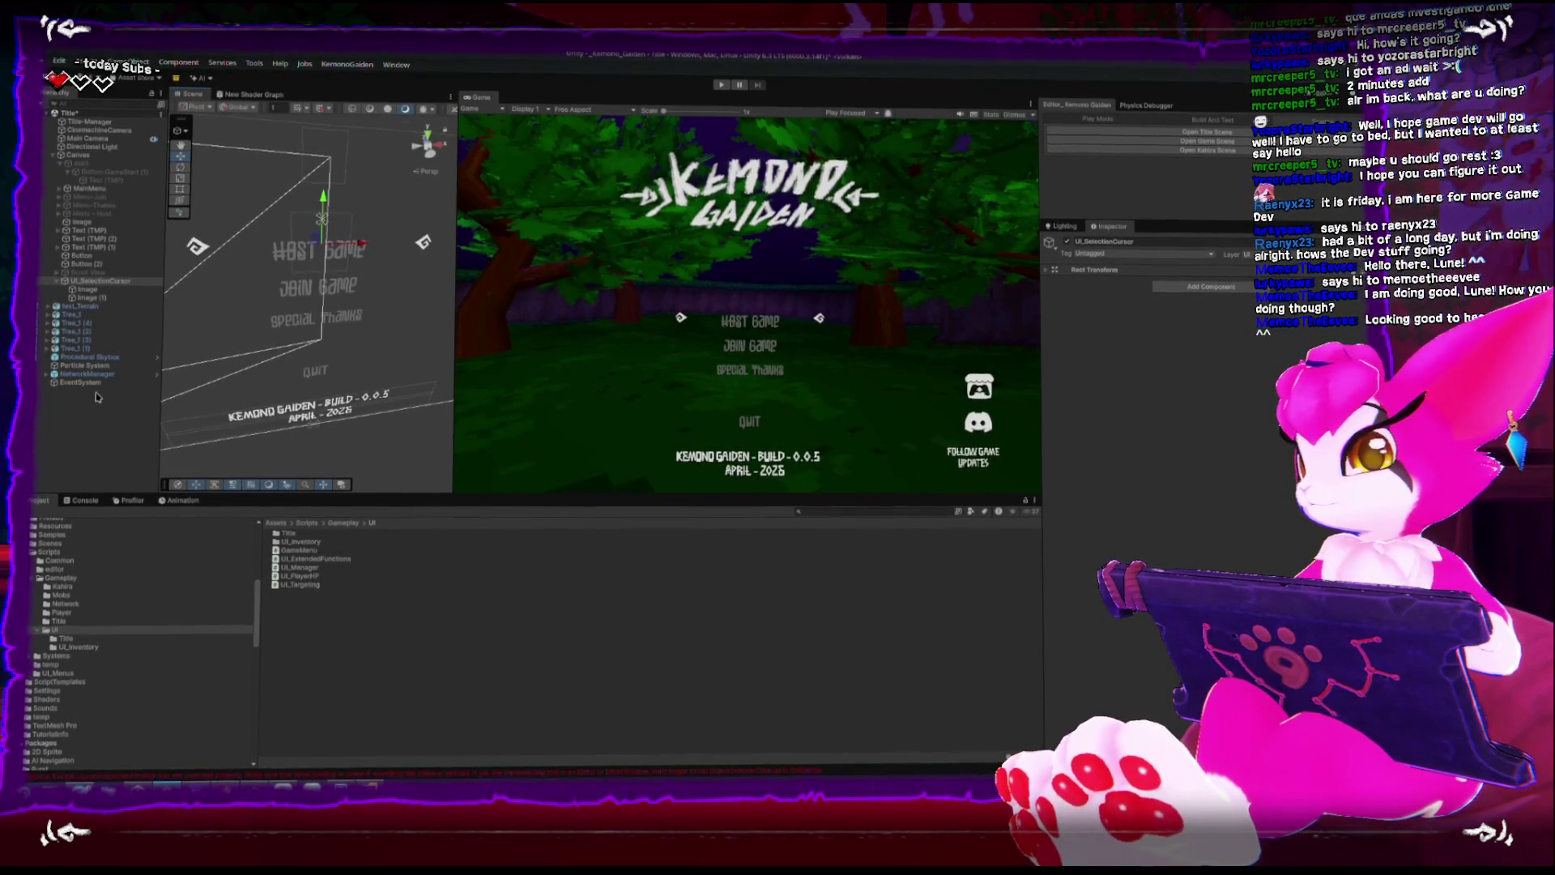
click(91, 289)
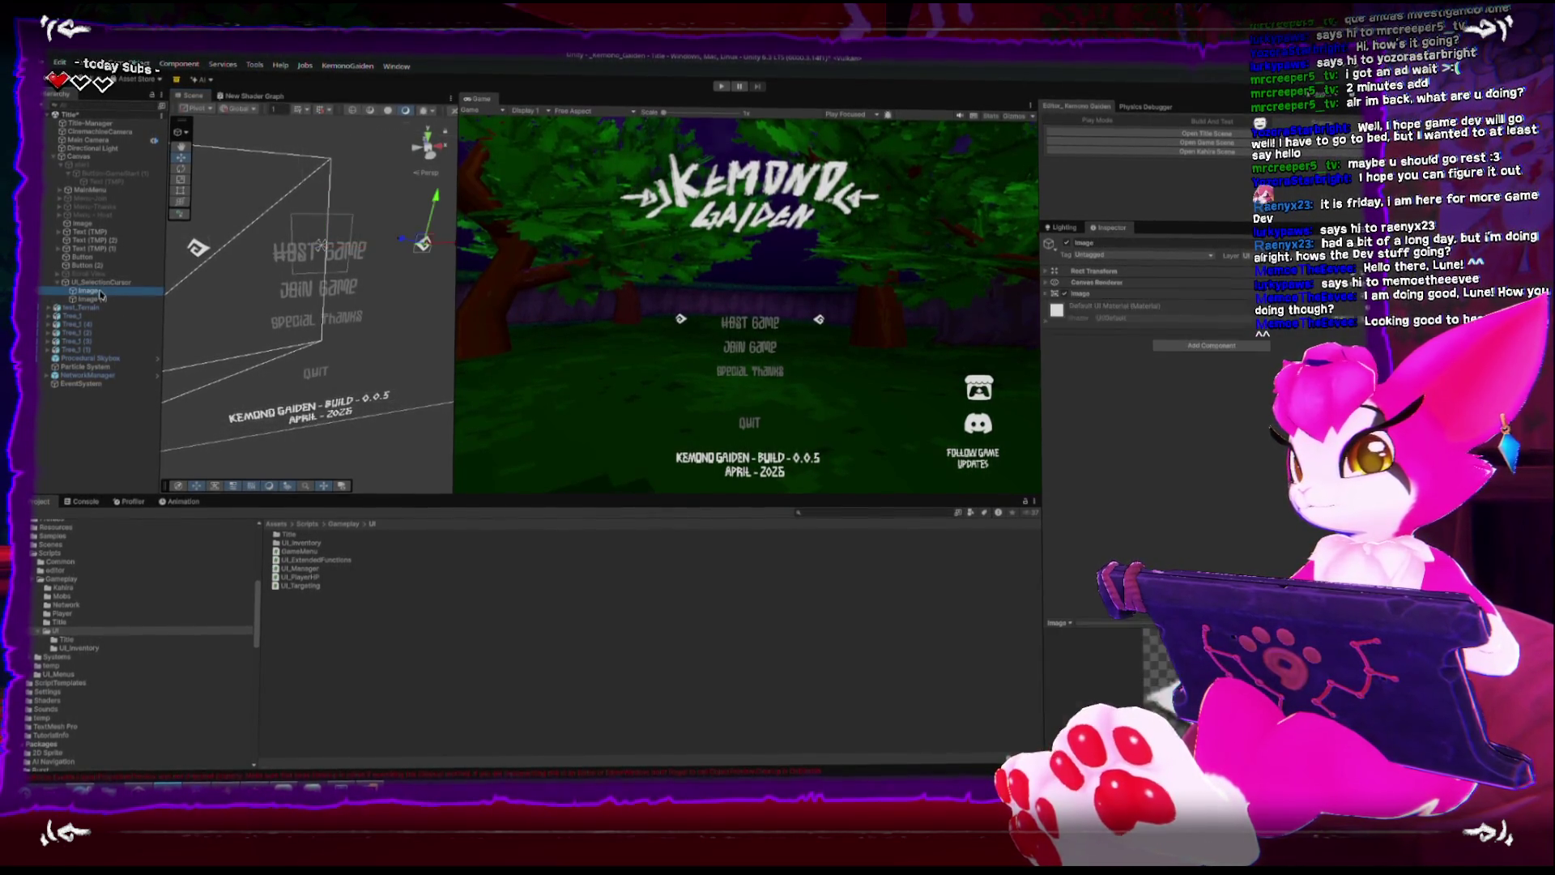
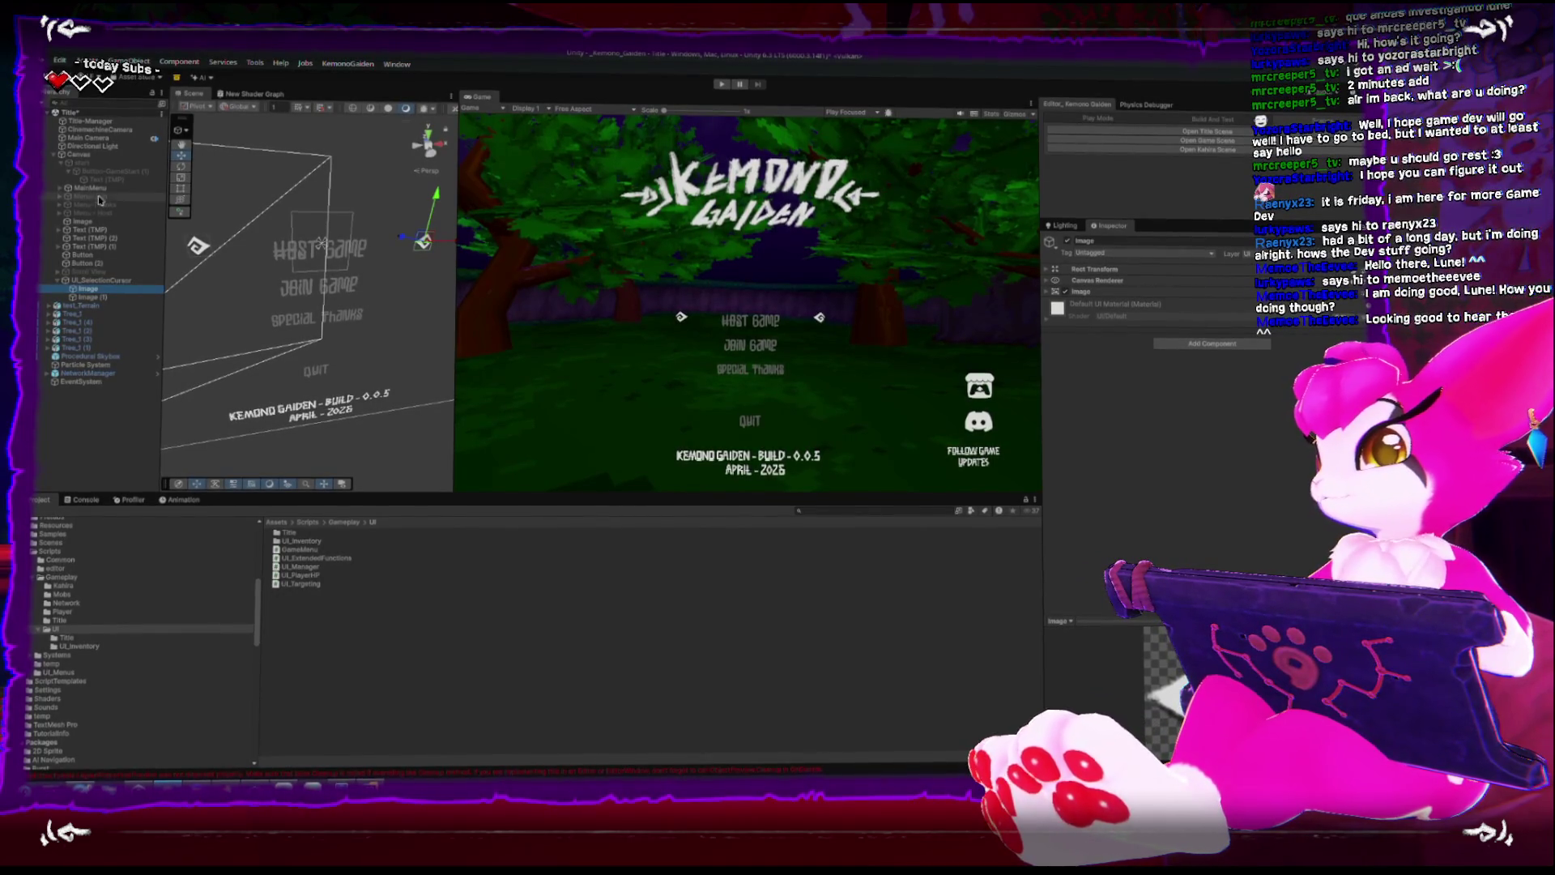
Inspect the menu's start object, UI_SelectionCursor and its Image child in the Hierarchy.
click(89, 163)
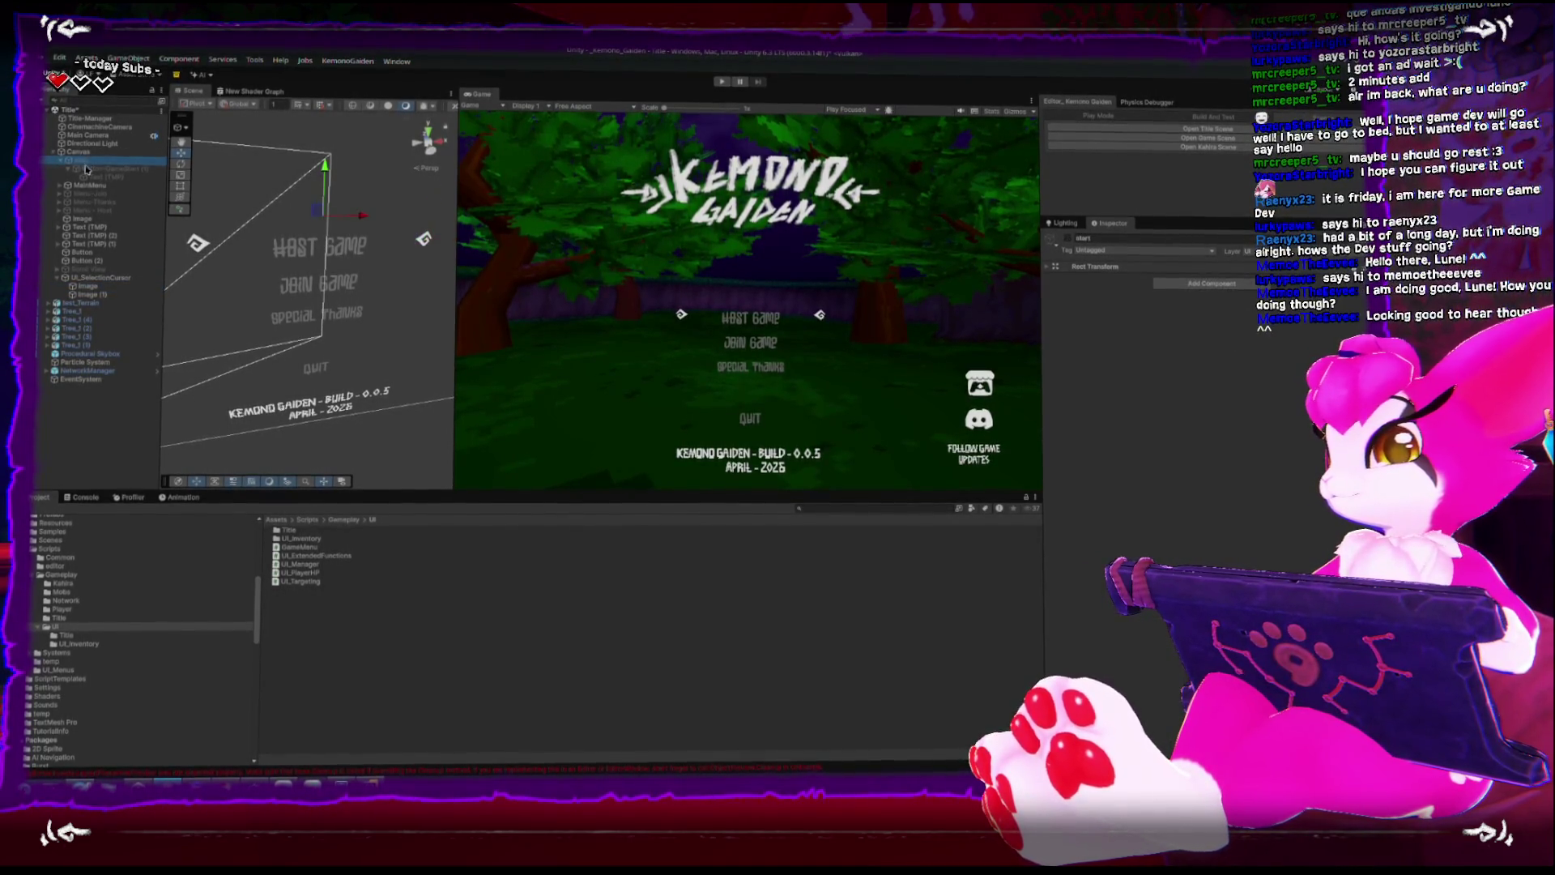
click(102, 277)
click(89, 288)
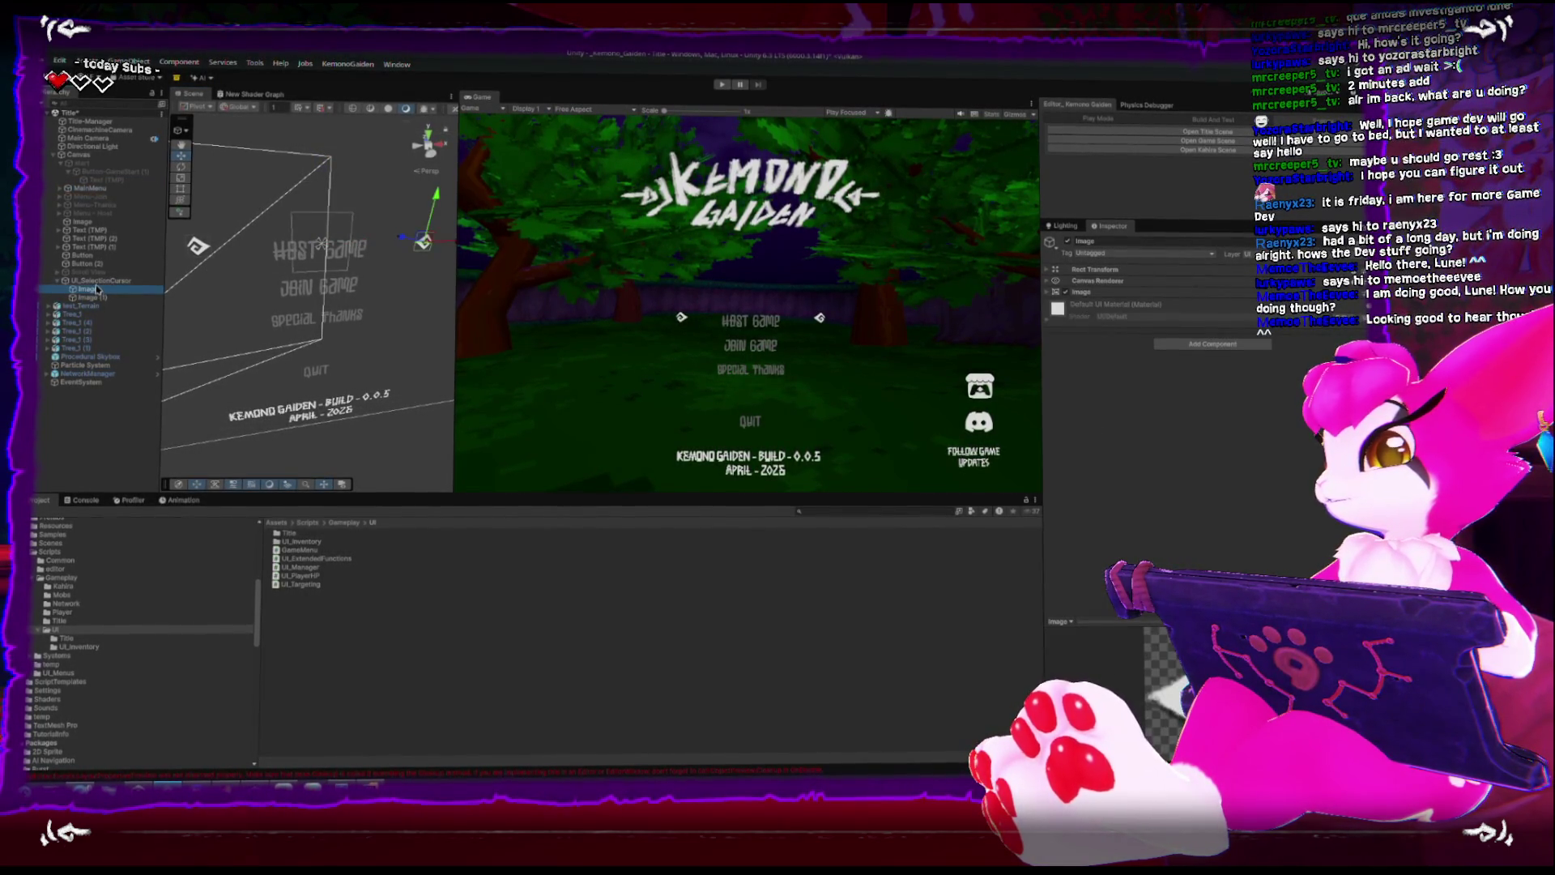
click(97, 280)
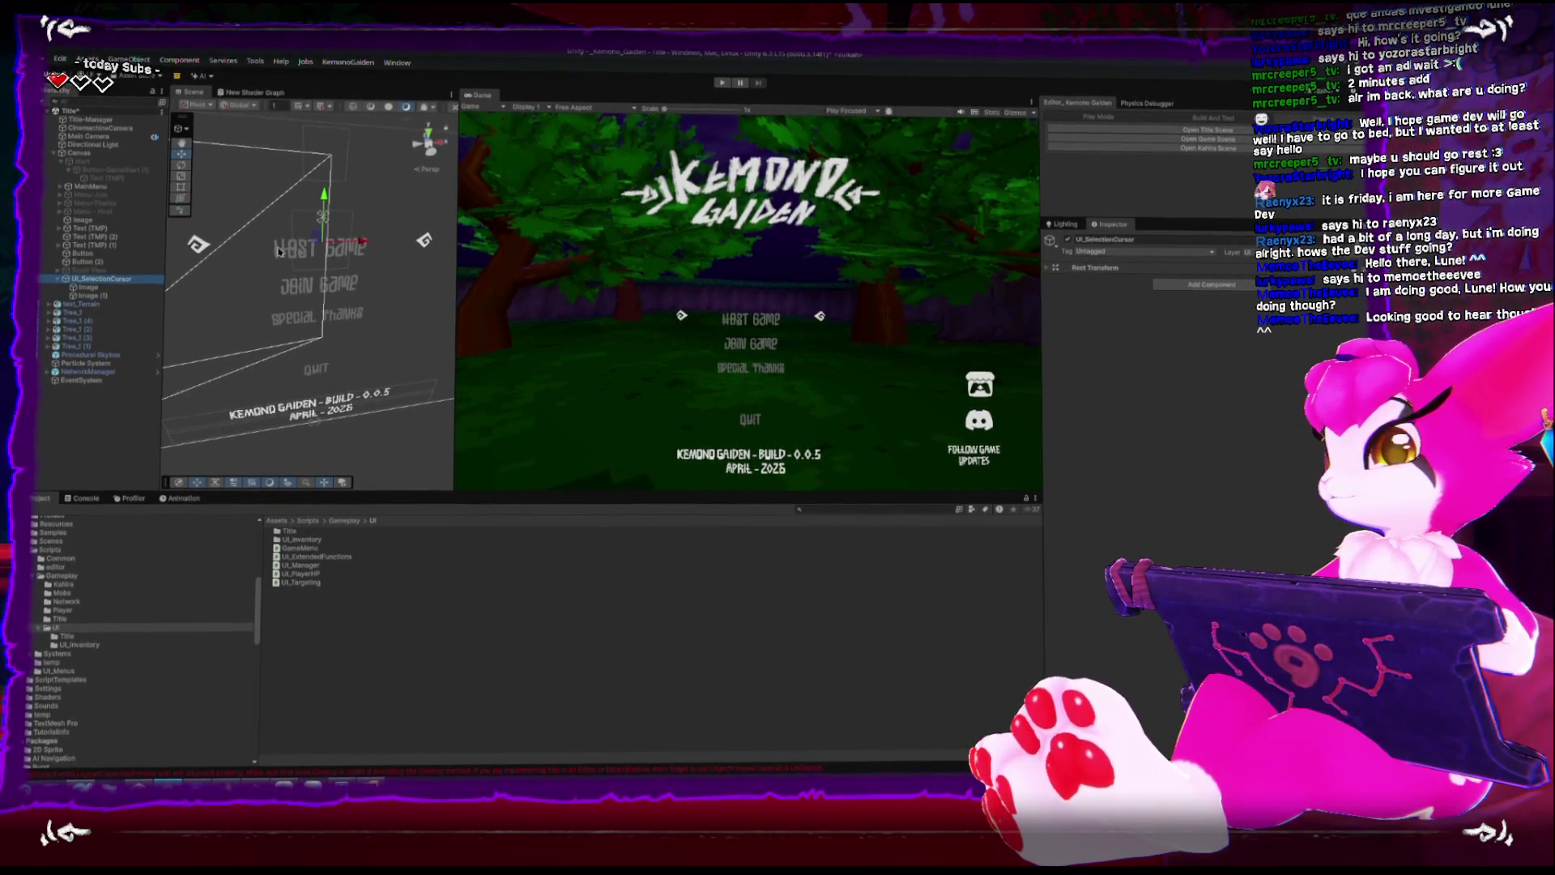
click(78, 151)
Inspect MainMenu and the Canvas's menu script and transform, orbiting around the title canvas.
click(77, 189)
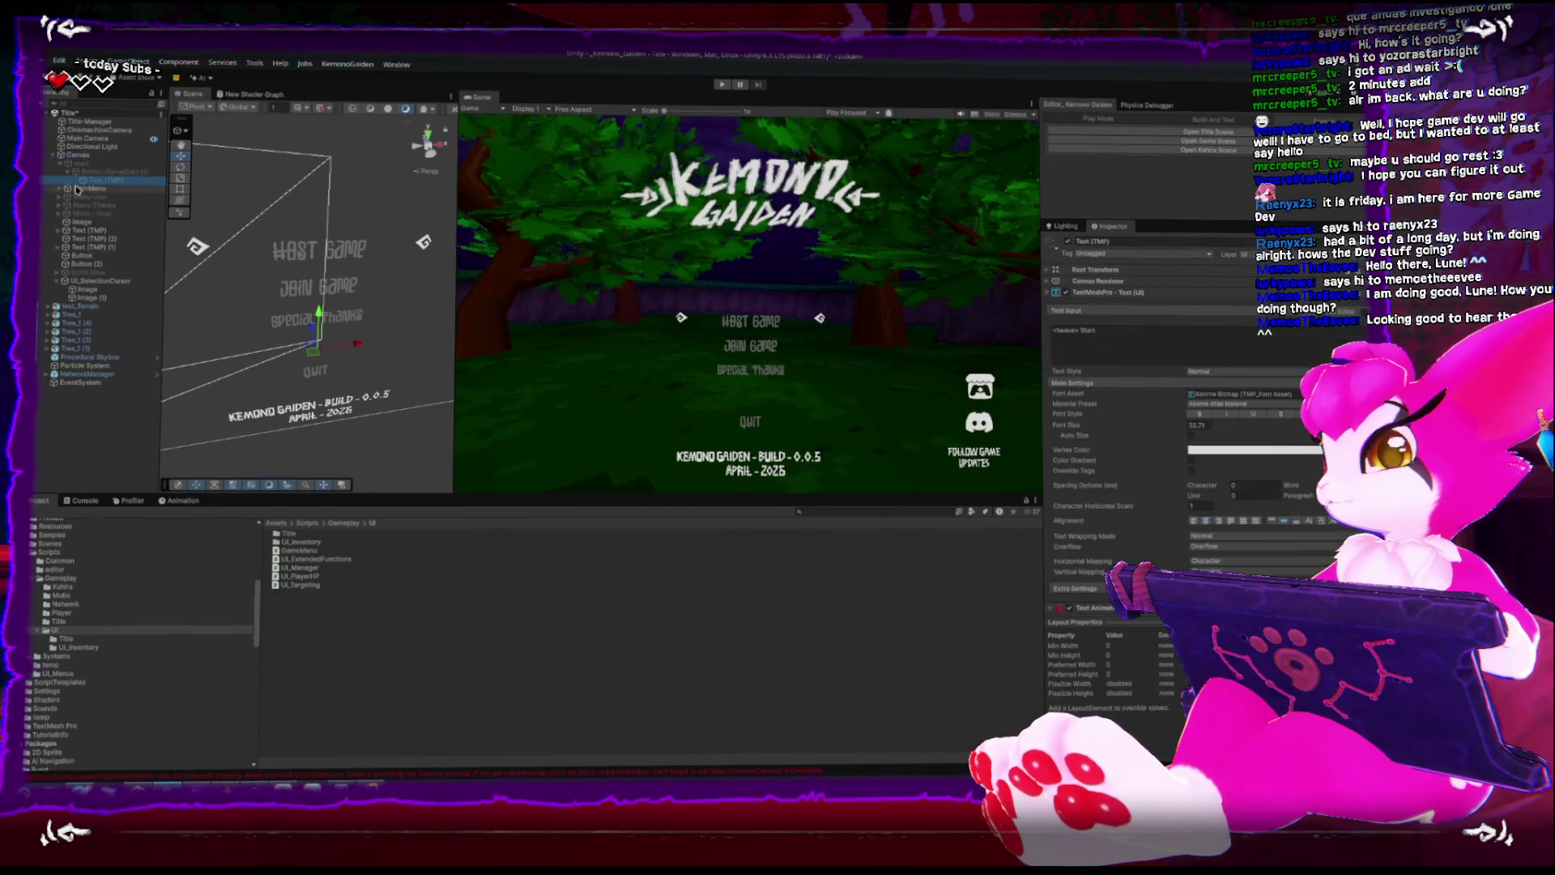
click(1044, 271)
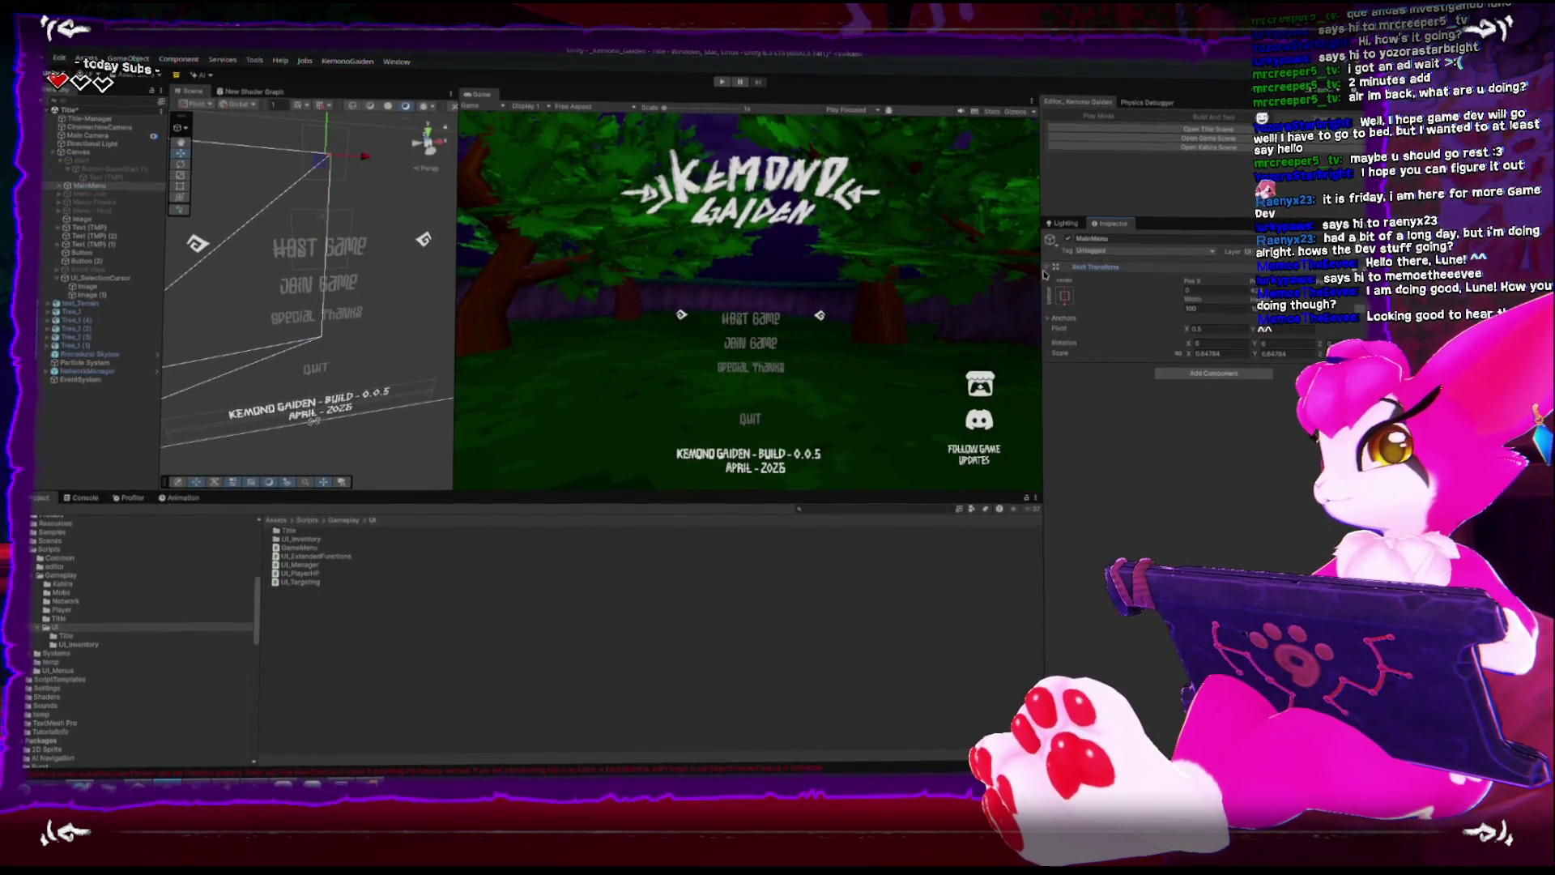
click(77, 153)
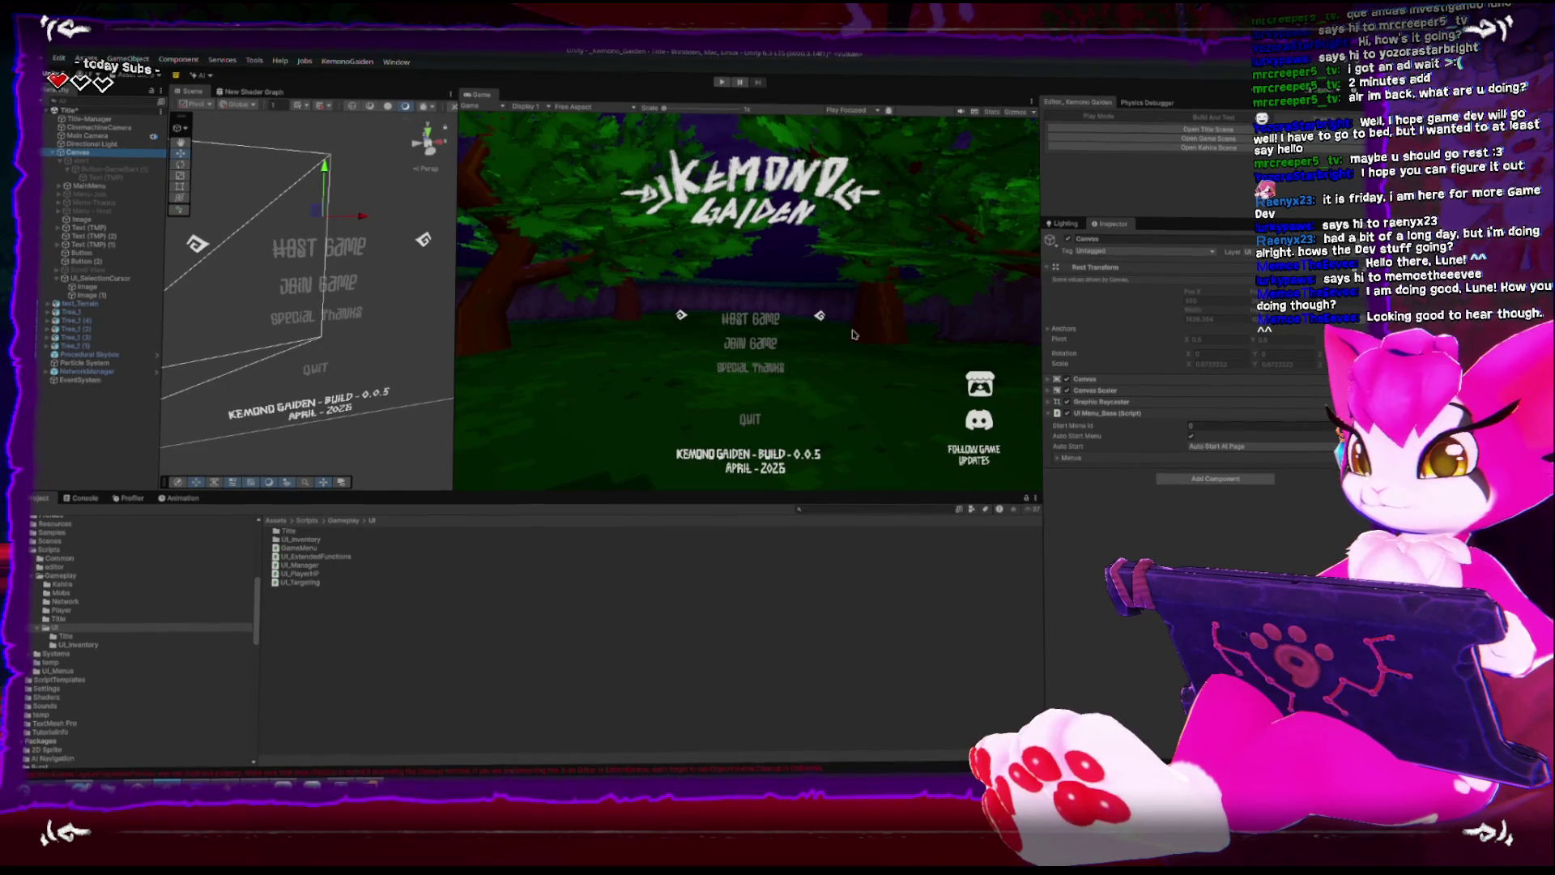
mouse_move(424, 240)
mouse_down()
mouse_move(305, 236)
mouse_move(405, 296)
mouse_move(427, 236)
mouse_up()
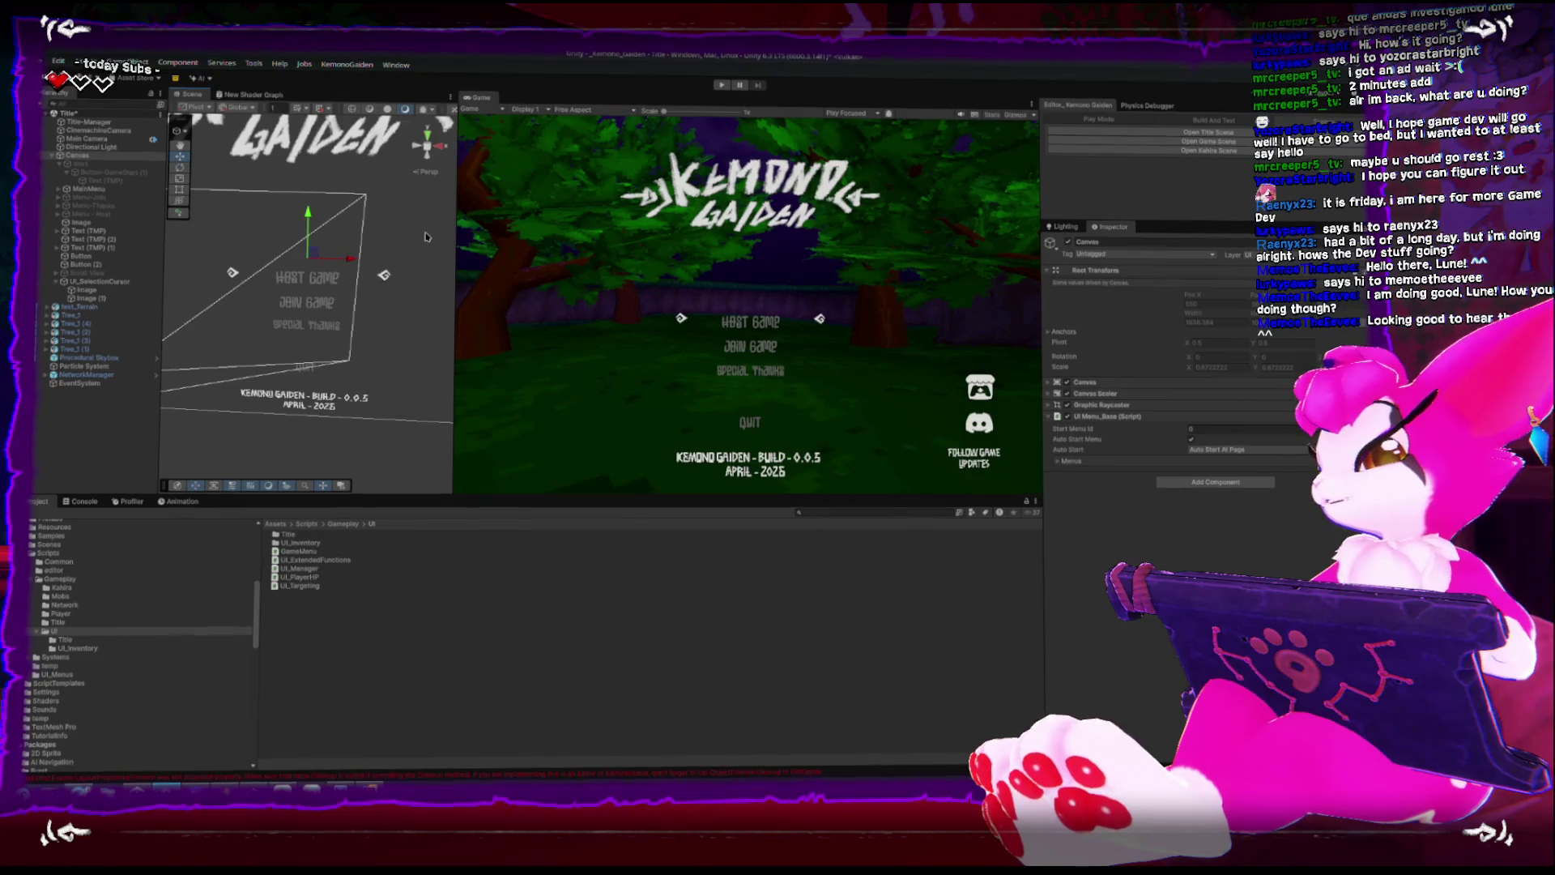
Check the console log, then return the bottom panel to the project's UI scripts and open the desktop launcher.
key(ctrl+shift+c)
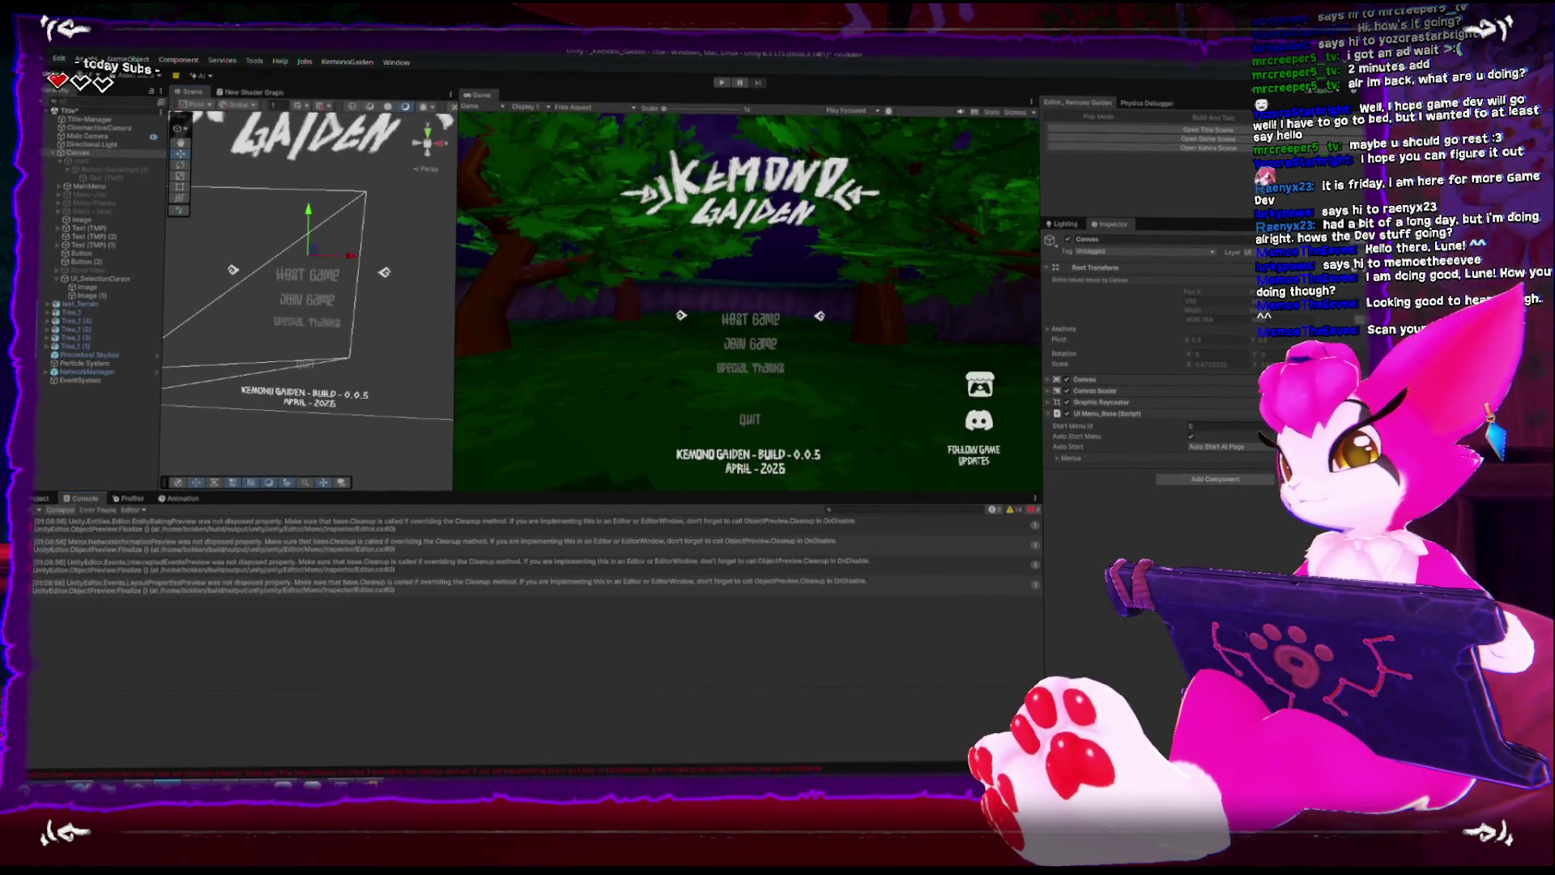
click(37, 500)
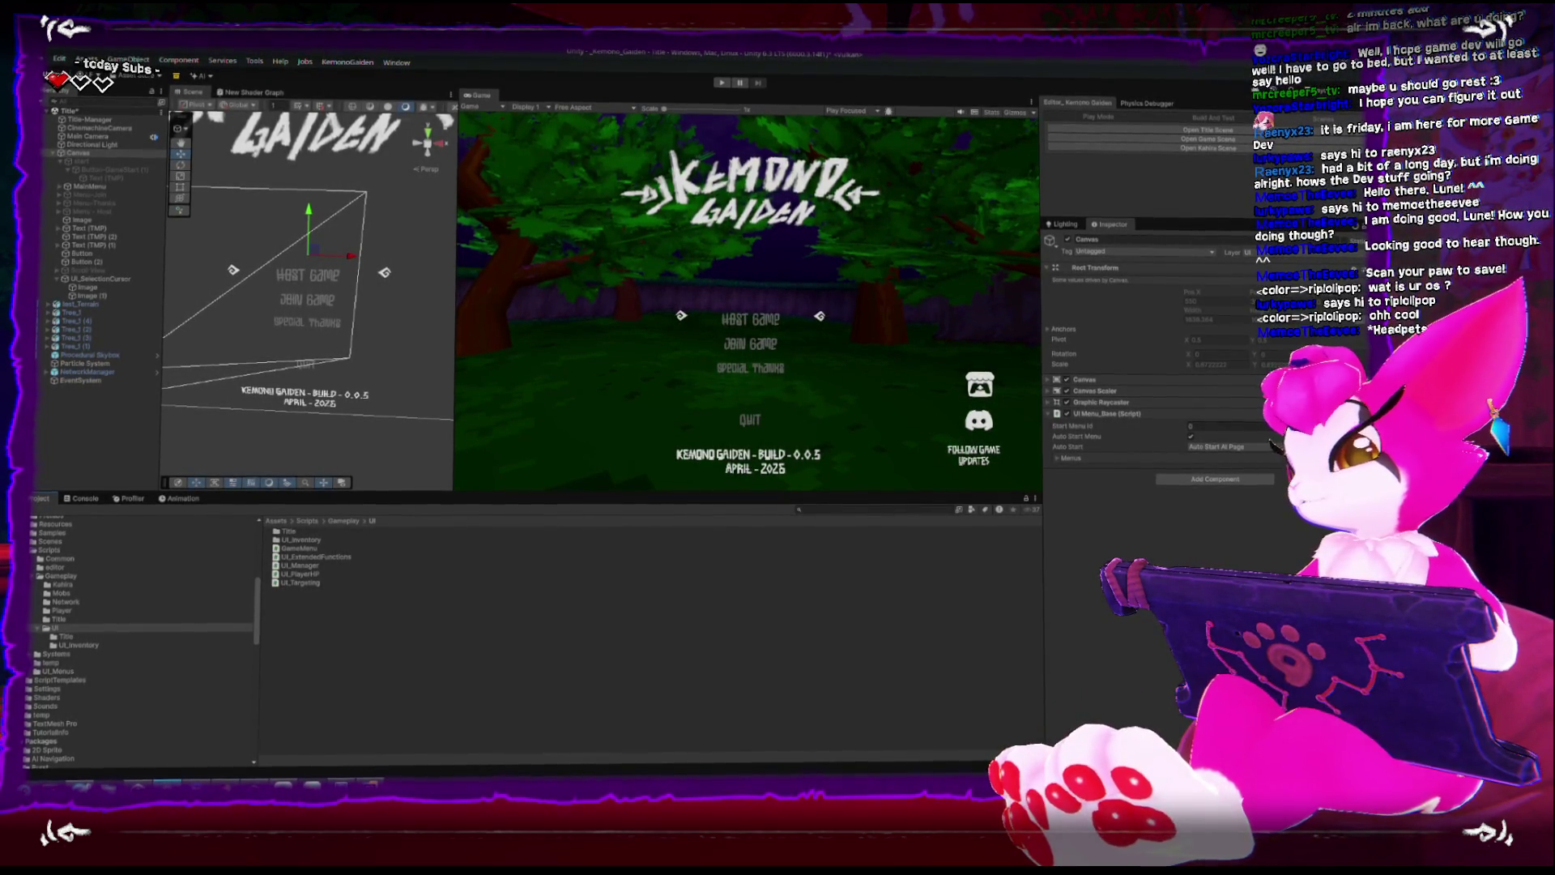
key(super)
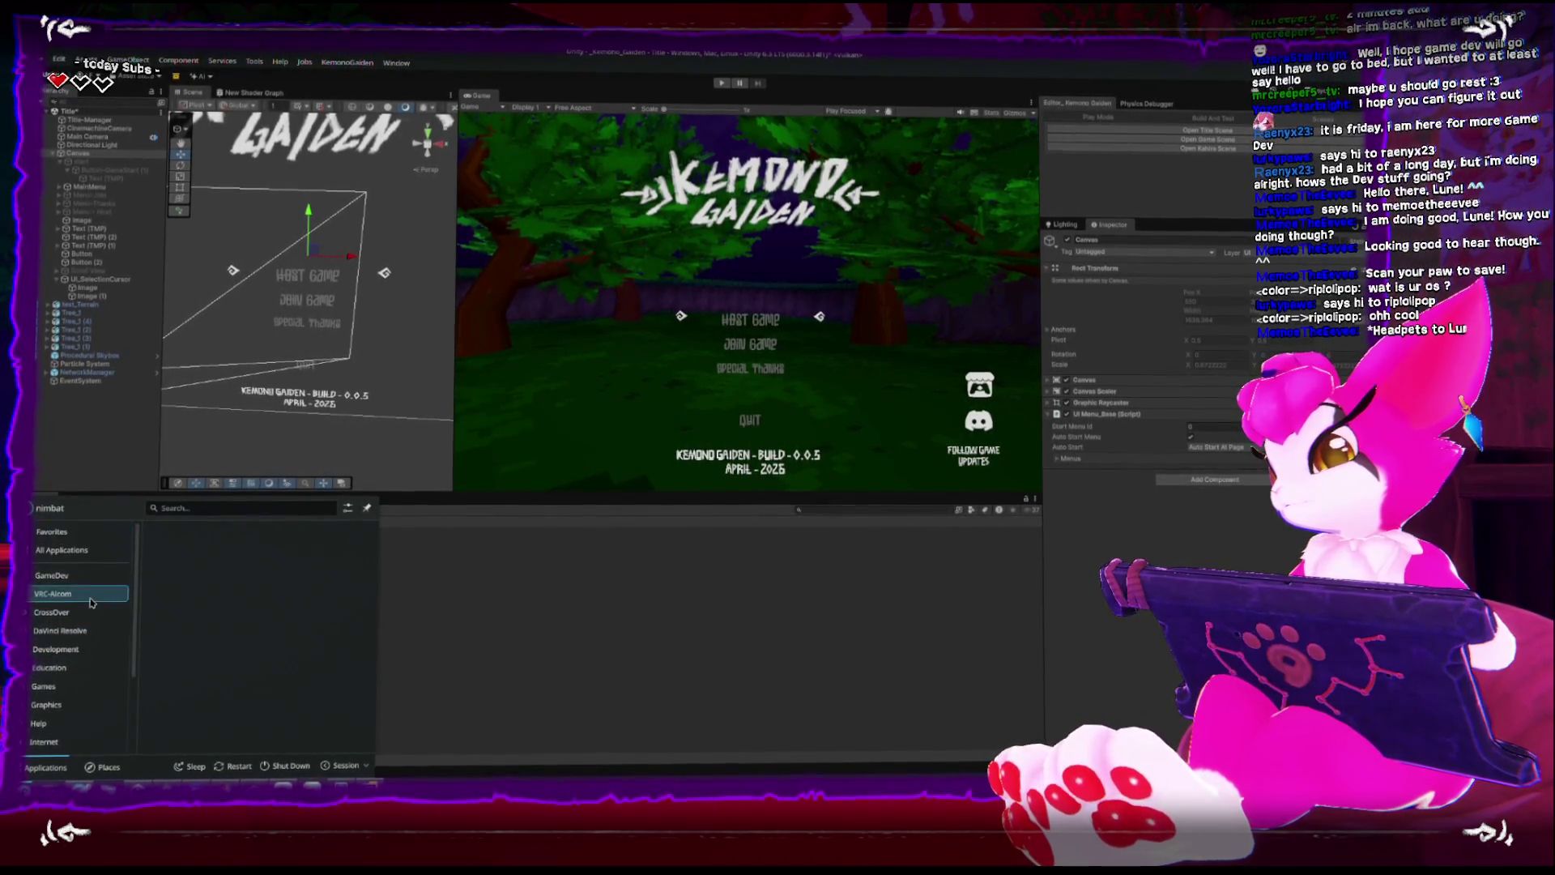
key(Escape)
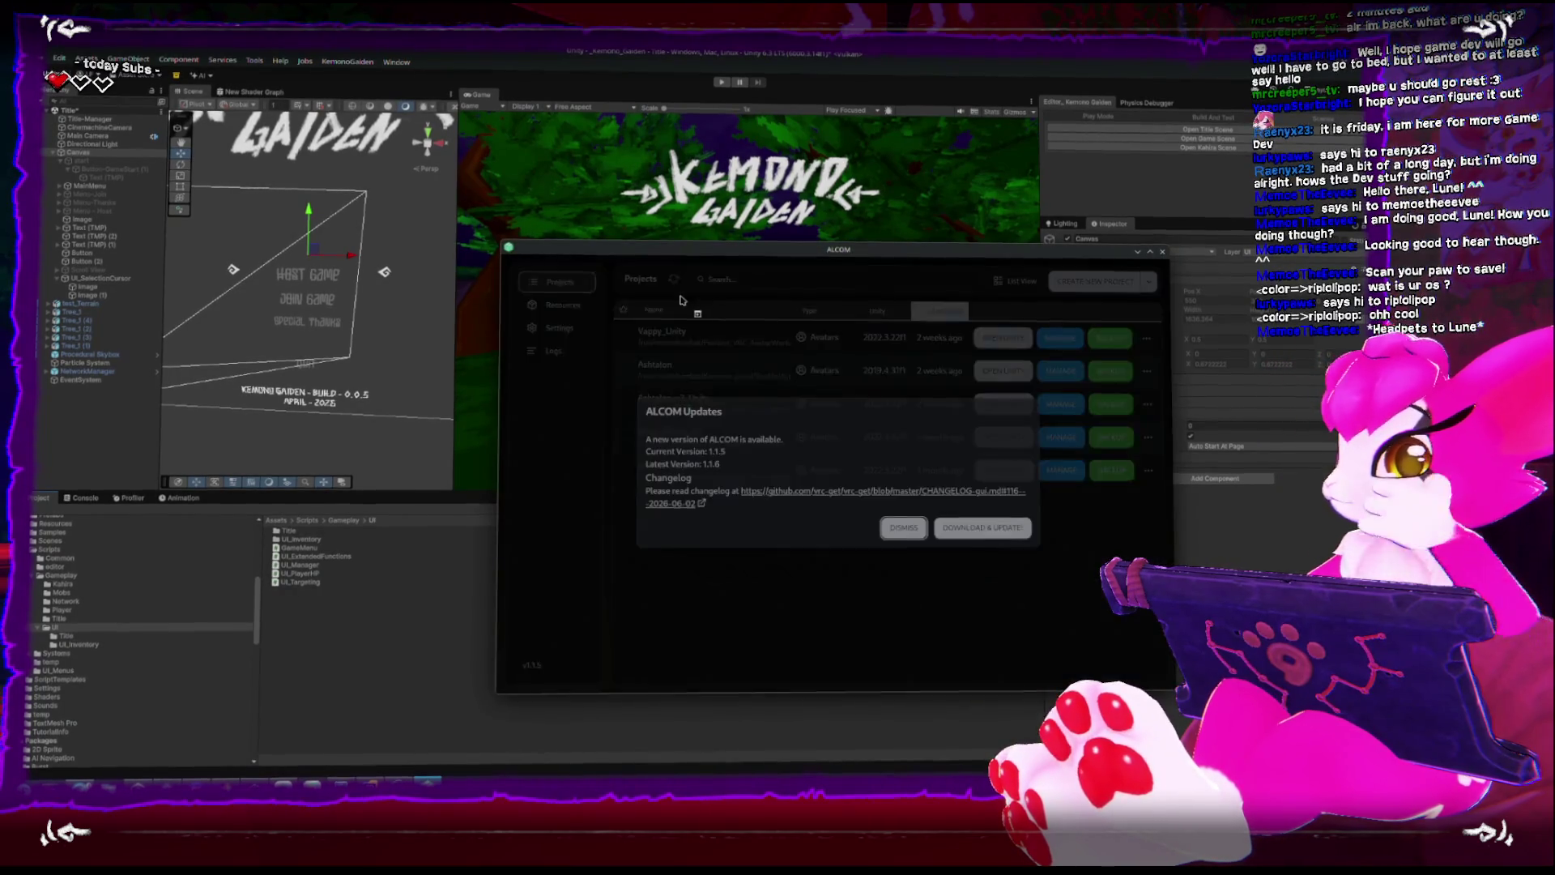
click(905, 531)
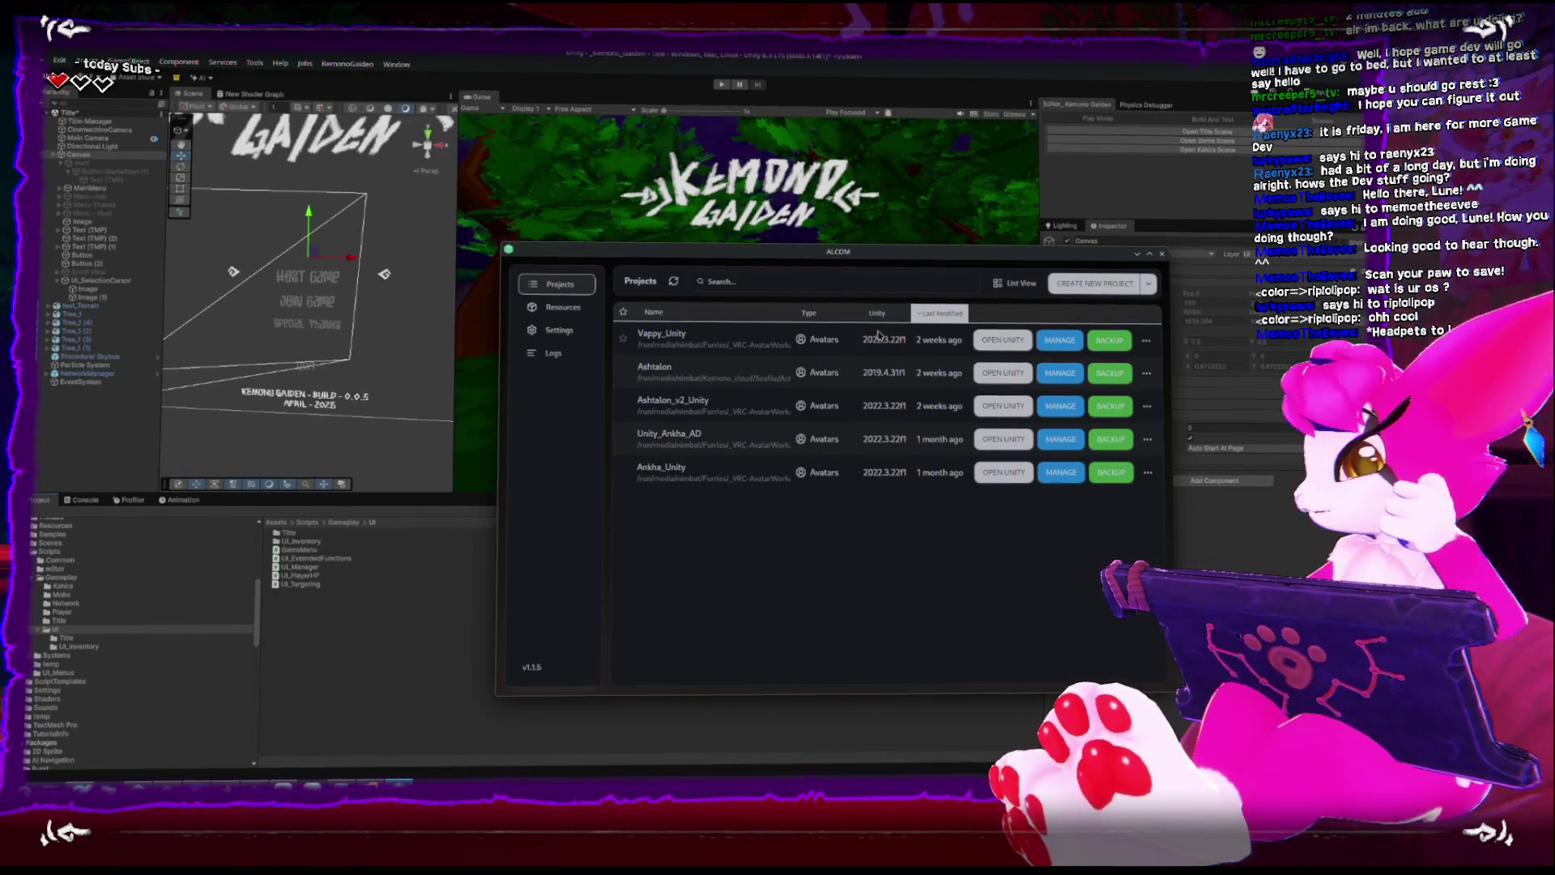
click(1162, 256)
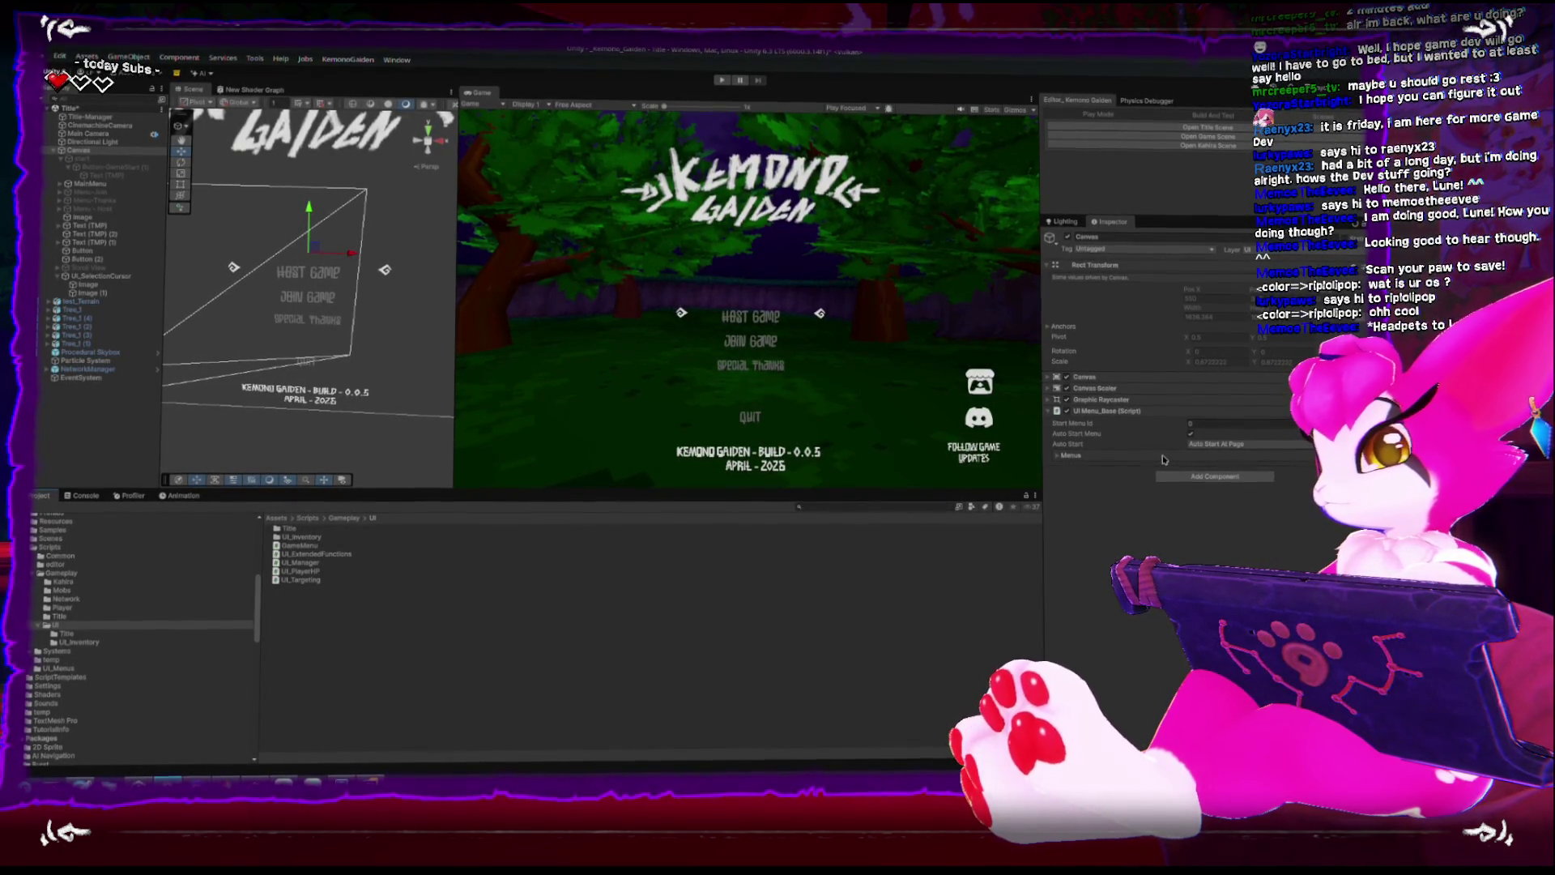
Create a new folder named InGame inside the UI scripts folder.
click(319, 556)
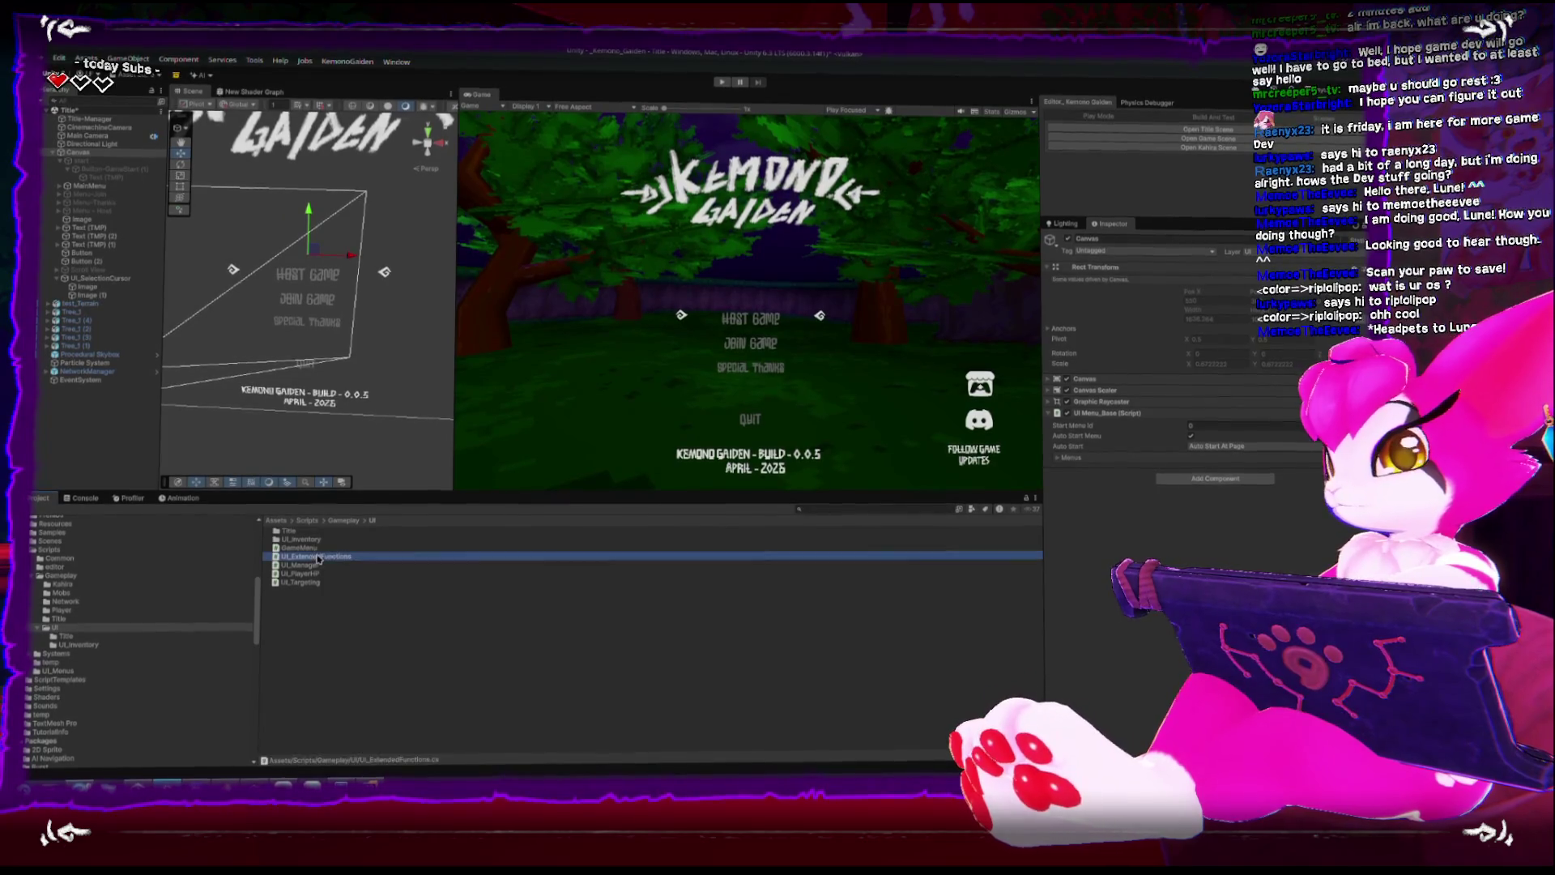
right_click(337, 644)
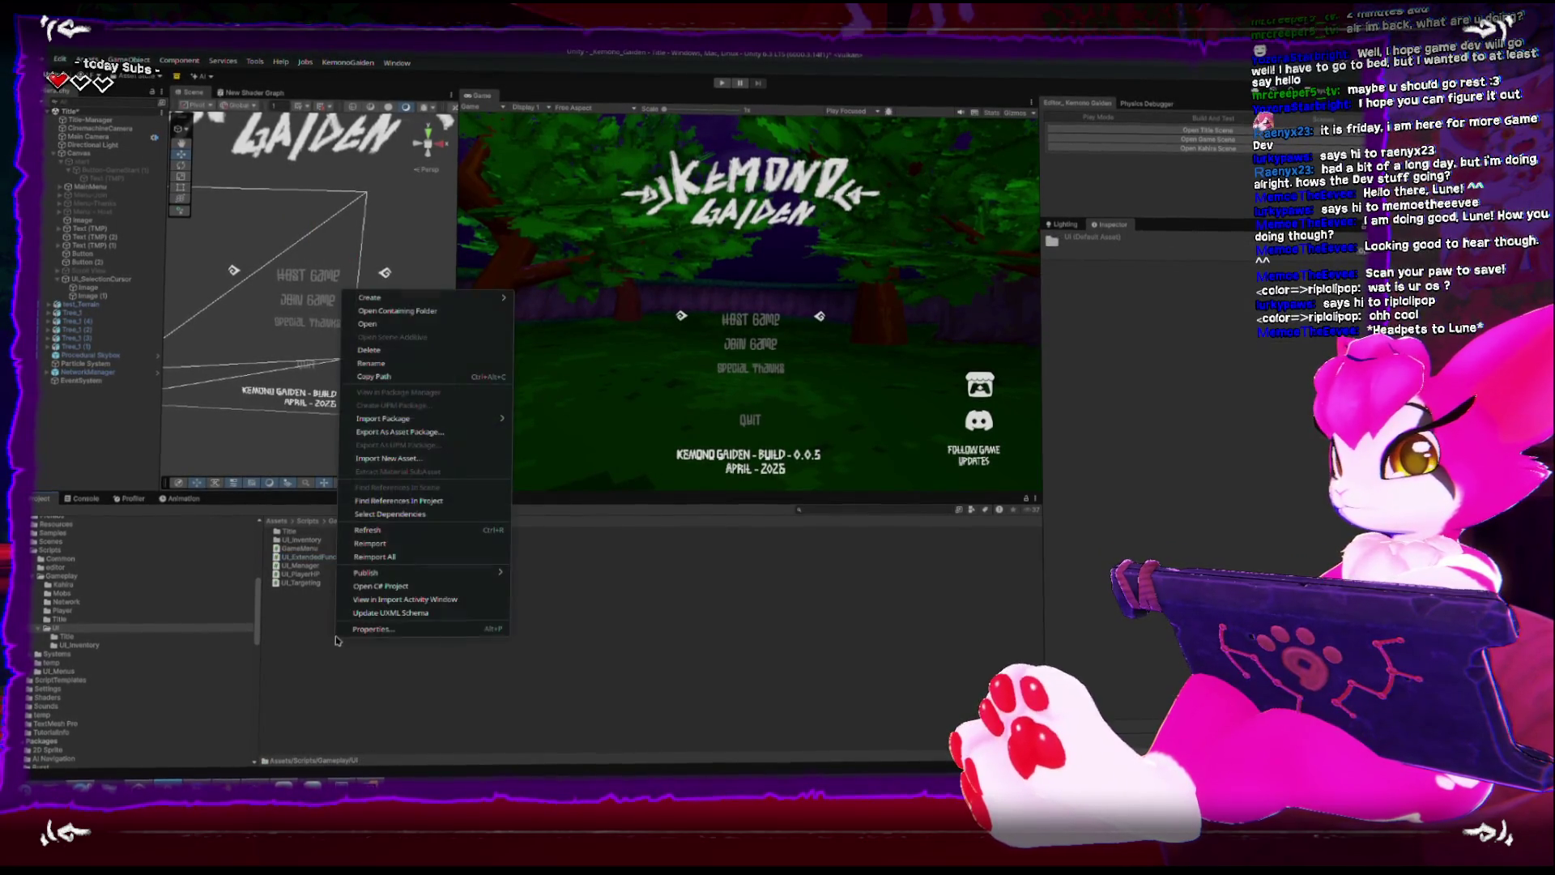
click(299, 636)
right_click(301, 637)
click(316, 719)
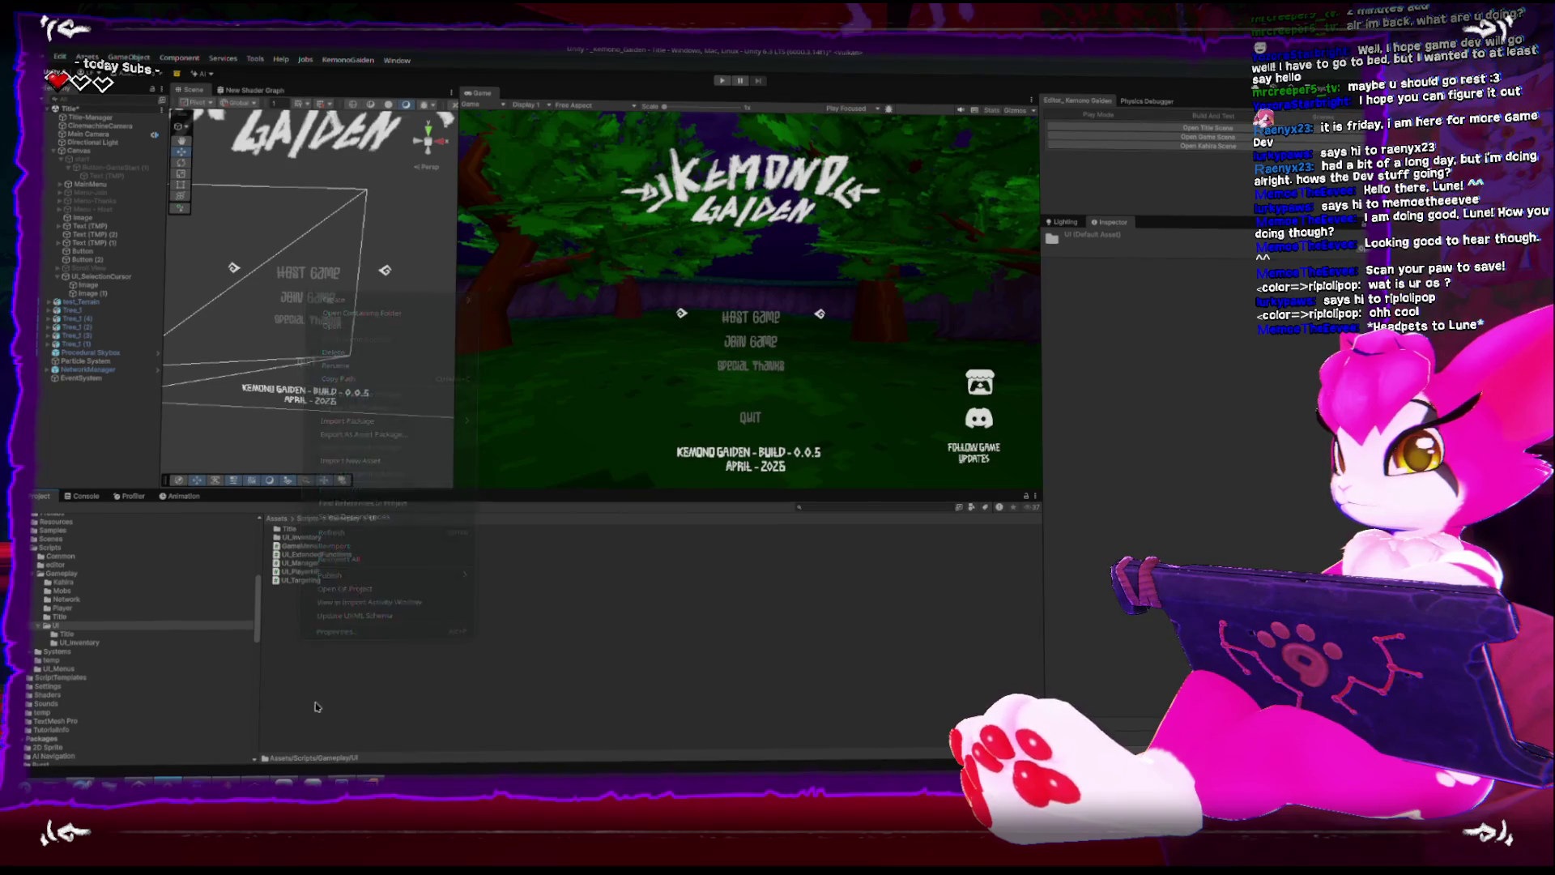
right_click(311, 672)
mouse_move(400, 314)
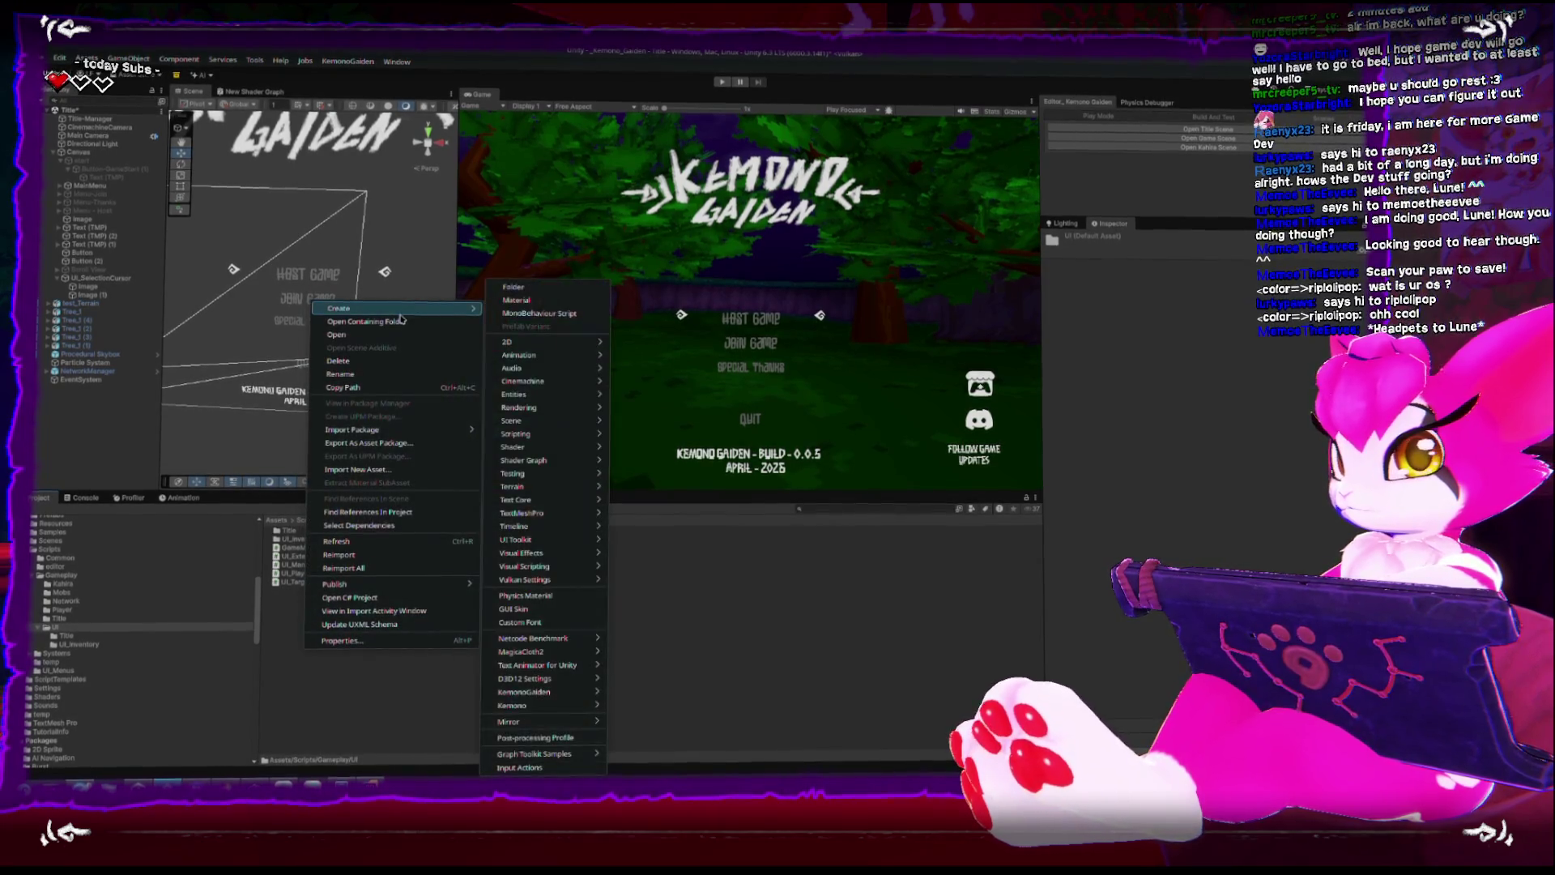
click(541, 287)
text(qame)
key(Return)
Move UI_Manager, UI_PlayerHP, UI_Targeting and GameMenu into the InGame folder.
click(312, 574)
ctrl+click(312, 583)
ctrl+click(312, 592)
ctrl+click(315, 558)
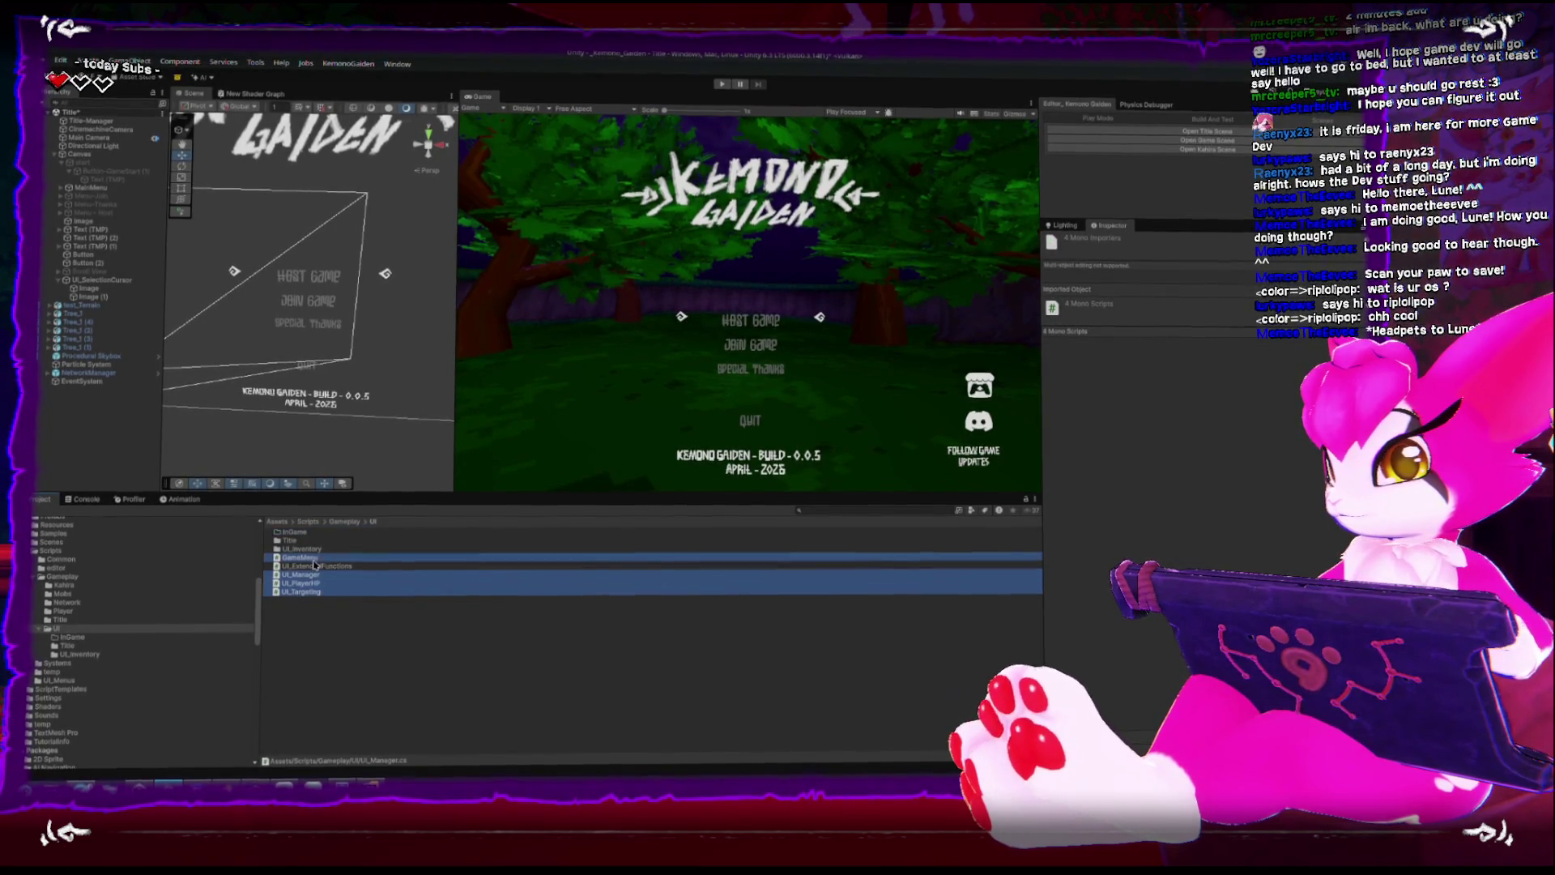
drag(305, 559, 306, 537)
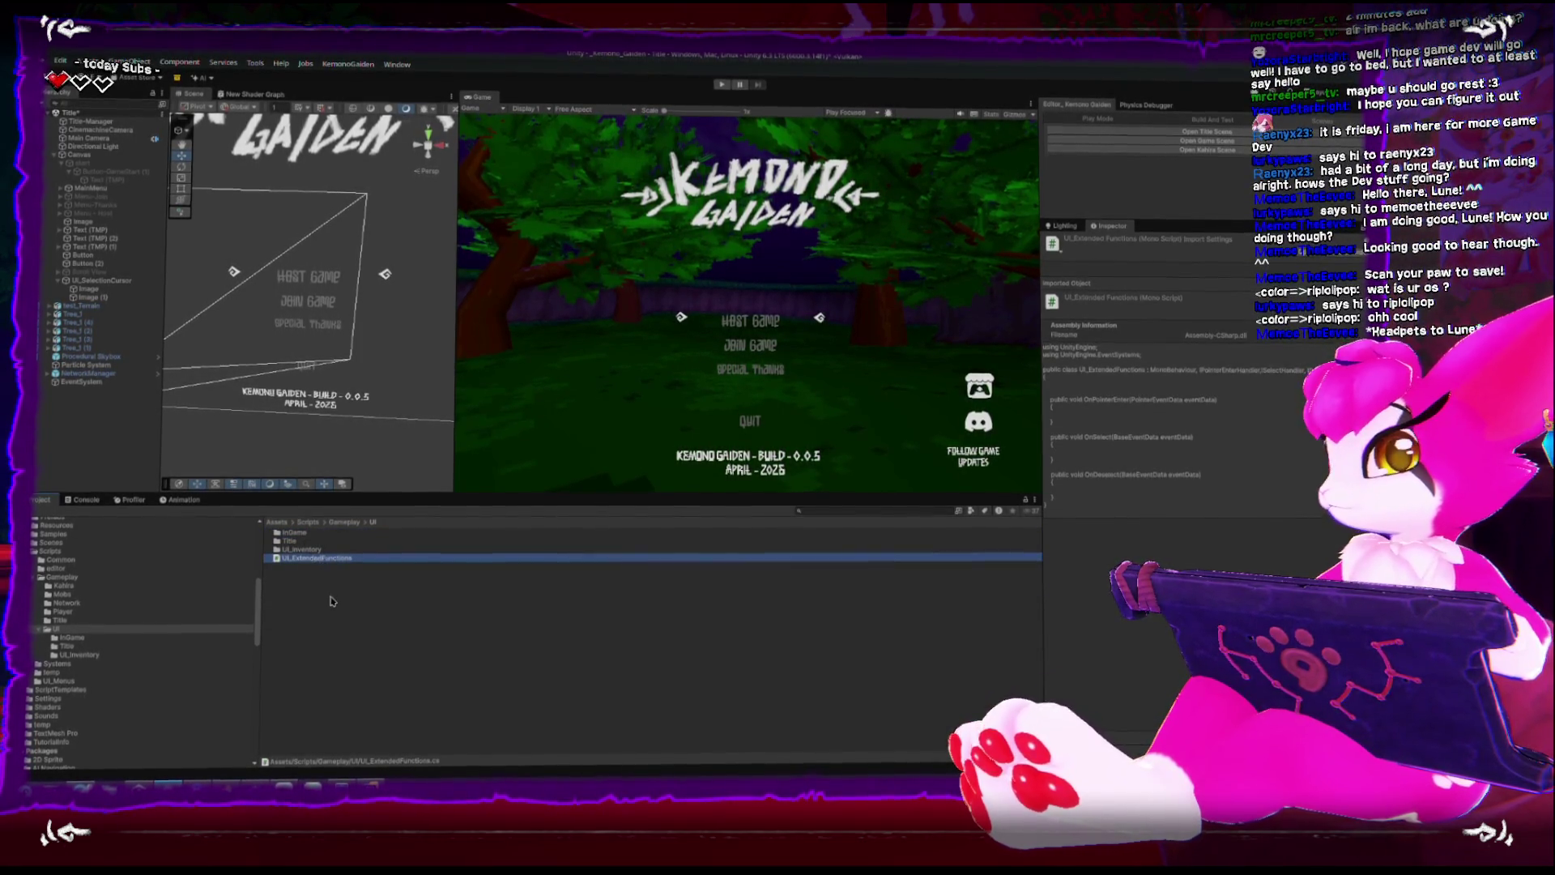
In the Title folder, select UI_ButtonHover, UI_CameraRay and UI_ColliderButton and delete them.
right_click(324, 608)
key(Escape)
double_click(289, 539)
click(331, 617)
click(297, 534)
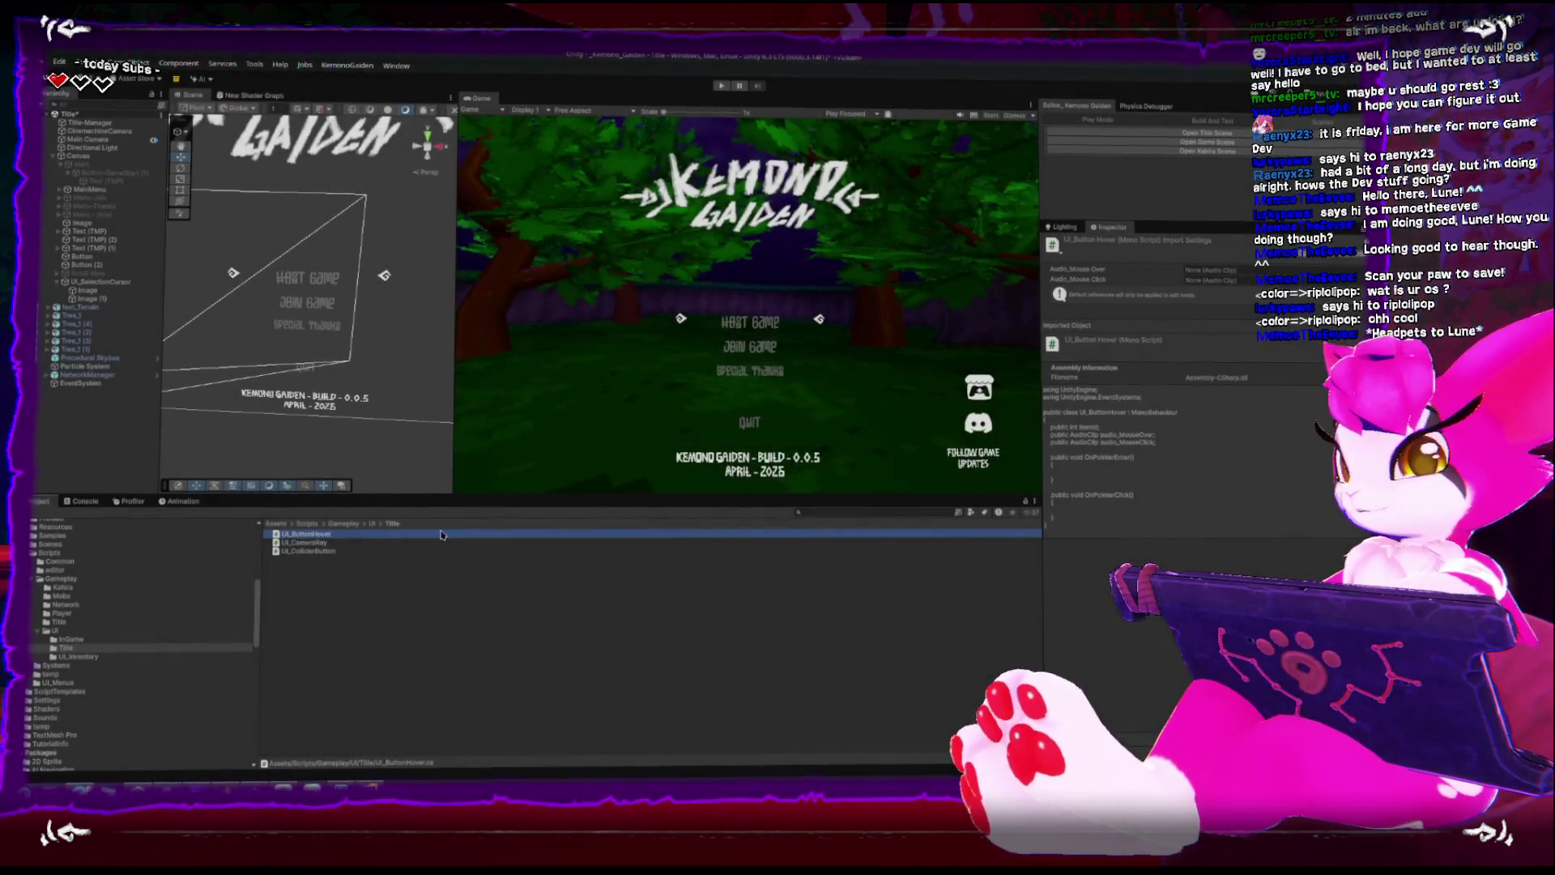
click(324, 552)
drag(325, 529, 387, 606)
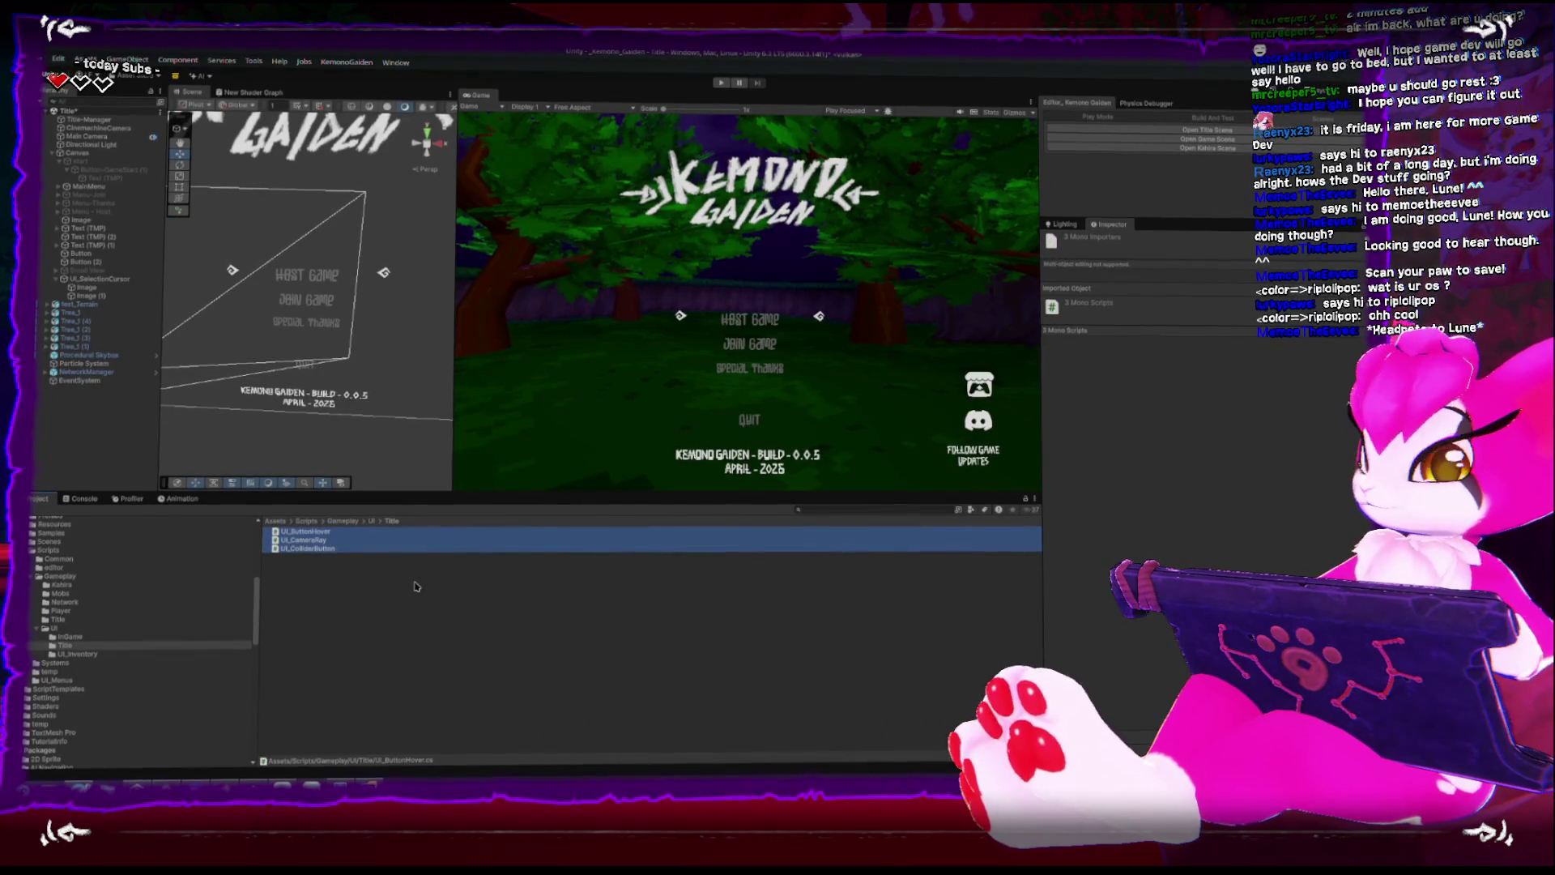
key(Delete)
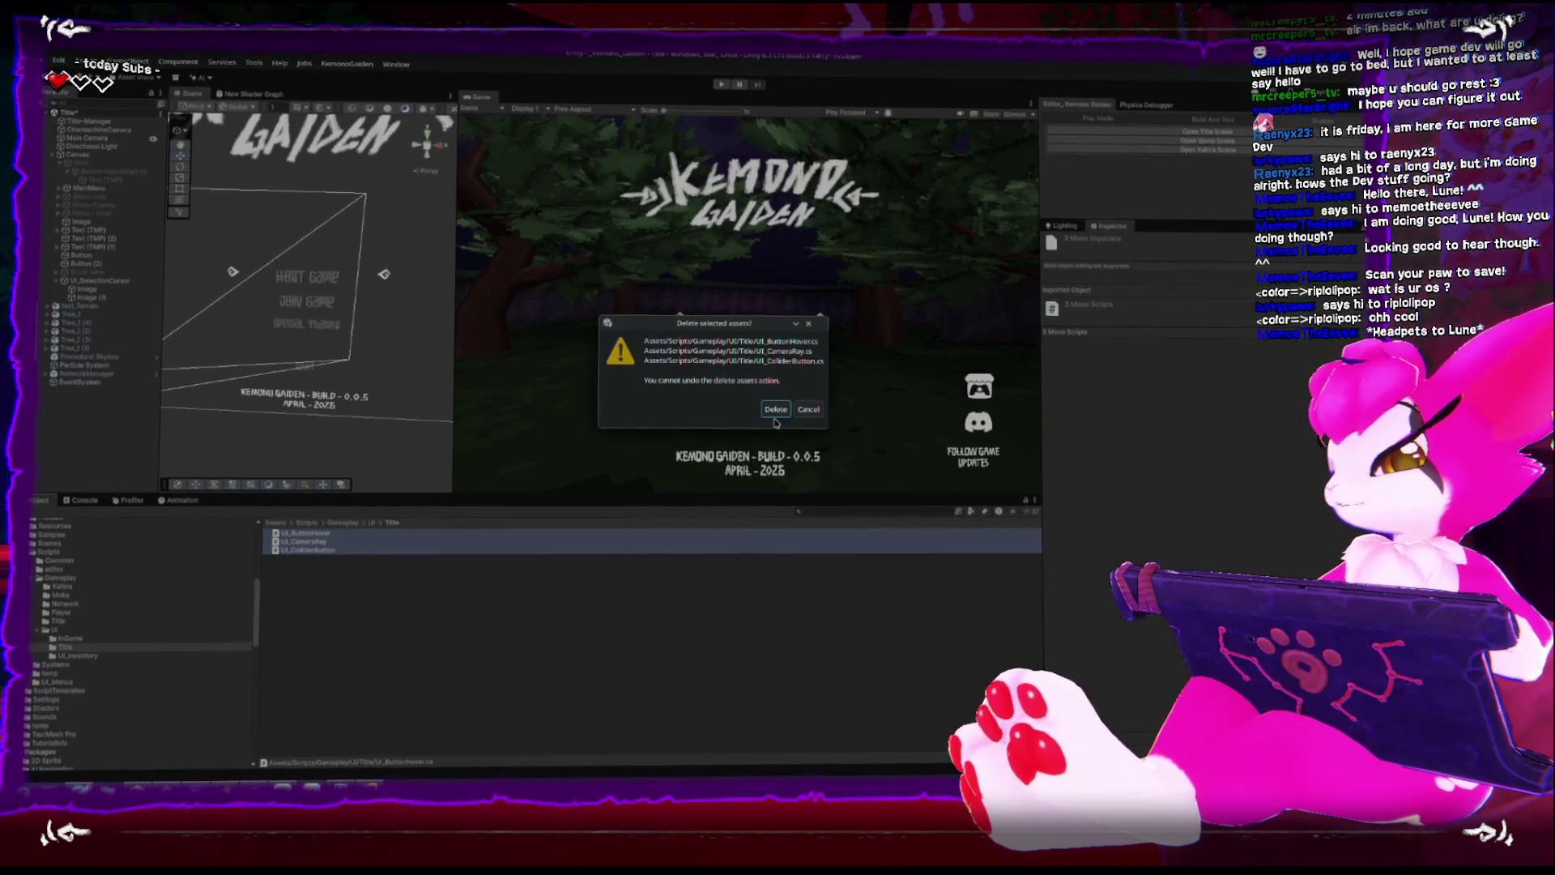
Confirm deleting the three Title scripts, then switch to the LVRA Wiki browser window.
key(Return)
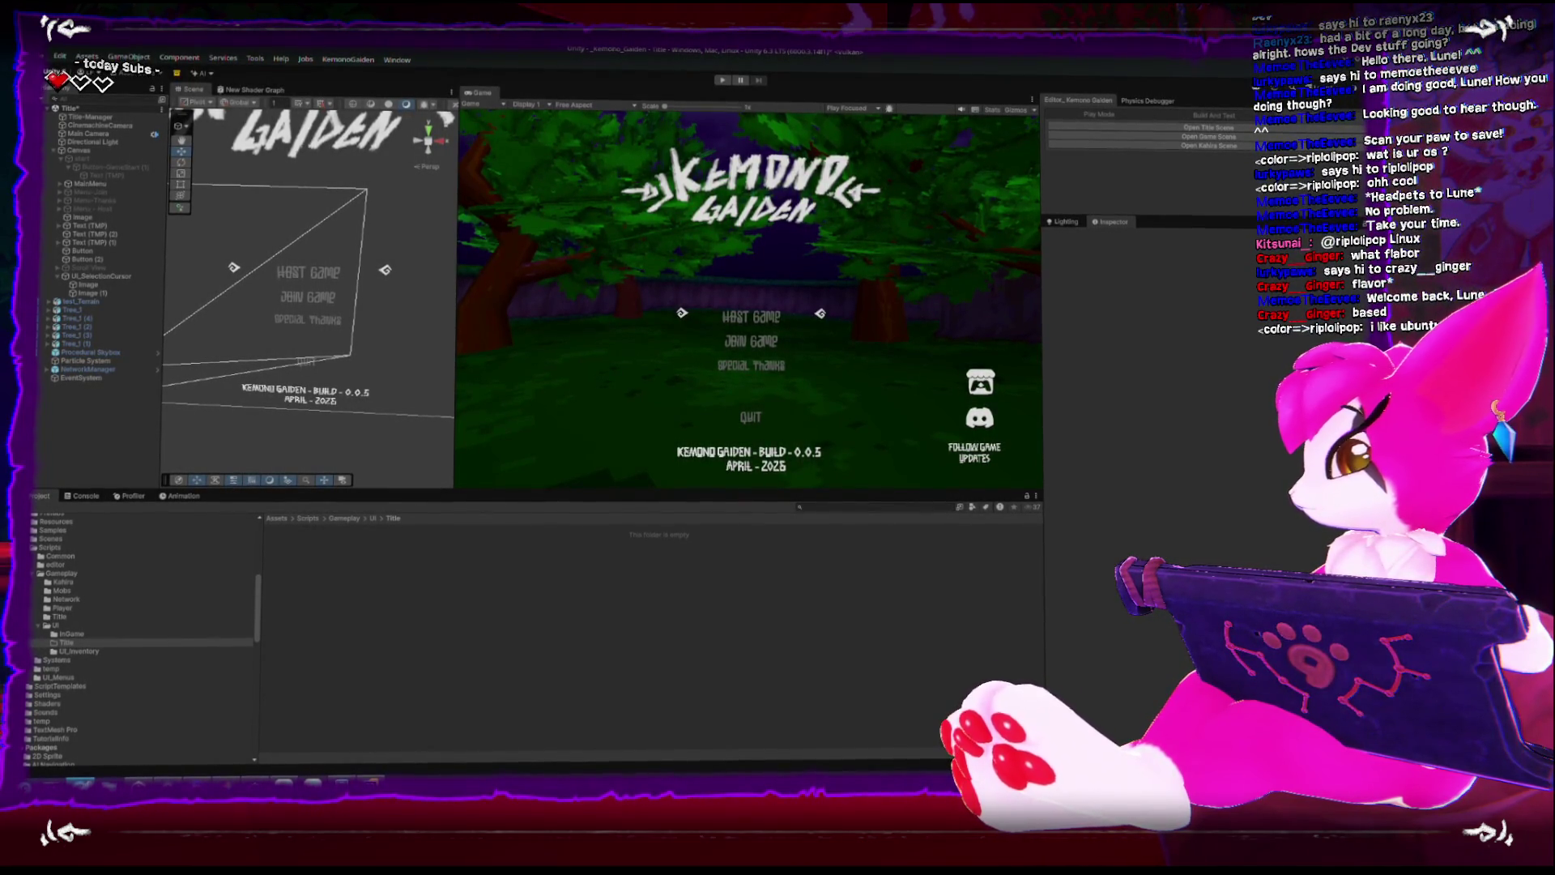
key(alt+Tab)
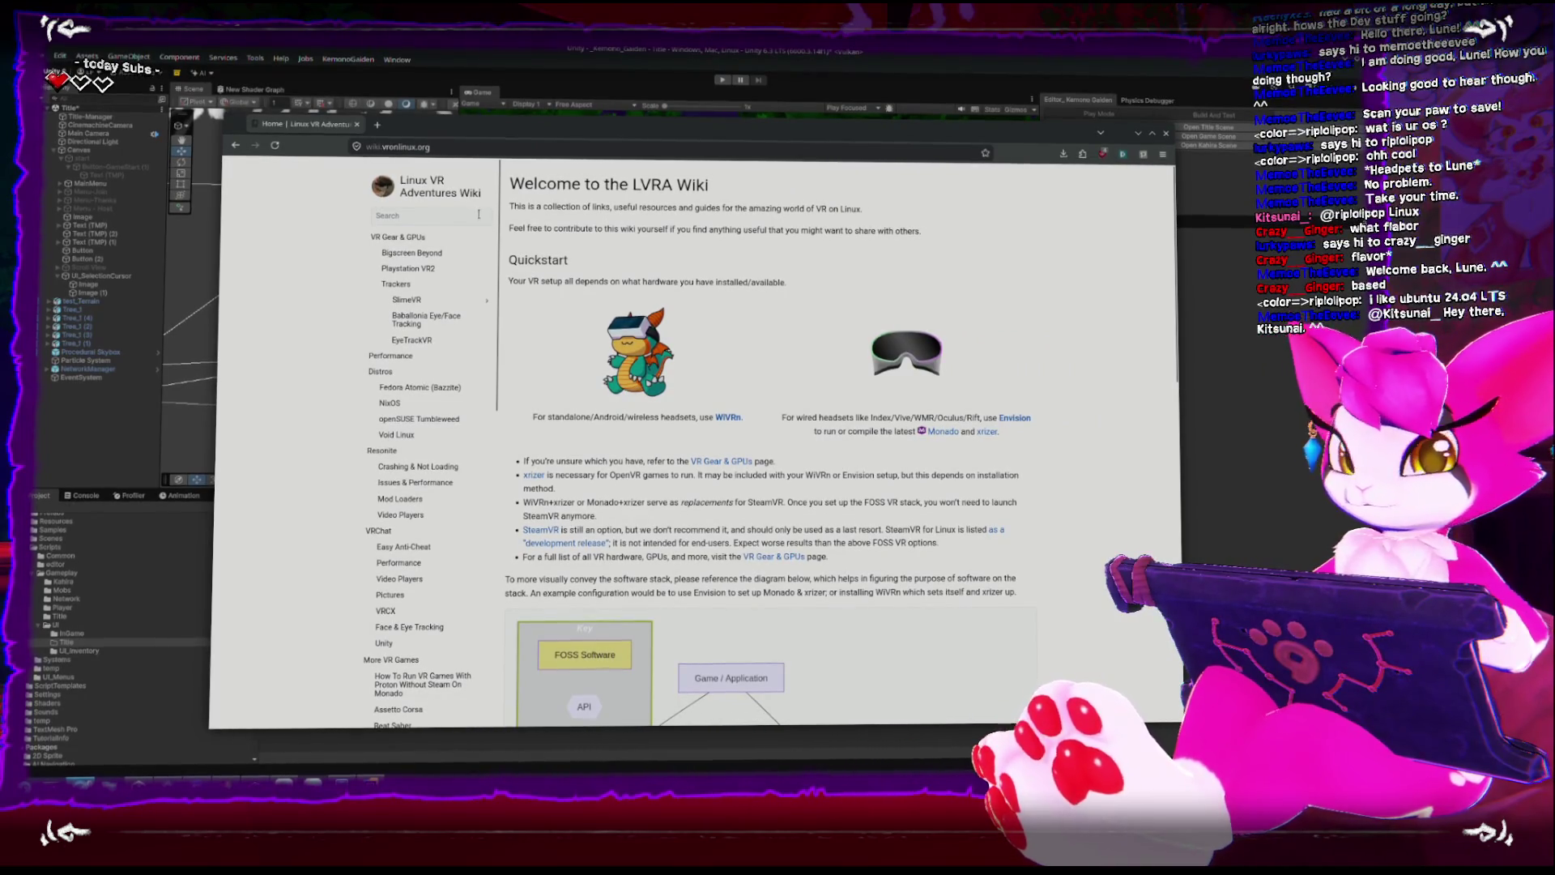
Scroll through the LVRA Wiki Quickstart section, then return to the Unity editor window.
scroll(585, 312, down, 6)
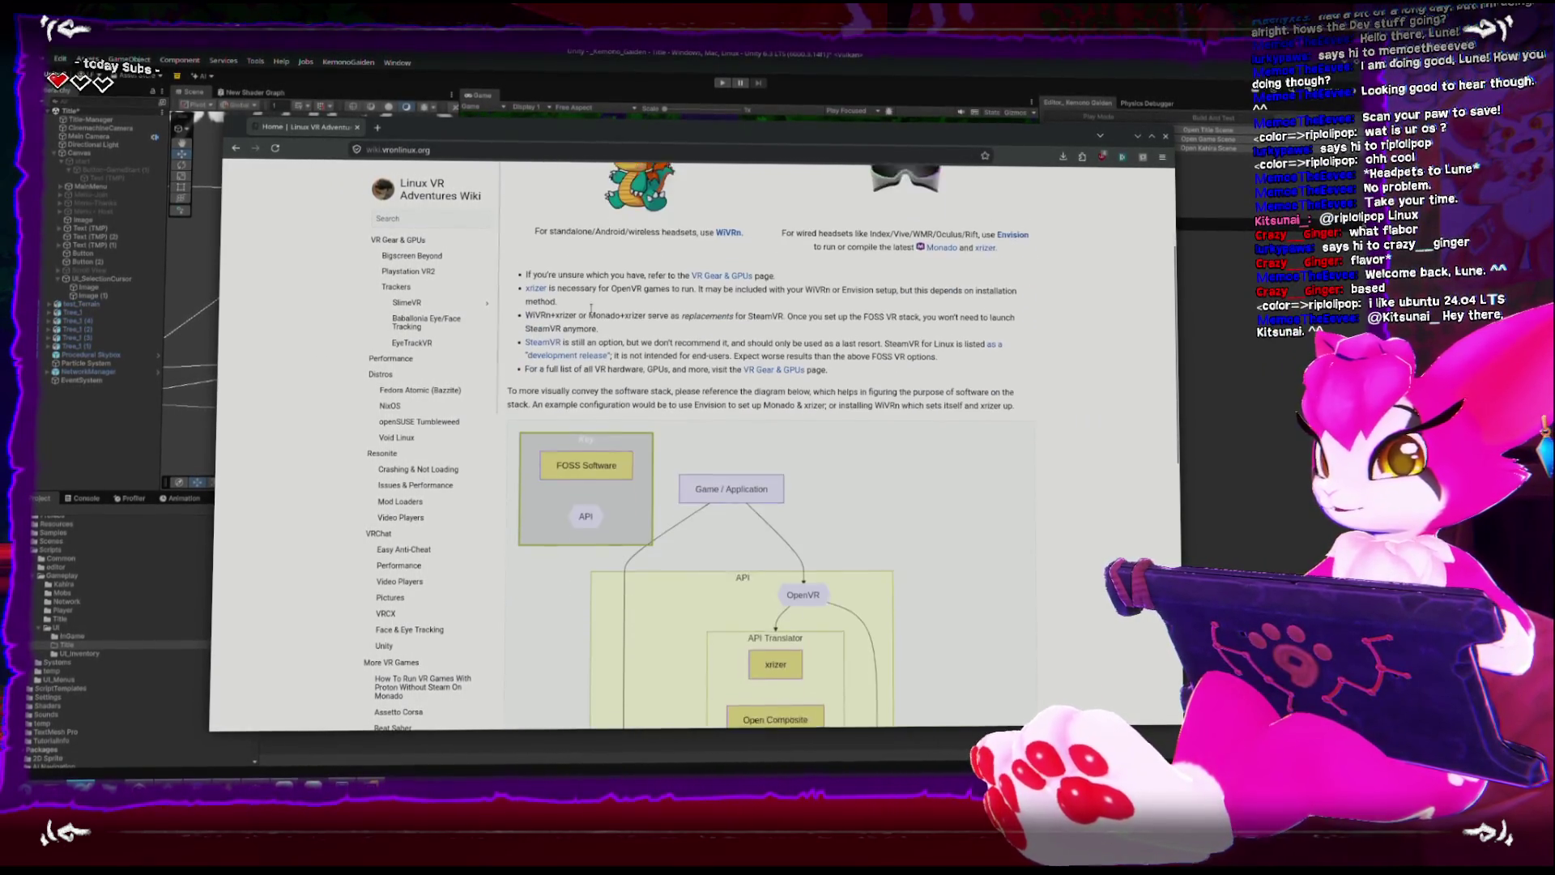
scroll(586, 313, down, 2)
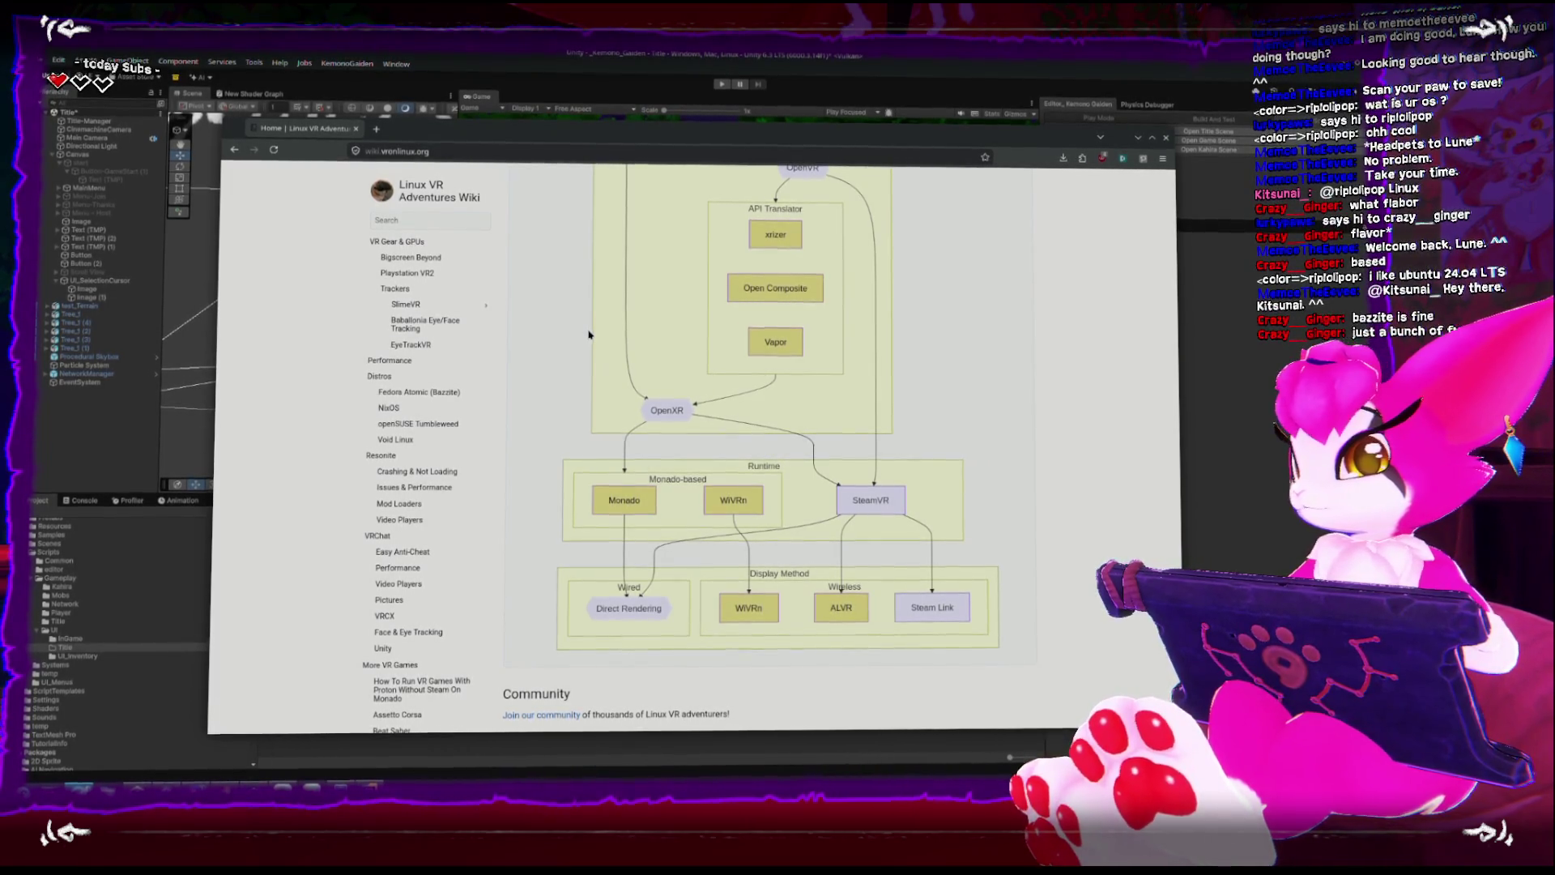
scroll(640, 326, up, 2)
scroll(642, 324, up, 8)
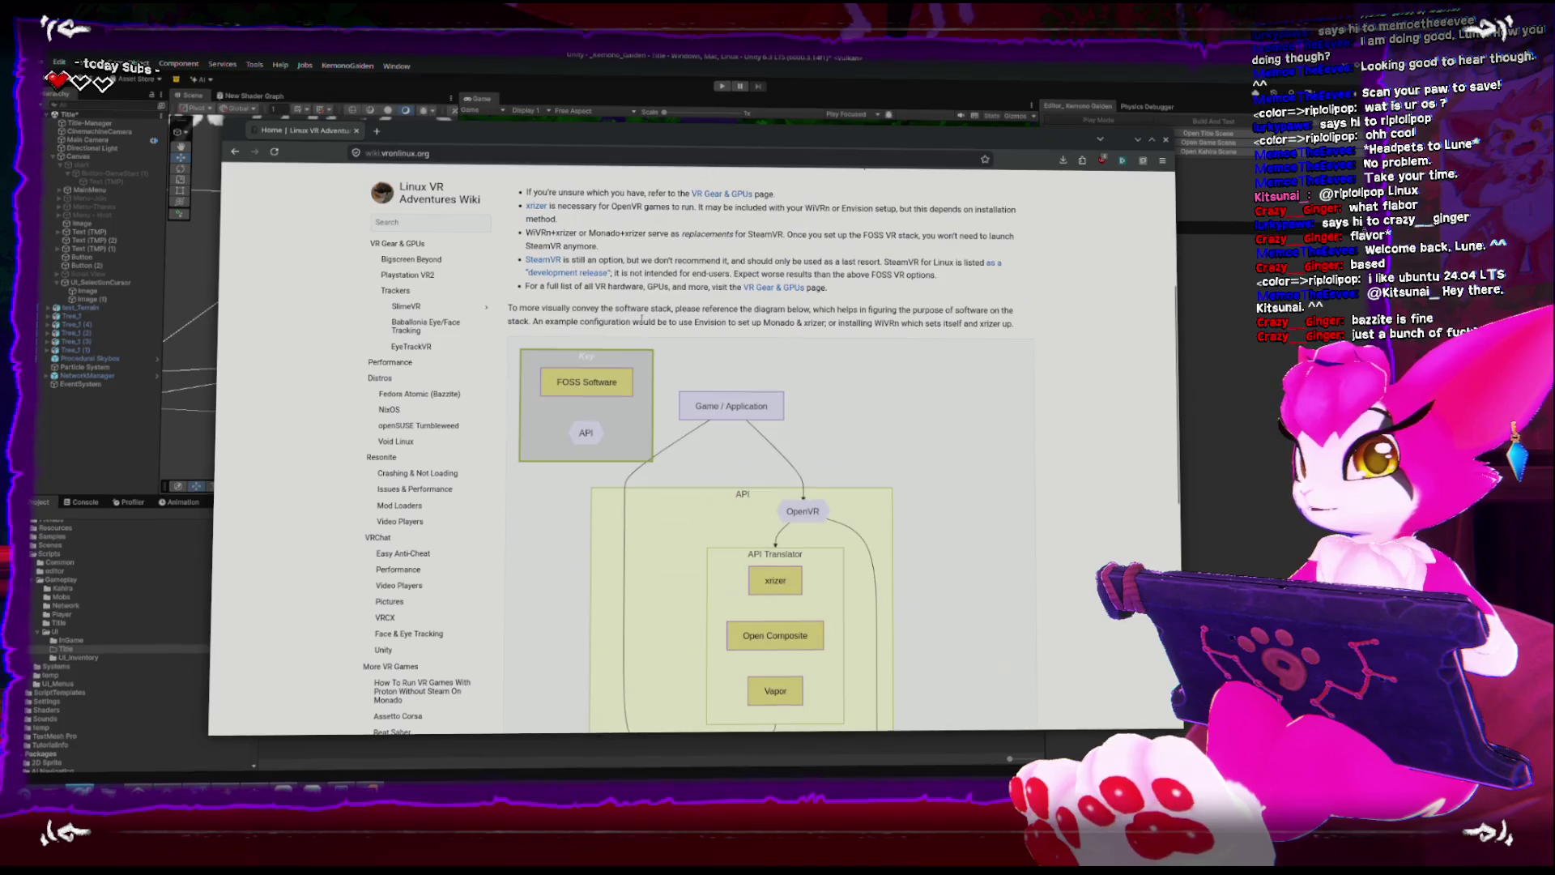
scroll(642, 324, up, 2)
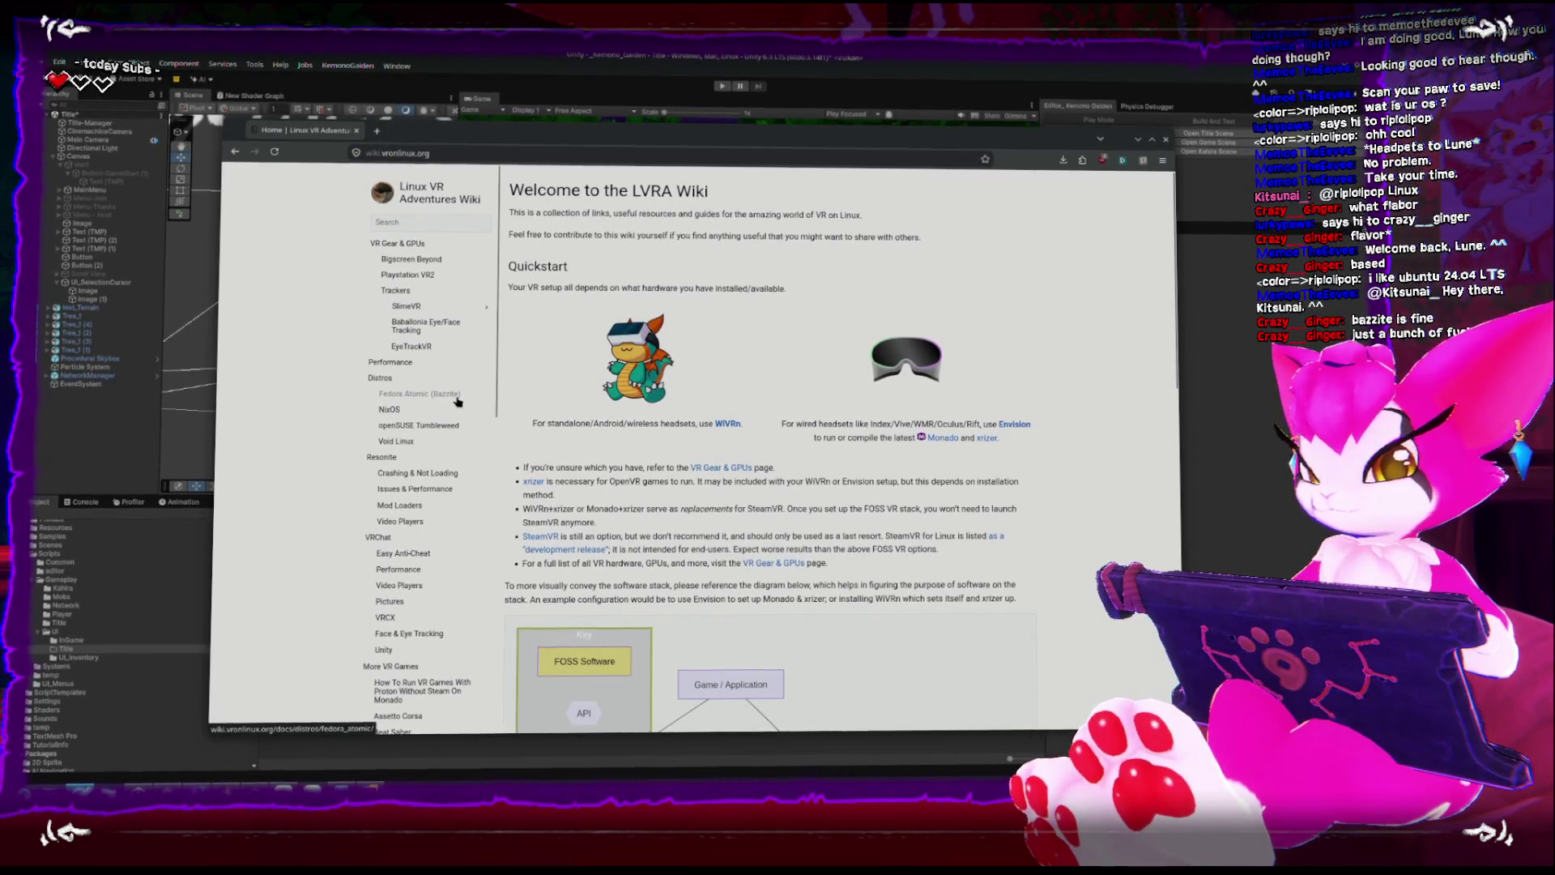
scroll(736, 361, down, 3)
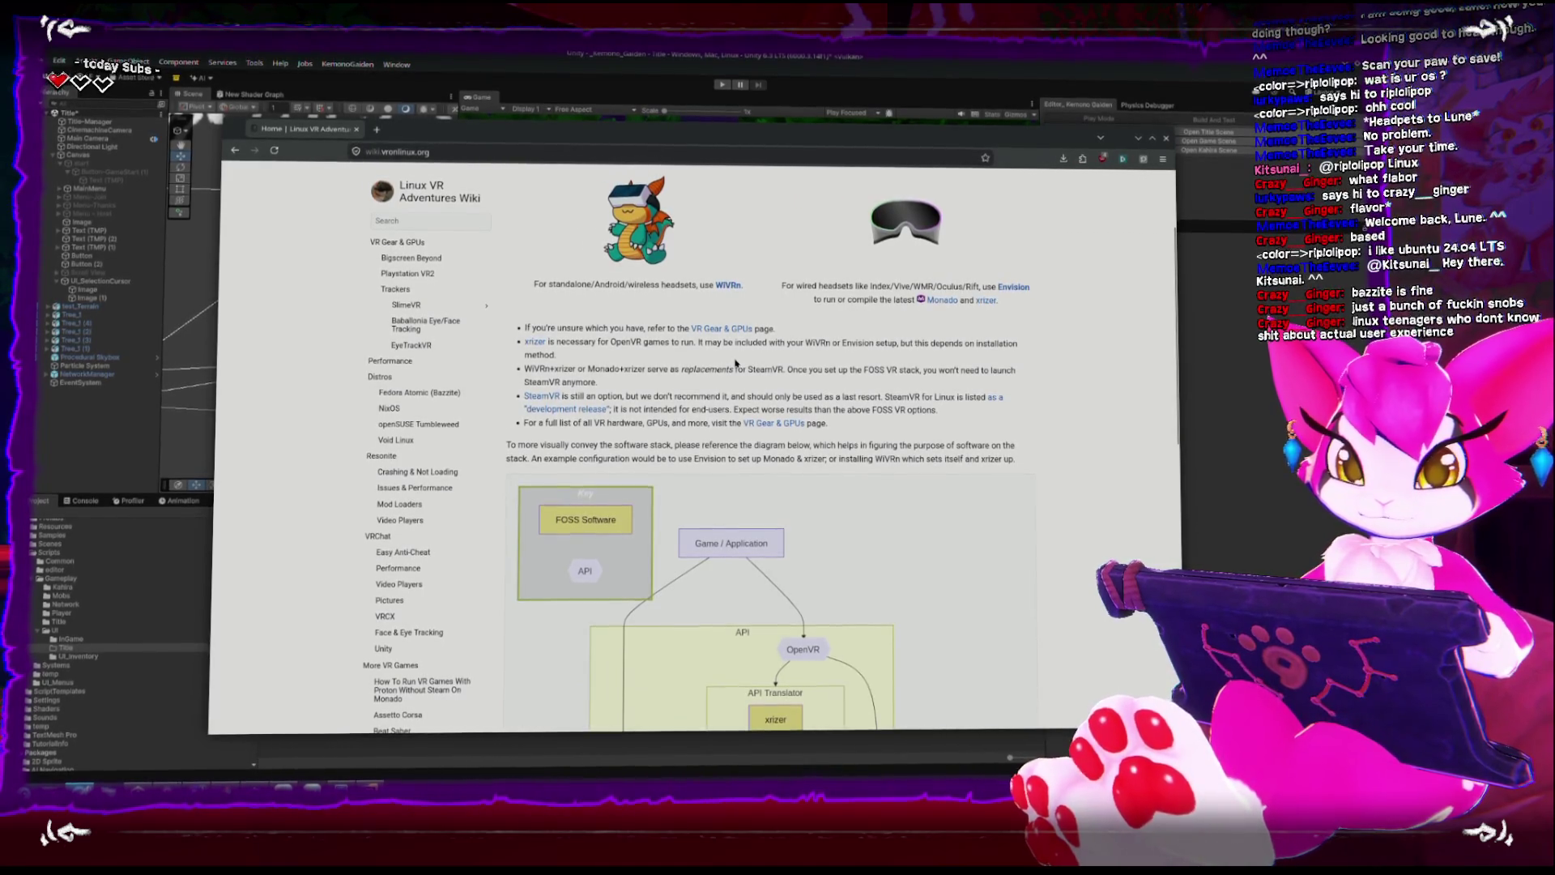
scroll(736, 364, up, 1)
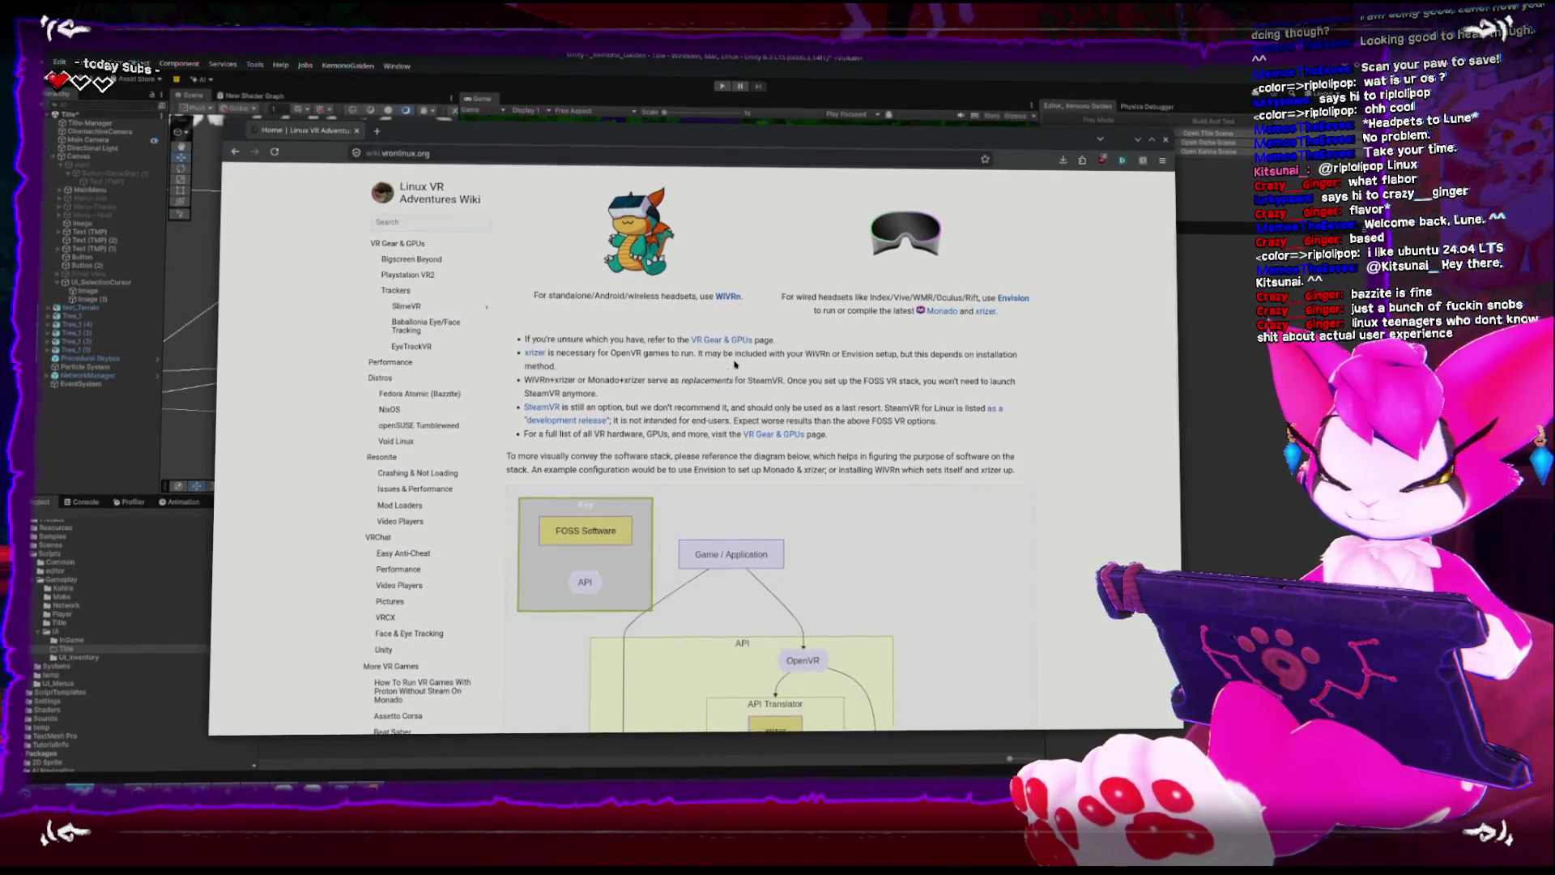
scroll(737, 360, down, 5)
scroll(737, 361, up, 5)
click(490, 50)
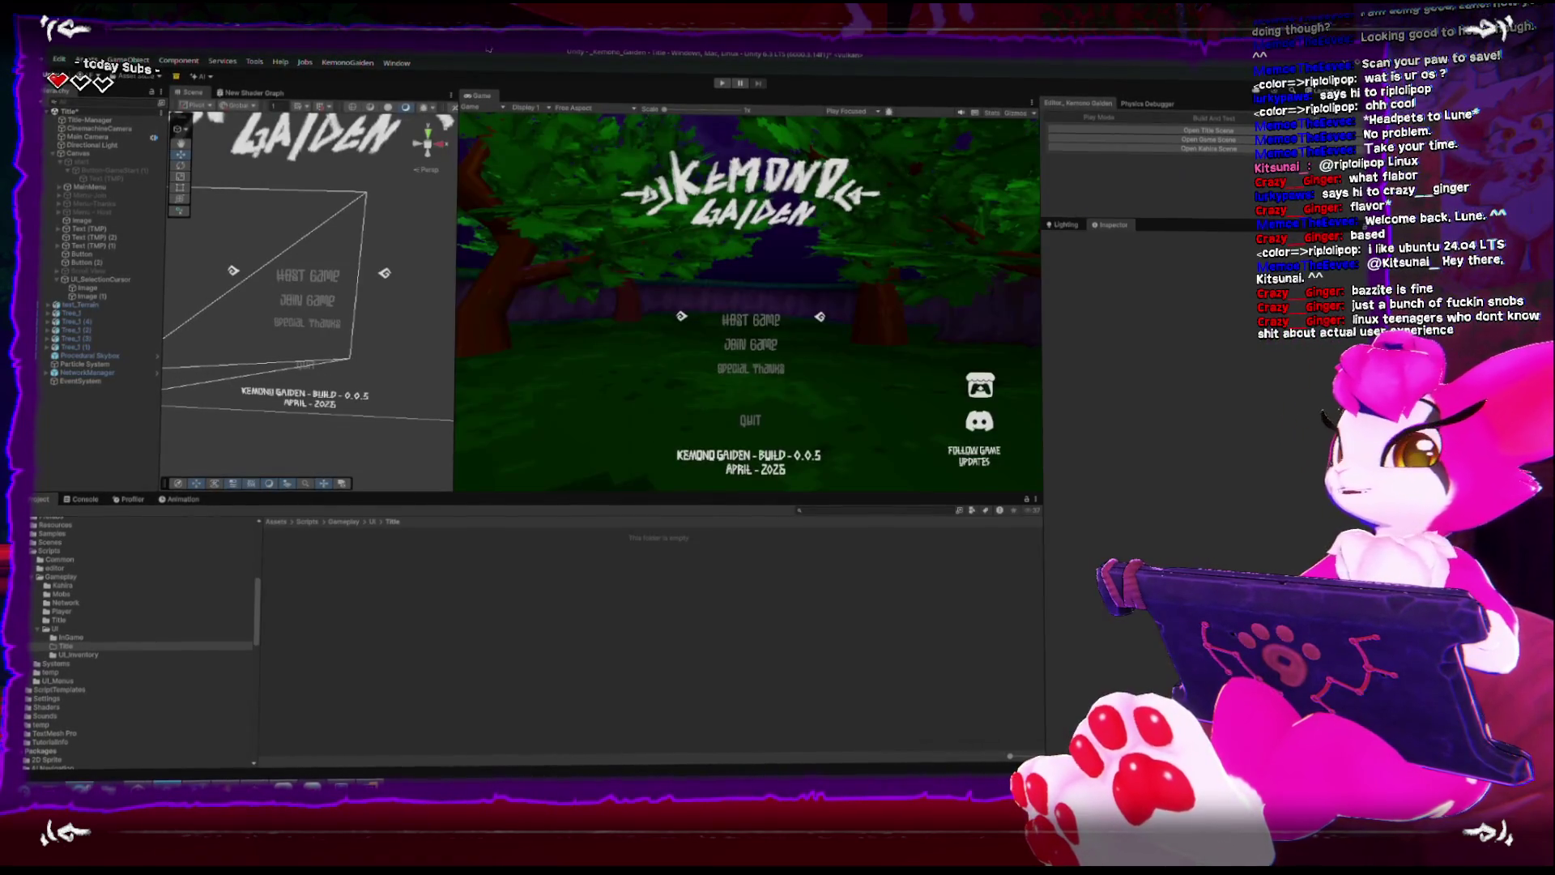
Select Canvas and UI_SelectionCursor, then zoom and orbit the Scene view around the title menu.
click(283, 364)
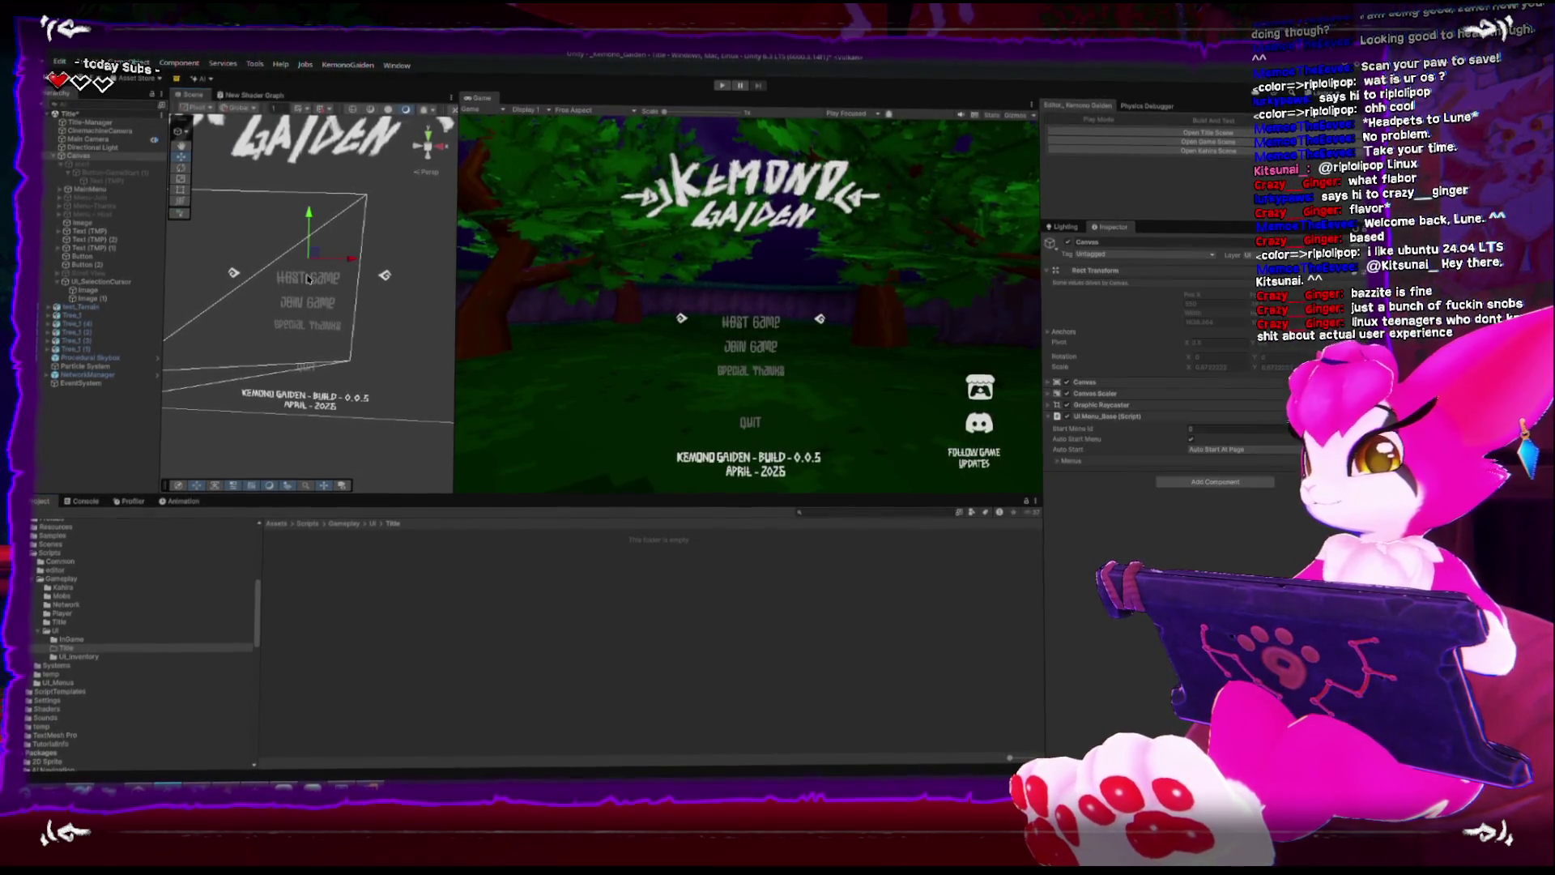
click(74, 284)
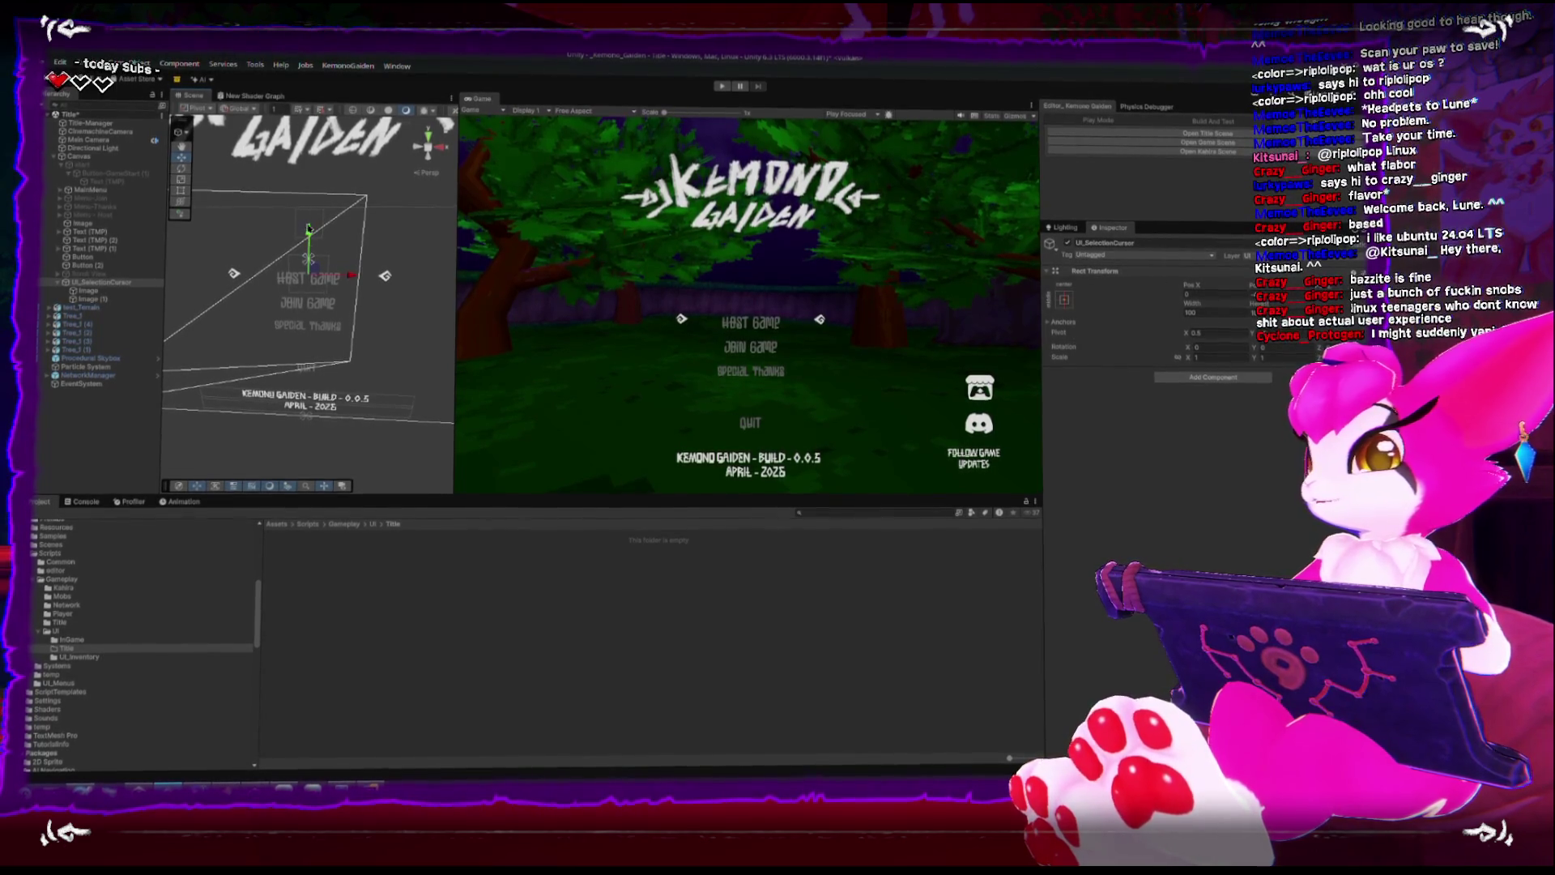
scroll(310, 312, up, 3)
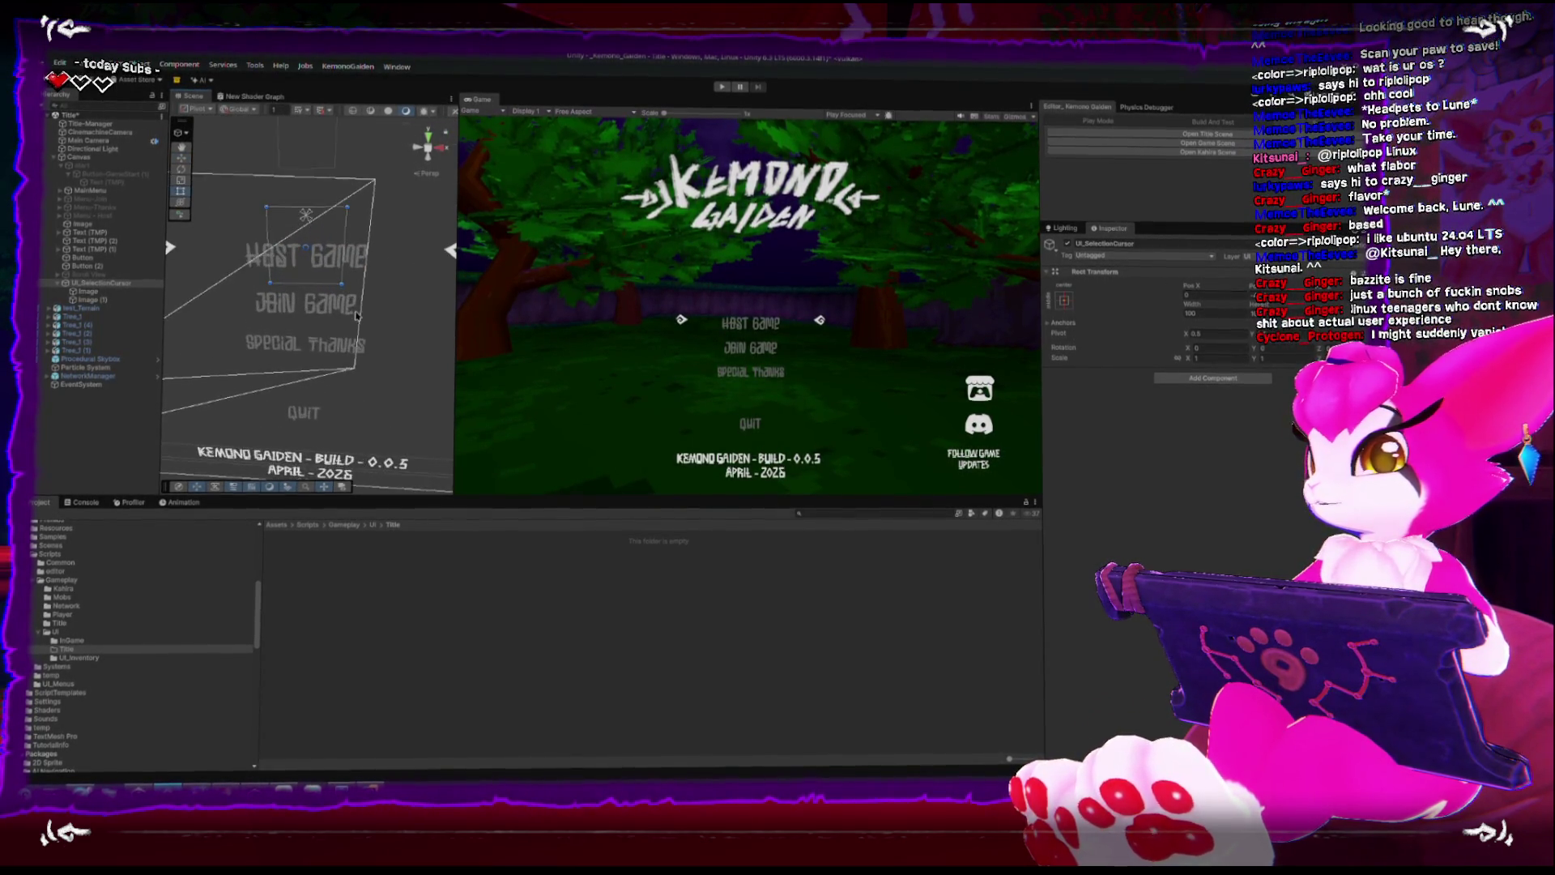
drag(343, 284, 311, 250)
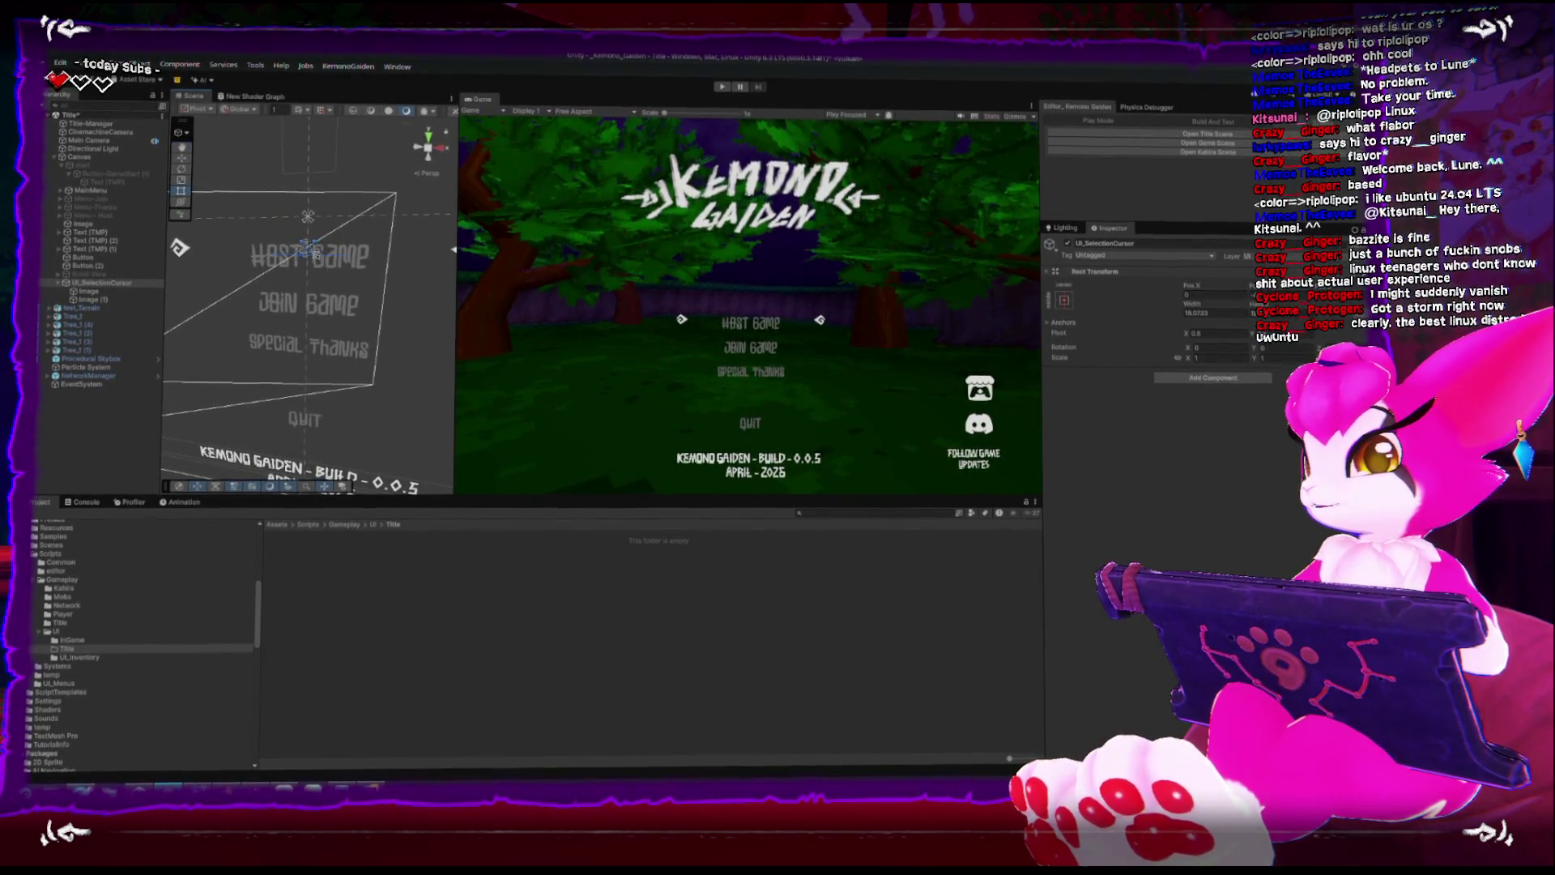
scroll(313, 167, down, 5)
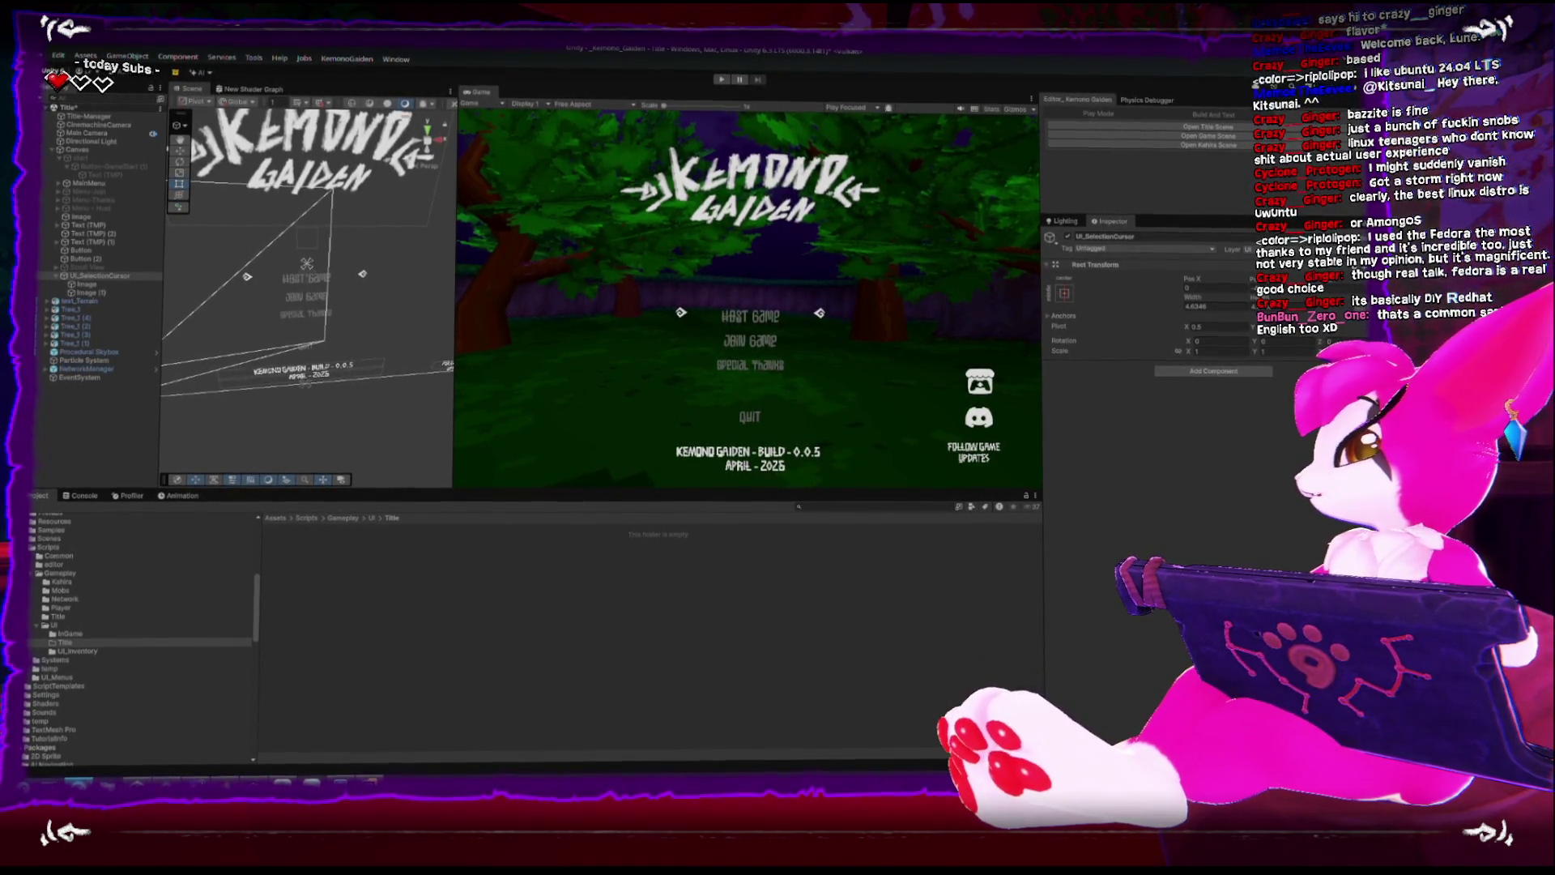
Bring the browser with DuckDuckGo's 'amongos' search results in front of Unity.
key(alt+Tab)
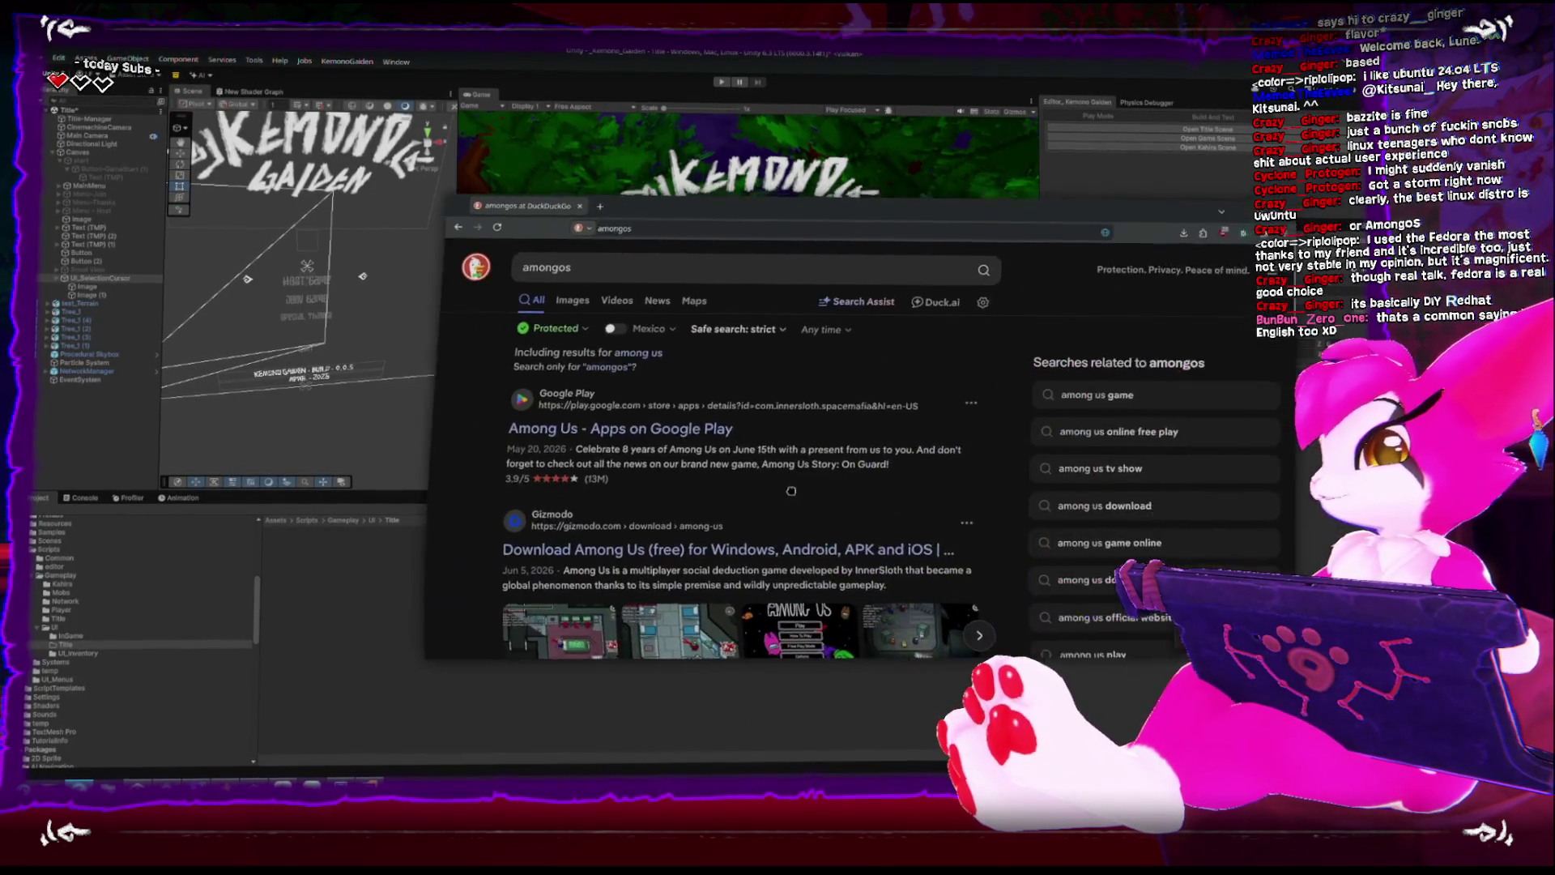
Refine the 'amongos' search by adding 'linux' and open the AmogOS GitHub repository.
scroll(594, 457, down, 6)
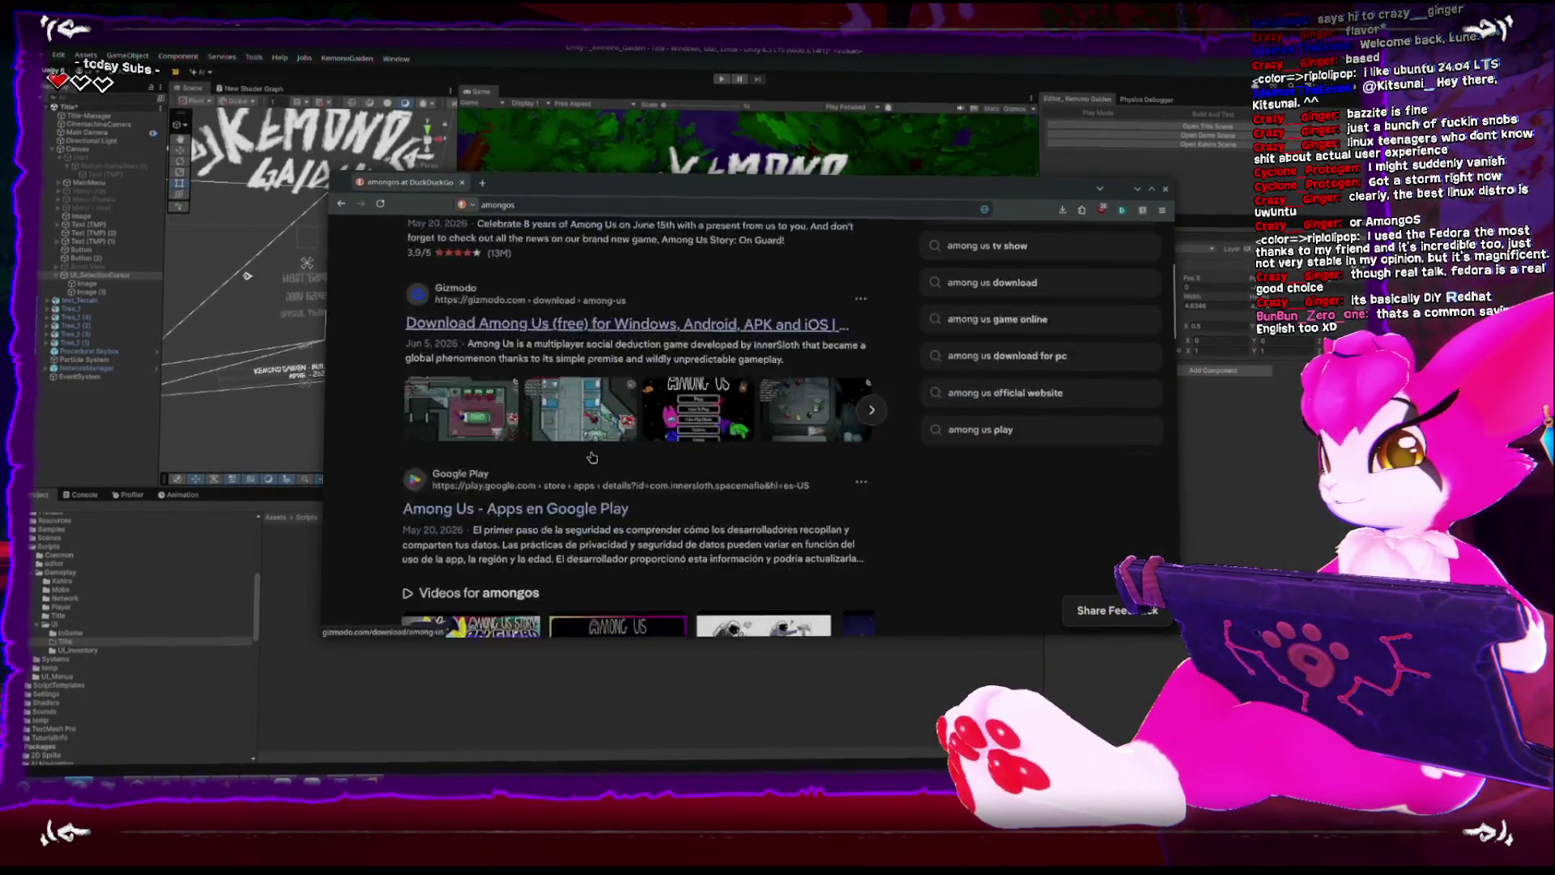
scroll(499, 271, up, 6)
click(510, 243)
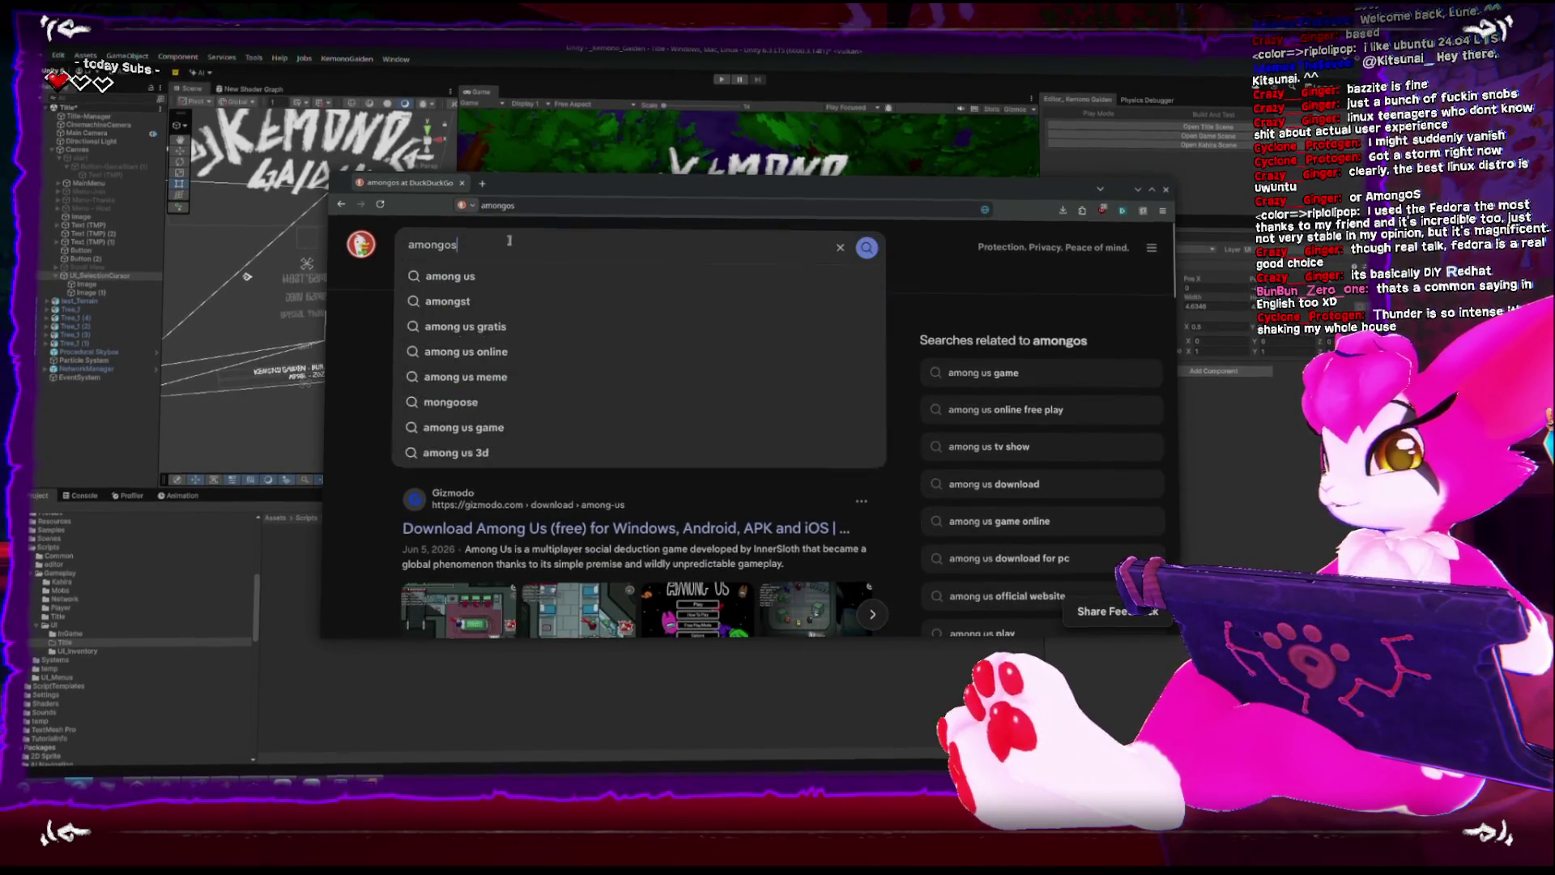
text( linux)
key(Return)
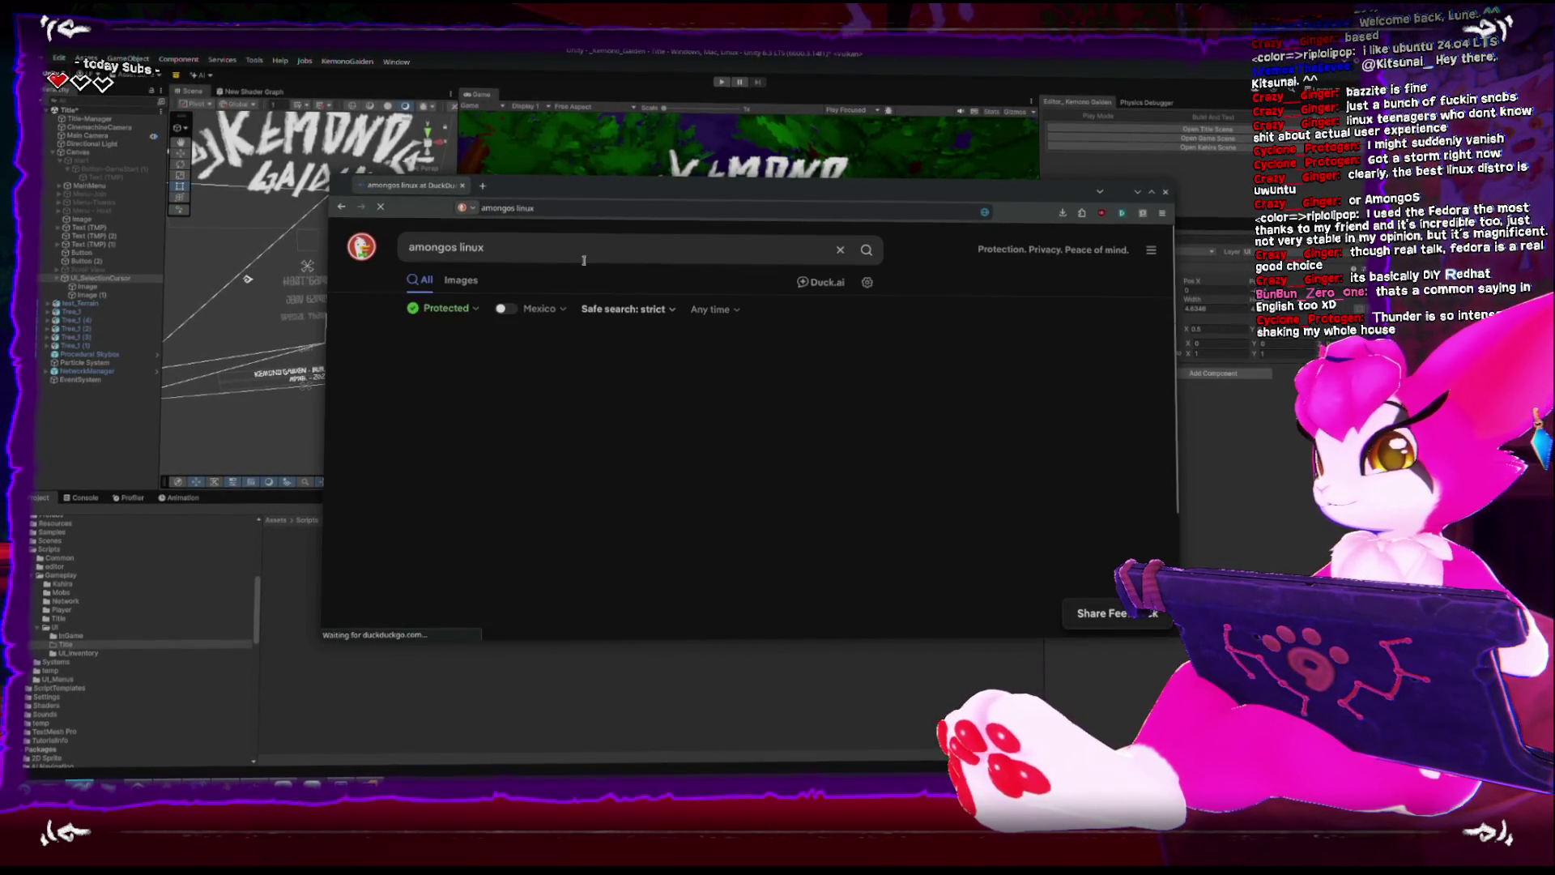
click(555, 379)
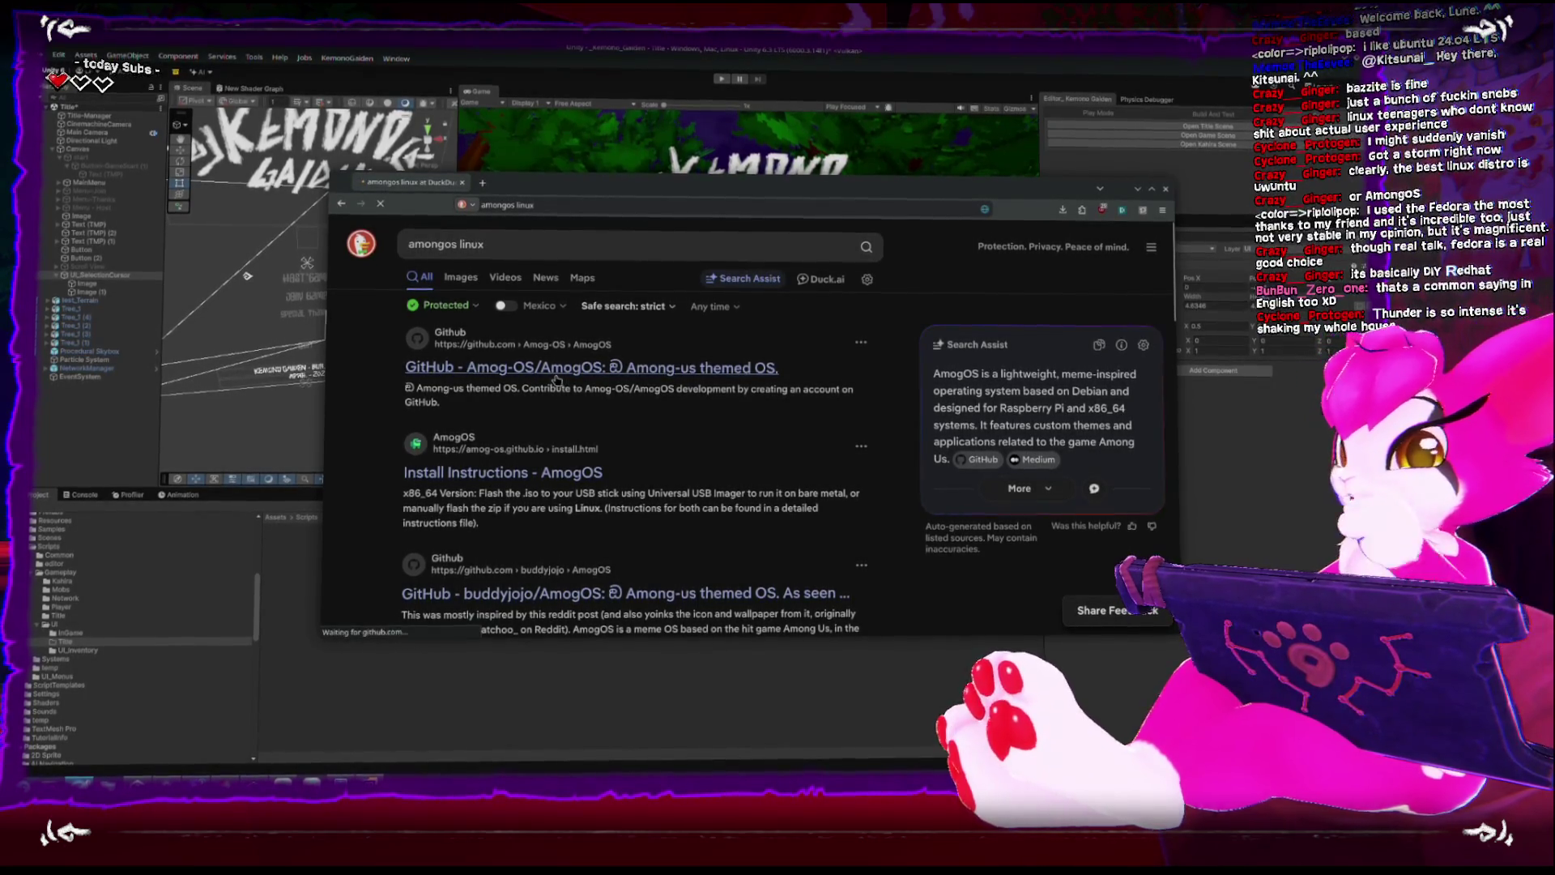
View the AmogOS desktop and moon screenshots full size, then close the browser.
scroll(632, 450, down, 5)
scroll(633, 449, down, 2)
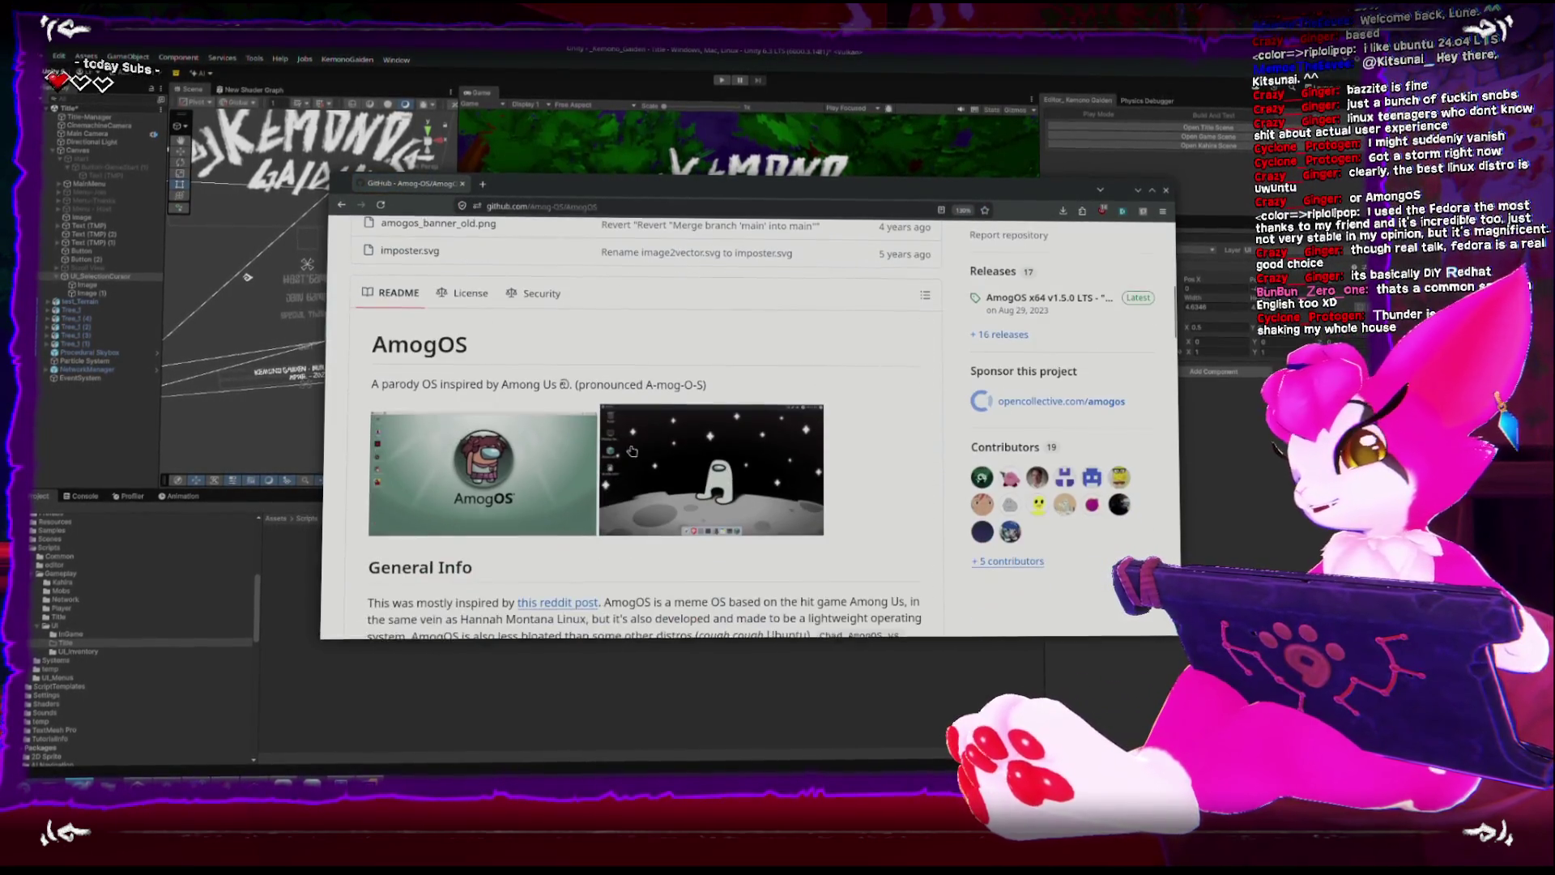
click(543, 478)
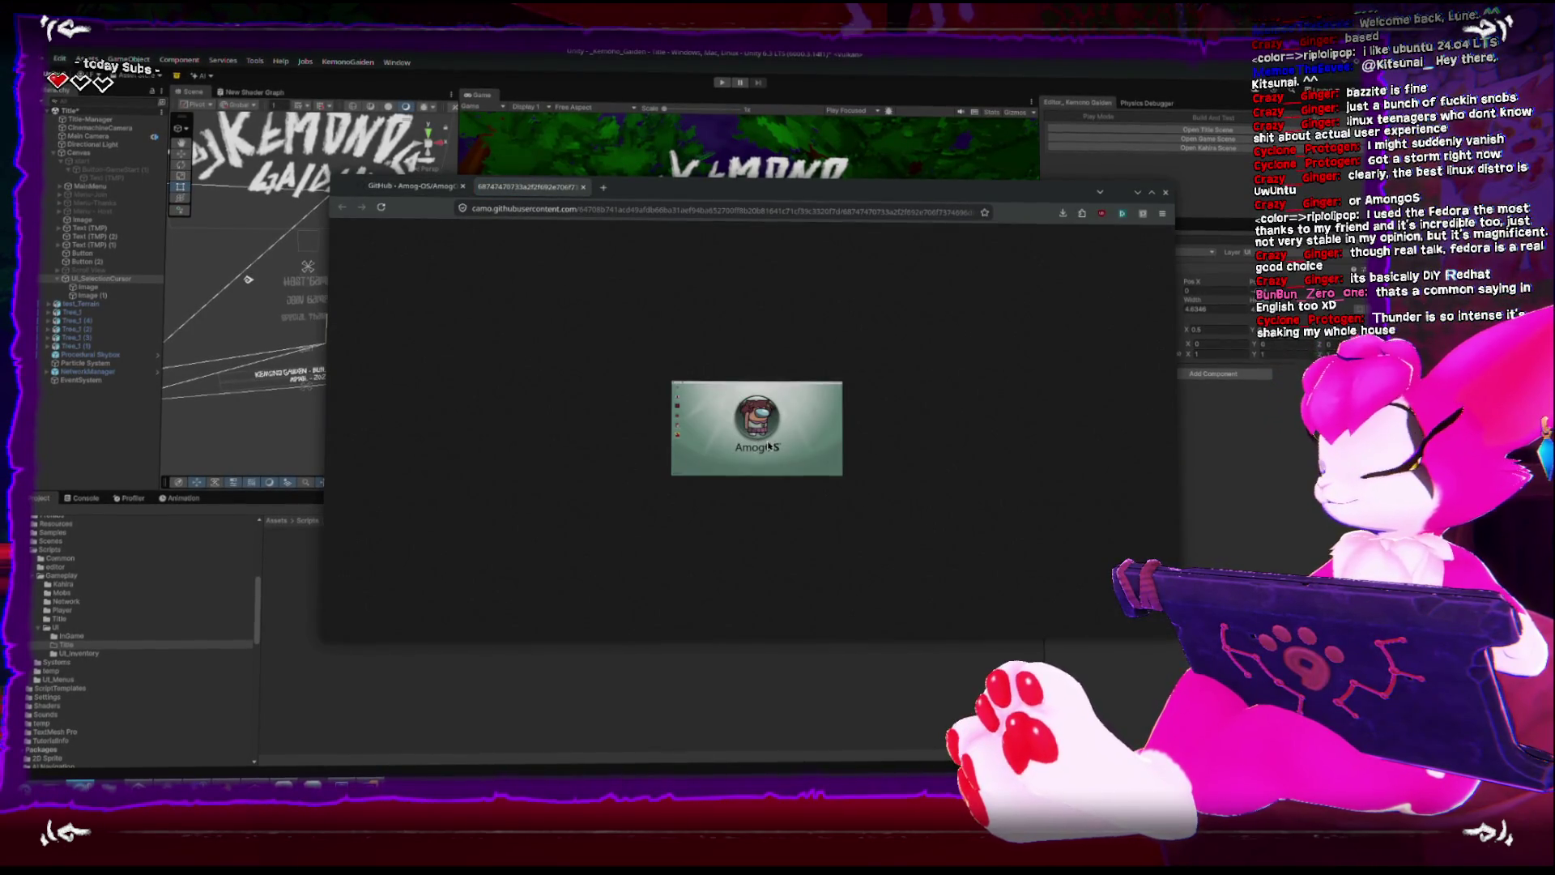
key(ctrl+Page_Up)
scroll(711, 410, down, 1)
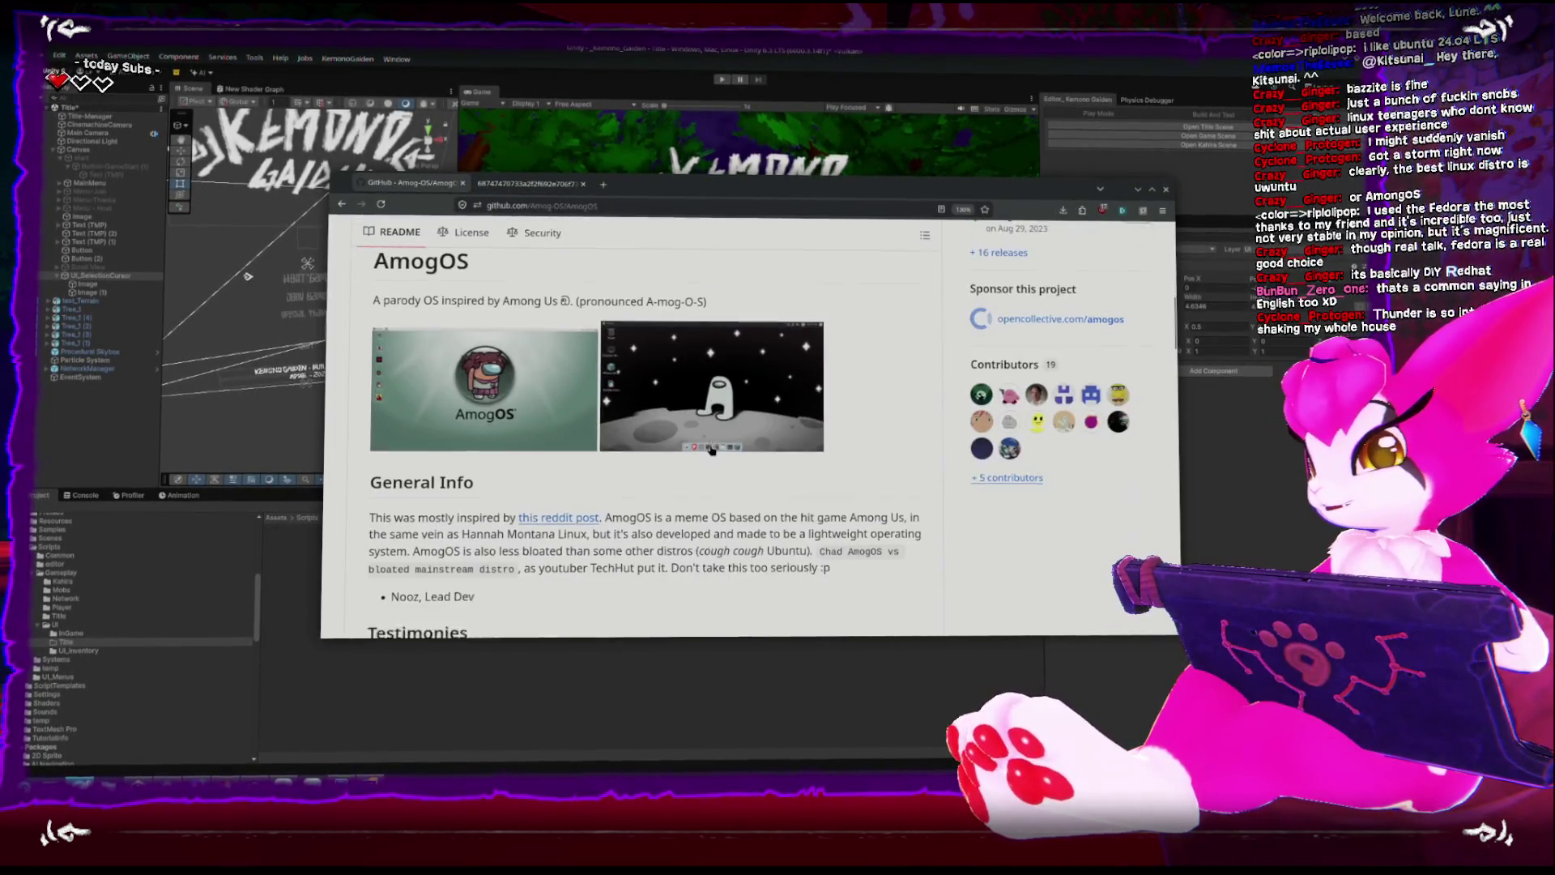
click(711, 410)
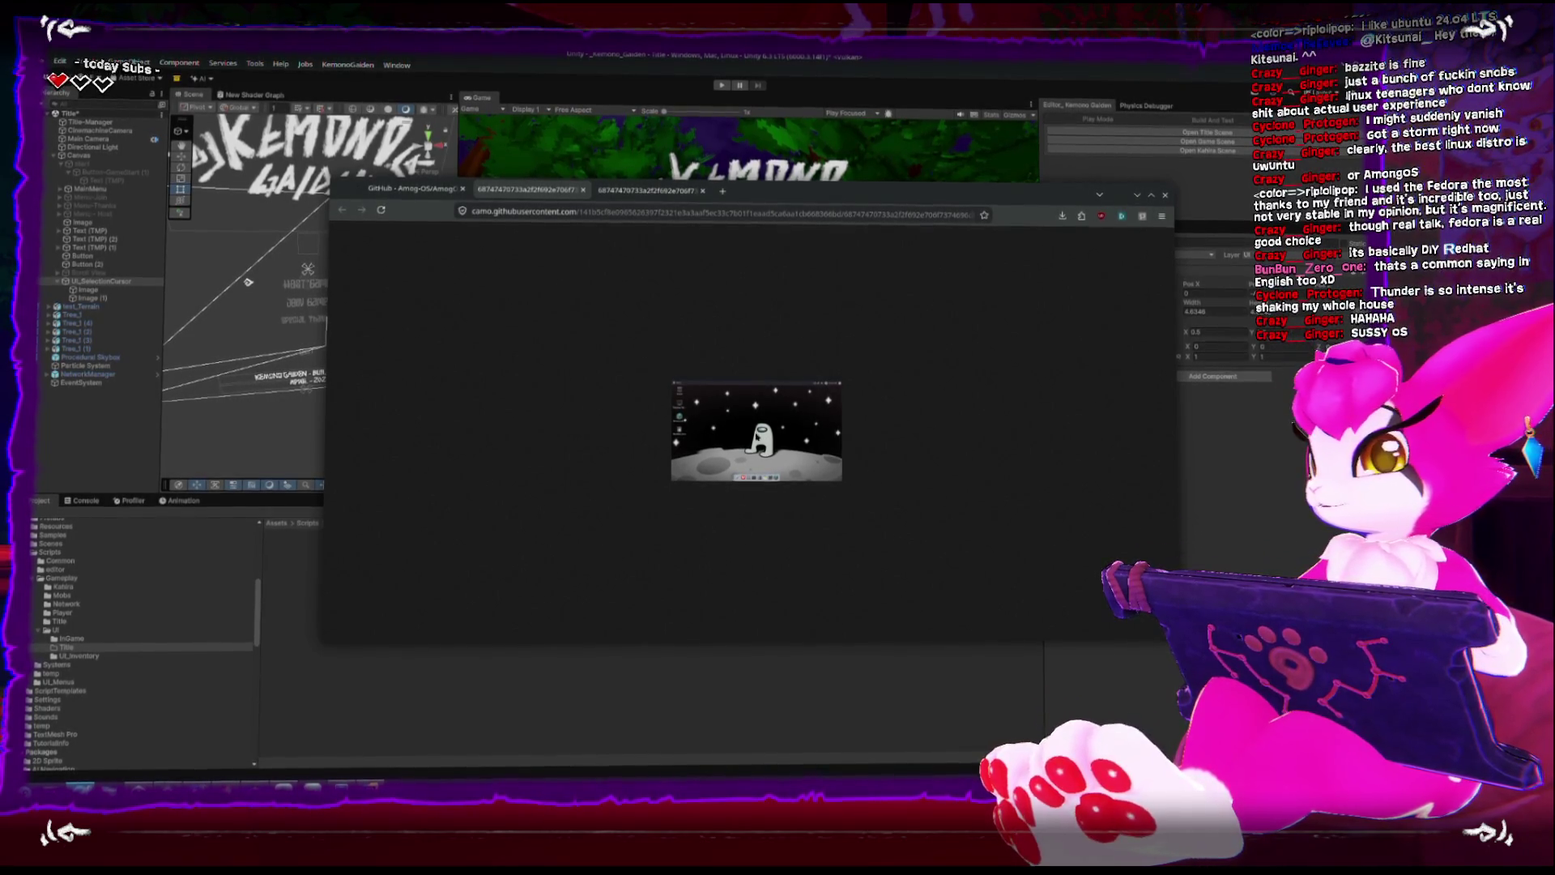
click(1165, 196)
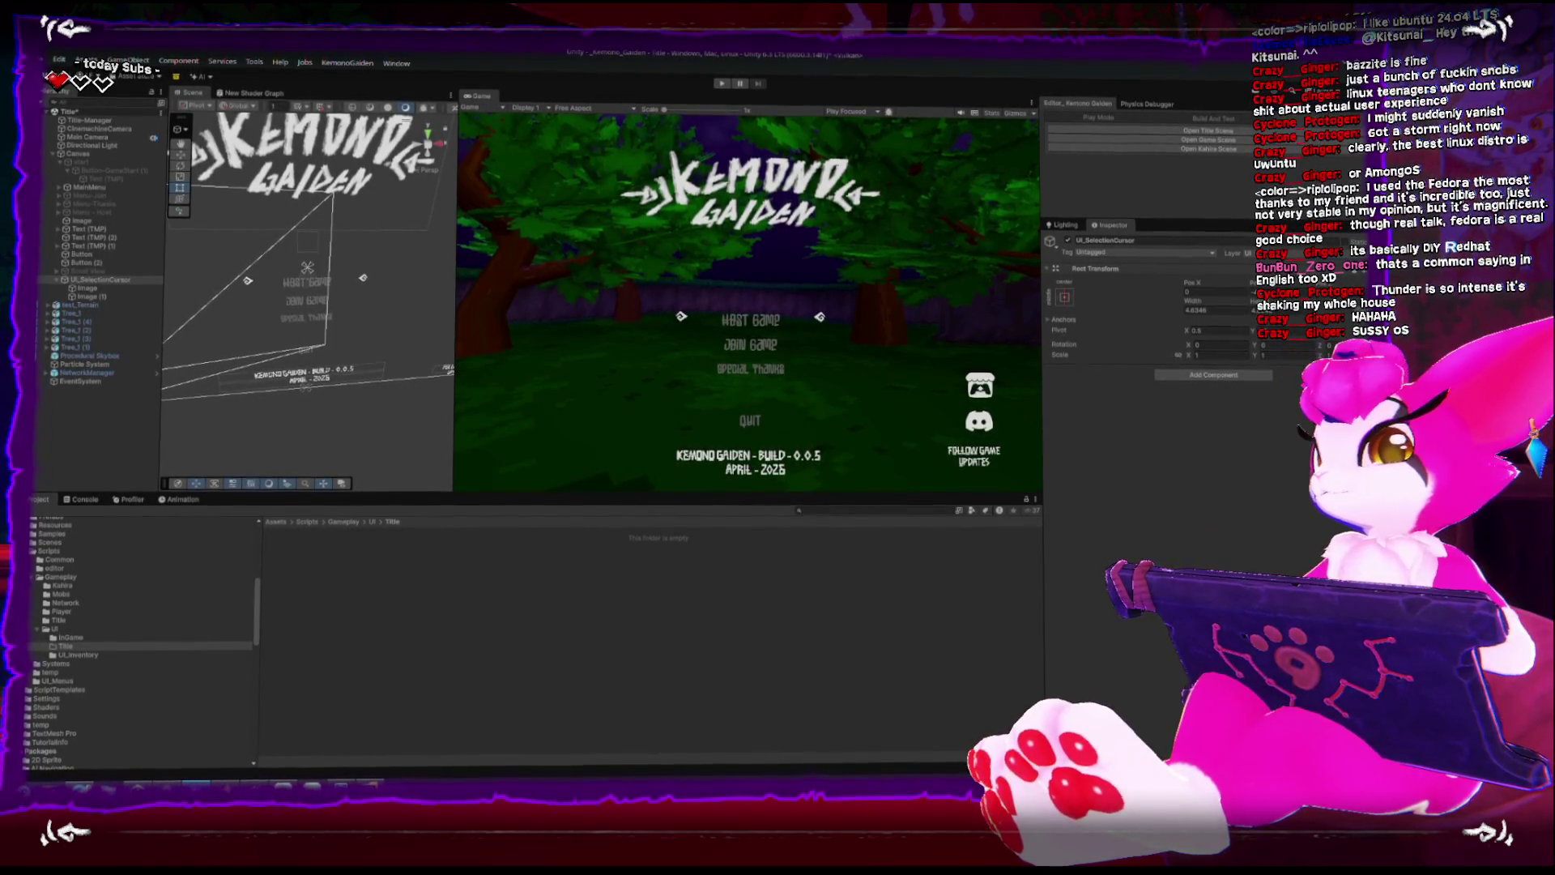
Look over Button-GameStart, then select Canvas and open its UIMenu_Base script via Edit Script.
click(290, 283)
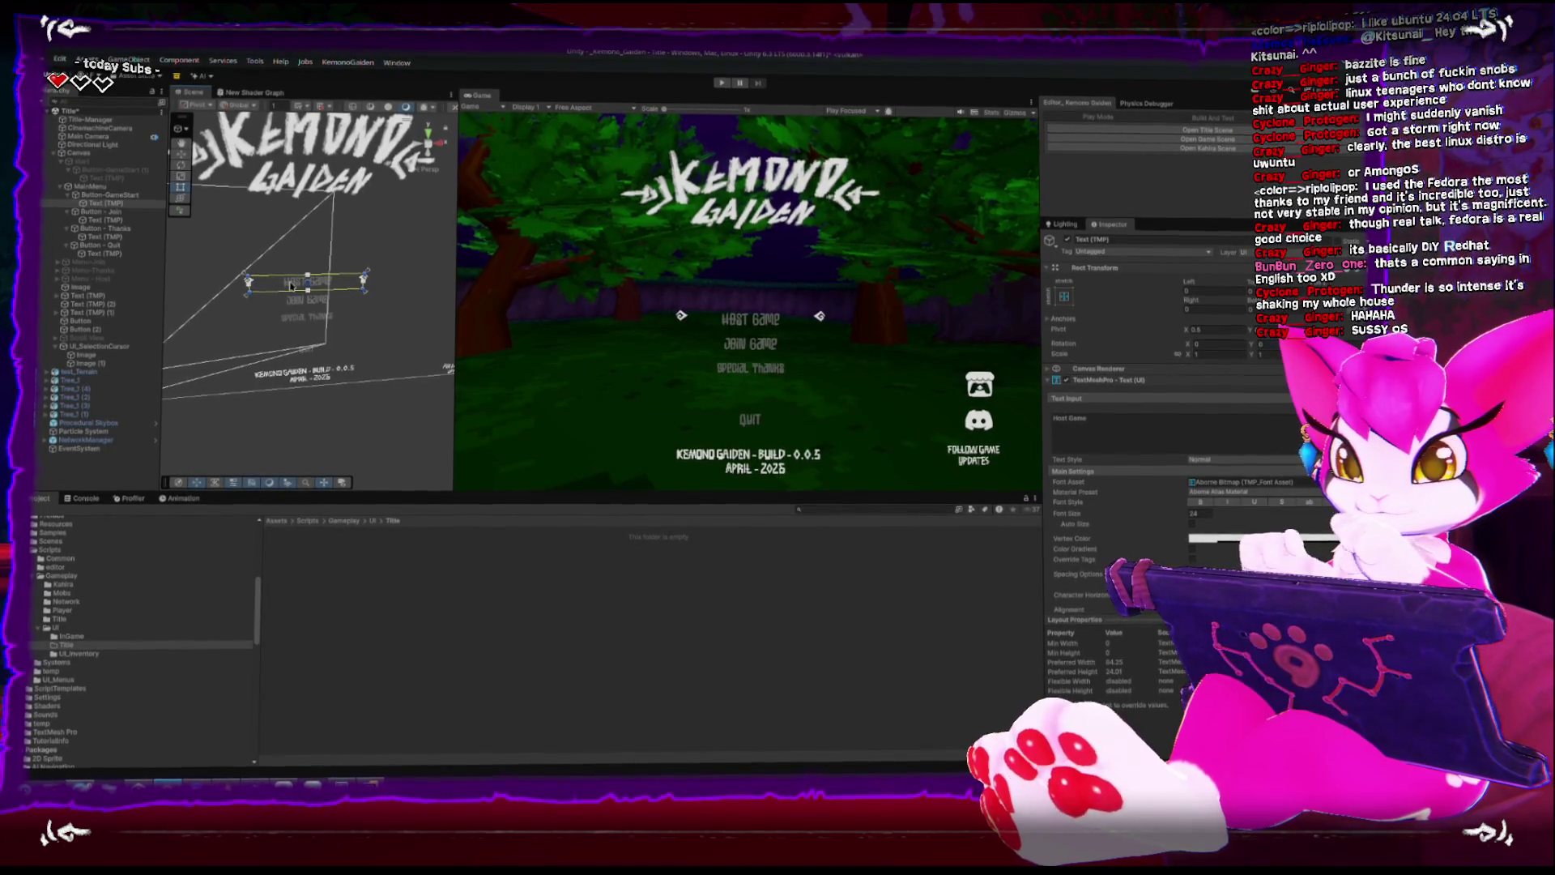
double_click(108, 196)
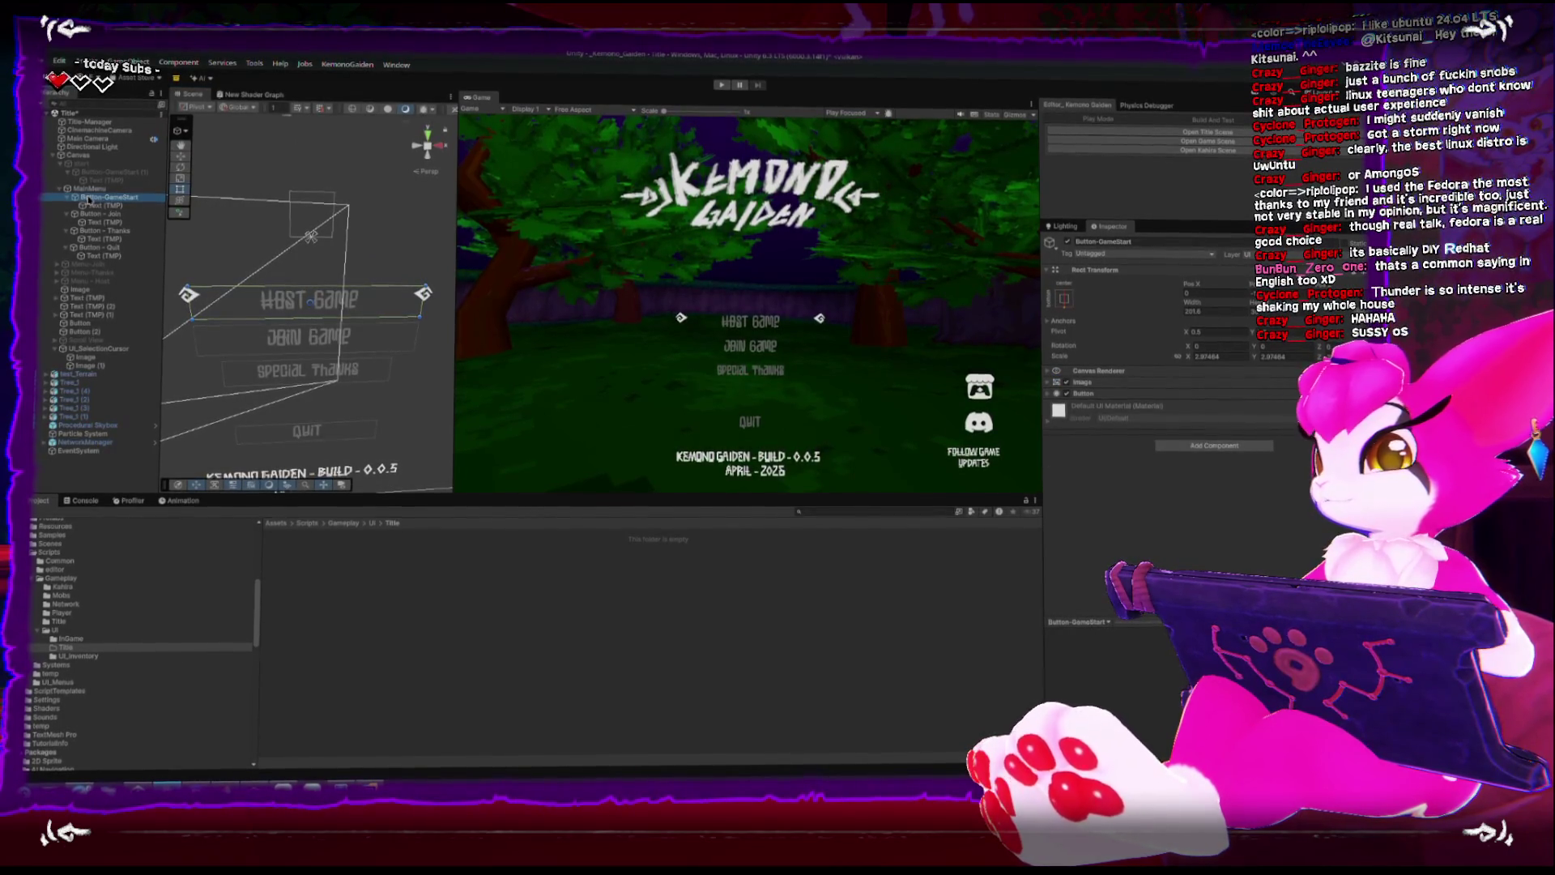
click(82, 161)
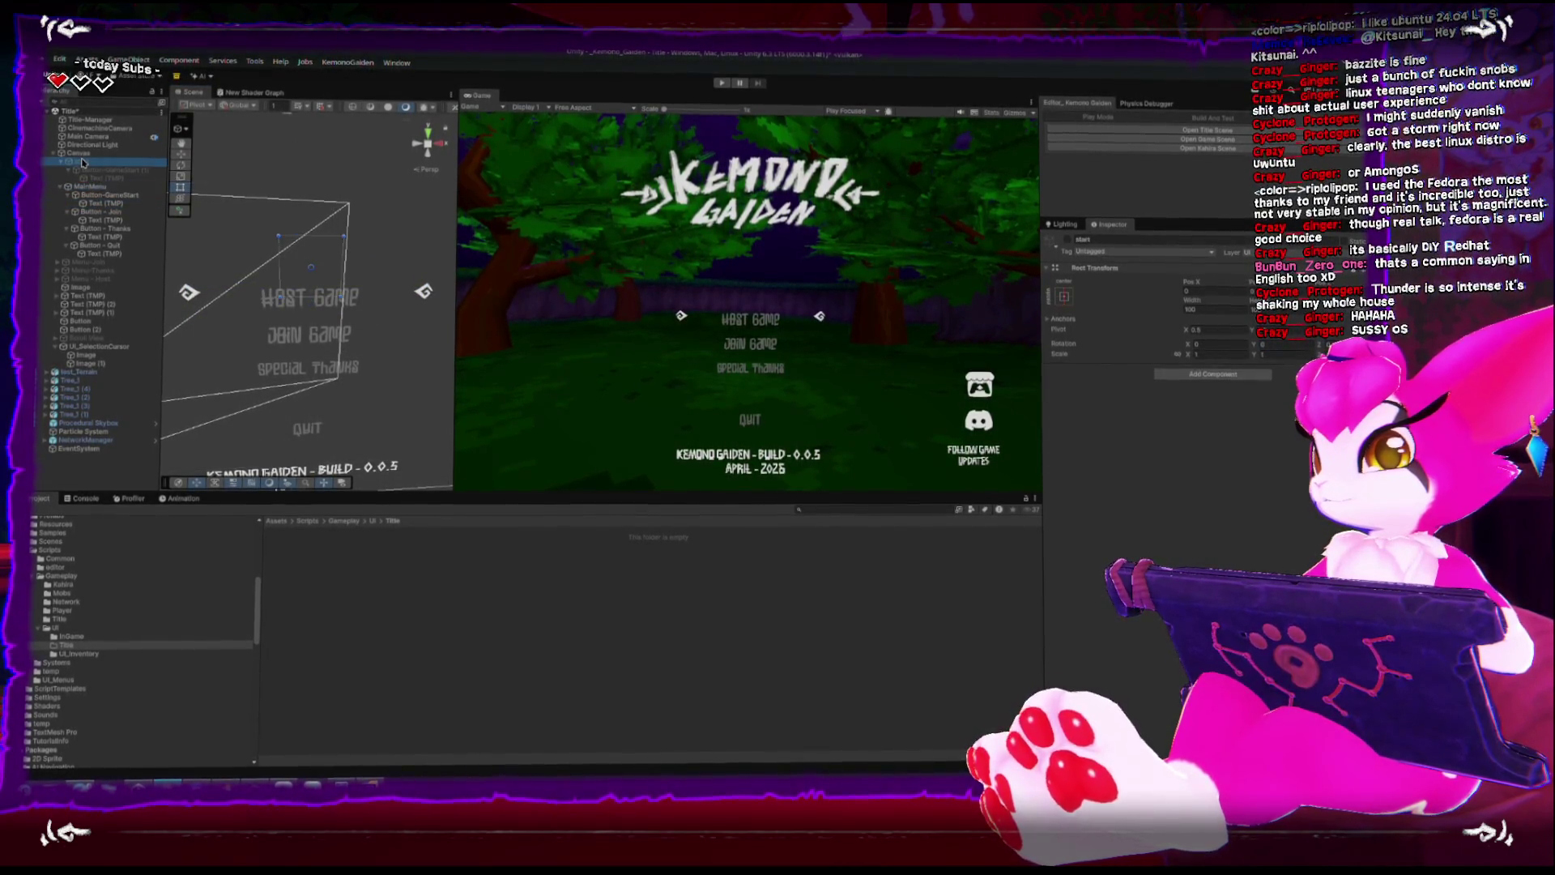
click(81, 153)
scroll(384, 341, down, 3)
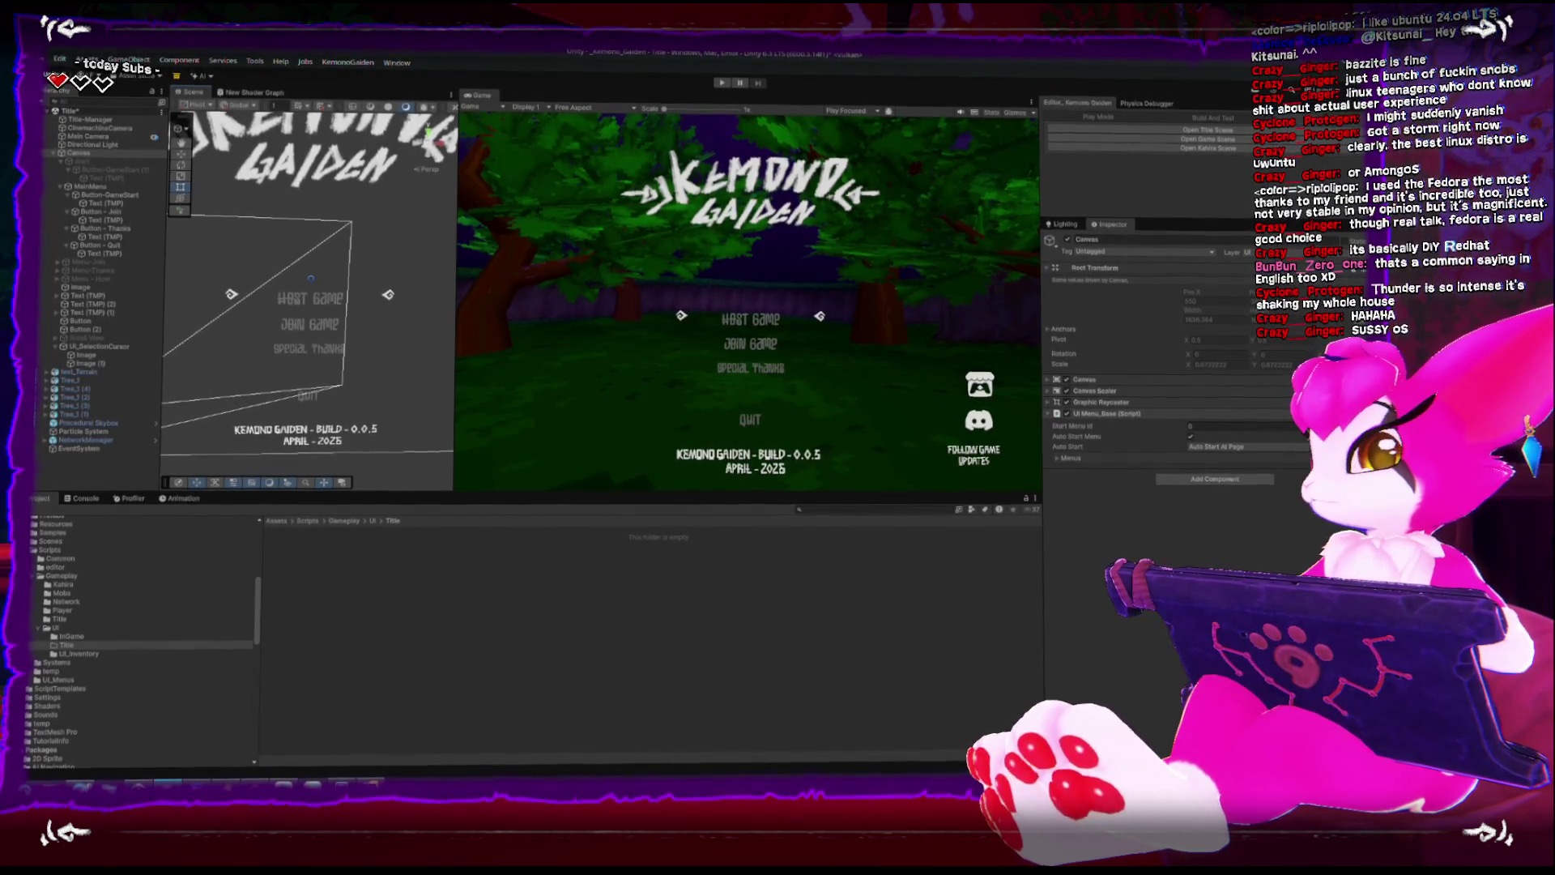
right_click(1284, 414)
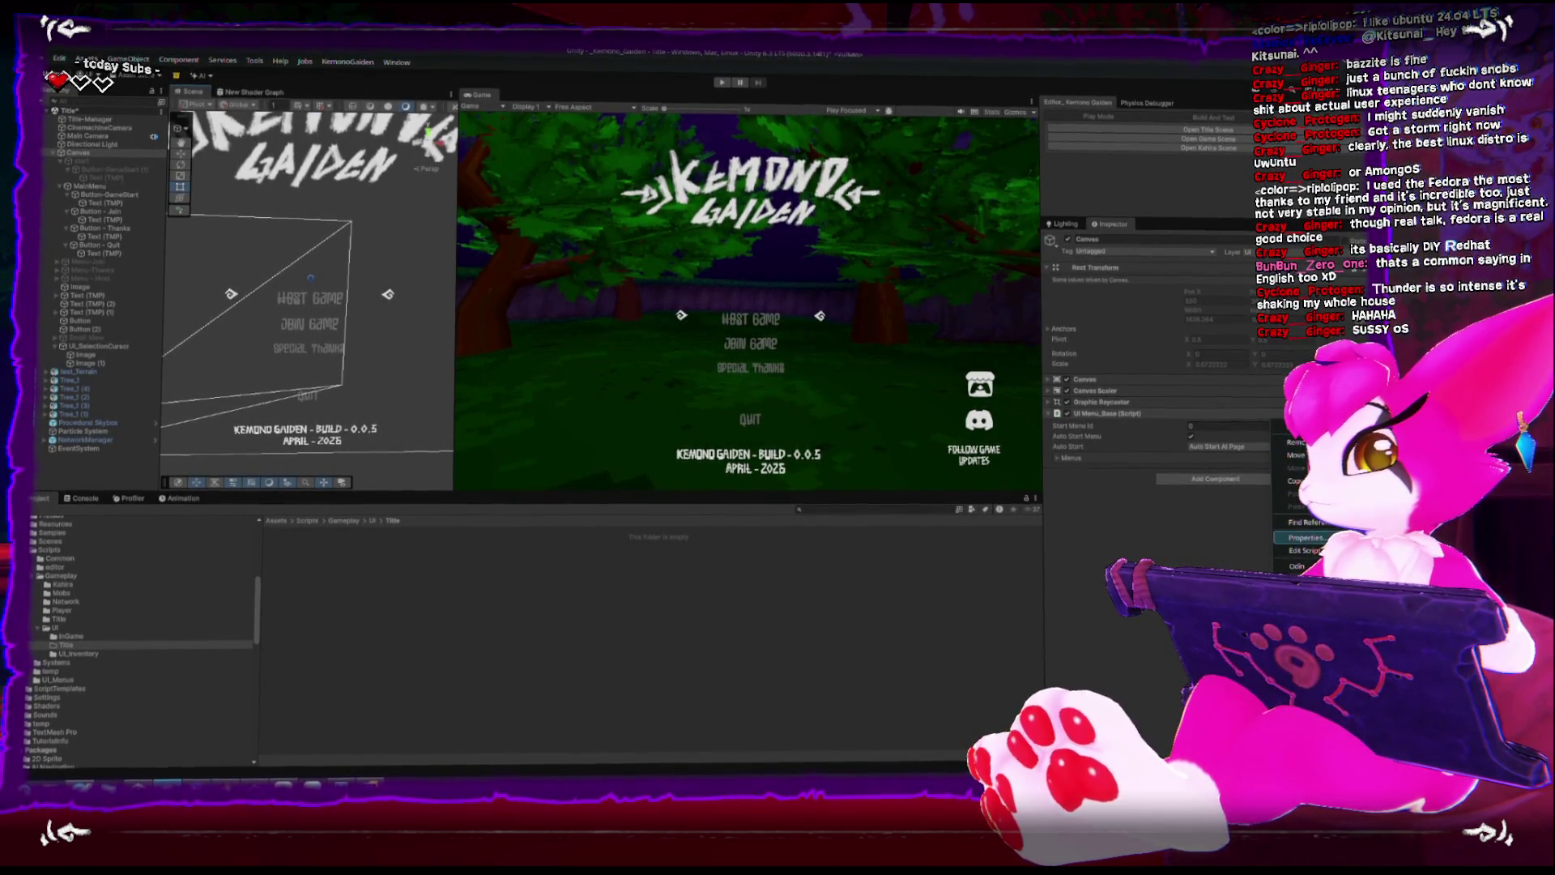
click(1300, 551)
scroll(880, 432, down, 2)
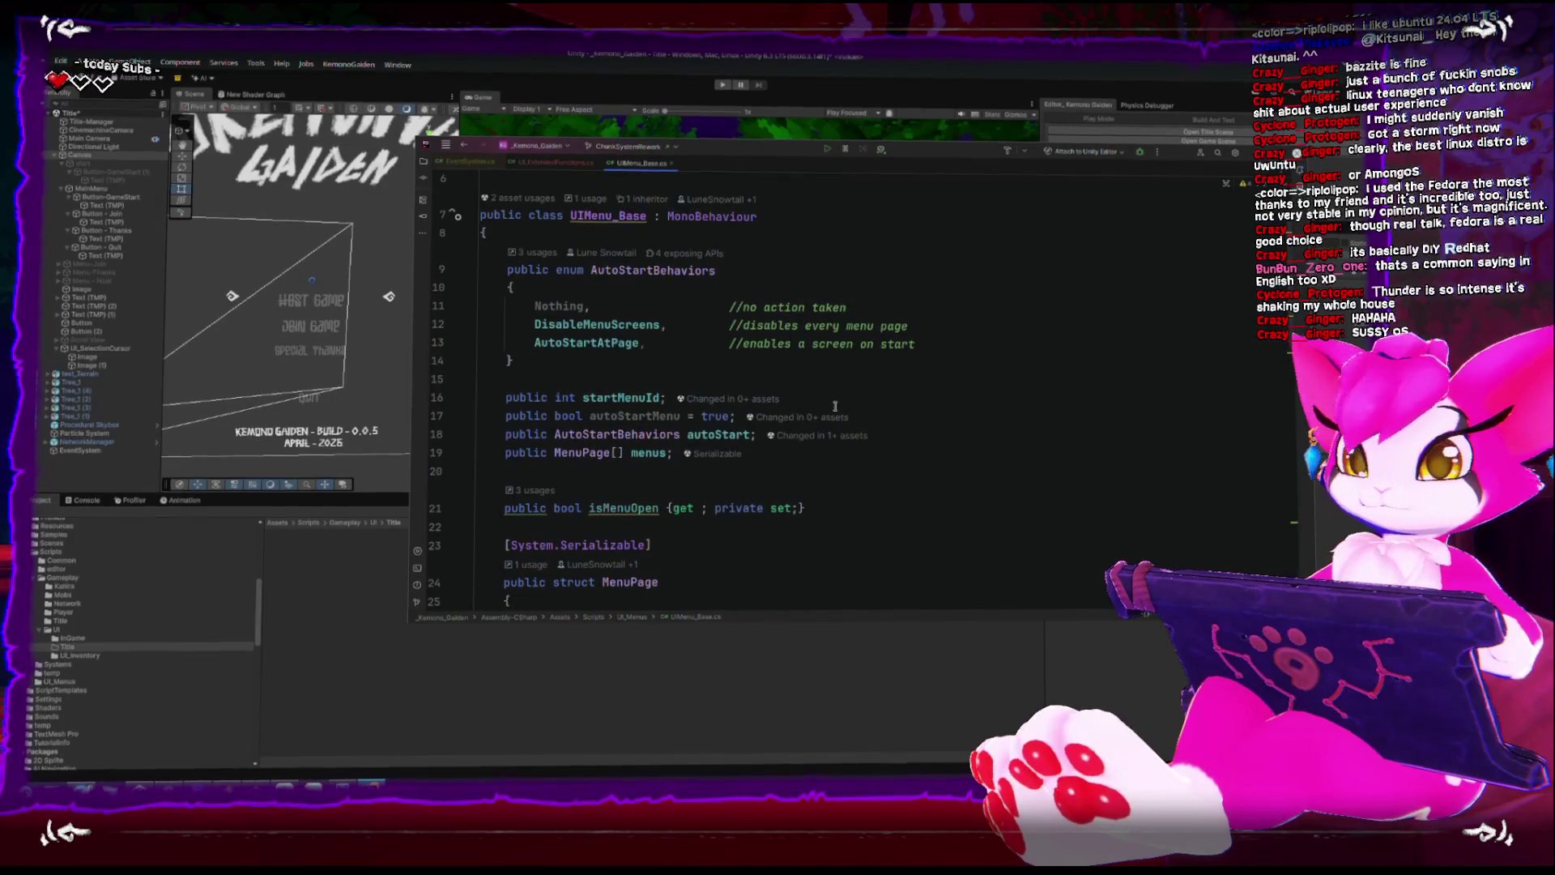
Add an empty public void SetCursorAt(Transform targettransform) method below the menus field.
scroll(834, 452, down, 5)
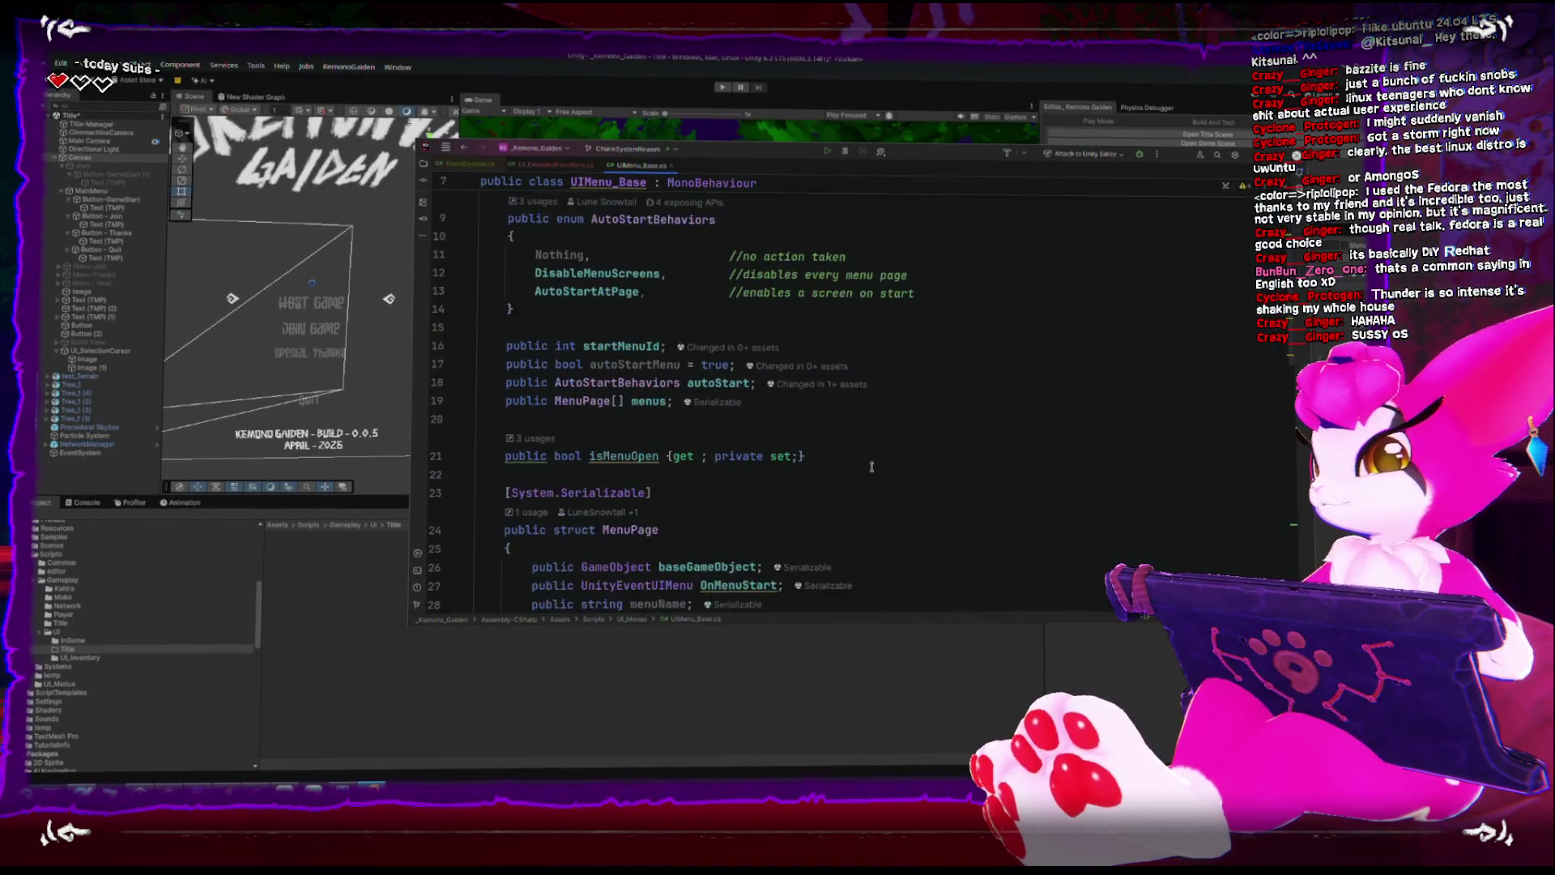
scroll(869, 475, up, 5)
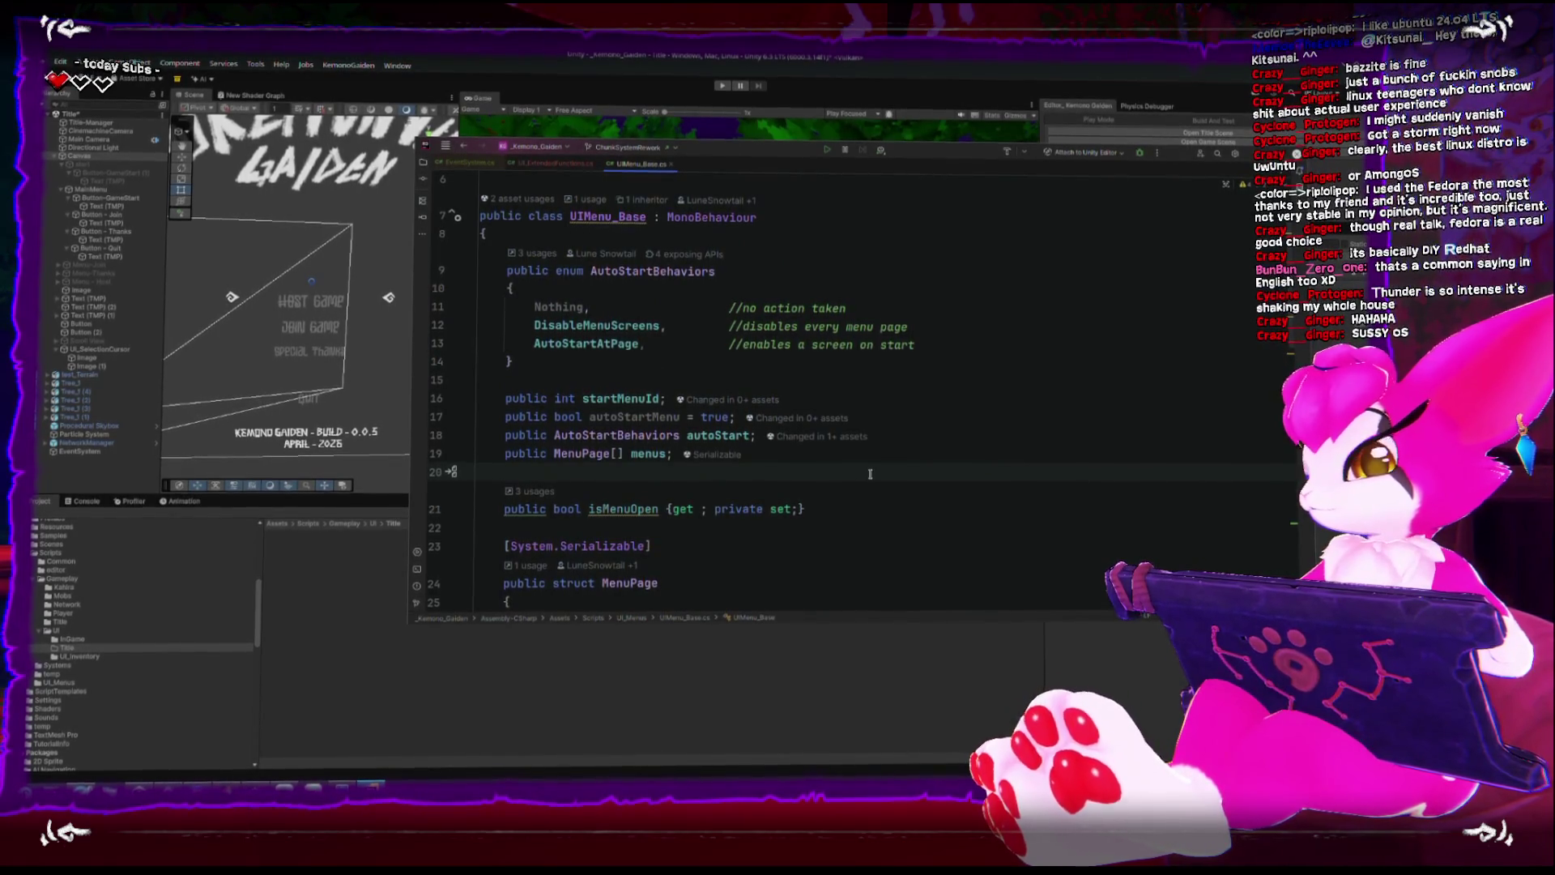
key(Return)
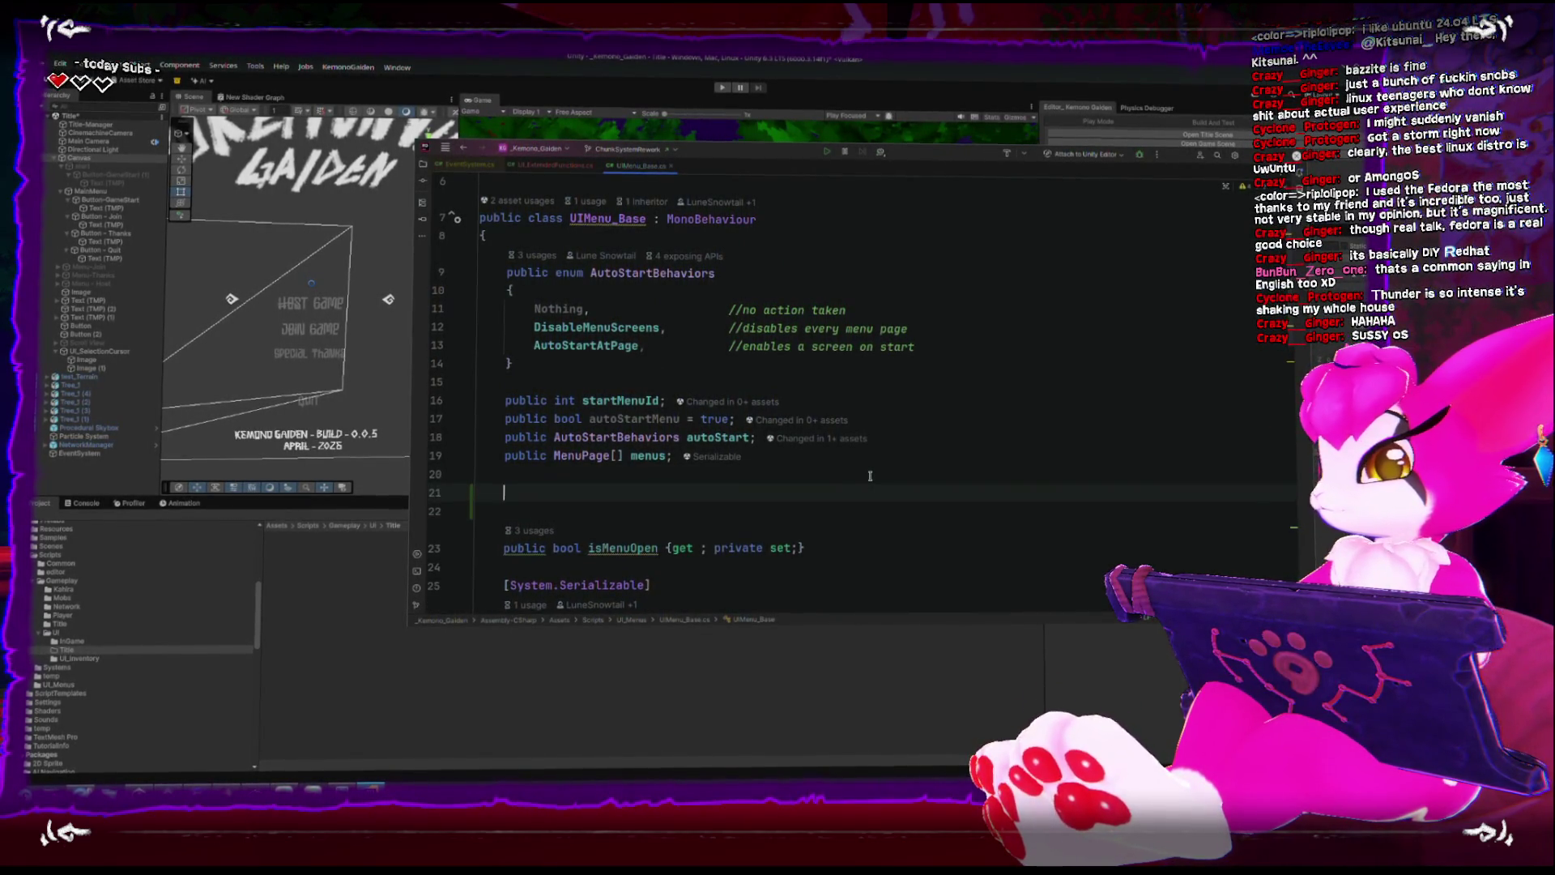
text(public v)
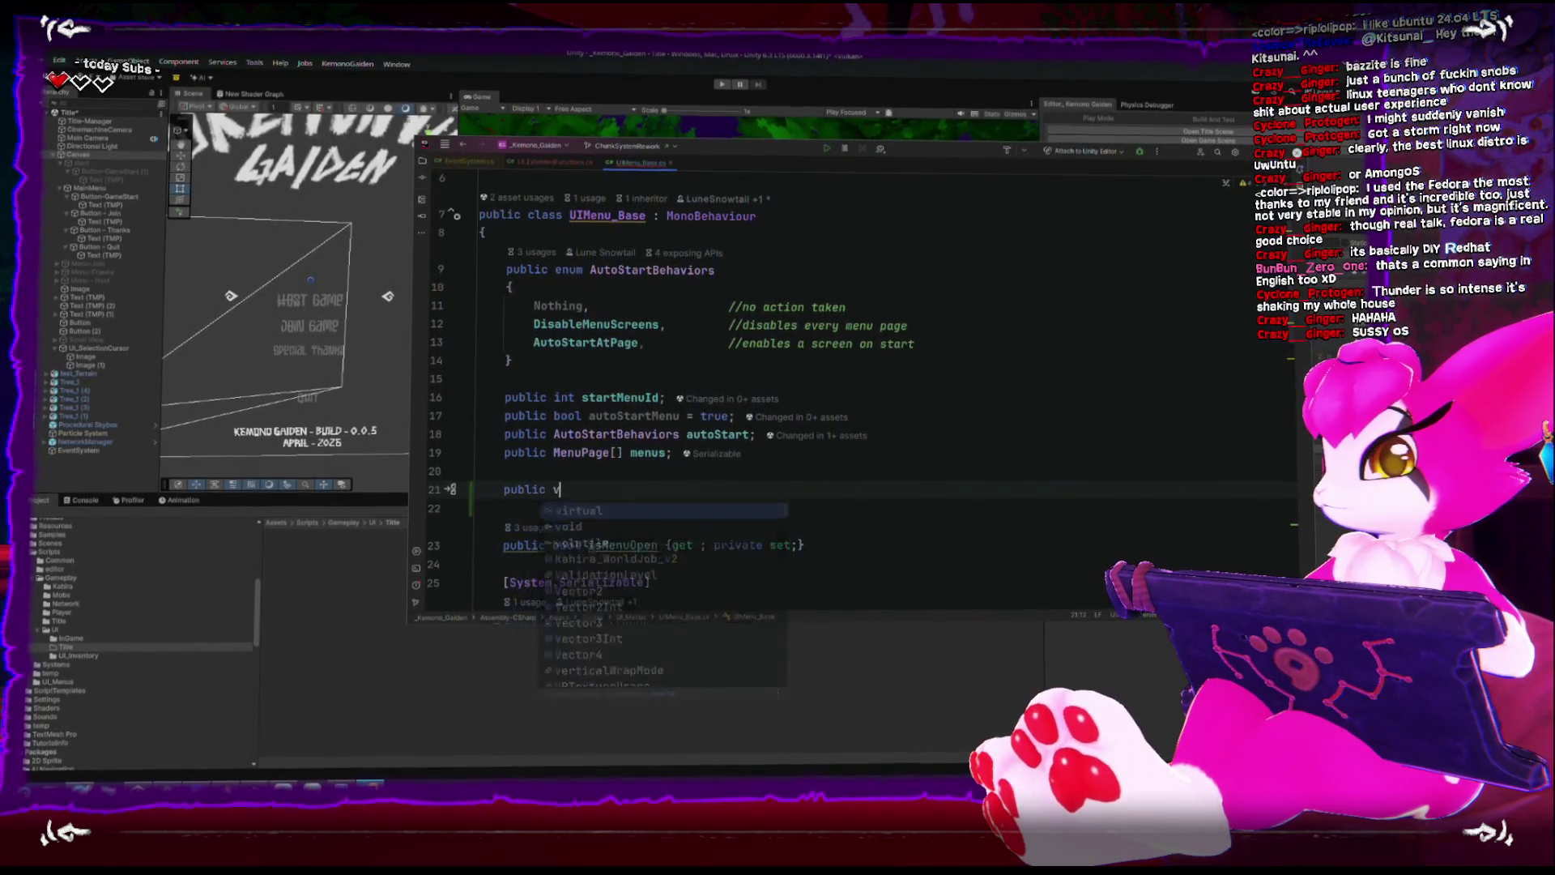
text(oid SetCursor)
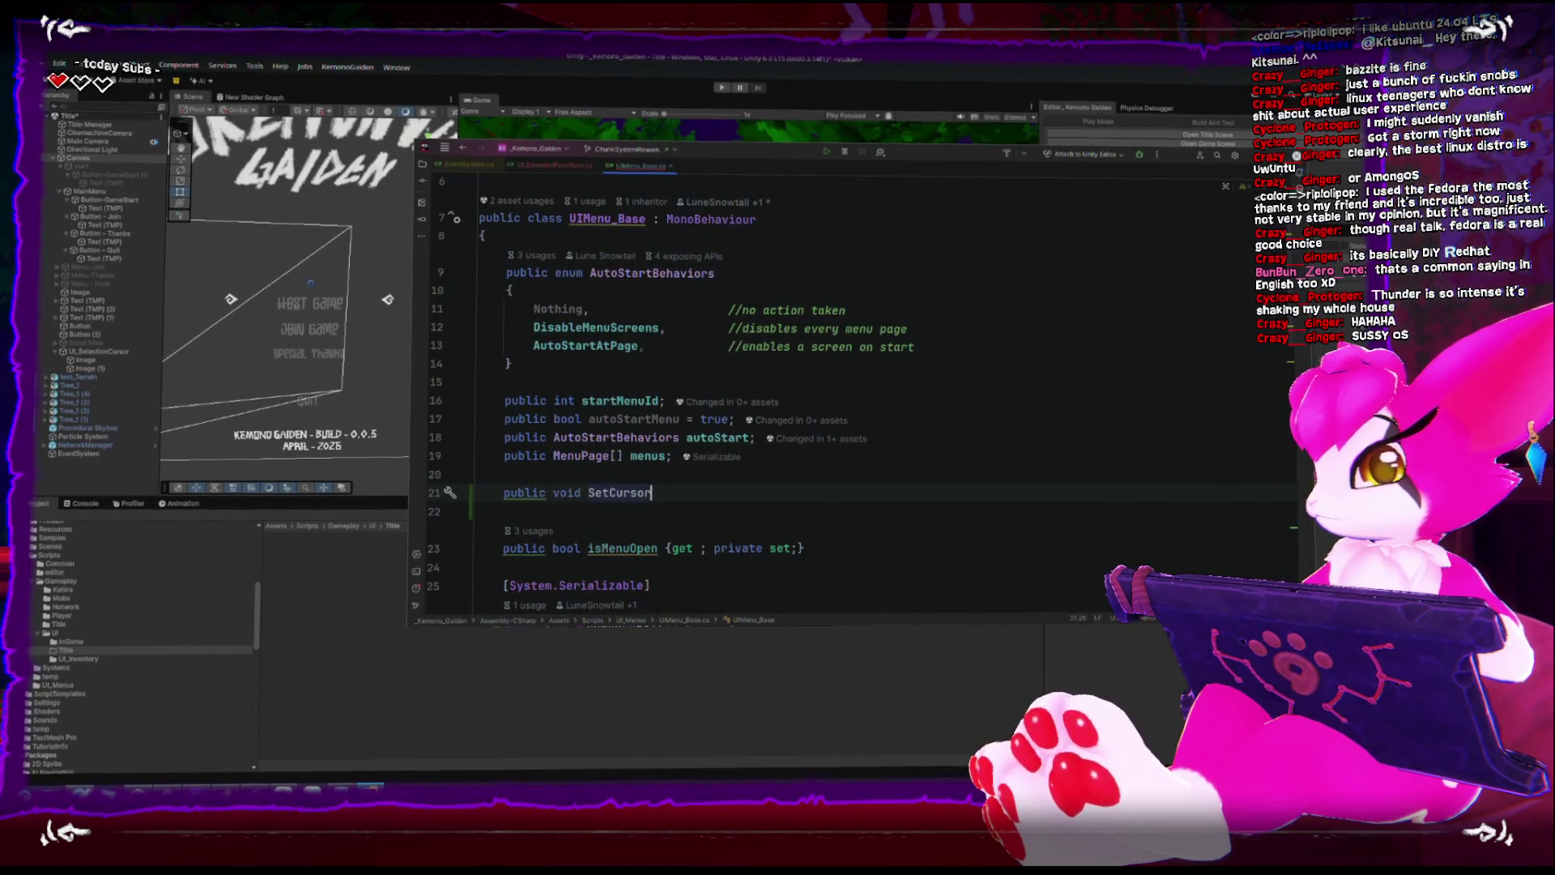
text(At(Tr)
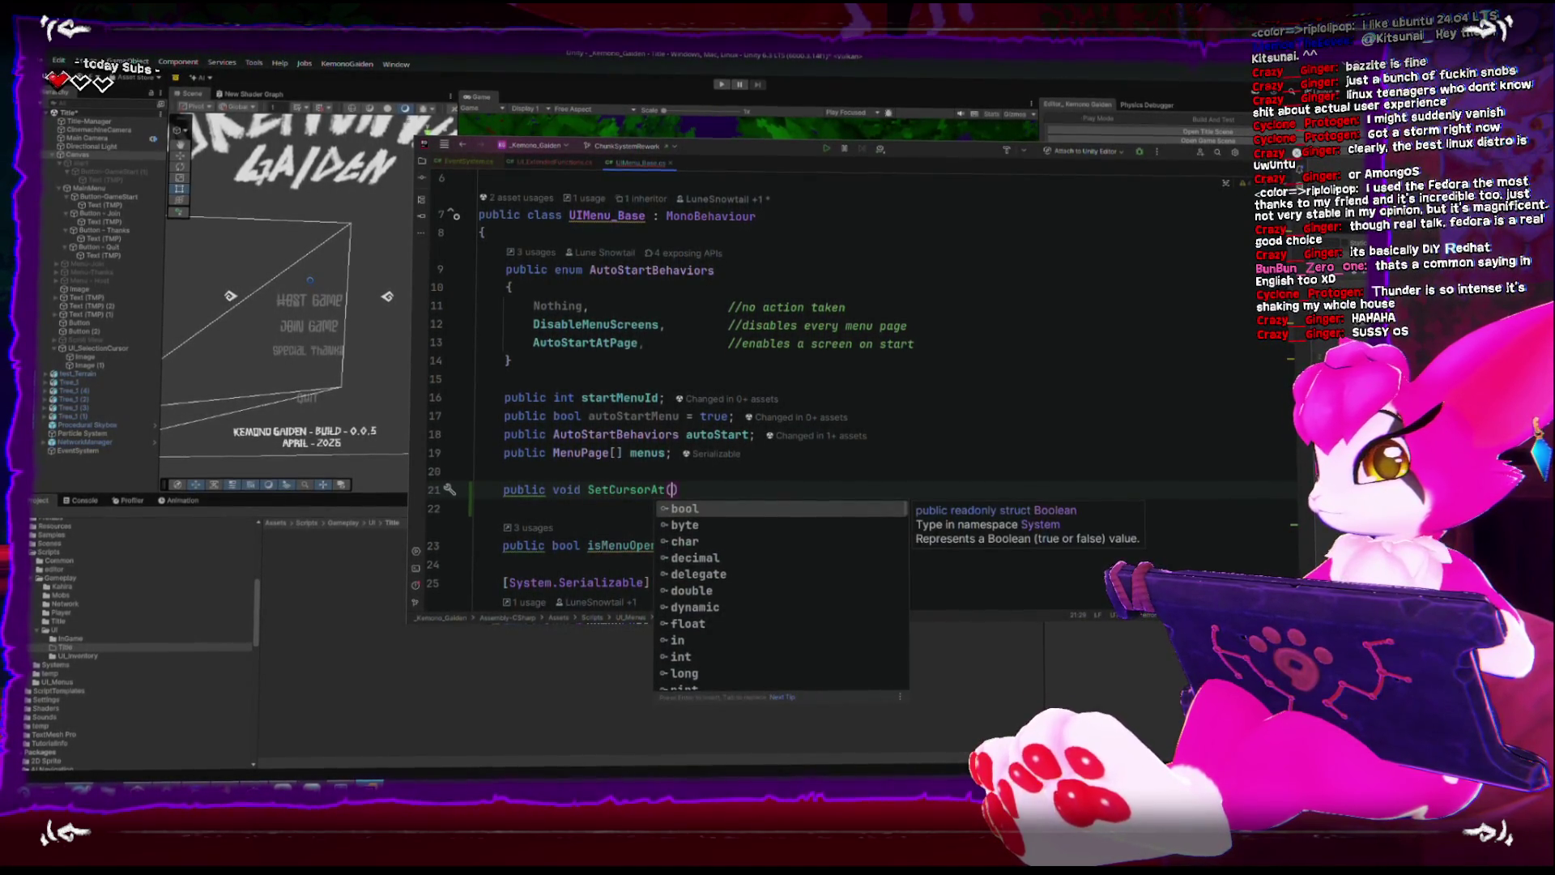
text(ansform)
key(Return)
text(target)
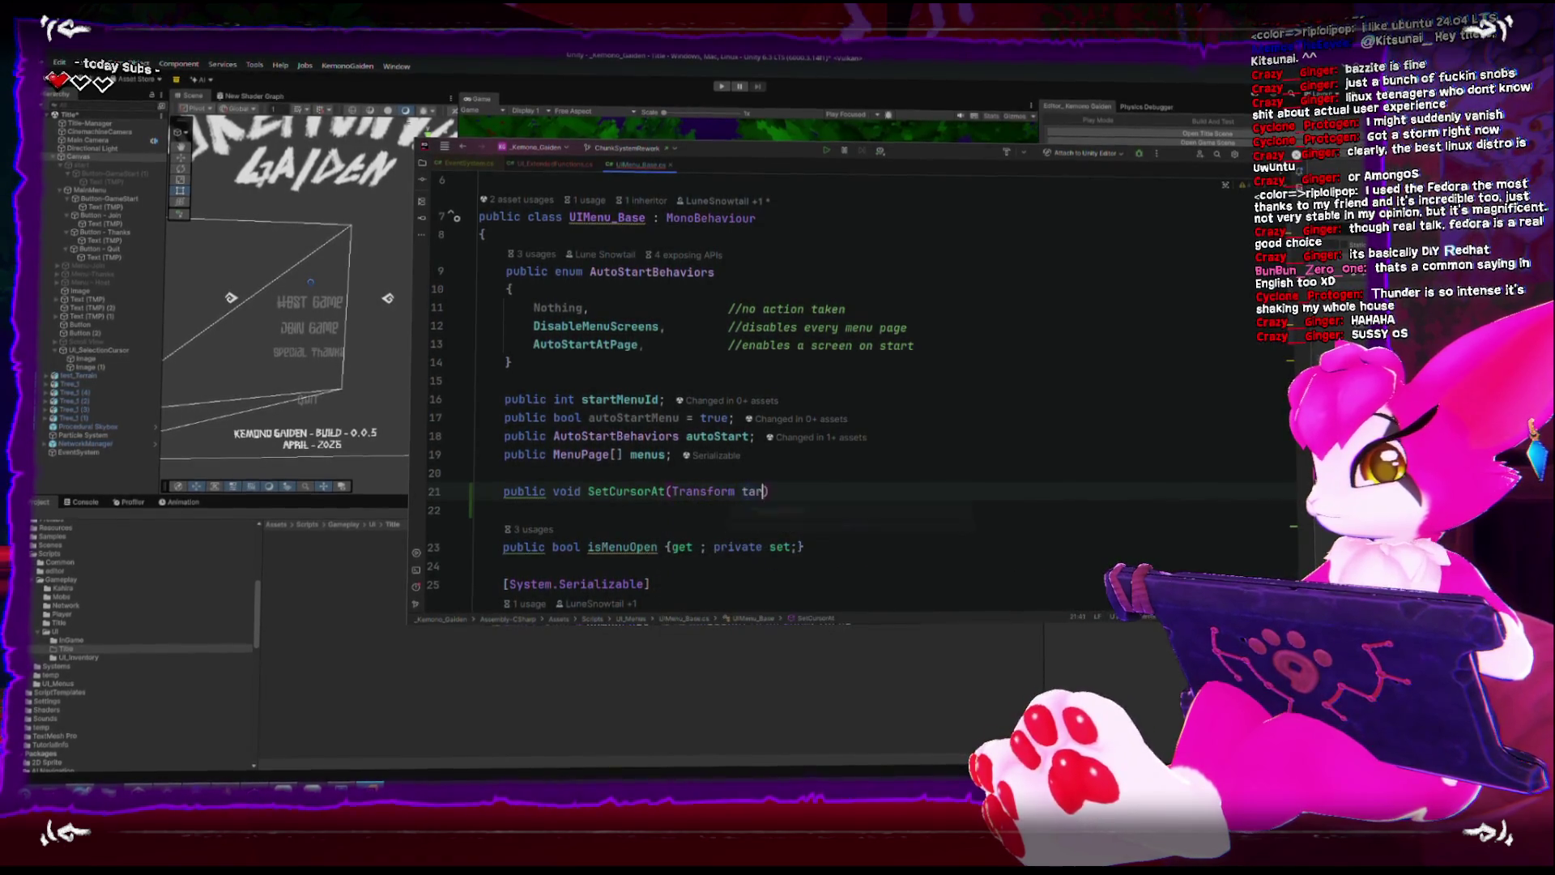
text(ransform))
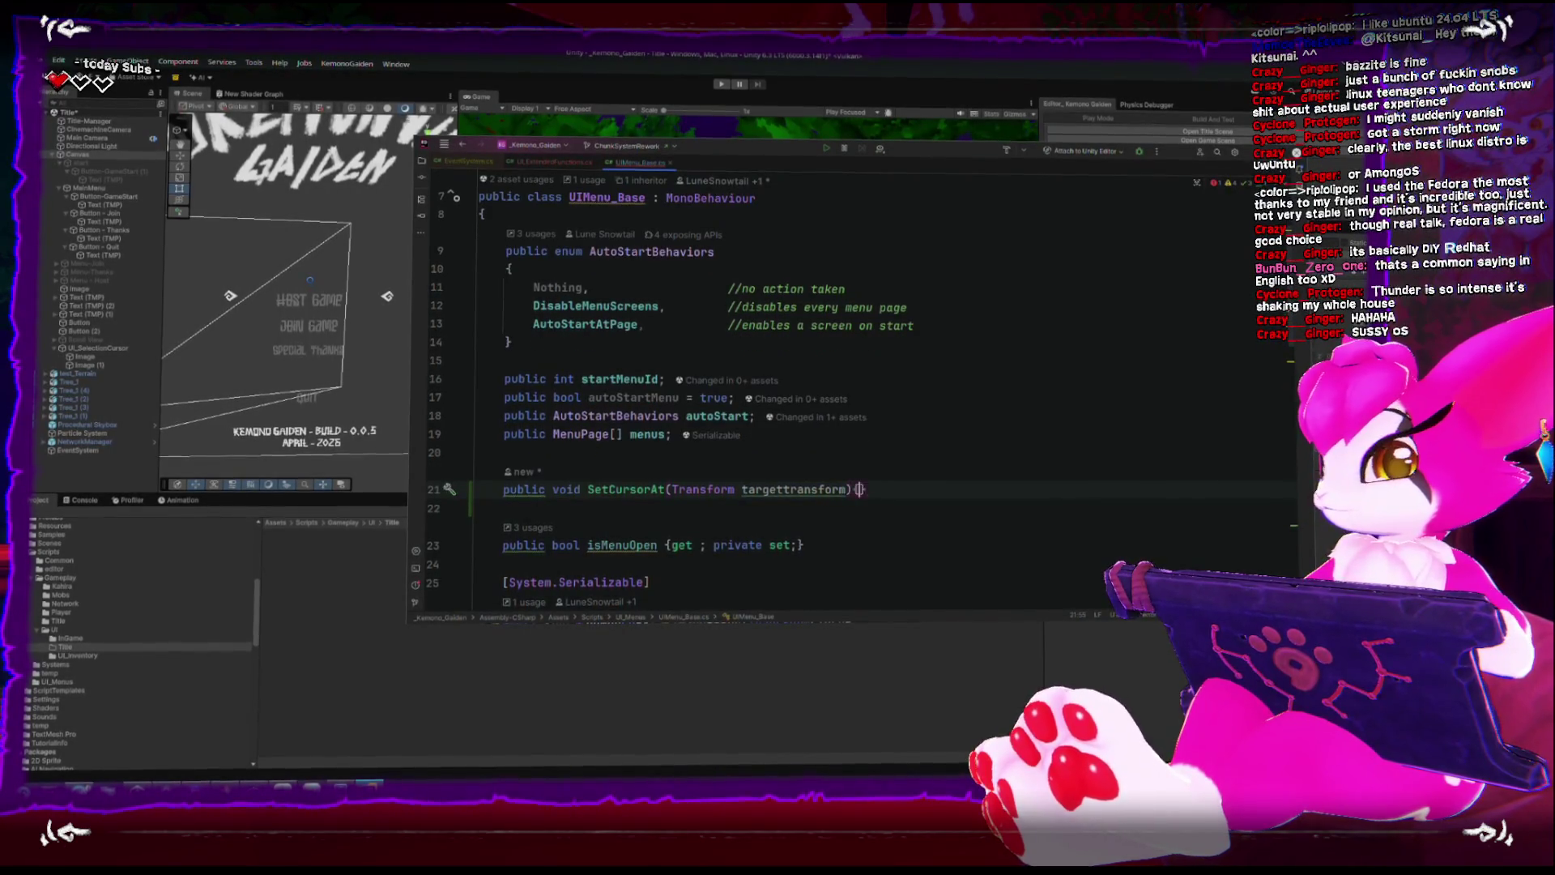
text({)
key(Return)
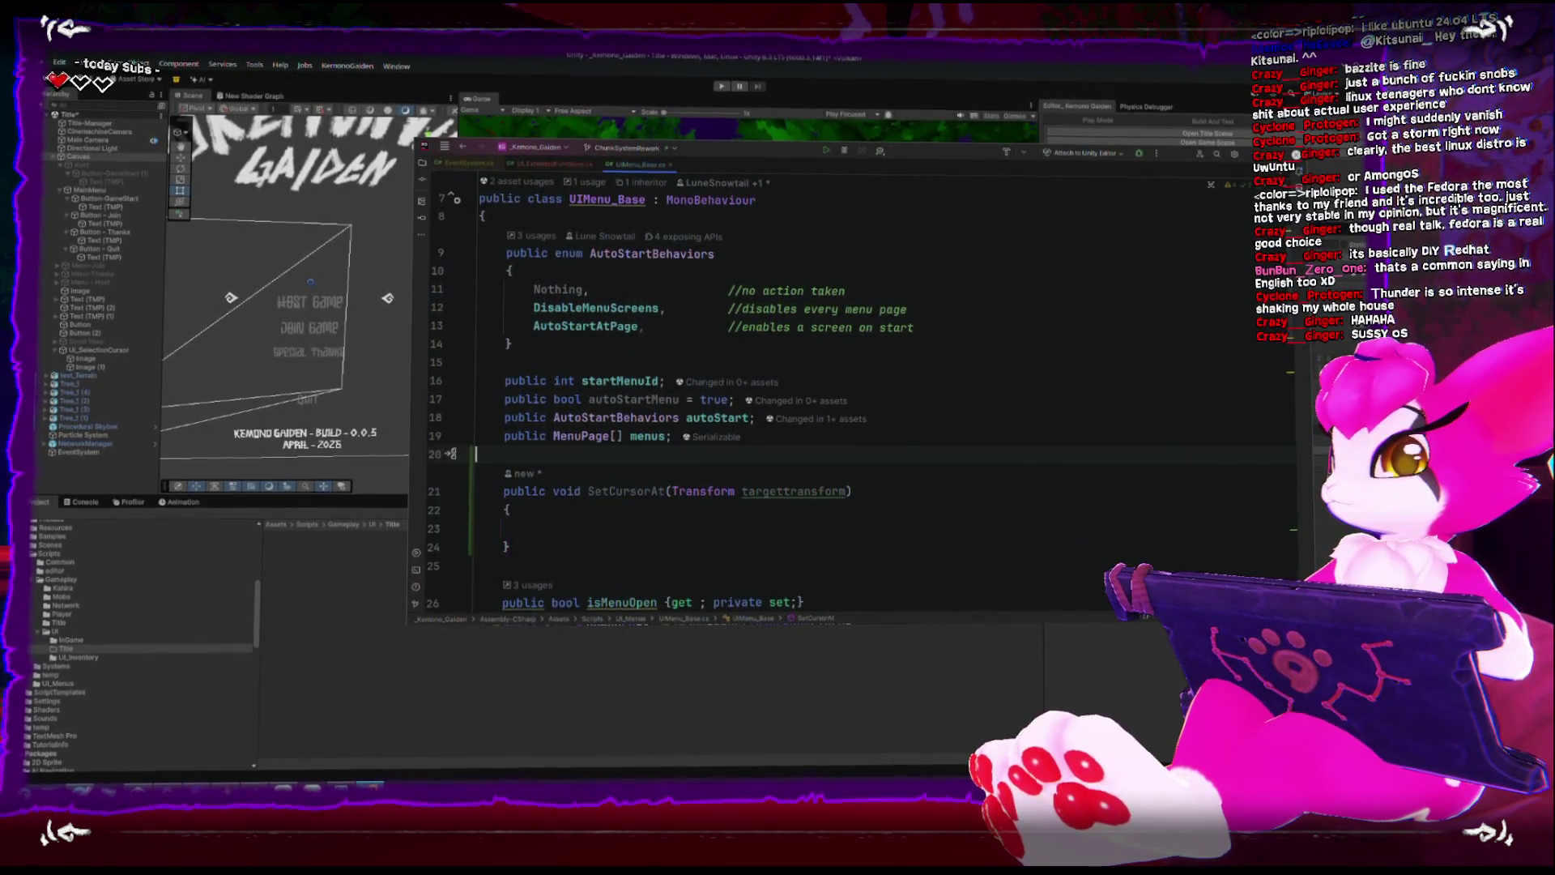
key(Up)
key(Up)
key(Return)
key(Return)
key(Up)
Declare a [SerializeField] private Transform uiCursor field above the new method.
text(Transfo)
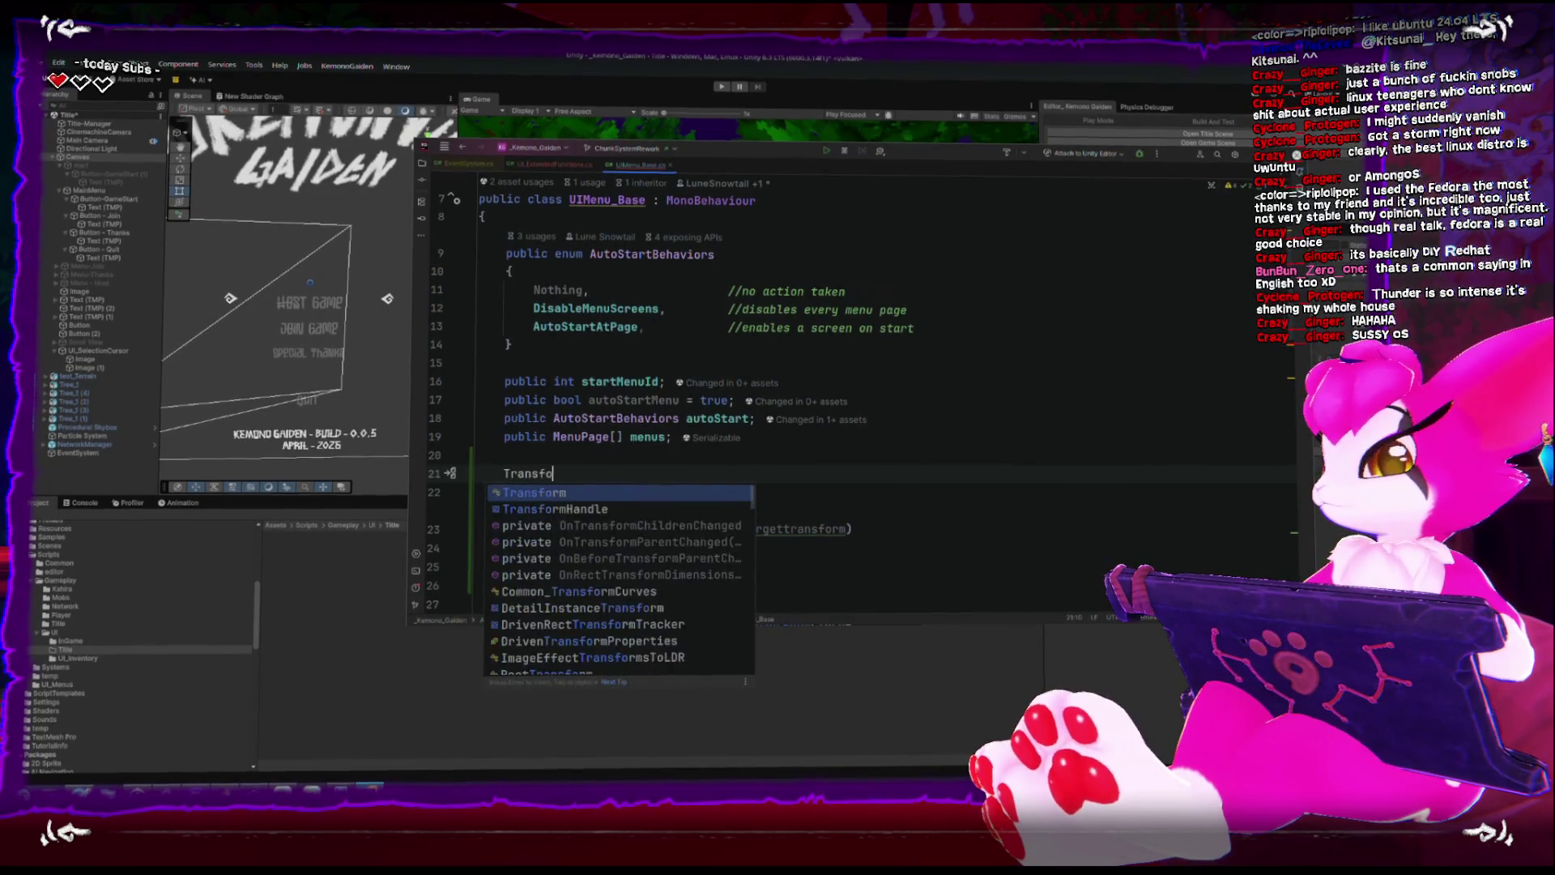
text(rm cursor)
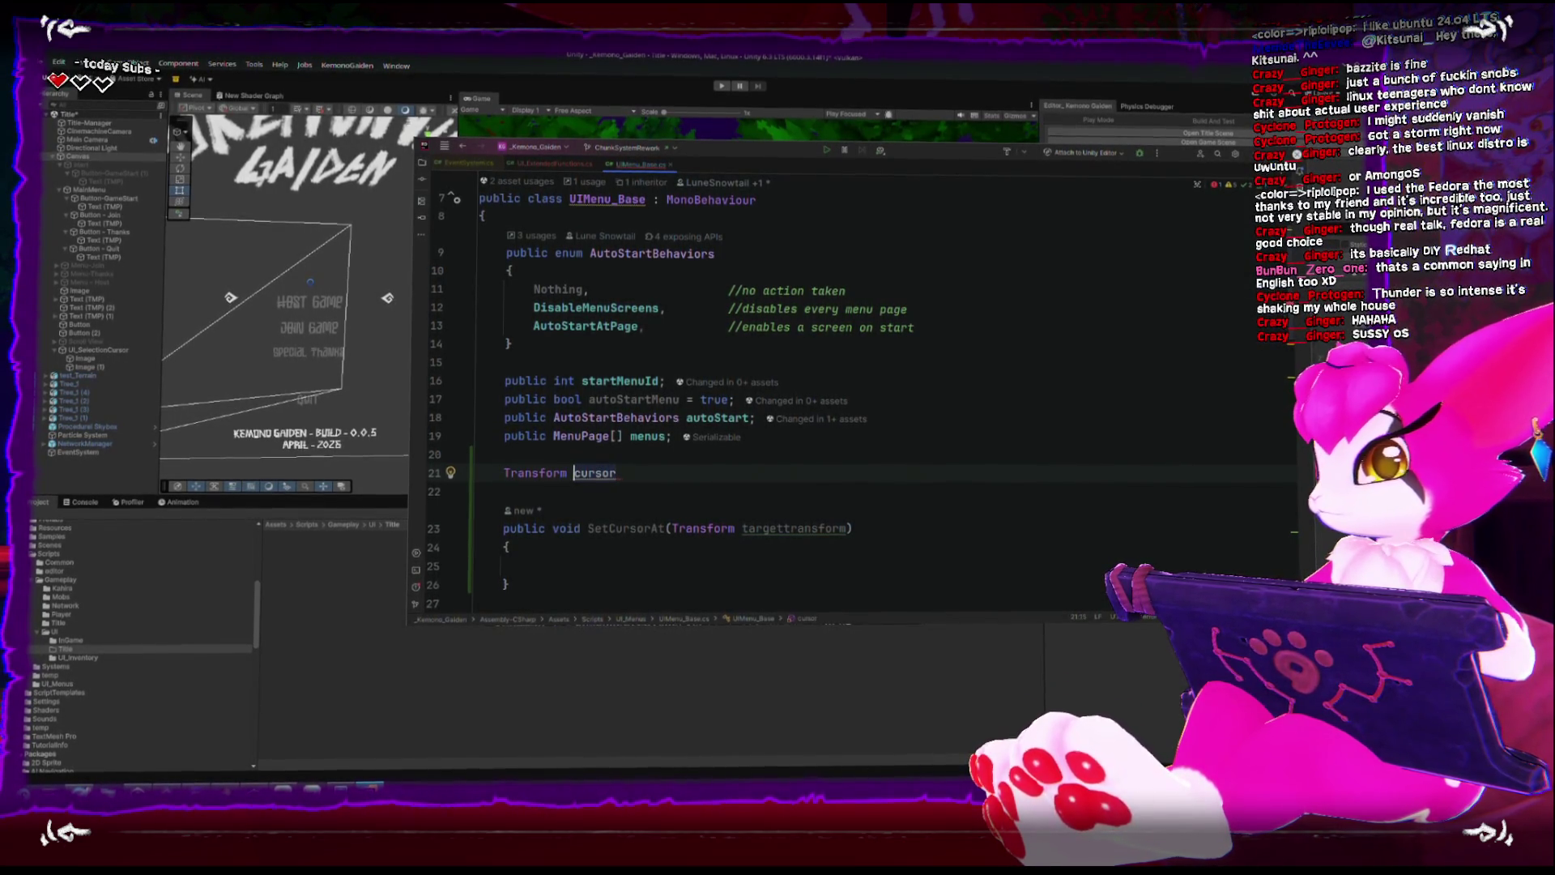
click(617, 472)
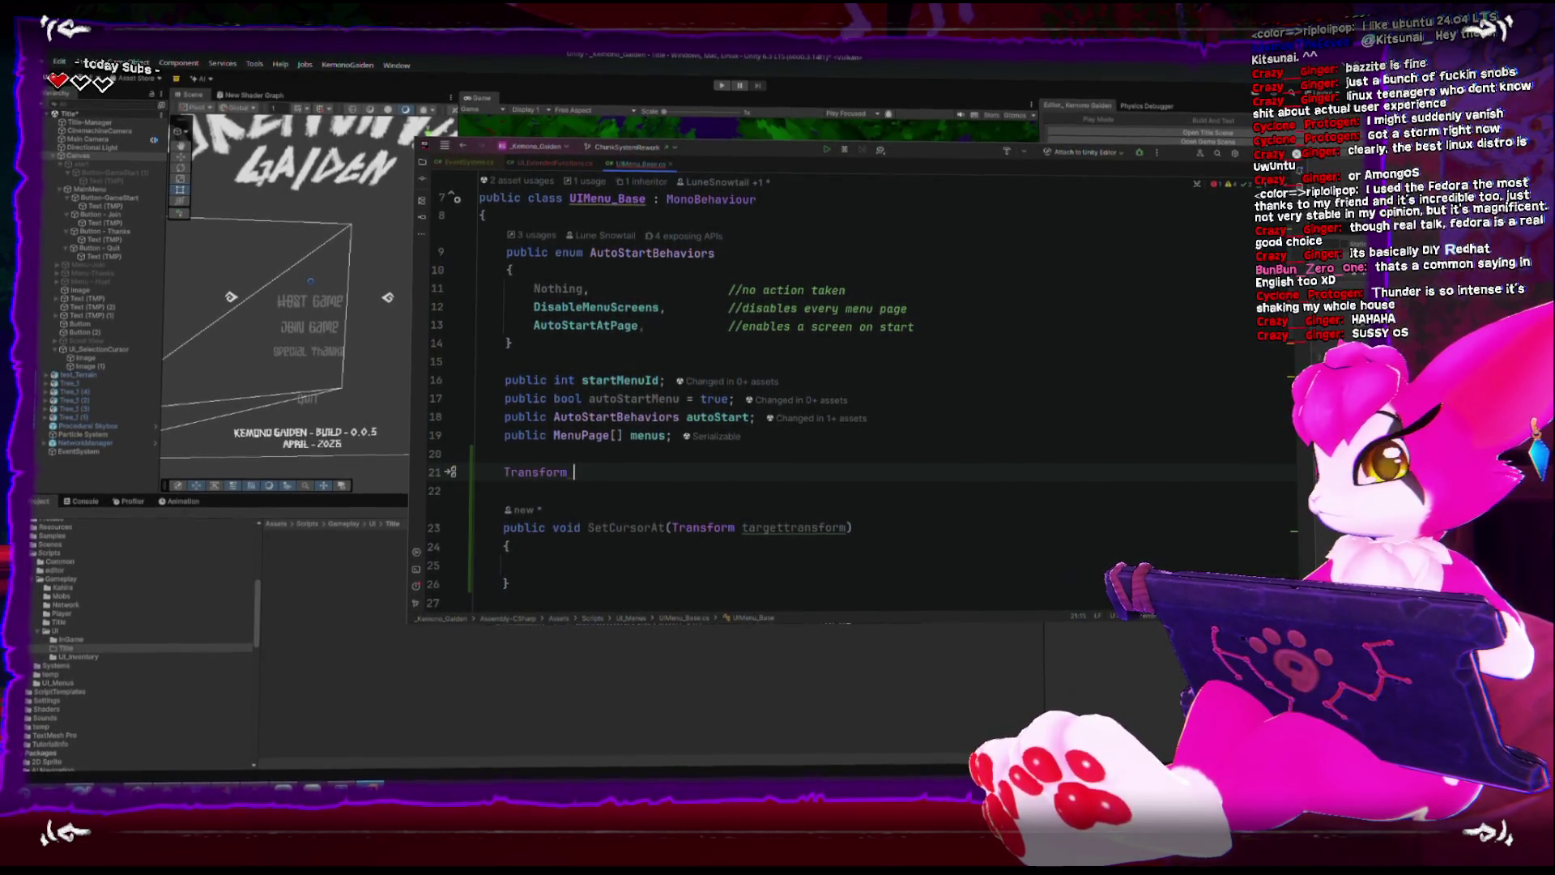
text(uiCursor)
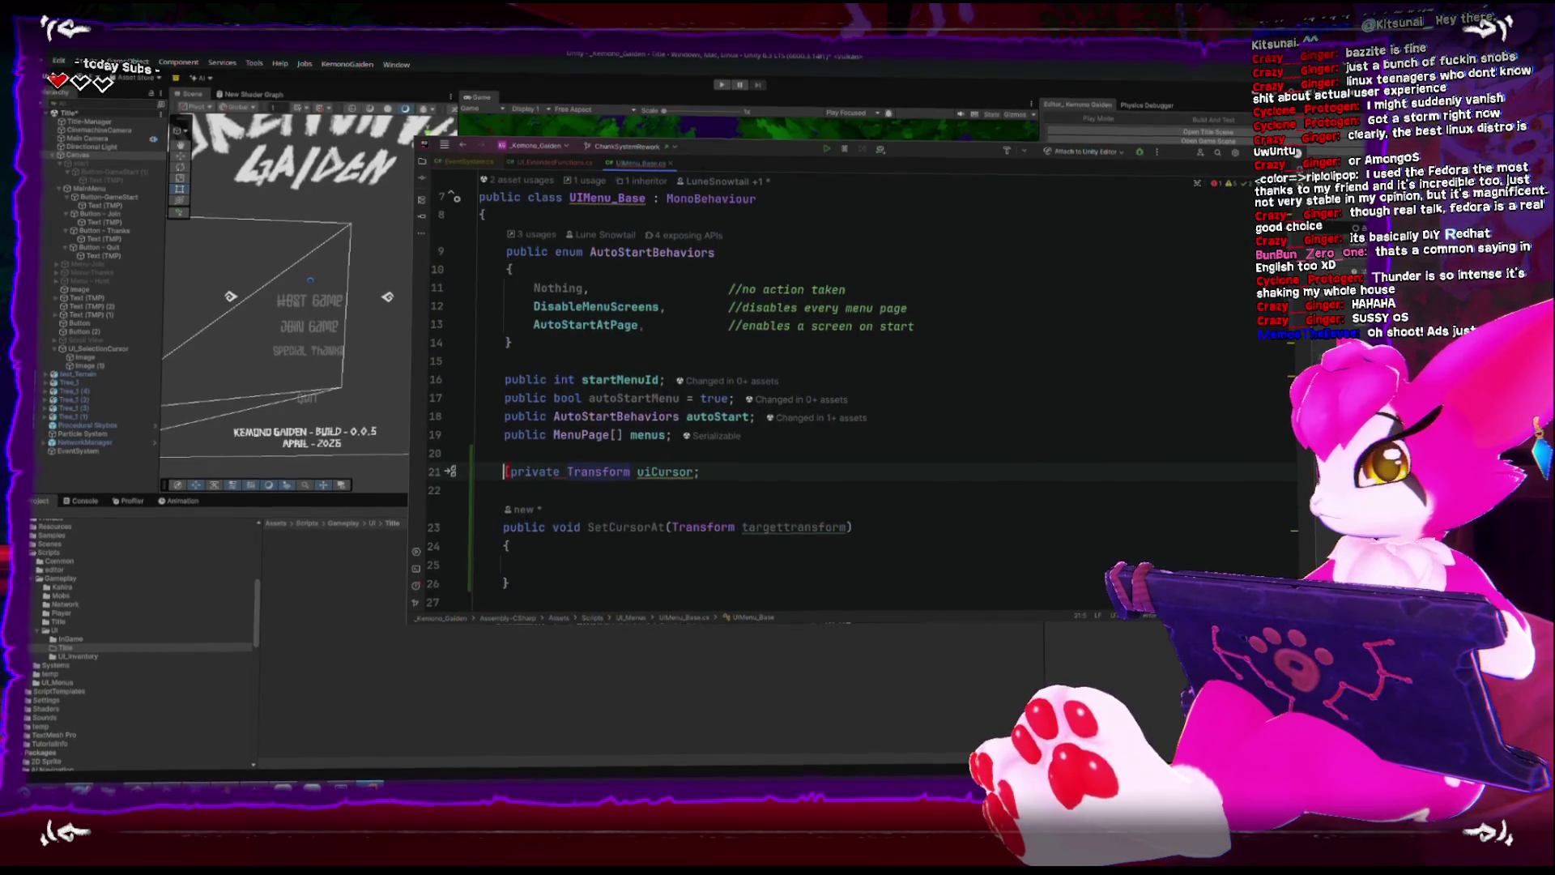
text(erialize)
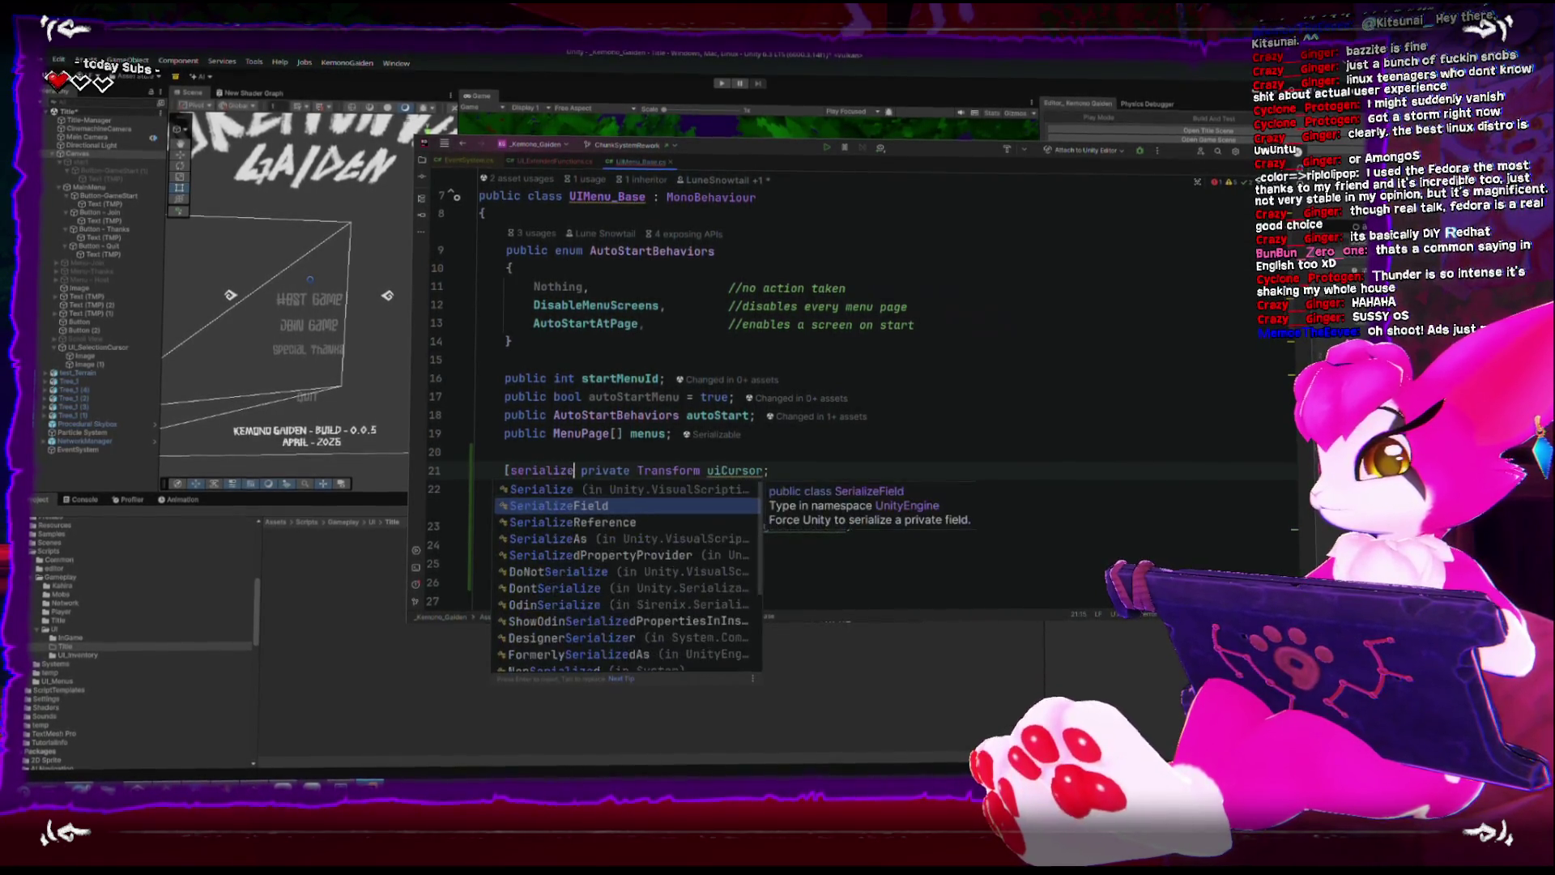
key(Return)
text(])
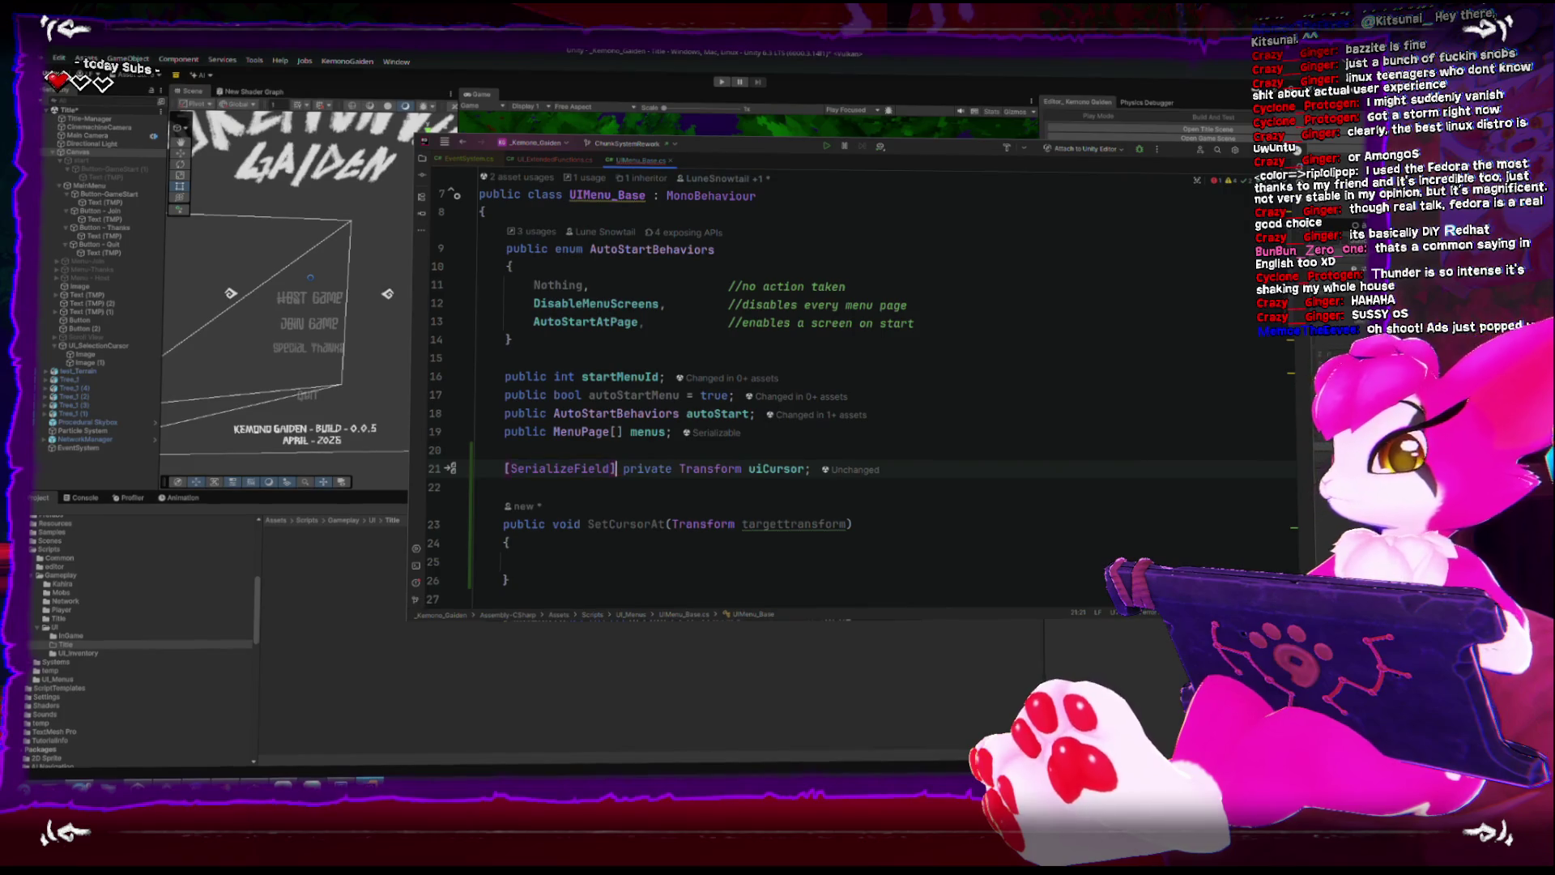
click(804, 471)
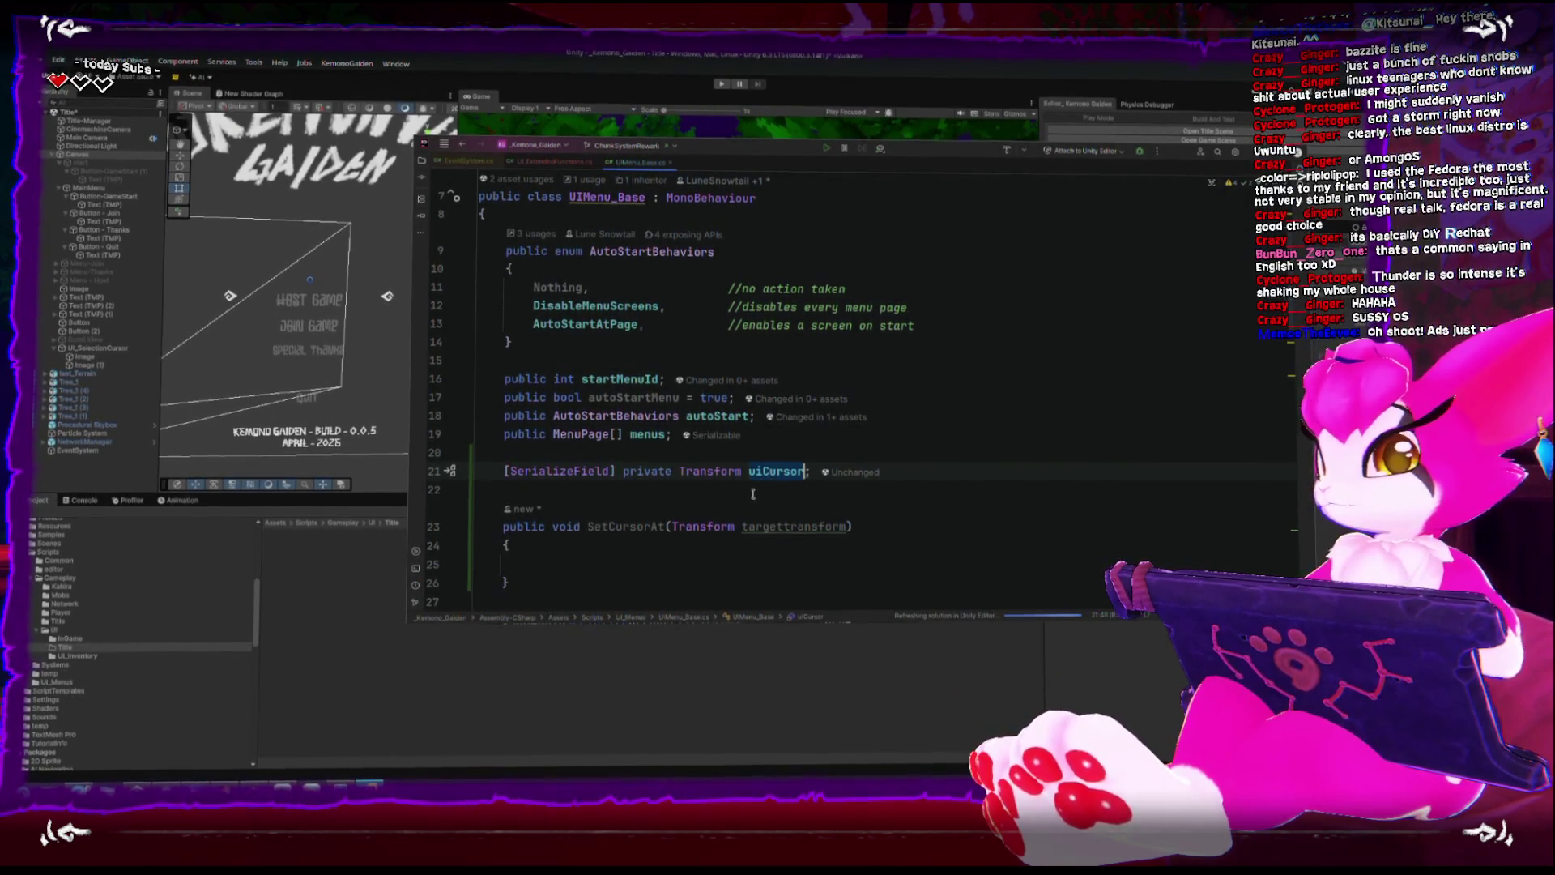
Make SetCursorAt return if uiCursor is null, otherwise set uiCursor.position to targettransform.position.
click(624, 559)
text(uiCursor)
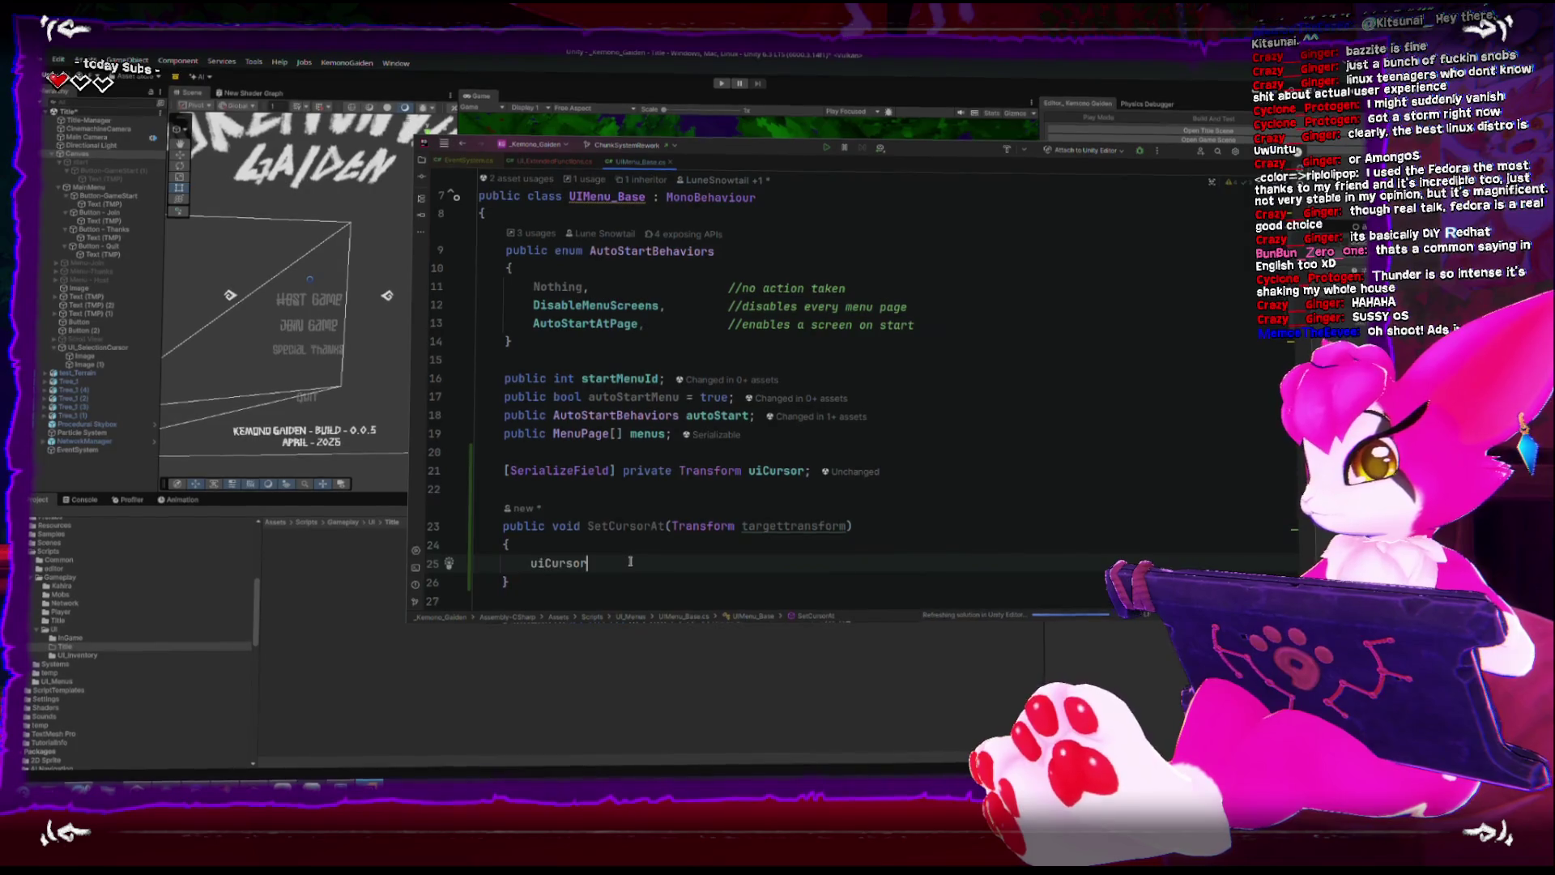
key(BackSpace)
key(BackSpace)
text(if(!)
key(Right)
key(Return)
text(return;)
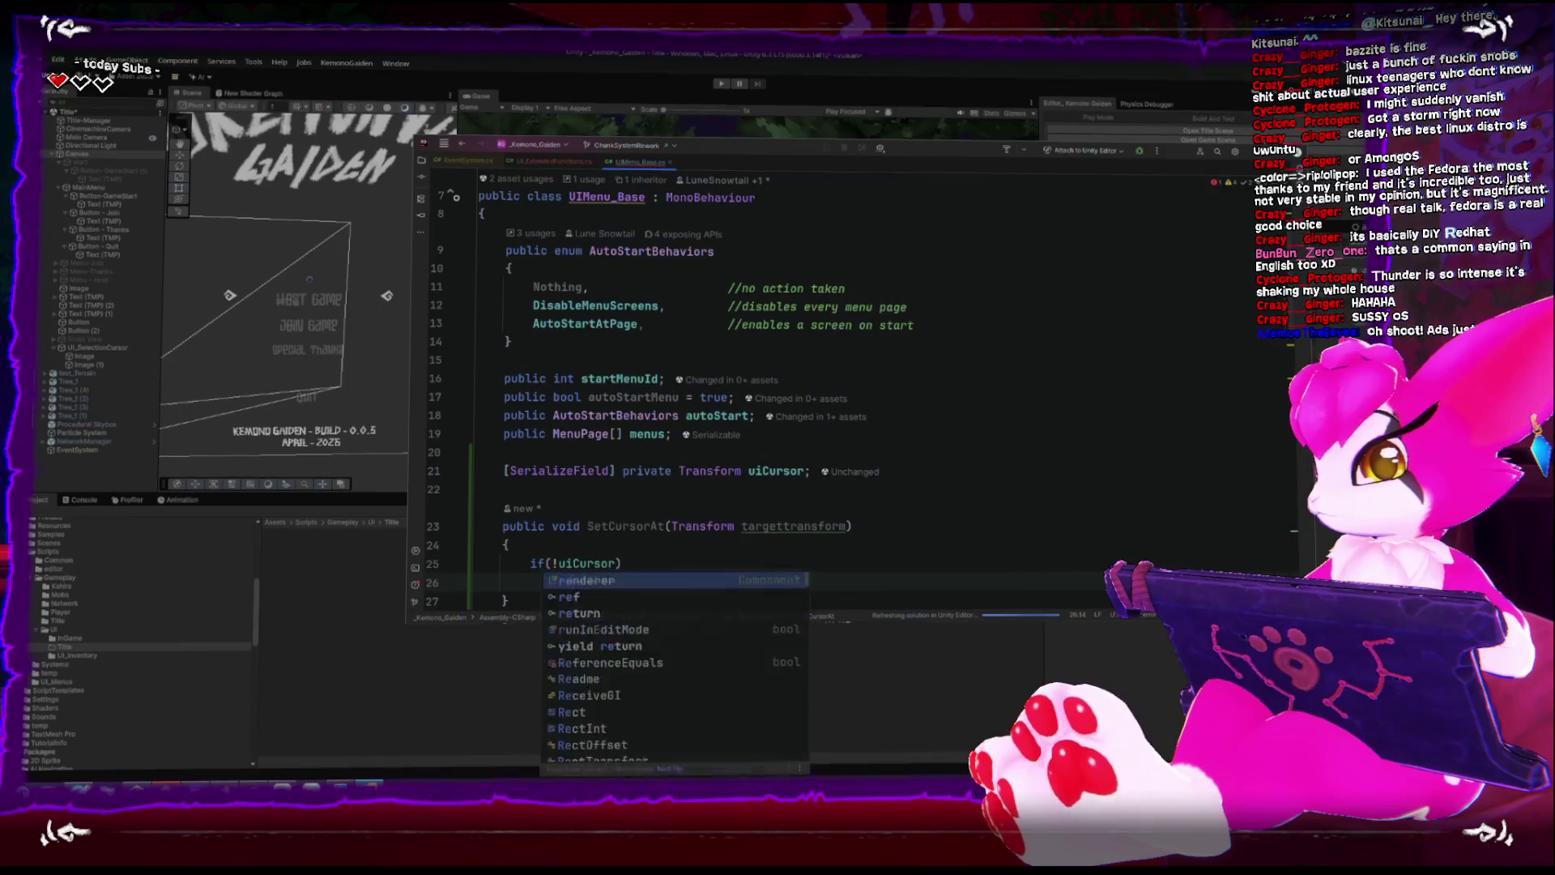
key(Return)
key(Return)
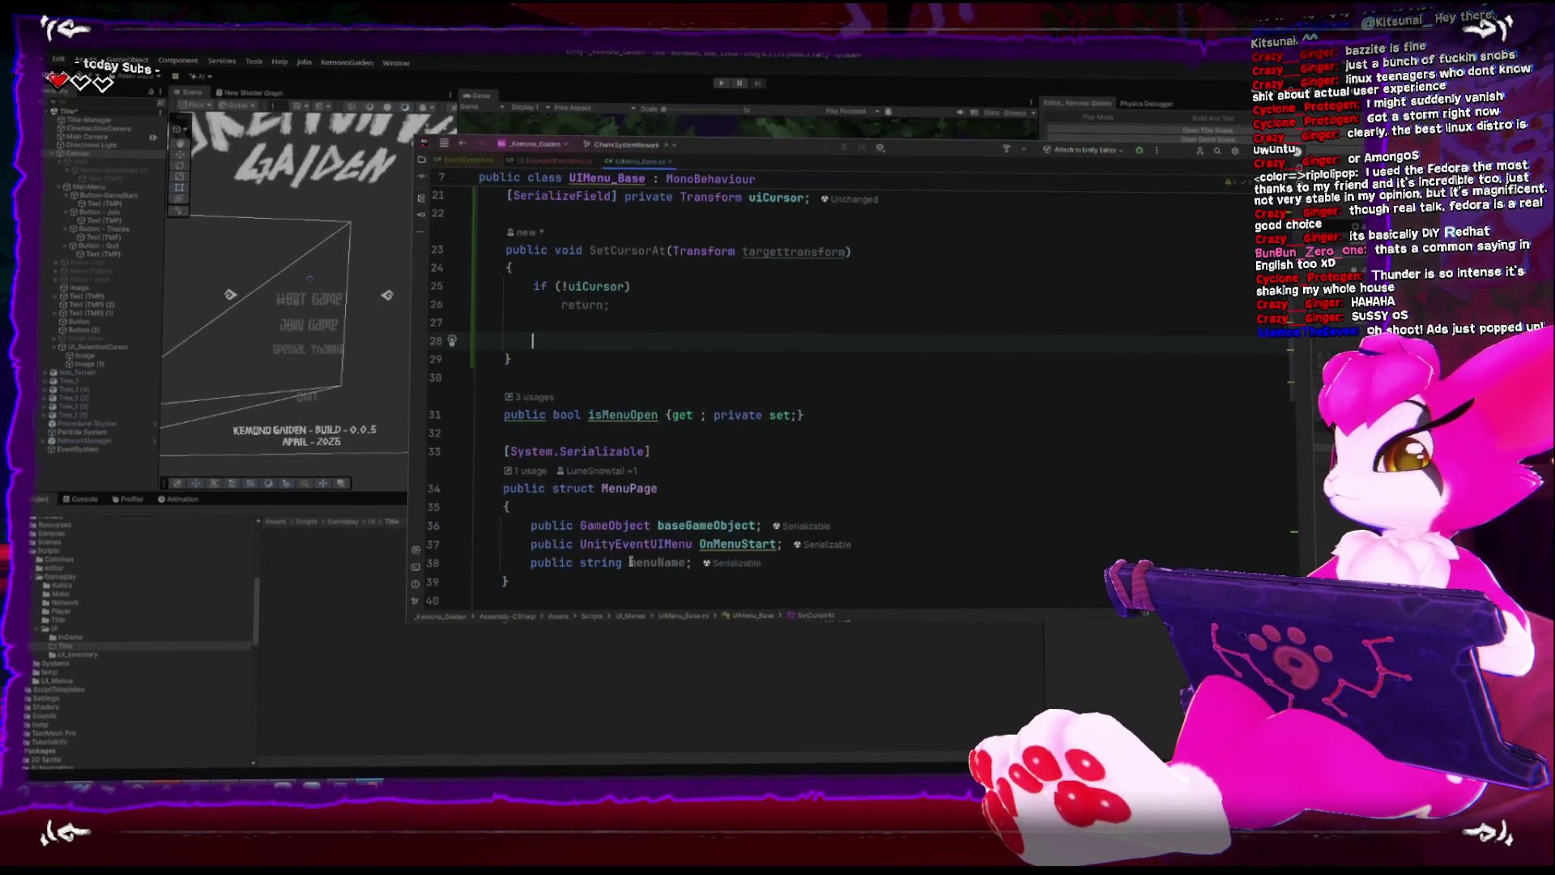
text(ui)
key(Return)
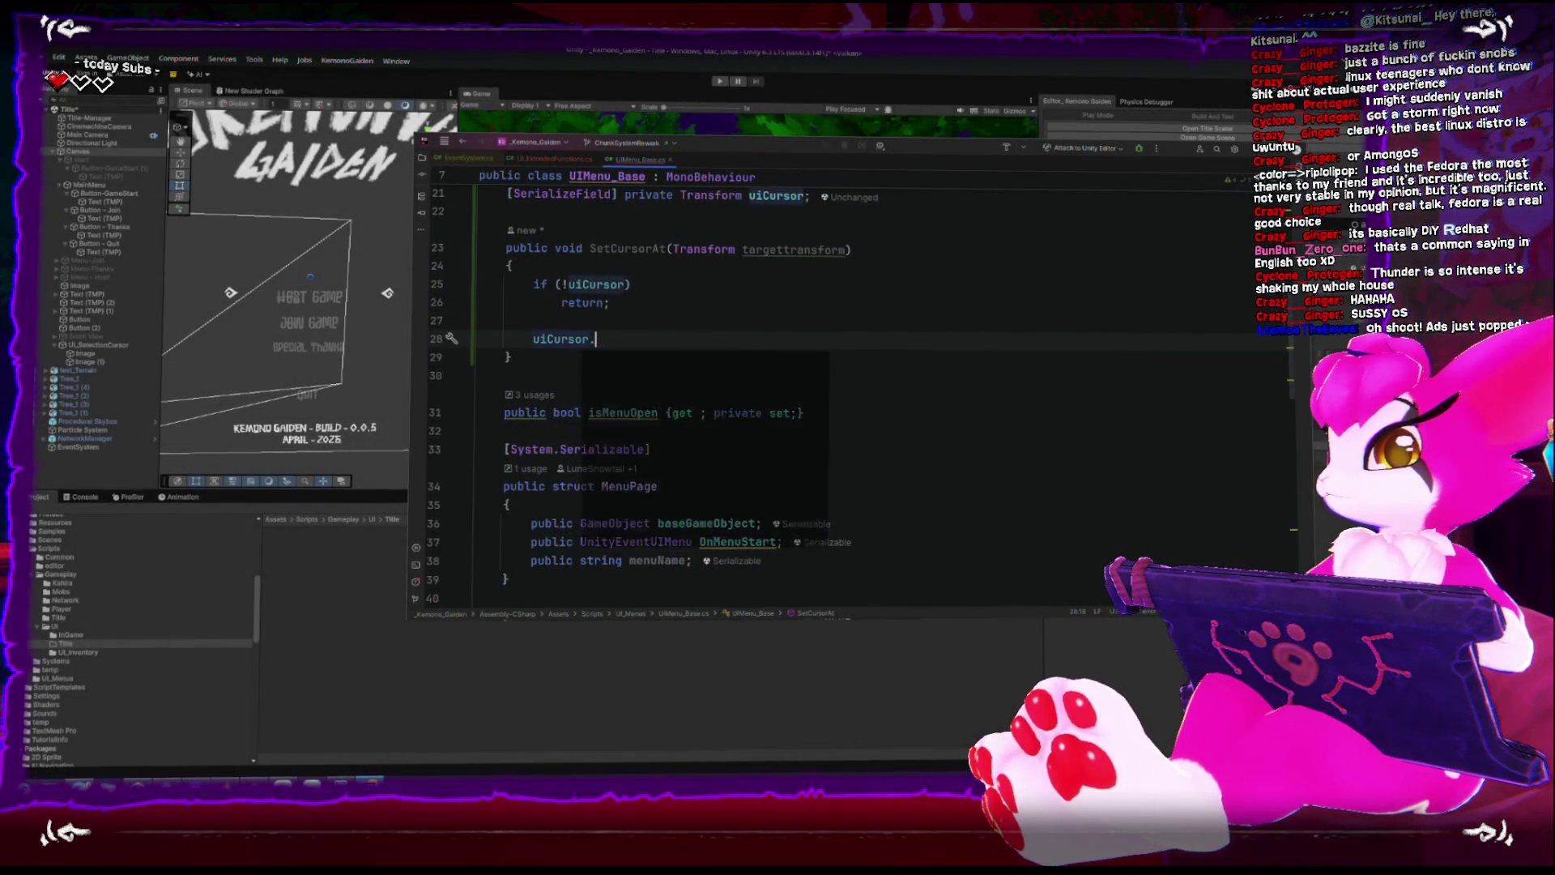
text(.position = targettransform.position)
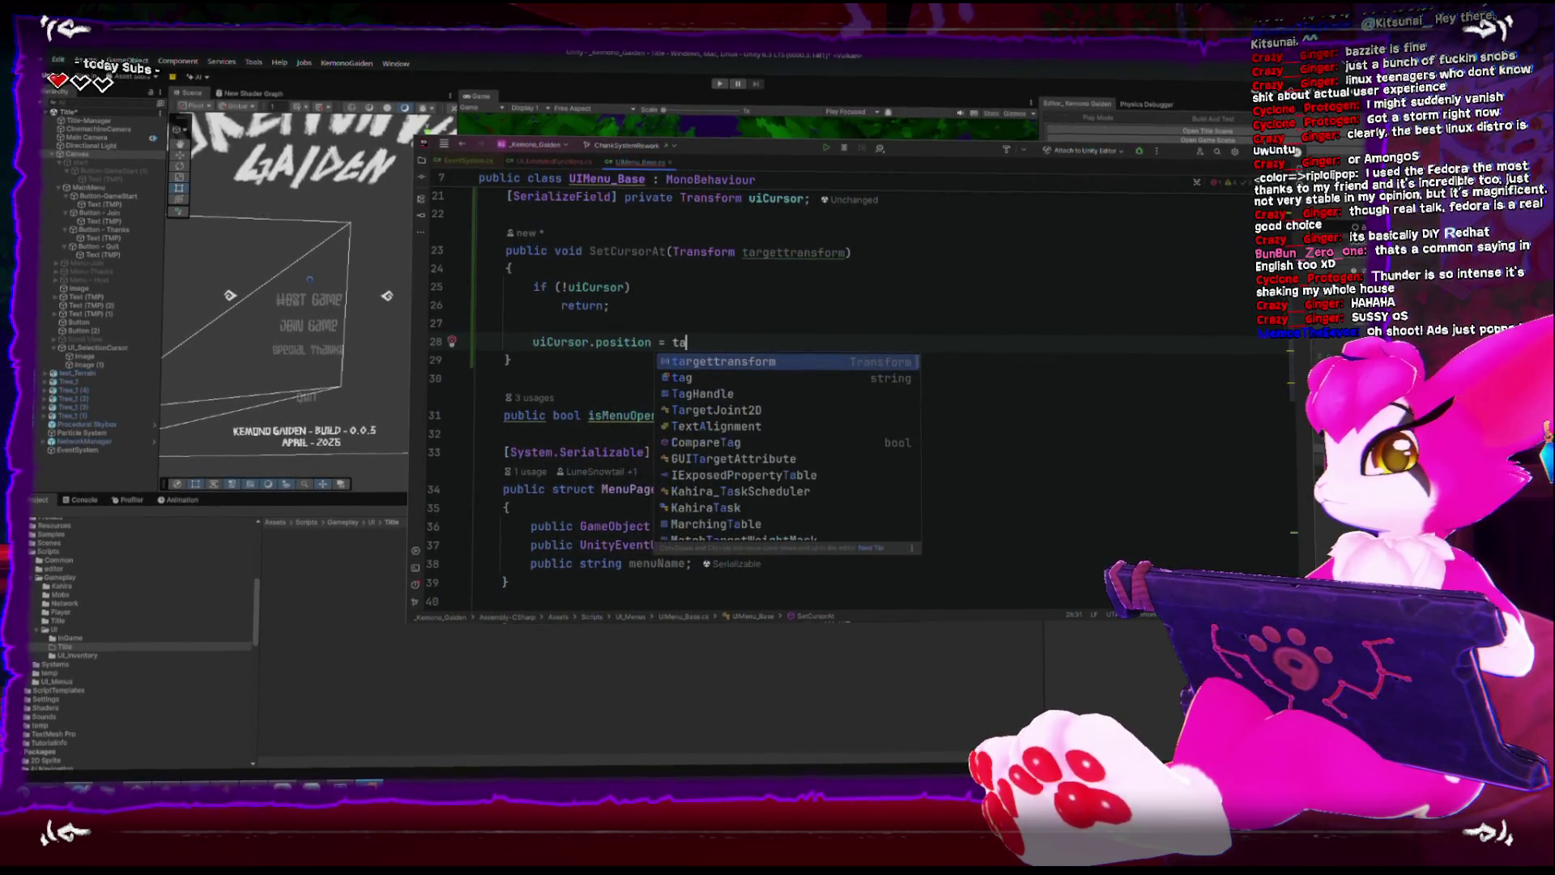
text(;)
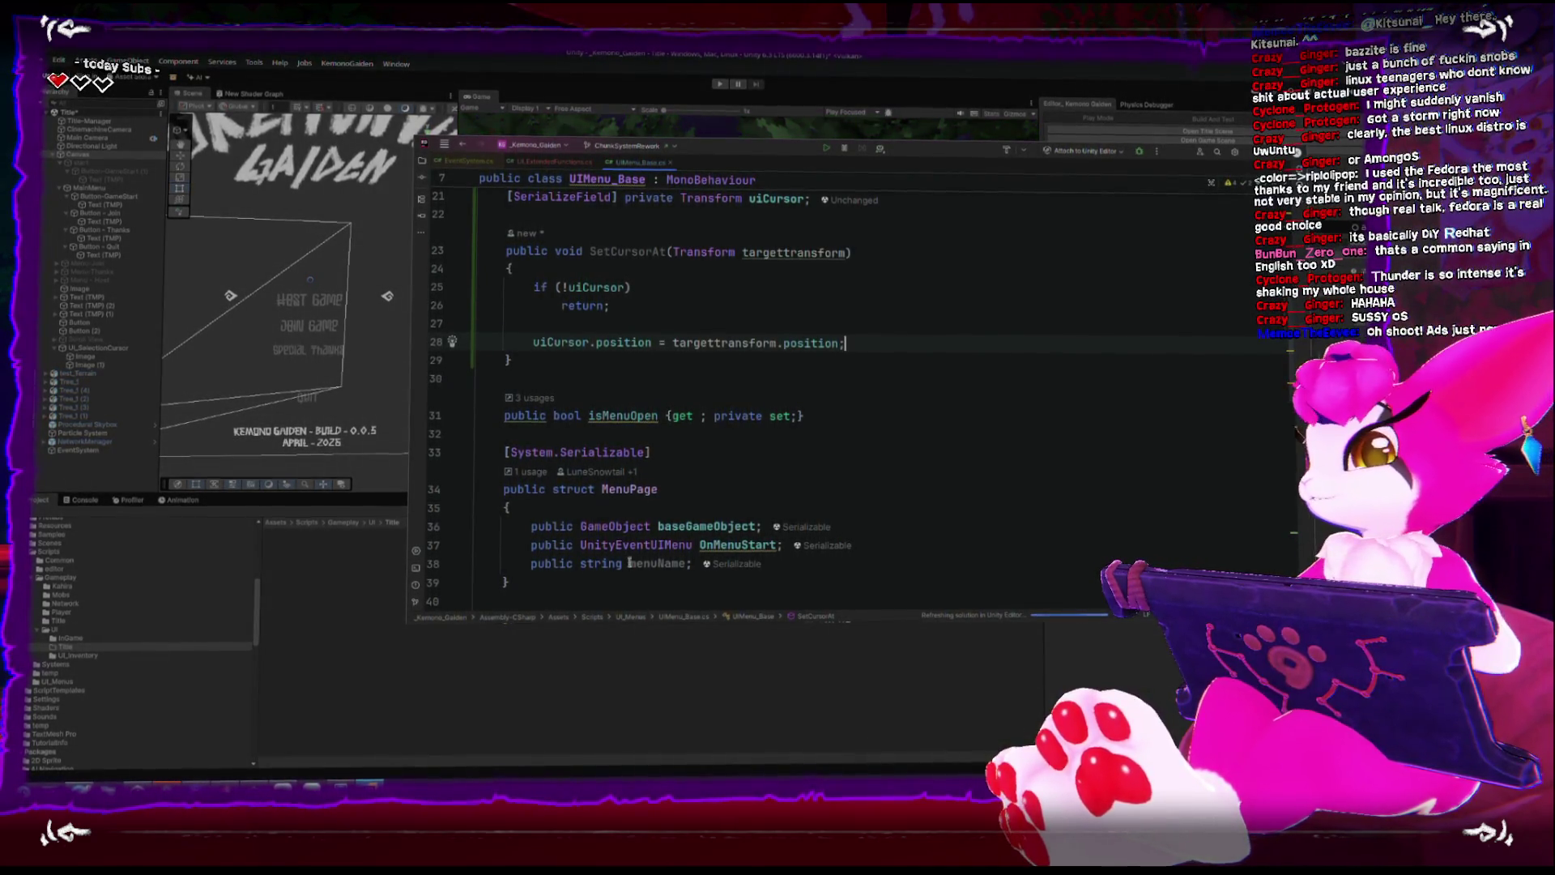
Review the script, collapsing the AutoStartBehaviors enum, then go back to Unity.
scroll(588, 561, up, 3)
scroll(589, 561, up, 1)
double_click(624, 414)
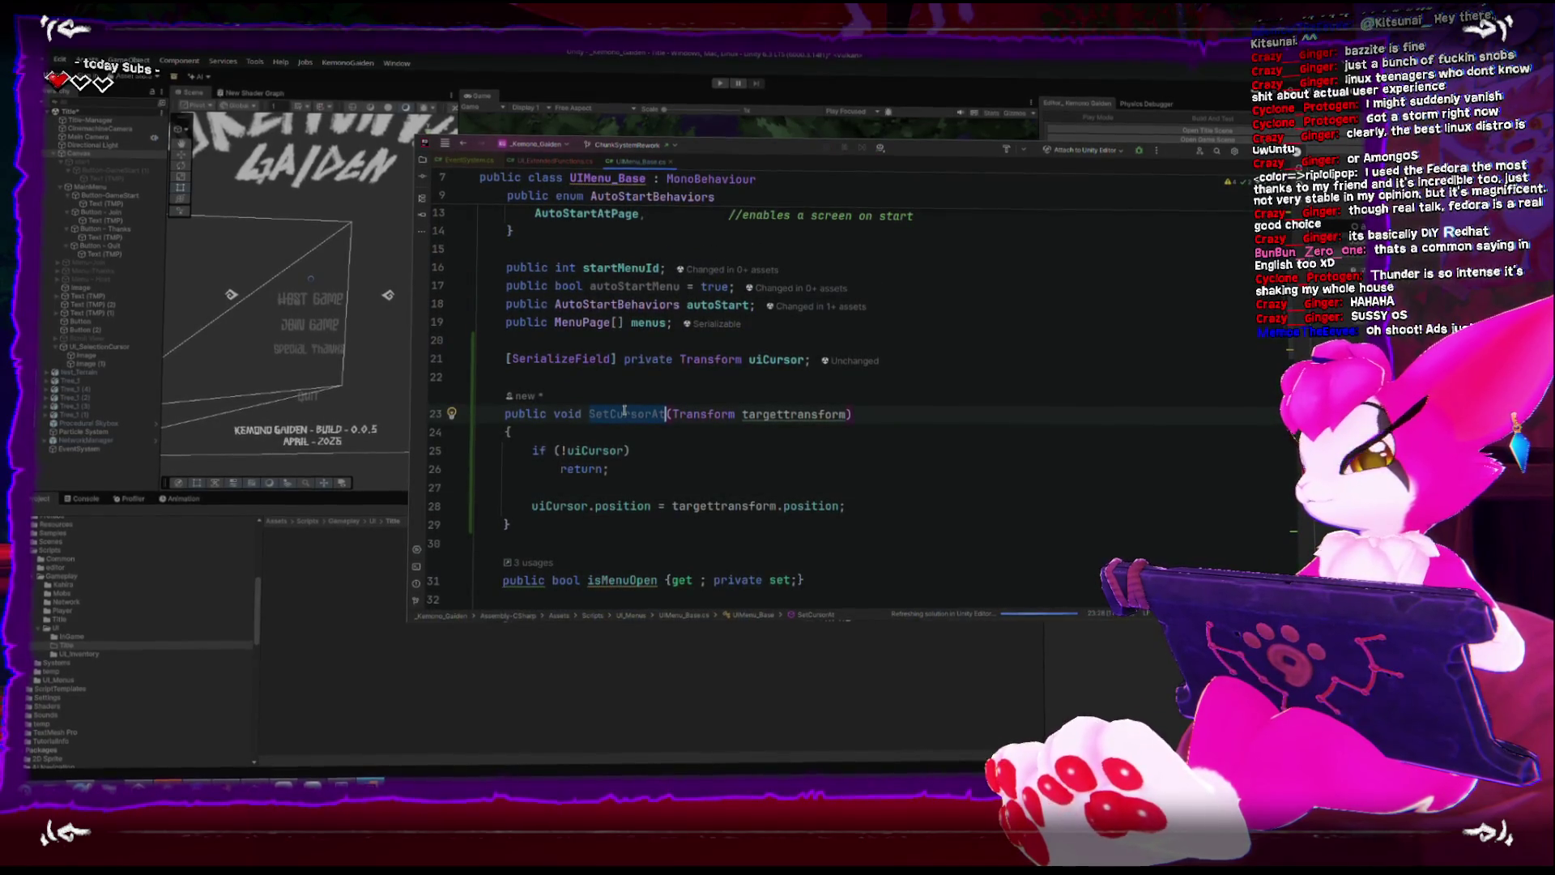
scroll(567, 403, up, 3)
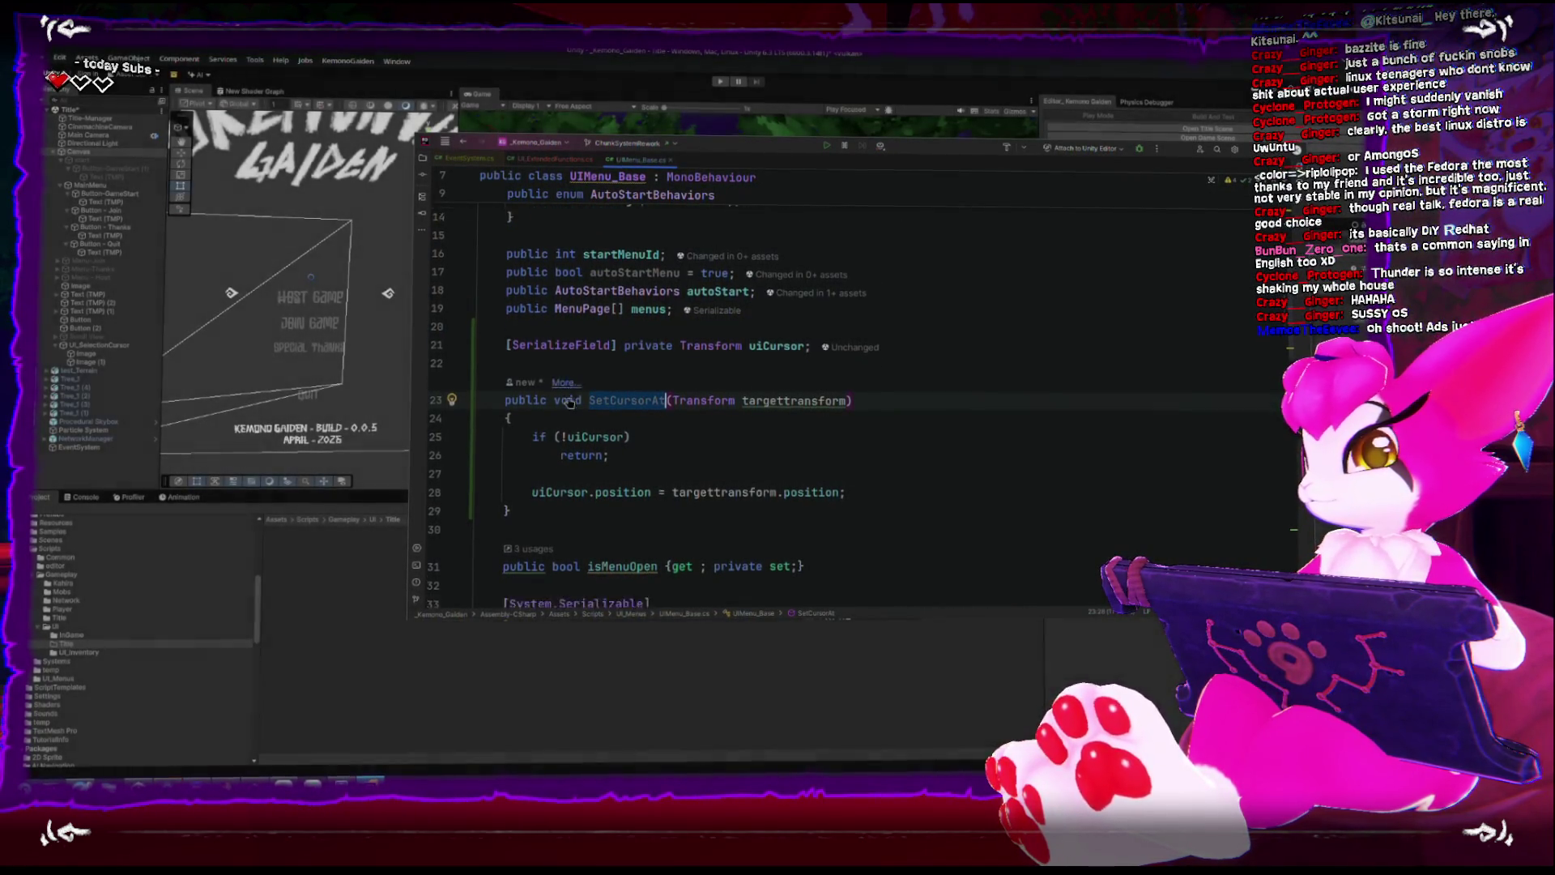
click(465, 298)
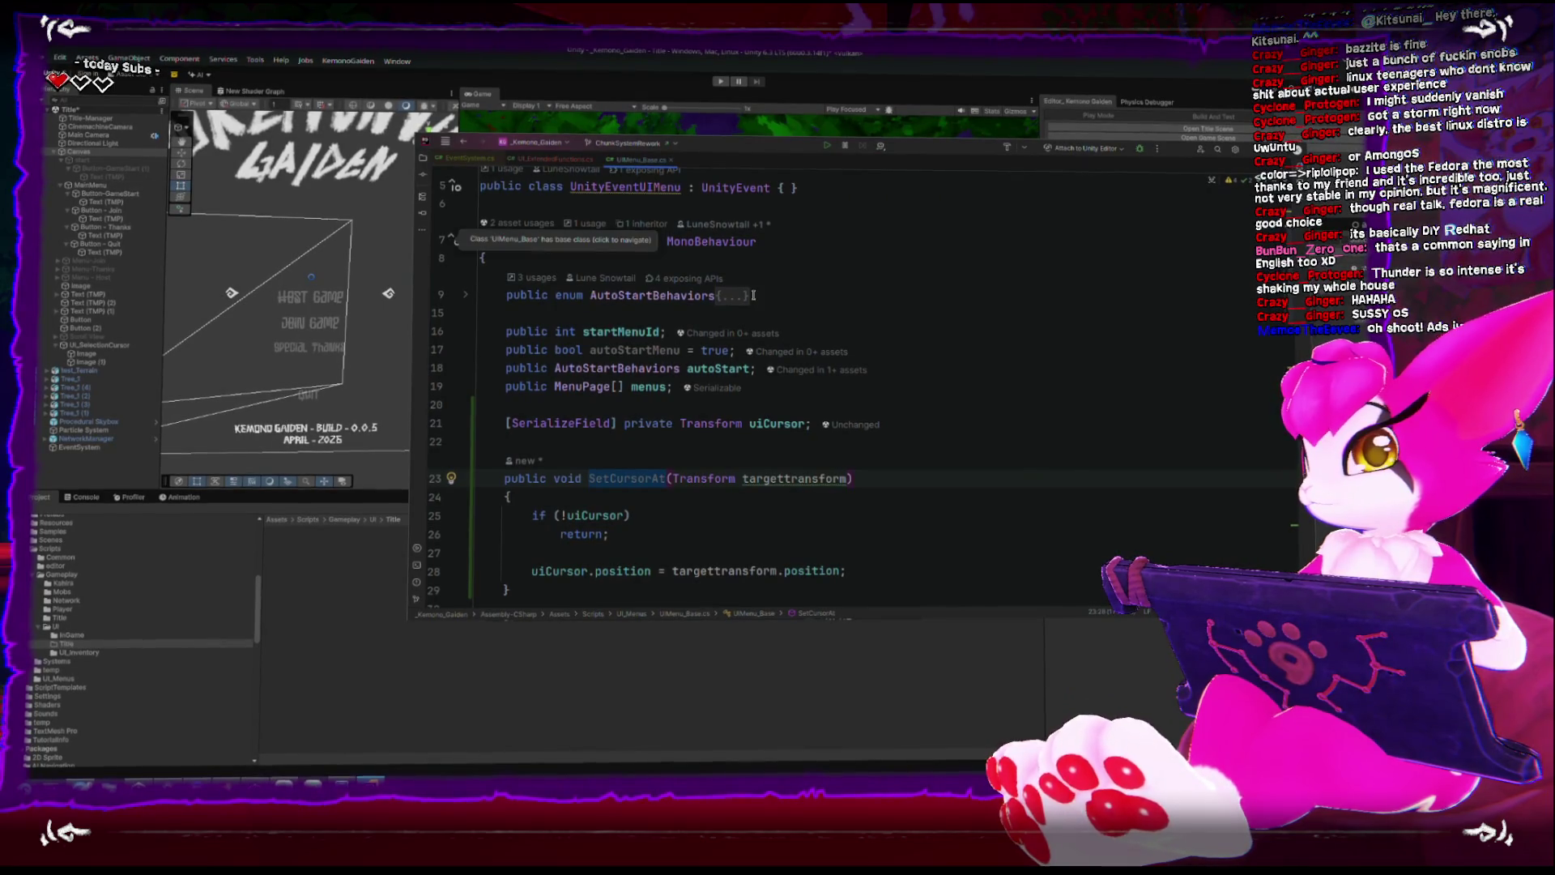
click(360, 568)
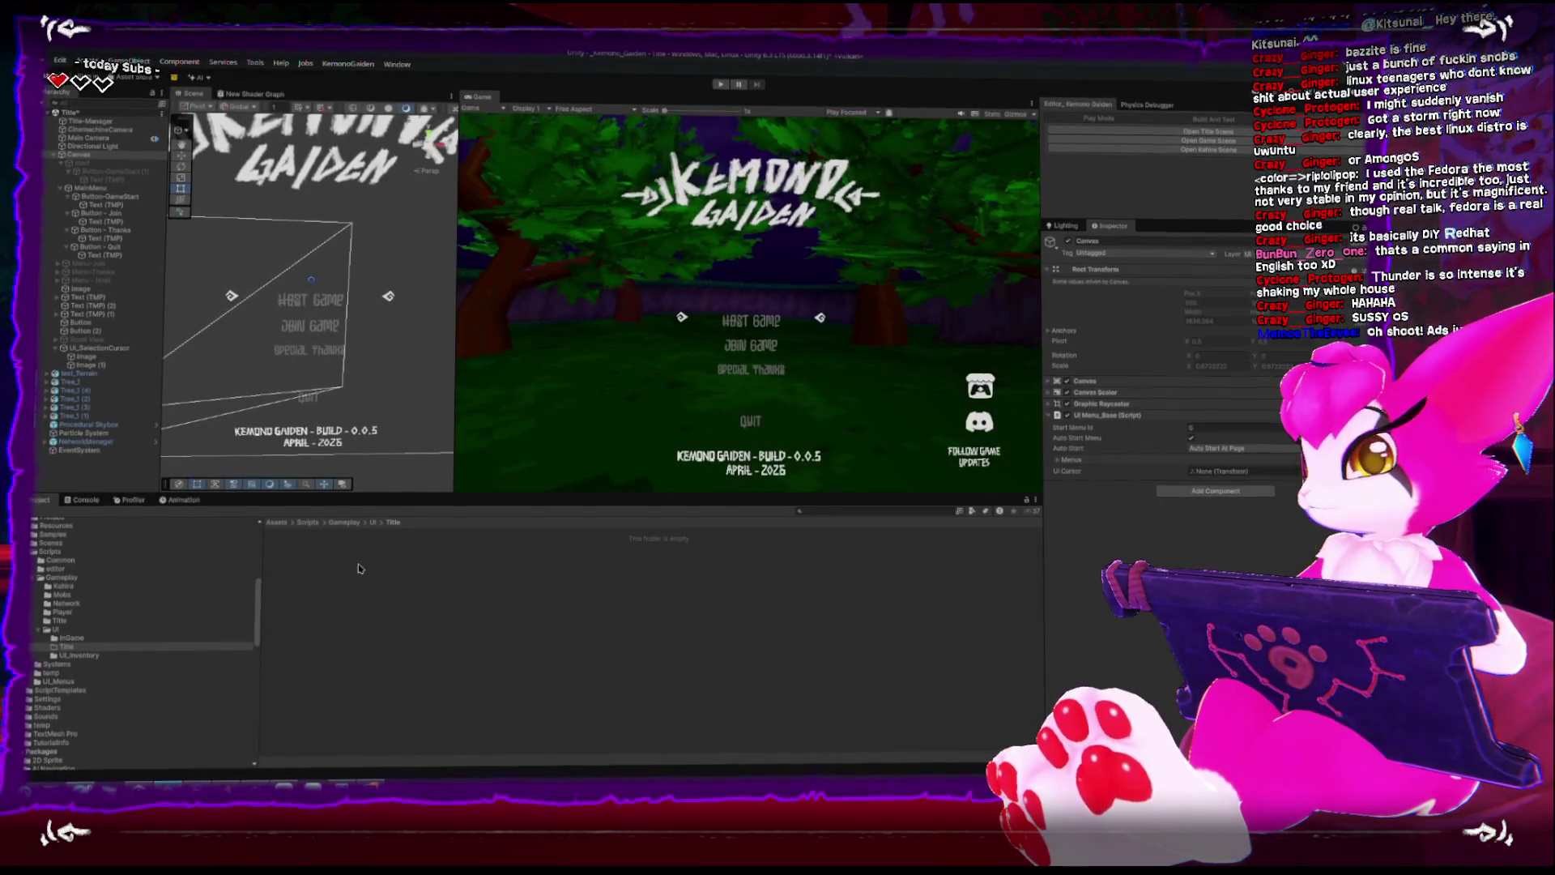
Add a new MonoBehaviour script named UI_TitleButton to the Title folder.
right_click(390, 572)
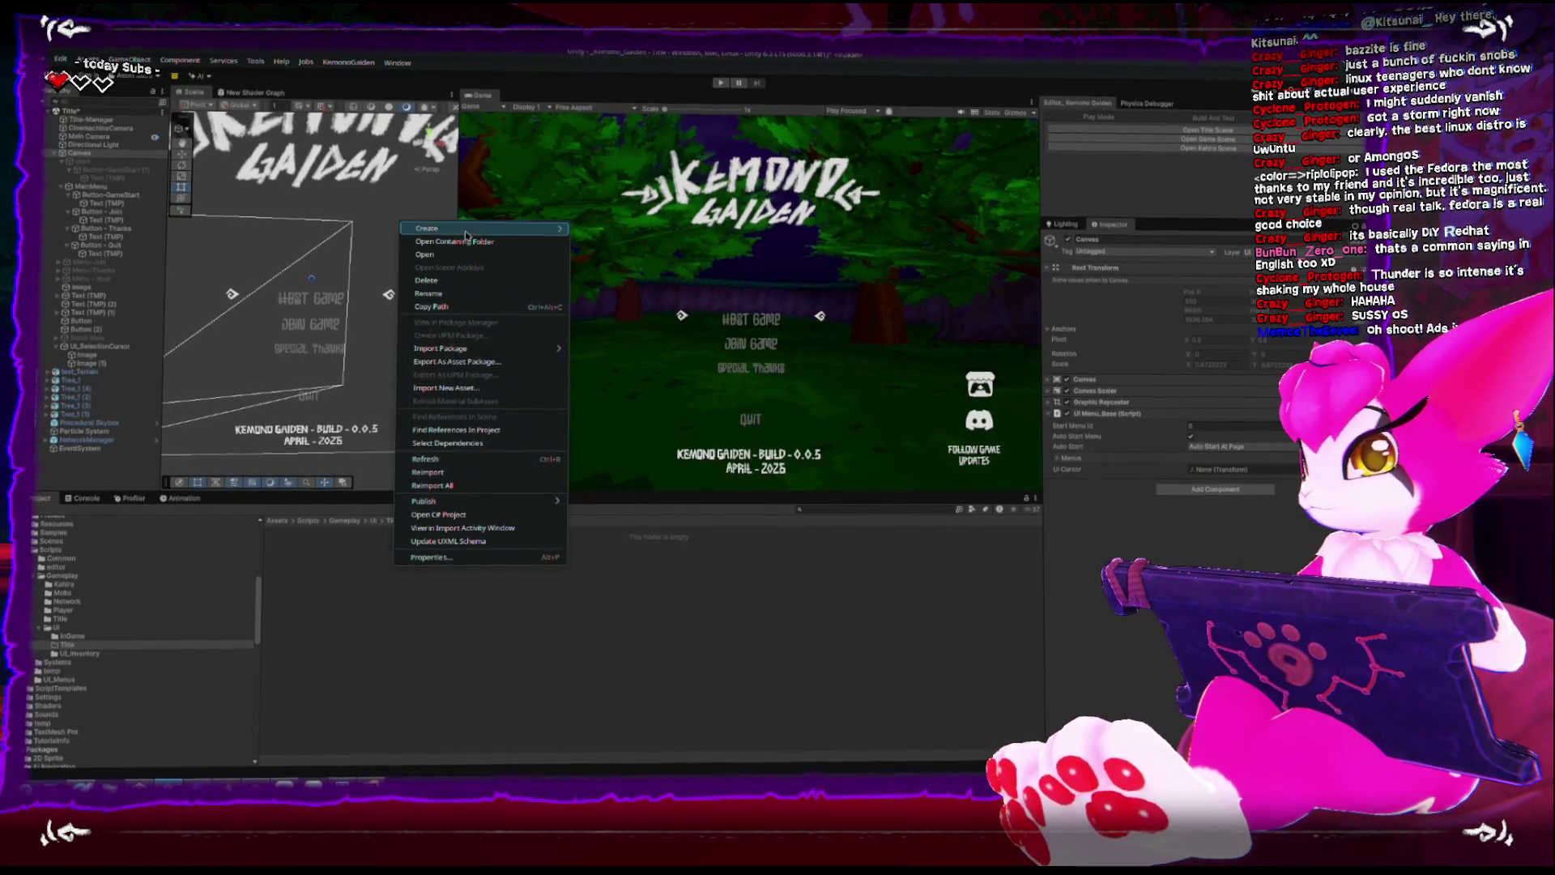
mouse_move(517, 233)
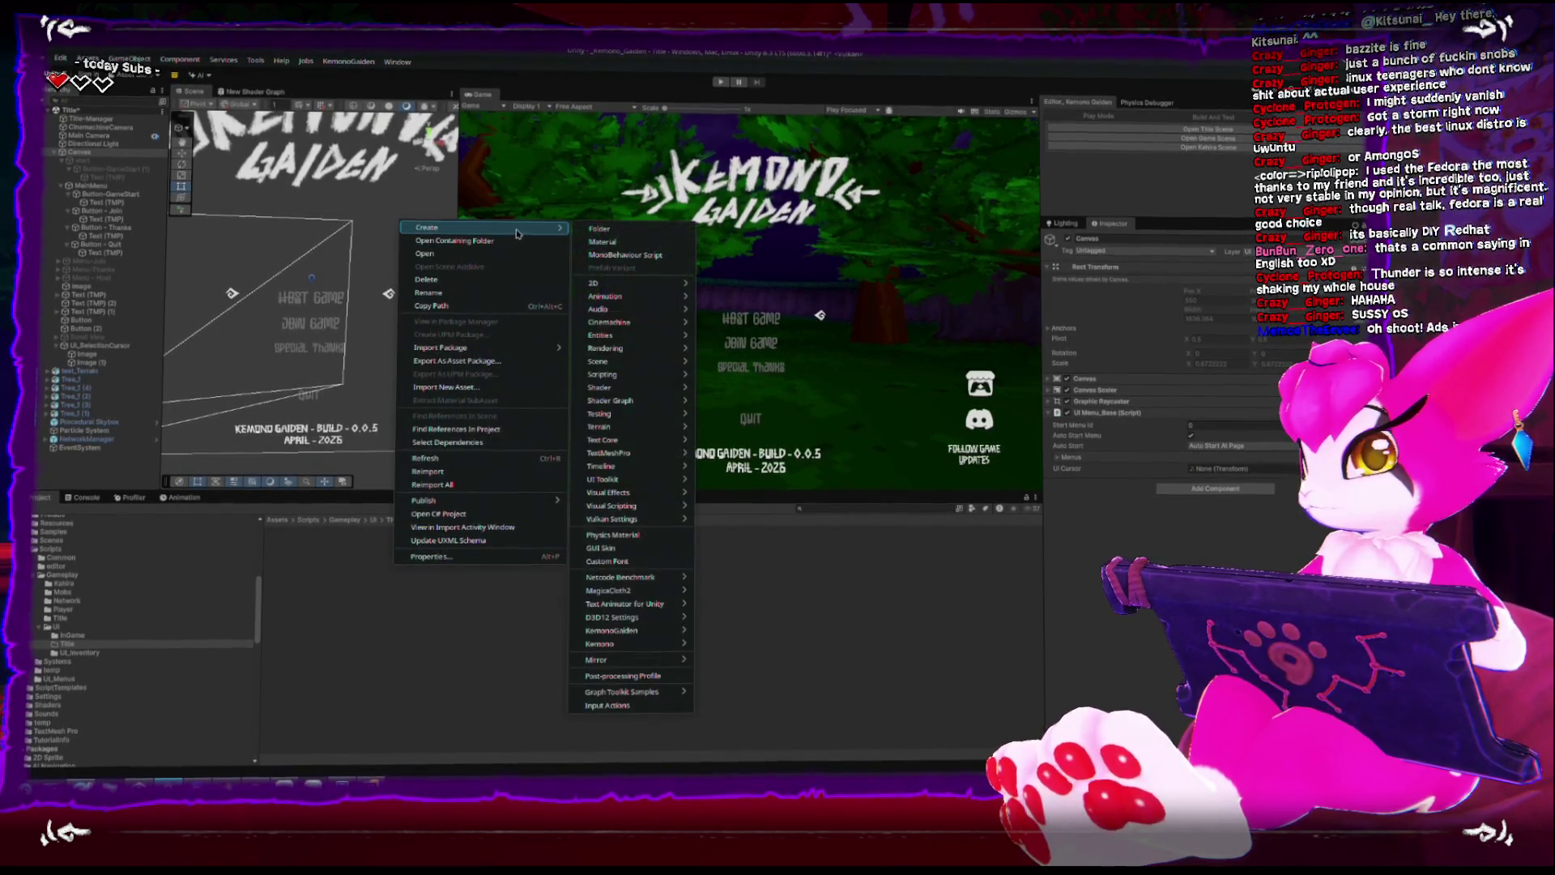
click(617, 258)
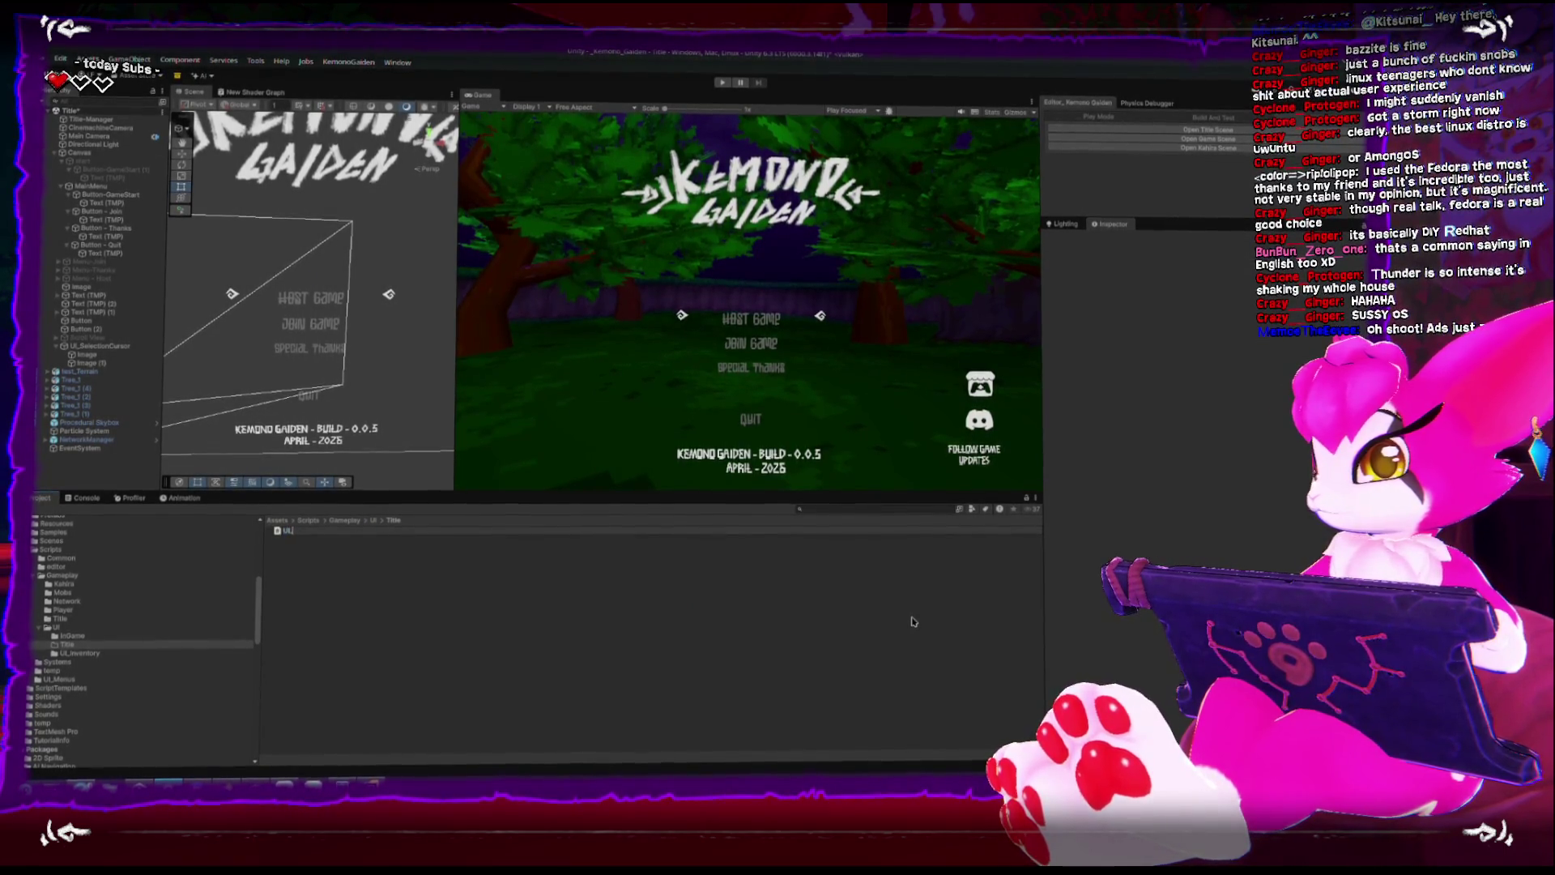
text(UI_TitleButton)
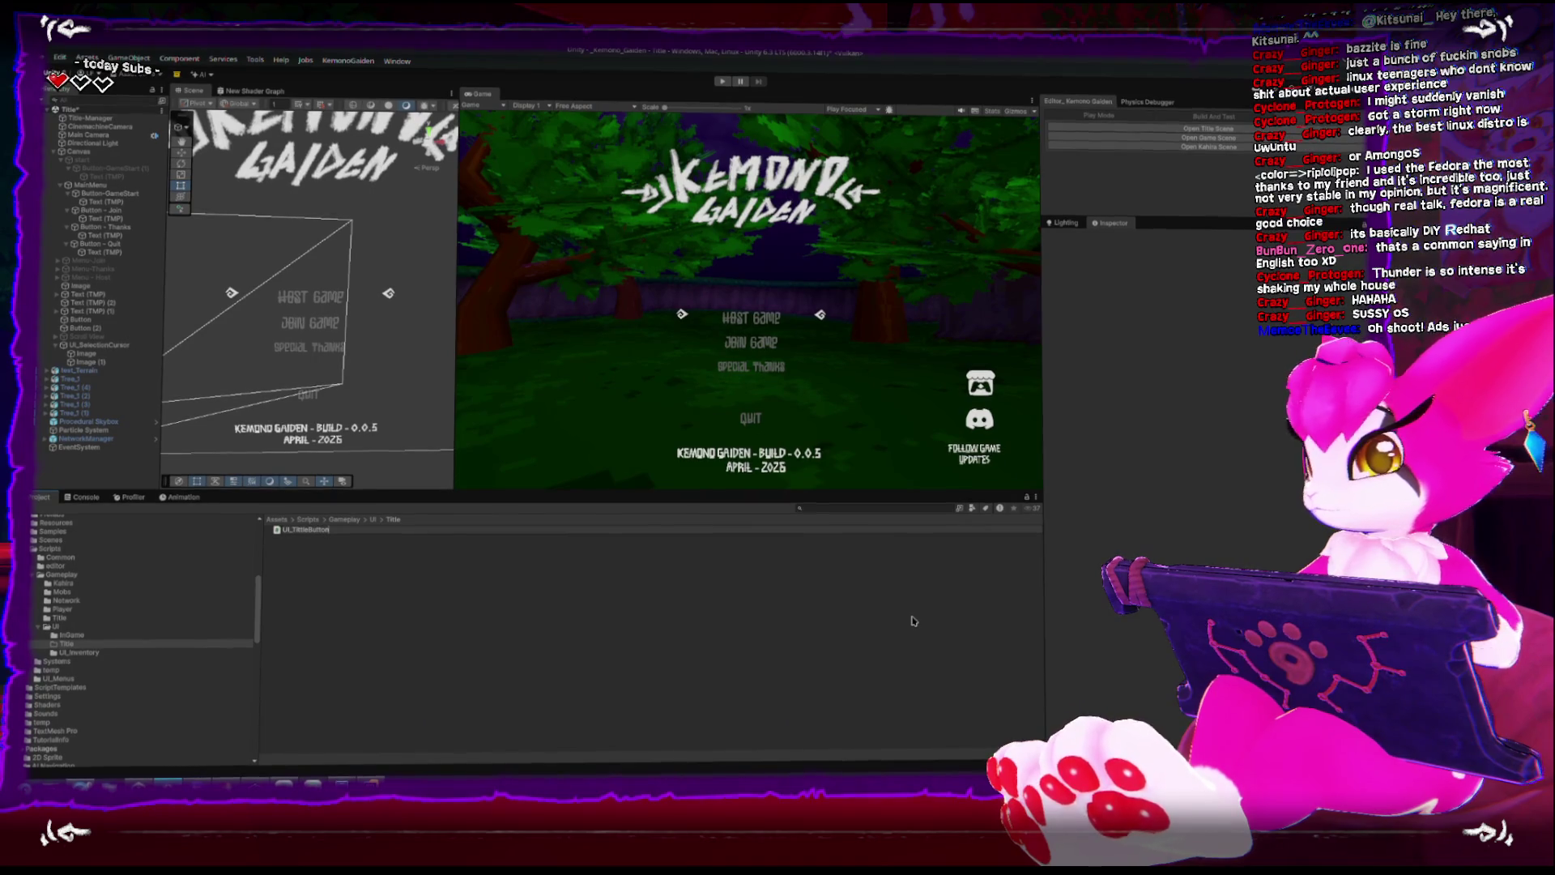
key(Return)
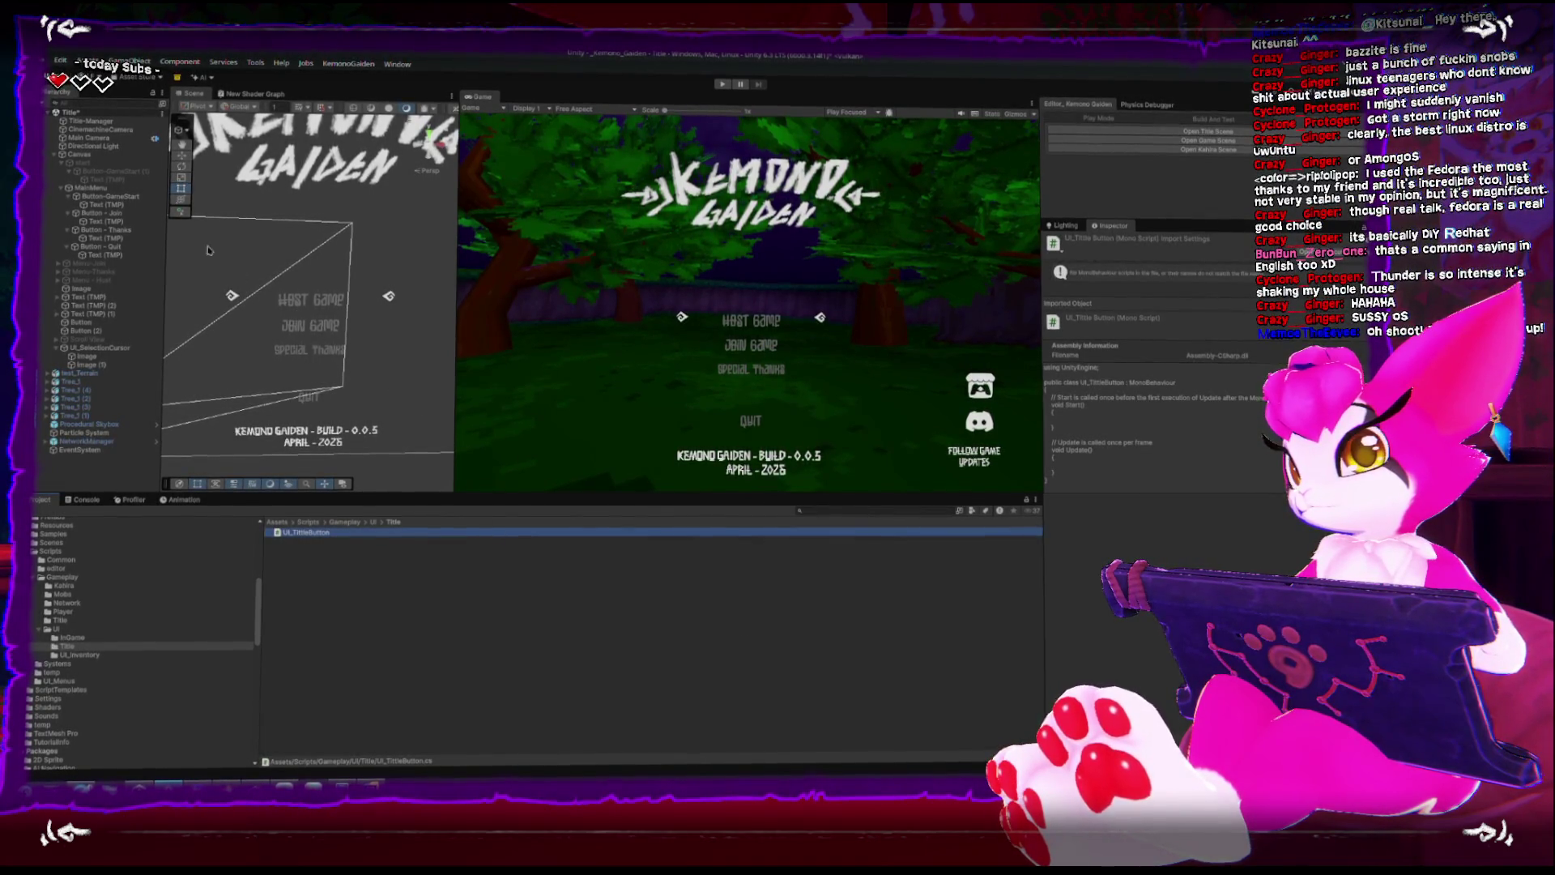
click(100, 195)
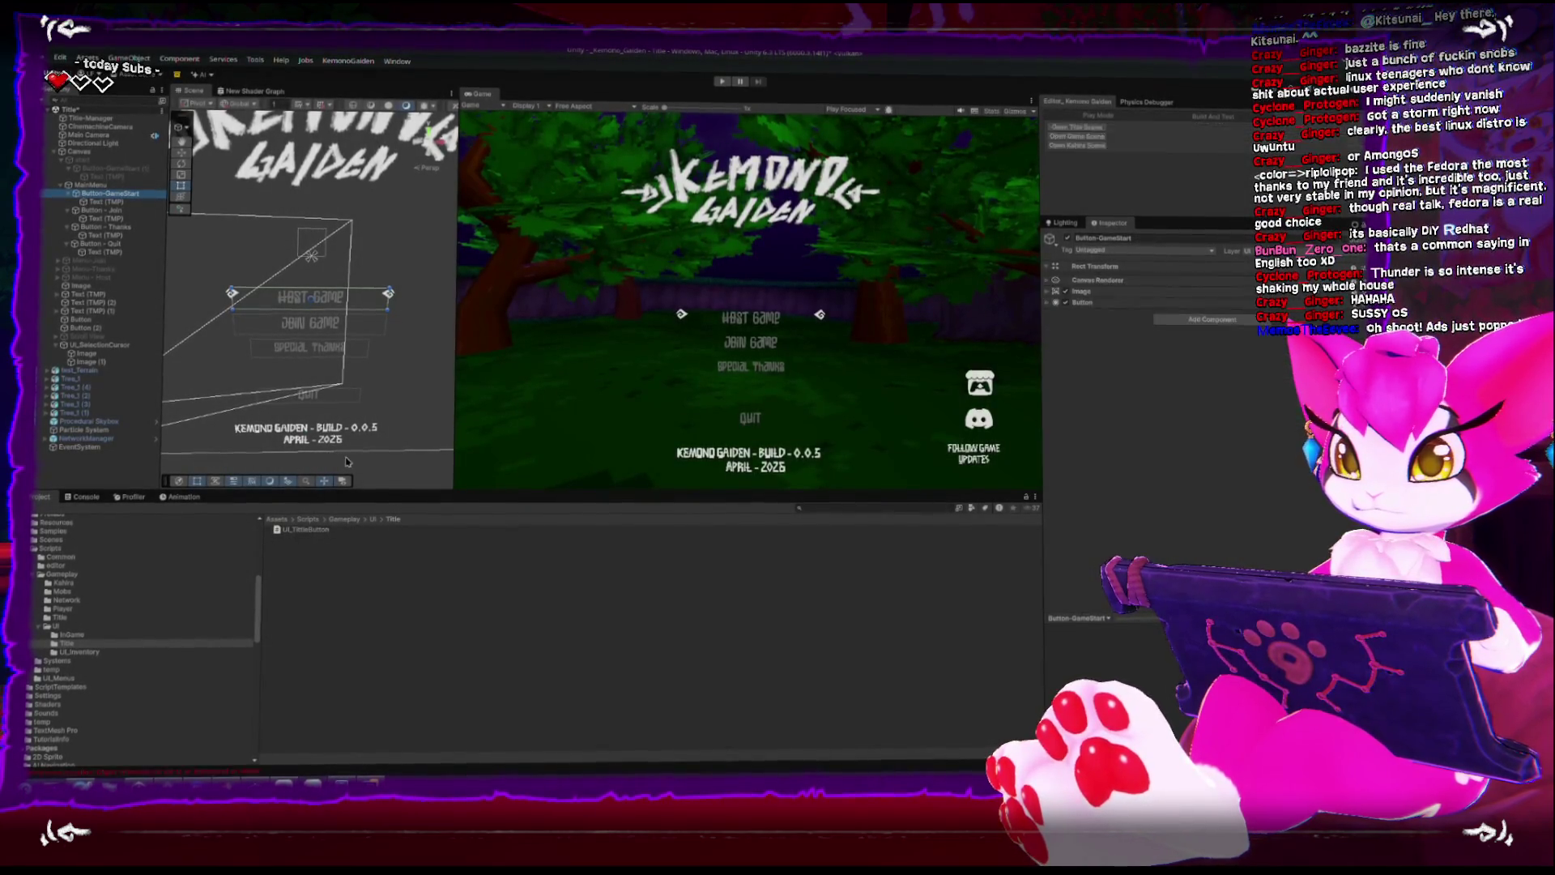
Add the UI_ExtendedFunctions component to the Button - Join object.
ctrl+click(98, 211)
ctrl+click(118, 243)
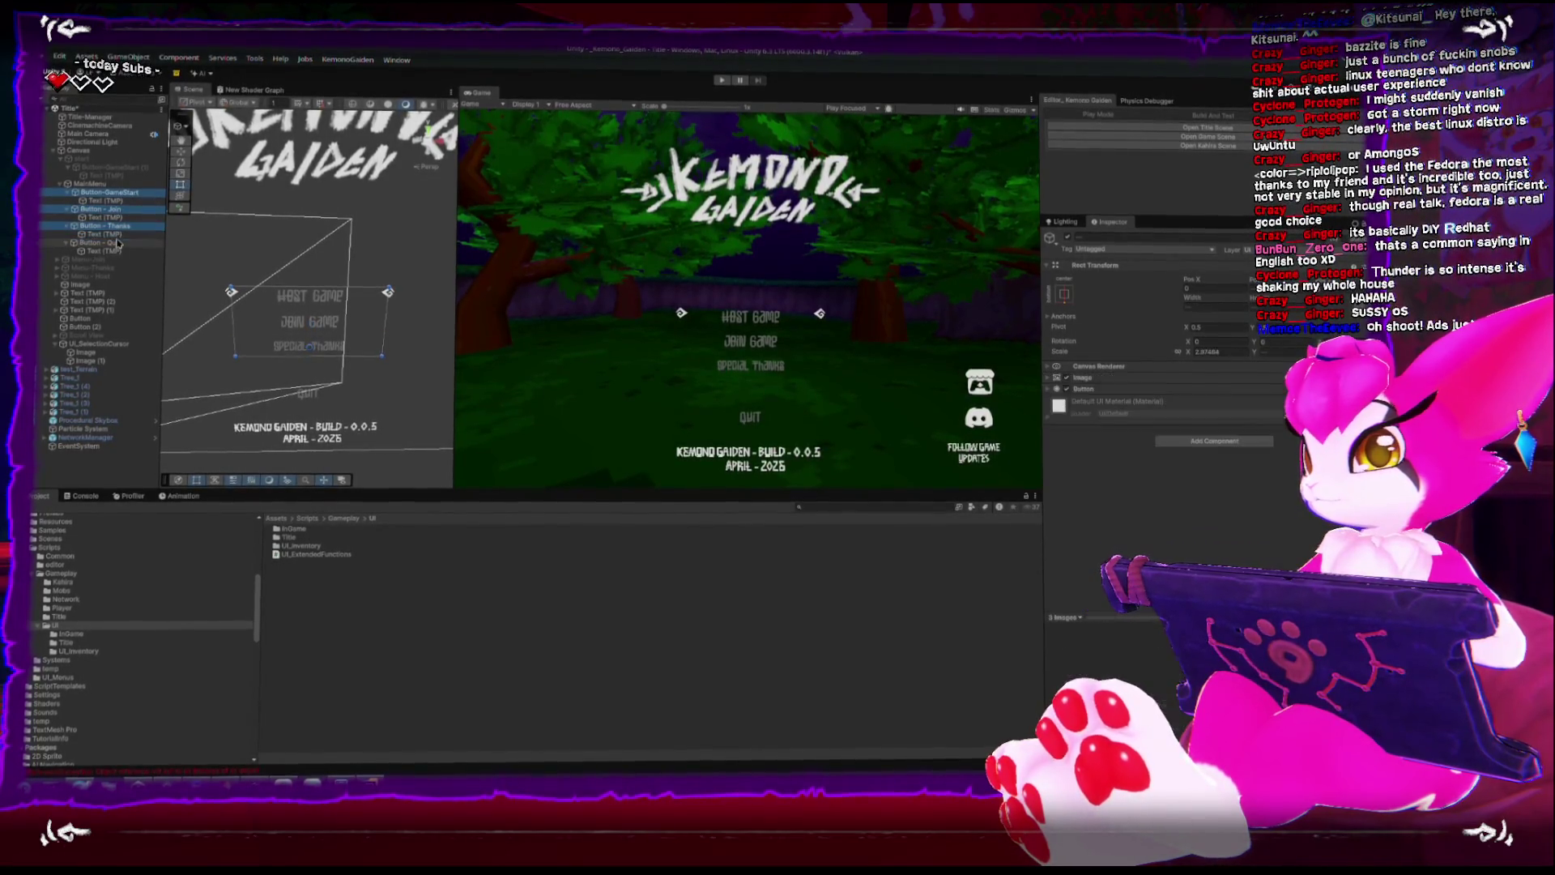
drag(335, 557, 99, 212)
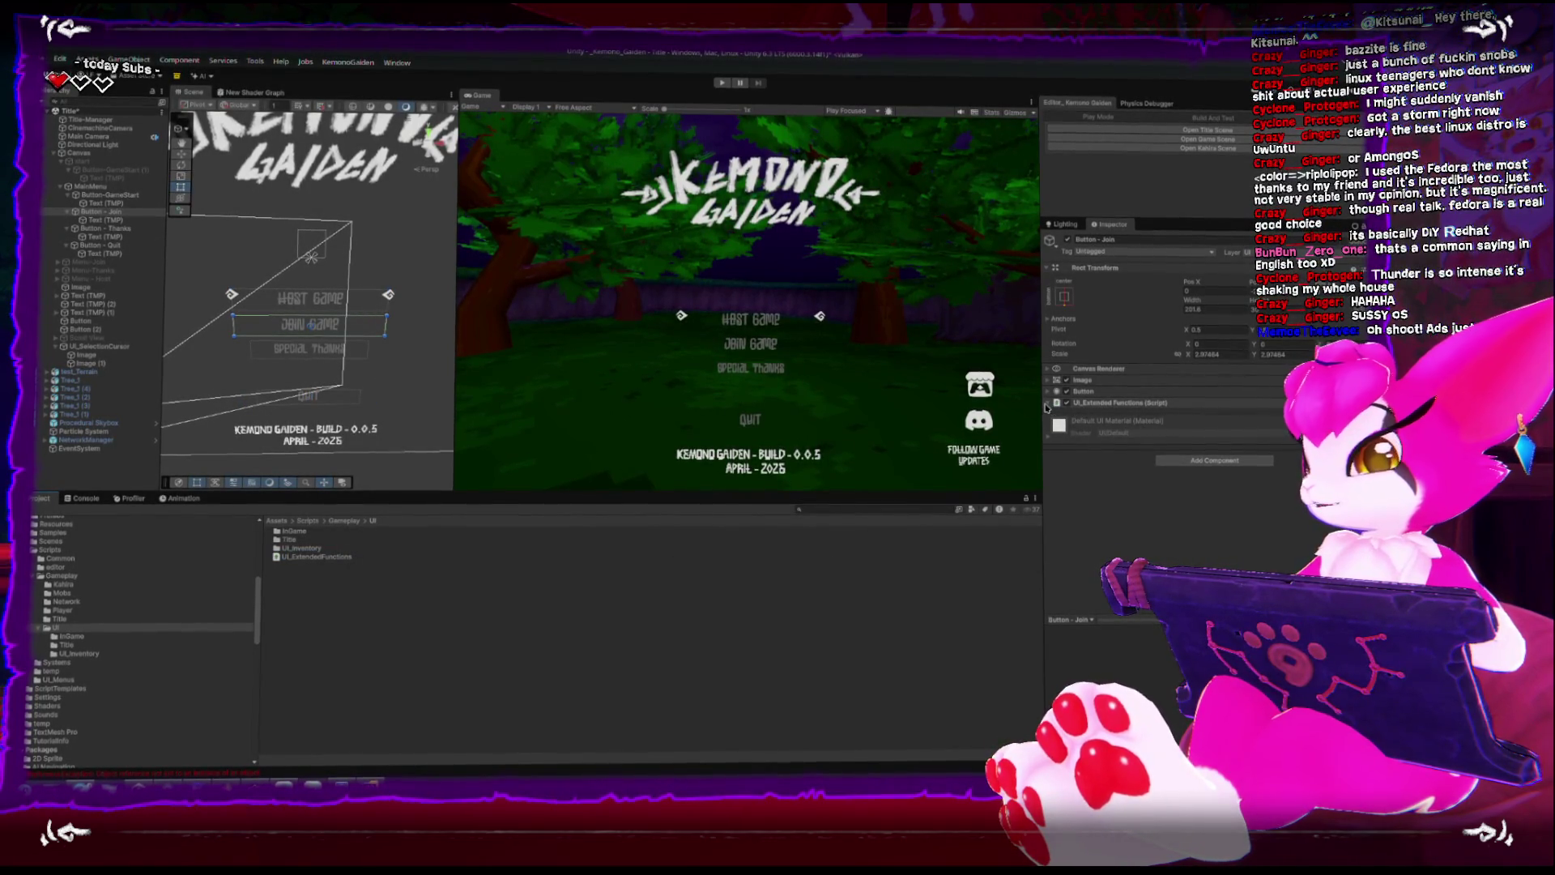
Attach UI_TitleButton from Scripts/Gameplay/UI/Title to all four selected title buttons.
ctrl+click(109, 192)
ctrl+click(121, 226)
ctrl+click(101, 242)
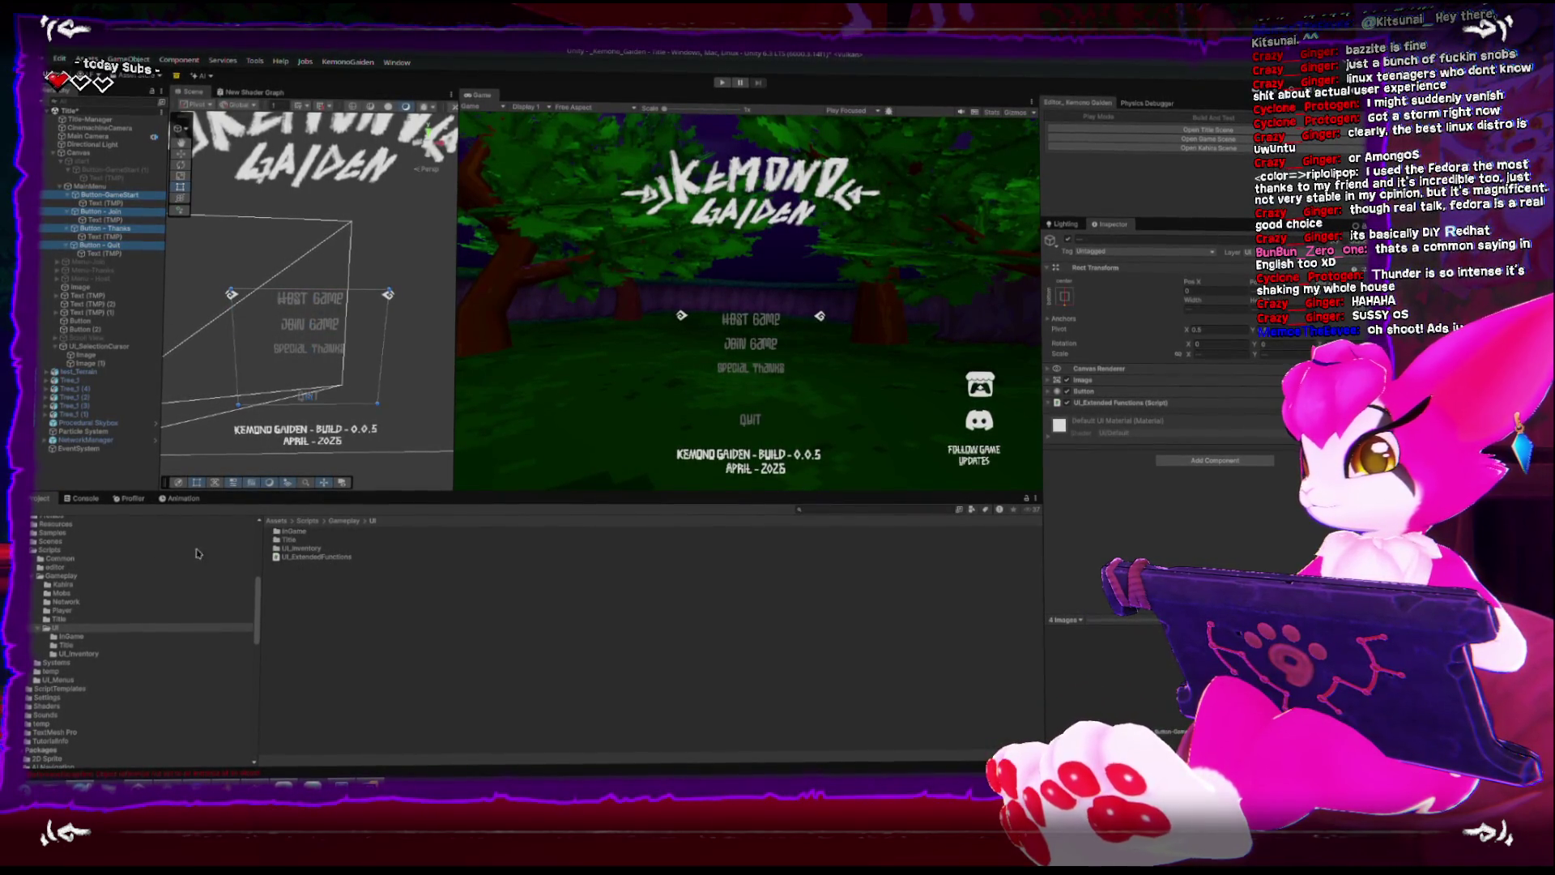
double_click(290, 540)
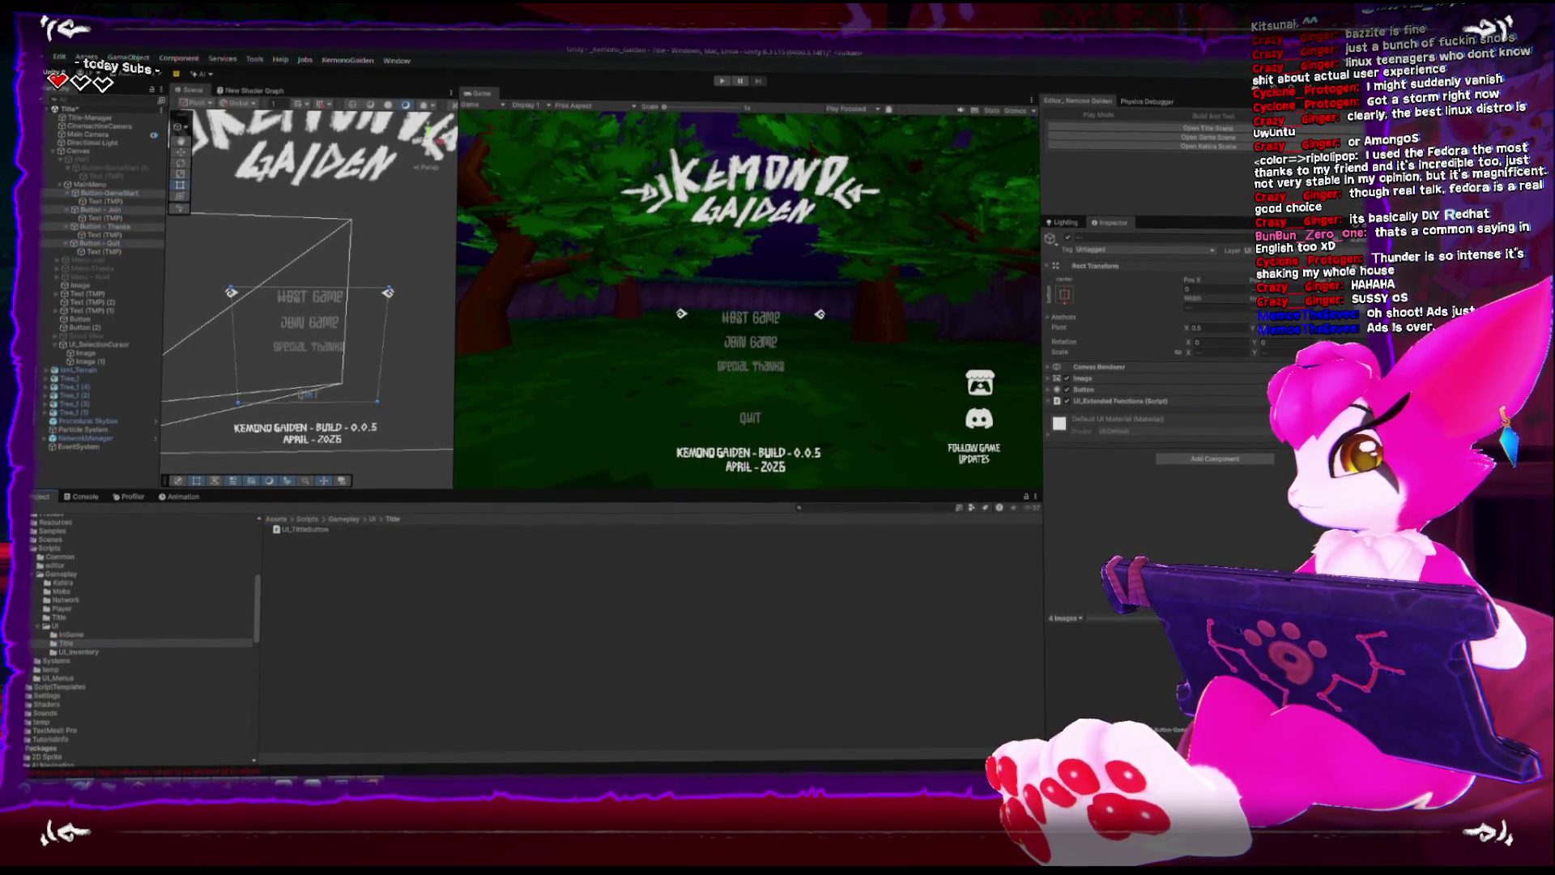
drag(304, 531, 1199, 421)
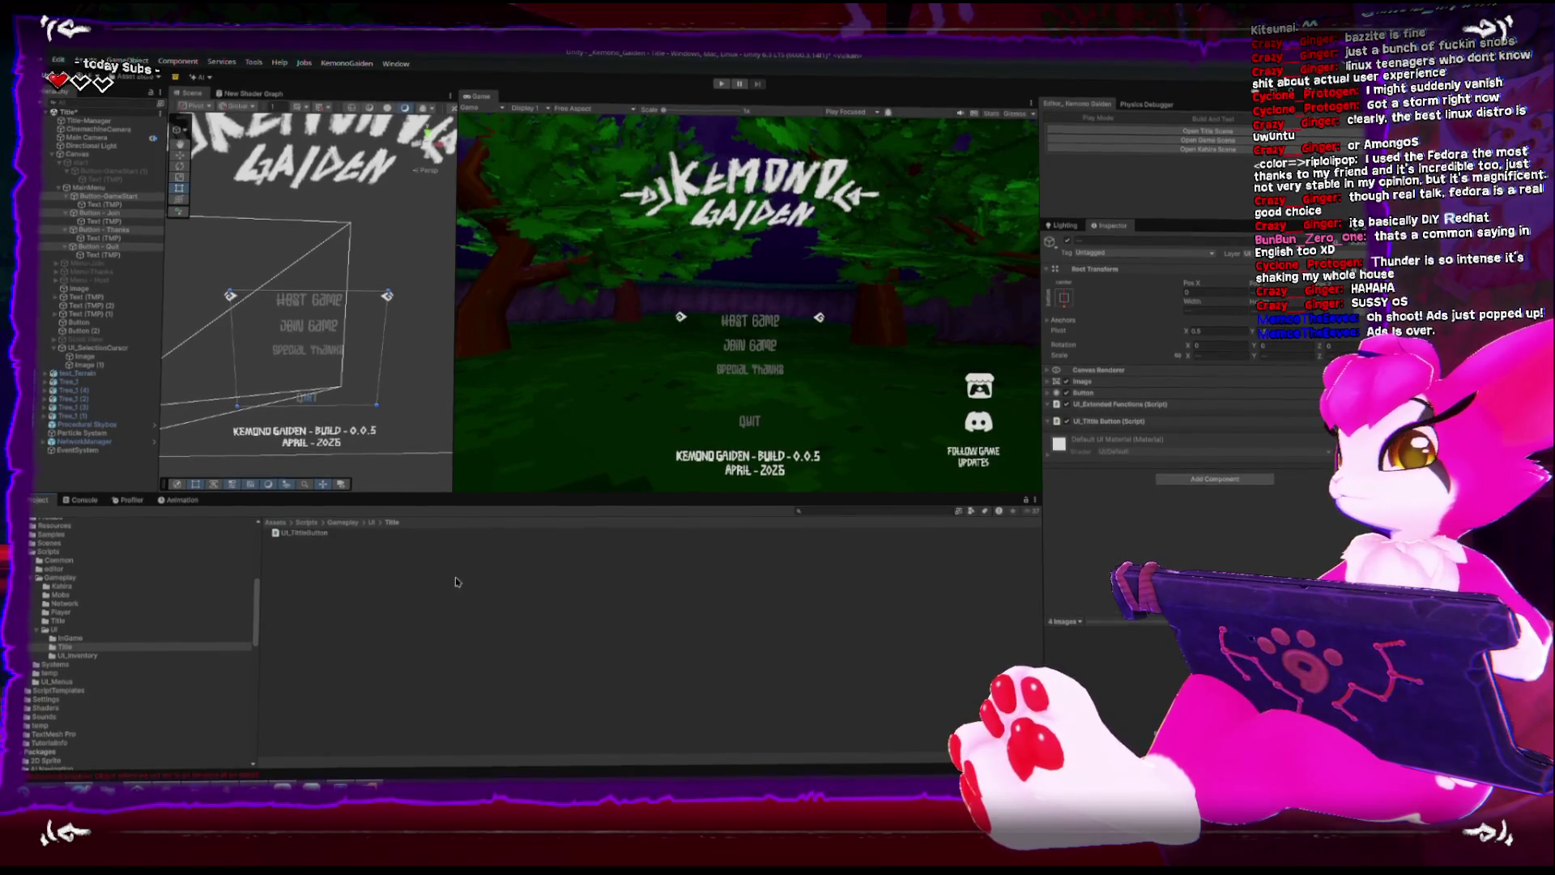
double_click(311, 535)
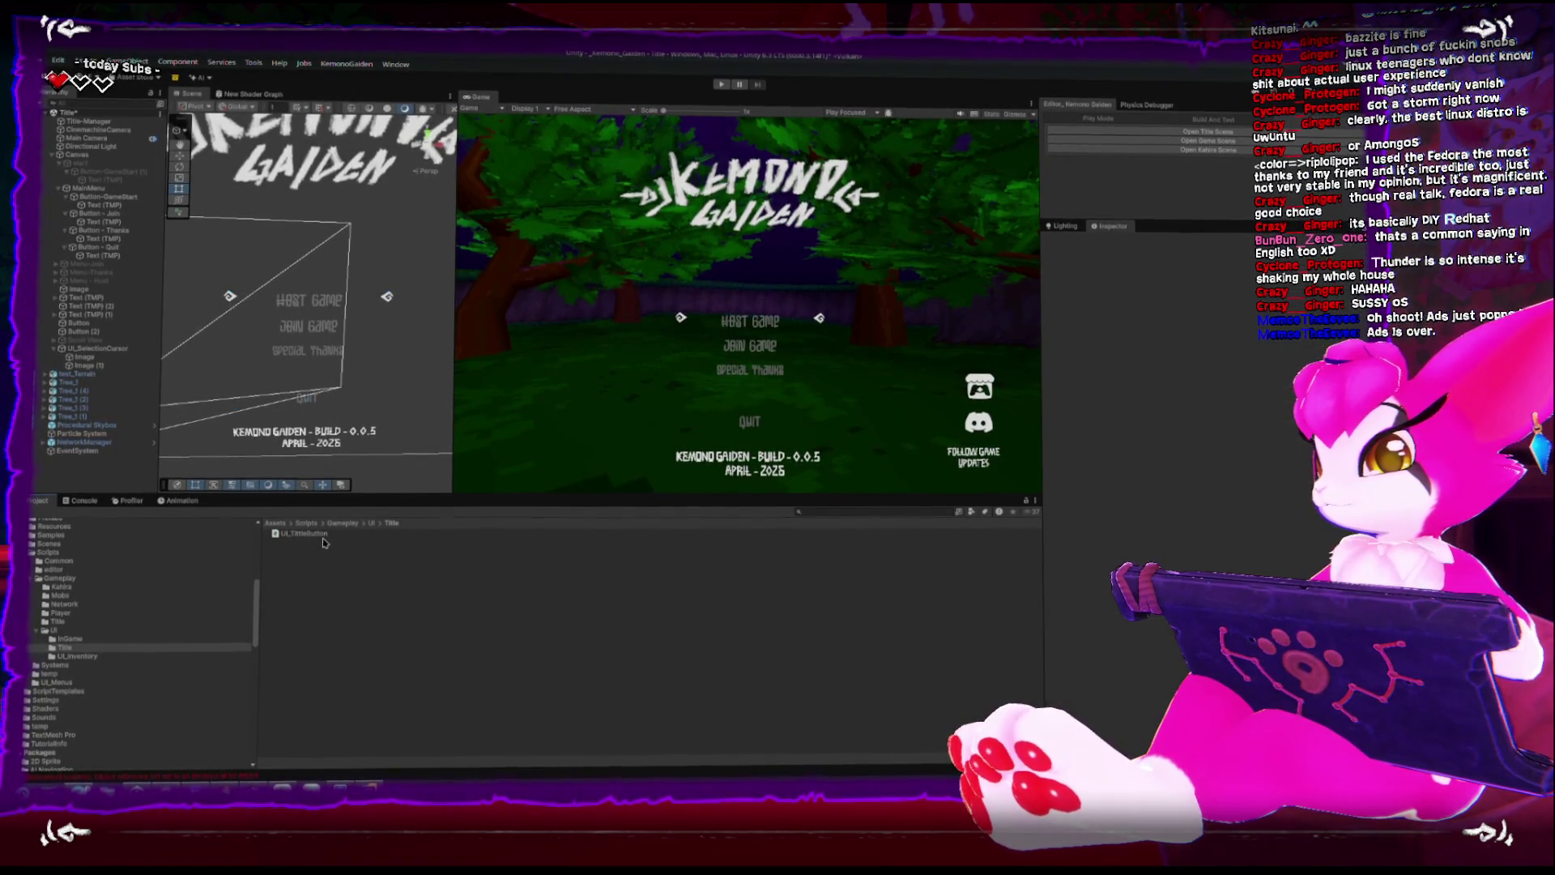
Replace the template Start and Update methods with an empty Awake method.
click(745, 250)
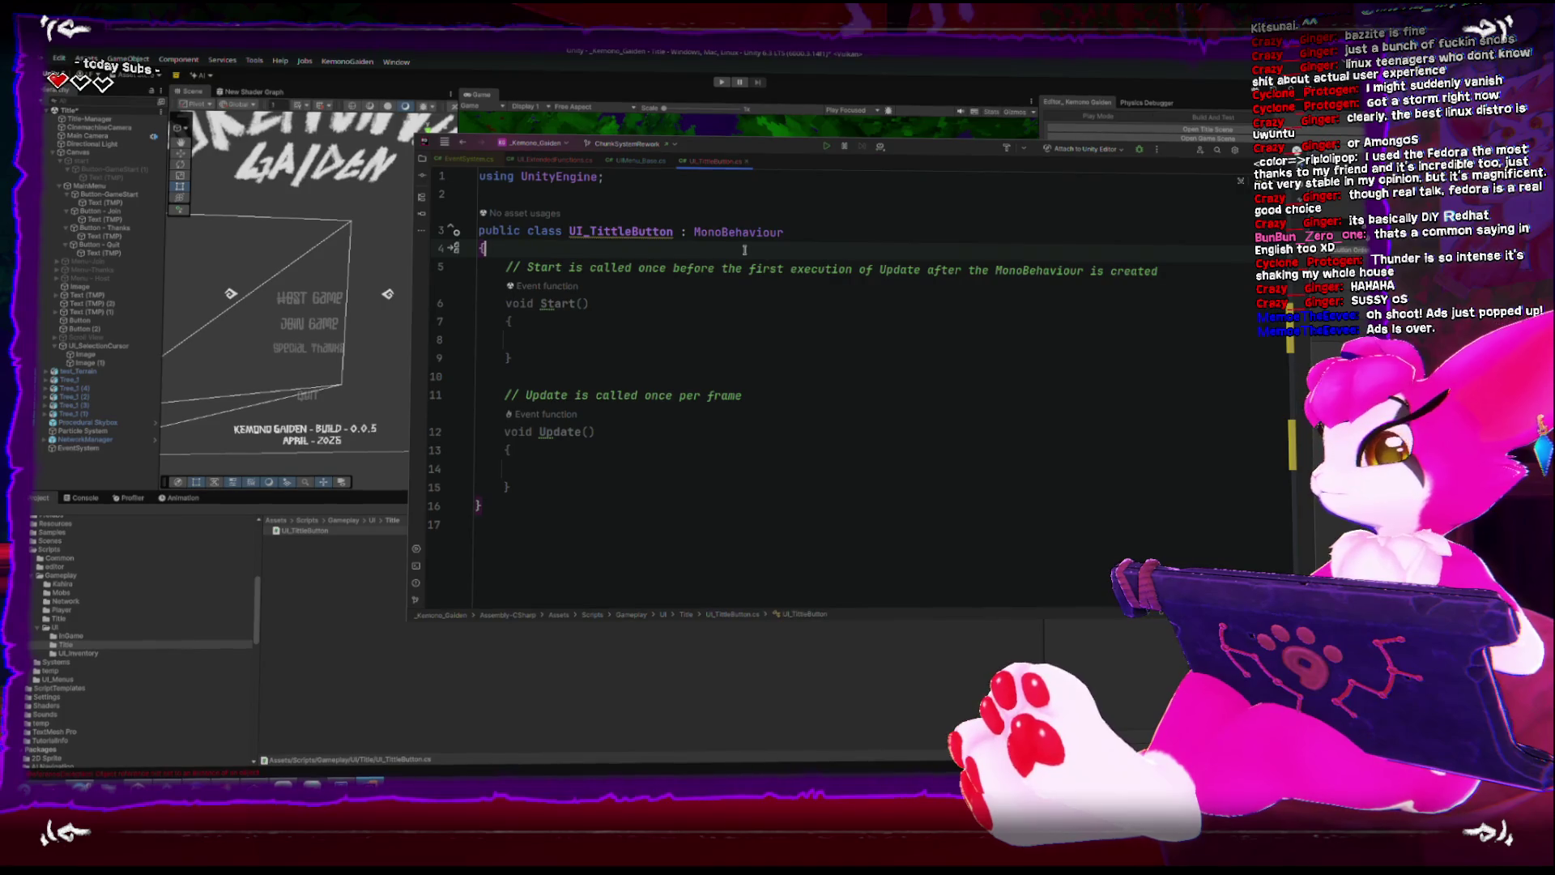
key(Down)
key(shift+Down)
key(shift+Down)
key(shift+Down)
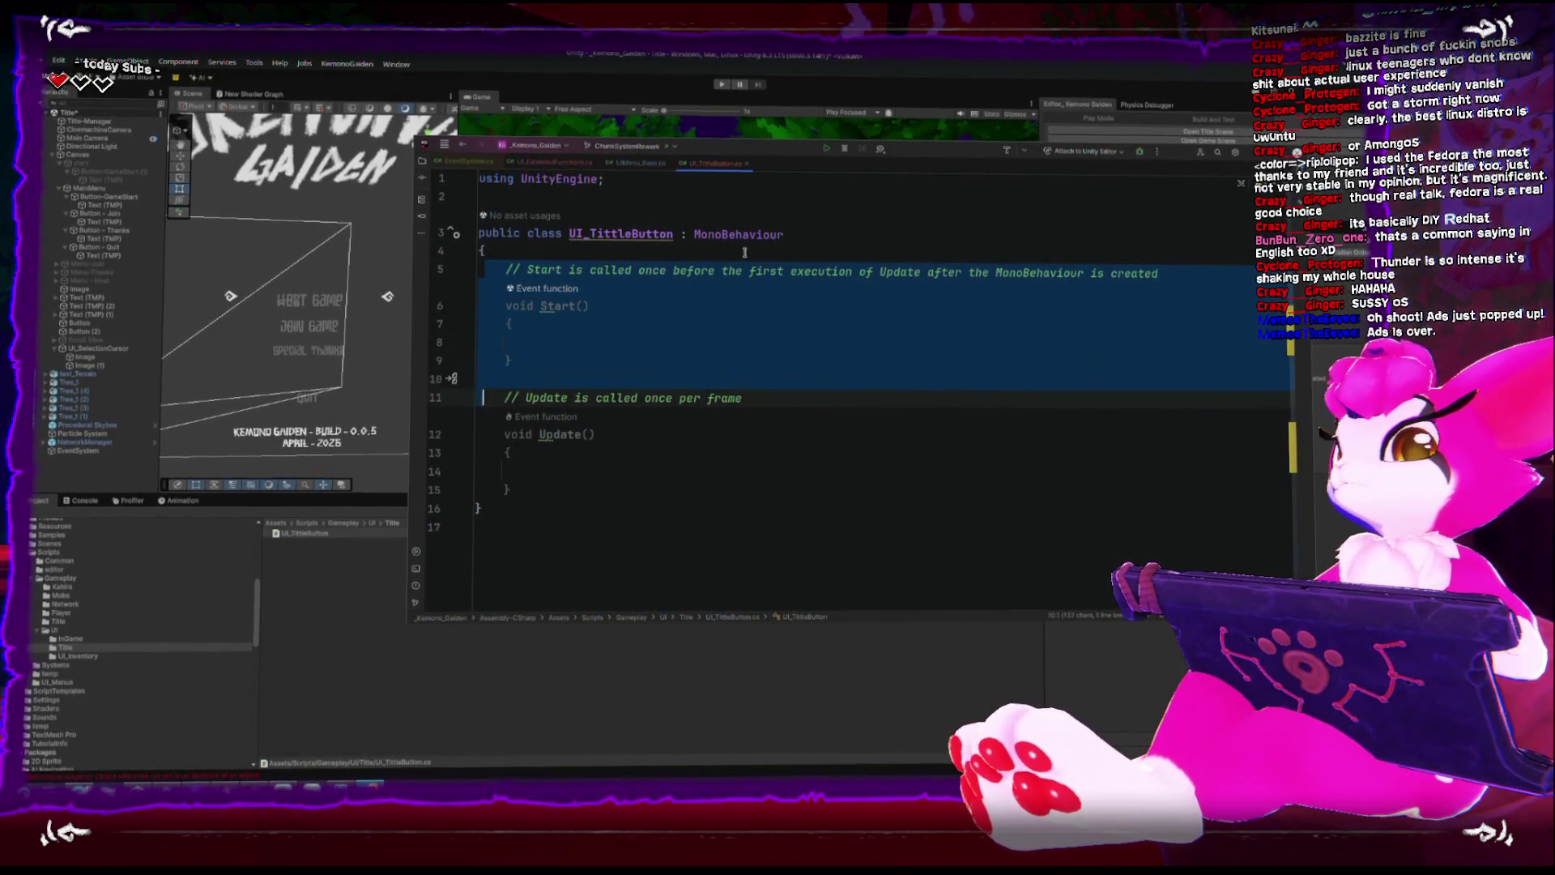
key(shift+Down)
key(shift+Down)
key(Delete)
key(Return)
key(Return)
click(479, 268)
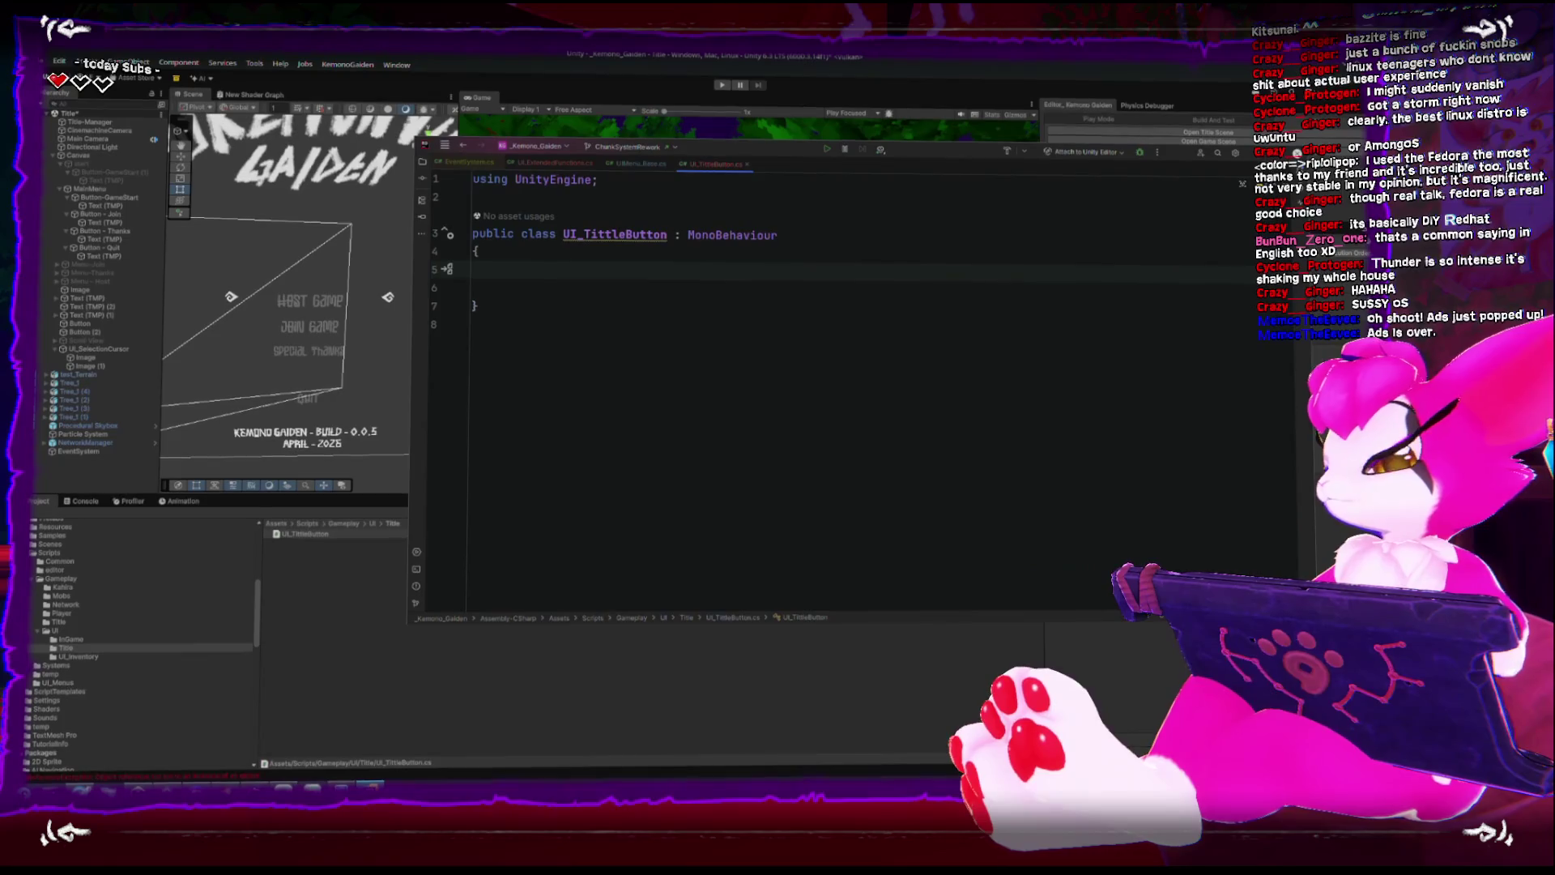
key(Return)
text(public)
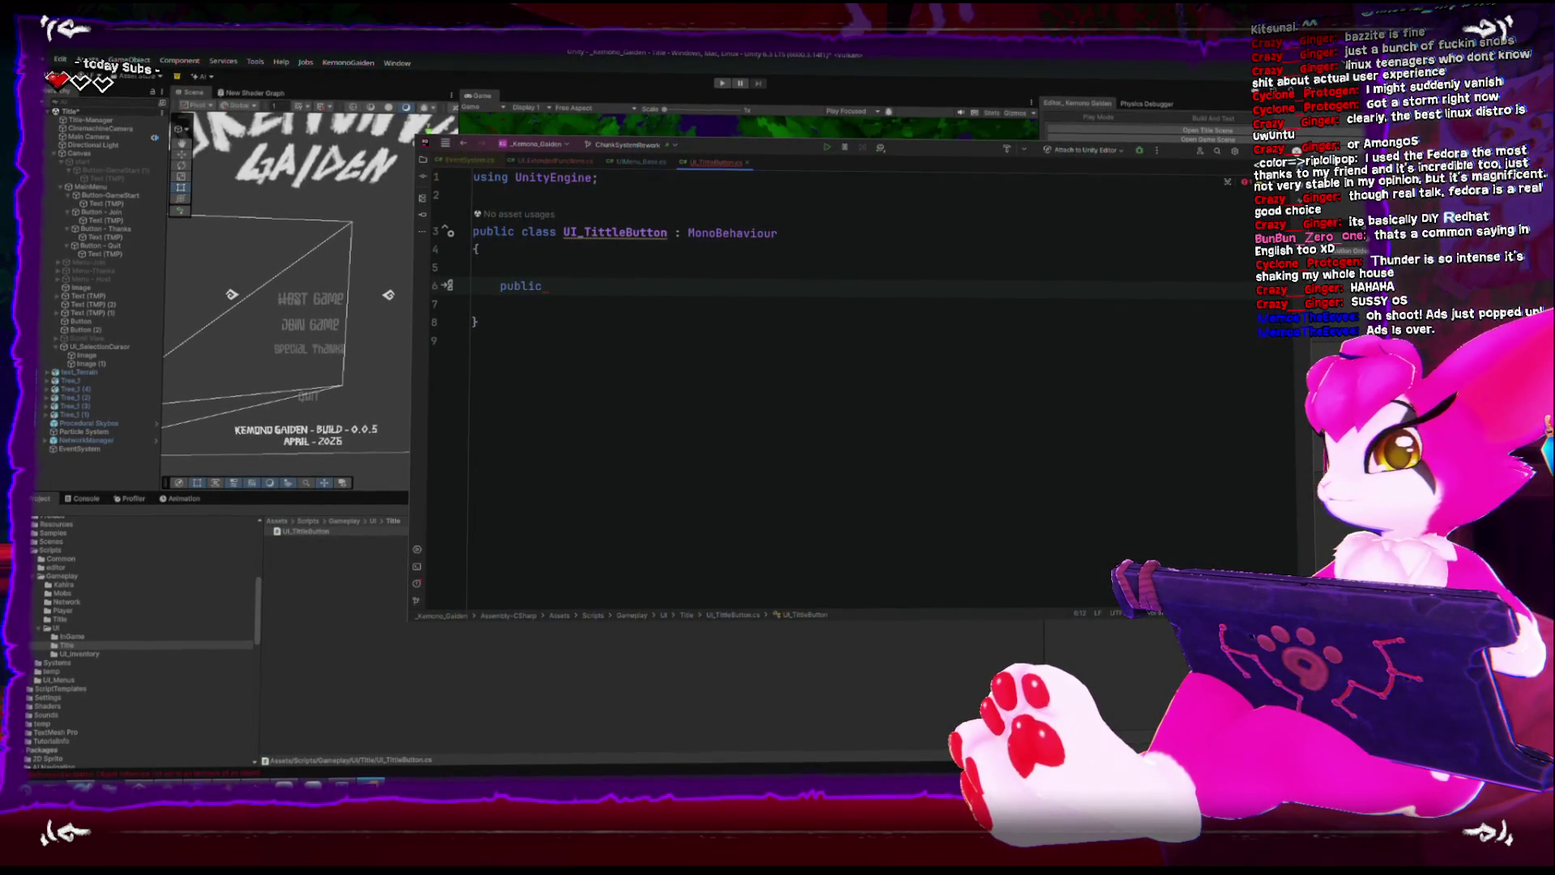
key(BackSpace)
key(BackSpace)
key(BackSpace)
text(void aw)
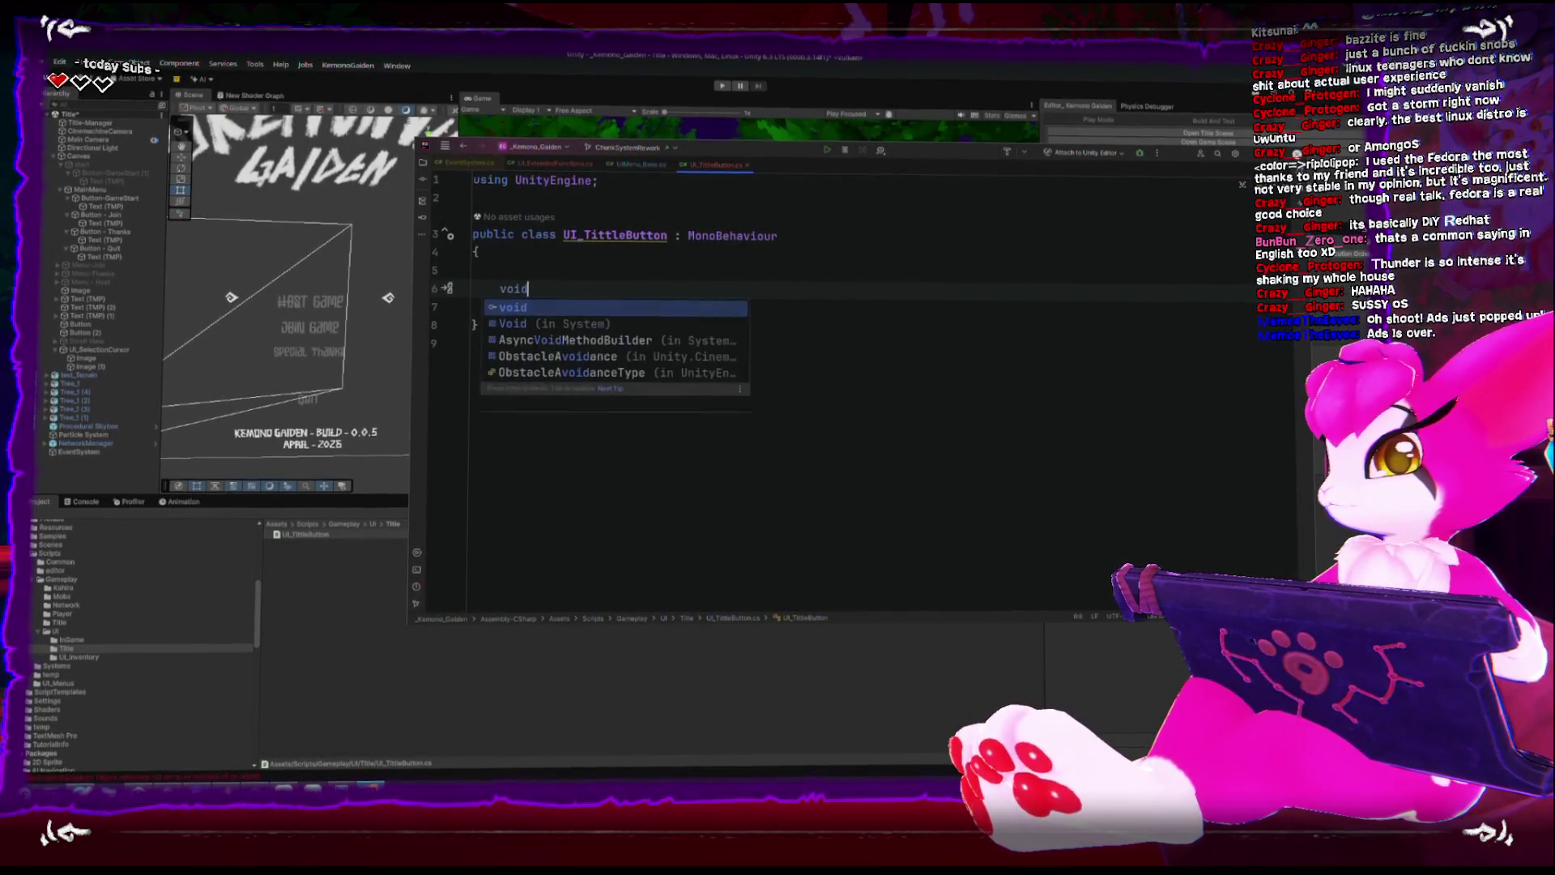
key(Return)
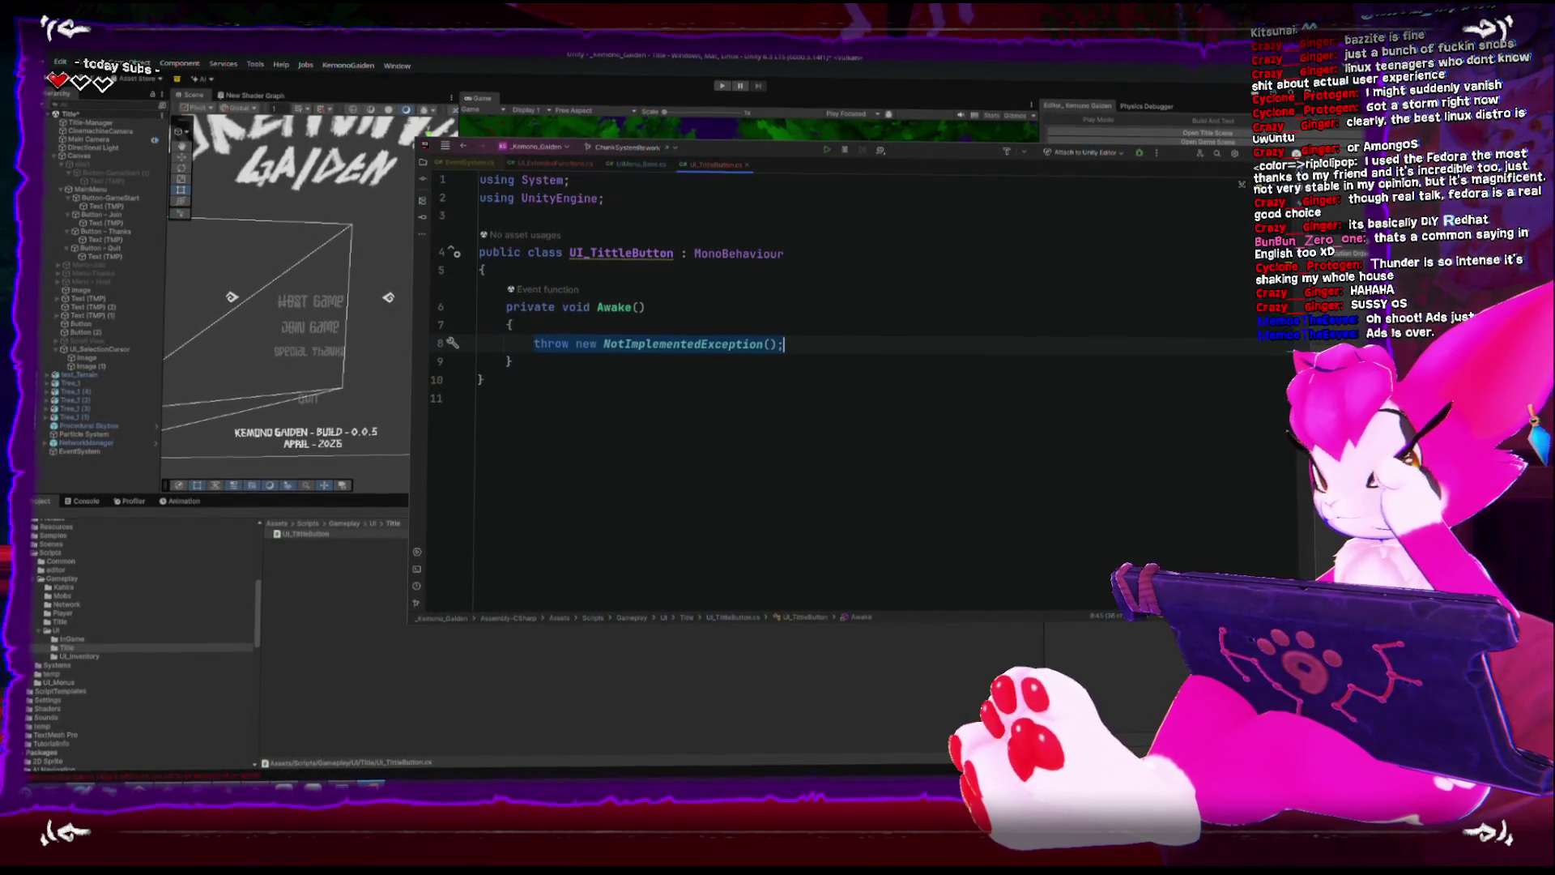
key(BackSpace)
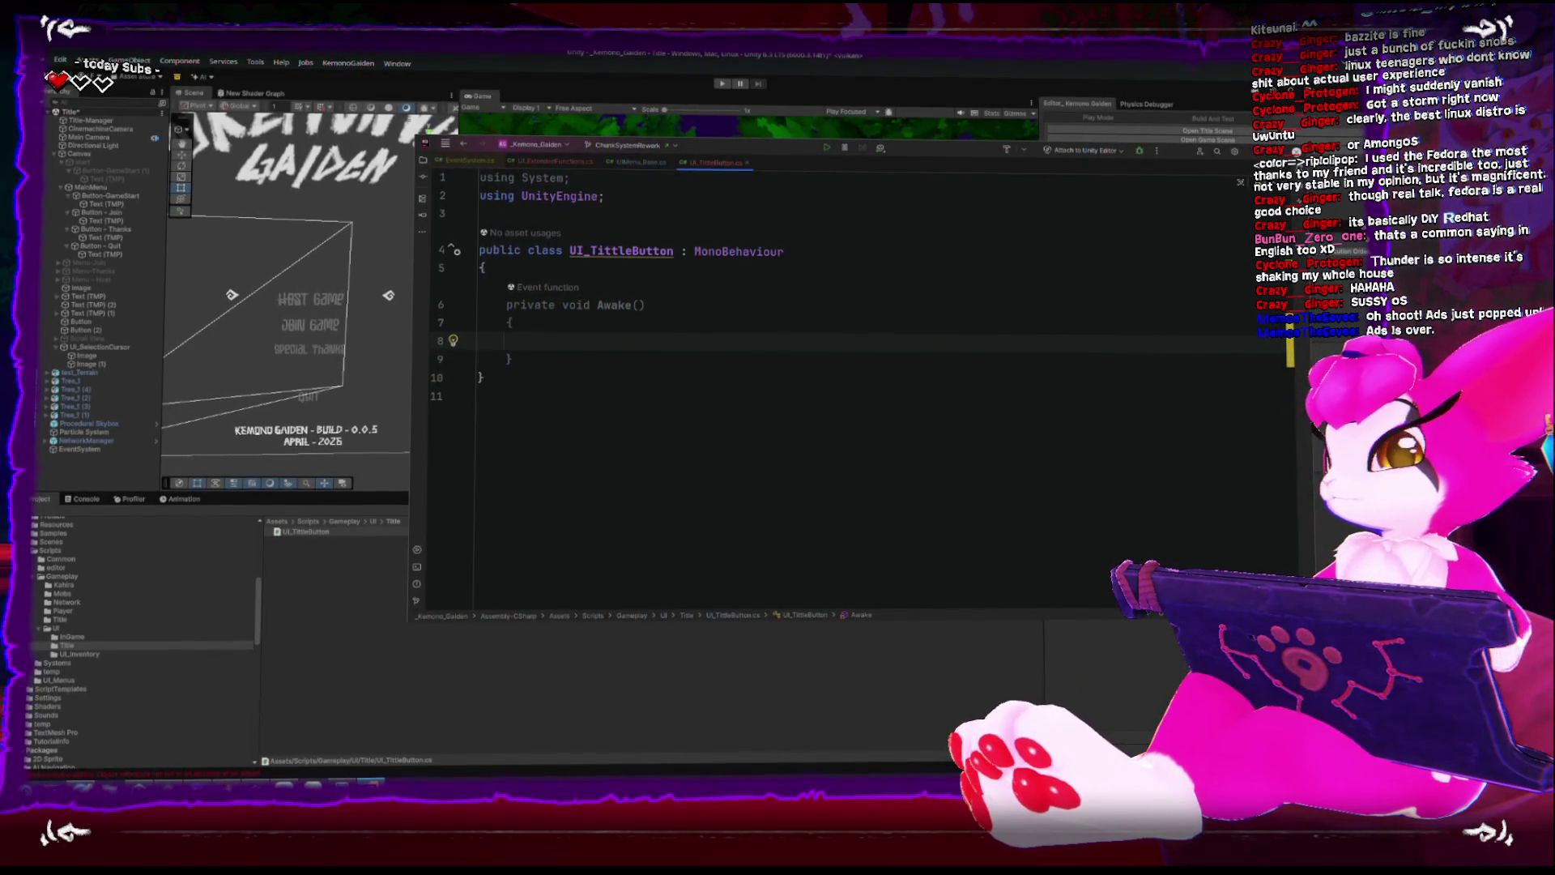
Declare a private string field named originalText above Awake.
click(484, 271)
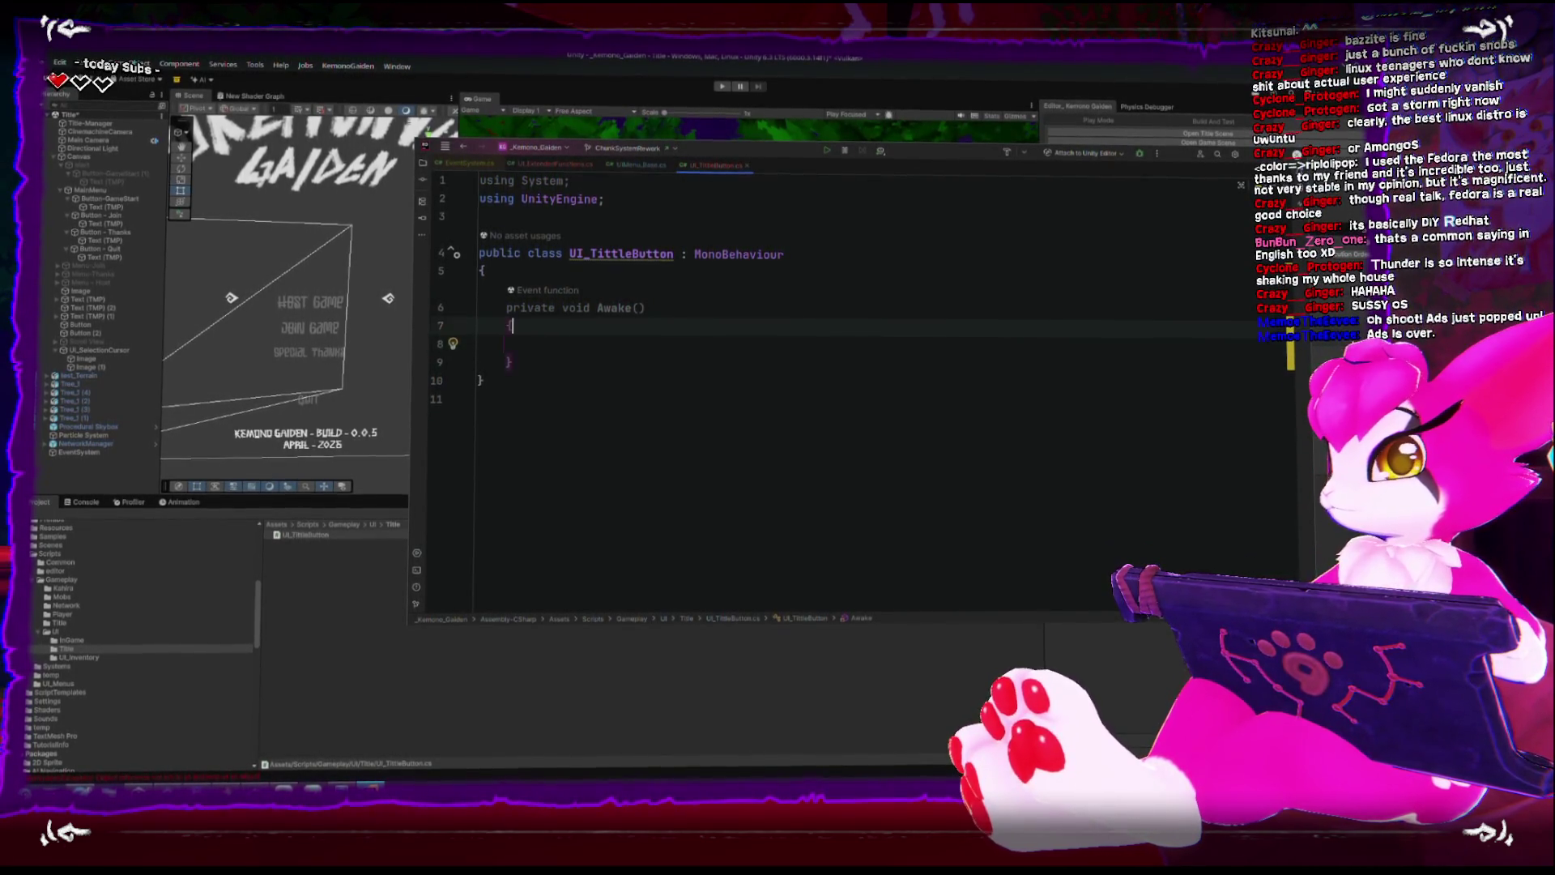
key(Return)
key(Return)
text(st)
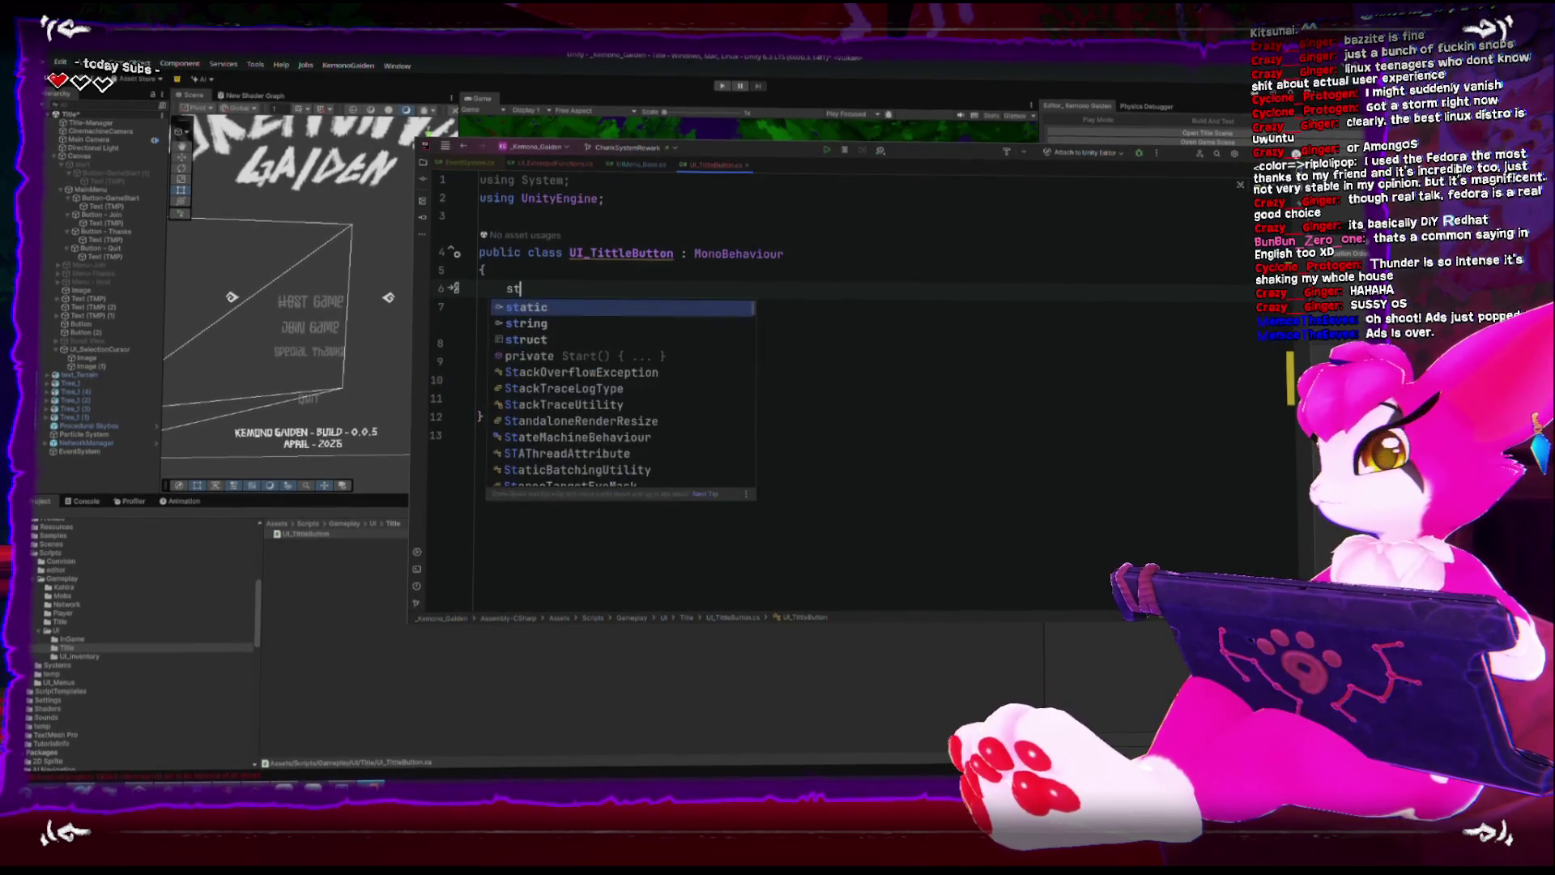
text(ring originalText;)
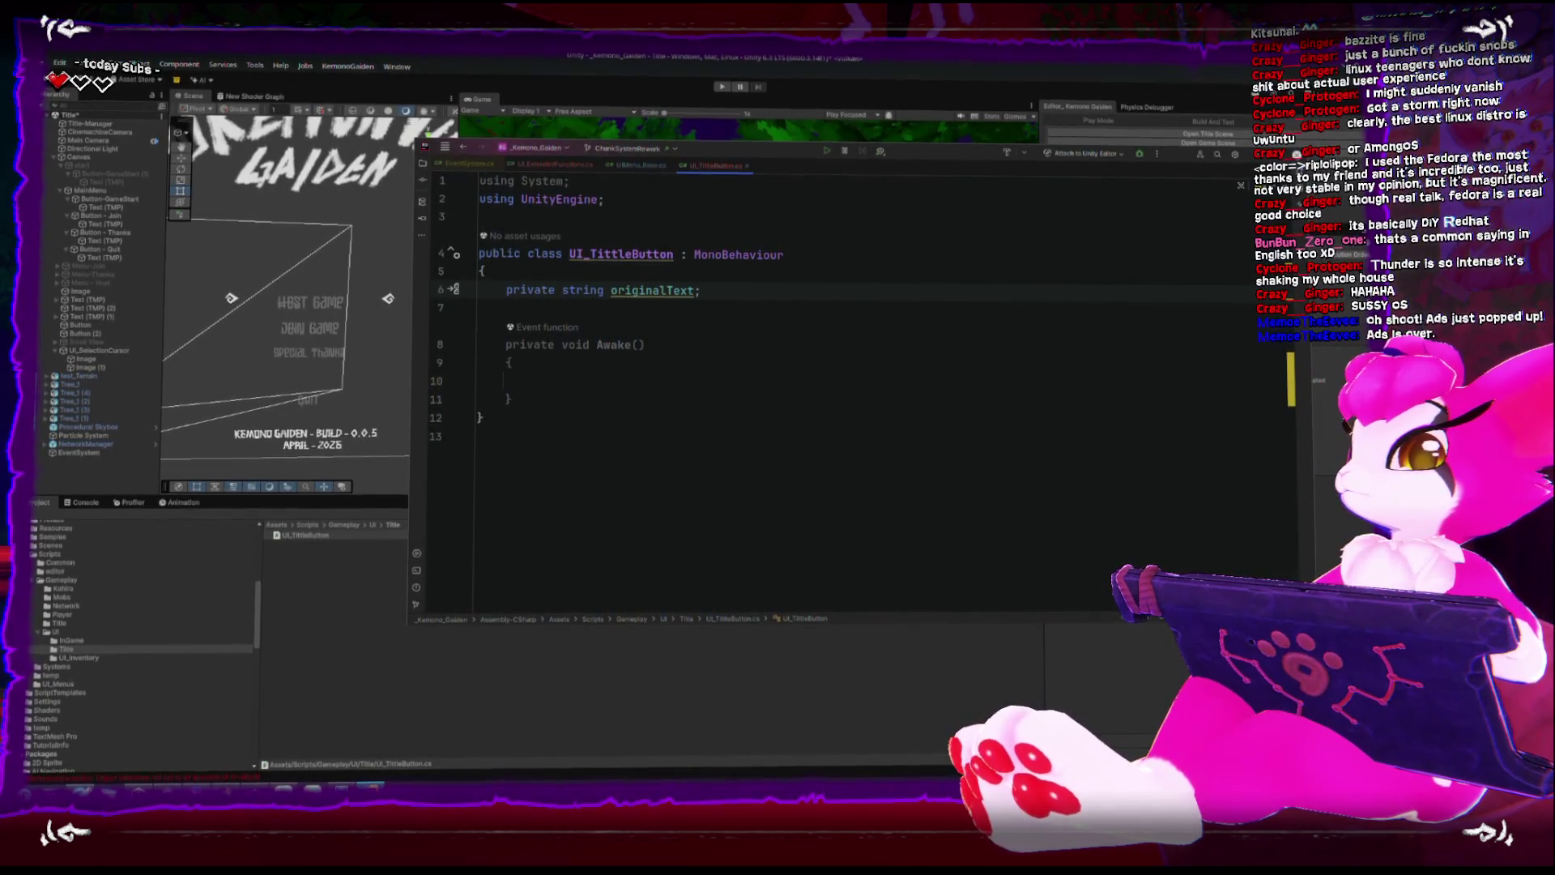
click(533, 380)
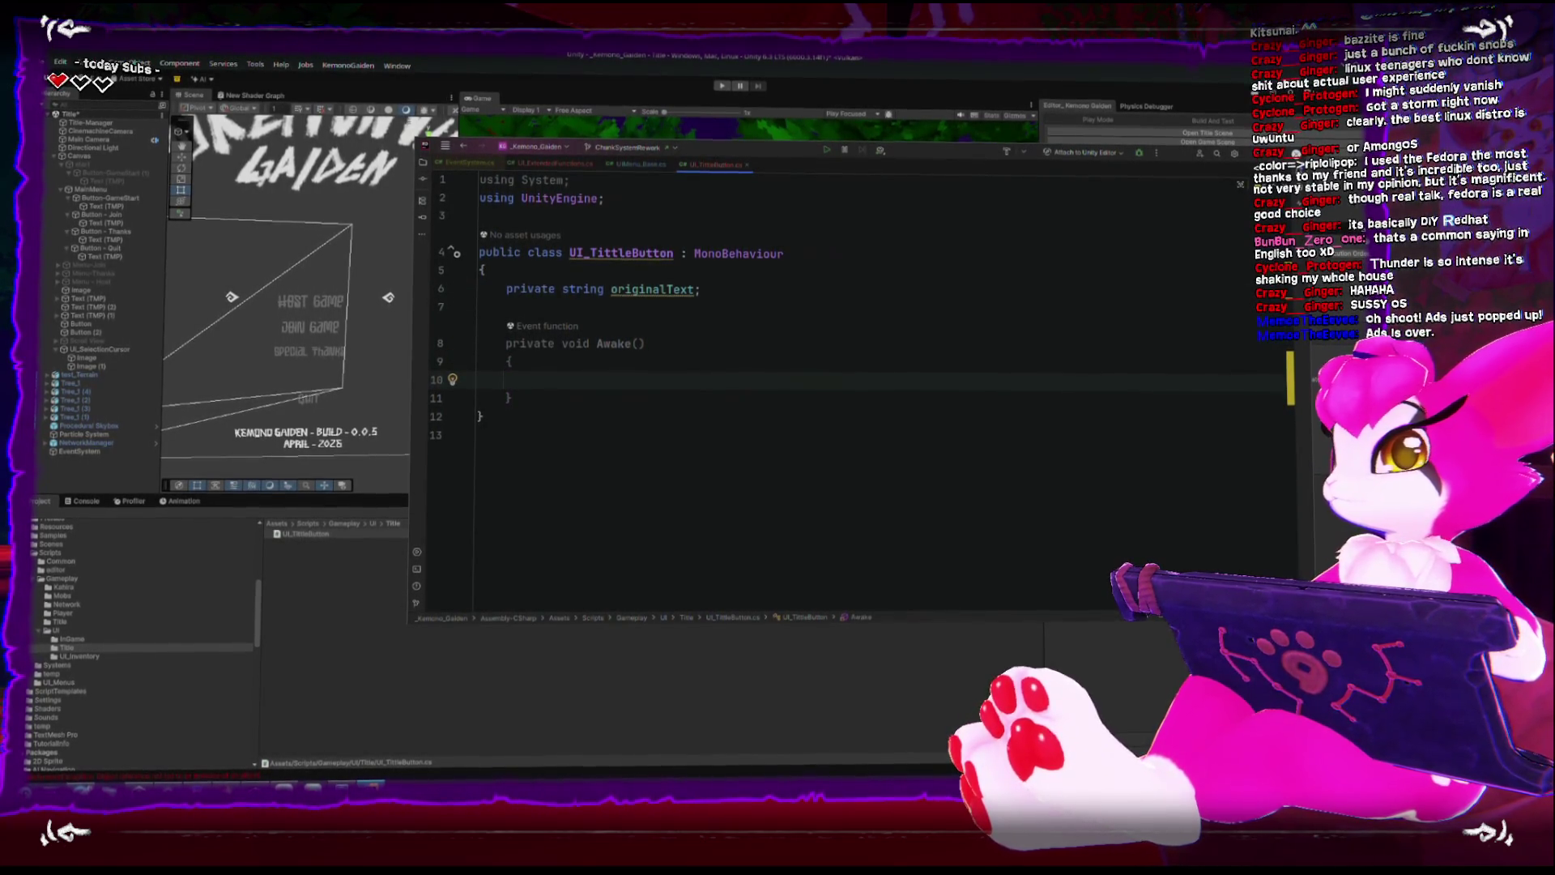
click(506, 306)
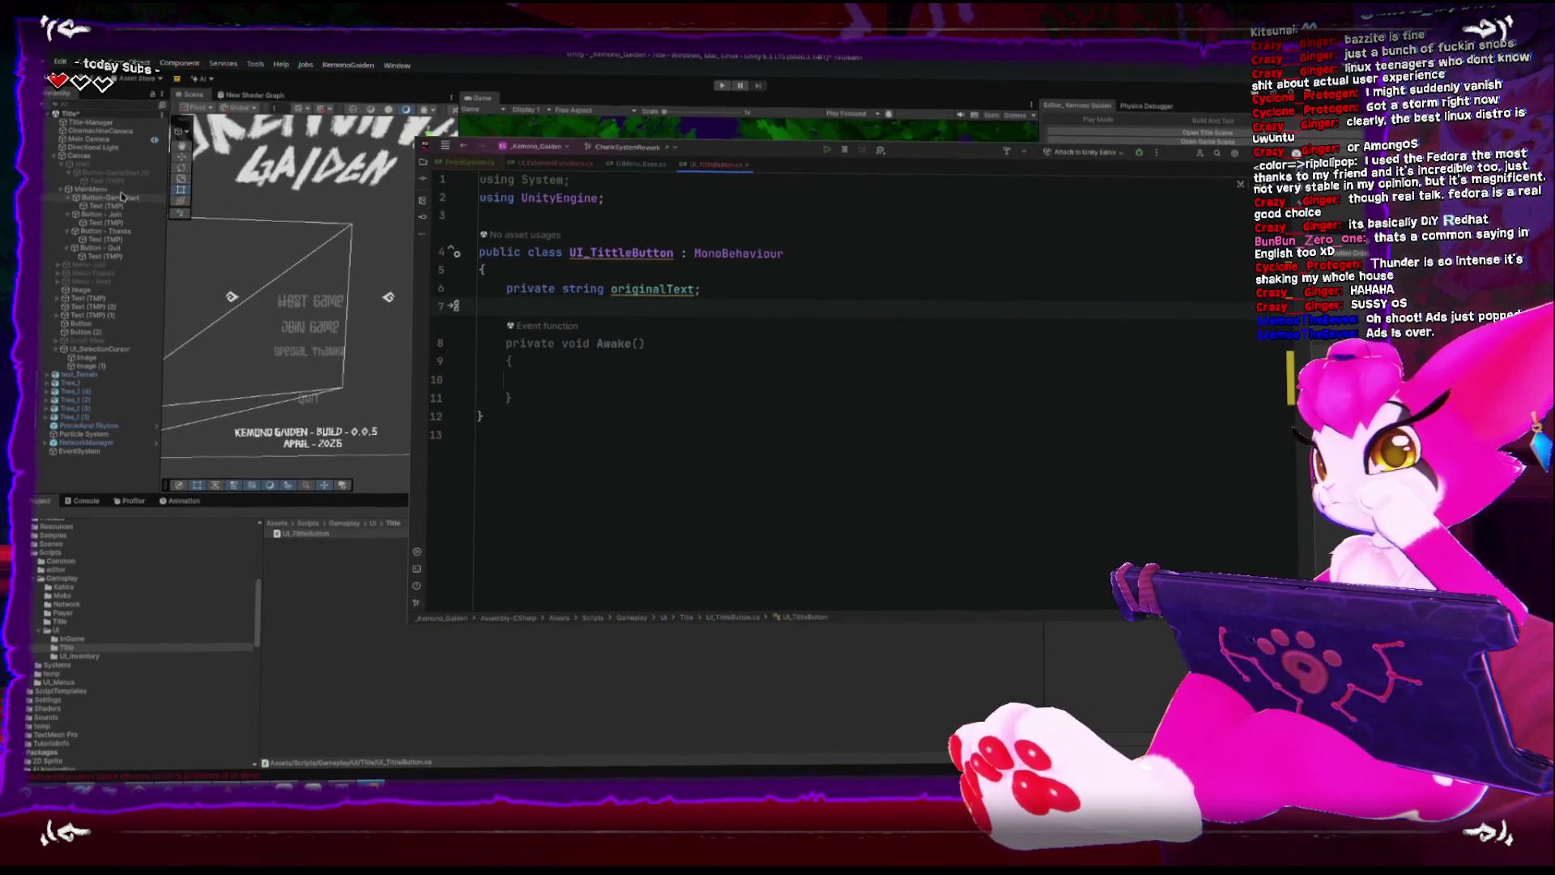
click(72, 159)
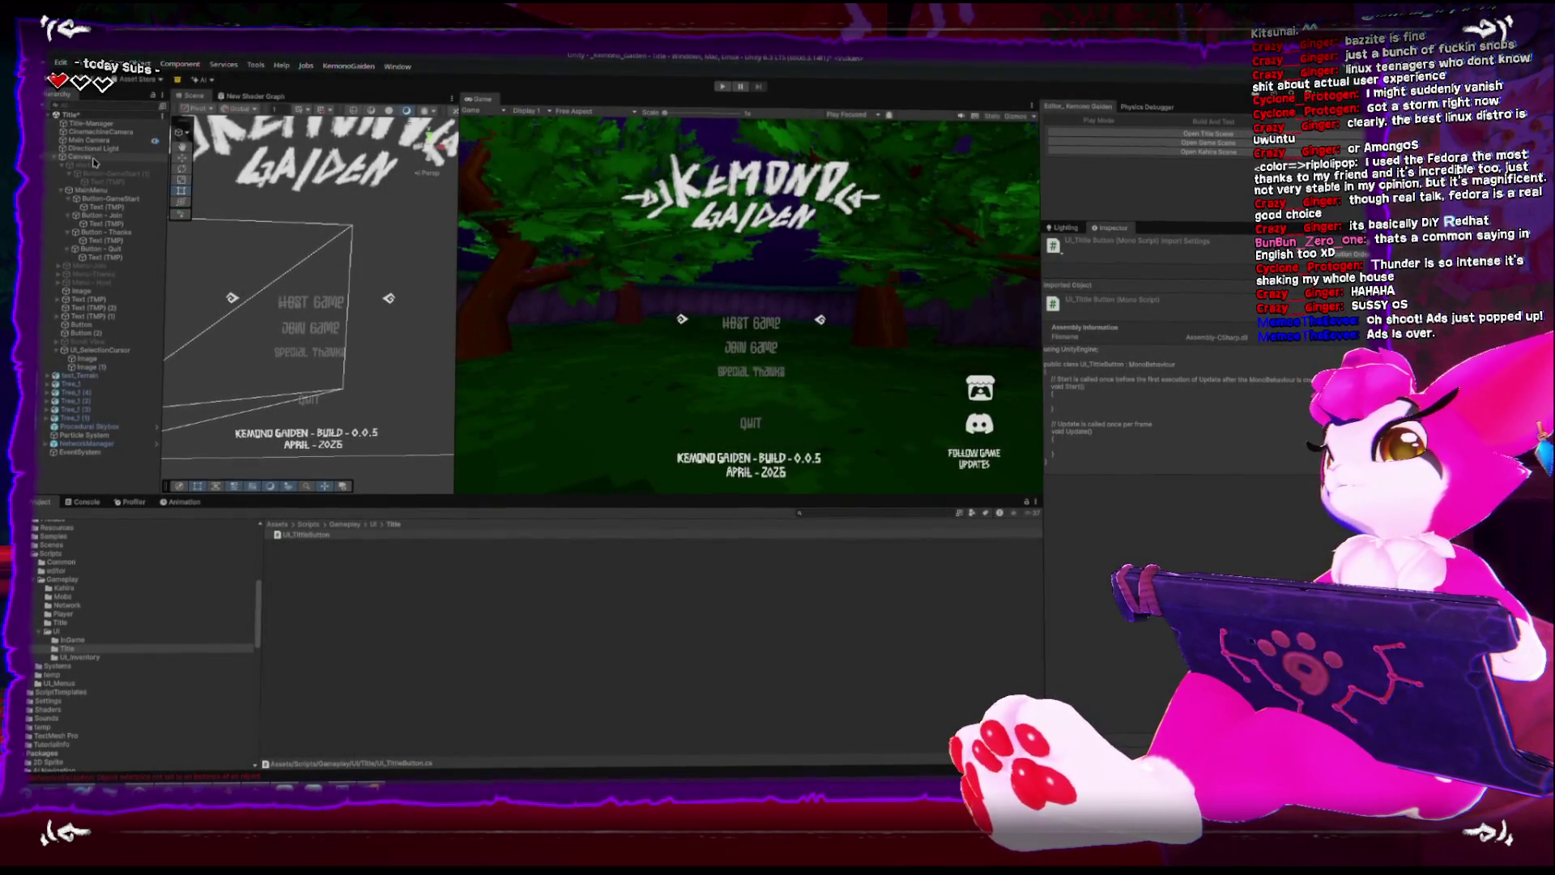
After recompiling, check the Canvas's UIMenu_Base component, which now shows an empty UI Cursor field.
click(91, 157)
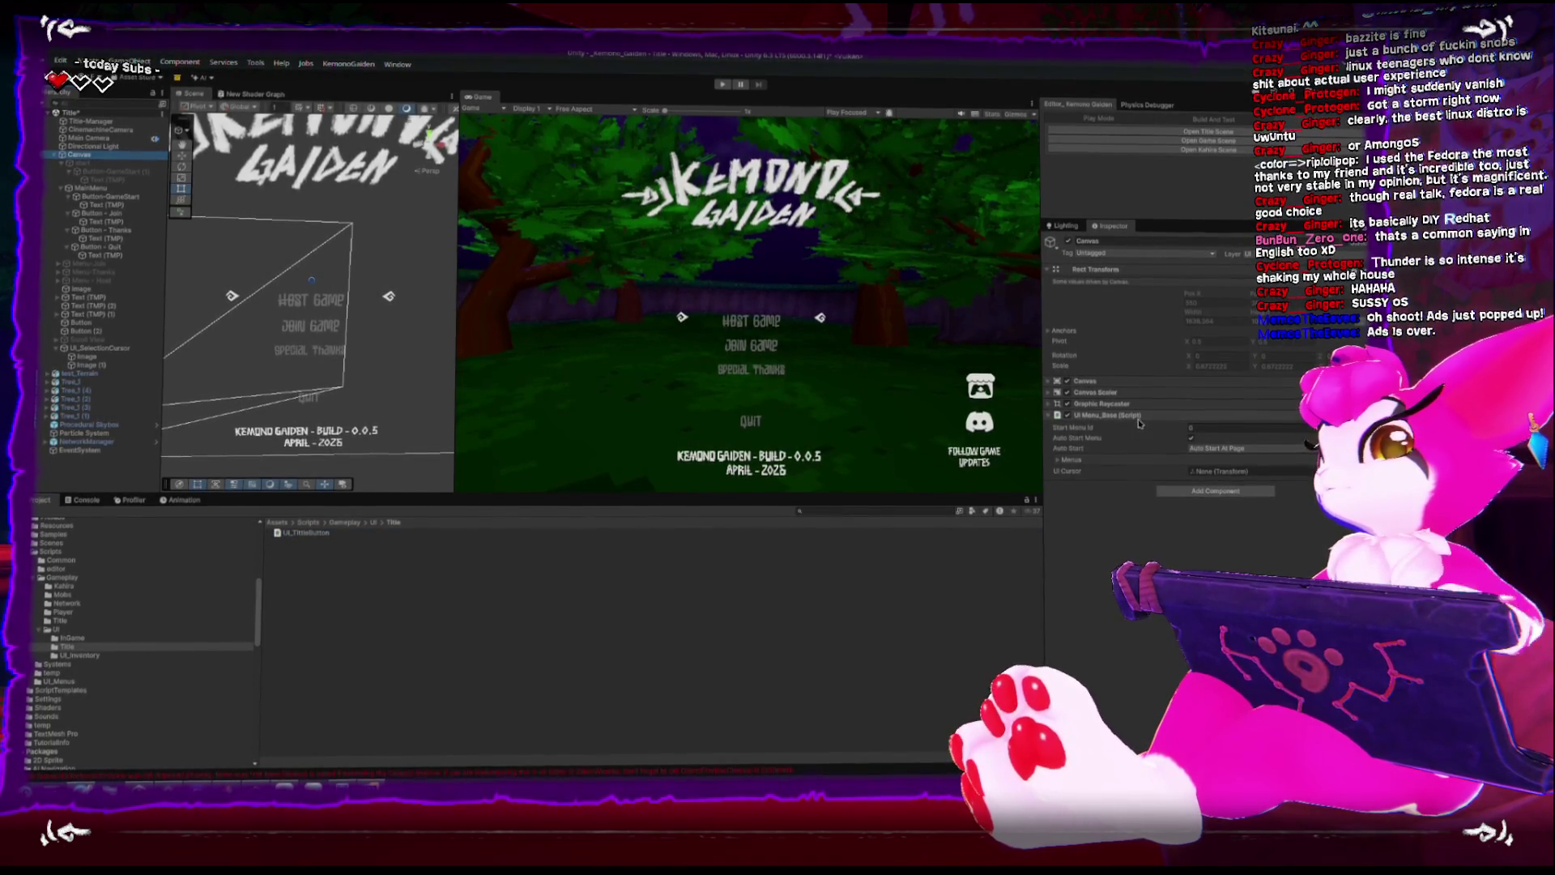
click(68, 163)
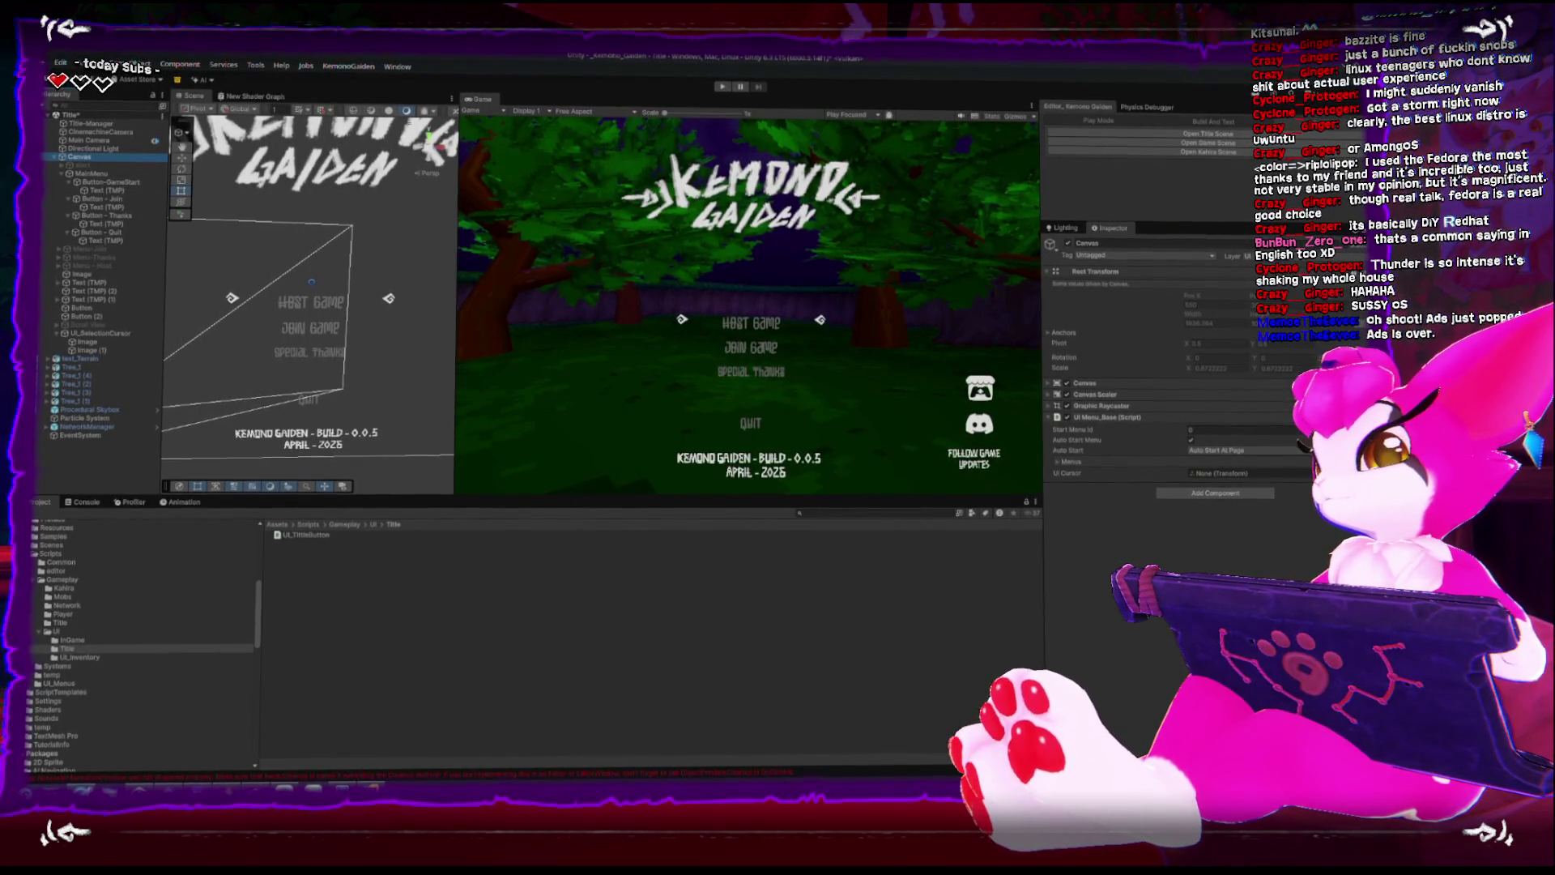
key(alt+Tab)
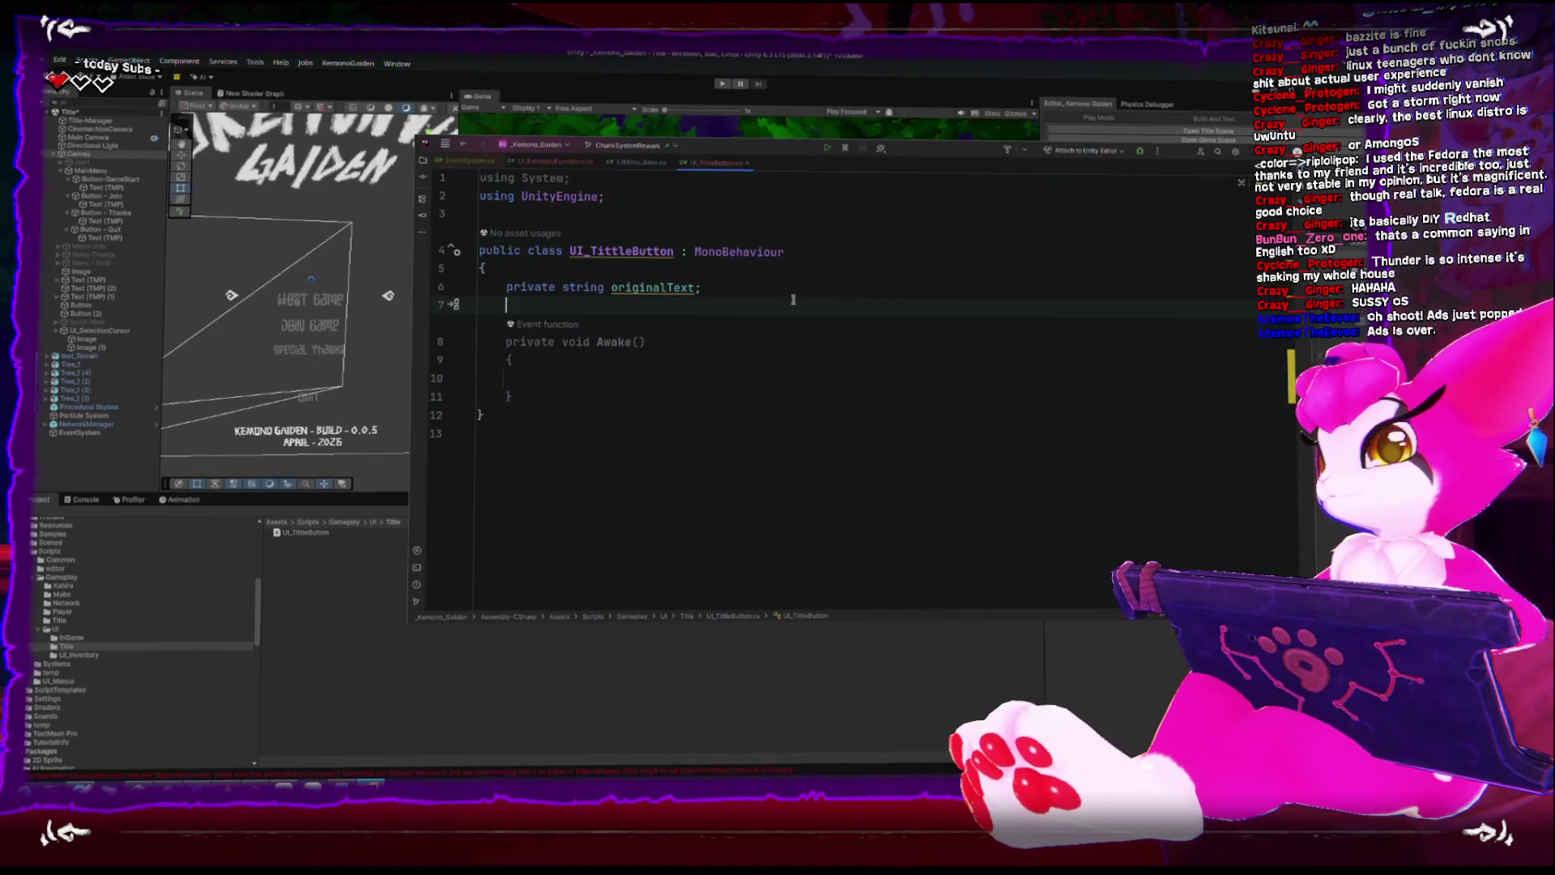
Declare a UIMenu_Base menuBase field and a TMPro.TextMeshProUGUI tmpro field below originalText.
key(Return)
text(UI_Me)
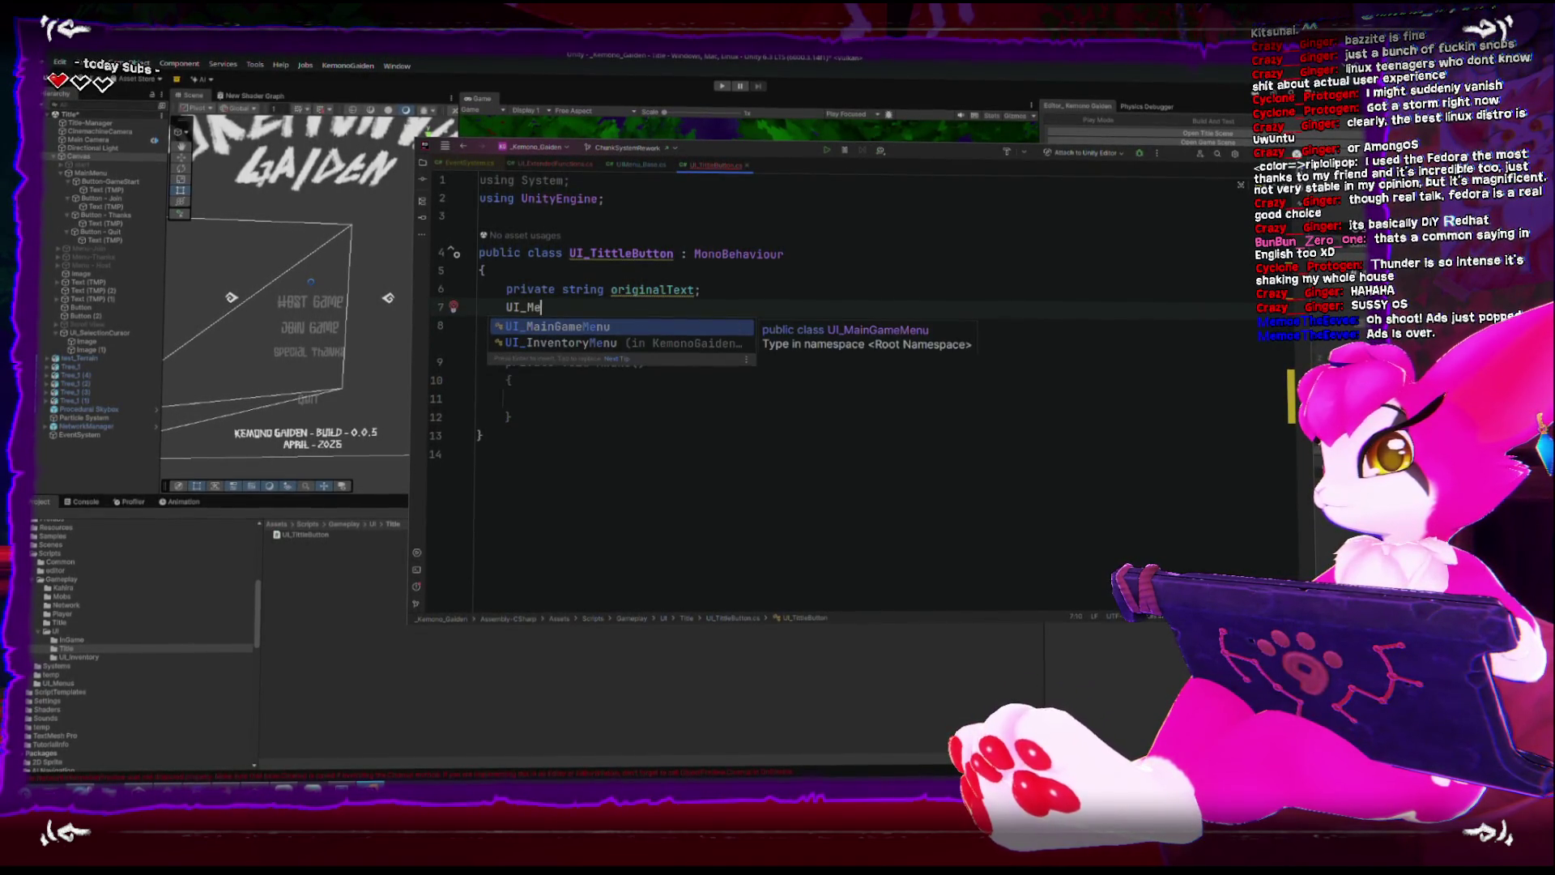
key(BackSpace)
key(BackSpace)
key(BackSpace)
text(Menu_Base menuBase;)
key(Return)
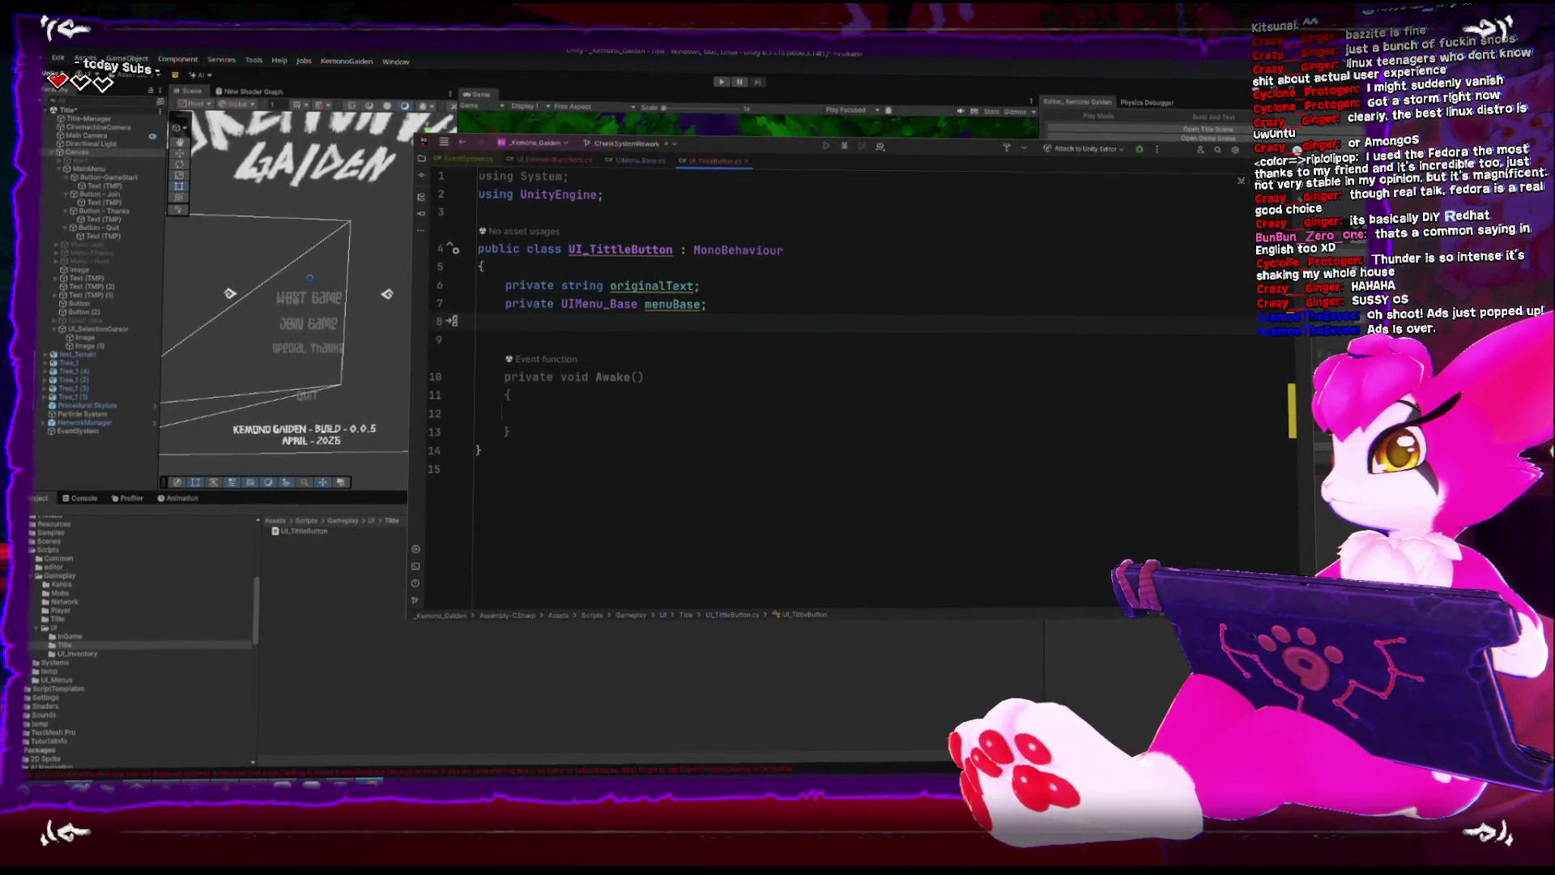
text(TMP)
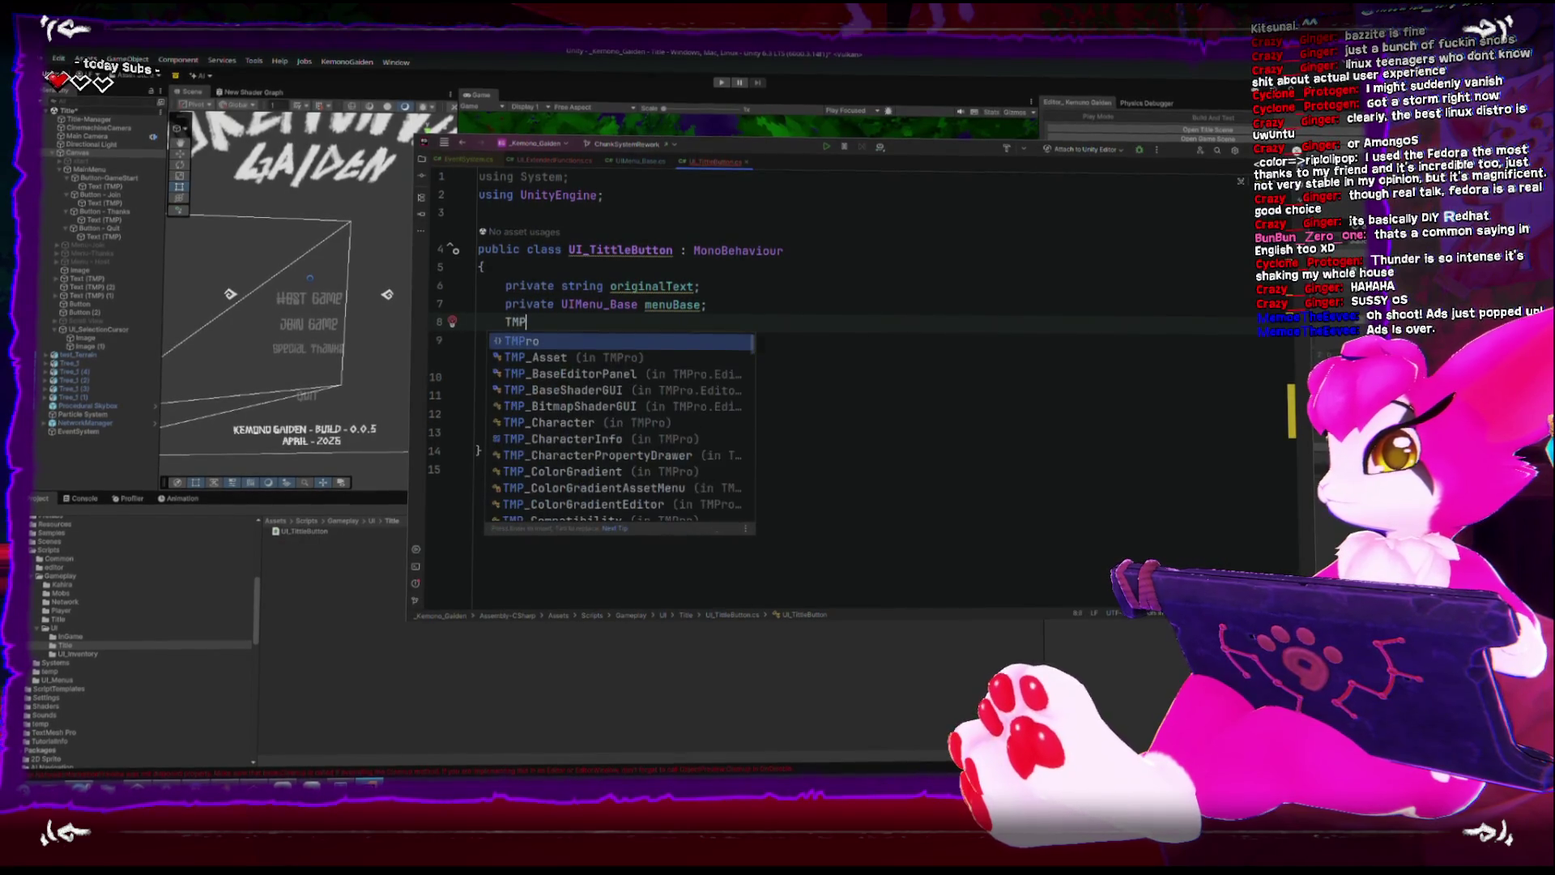
text(ro.ui)
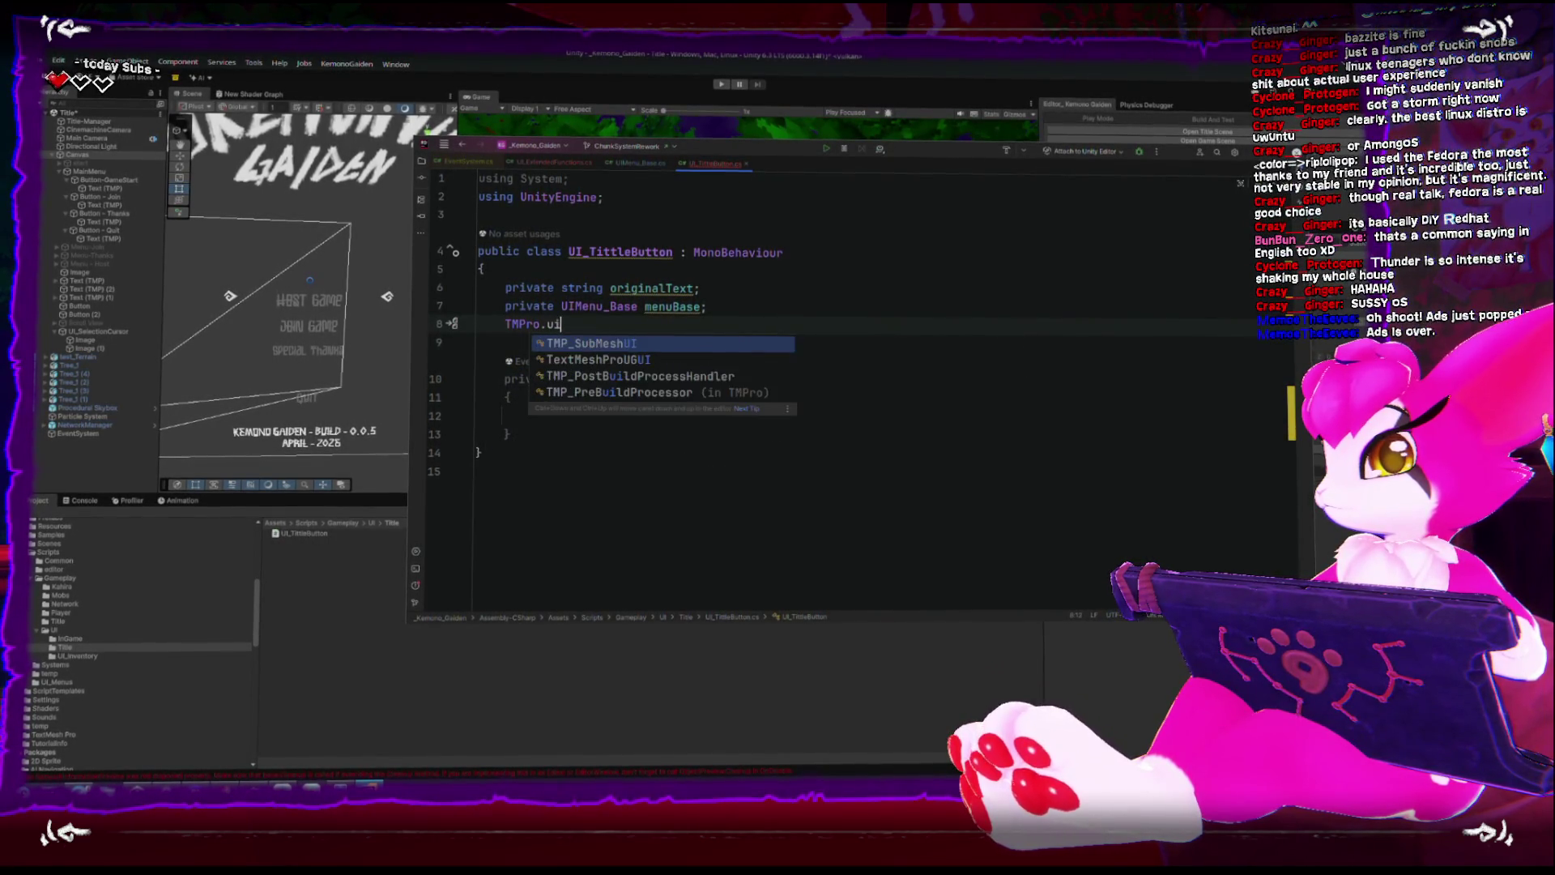
key(Down)
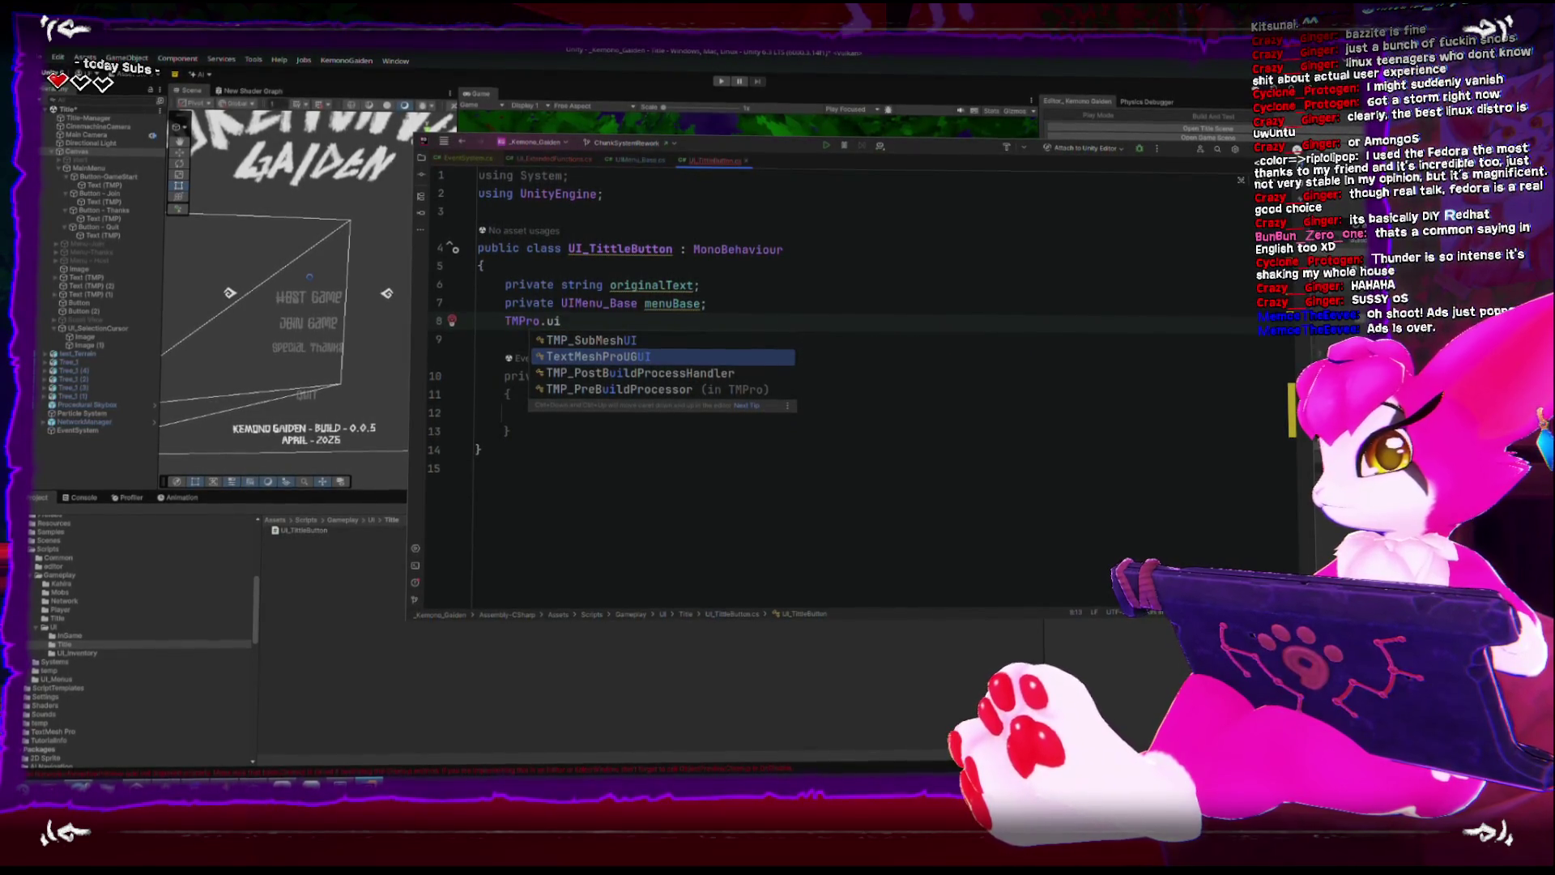
key(Return)
text(tMeshProUGUI t)
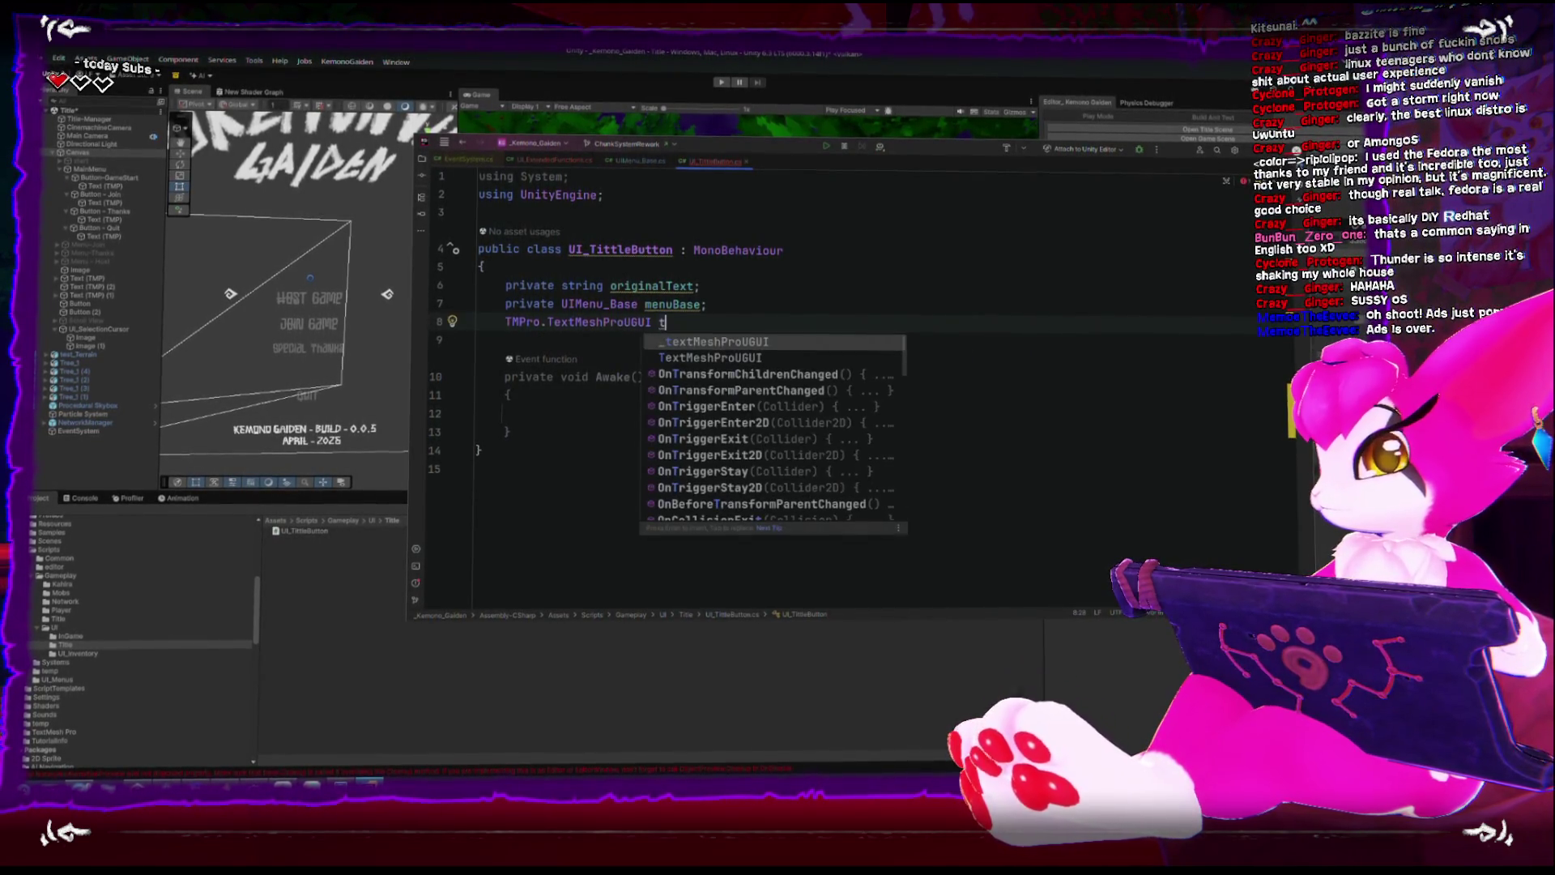
text(mpro;)
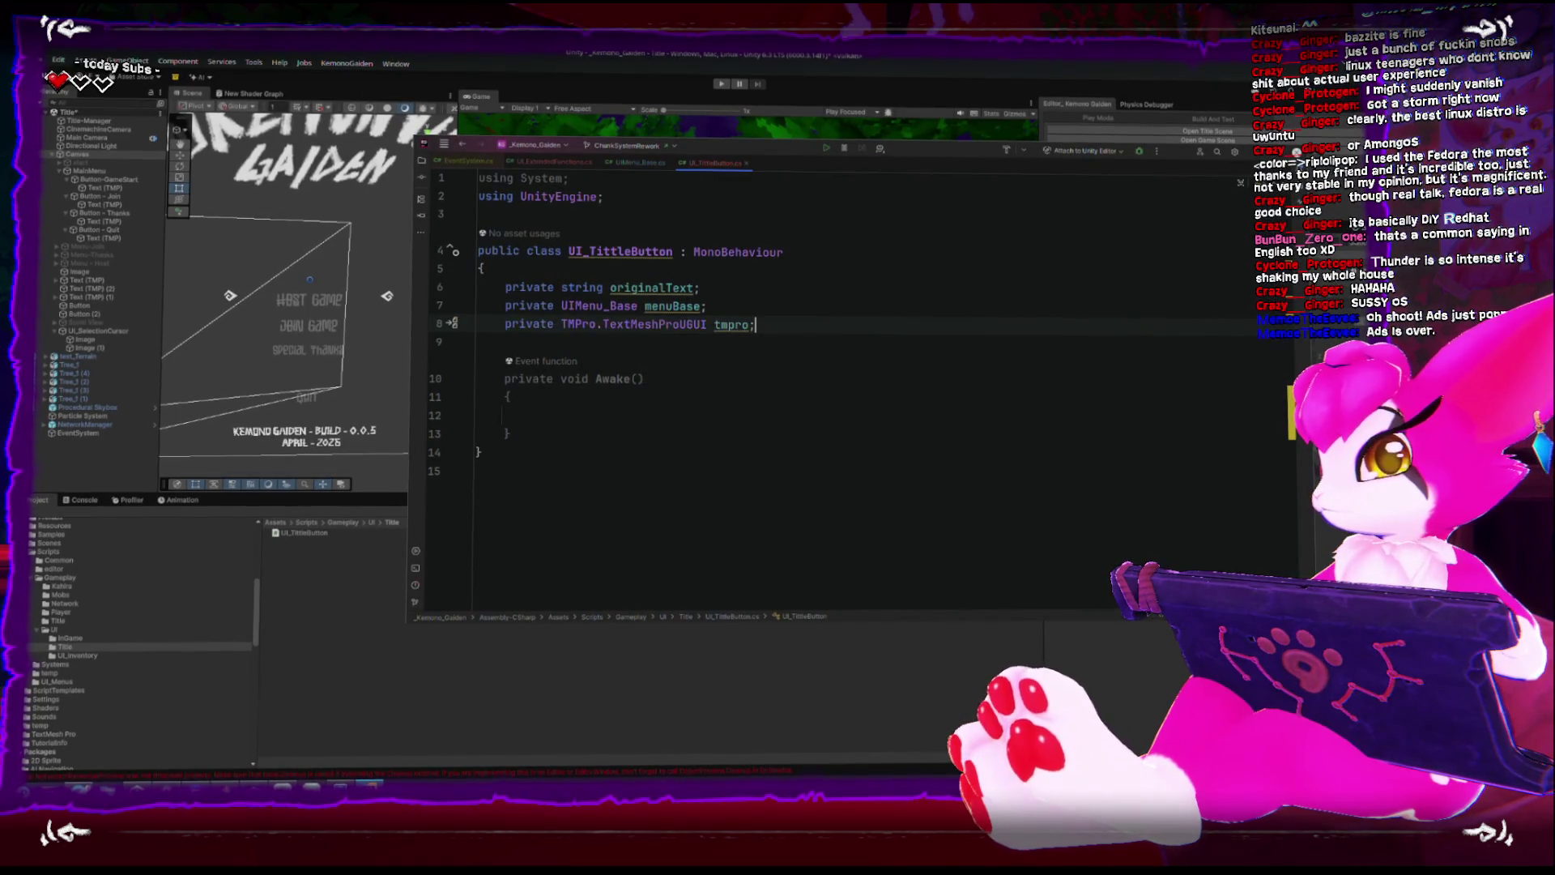
click(531, 412)
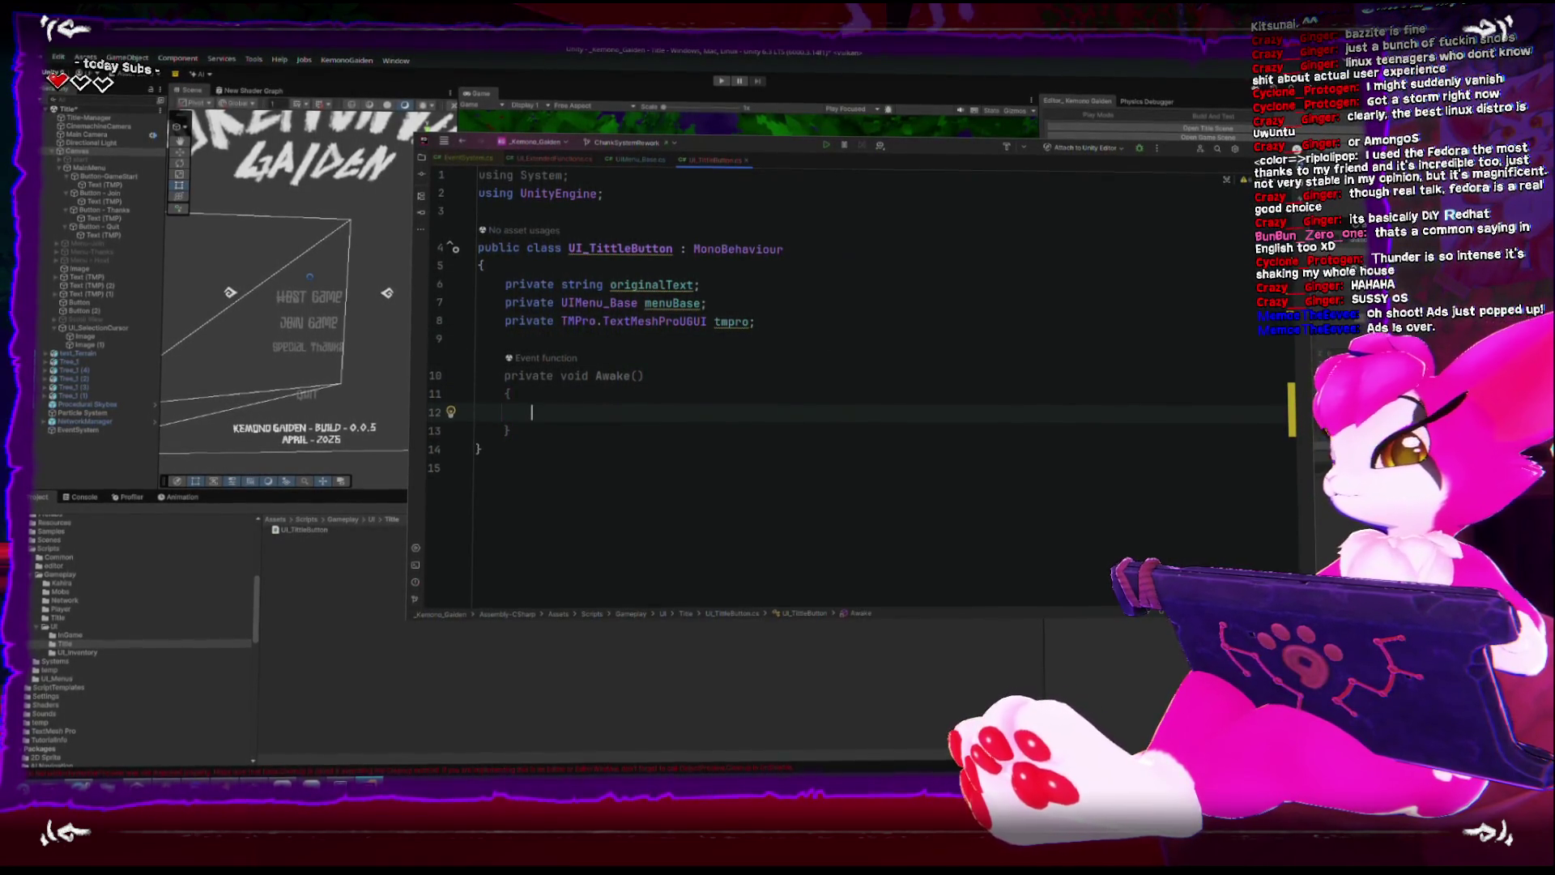
Mark originalText, menuBase and tmpro with the [SerializeField] attribute.
key(Up)
key(Up)
key(Up)
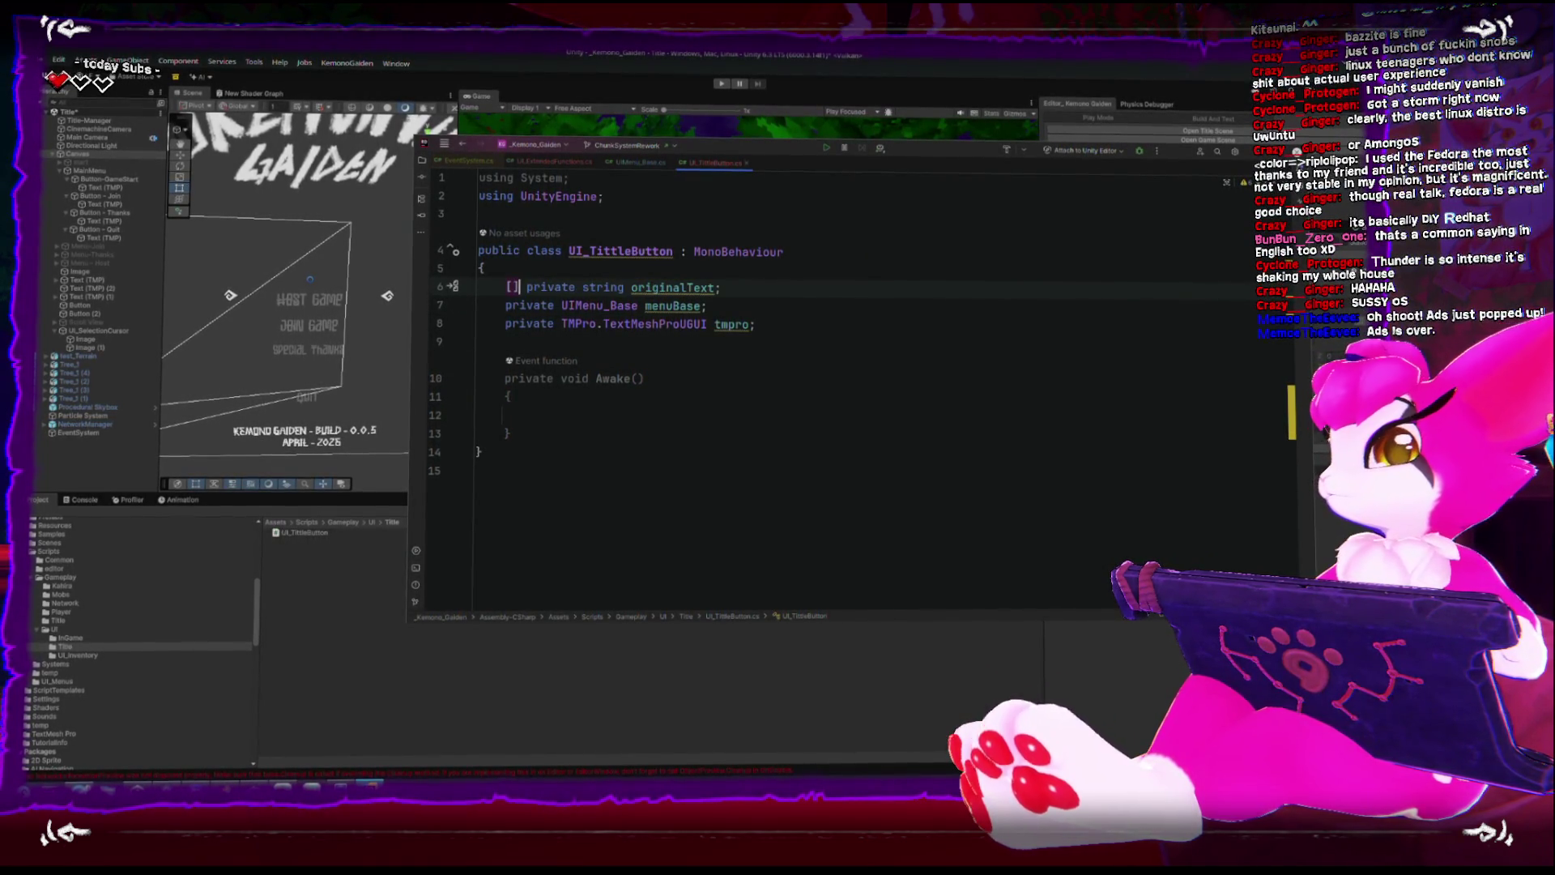
key(Home)
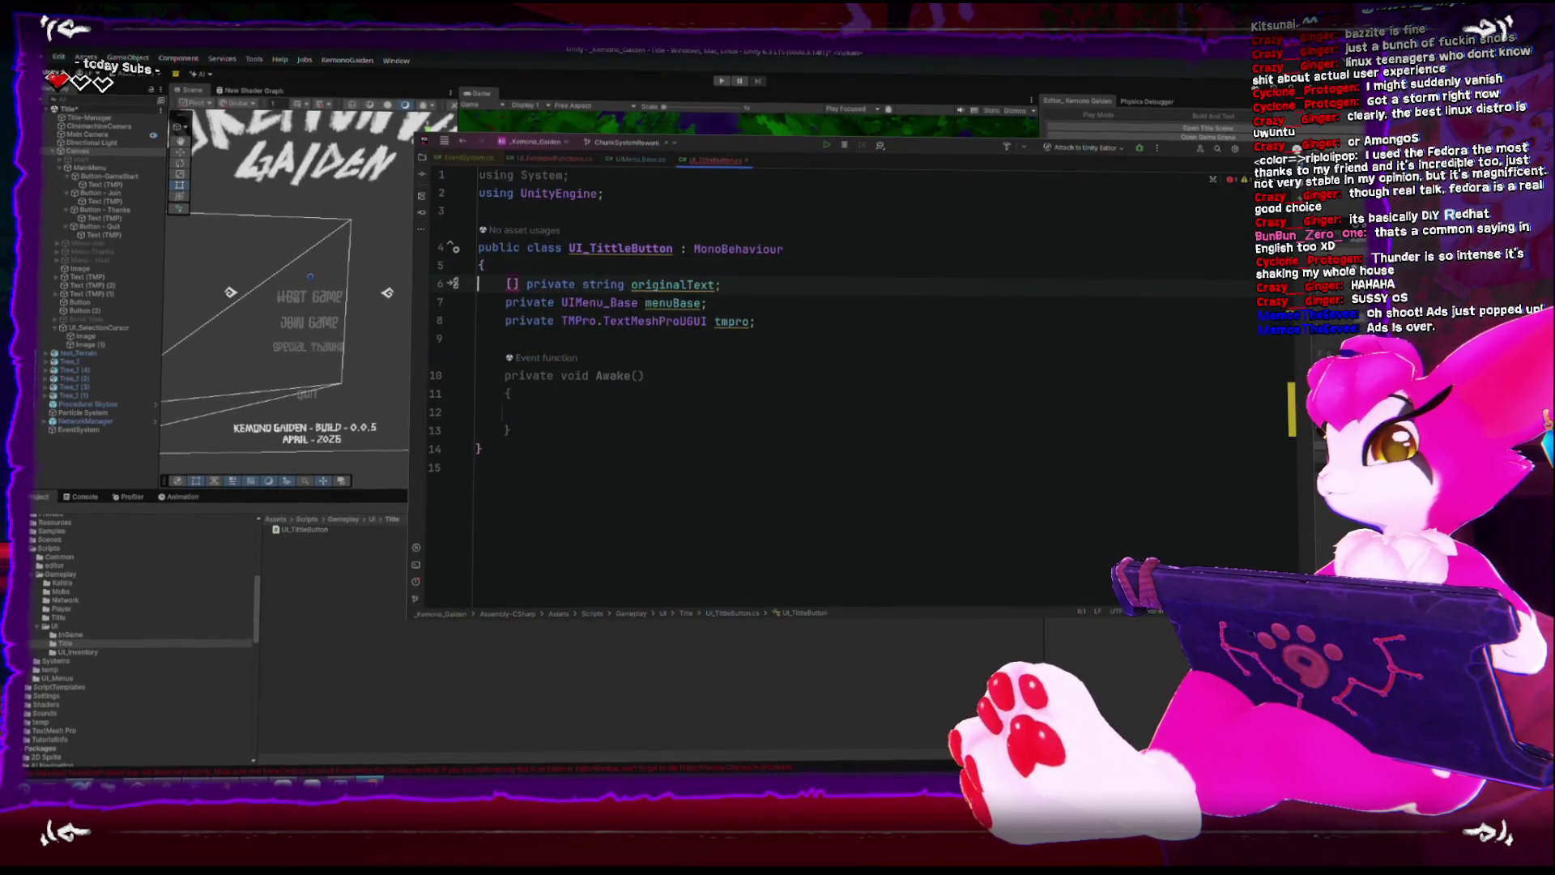
text(SerializeField)
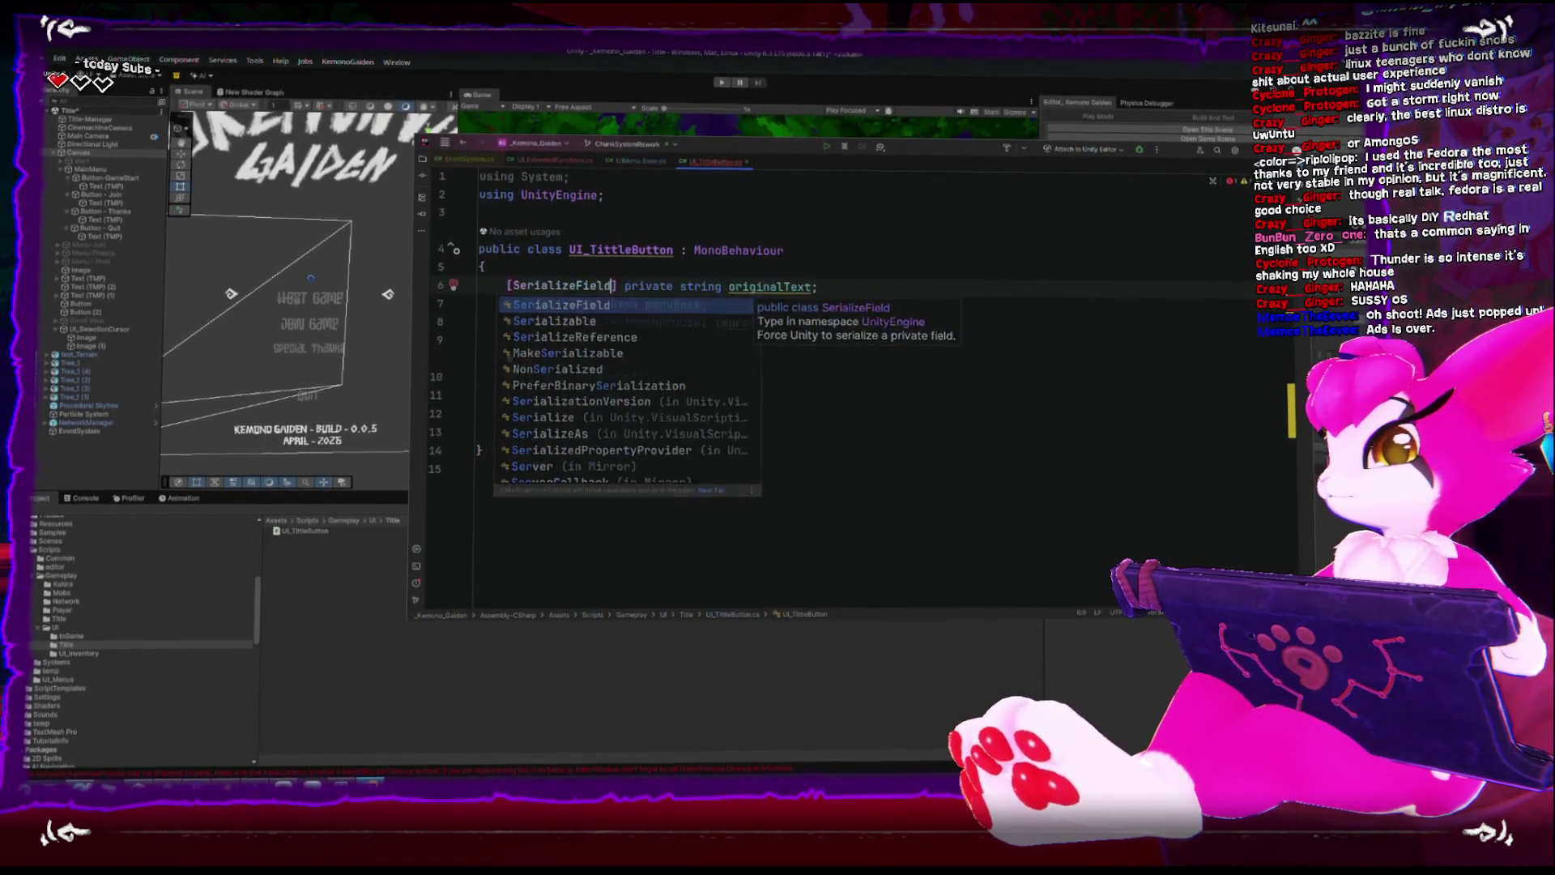
key(Home)
text([SerializeField])
key(Down)
key(Home)
text([SerializeField])
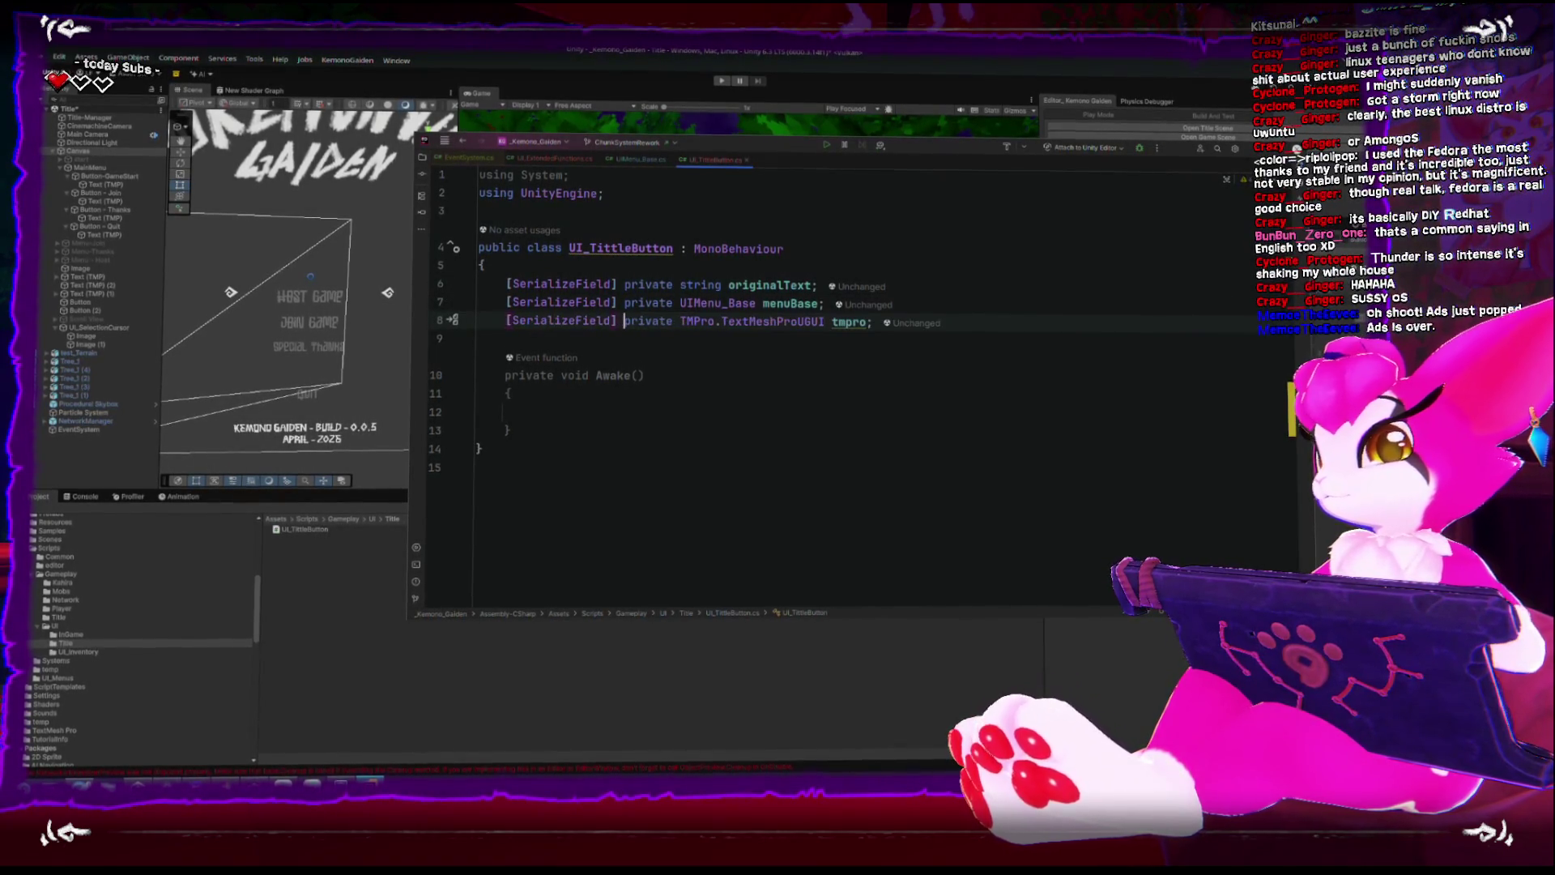
click(533, 413)
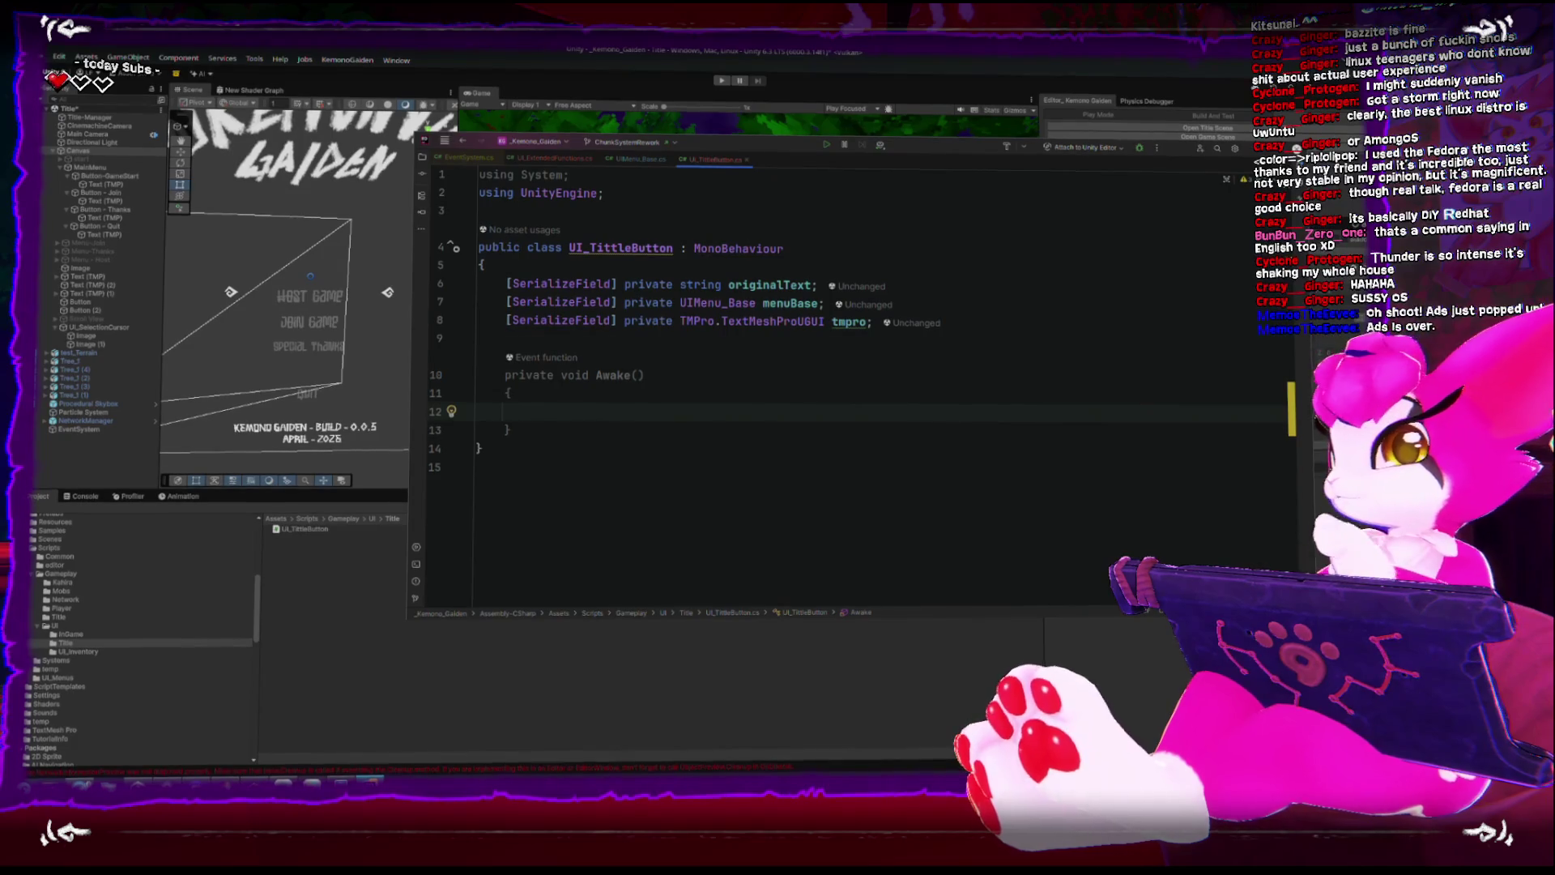
text(menuBase = transform.)
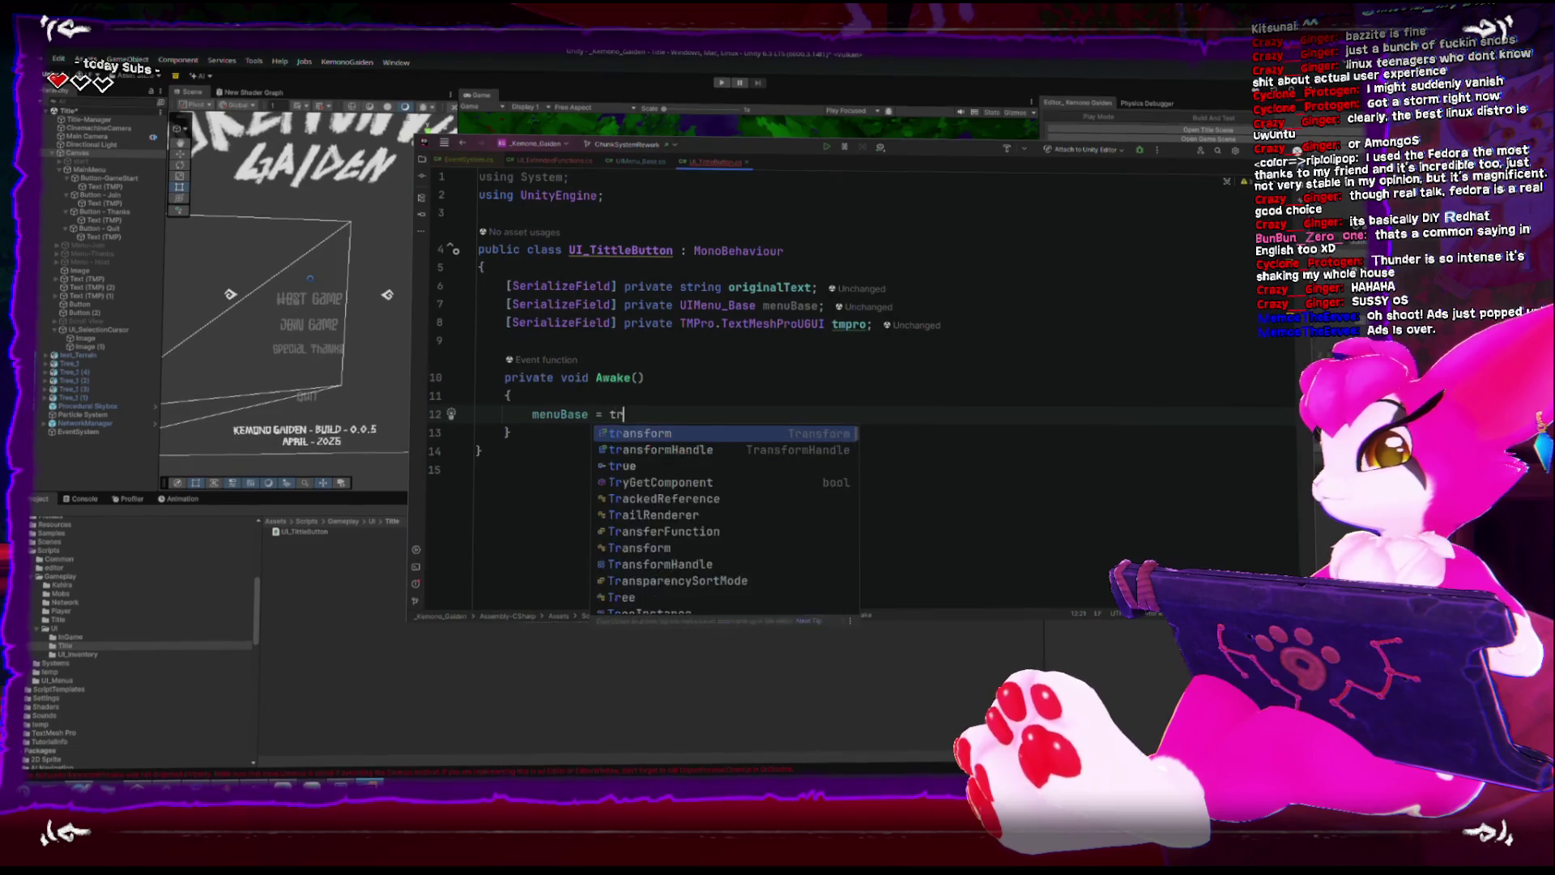
text(pa)
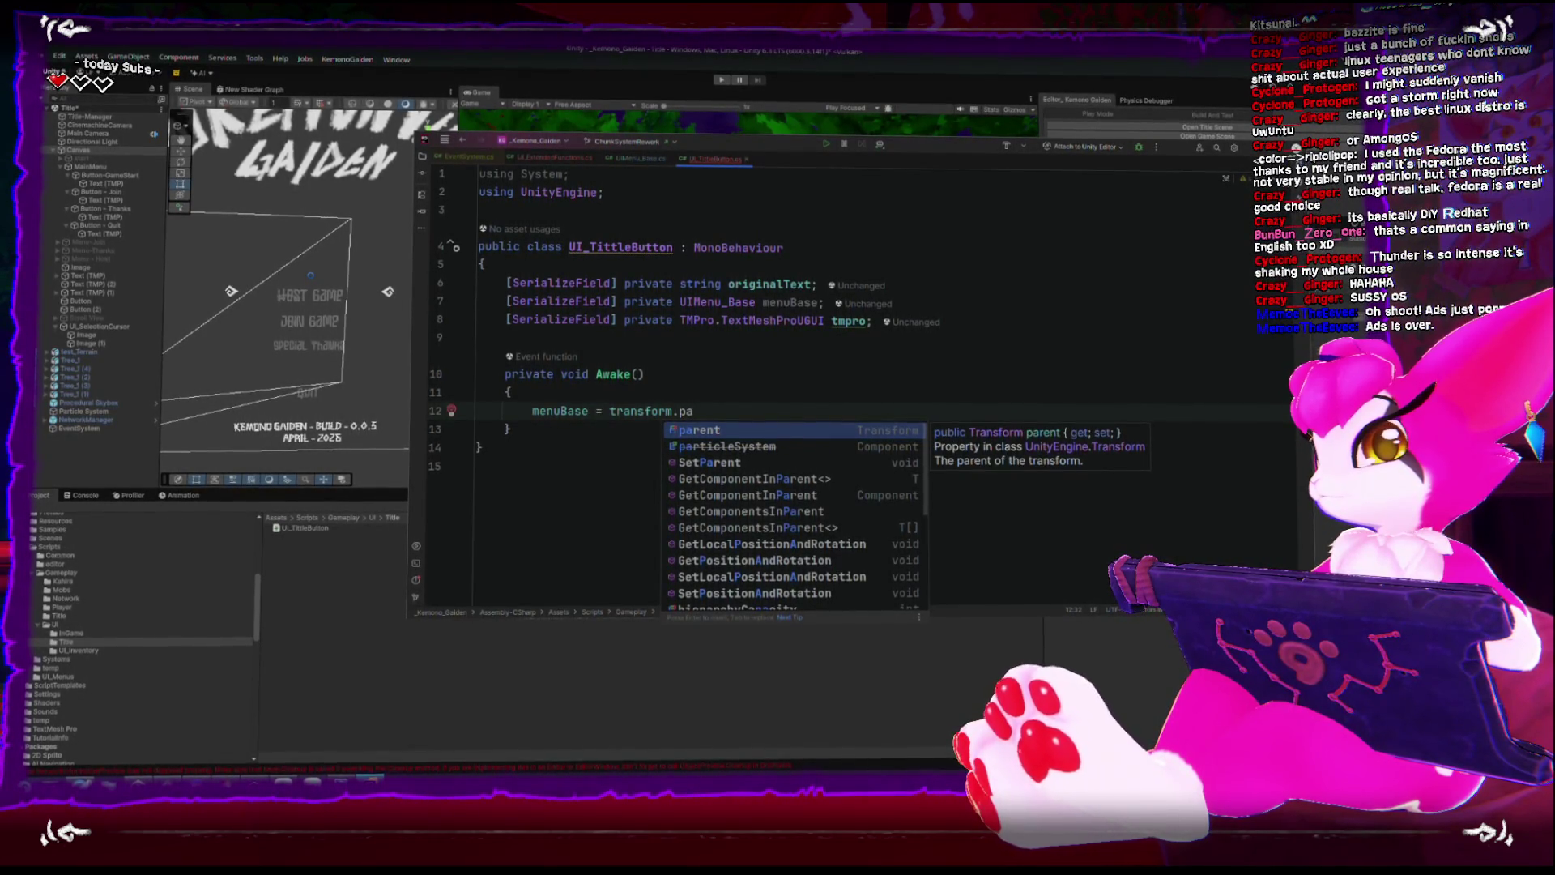
scroll(793, 466, down, 4)
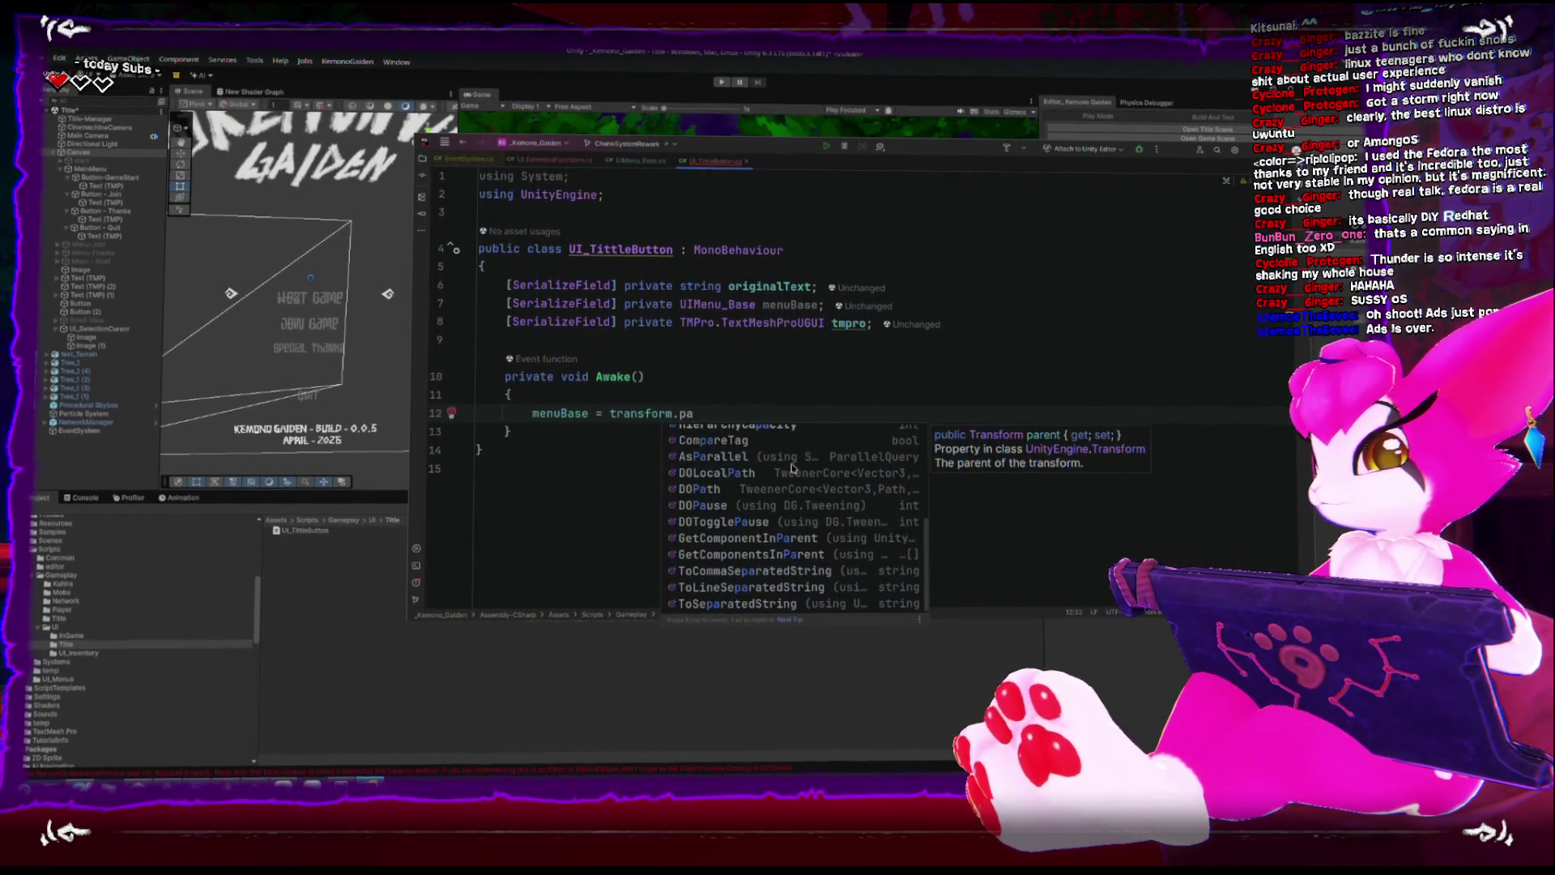
scroll(793, 466, up, 3)
click(737, 411)
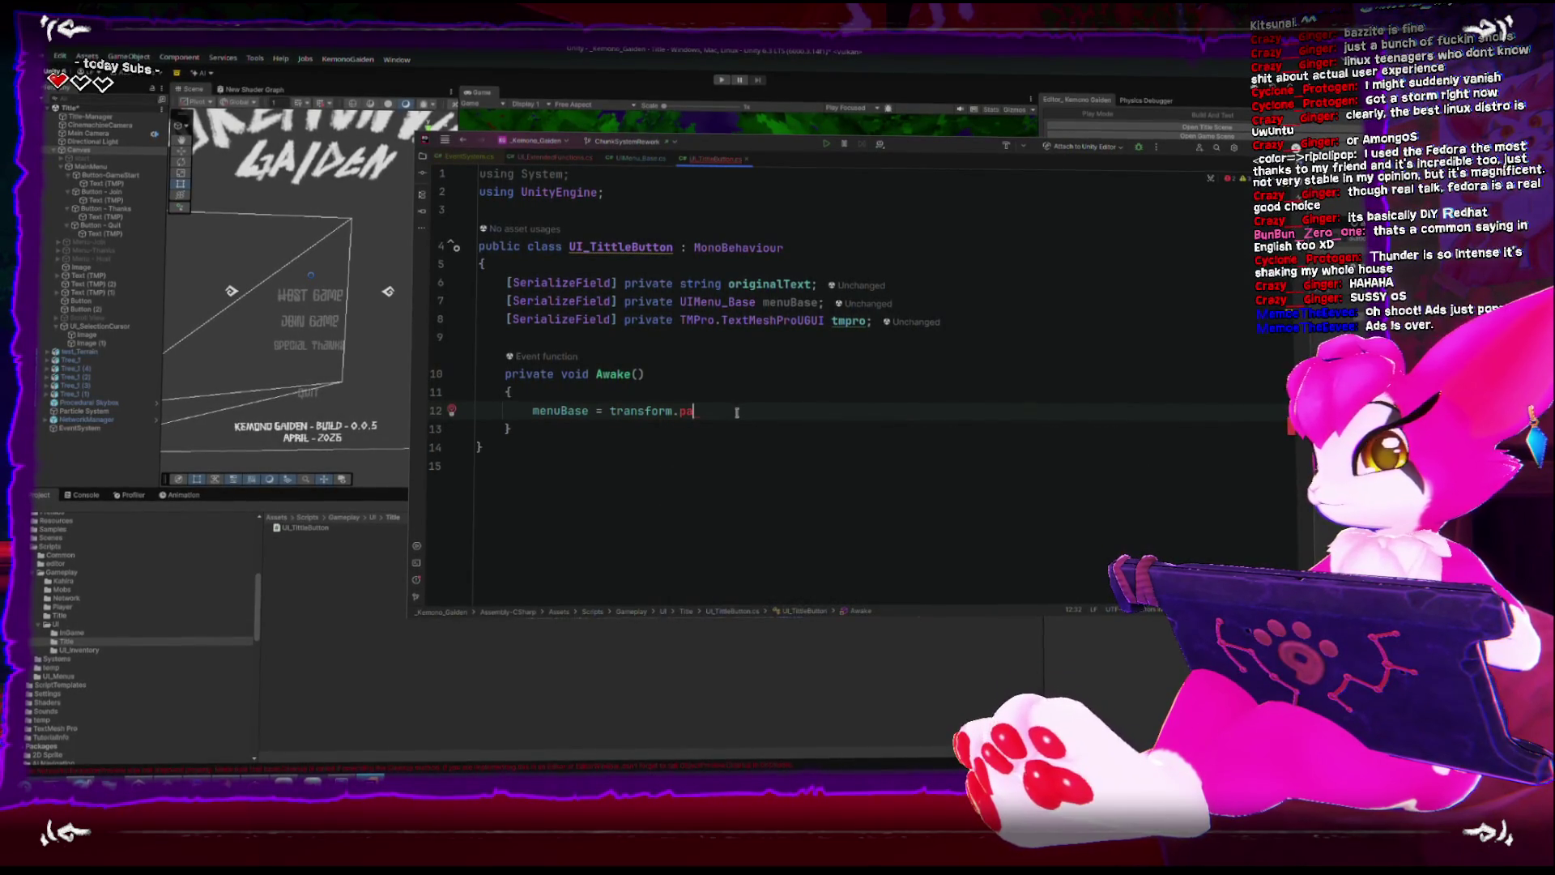
click(124, 187)
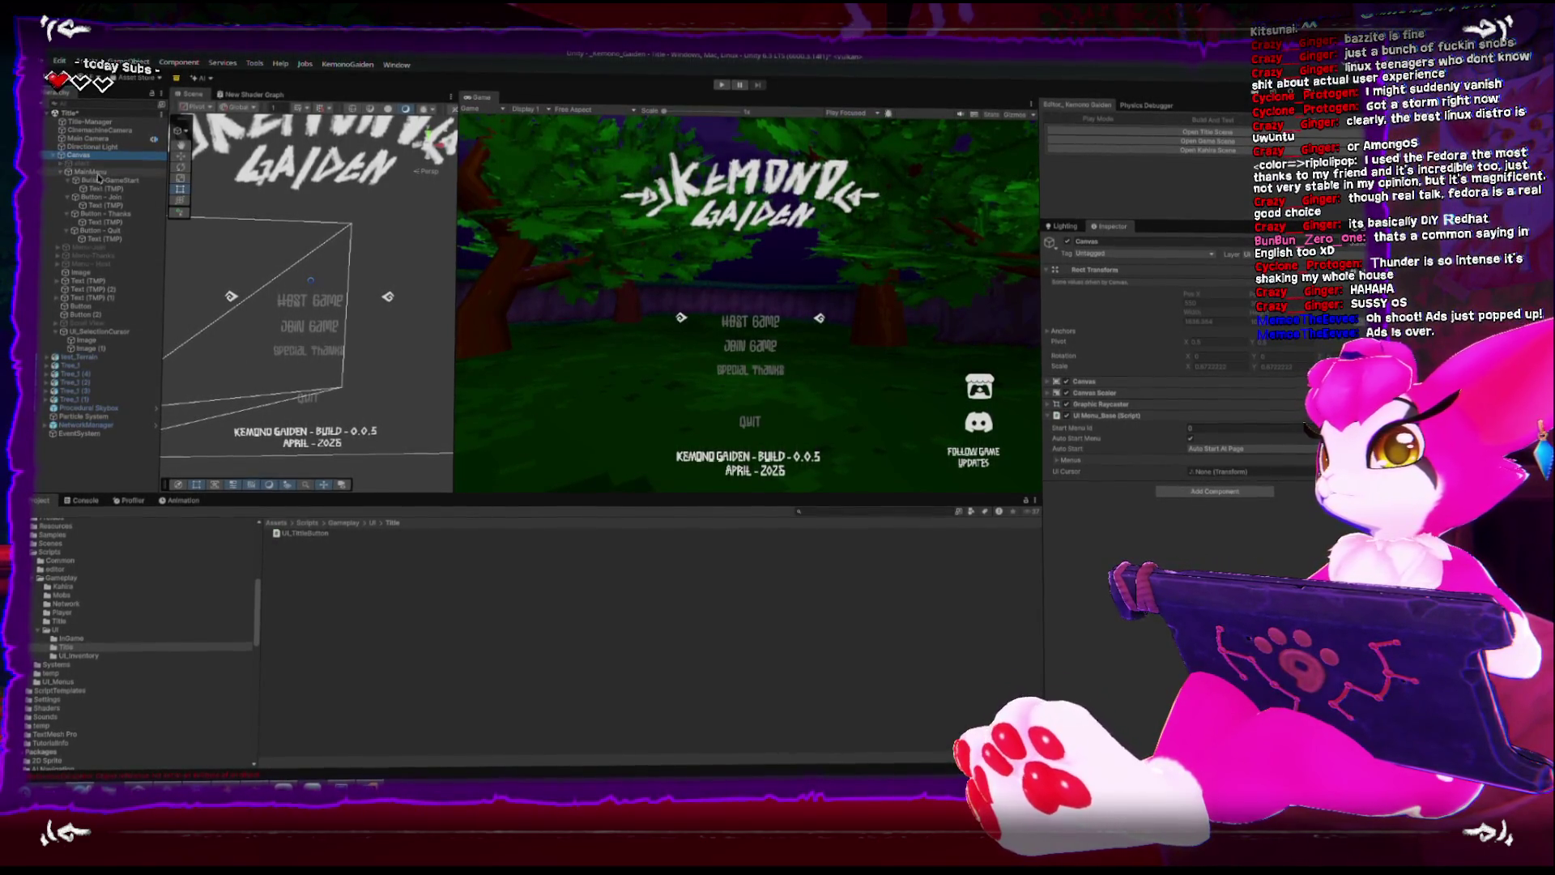
Assign each button's Text (TMP) child to its Tmpro field for GameStart, Join, Thanks and Quit.
click(106, 180)
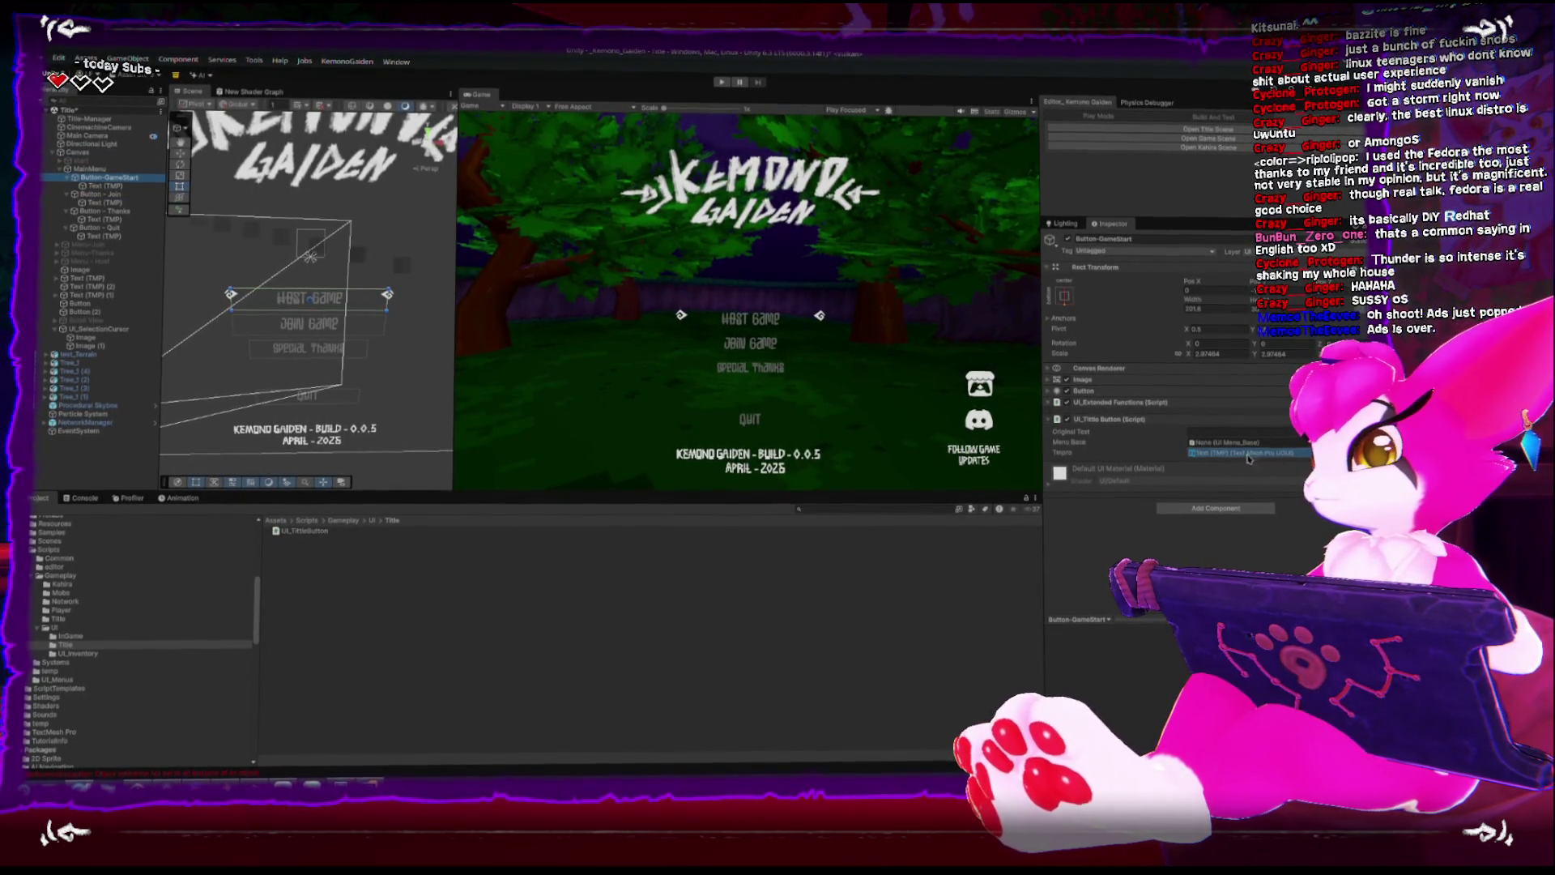
click(101, 197)
drag(312, 256, 1276, 458)
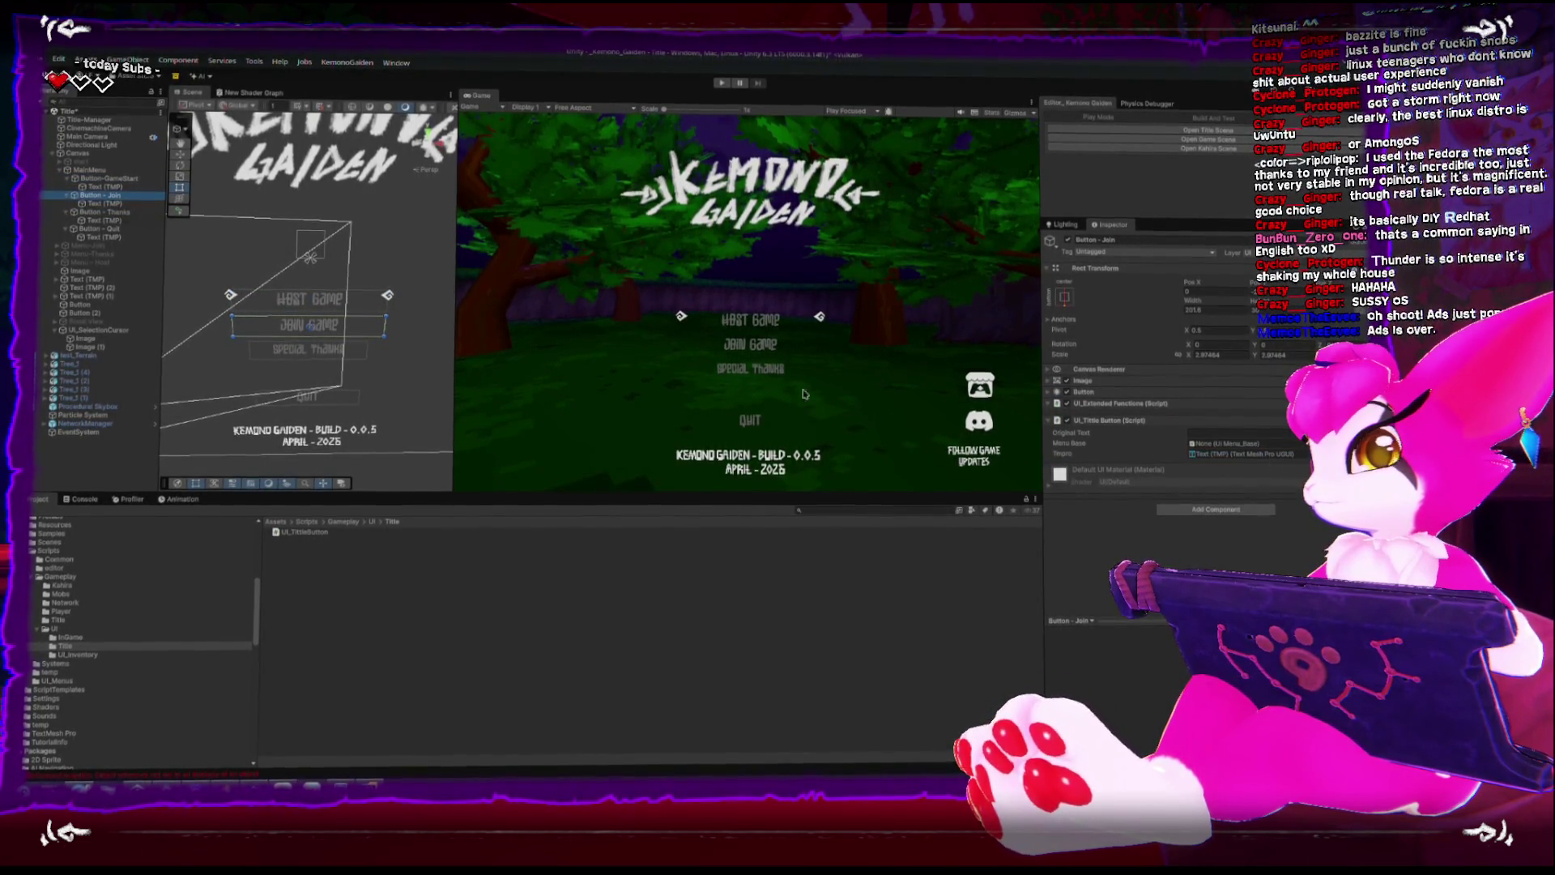
mouse_move(108, 219)
mouse_down()
mouse_move(1176, 399)
mouse_move(1239, 454)
mouse_up()
click(100, 232)
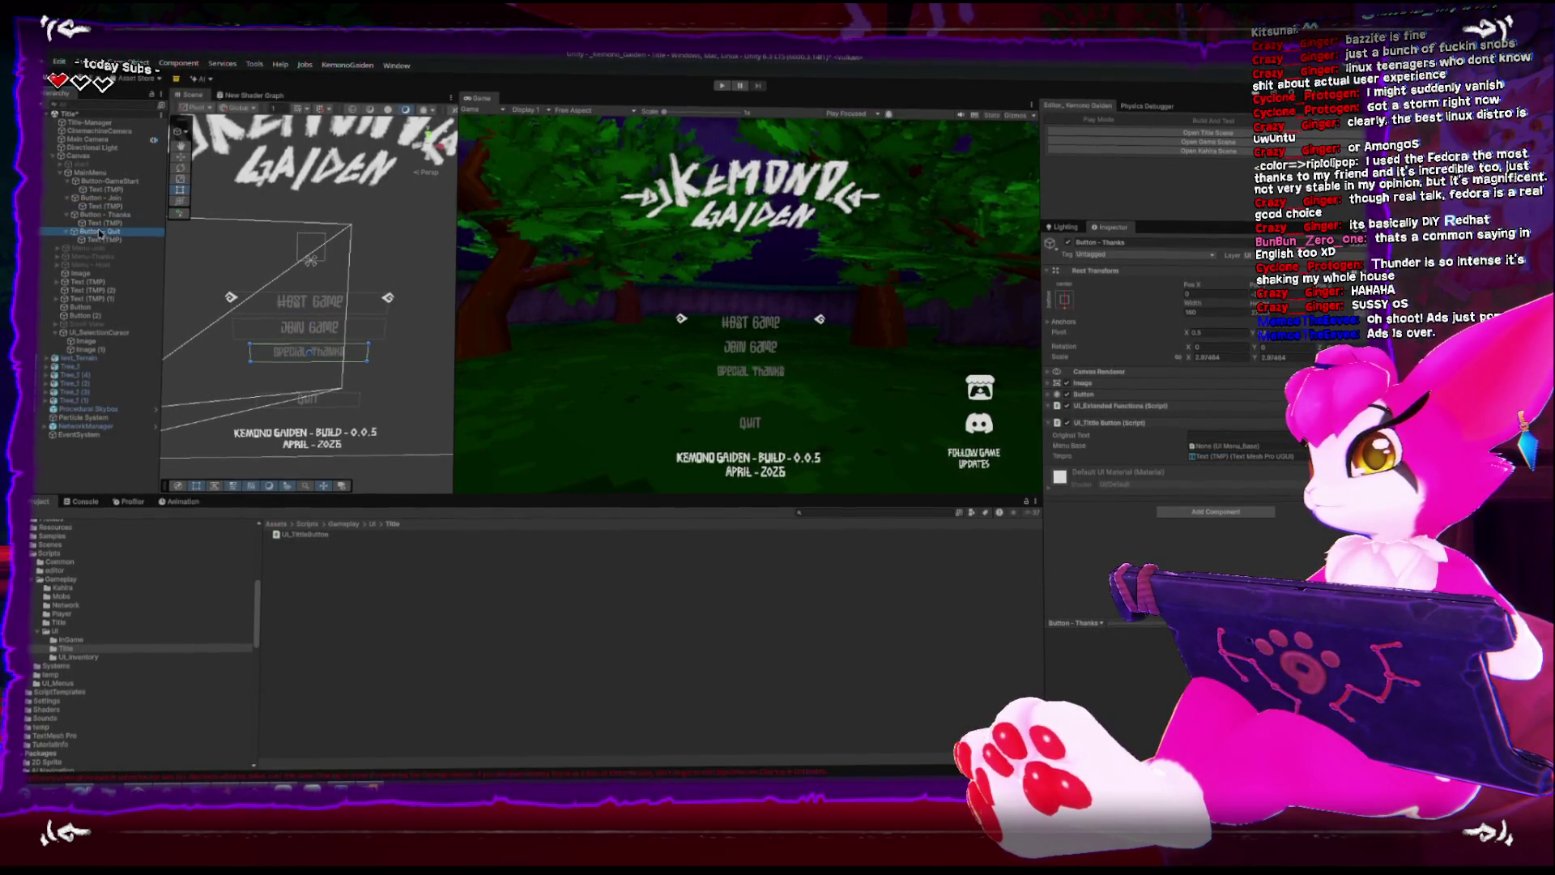
mouse_move(100, 241)
mouse_down()
mouse_move(540, 306)
mouse_move(1276, 455)
mouse_up()
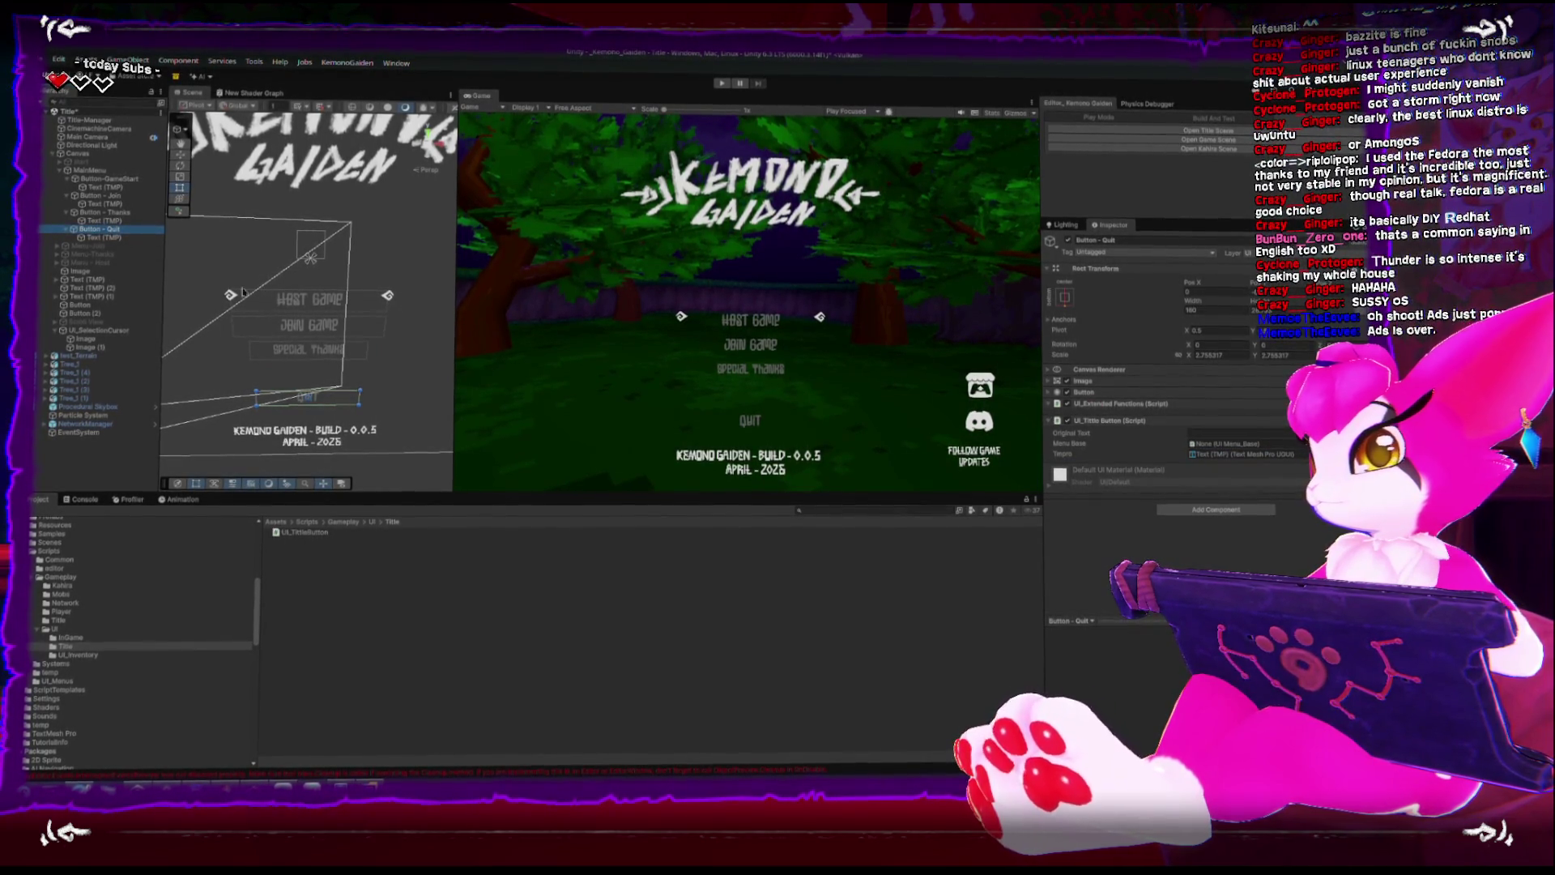
key(alt+Tab)
click(648, 427)
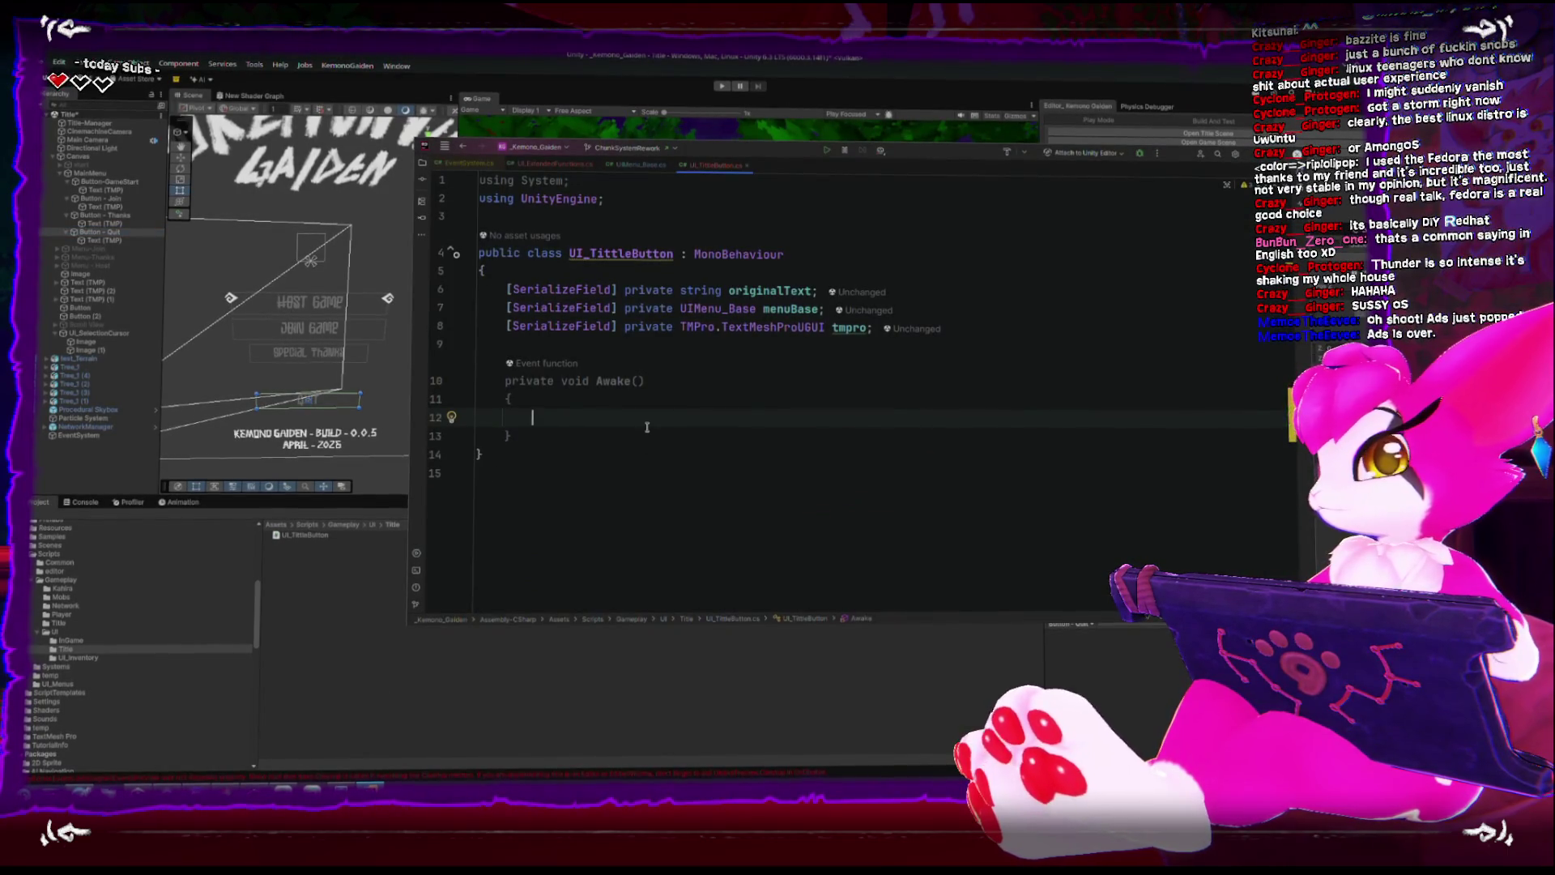
Write 'originalText = tmpro.text;' inside the Awake method.
text(orig)
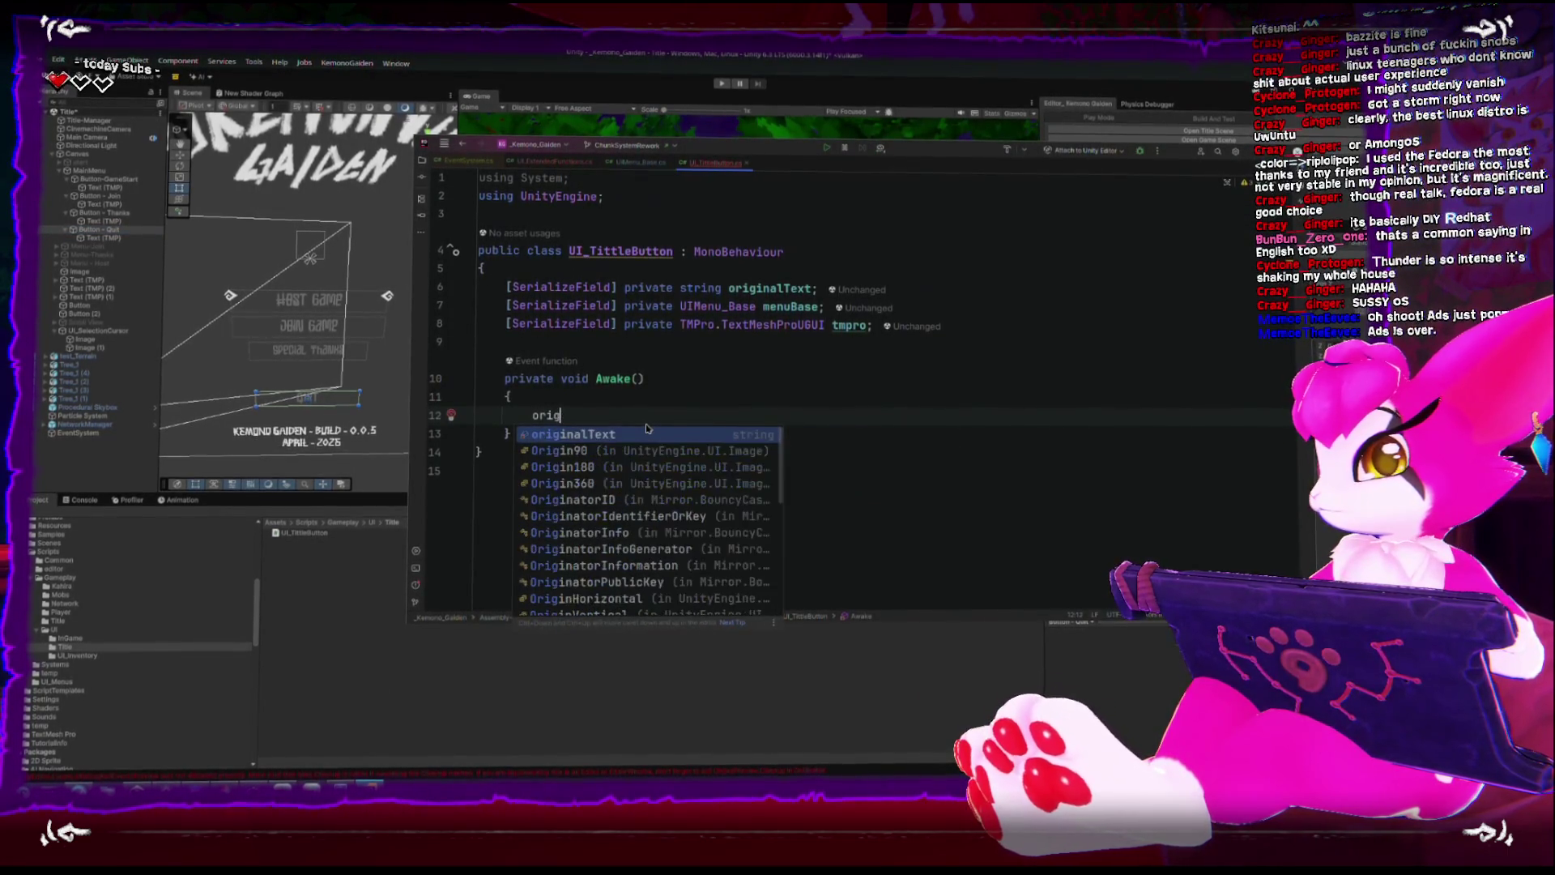
key(Return)
text(= )
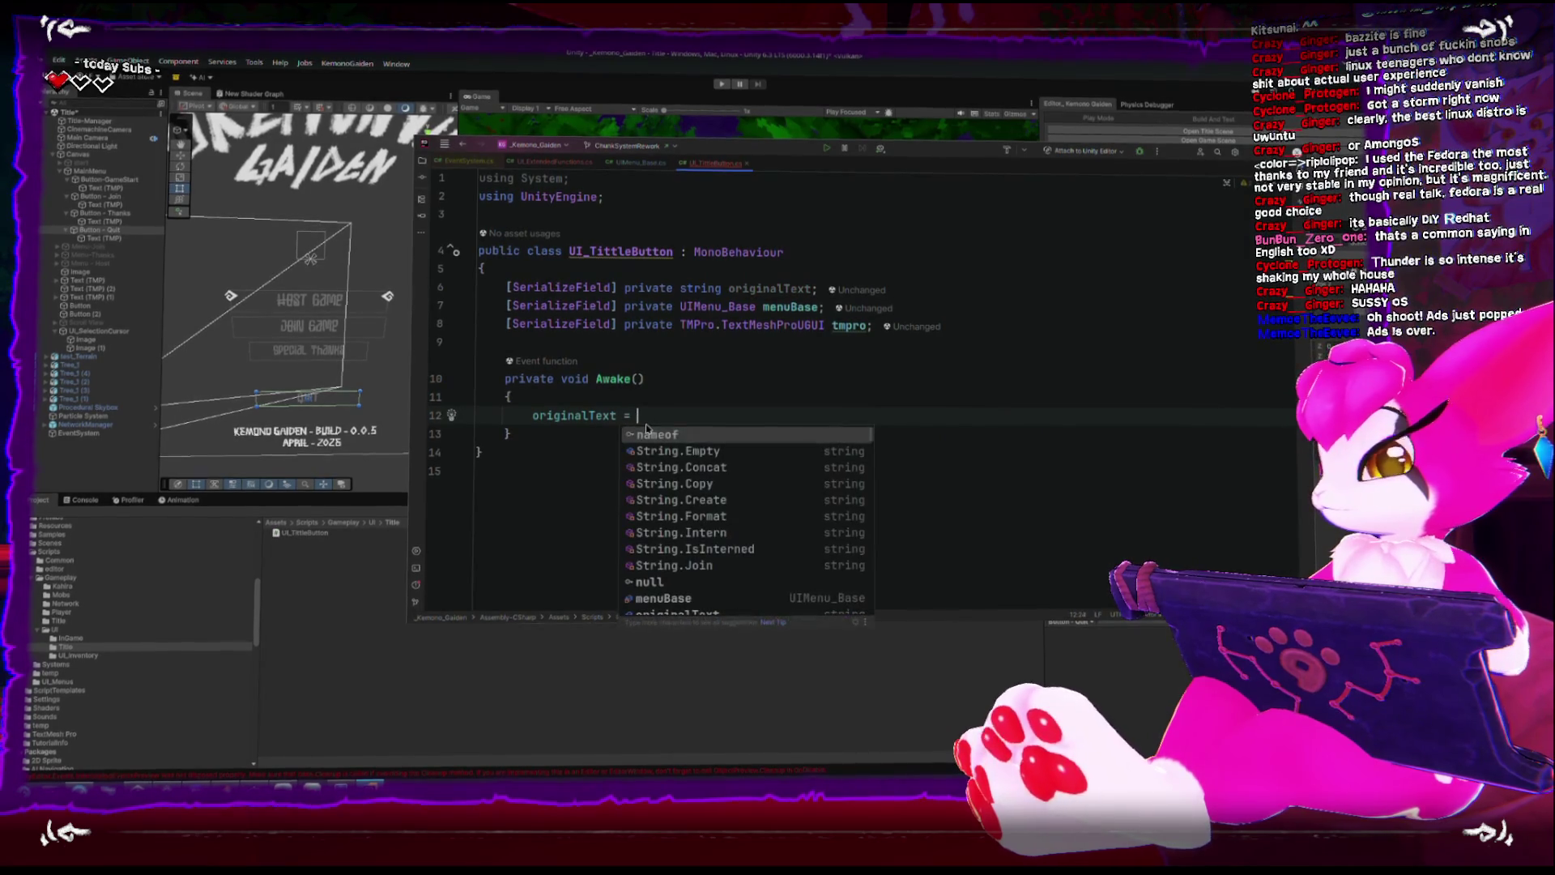
text(tm)
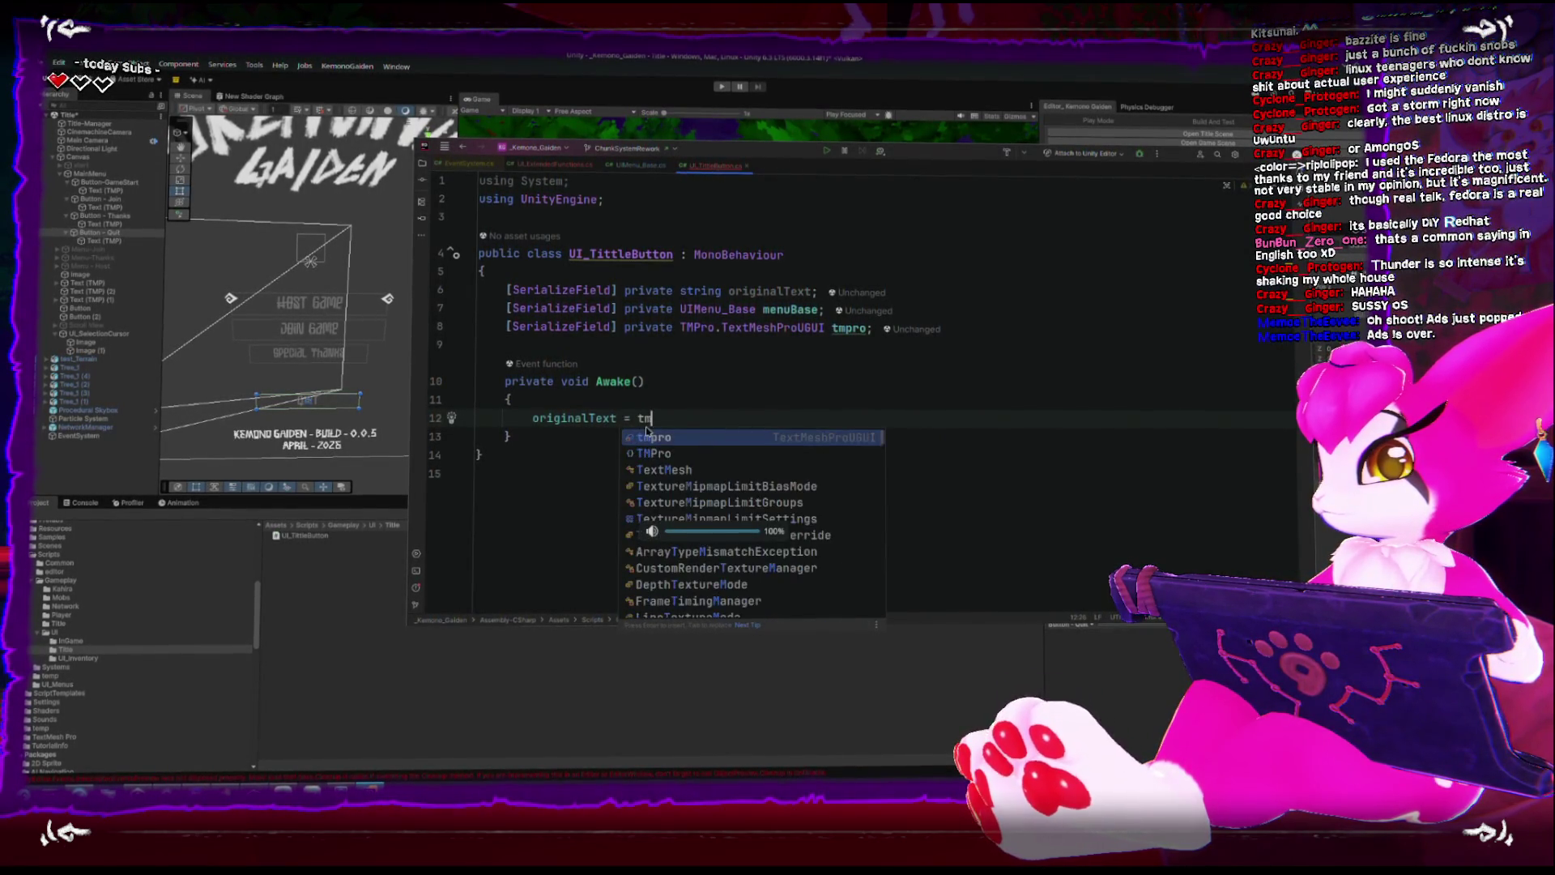
text(pro.text;)
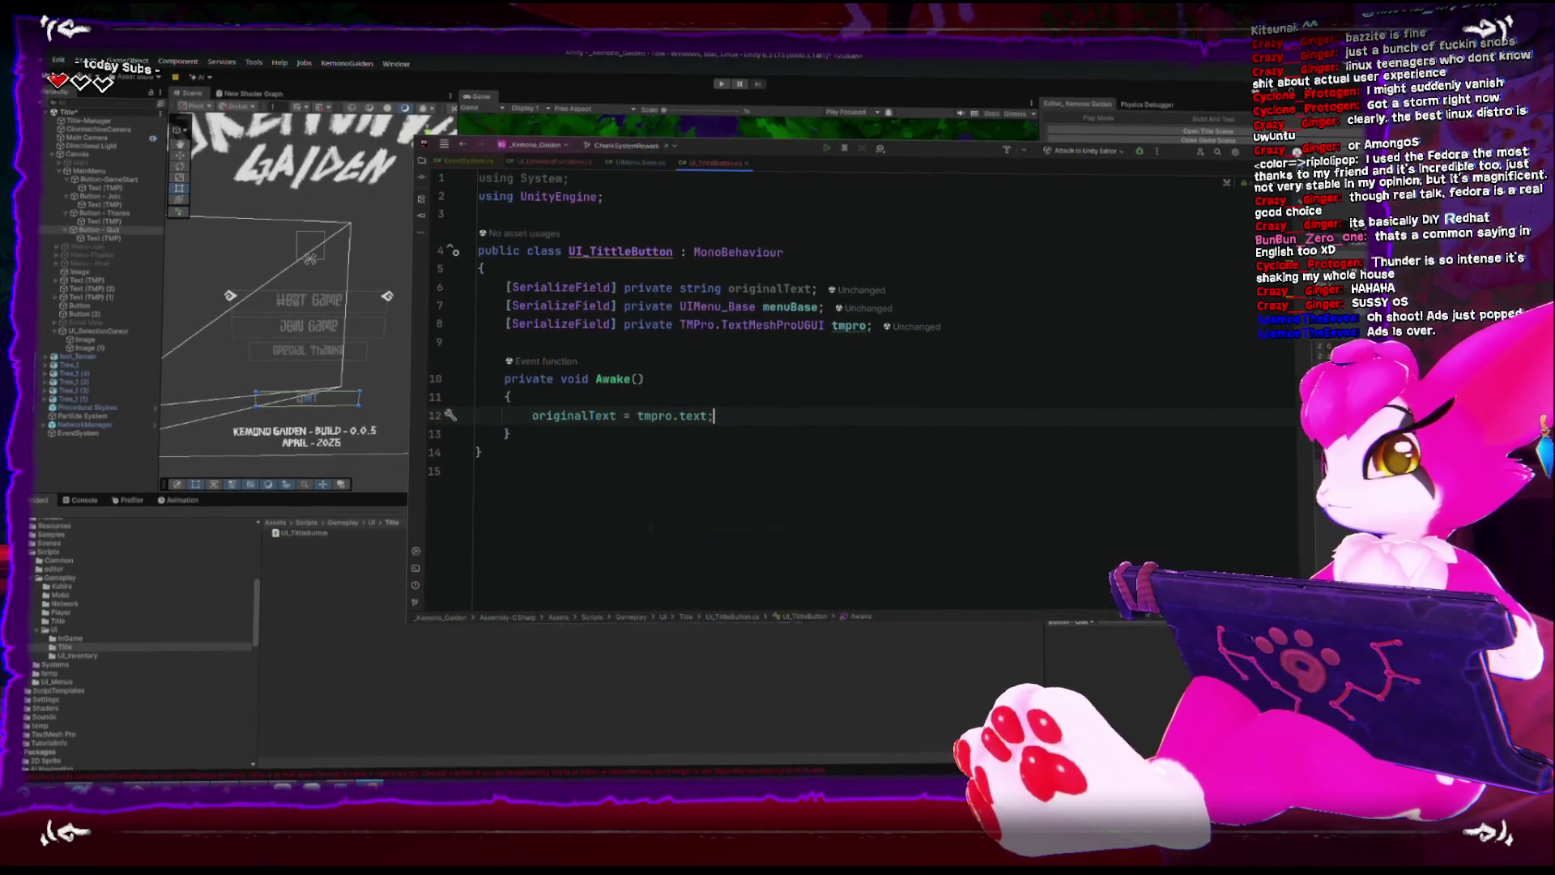
click(509, 396)
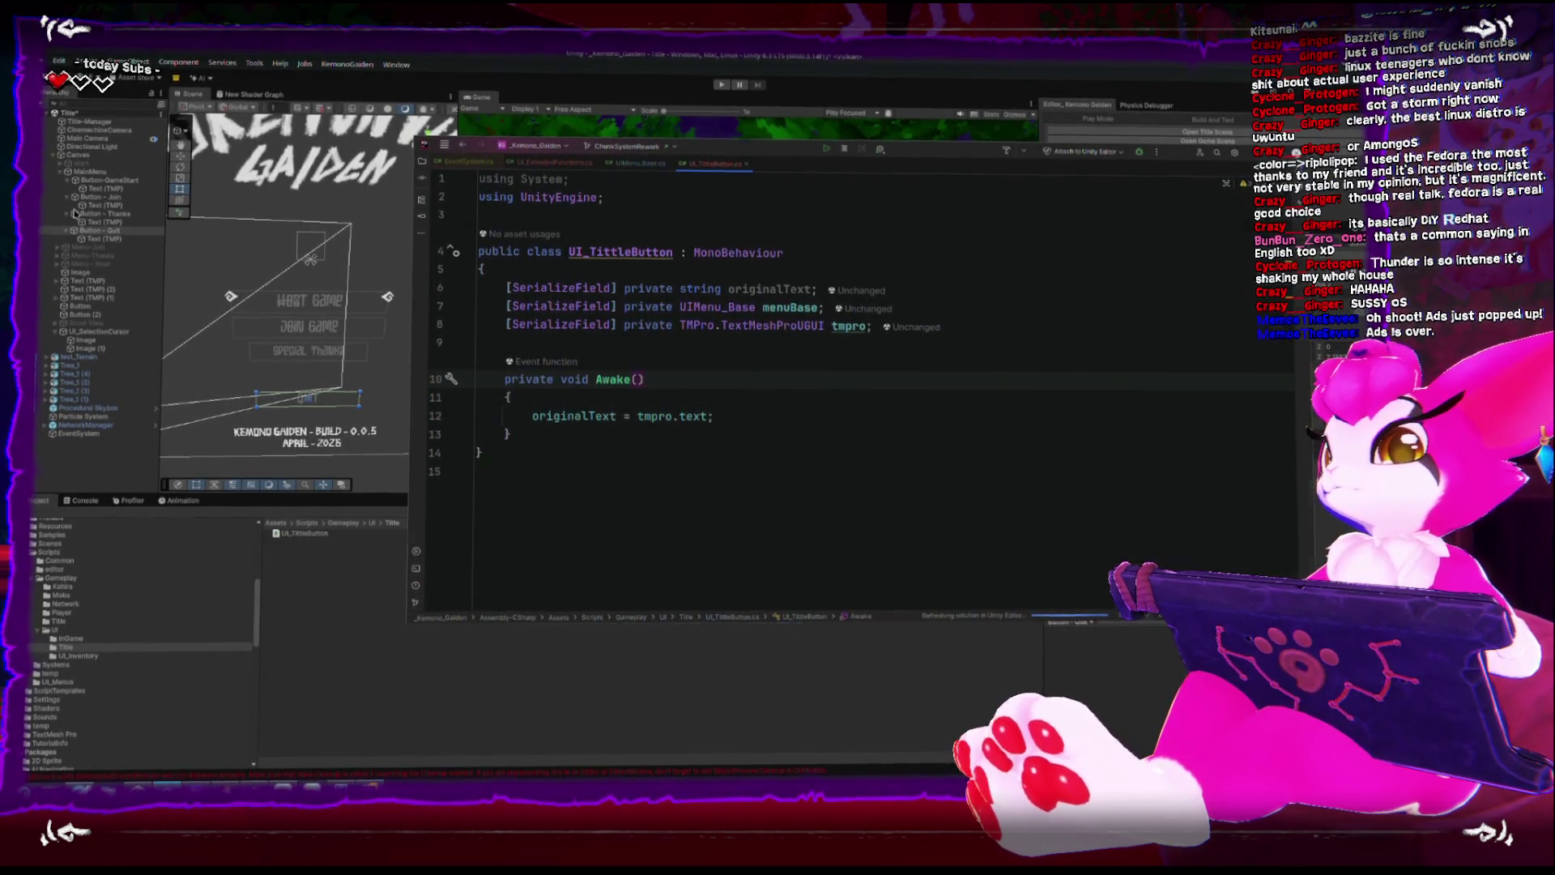
click(391, 320)
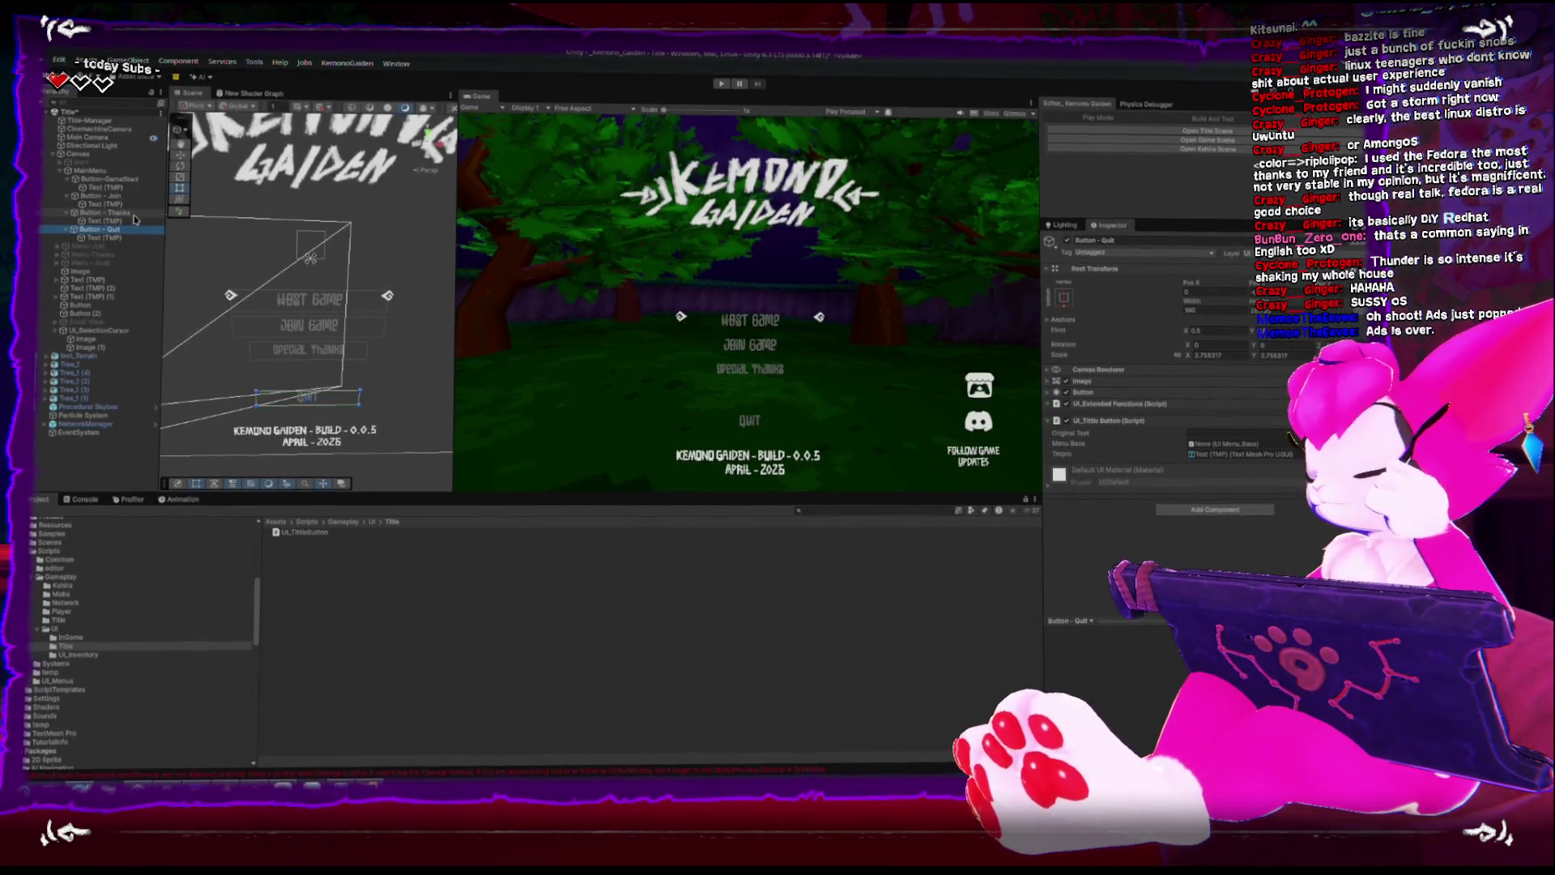
Select GameStart, Join, Thanks and Quit buttons and assign the Canvas to their shared Menu Base field.
click(129, 212)
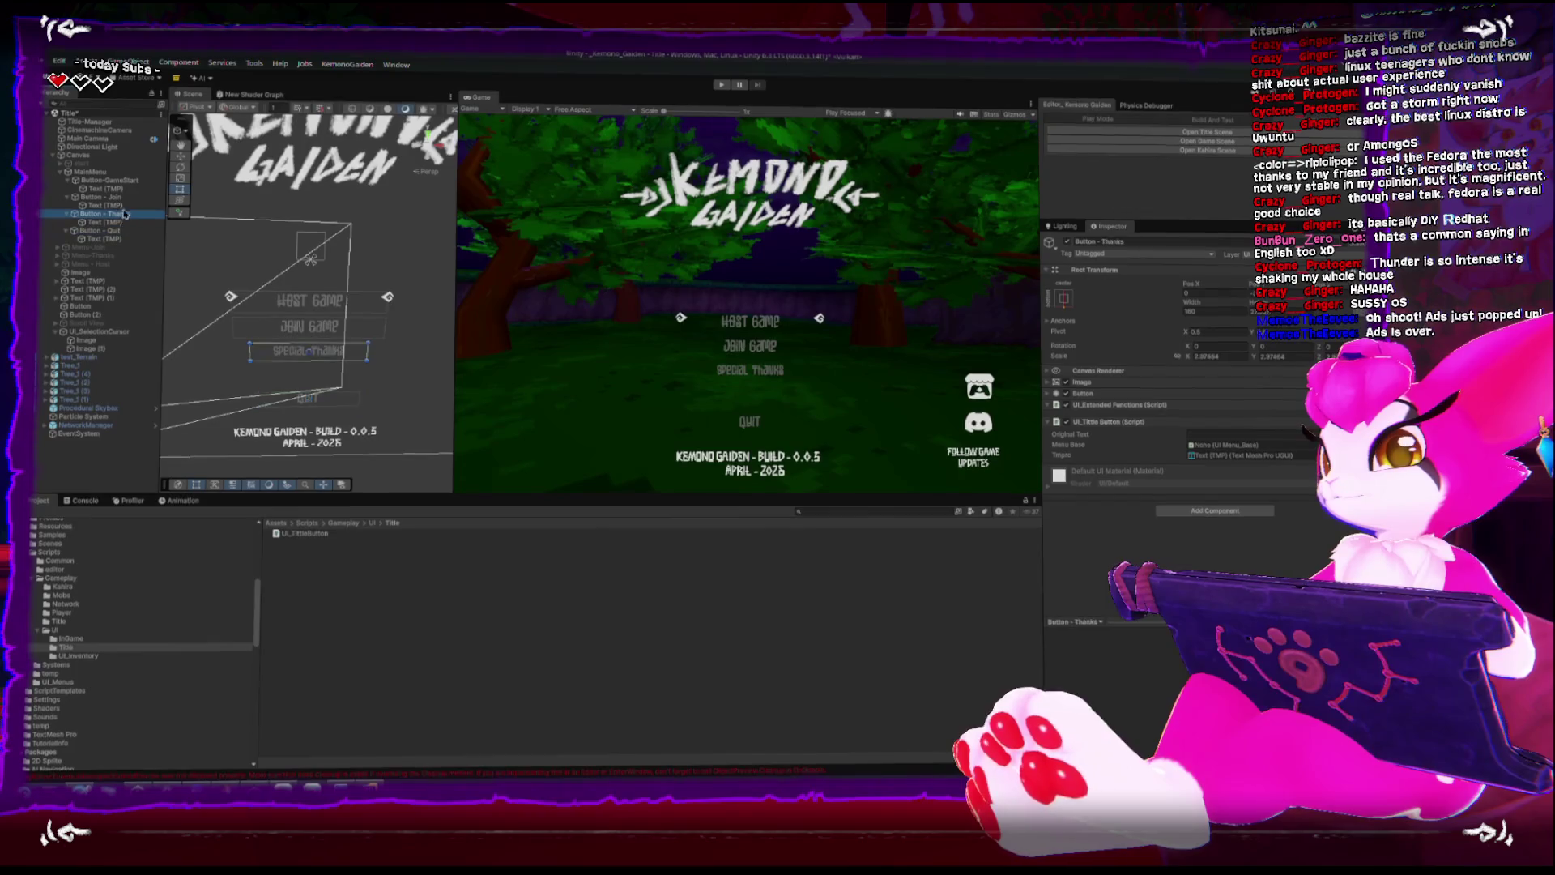
ctrl+click(107, 181)
ctrl+click(101, 197)
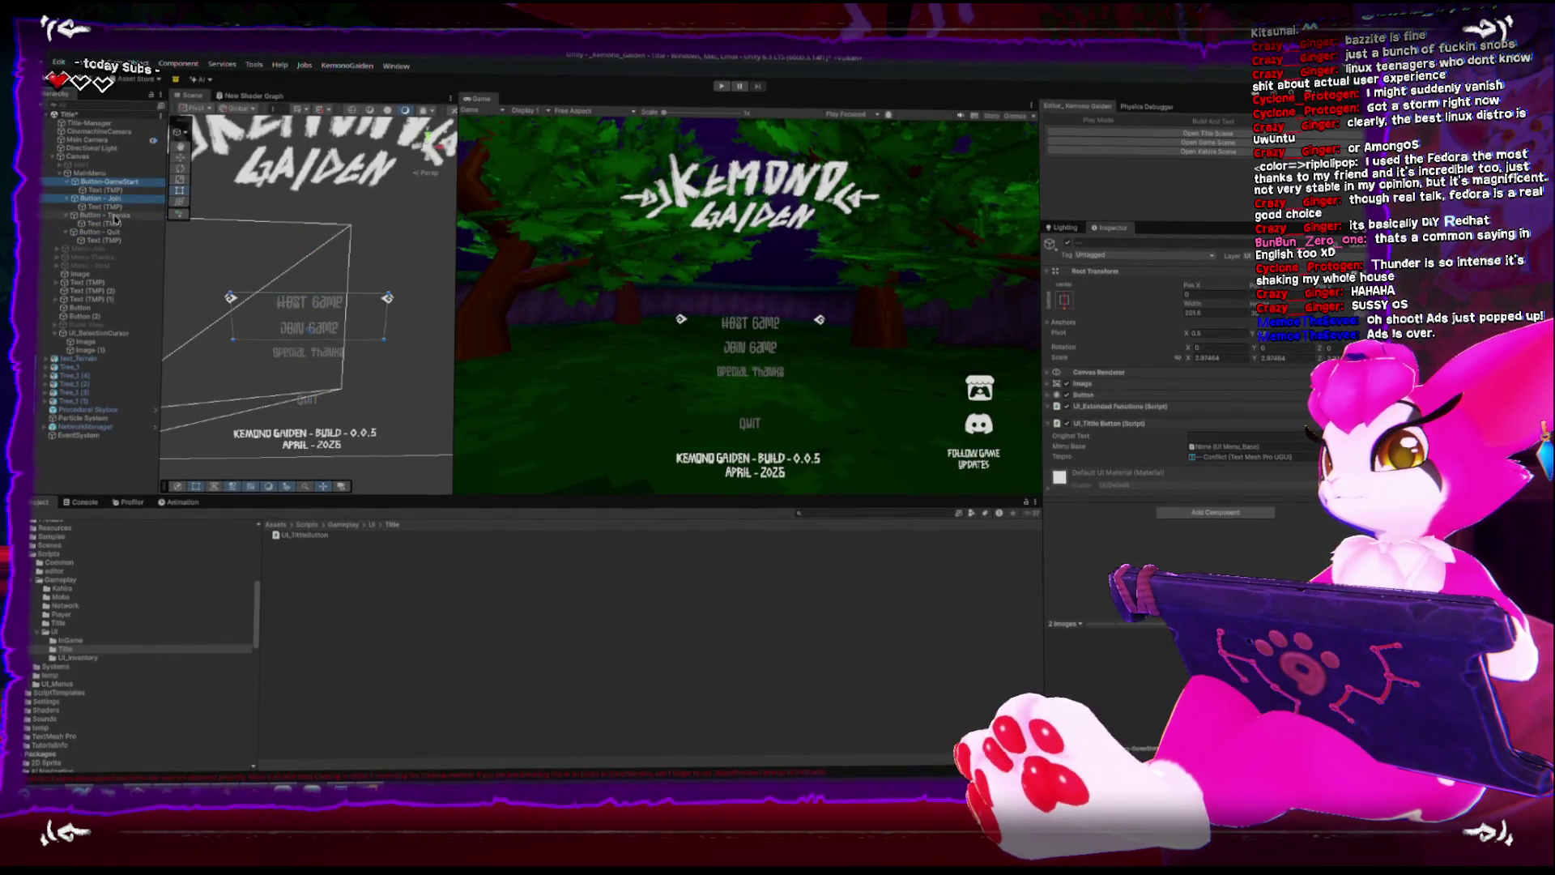
ctrl+click(119, 233)
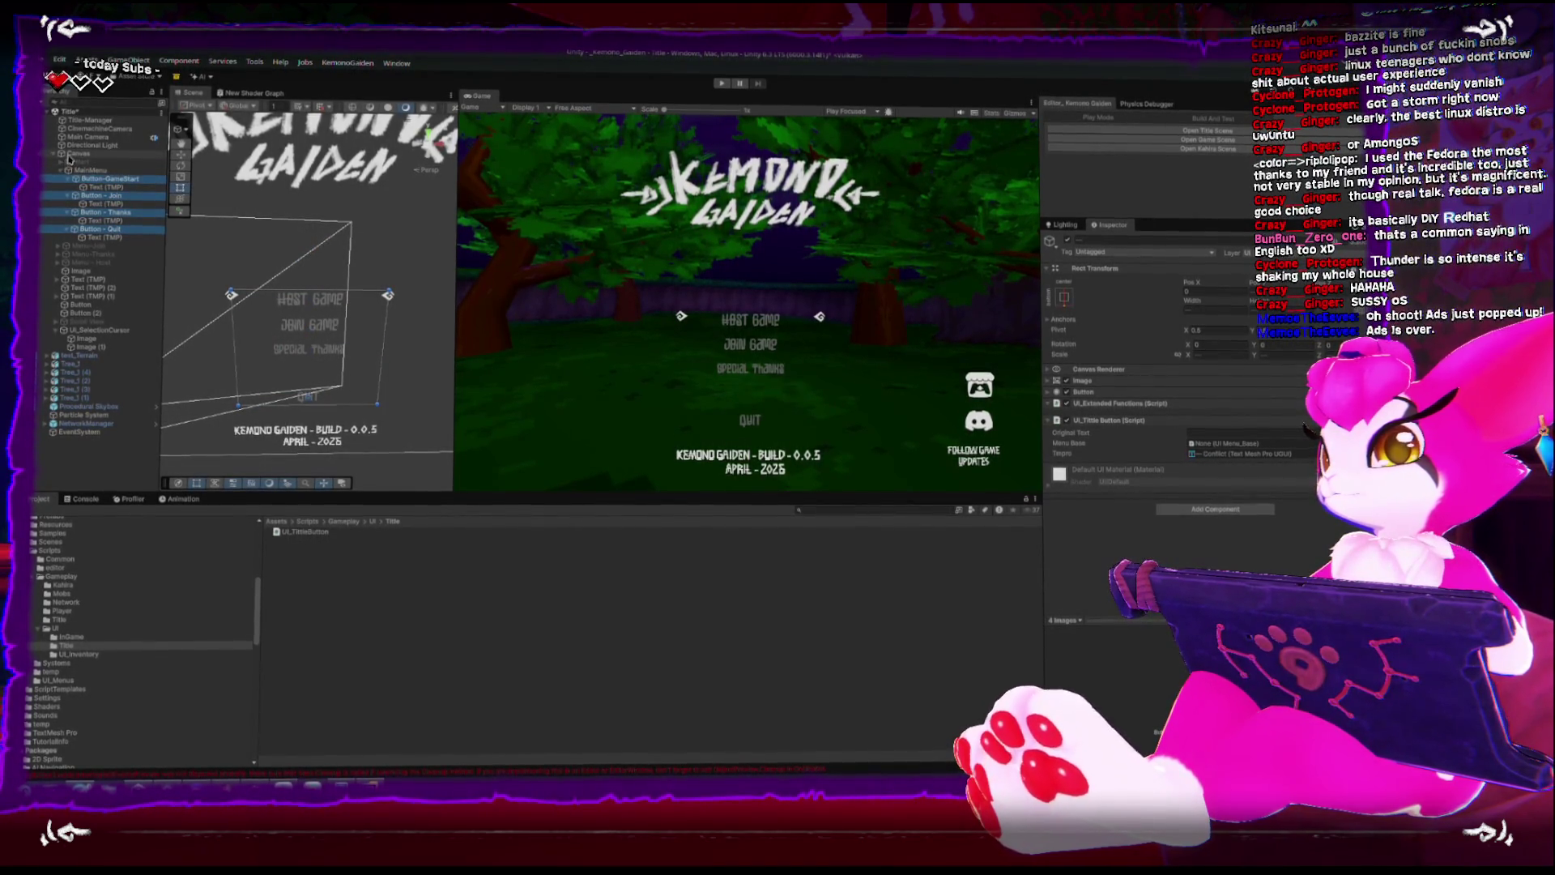
drag(185, 162, 1237, 447)
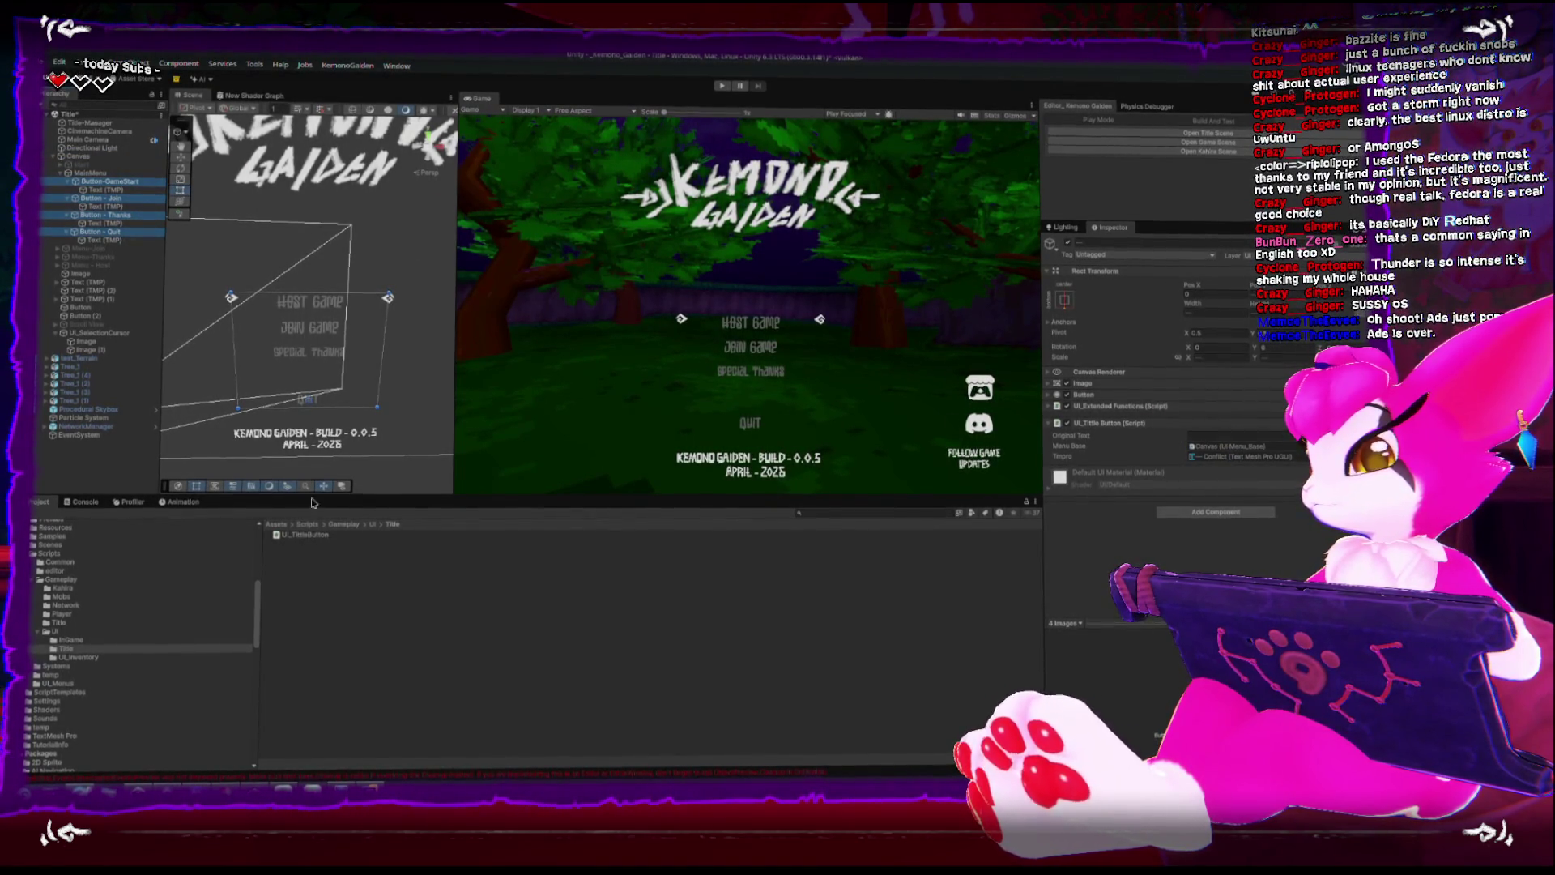
key(alt+Tab)
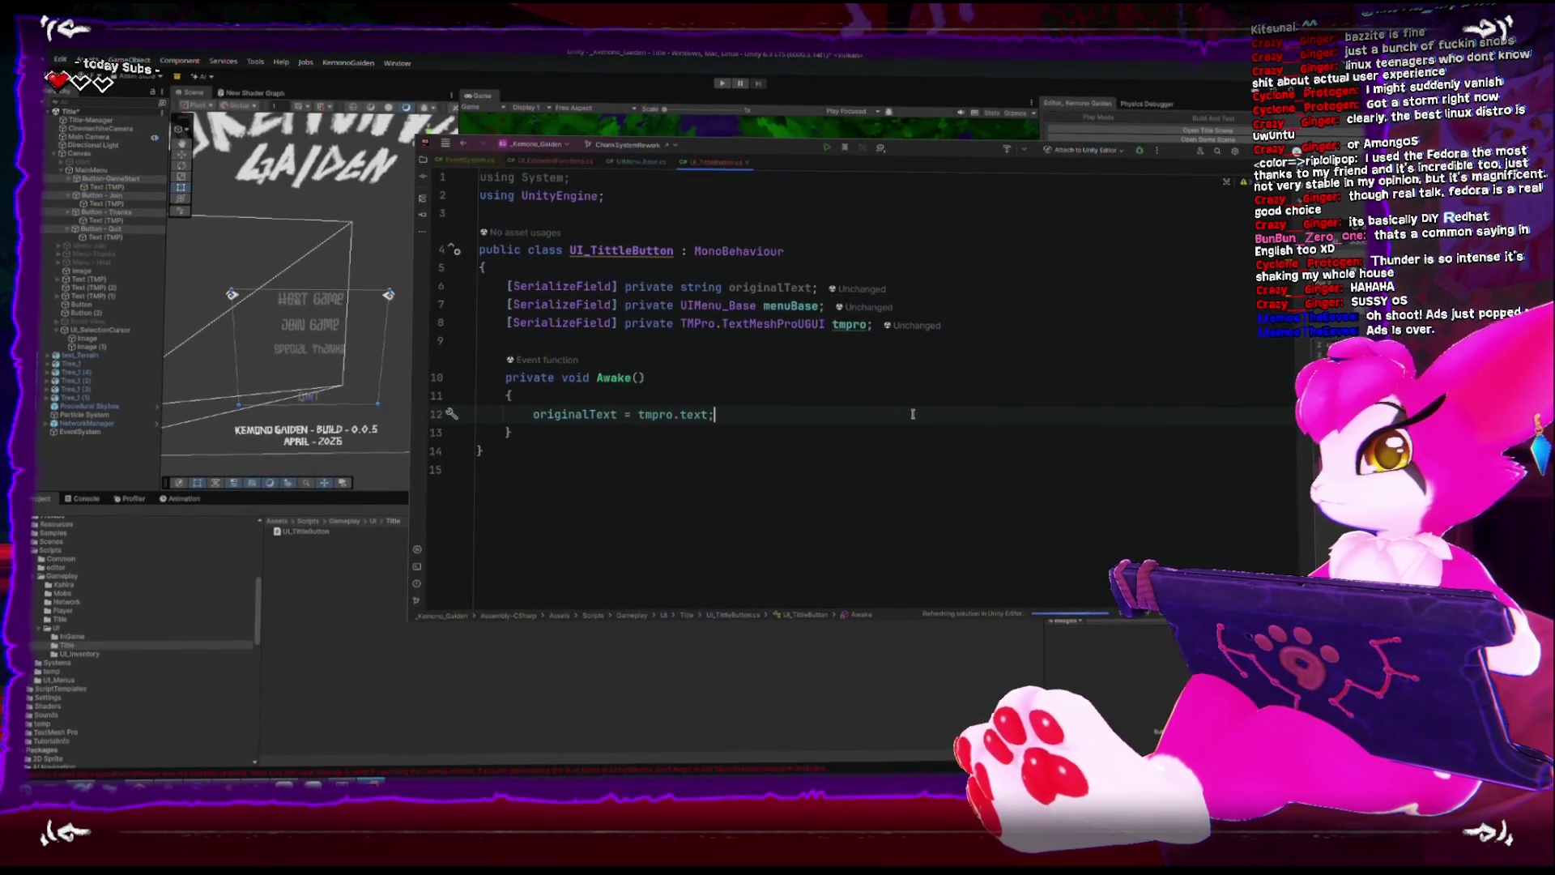
In UI_ExtendedFunctions.cs, add an Awake method just below the class opening.
click(938, 431)
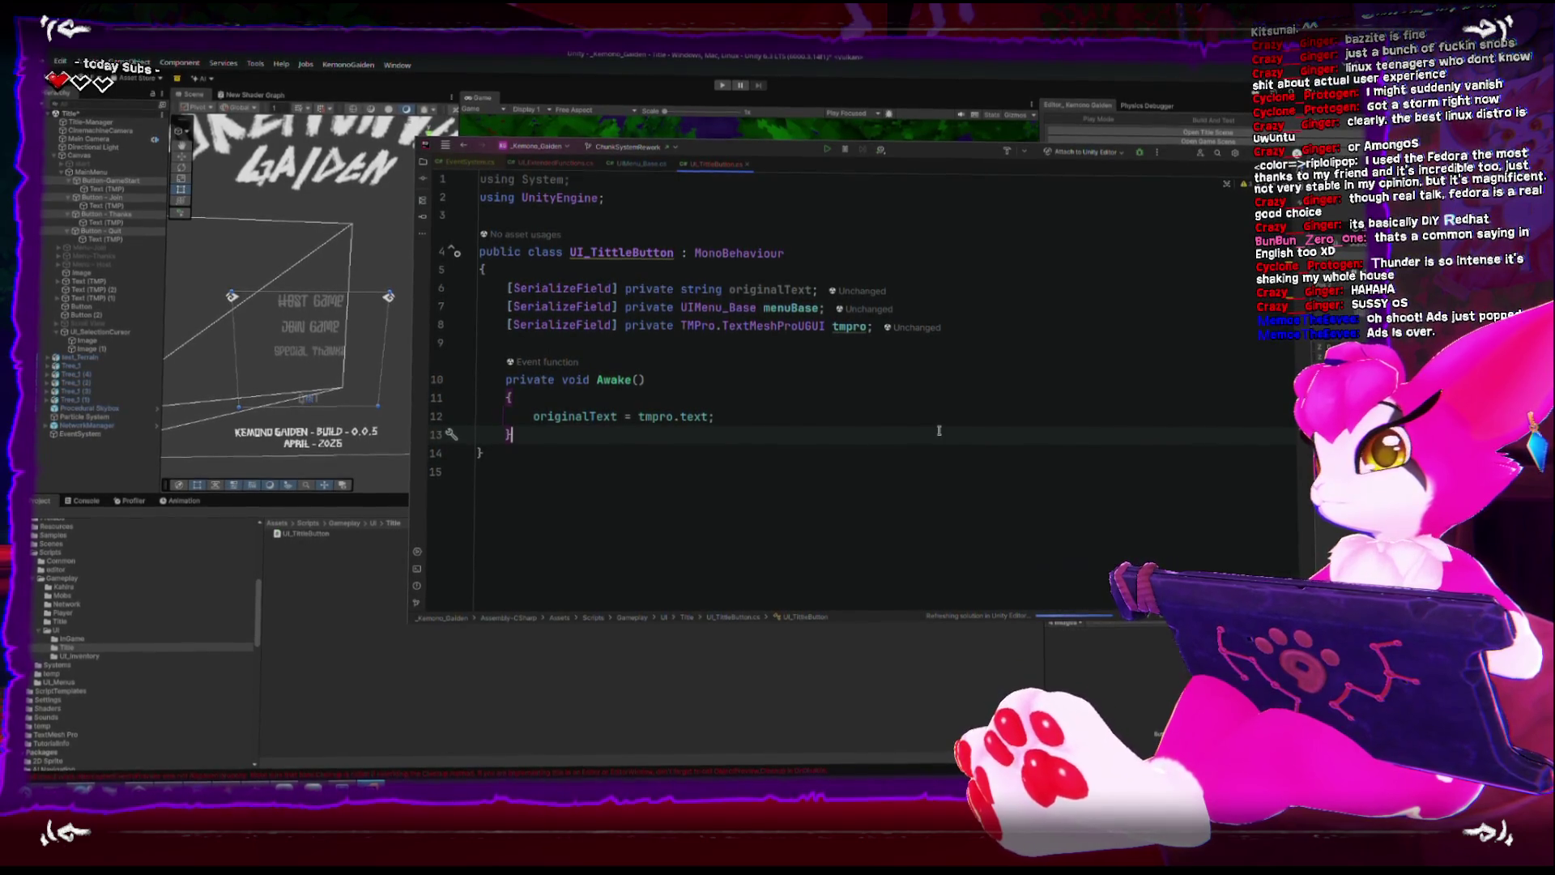
click(532, 166)
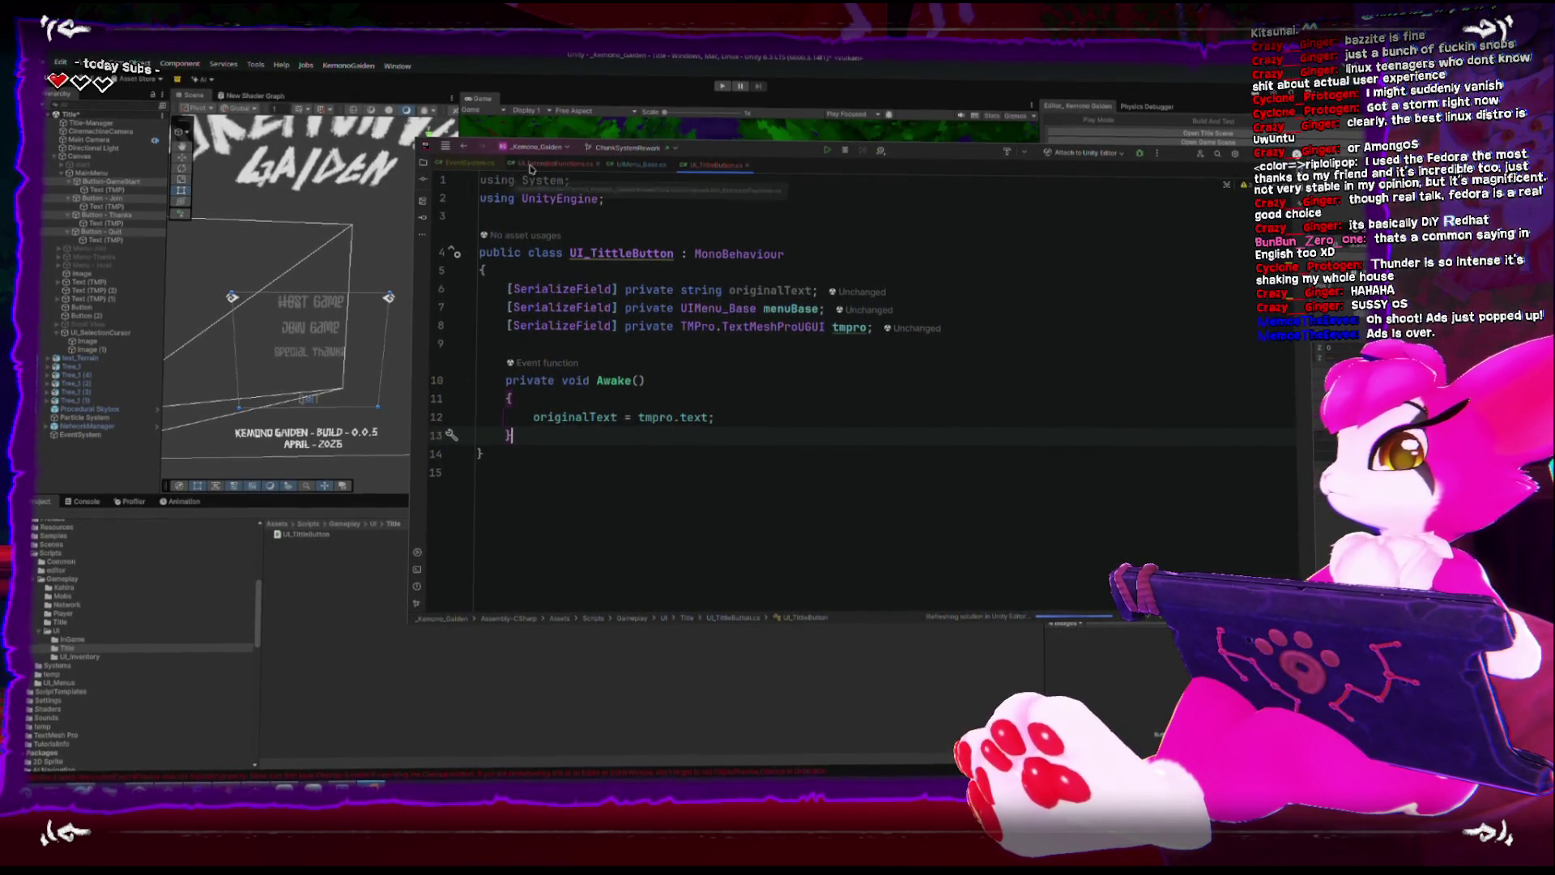
click(846, 300)
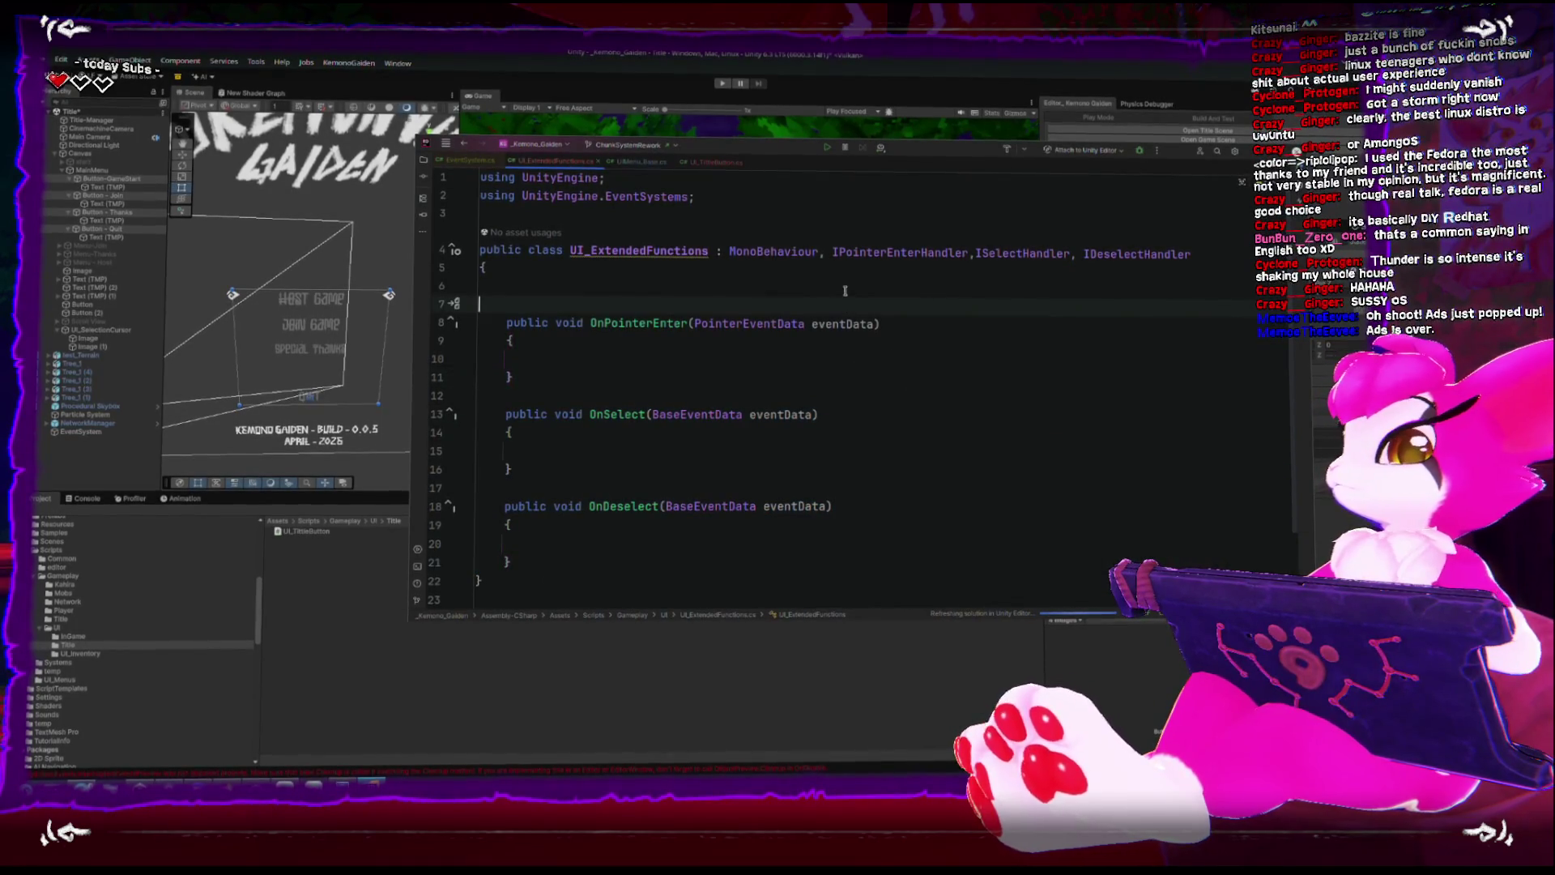
click(479, 288)
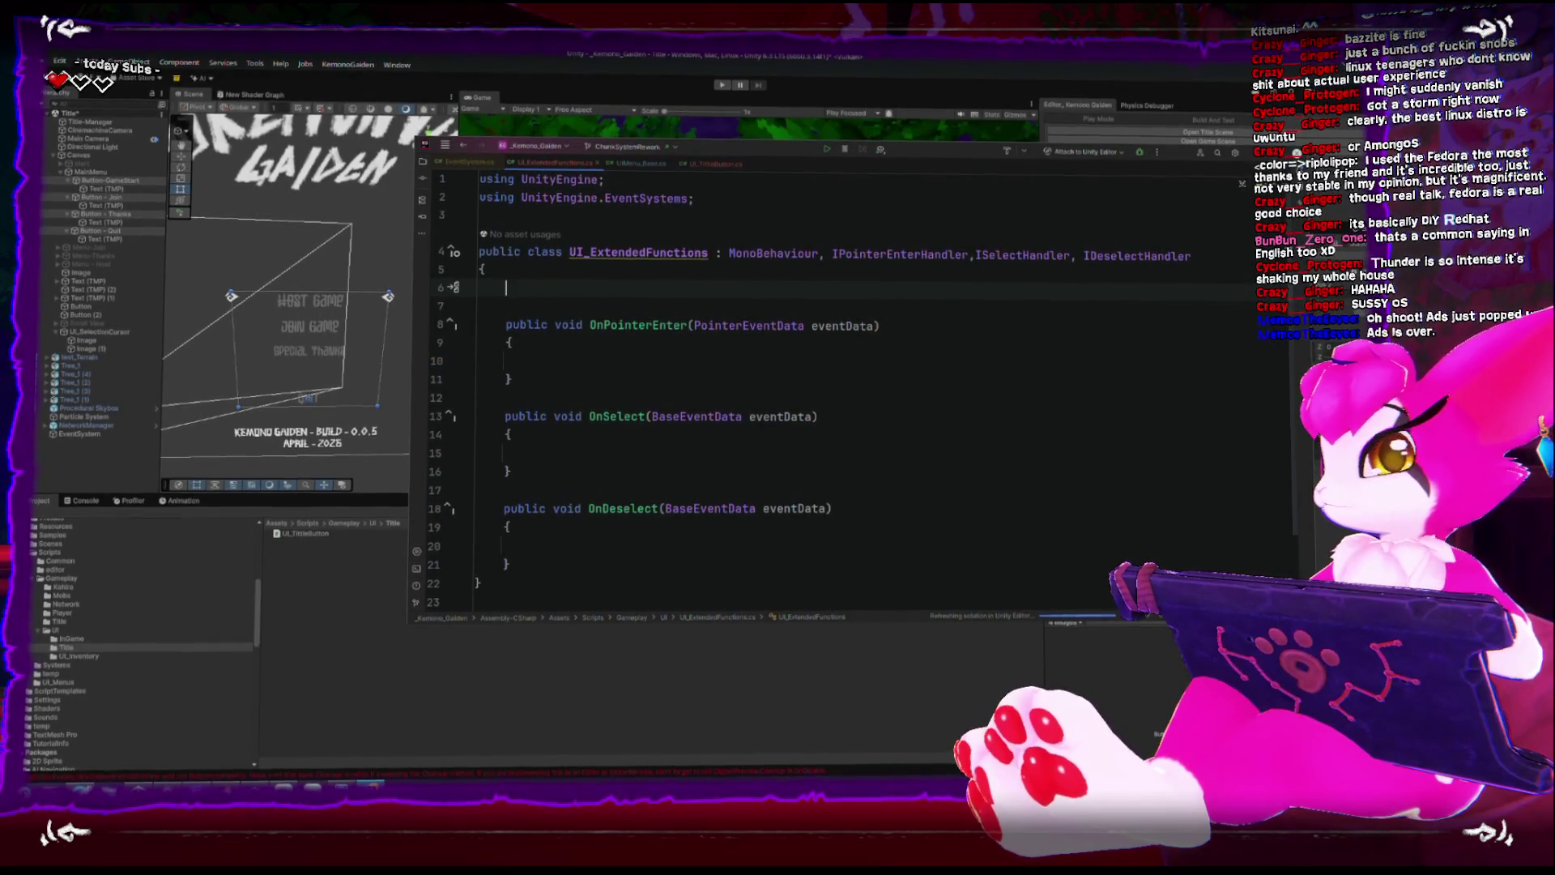
text(Awake)
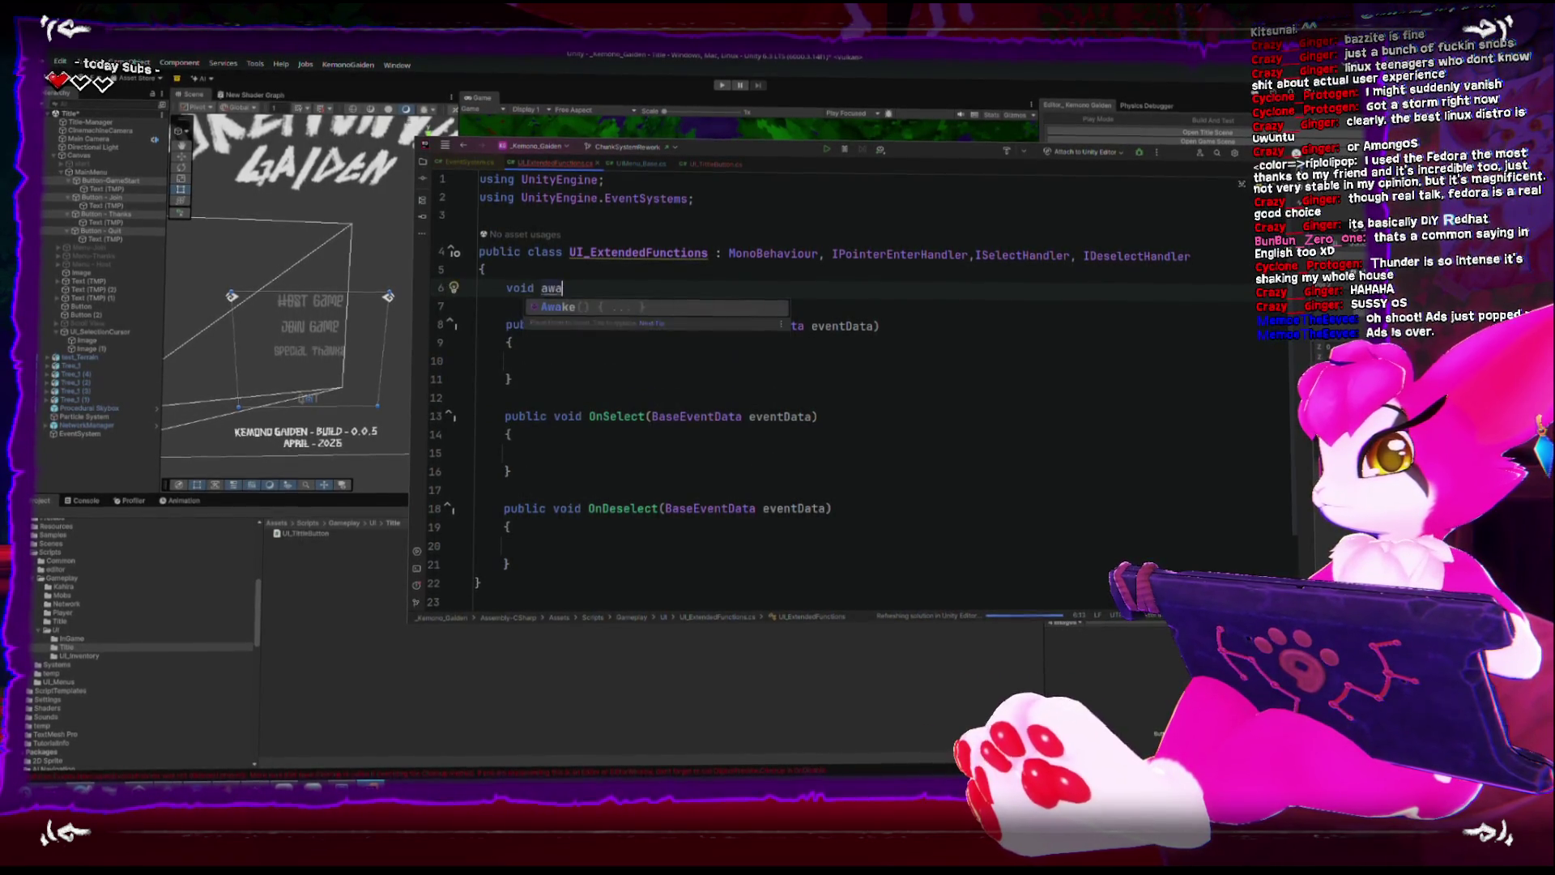
key(Return)
Declare a private UI_TittleButton titleButton field above Awake, fixing the misspelled name.
click(486, 249)
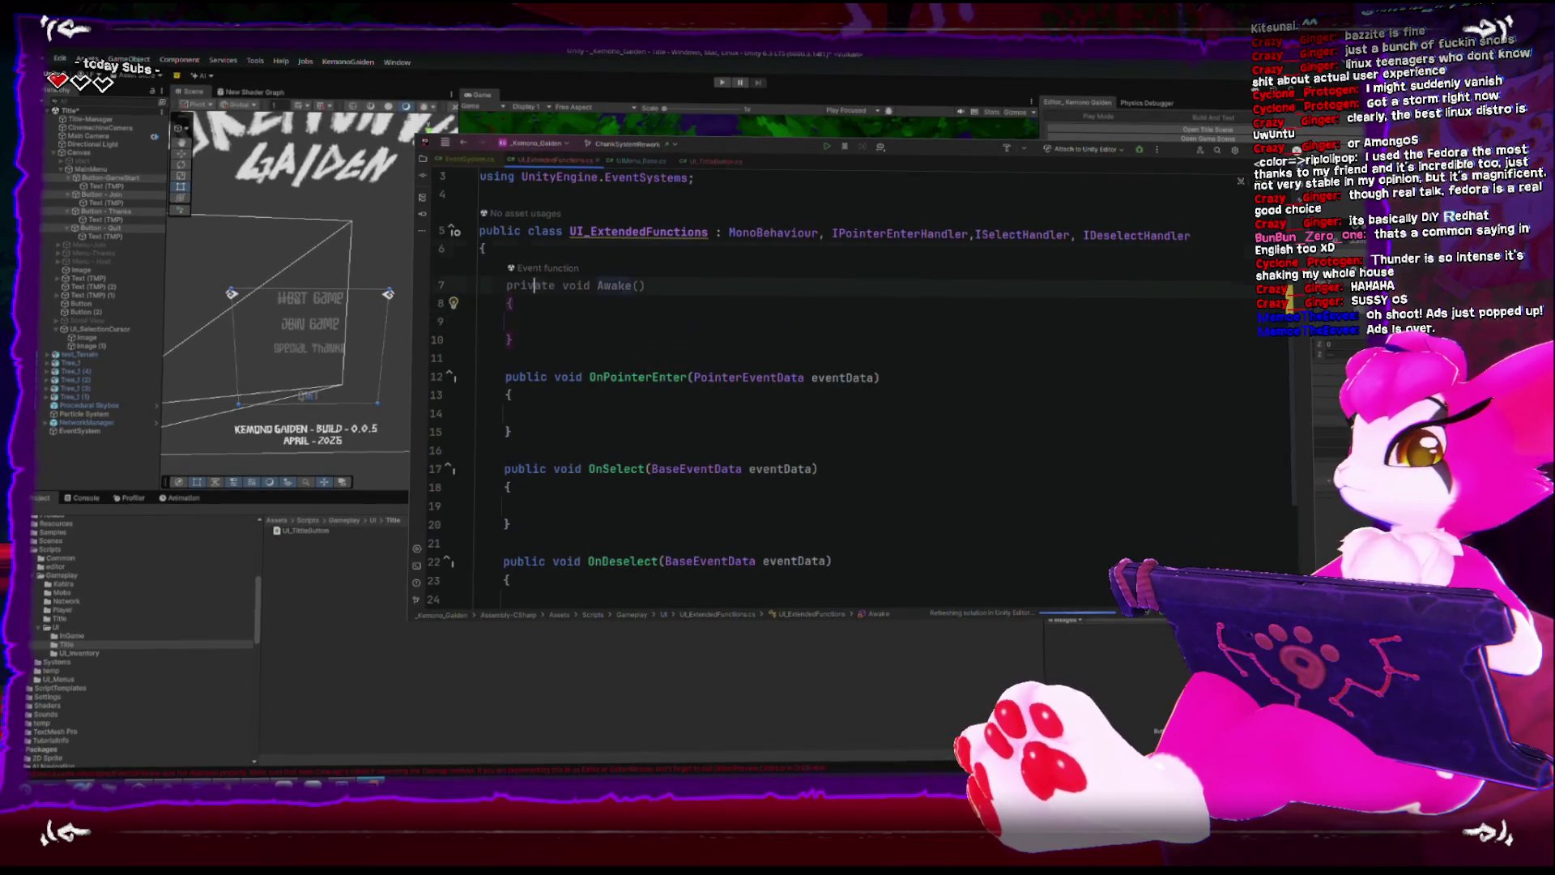
key(Return)
key(Return)
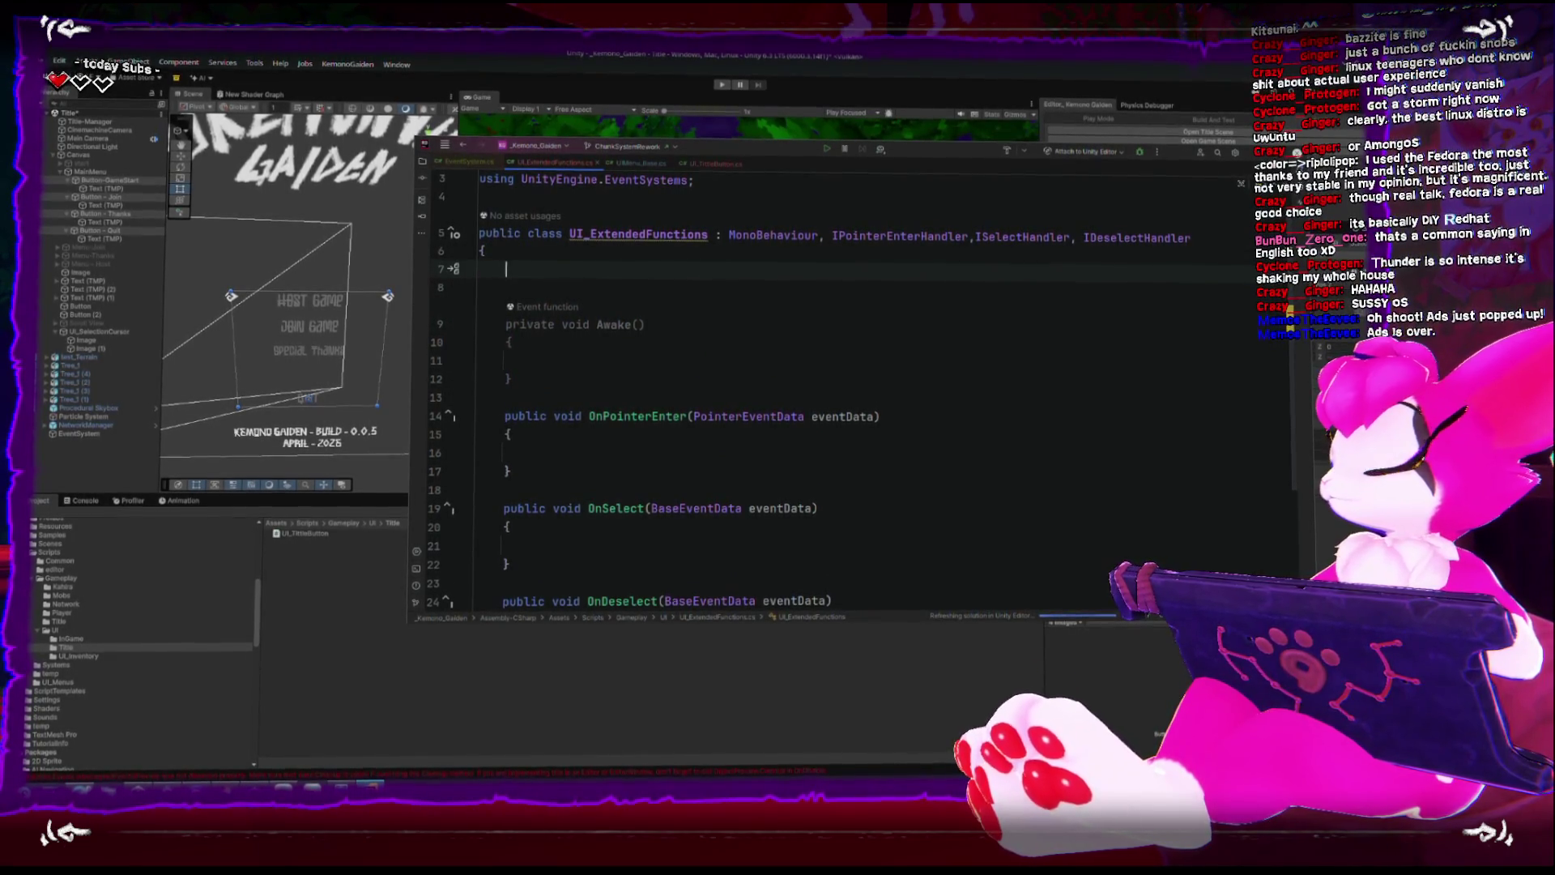
text(UI_)
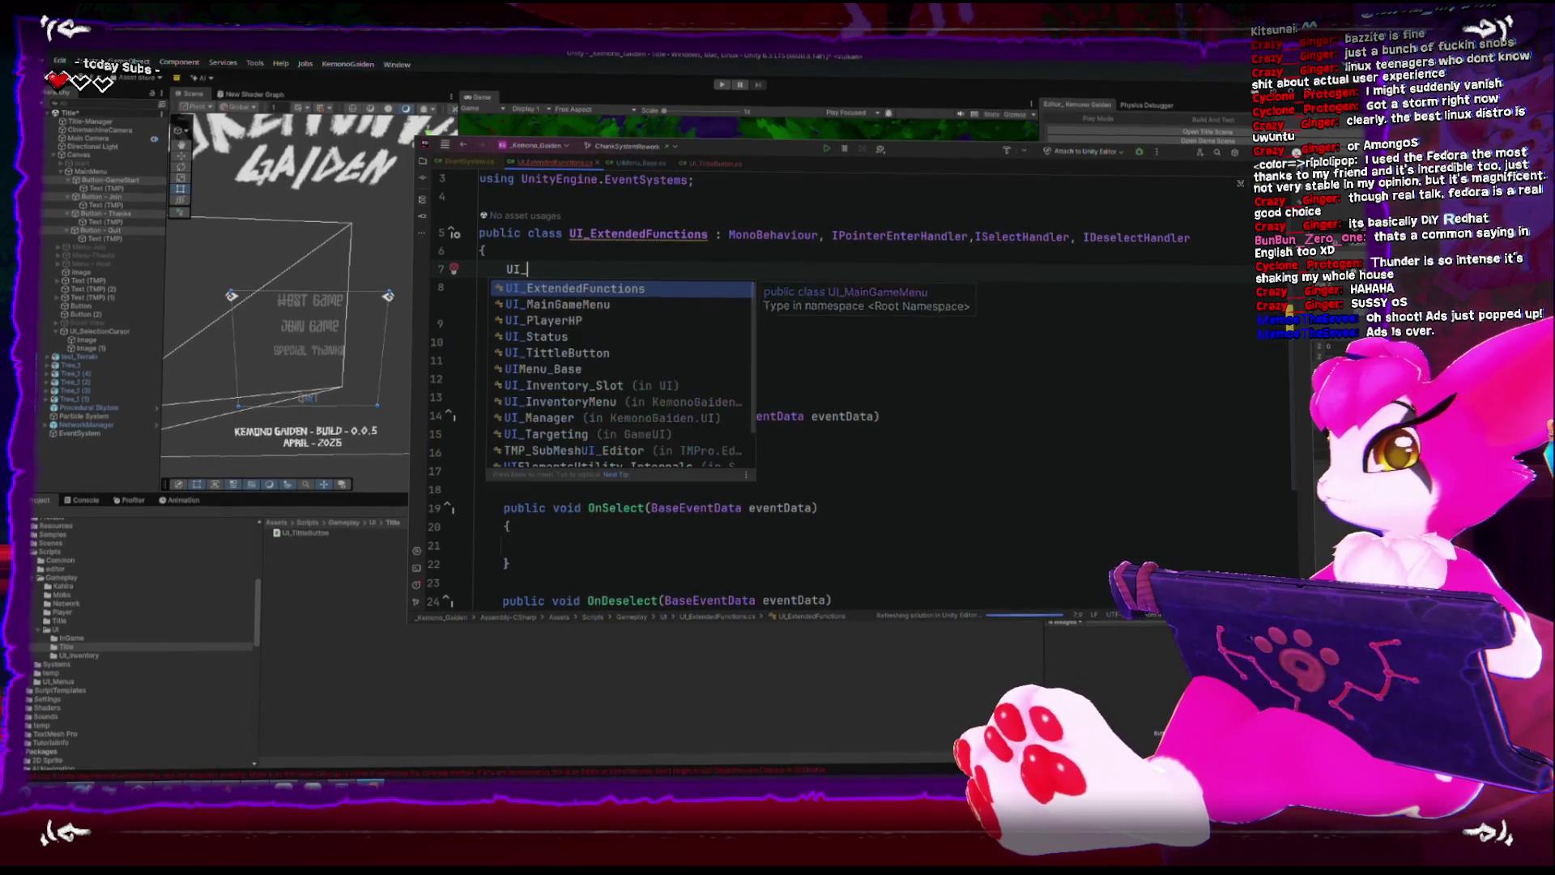
text(Ti)
key(Return)
text(tittleBu)
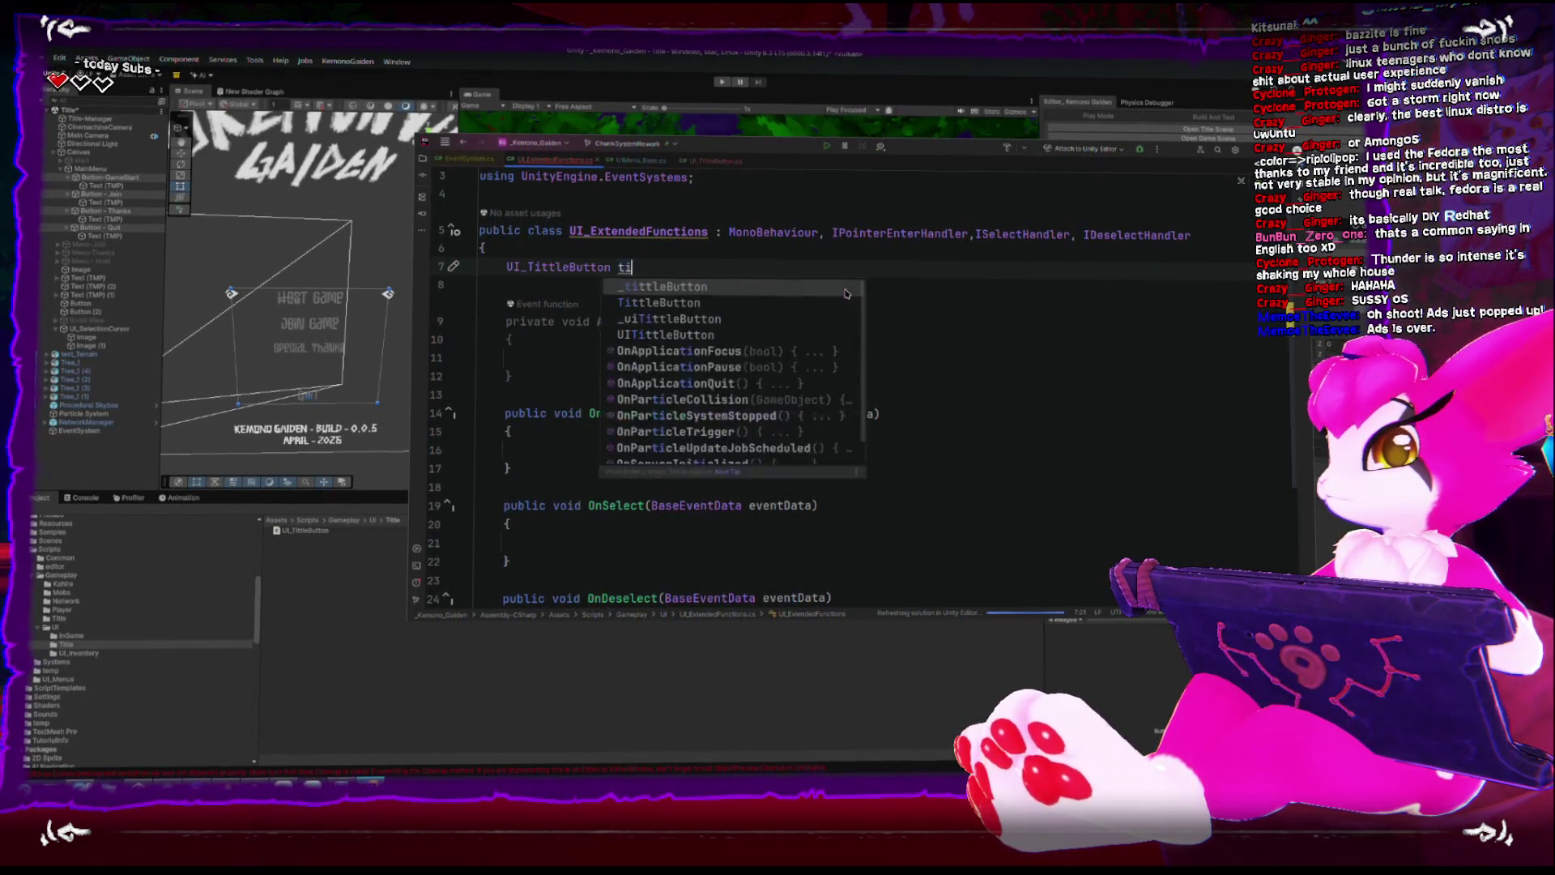
text(gg)
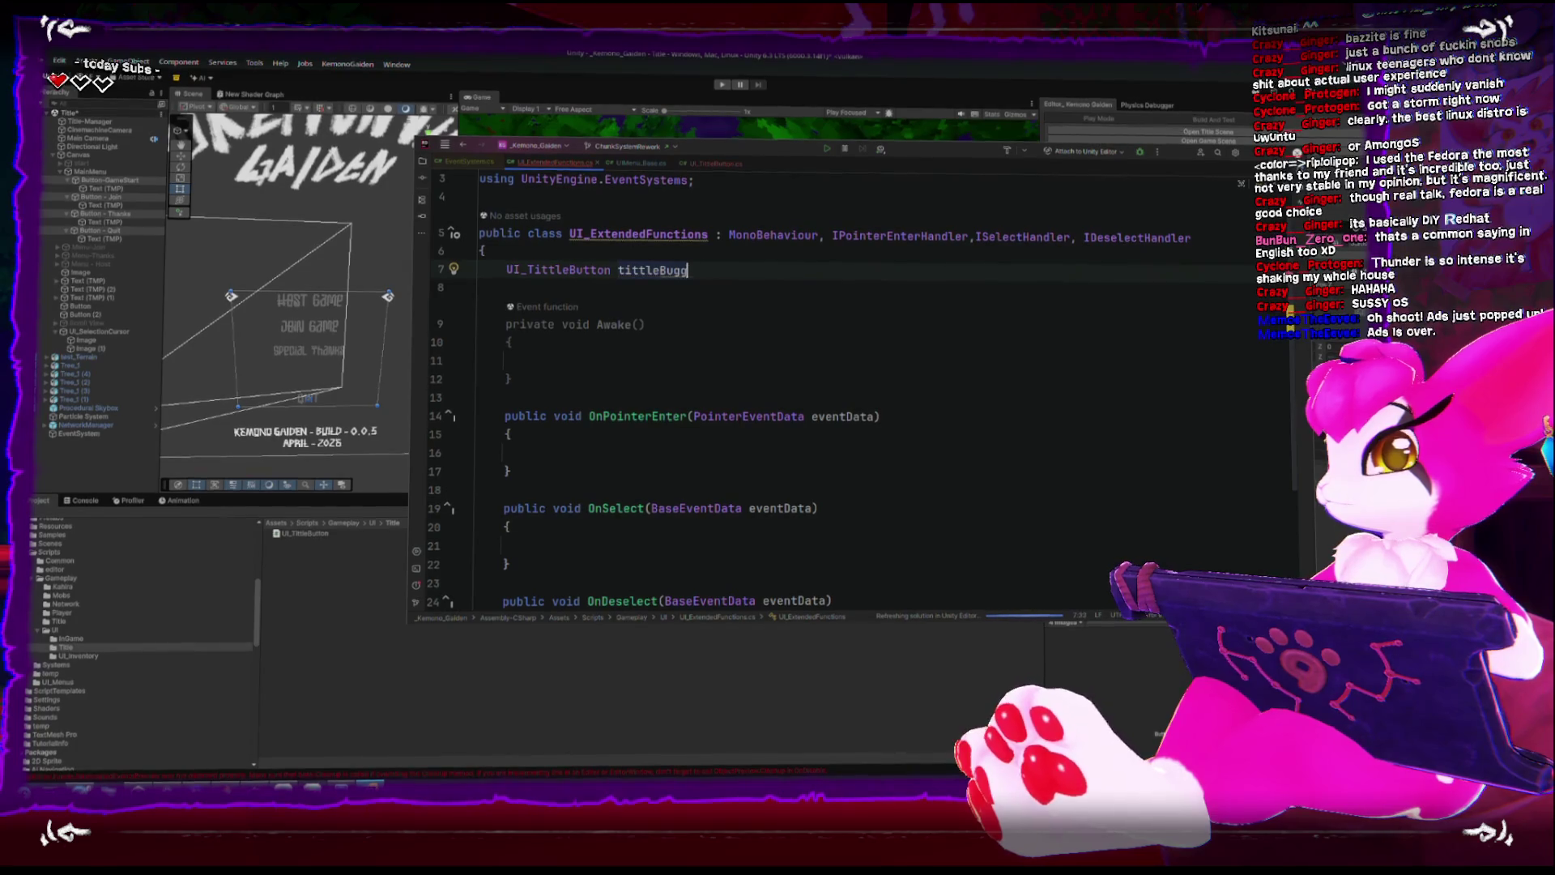
text(onon;)
click(694, 271)
key(BackSpace)
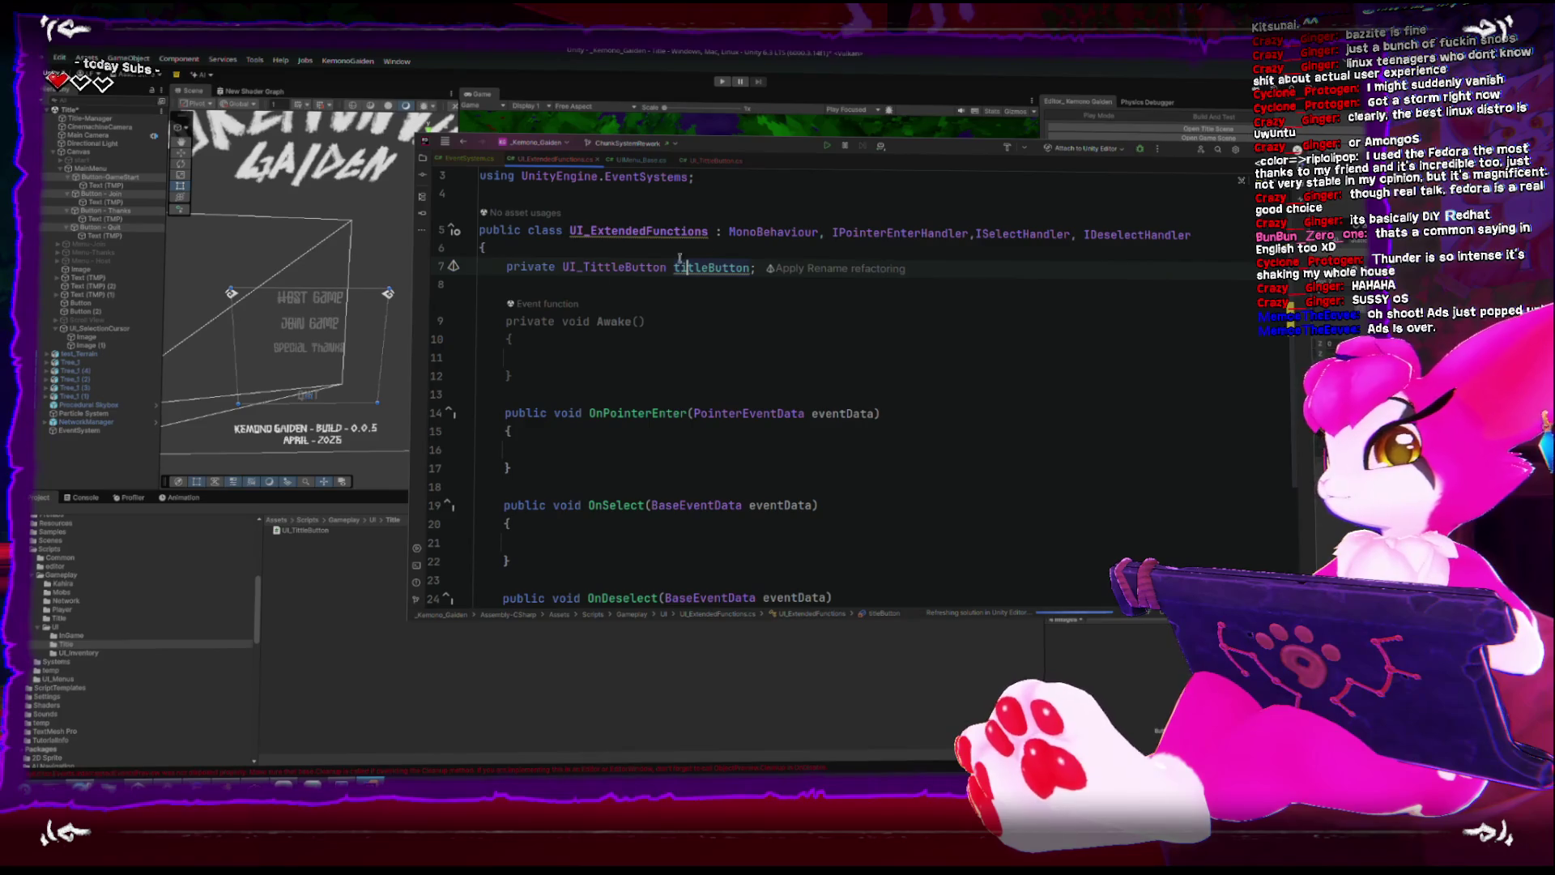
In Awake, assign titleButton = GetComponent<UI_TittleButton>();.
double_click(673, 275)
click(584, 364)
text(titleButton)
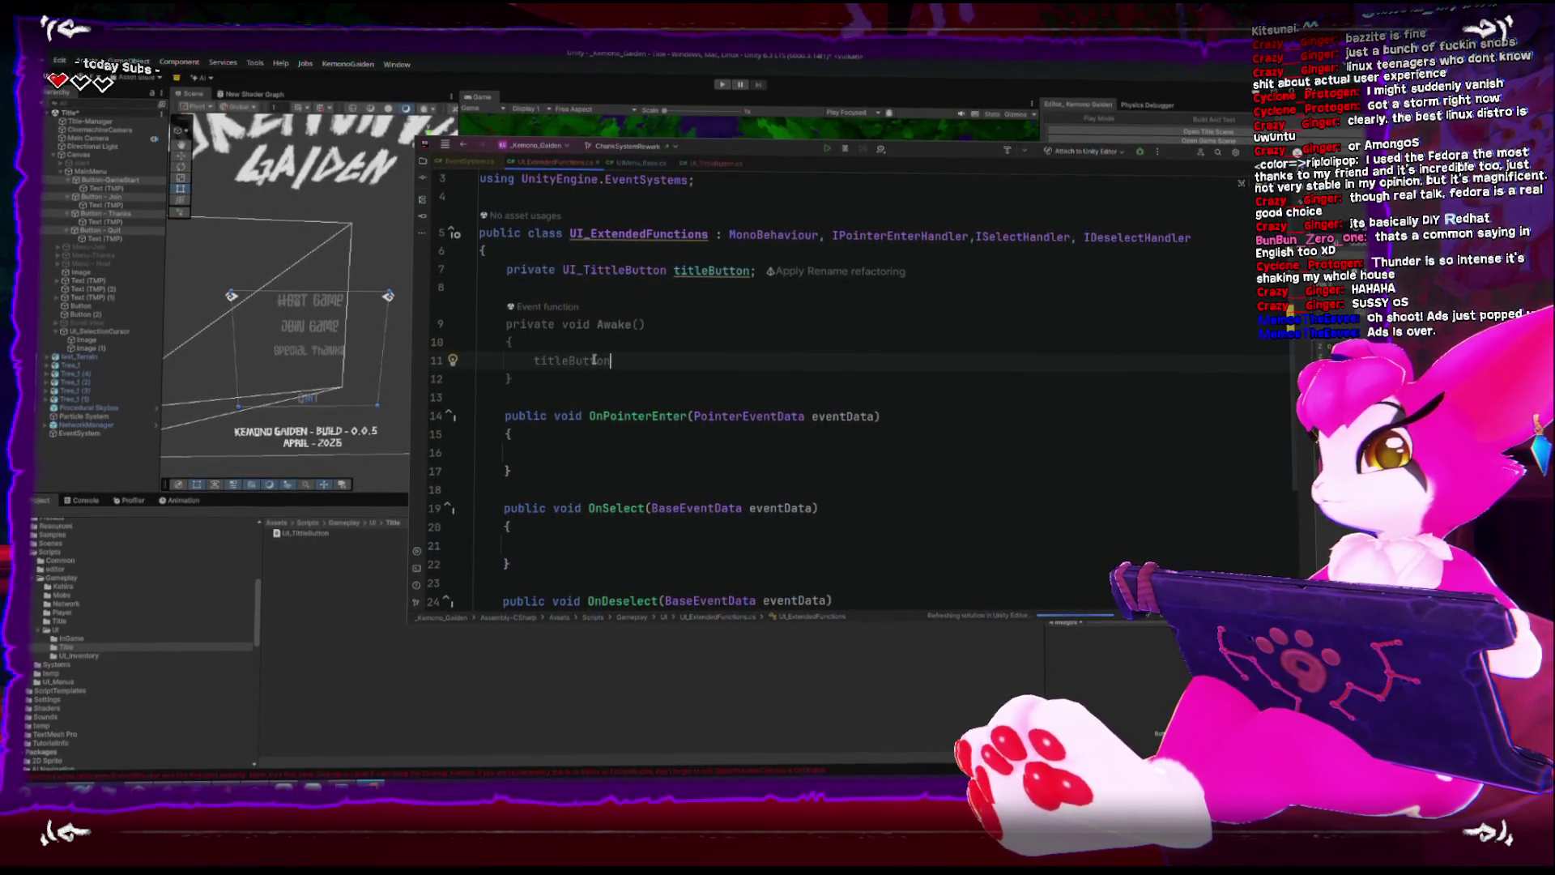
text( = getco)
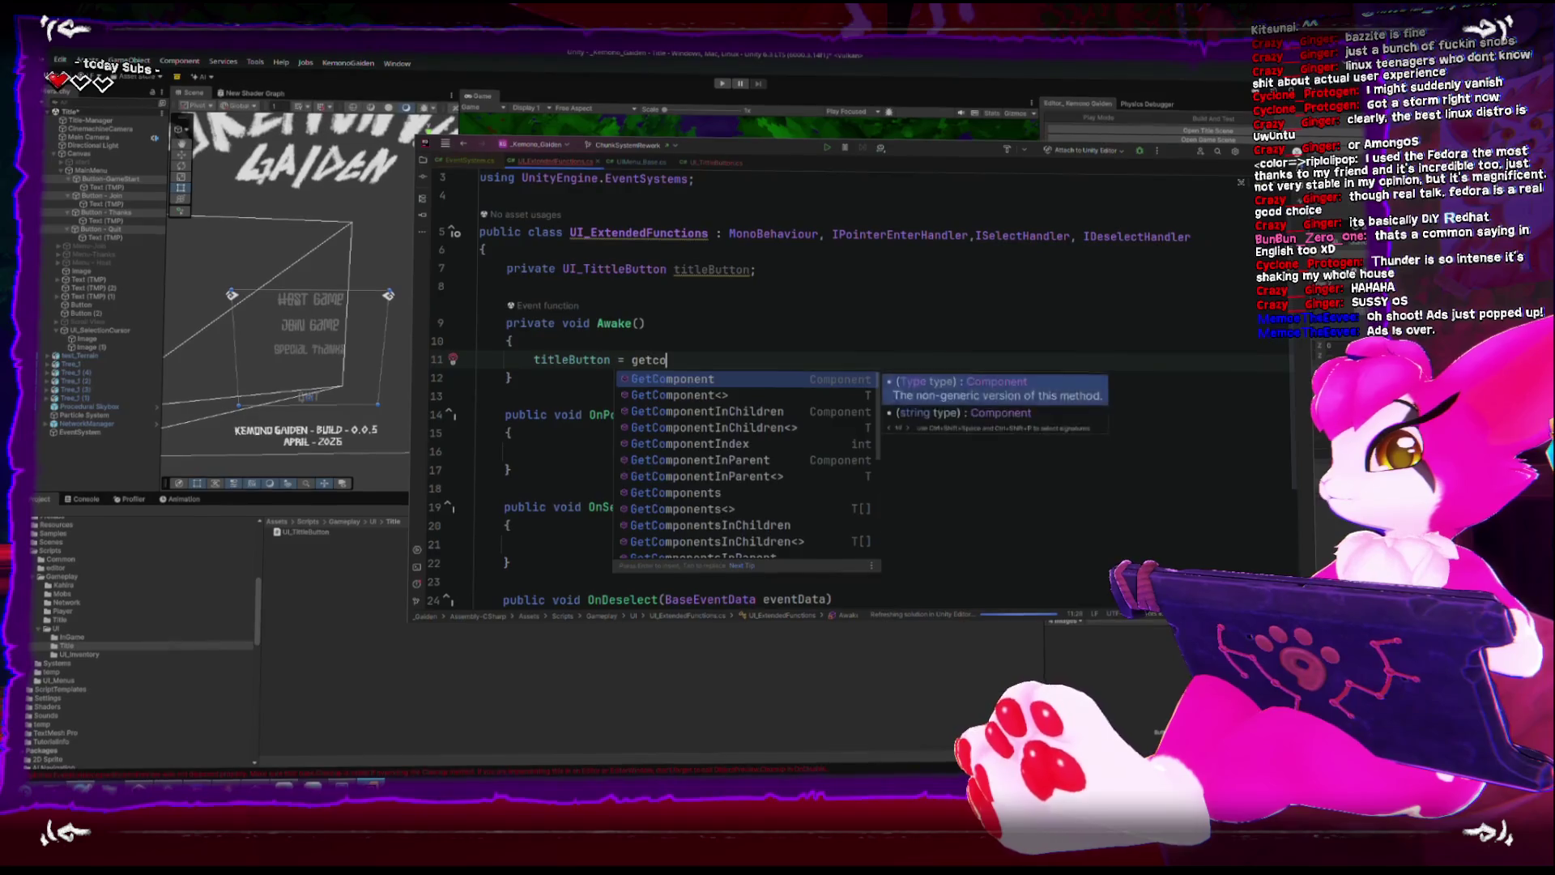
key(Return)
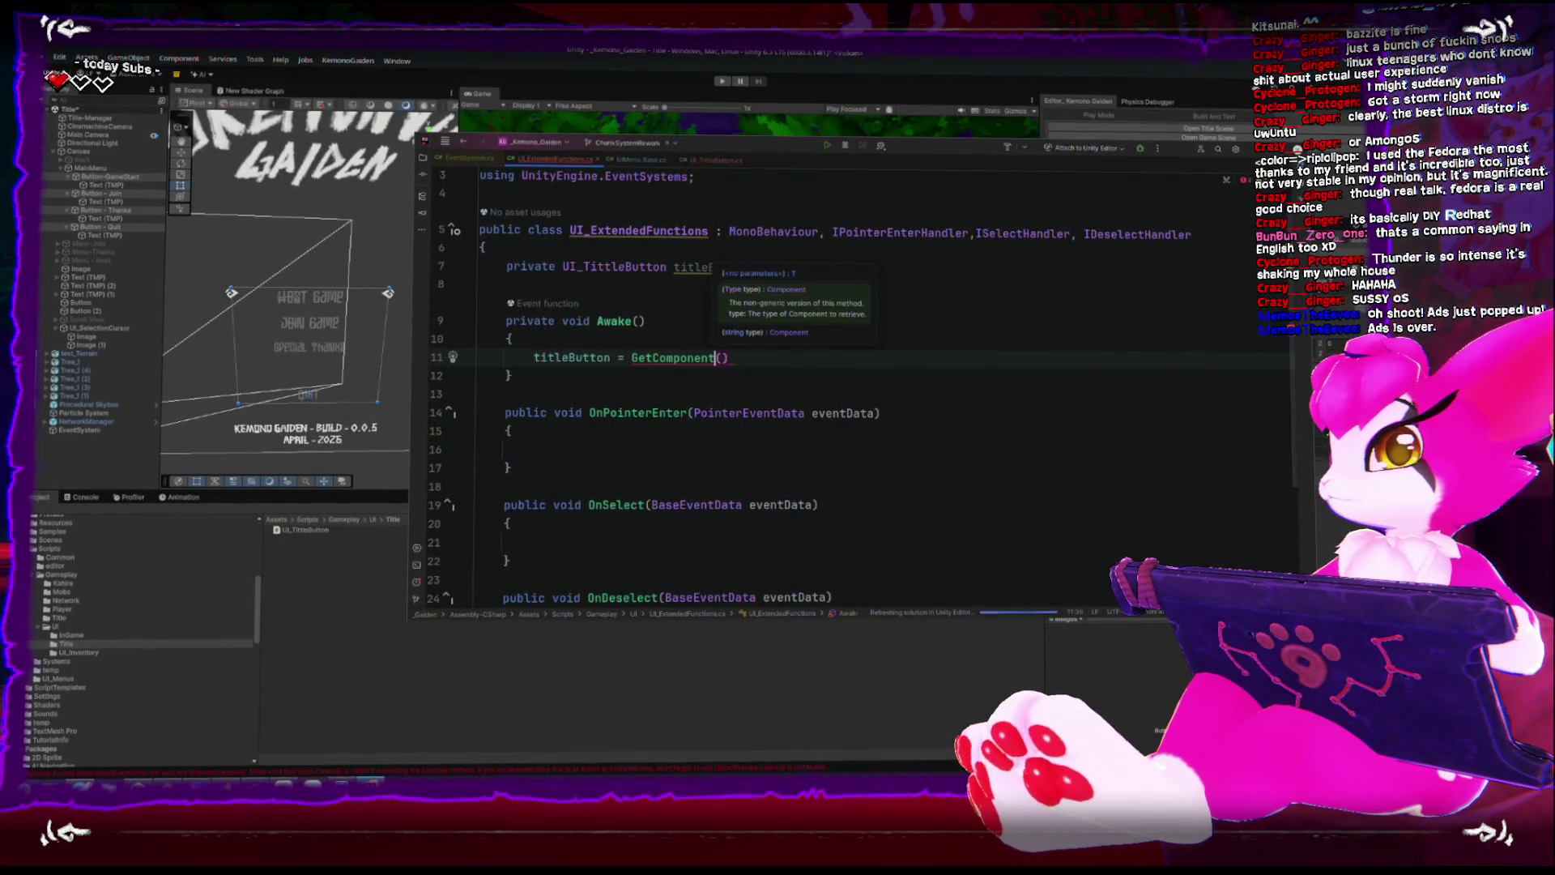
key(Escape)
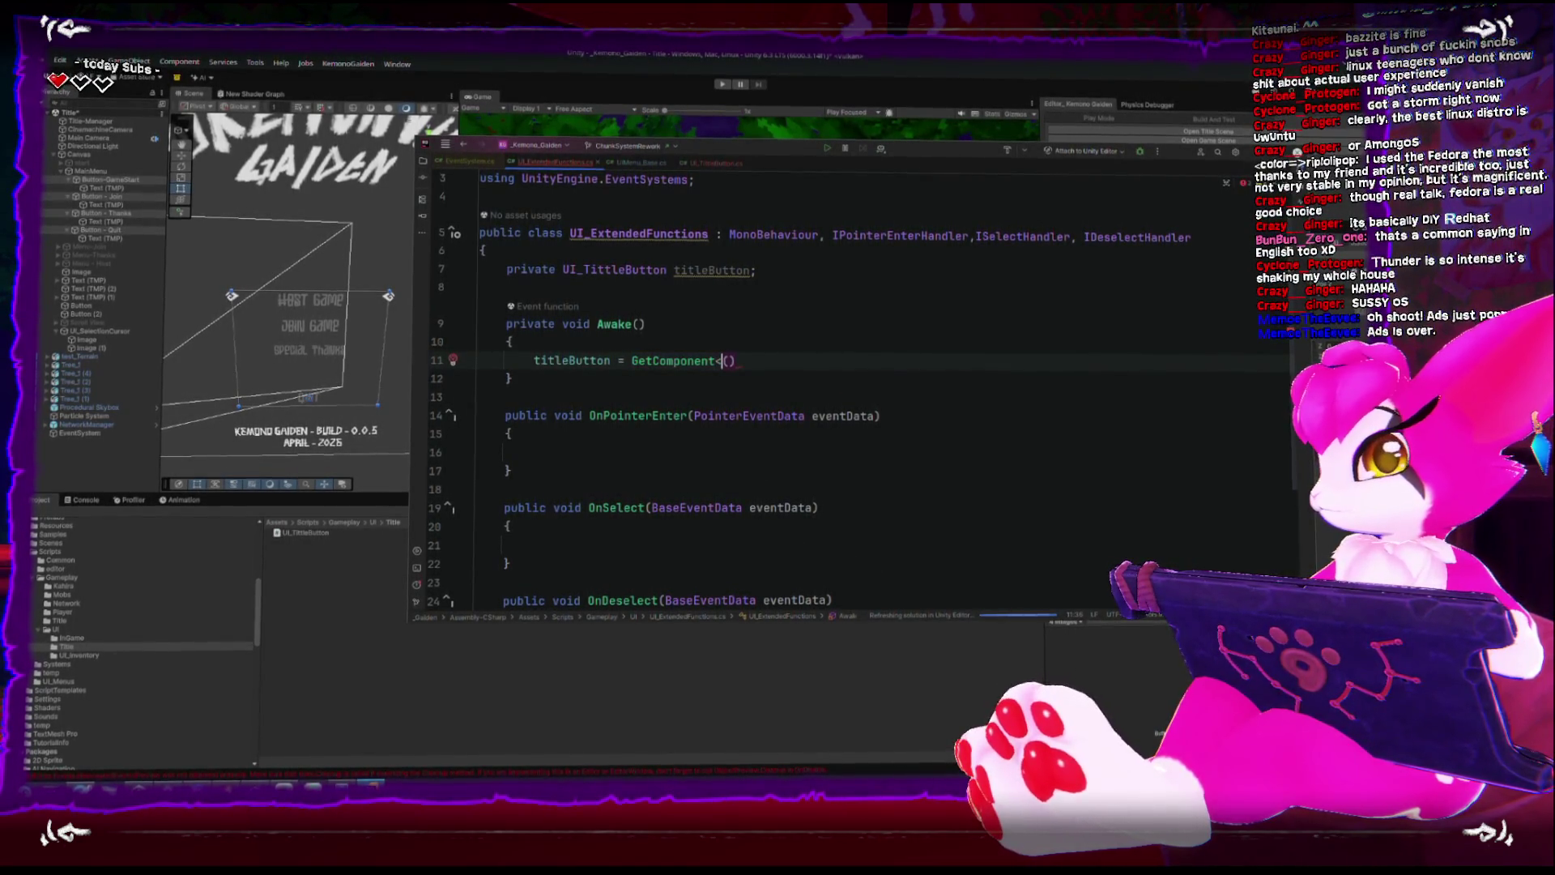
text(UI_T)
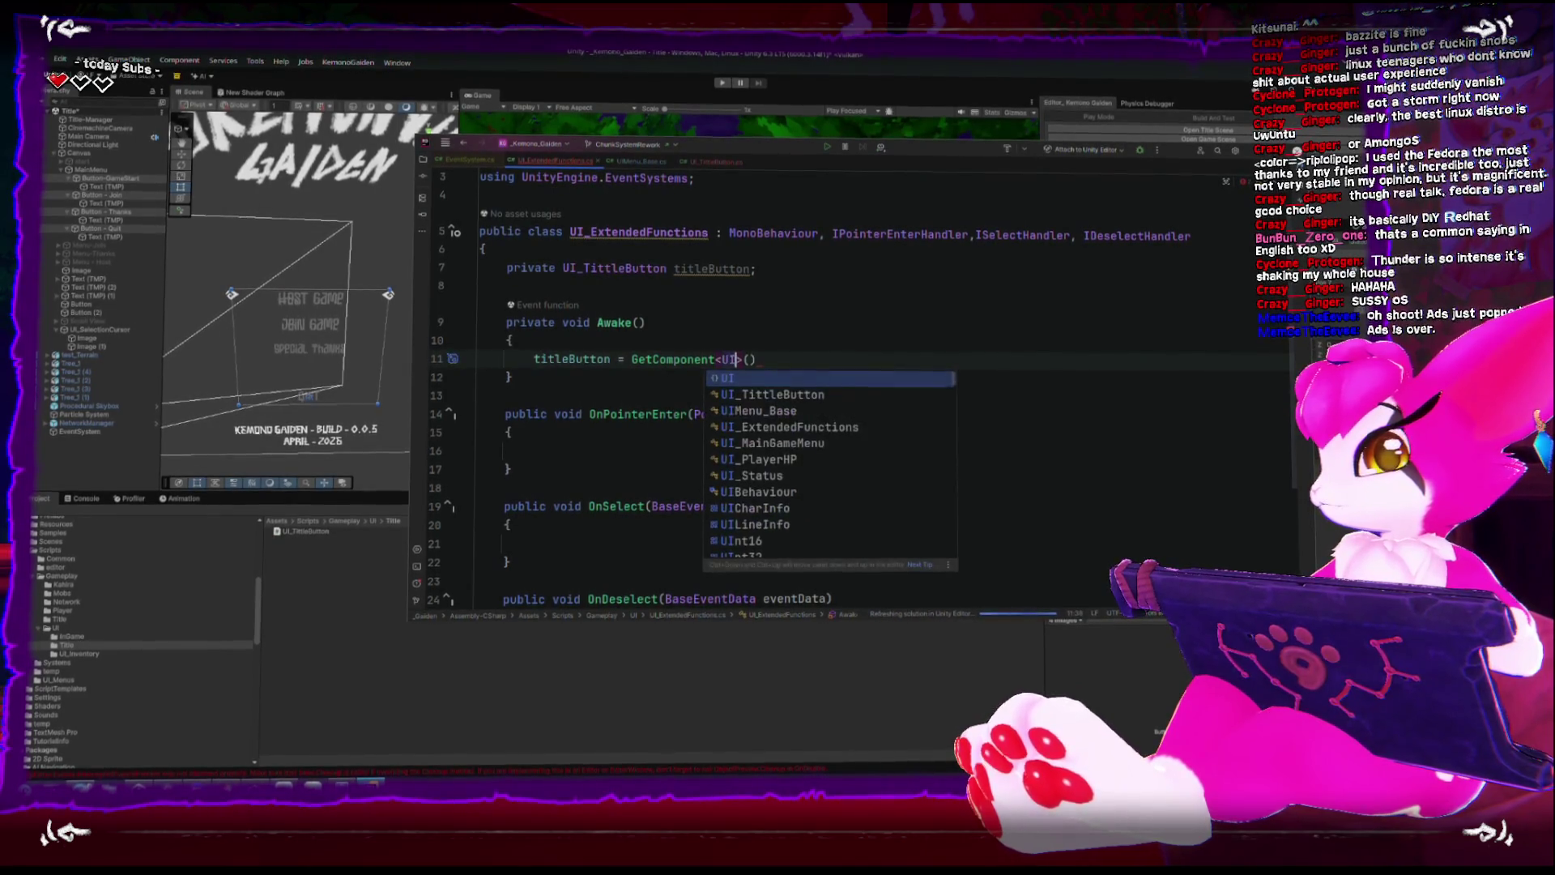
key(Return)
text(;)
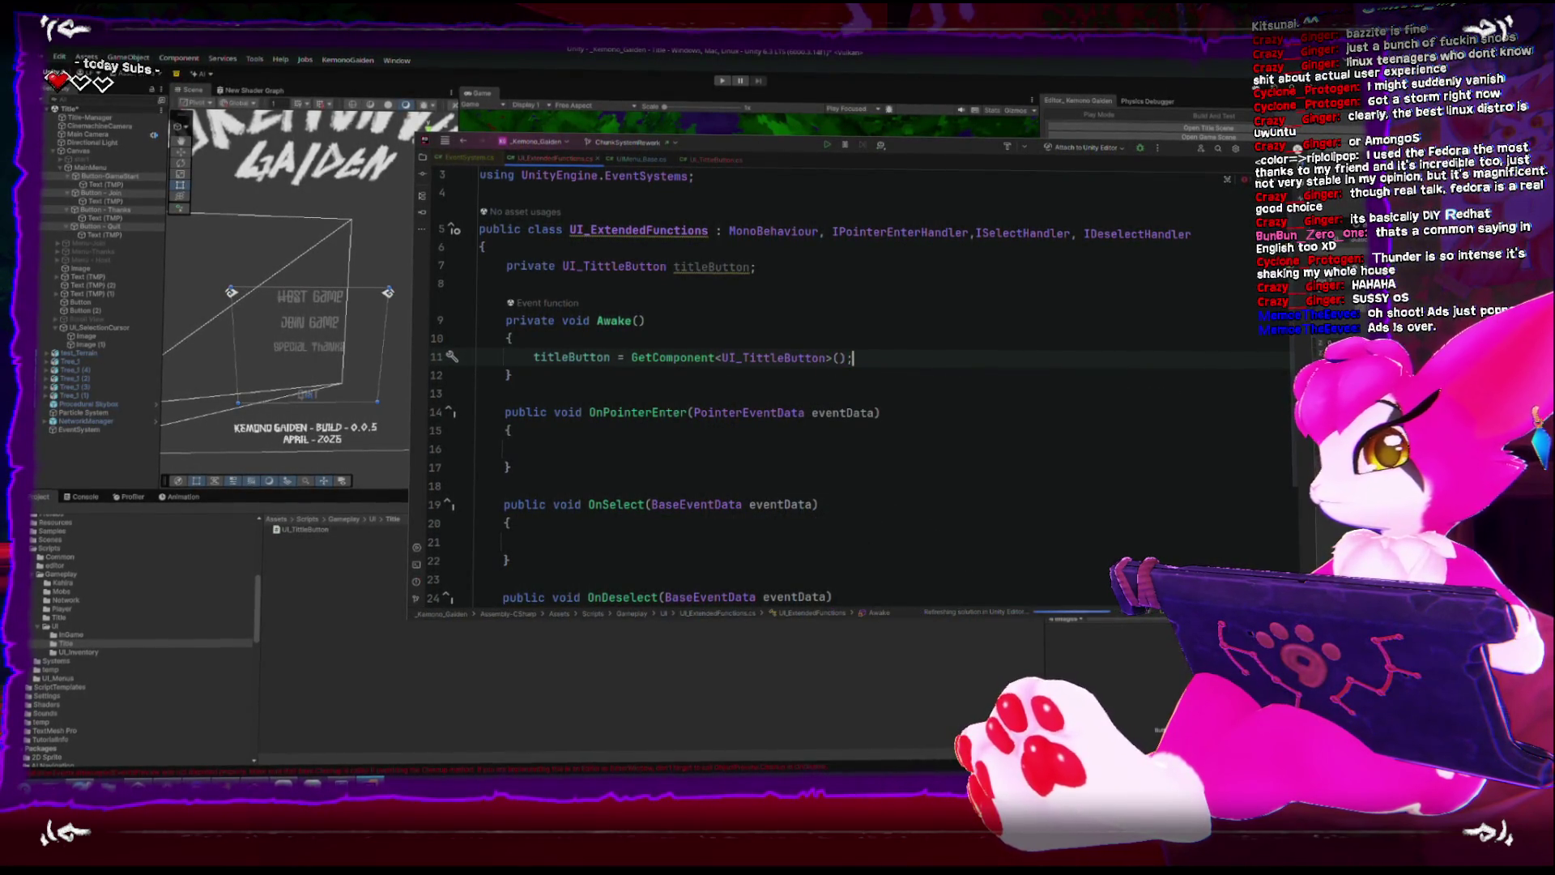
click(578, 449)
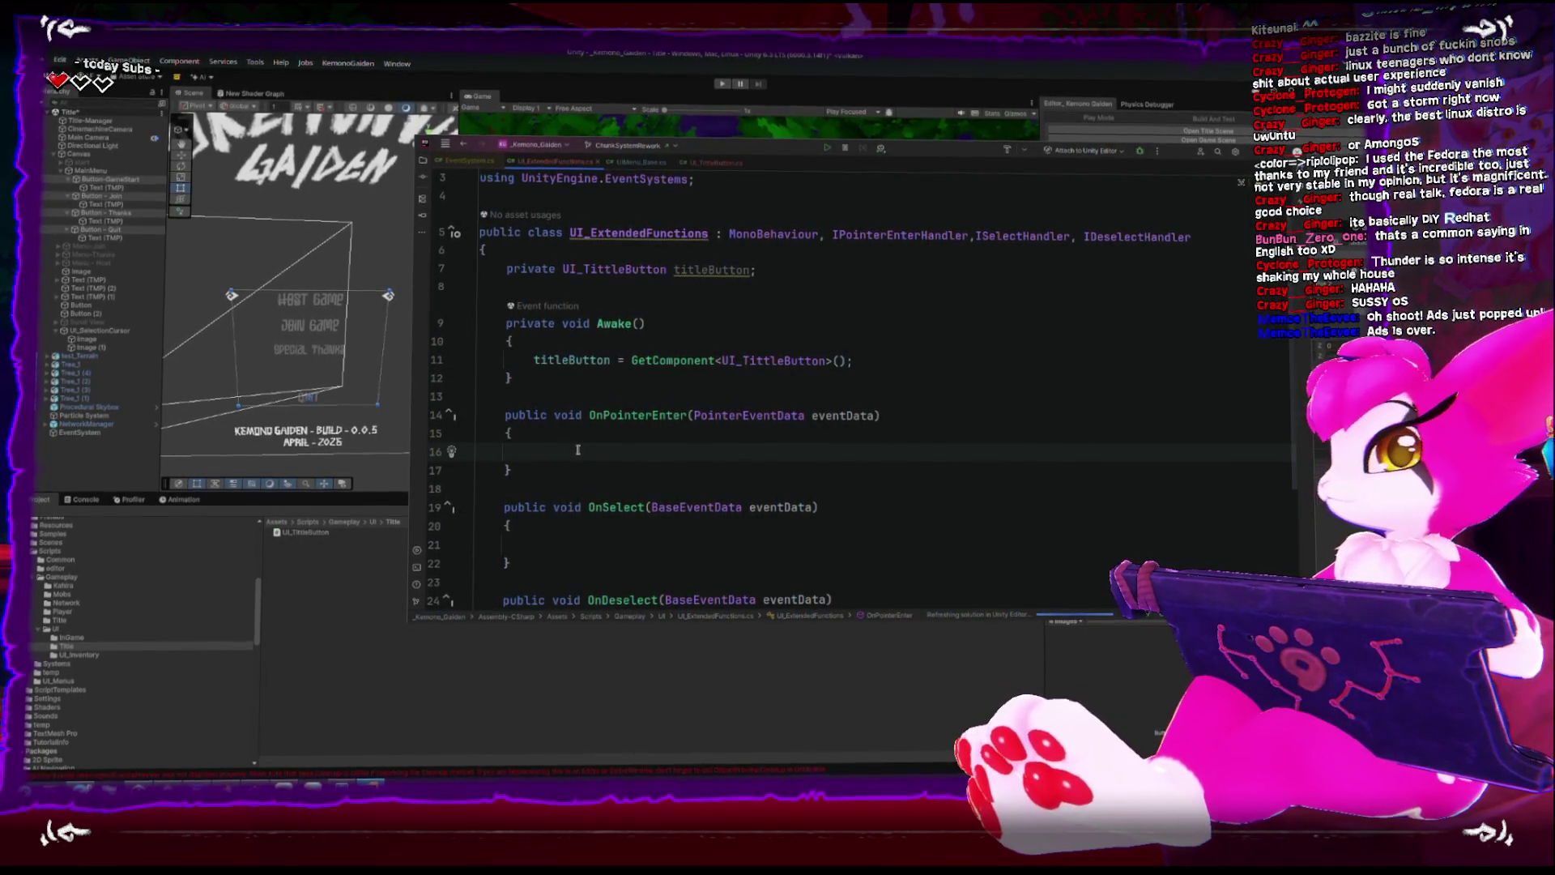
click(712, 162)
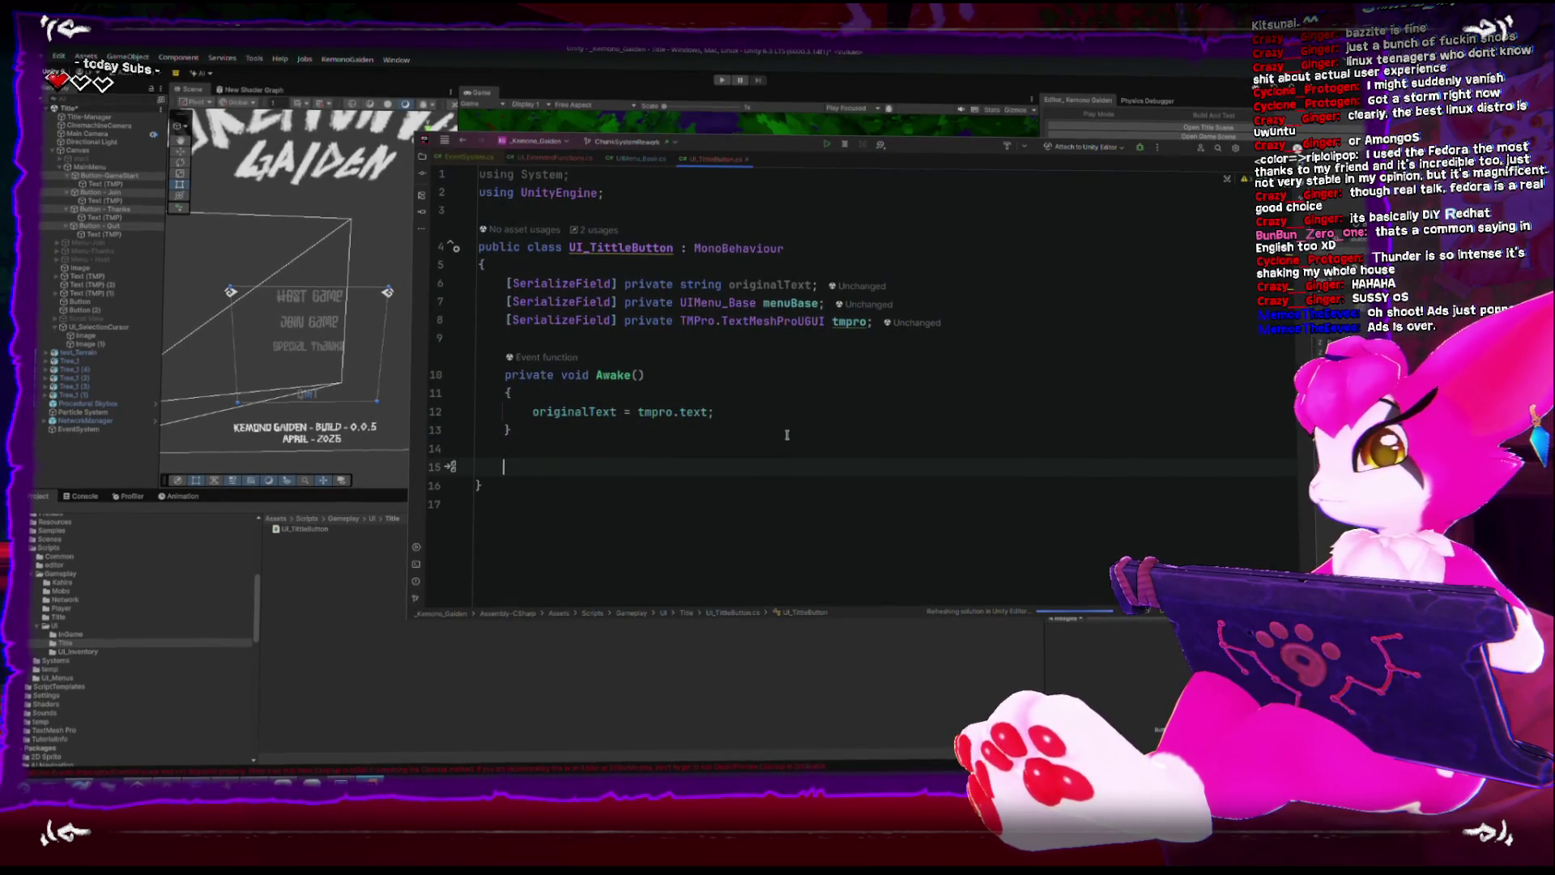
Add empty public void OnSelect() and OnHover() methods below Awake.
text(public void )
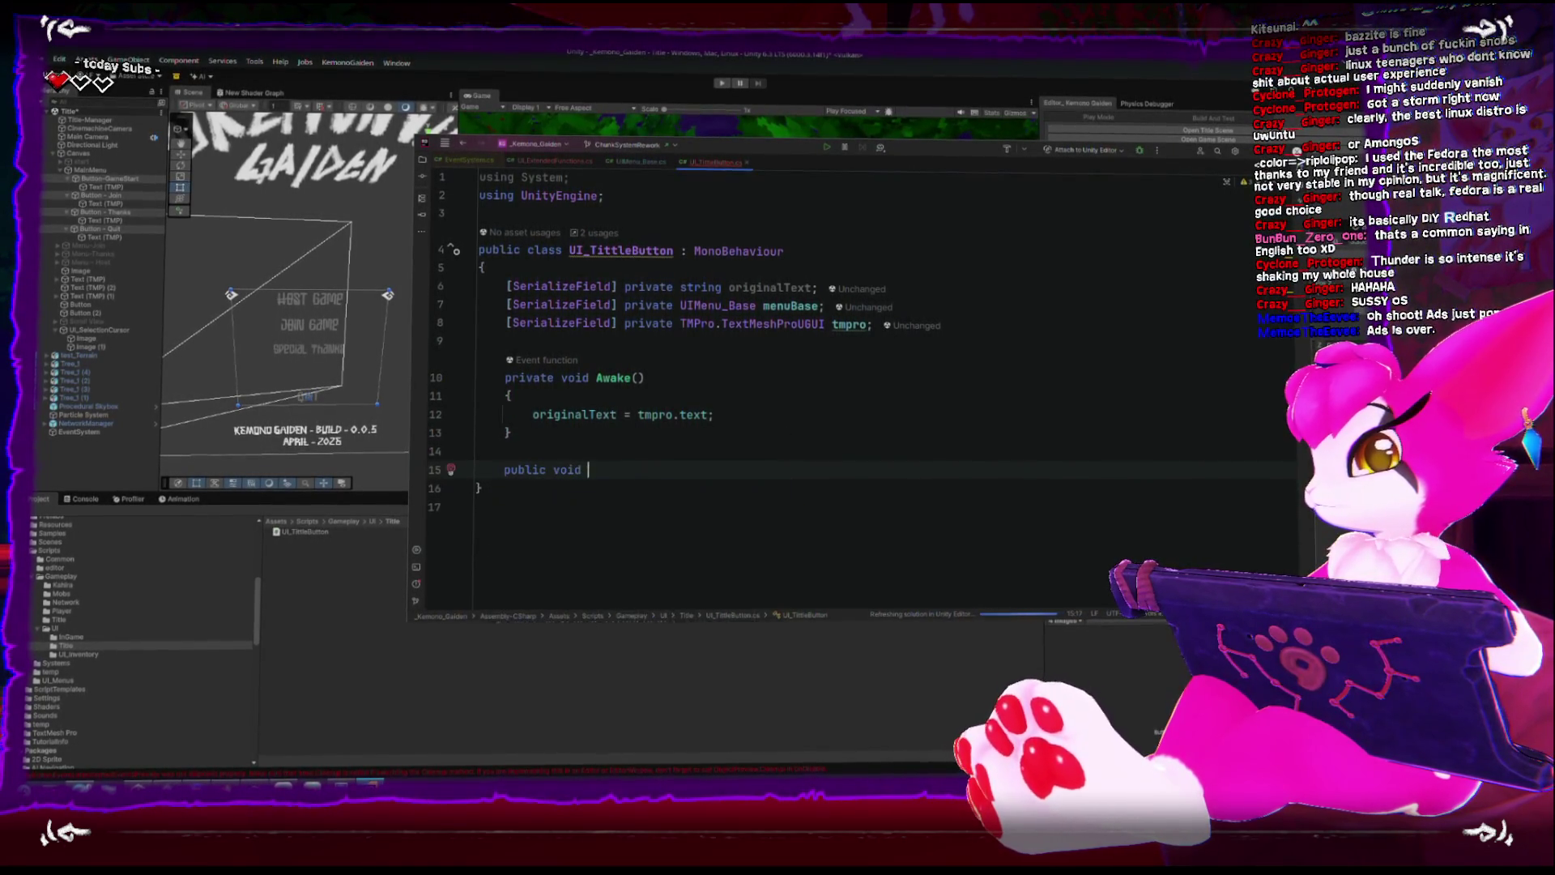
text(OnSelect(){)
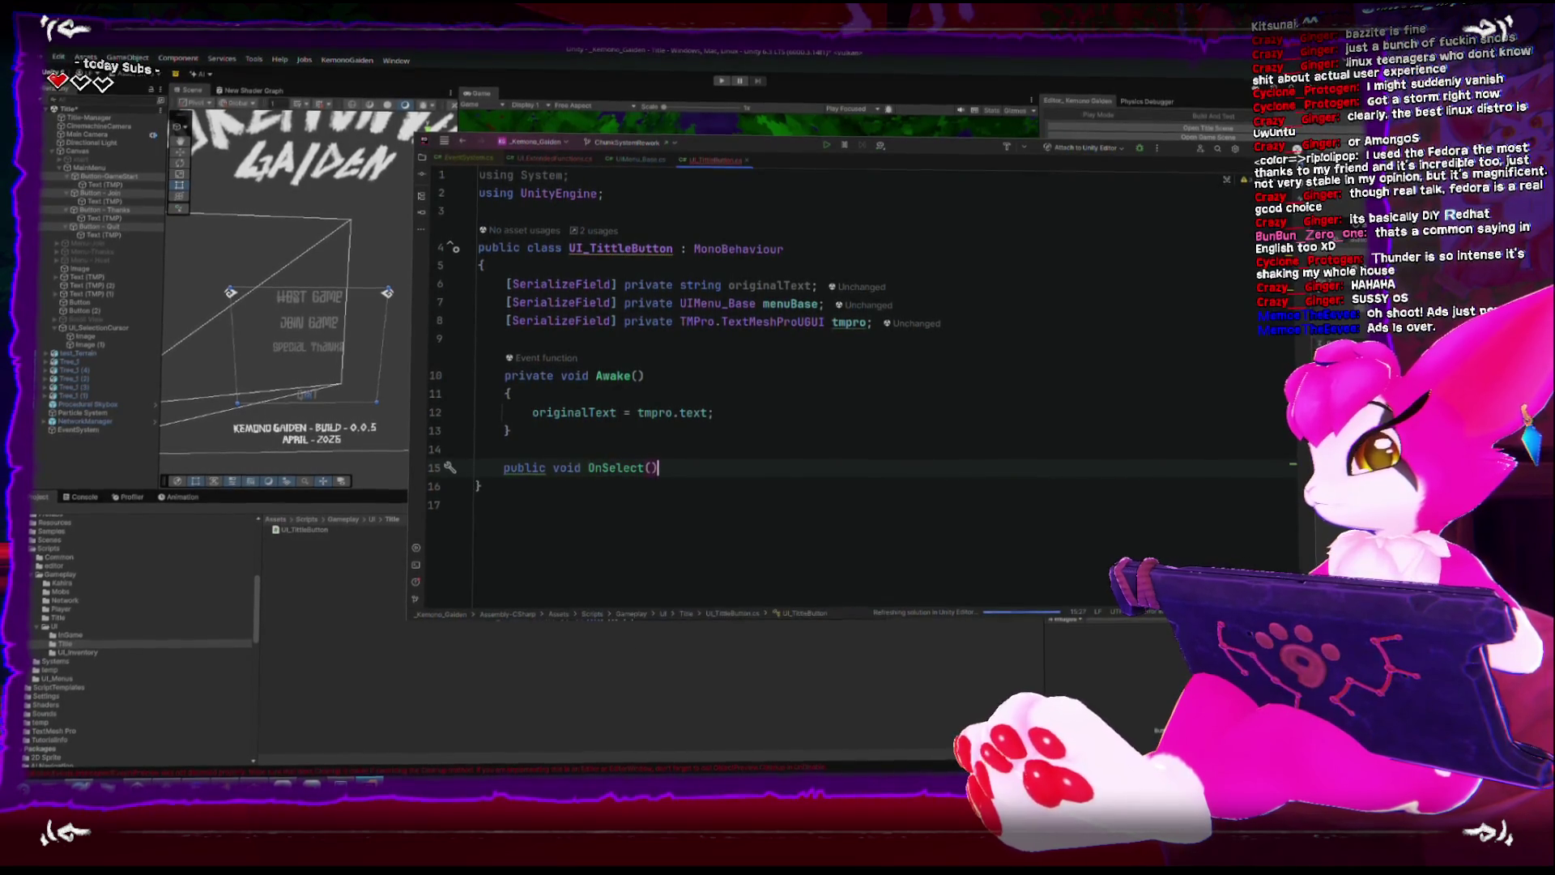
key(Return)
scroll(677, 422, down, 1)
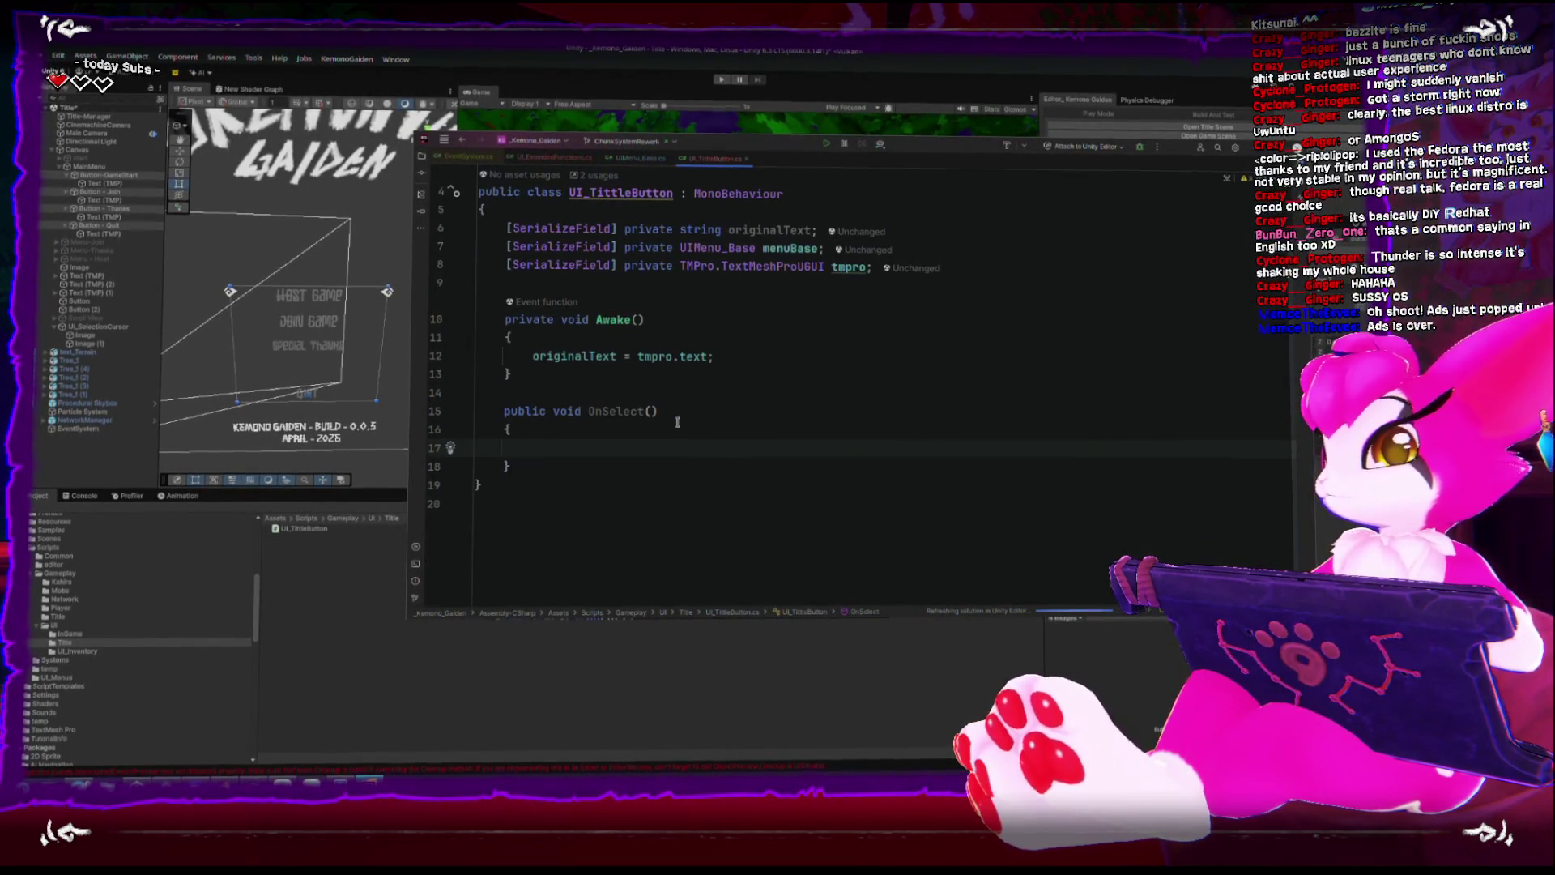
key(Down)
key(Return)
key(Return)
text(public void OnHJ)
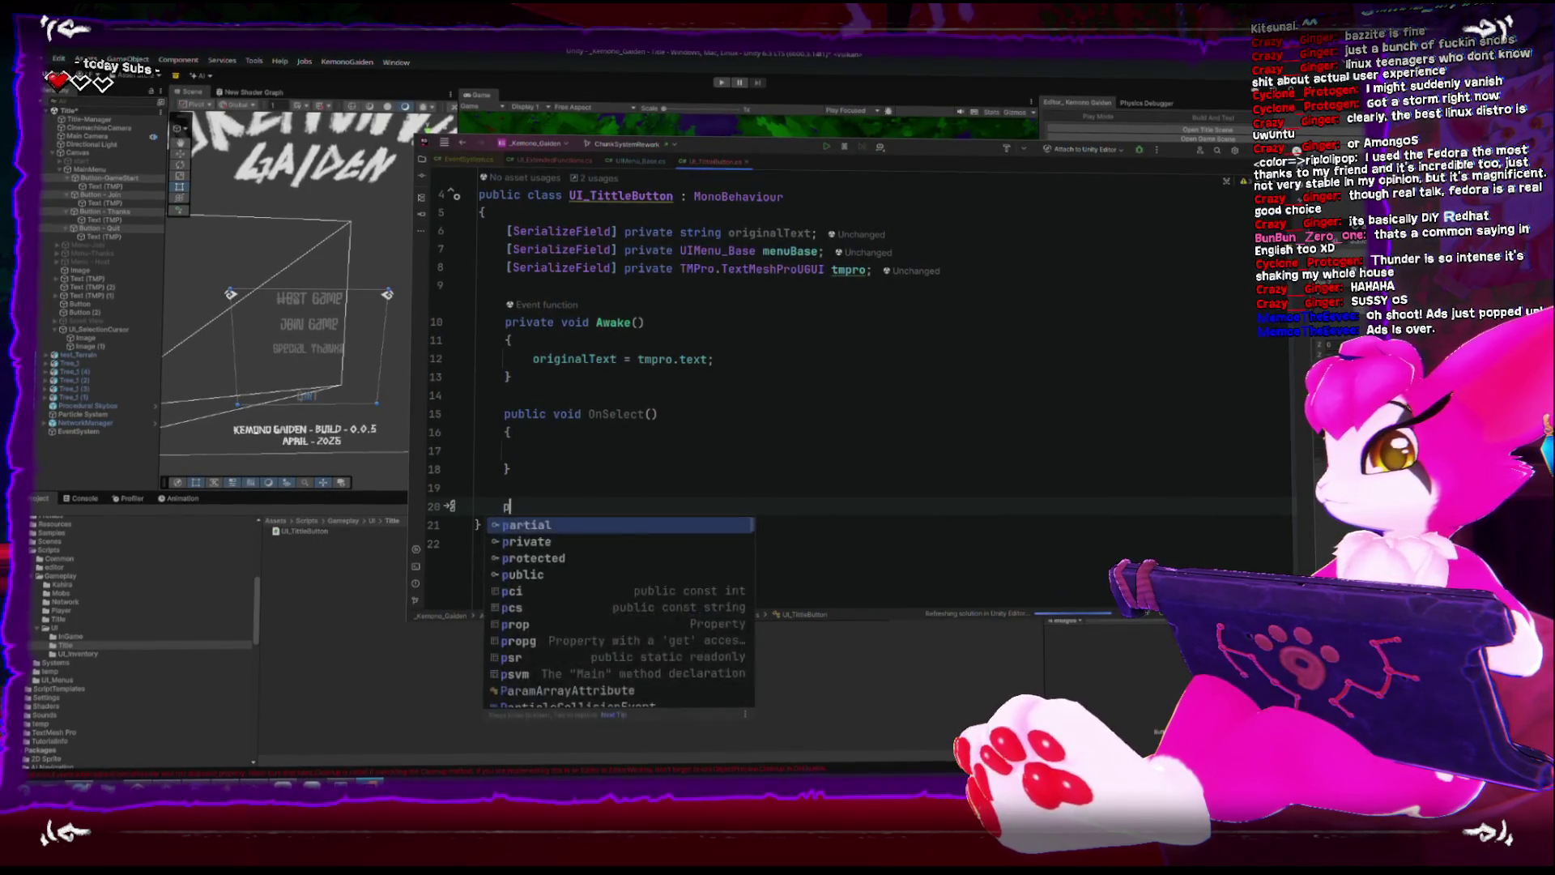
key(BackSpace)
text(over(){)
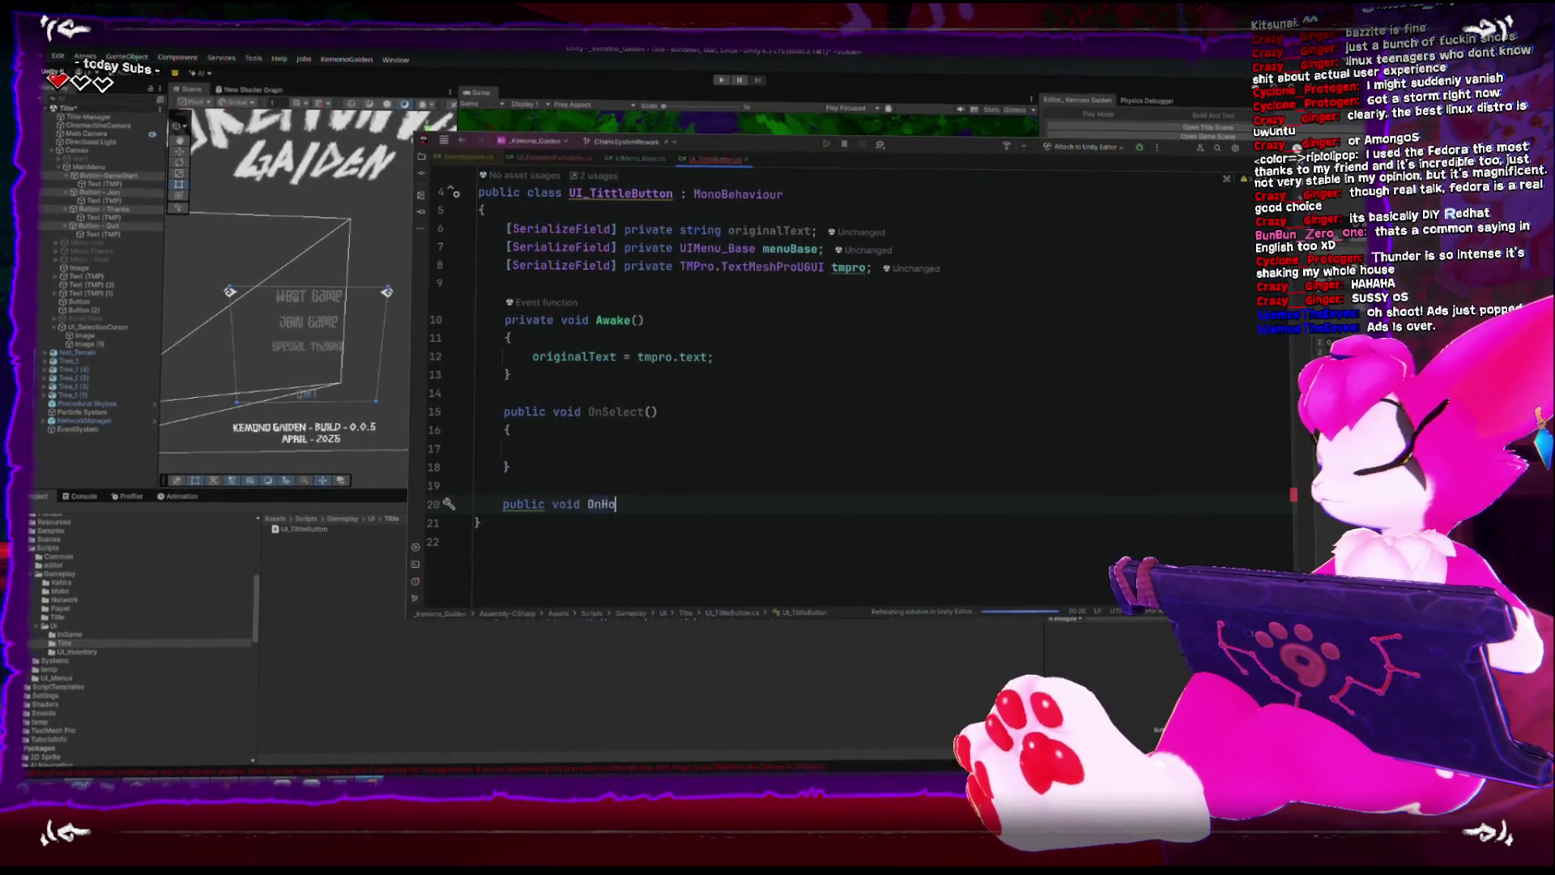
key(Return)
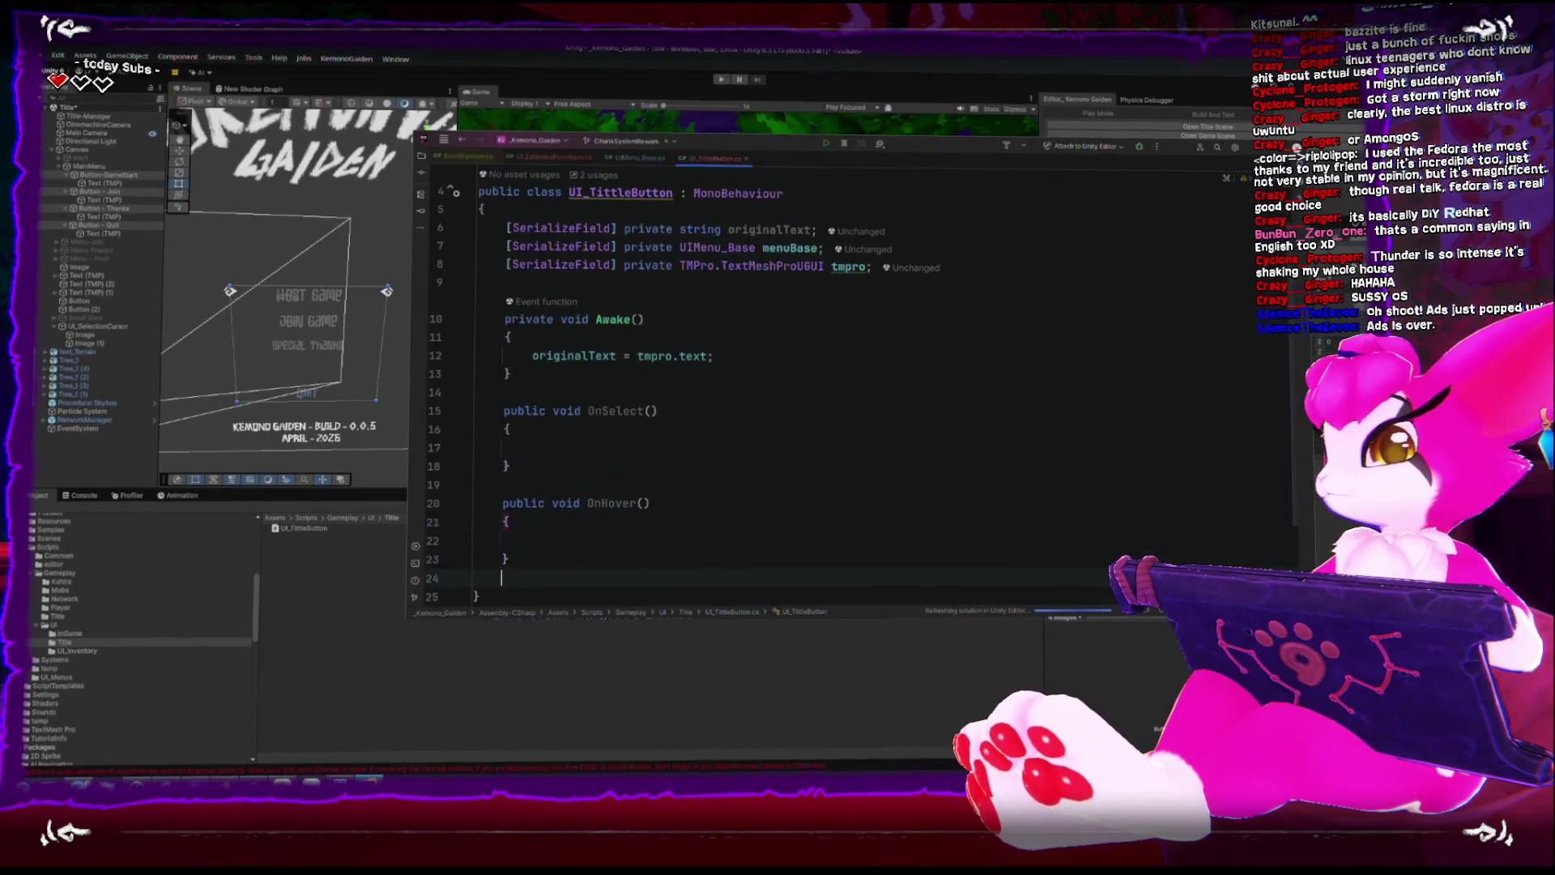
key(Down)
key(Return)
key(Return)
Add an empty public void OnDeselect() method after OnHover.
text(pulblic v)
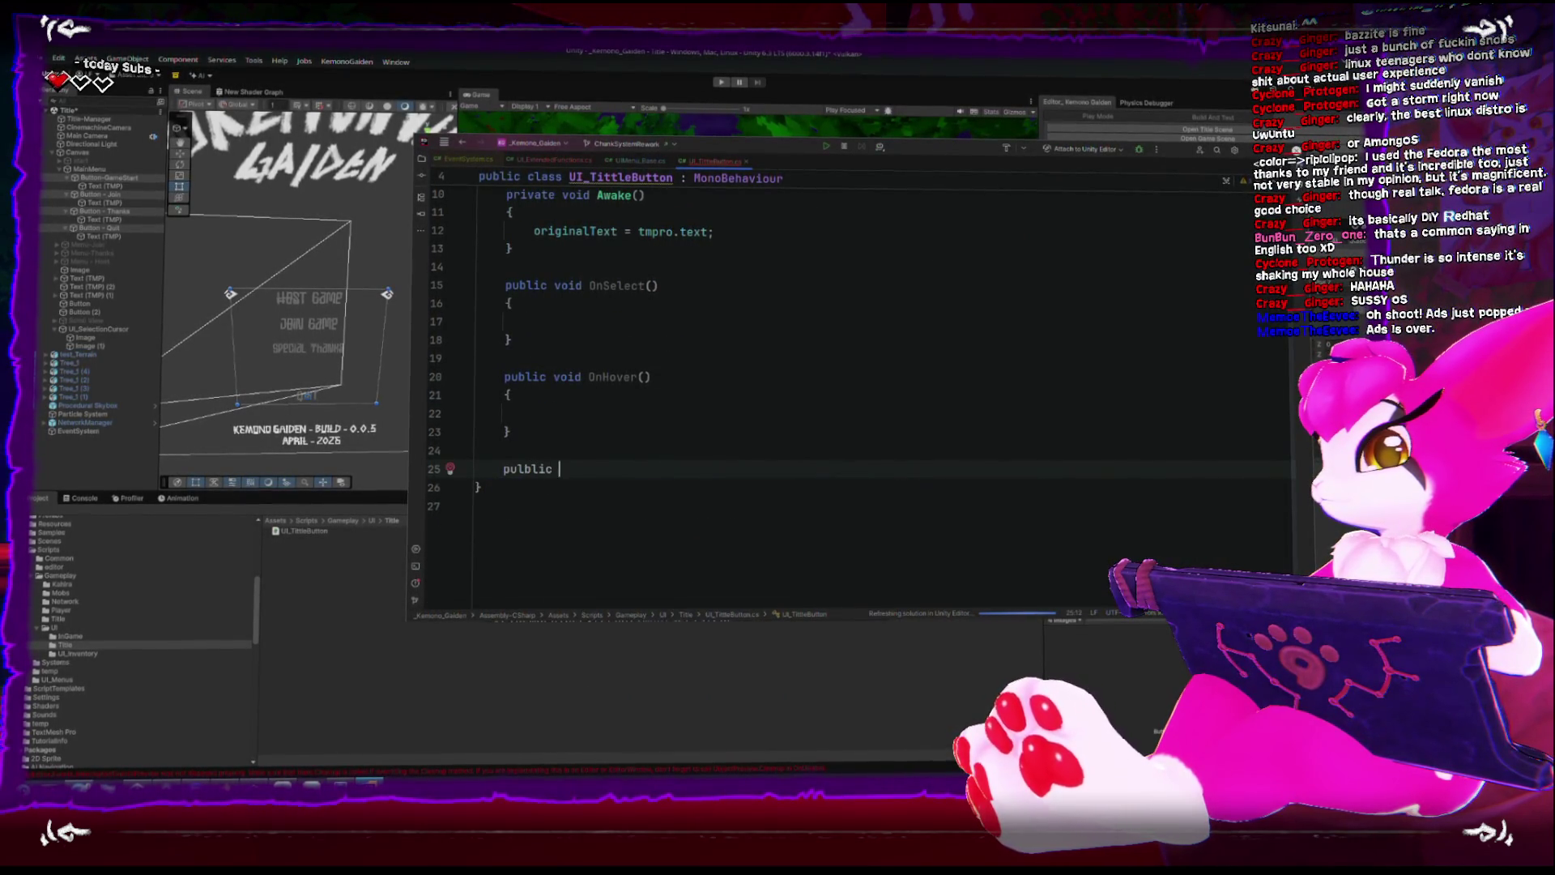
key(BackSpace)
key(BackSpace)
key(BackSpace)
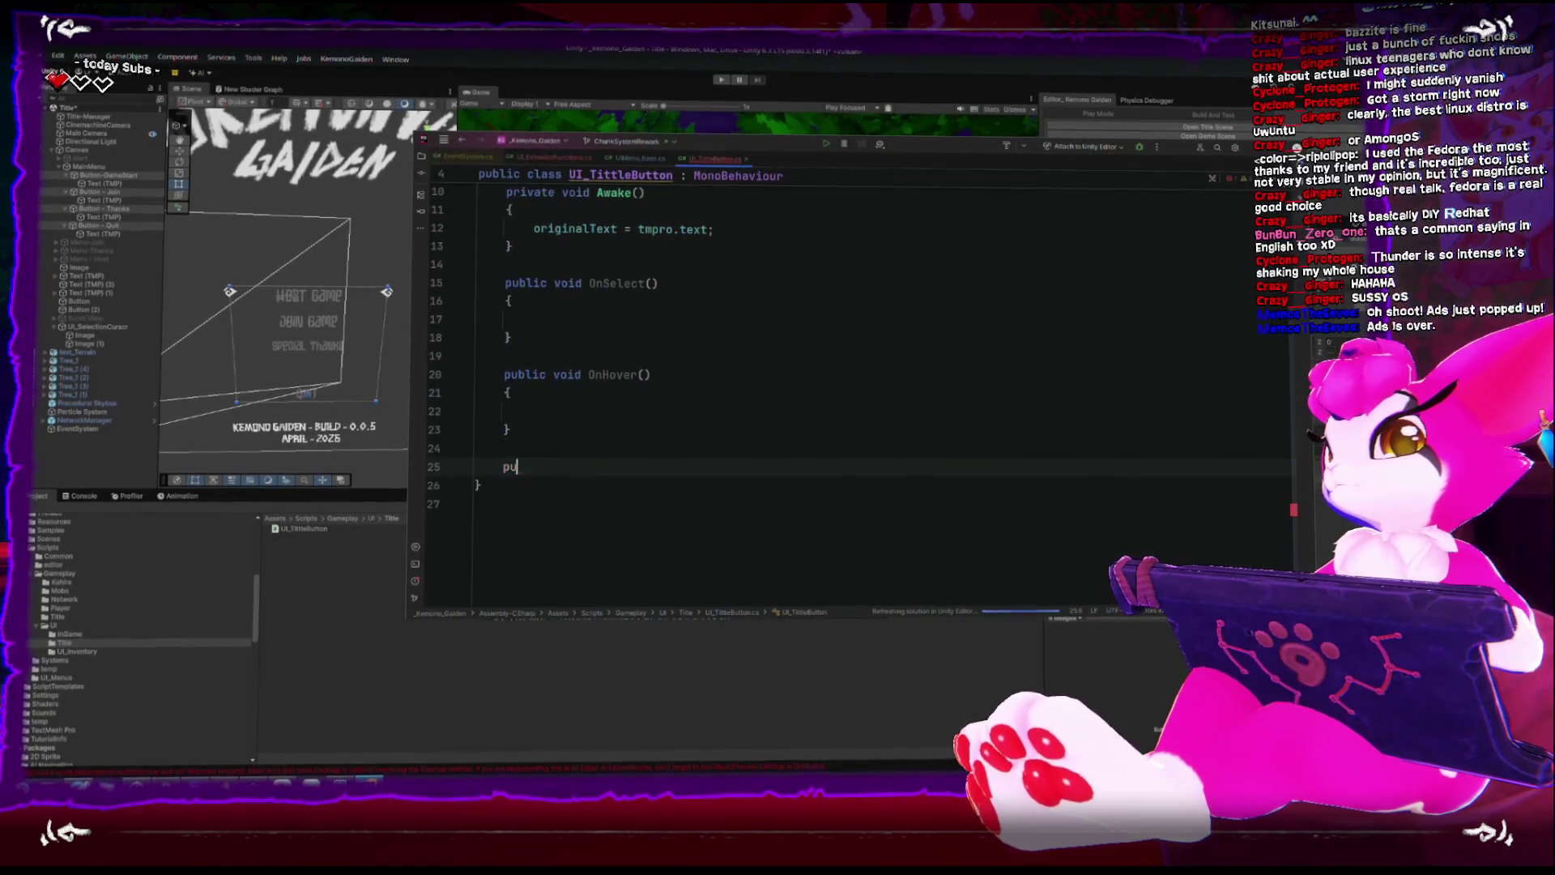
text(blic void OnDesel)
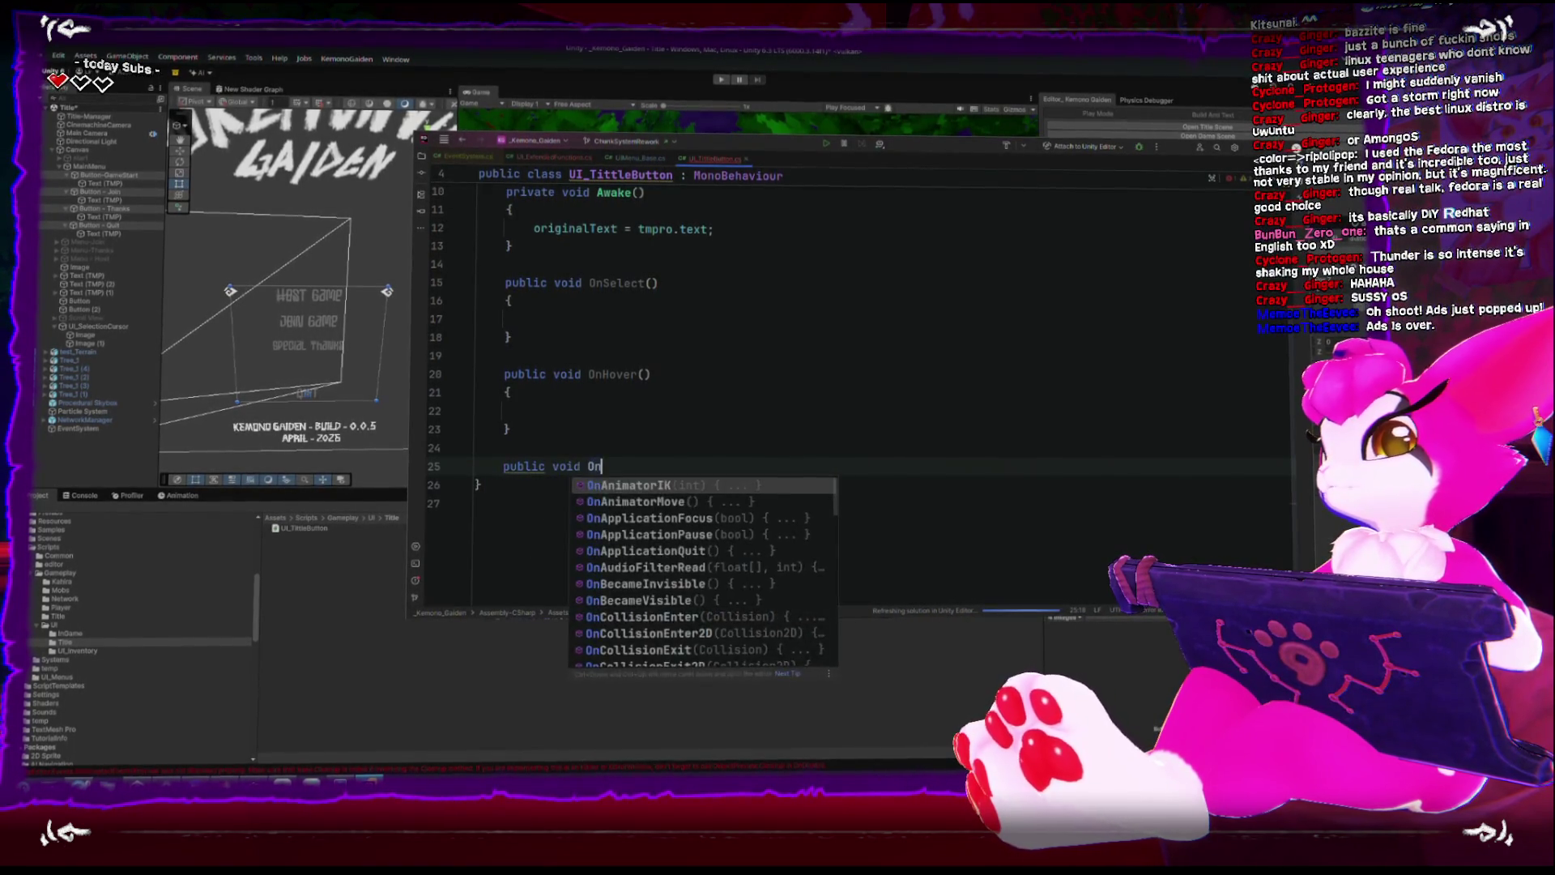
text(ect())
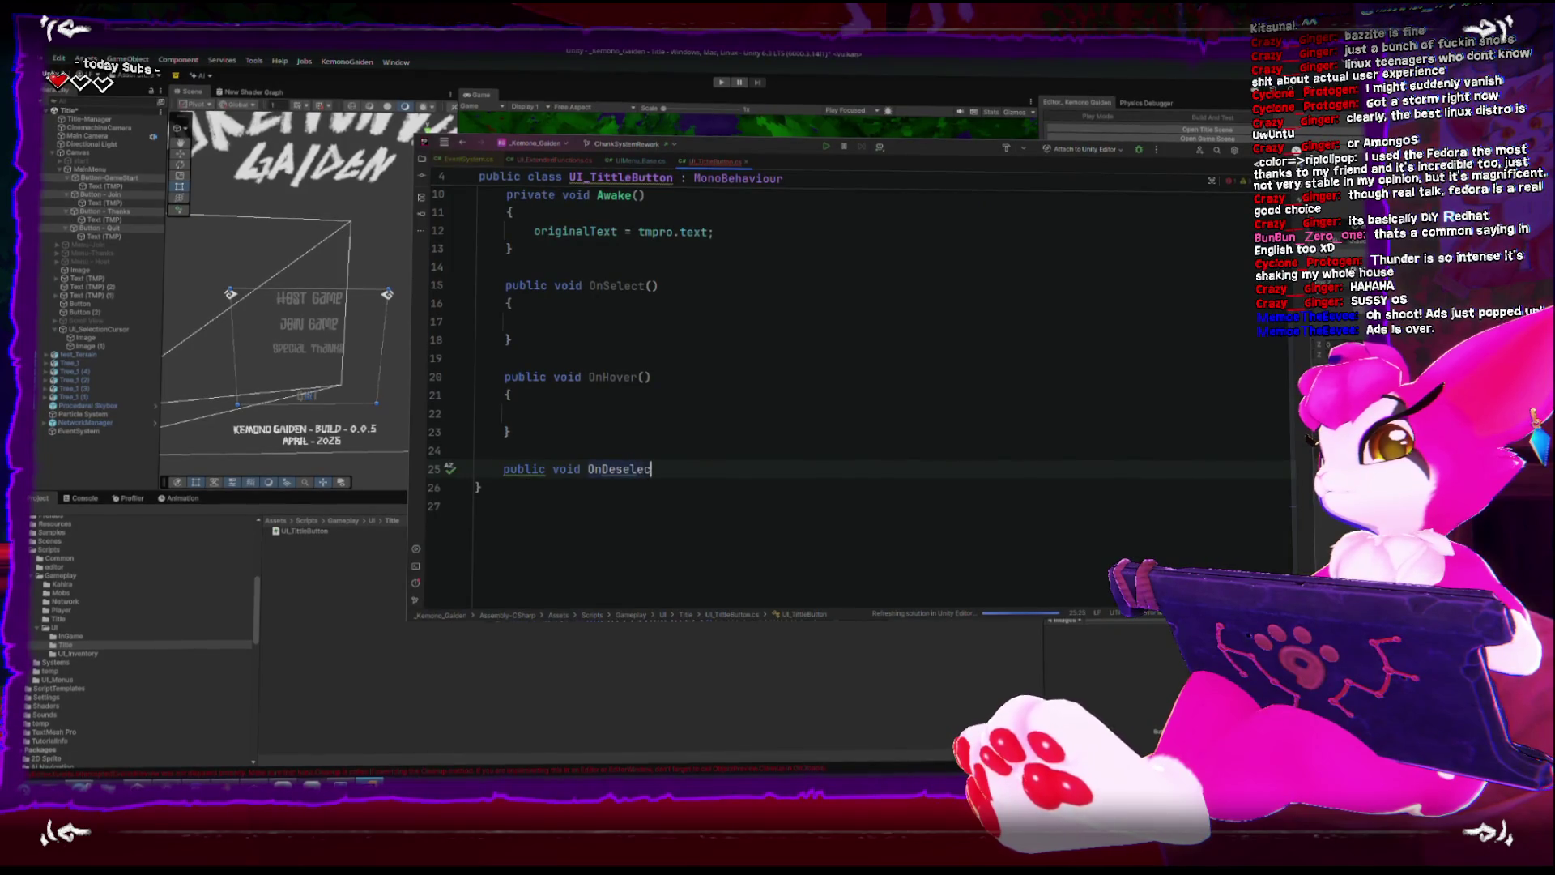
key(Return)
text({)
key(Return)
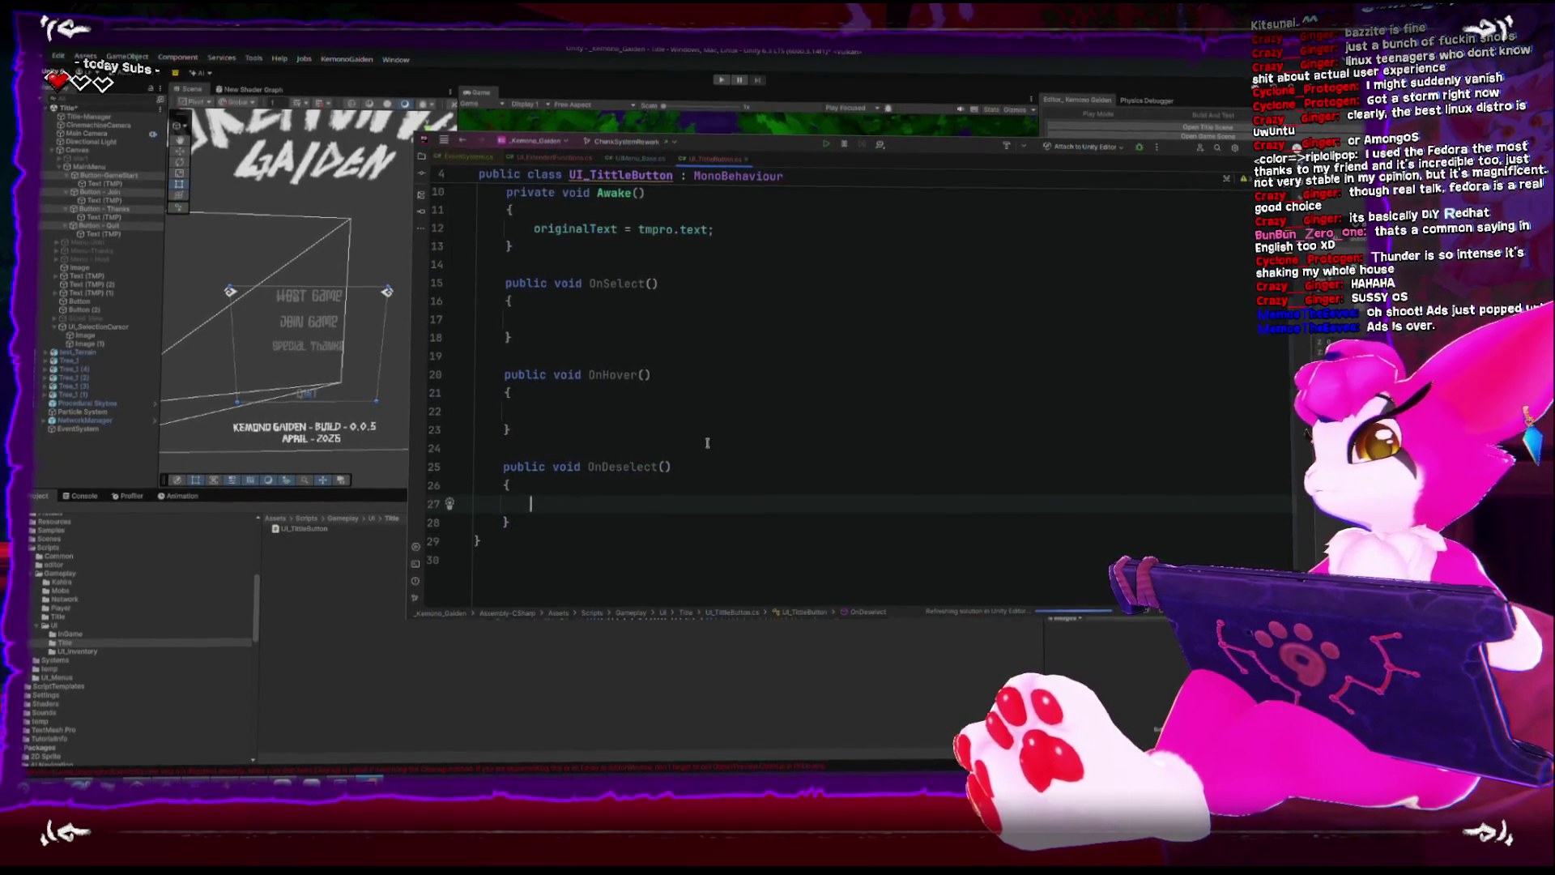
scroll(748, 444, up, 2)
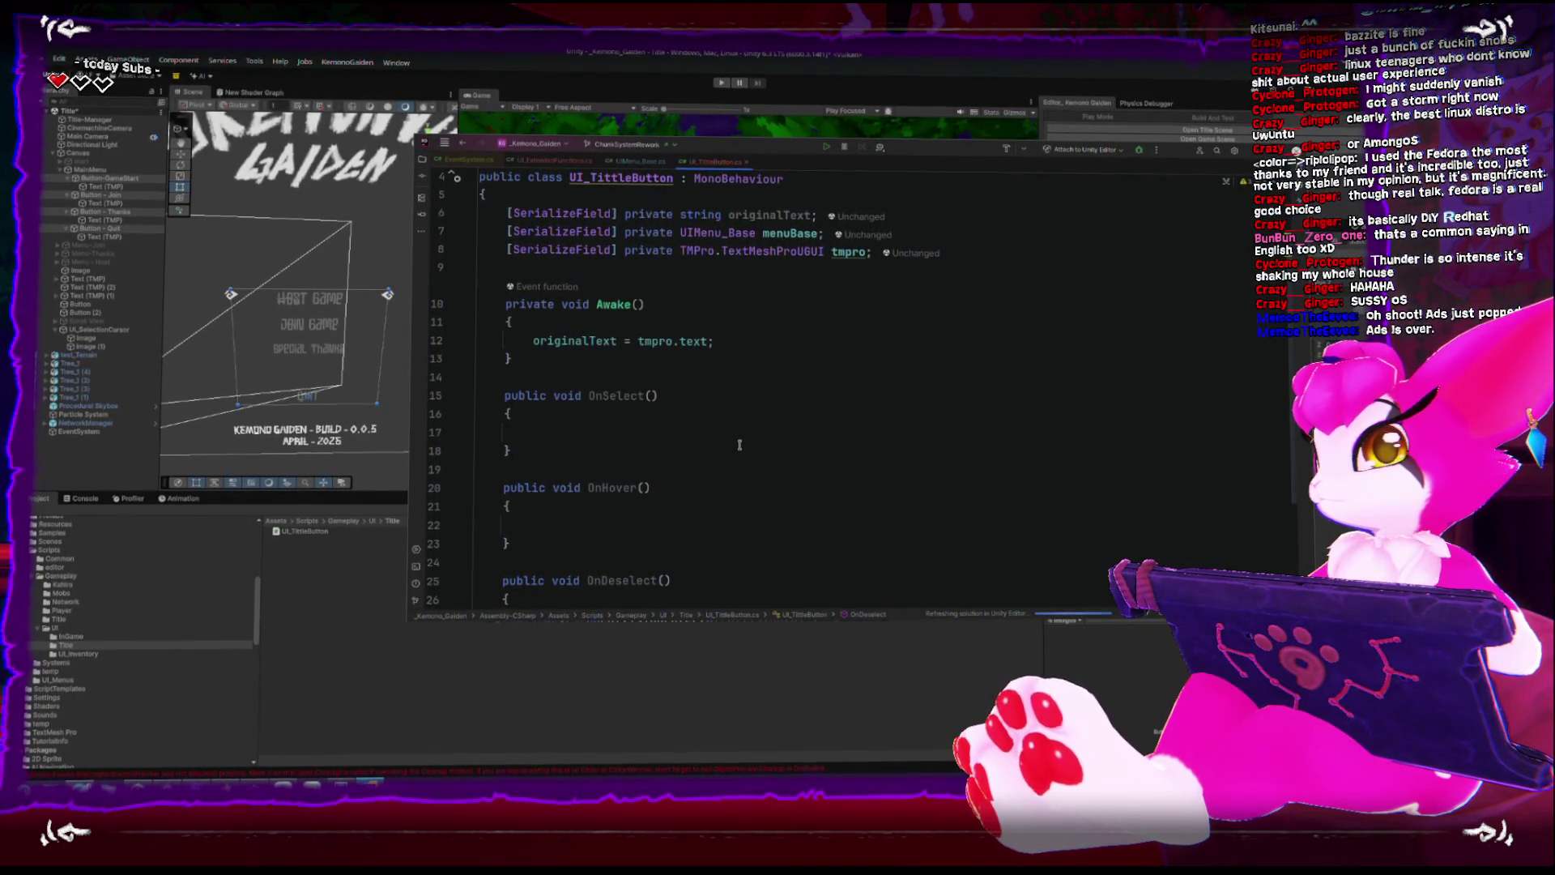
Open UIMenu_Base.cs, maximise the editor window and collapse the SetCursorAt method body.
click(642, 160)
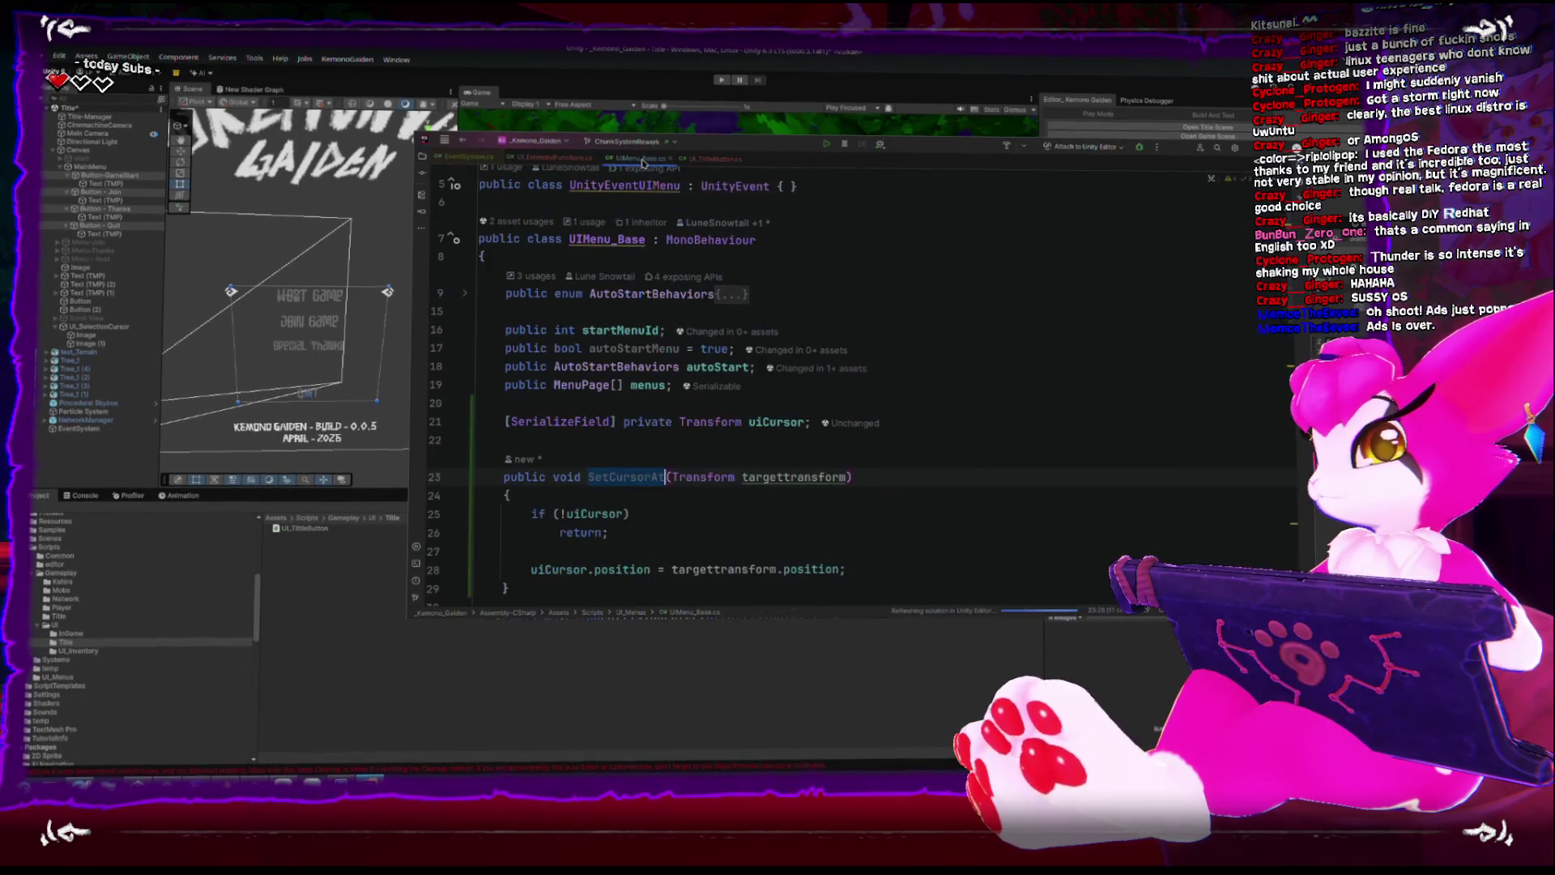
click(963, 442)
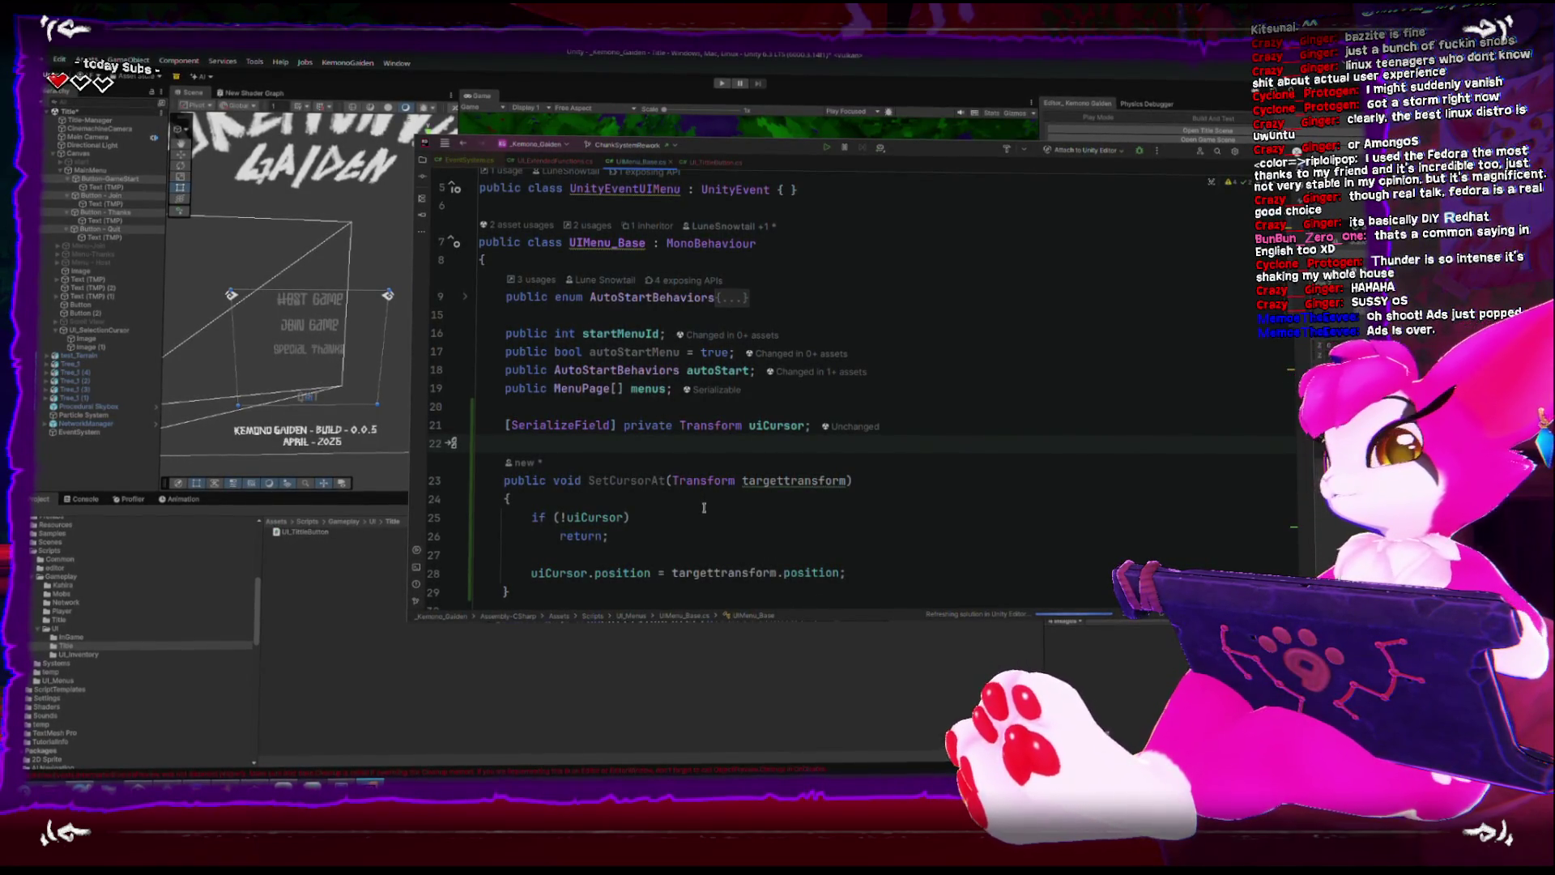
key(super+Up)
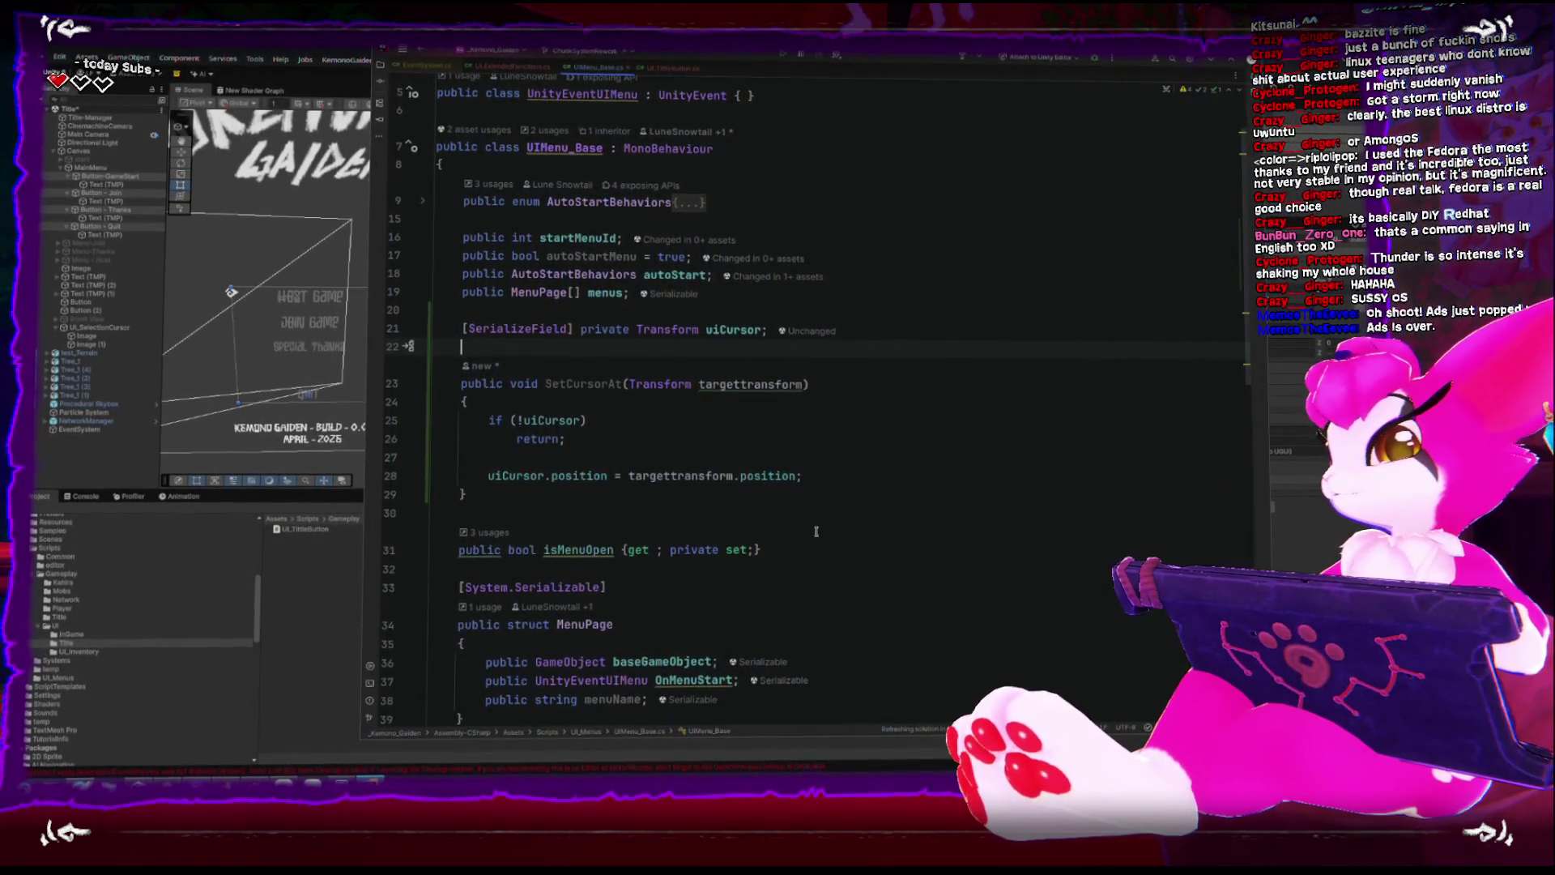
scroll(817, 531, down, 2)
scroll(797, 530, down, 2)
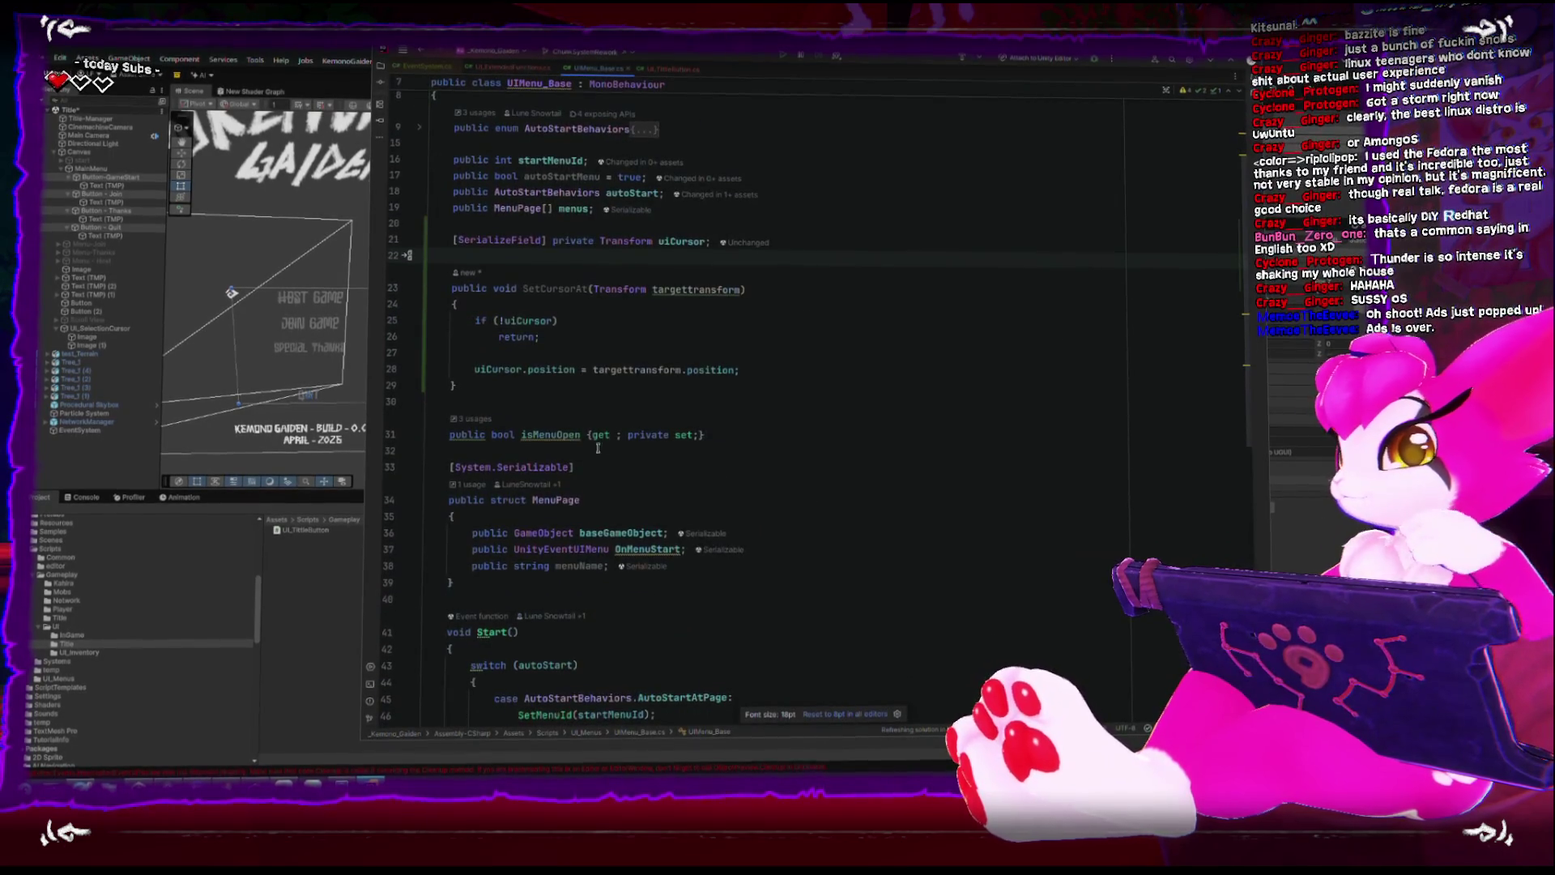
click(416, 290)
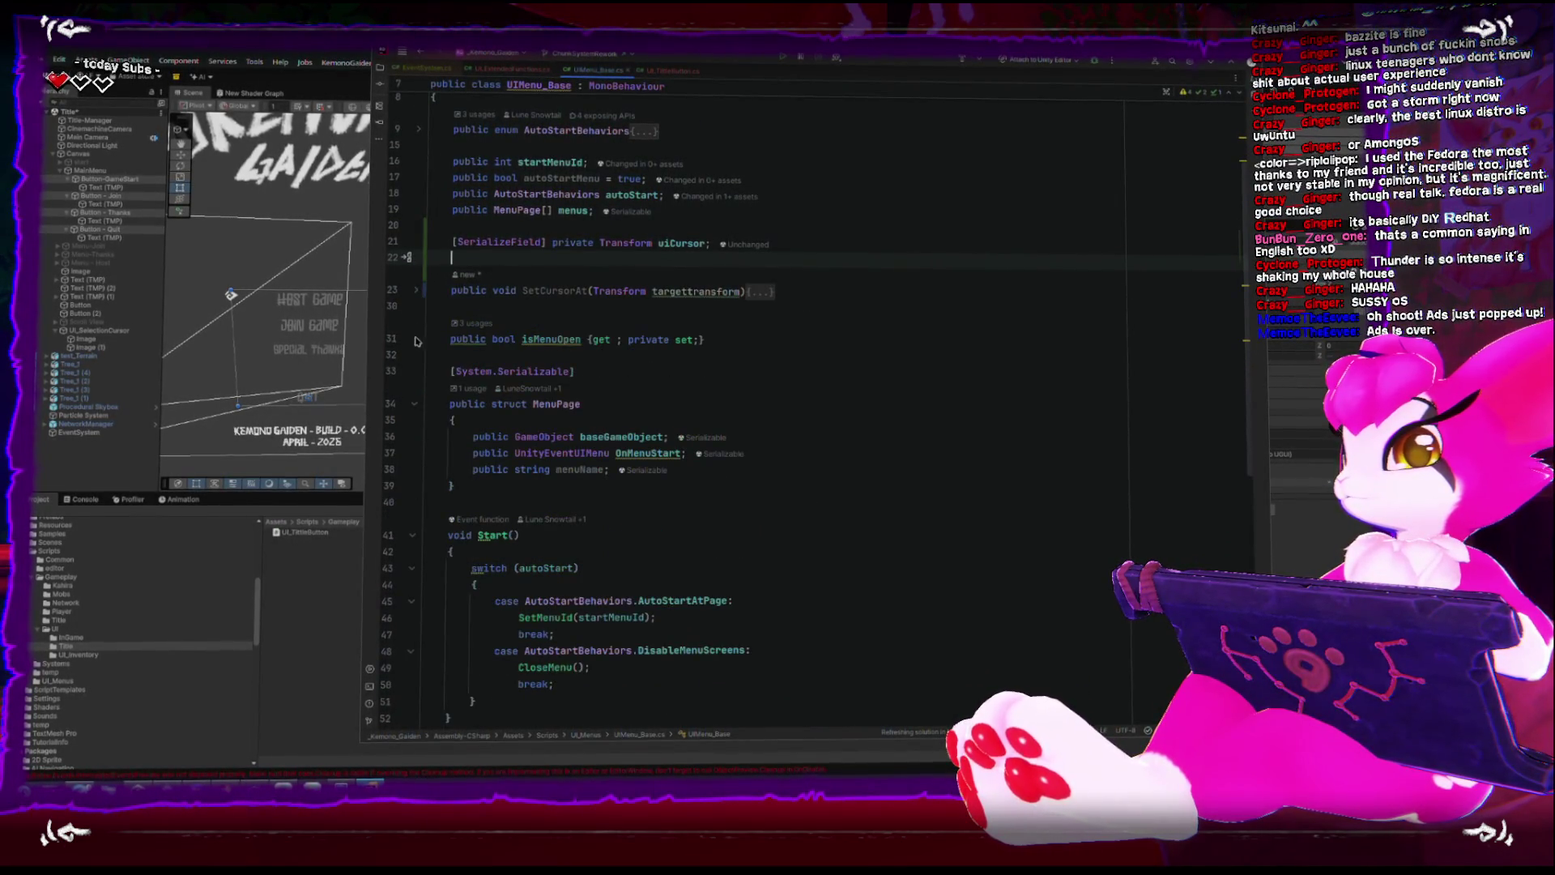
scroll(486, 340, down, 1)
scroll(729, 349, up, 3)
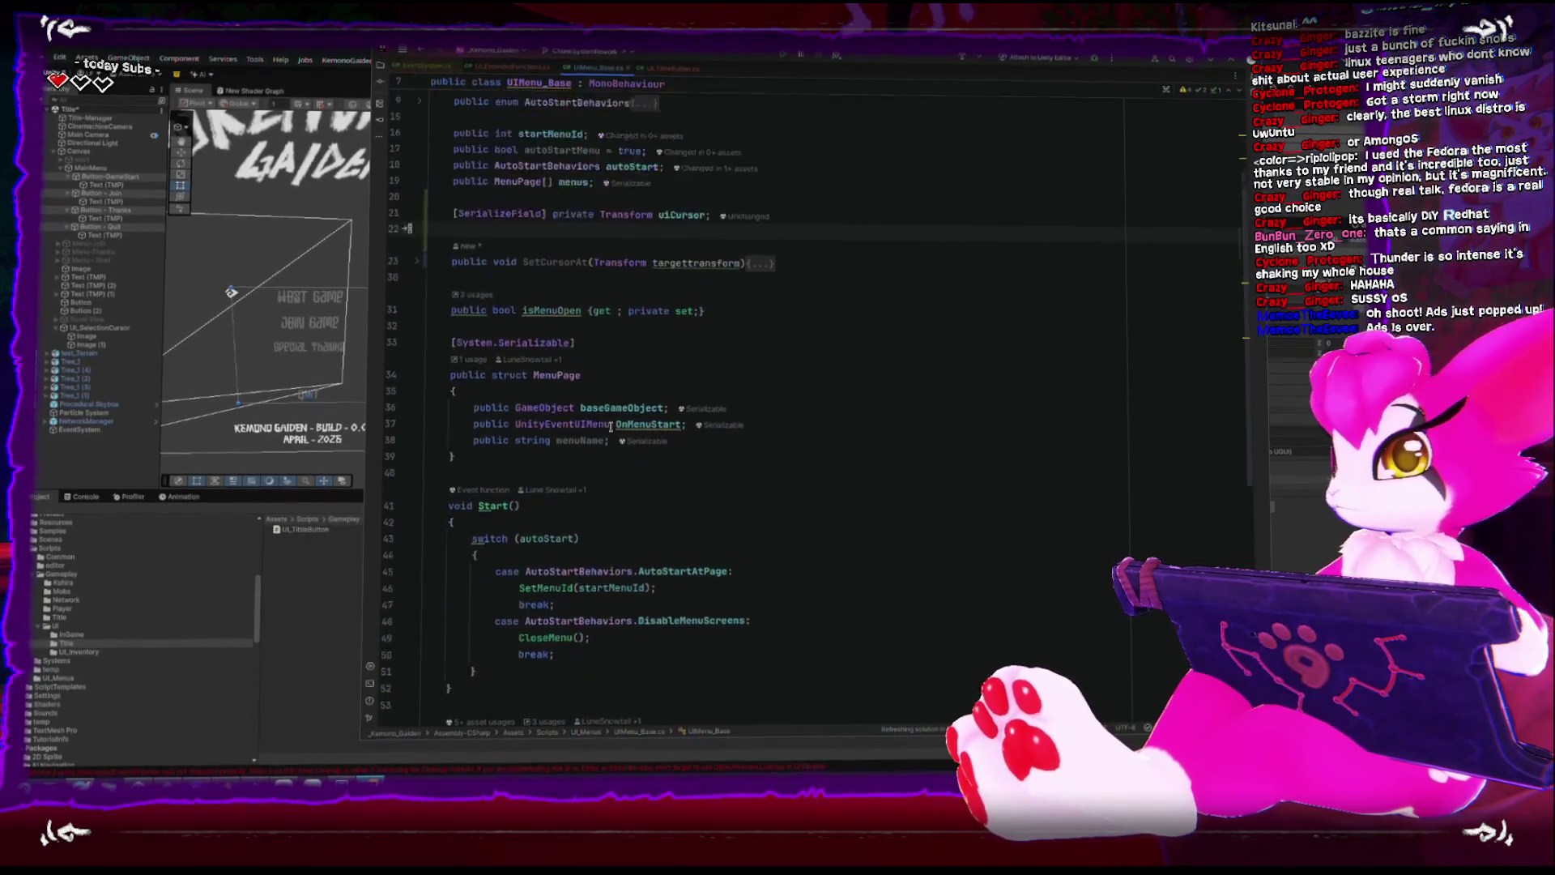
Declare a private EventSystem eventSystem field beneath the menus field.
click(758, 318)
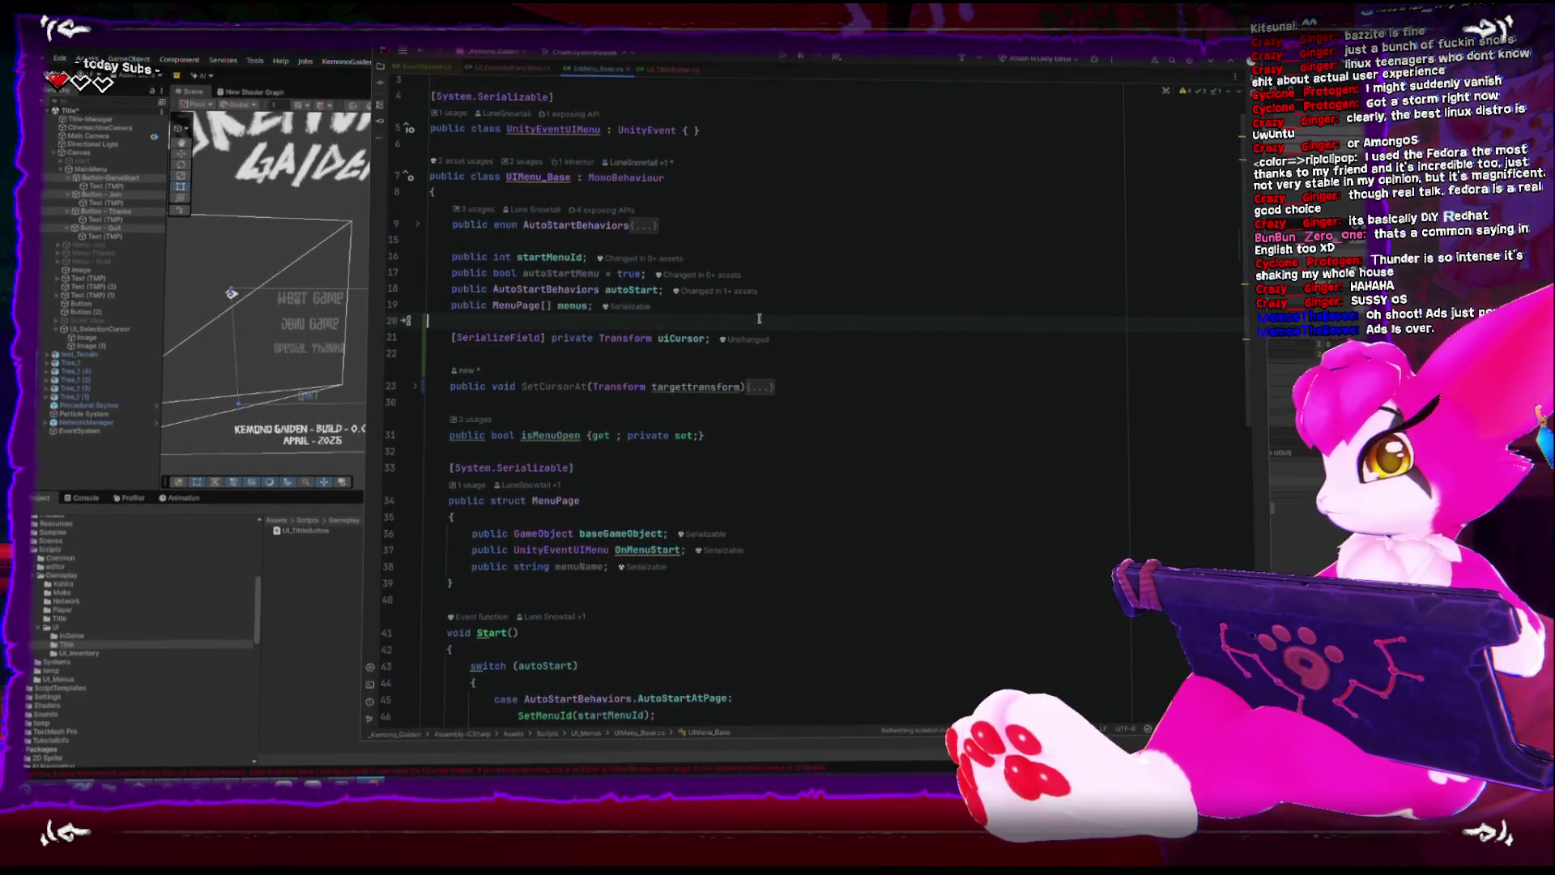
key(Return)
key(Return)
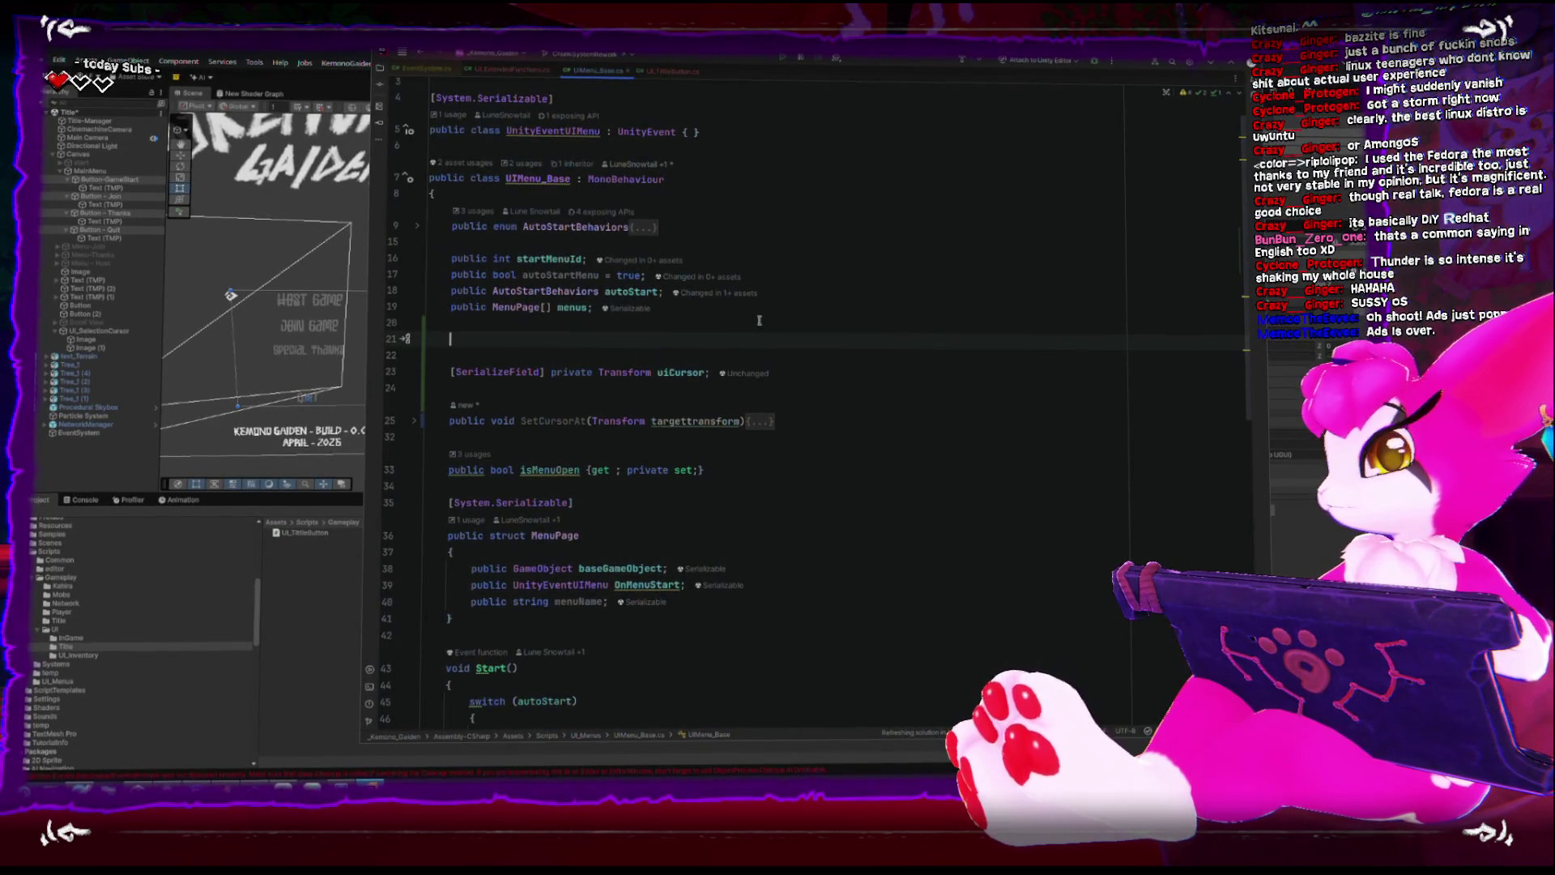
text(Eventsys)
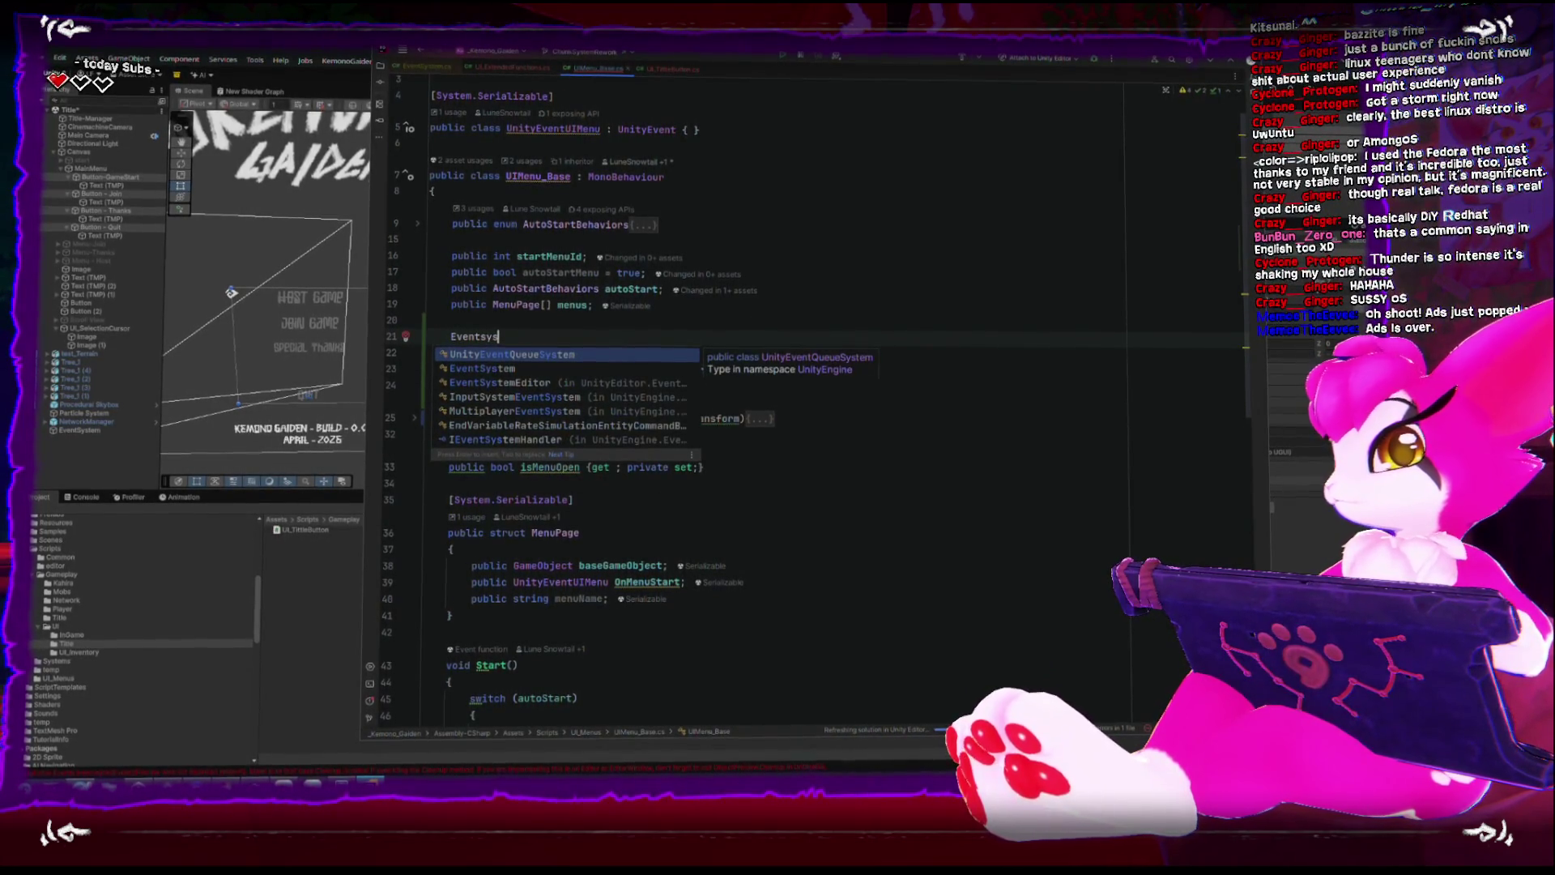
key(Down)
key(Return)
text(eventSyst)
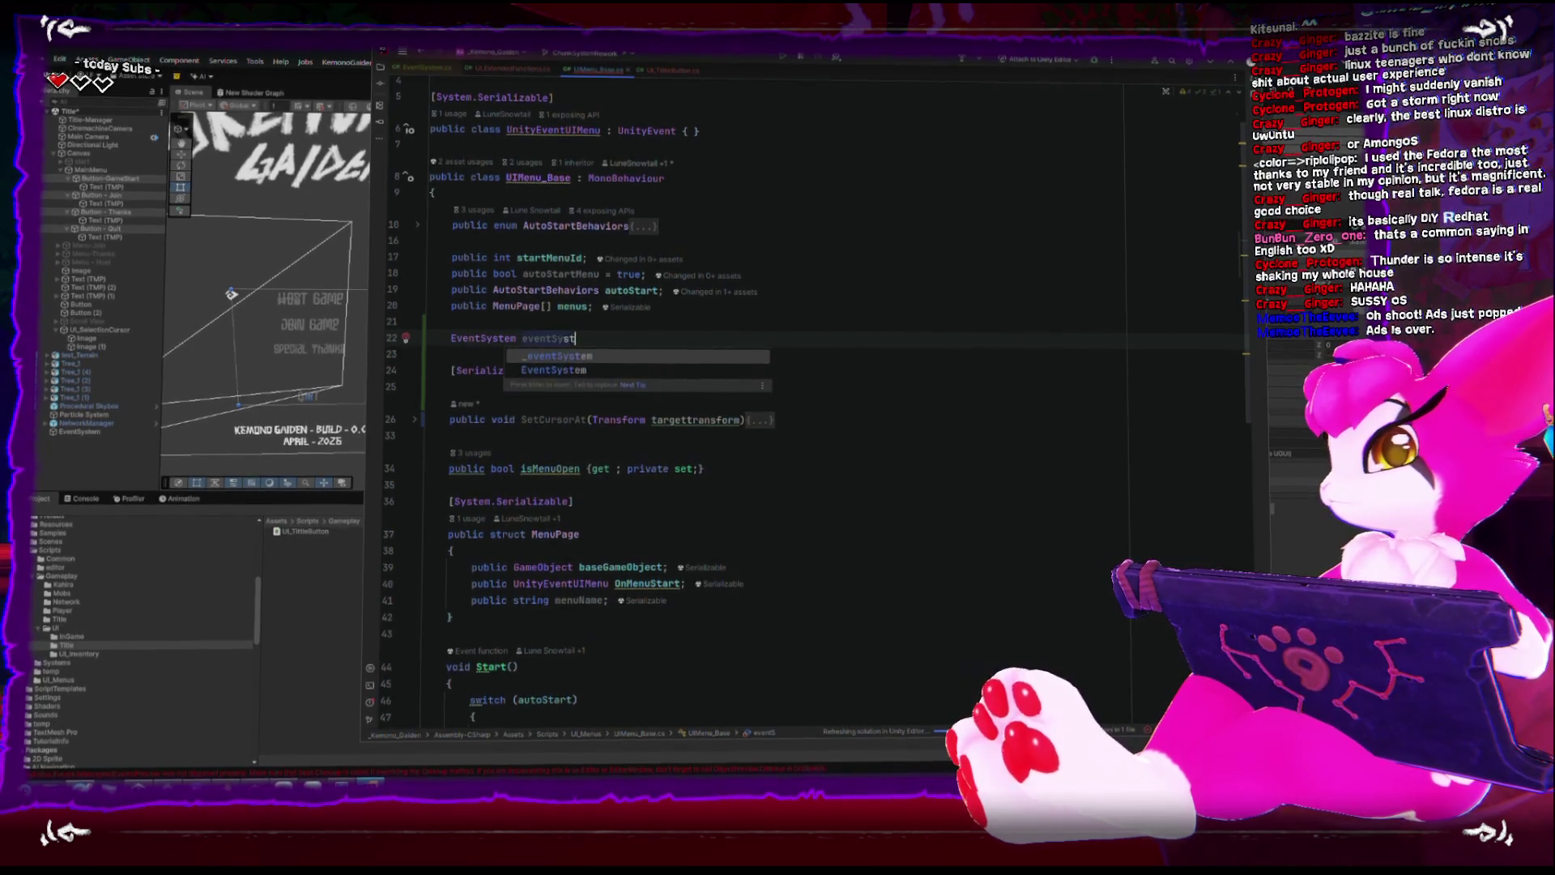
text(em;)
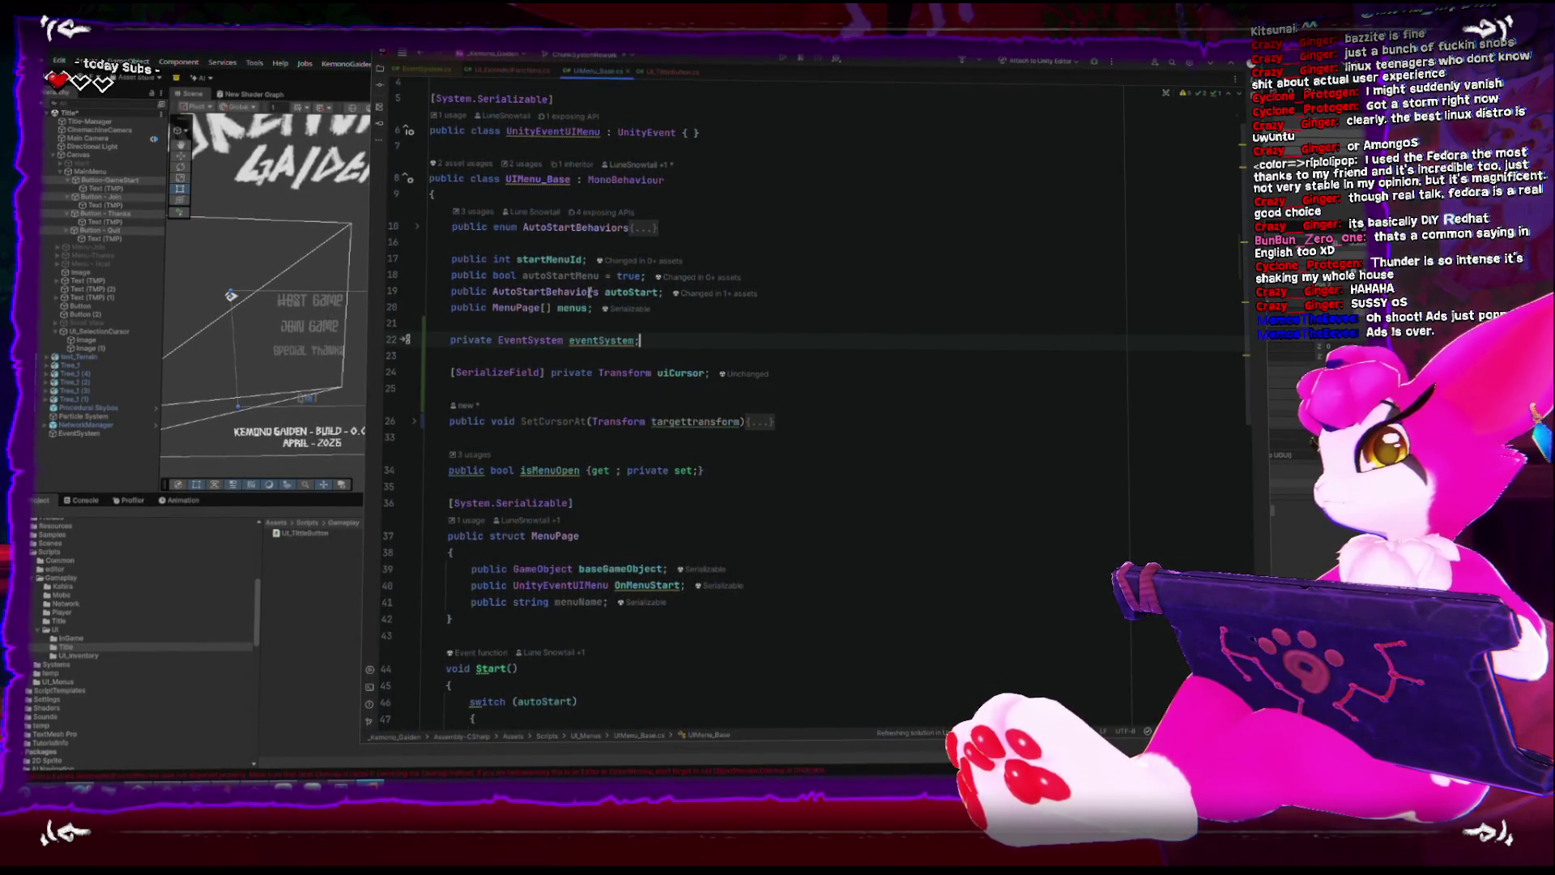
scroll(662, 502, down, 2)
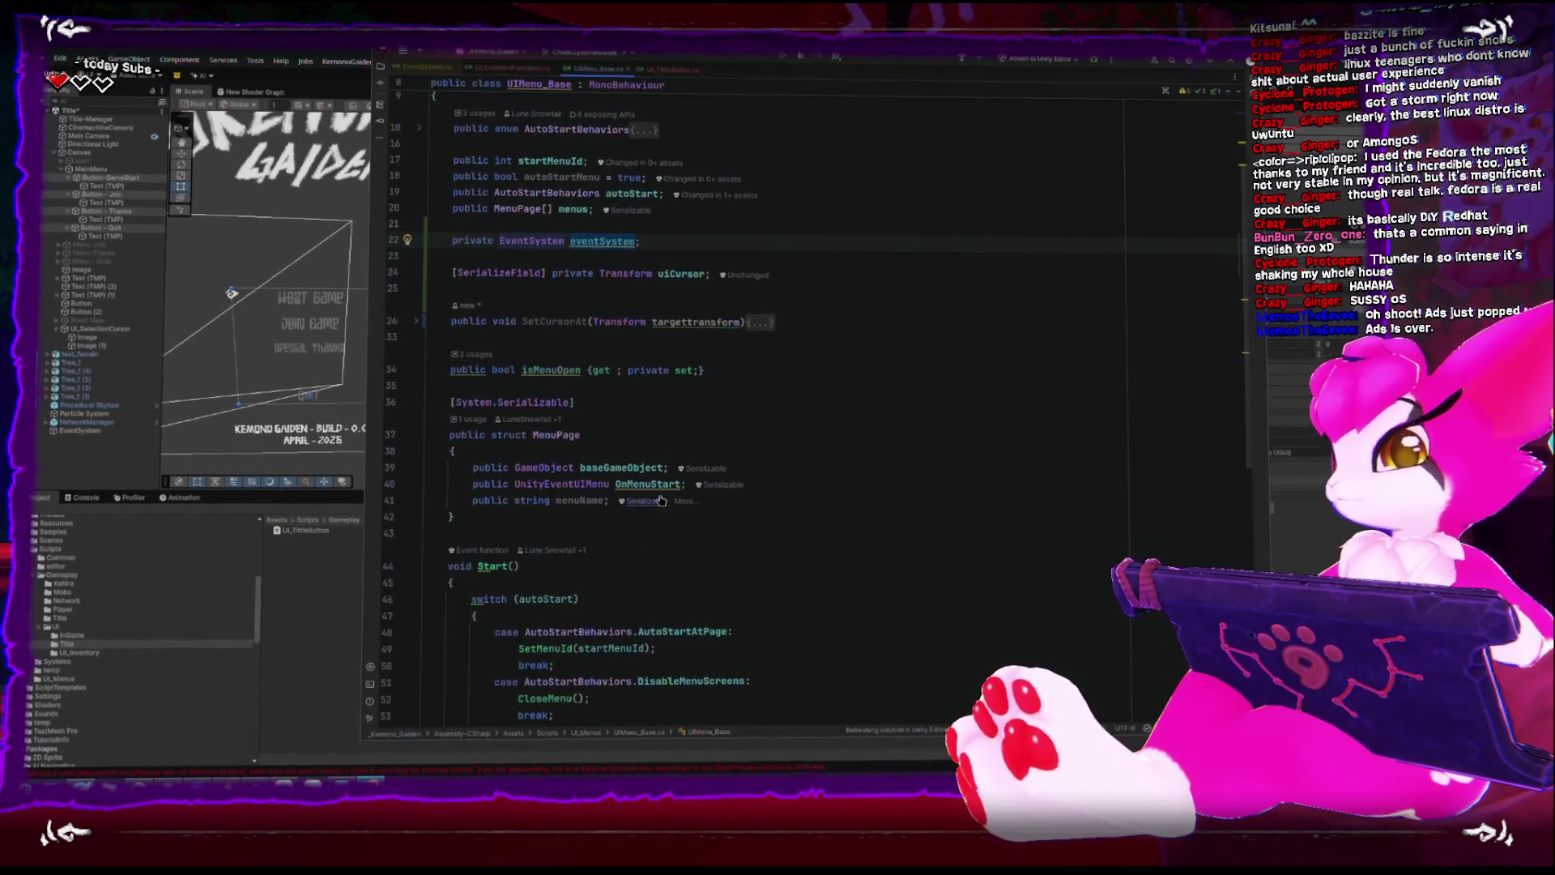
mouse_move(601, 250)
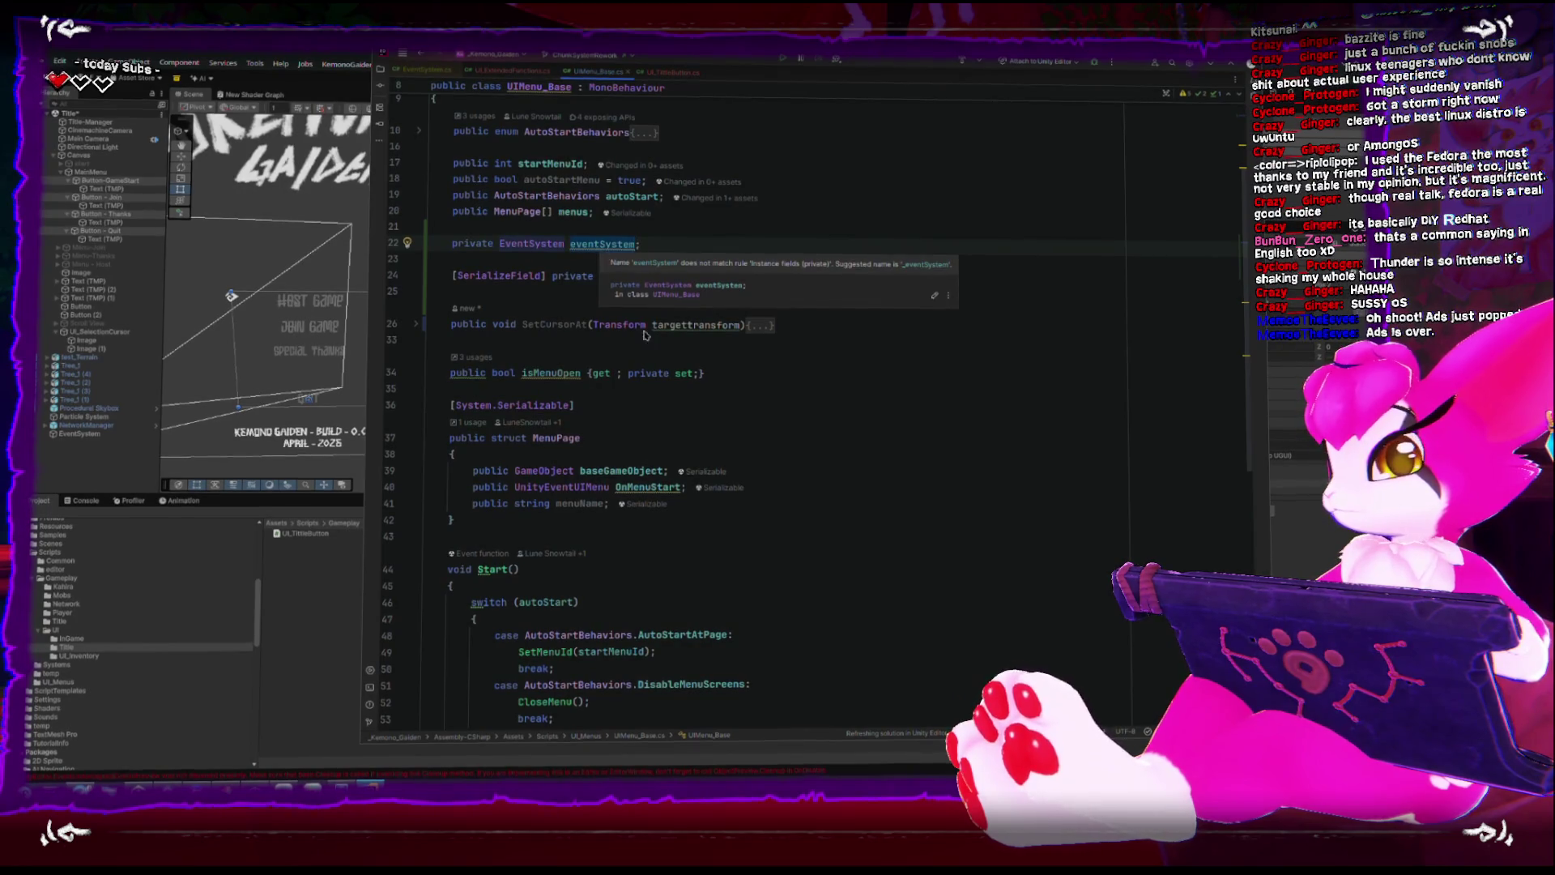
click(649, 512)
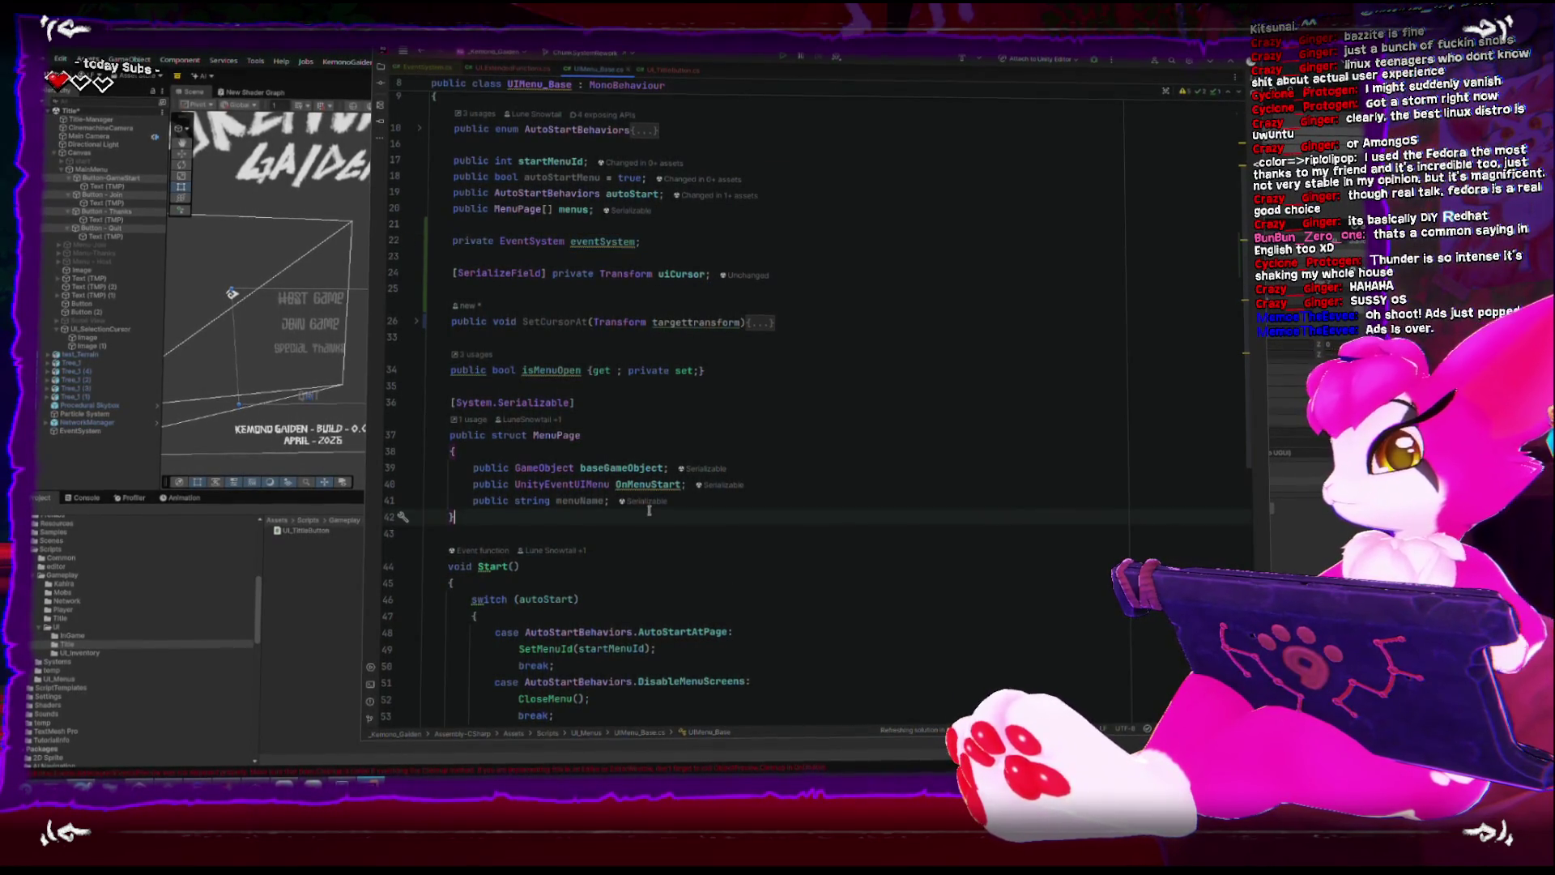
Below the MenuPage struct, write a private Awake method that sets eventSystem = EventSystem.current.
key(Return)
key(Return)
text(Awake)
key(Return)
text(e)
key(Return)
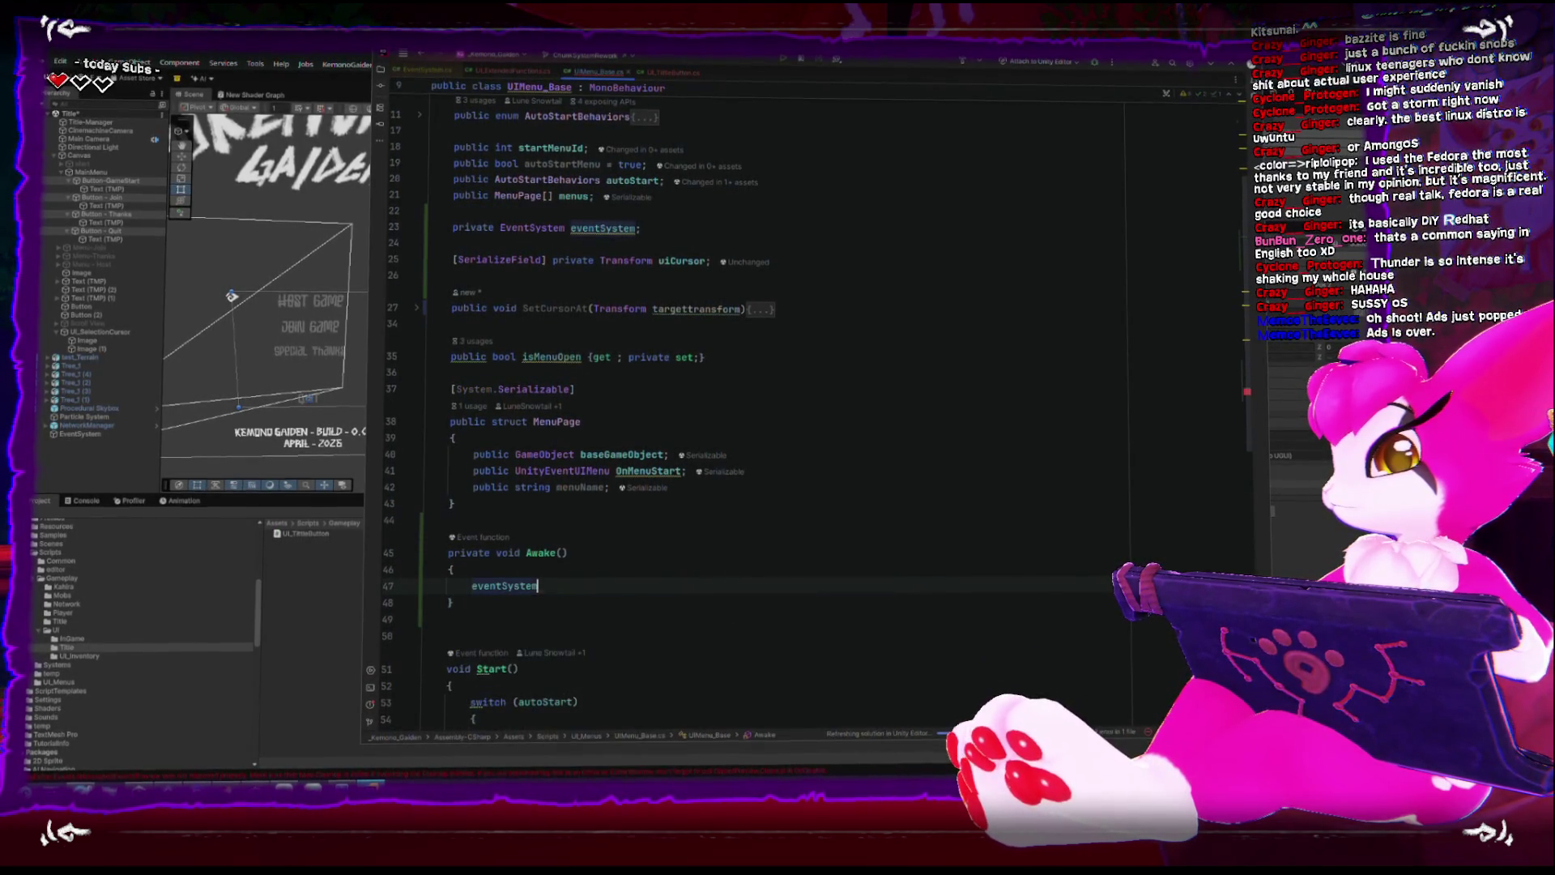
text( = Eve)
key(Return)
text(;)
key(Return)
text(;)
key(BackSpace)
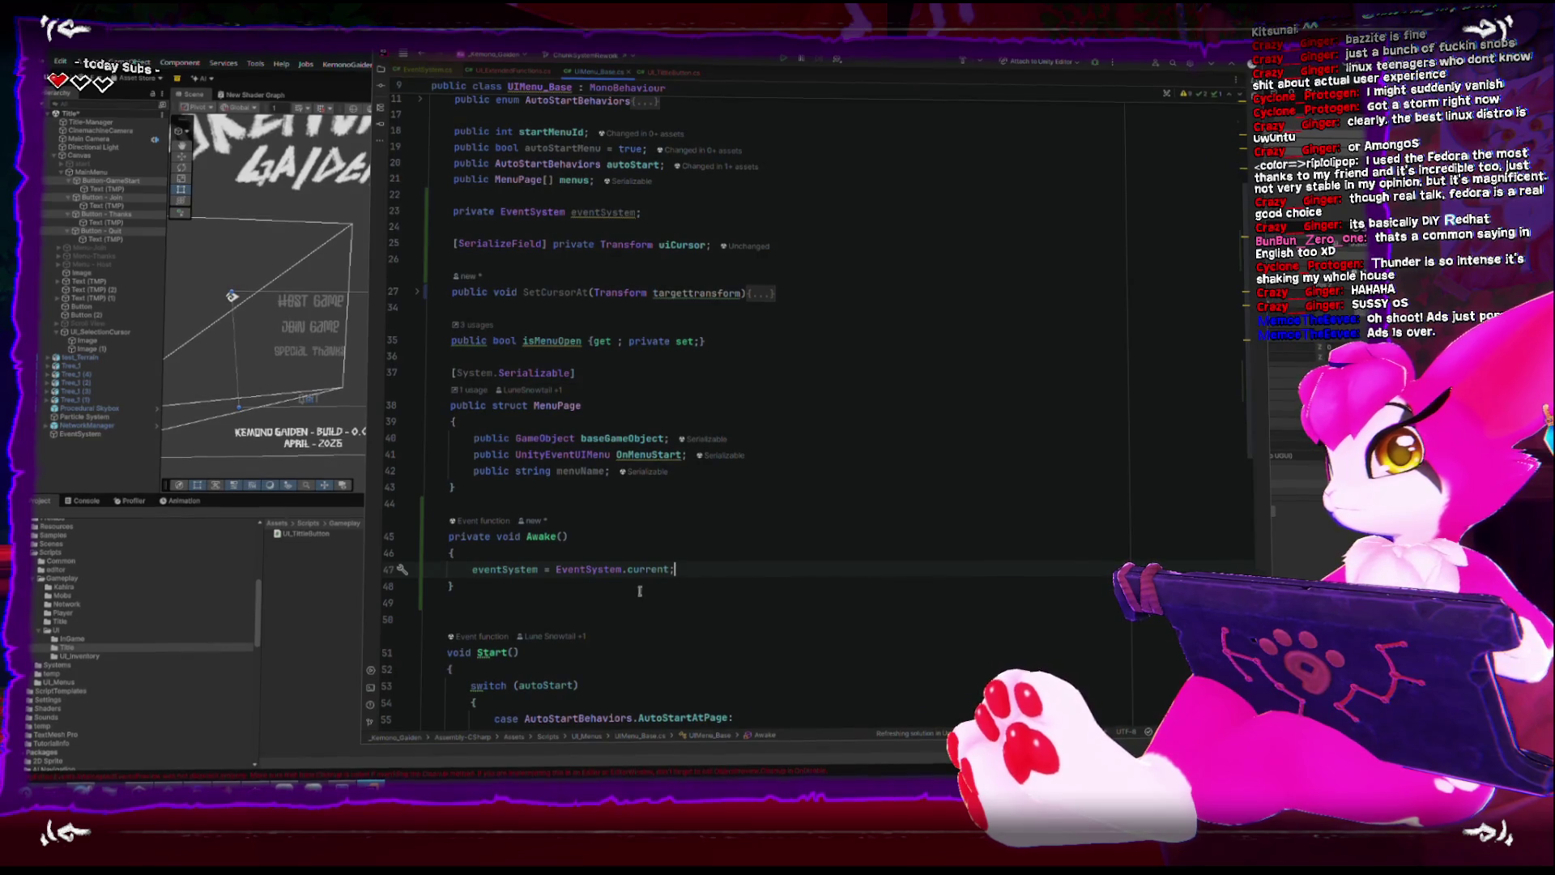
Fold the Start, SetMenuId and CloseMenu methods, then return to Unity to recompile the scripts.
scroll(654, 578, down, 4)
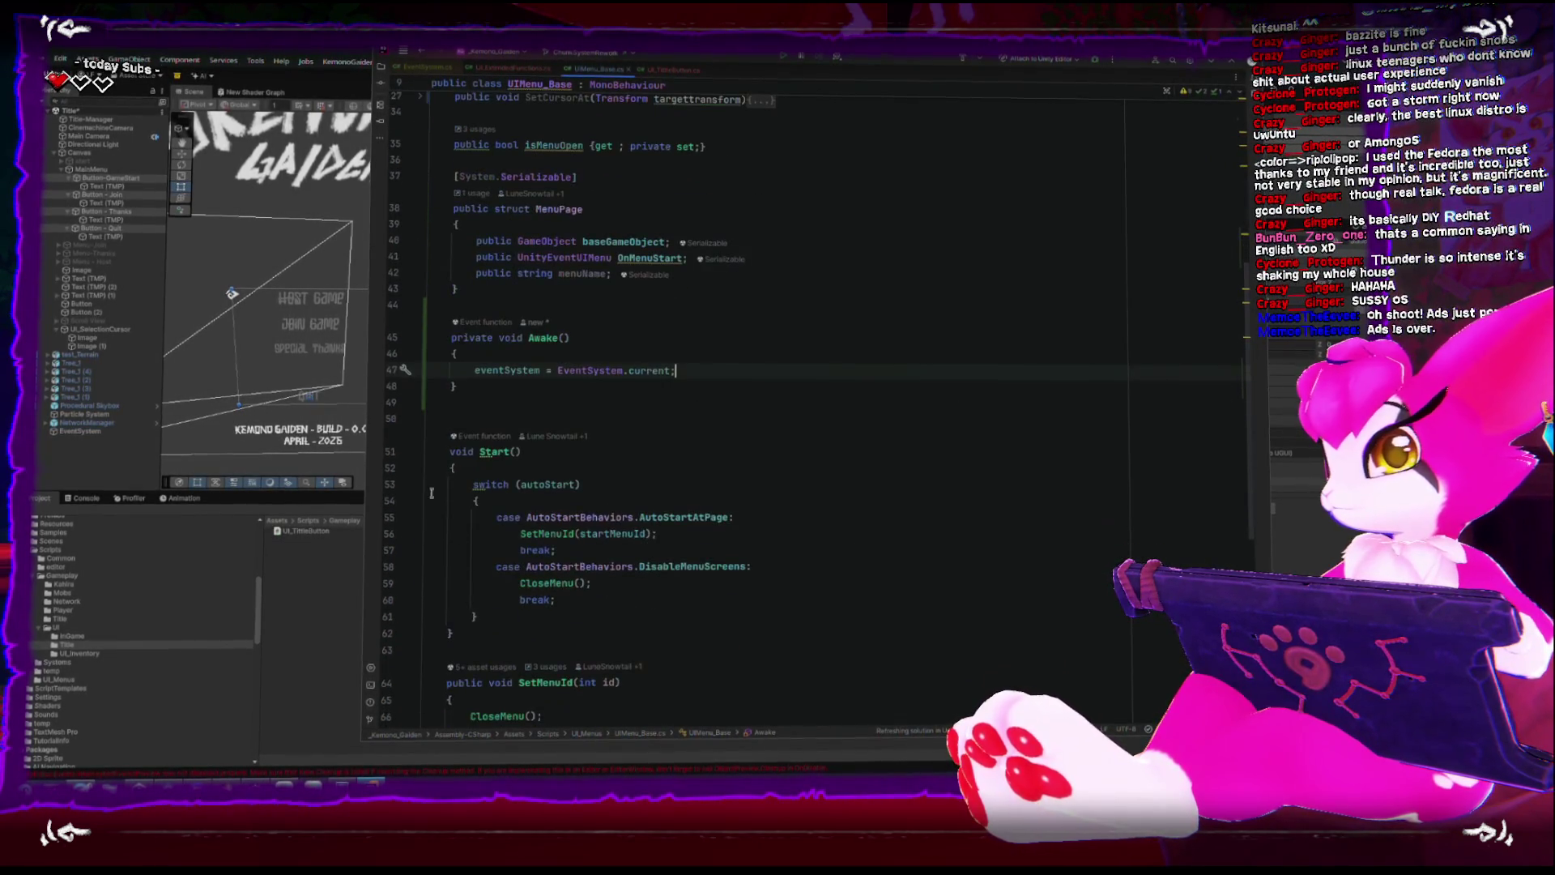
click(413, 452)
click(413, 503)
click(413, 552)
scroll(413, 557, up, 1)
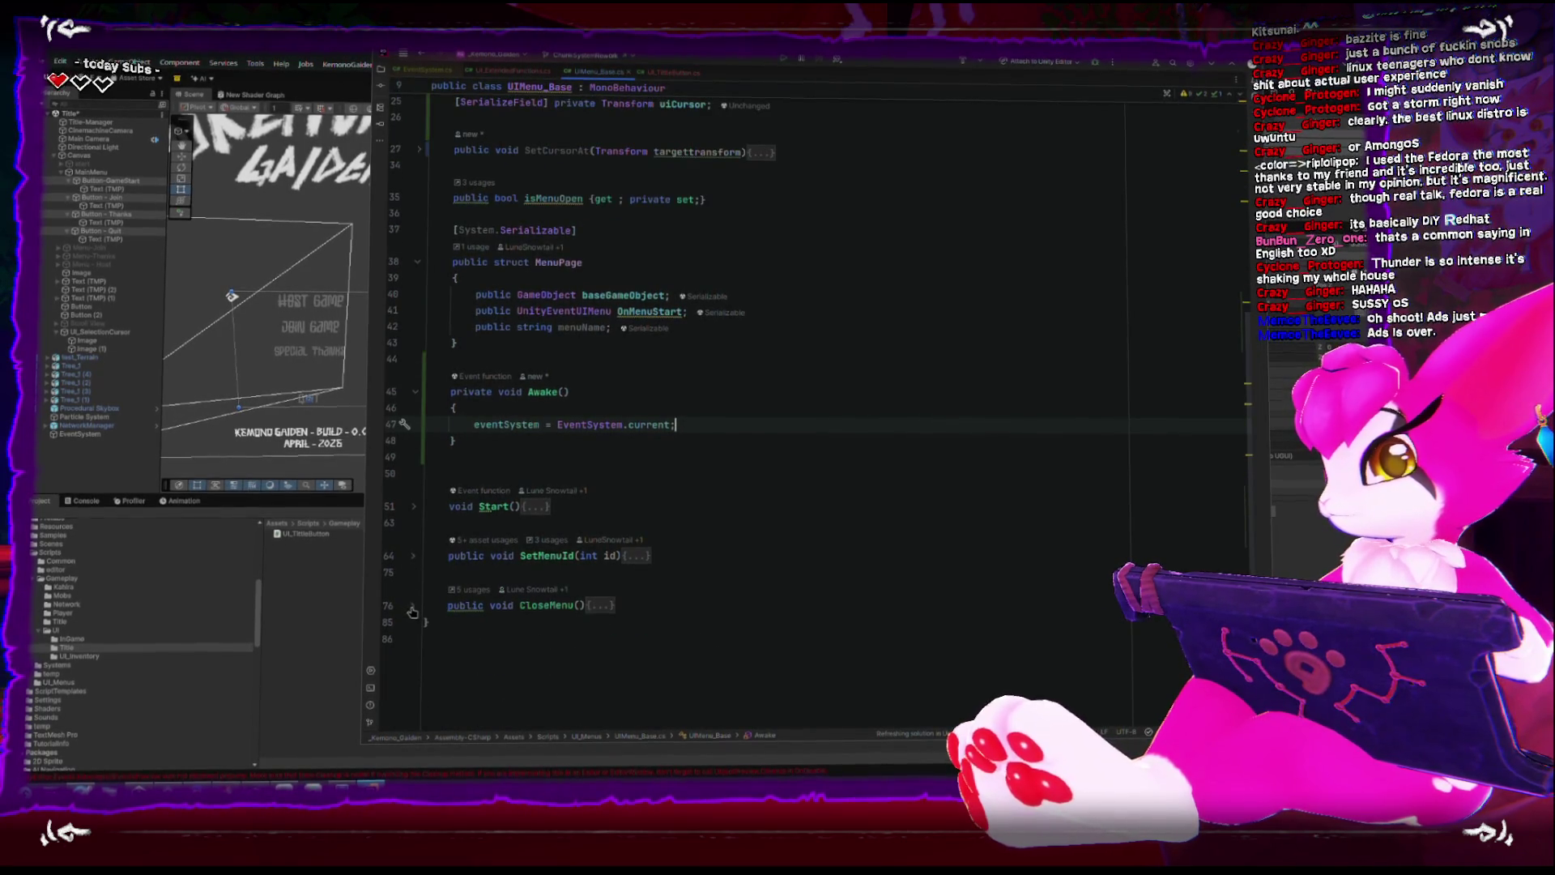
click(690, 461)
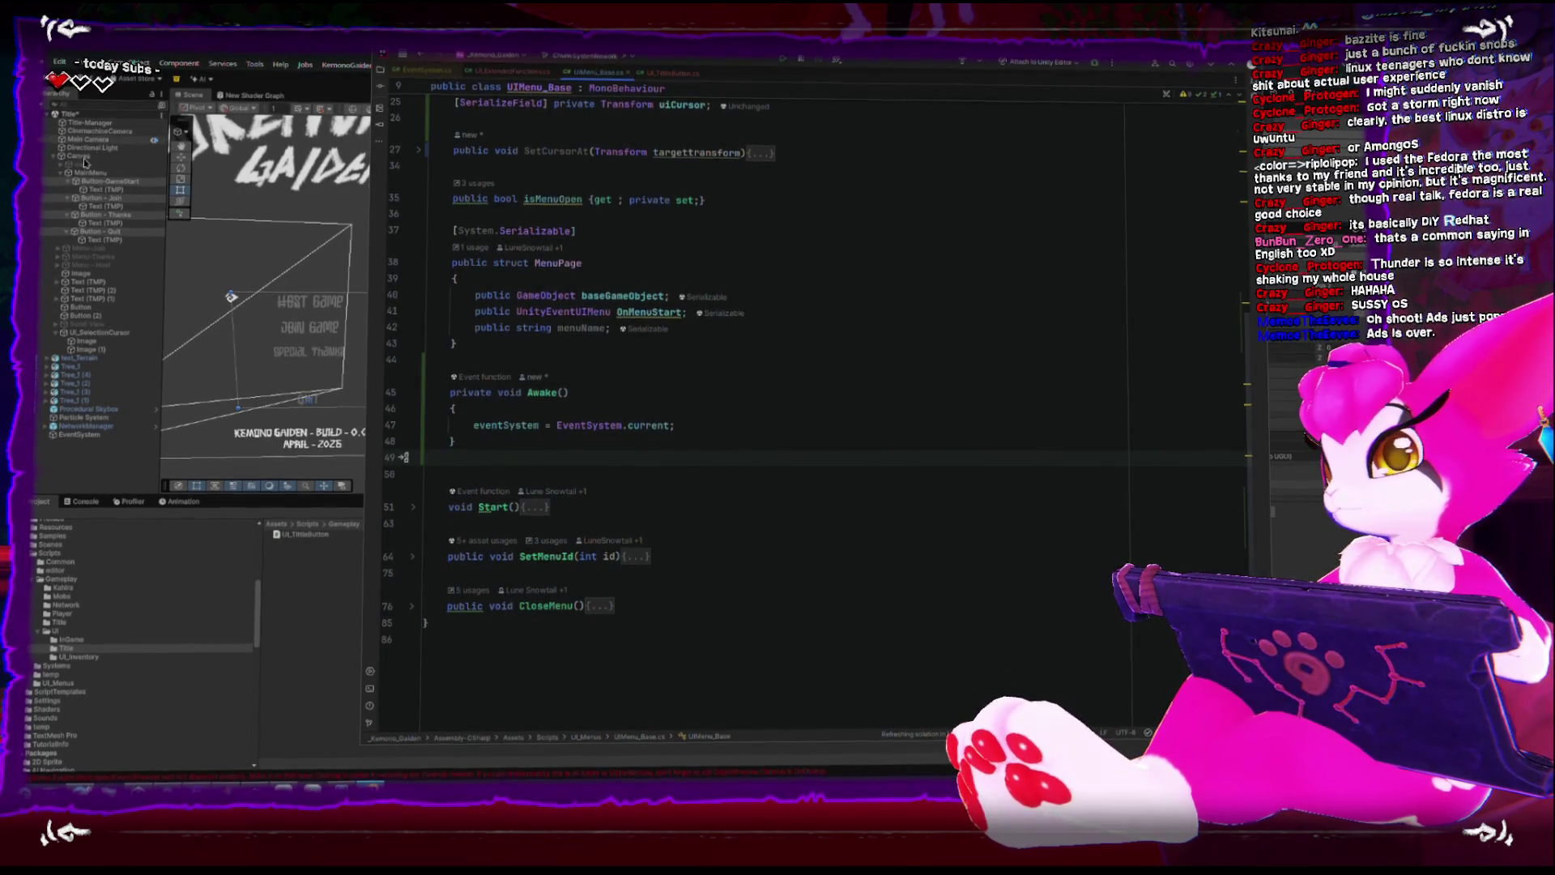
click(89, 437)
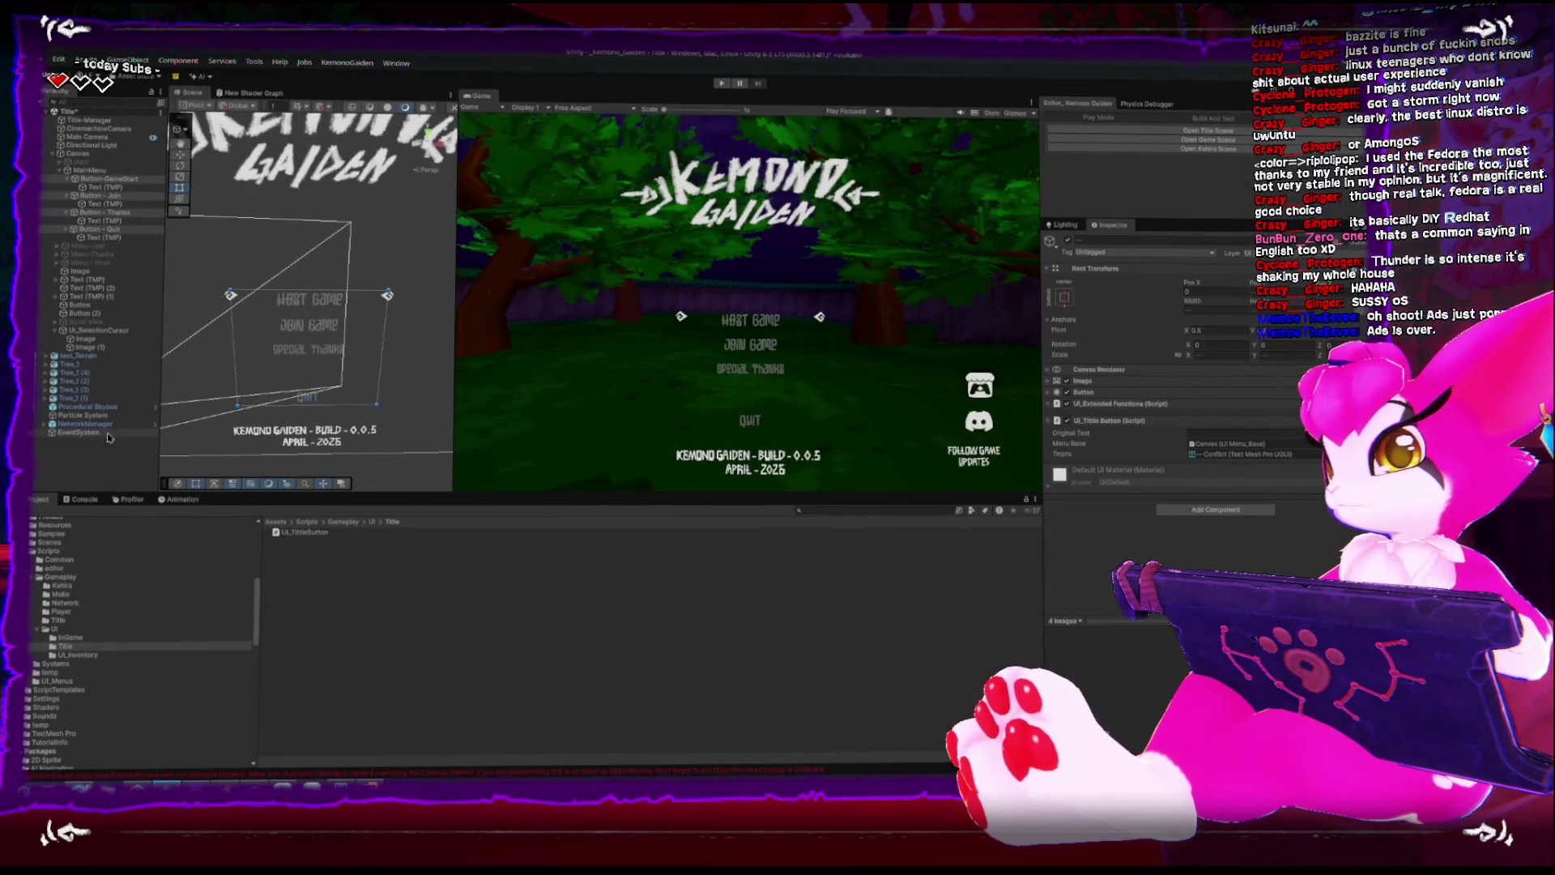
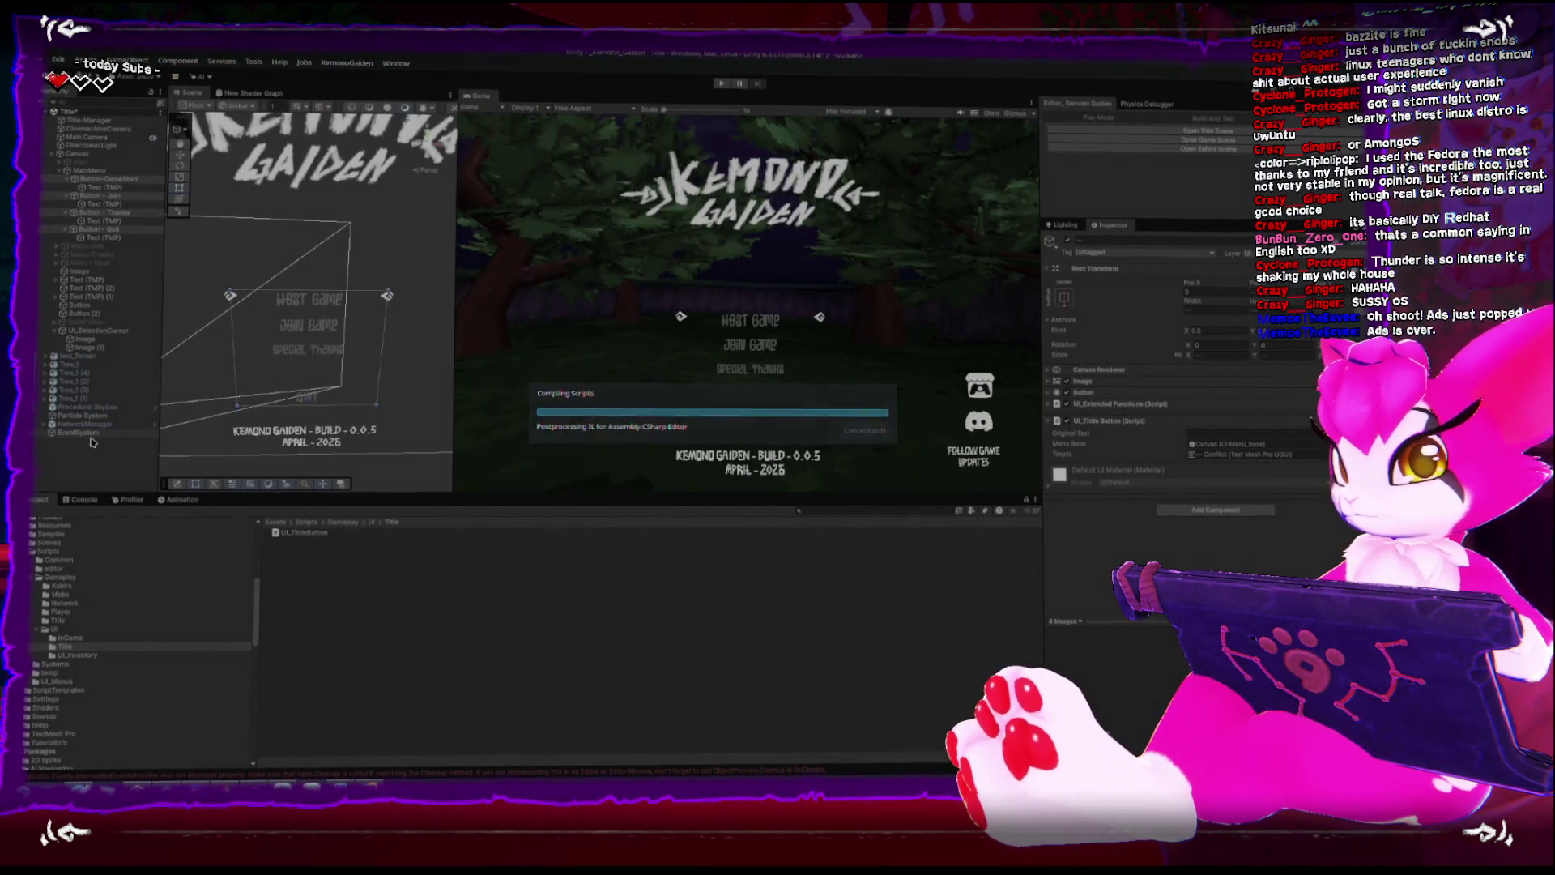
Check the EventSystem's Move action options, then browse the Project tree to Assets/App/Data.
click(142, 435)
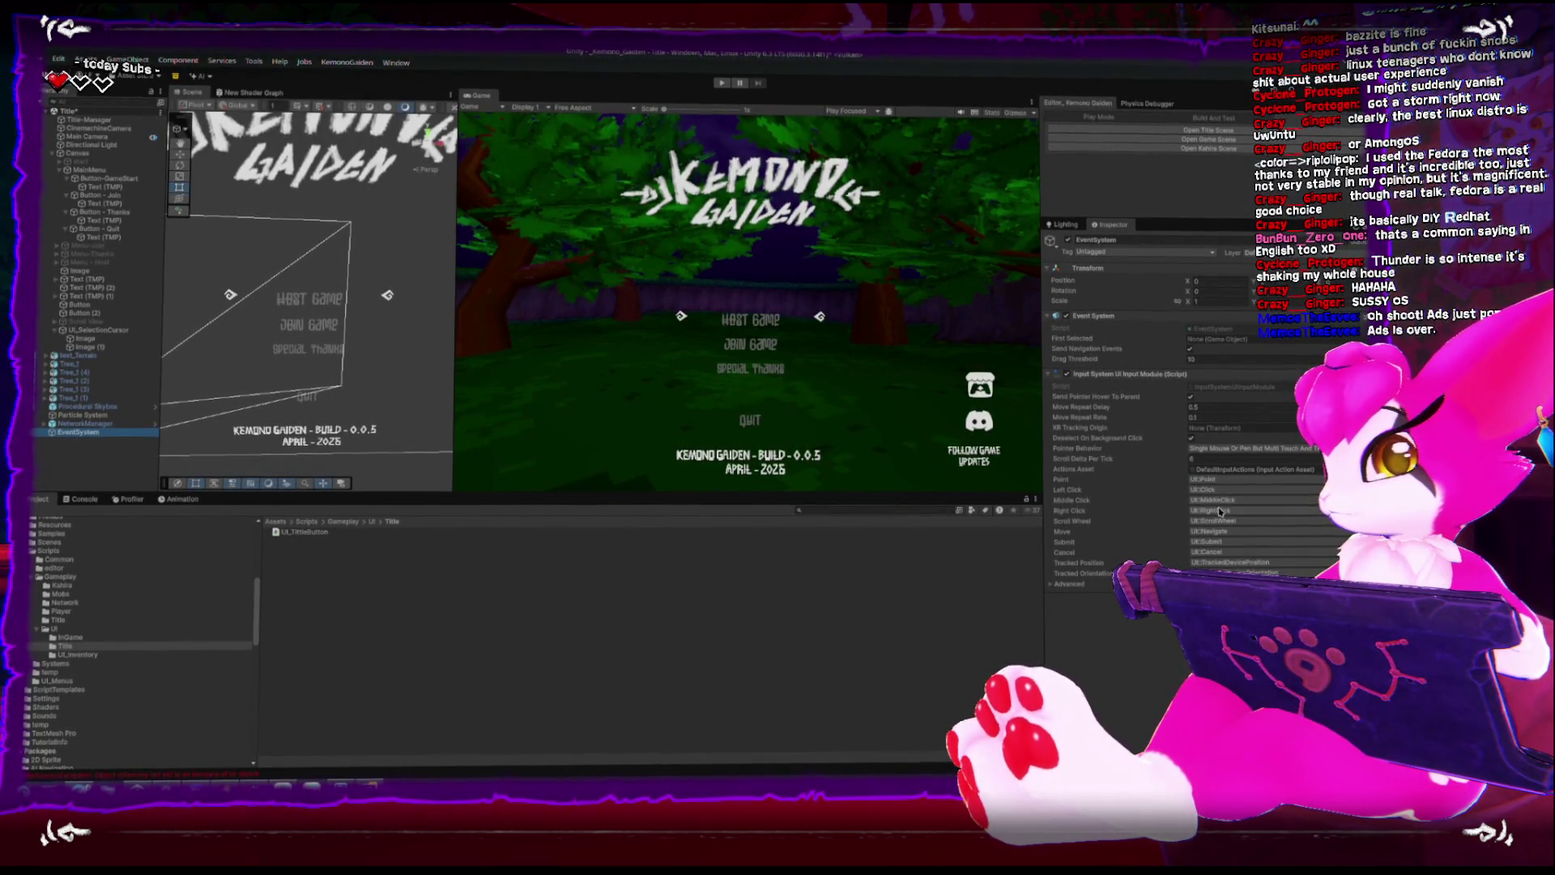
click(1235, 535)
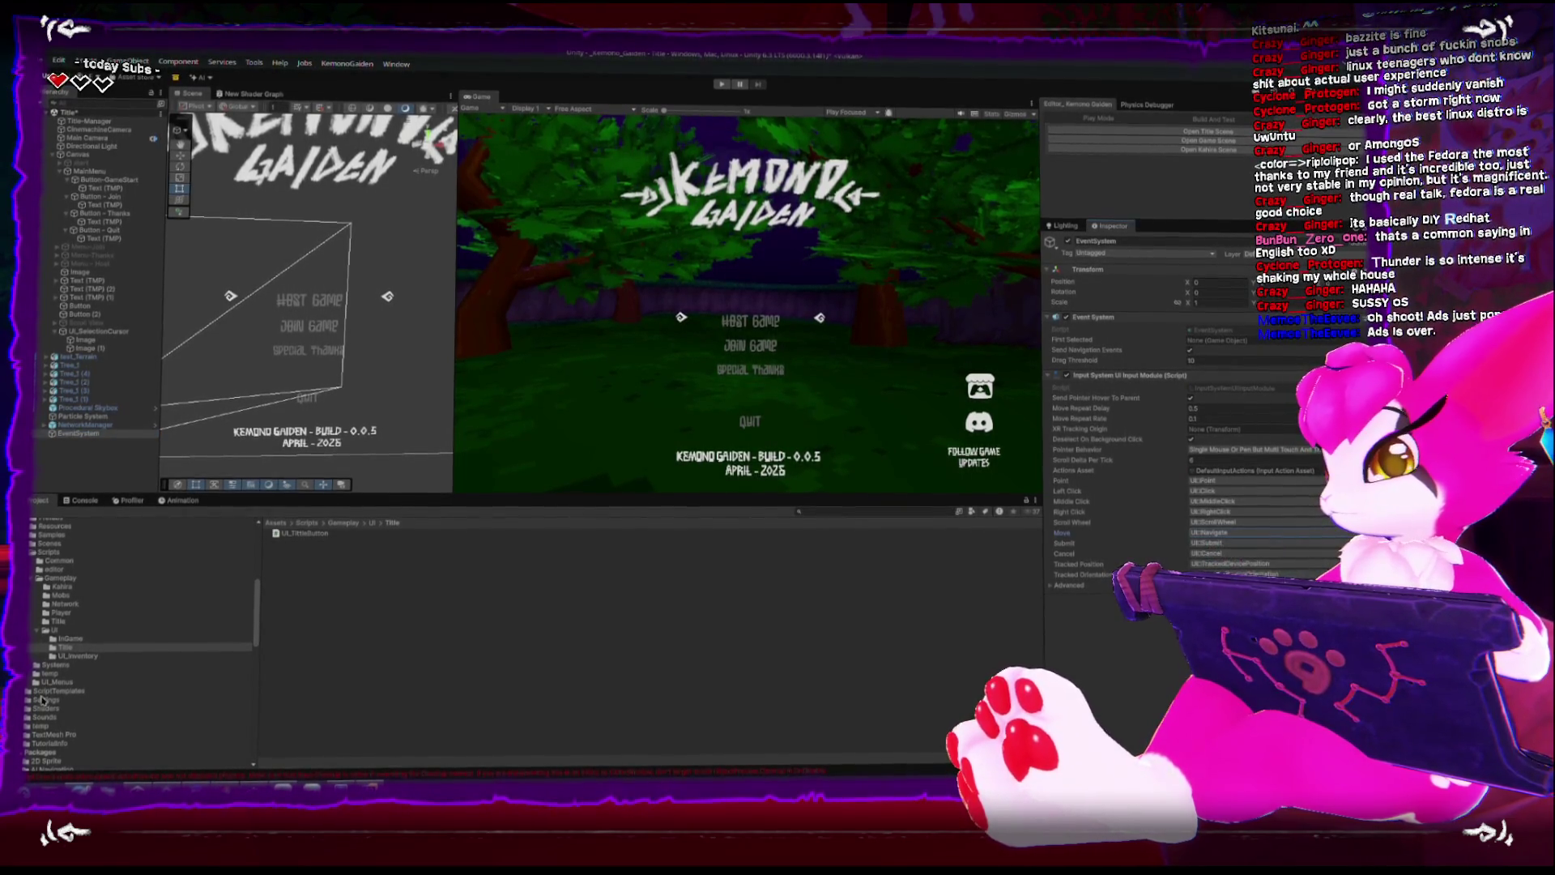
click(31, 551)
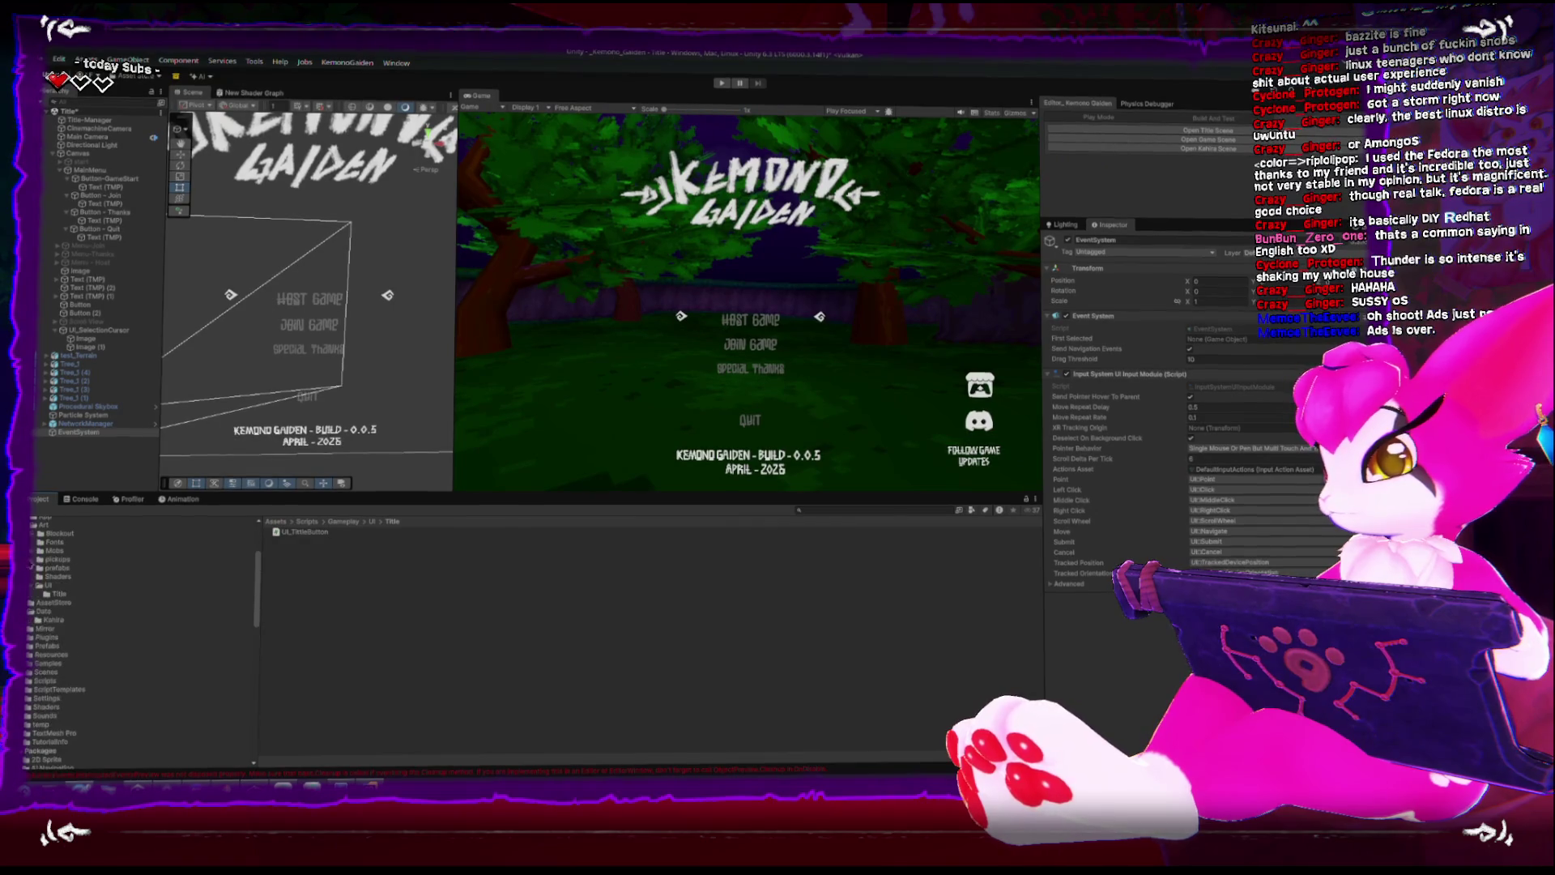
click(42, 616)
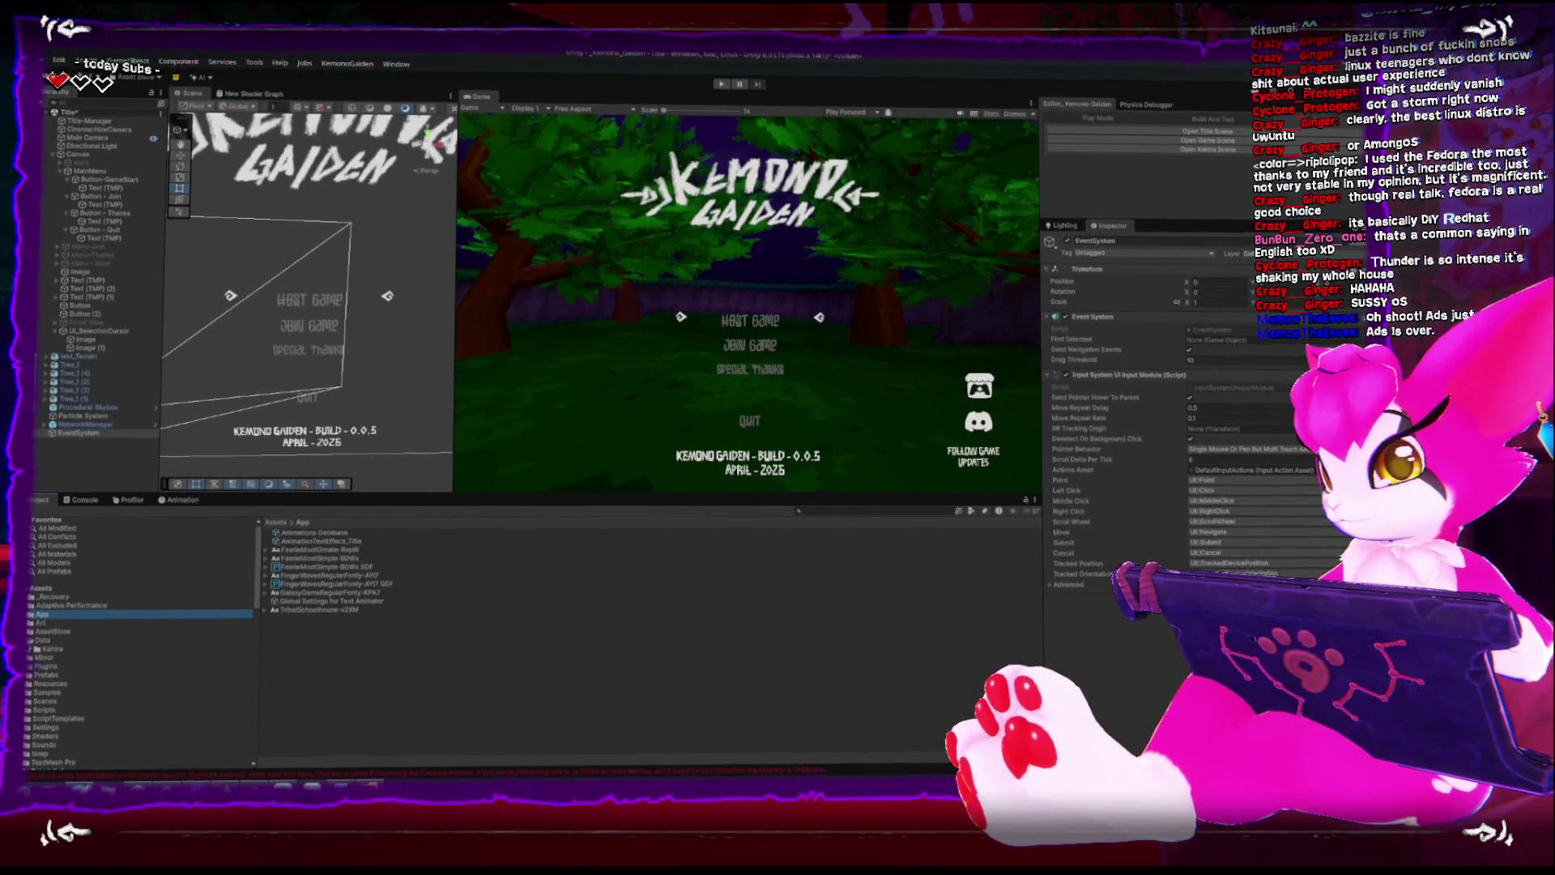
click(32, 642)
Open InputSystem_Actions from Settings and expand the UI map's Navigate keyboard bindings.
click(234, 613)
click(235, 719)
double_click(293, 551)
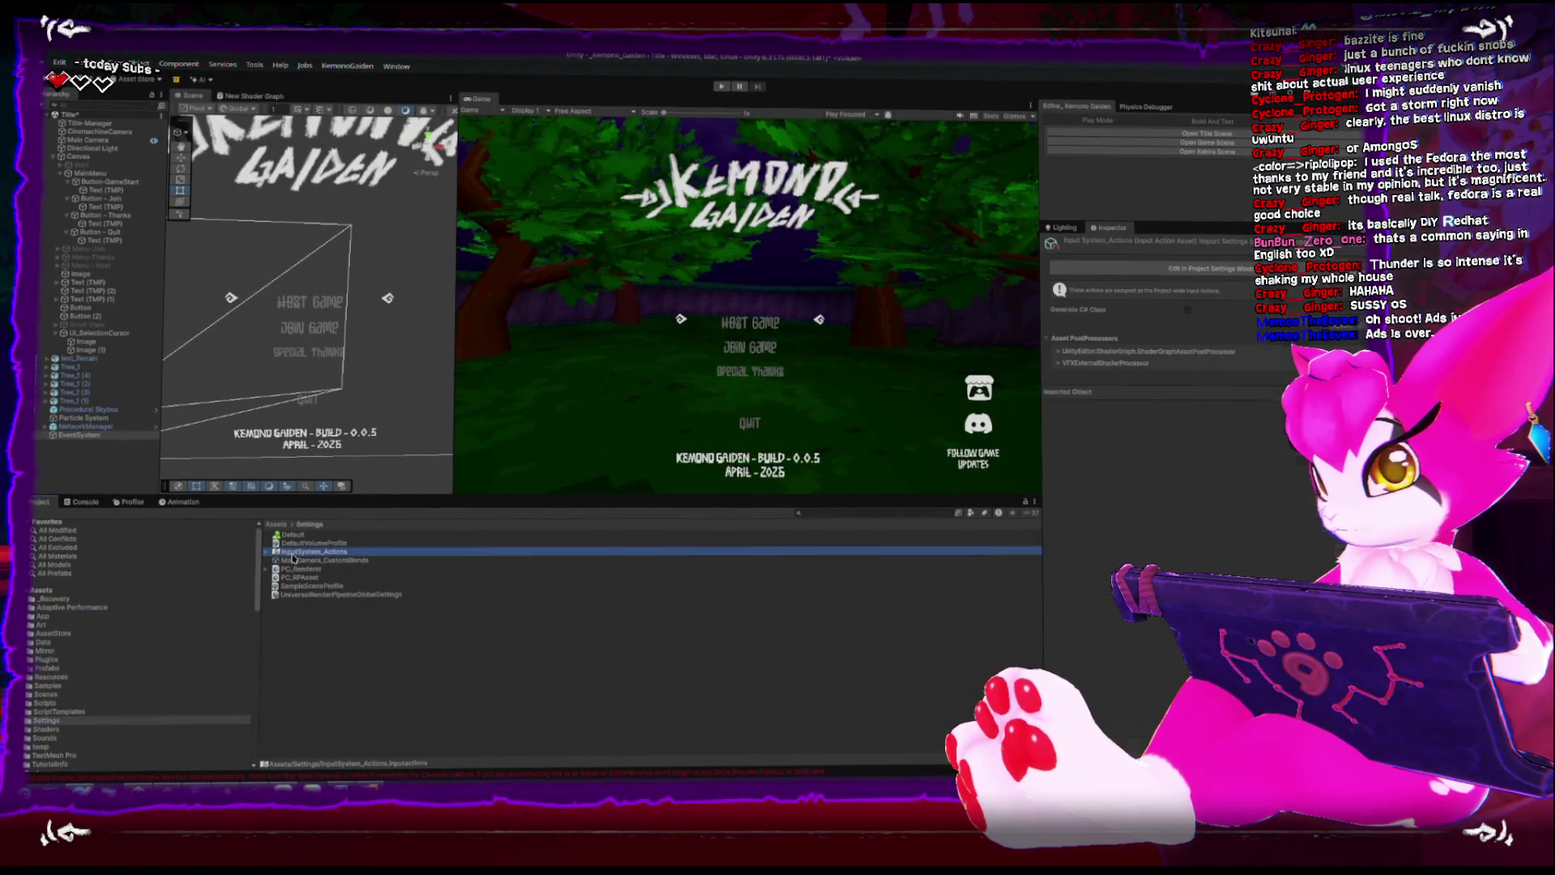
click(369, 282)
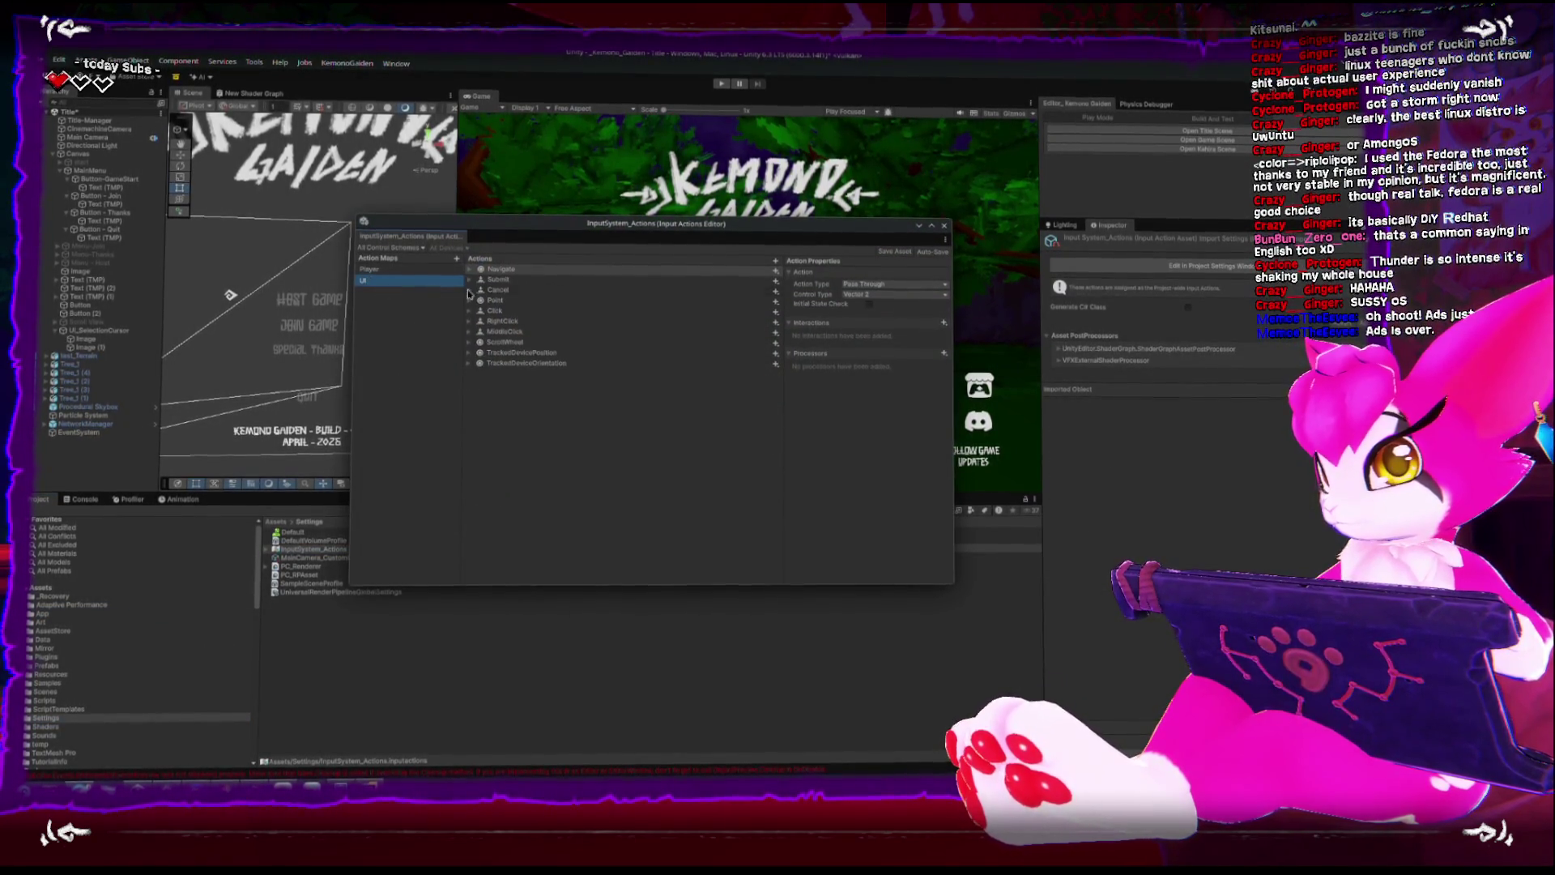
click(477, 269)
click(470, 269)
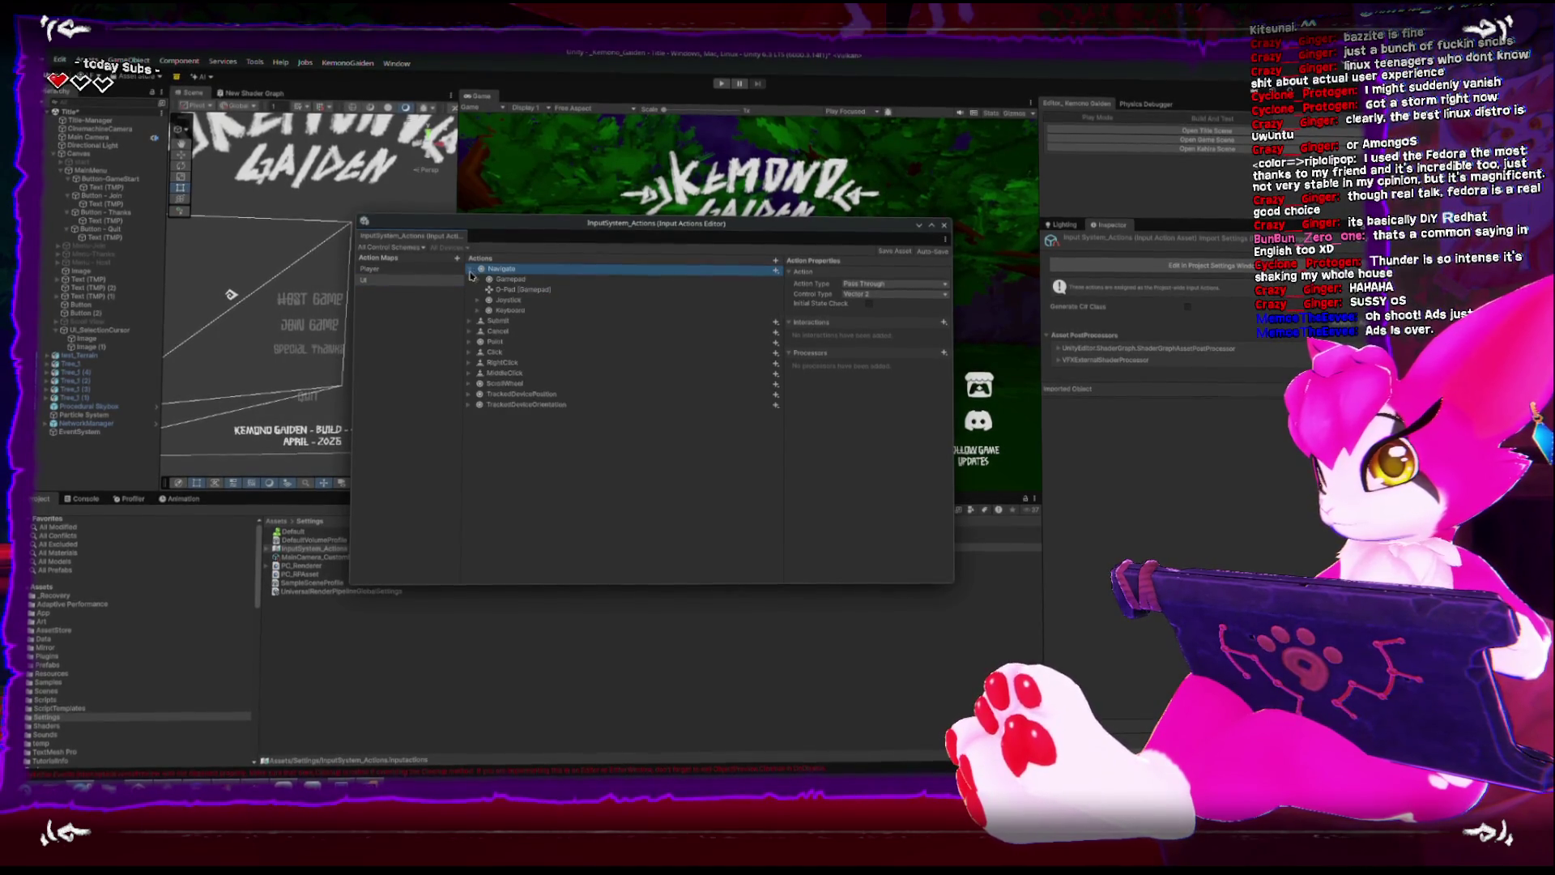
click(509, 313)
click(478, 313)
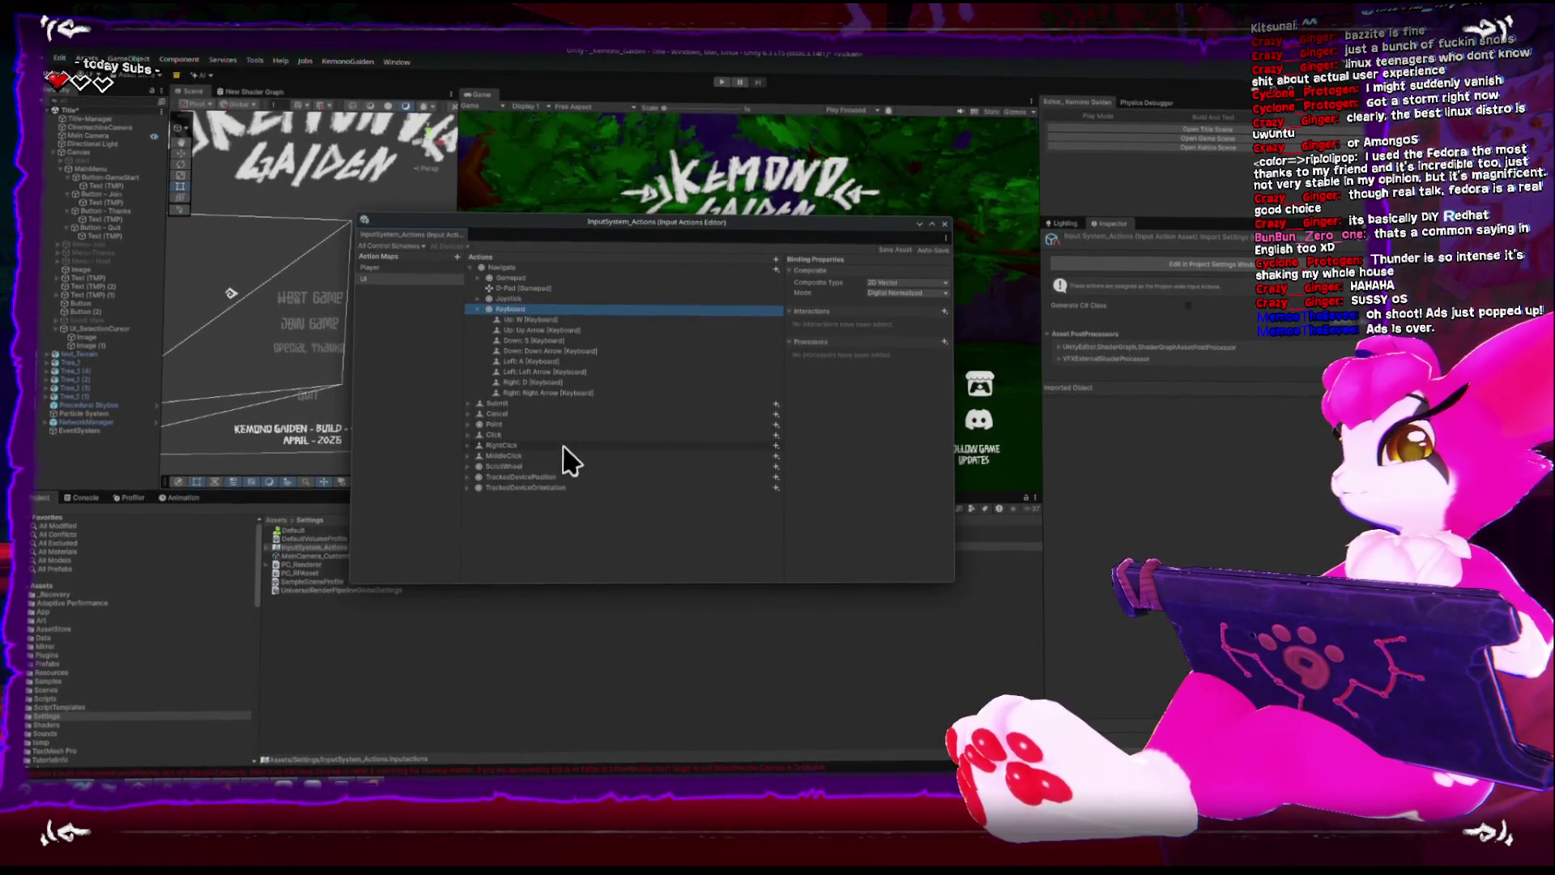
Inspect Submit's derived device bindings, close the actions editor and enter Play mode.
click(468, 403)
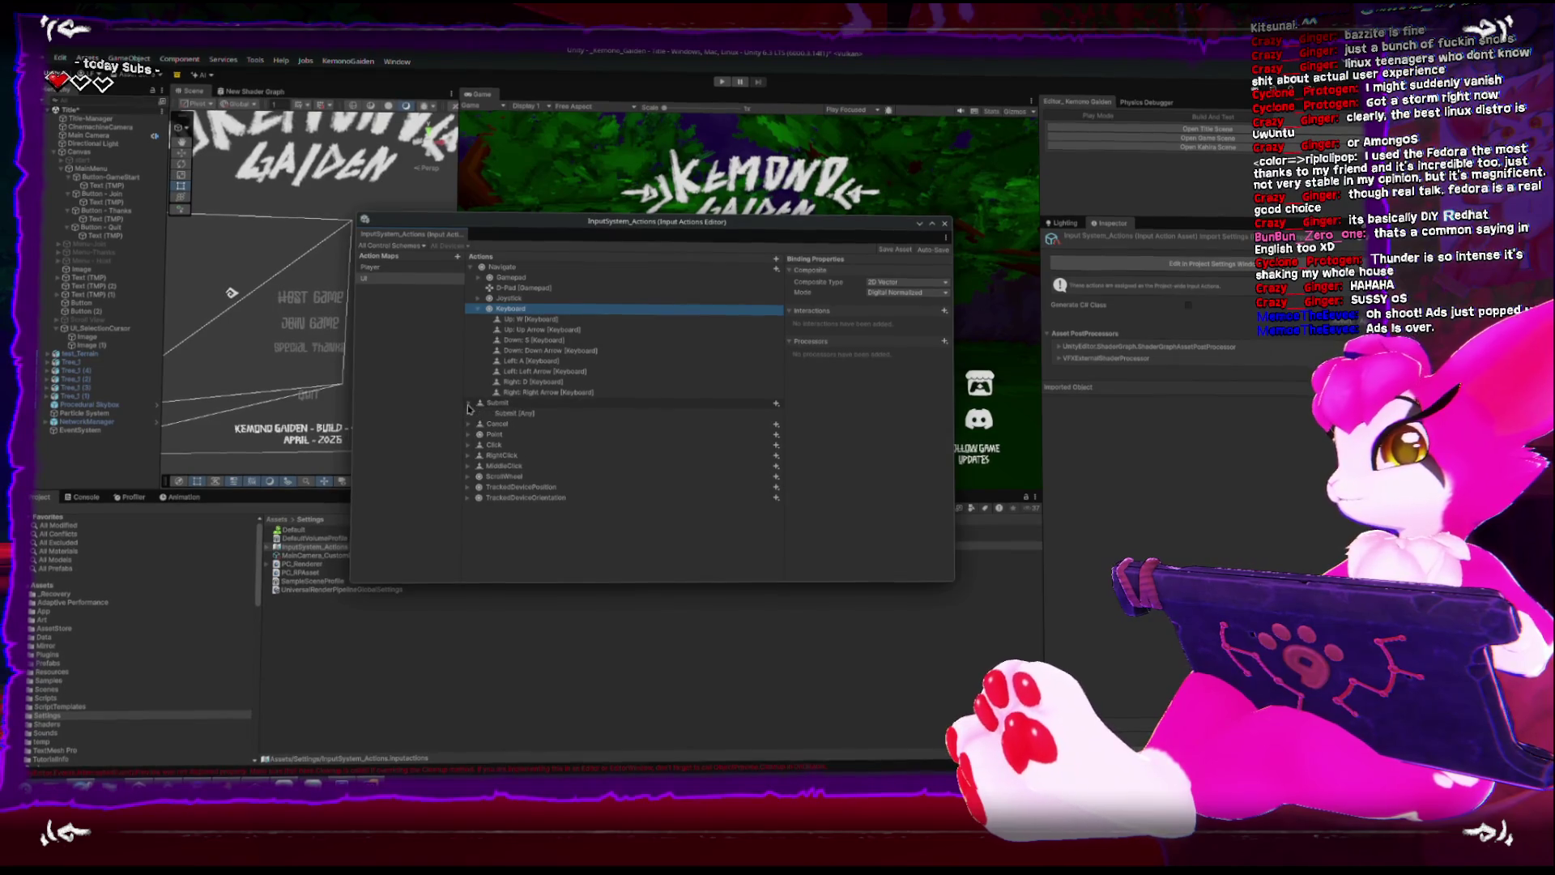
click(508, 415)
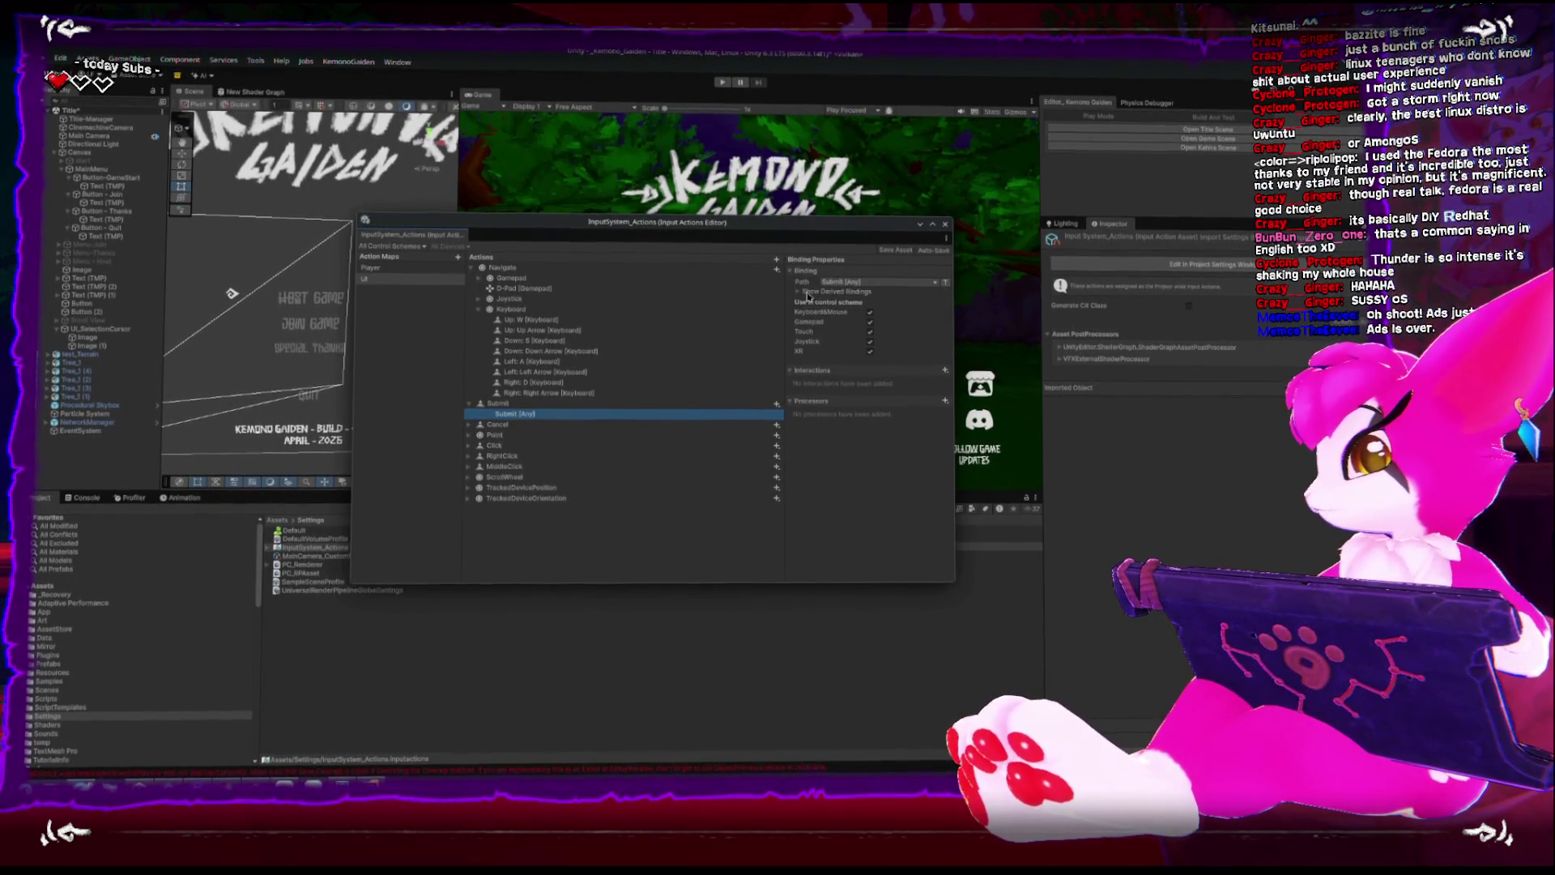
click(798, 294)
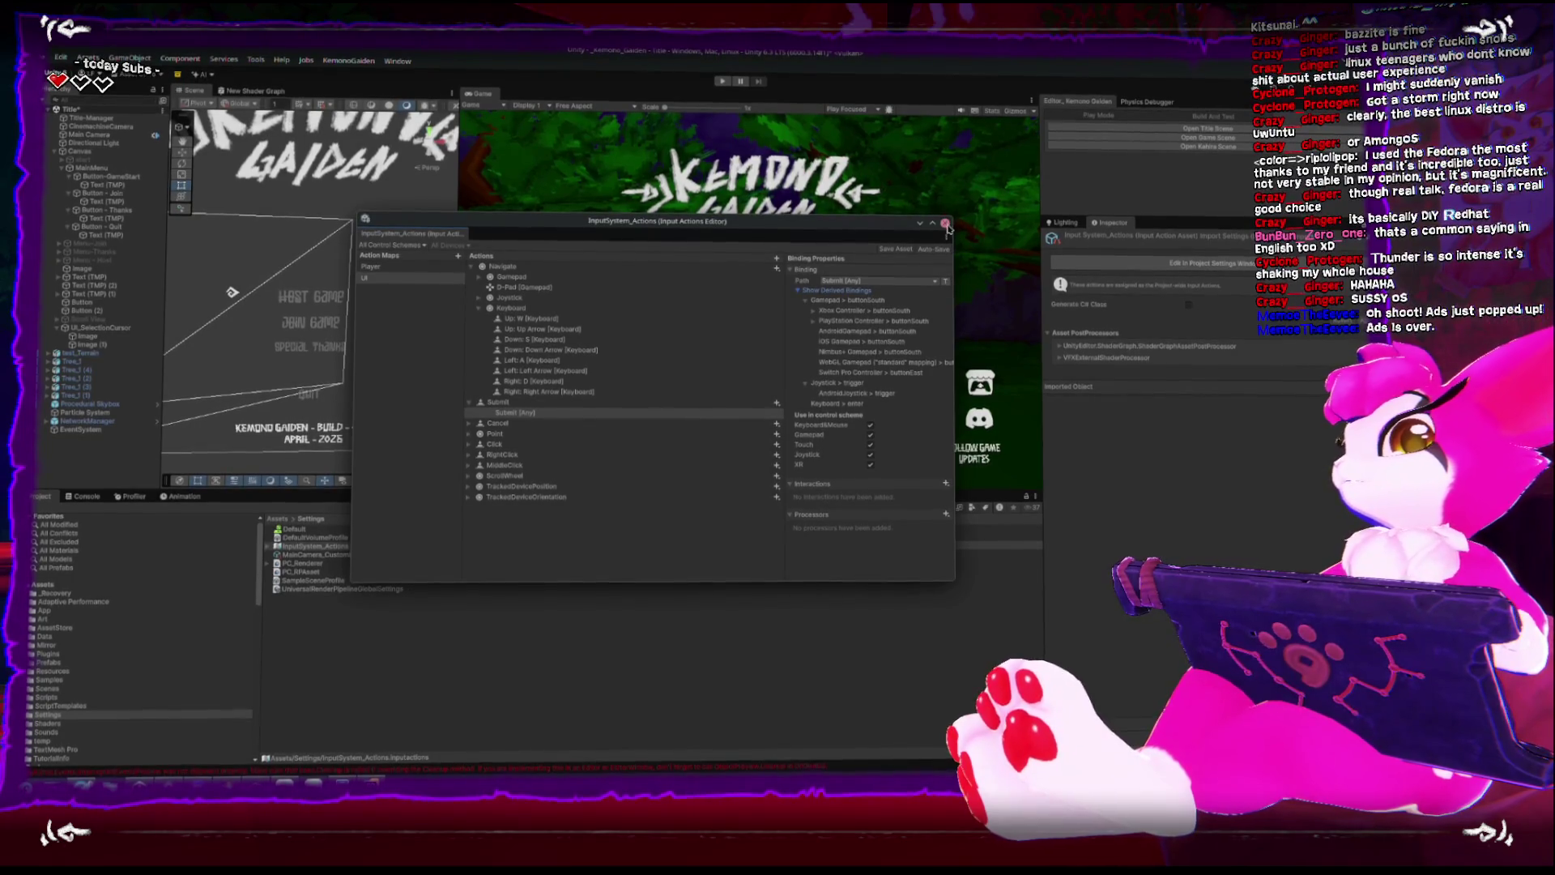
click(946, 224)
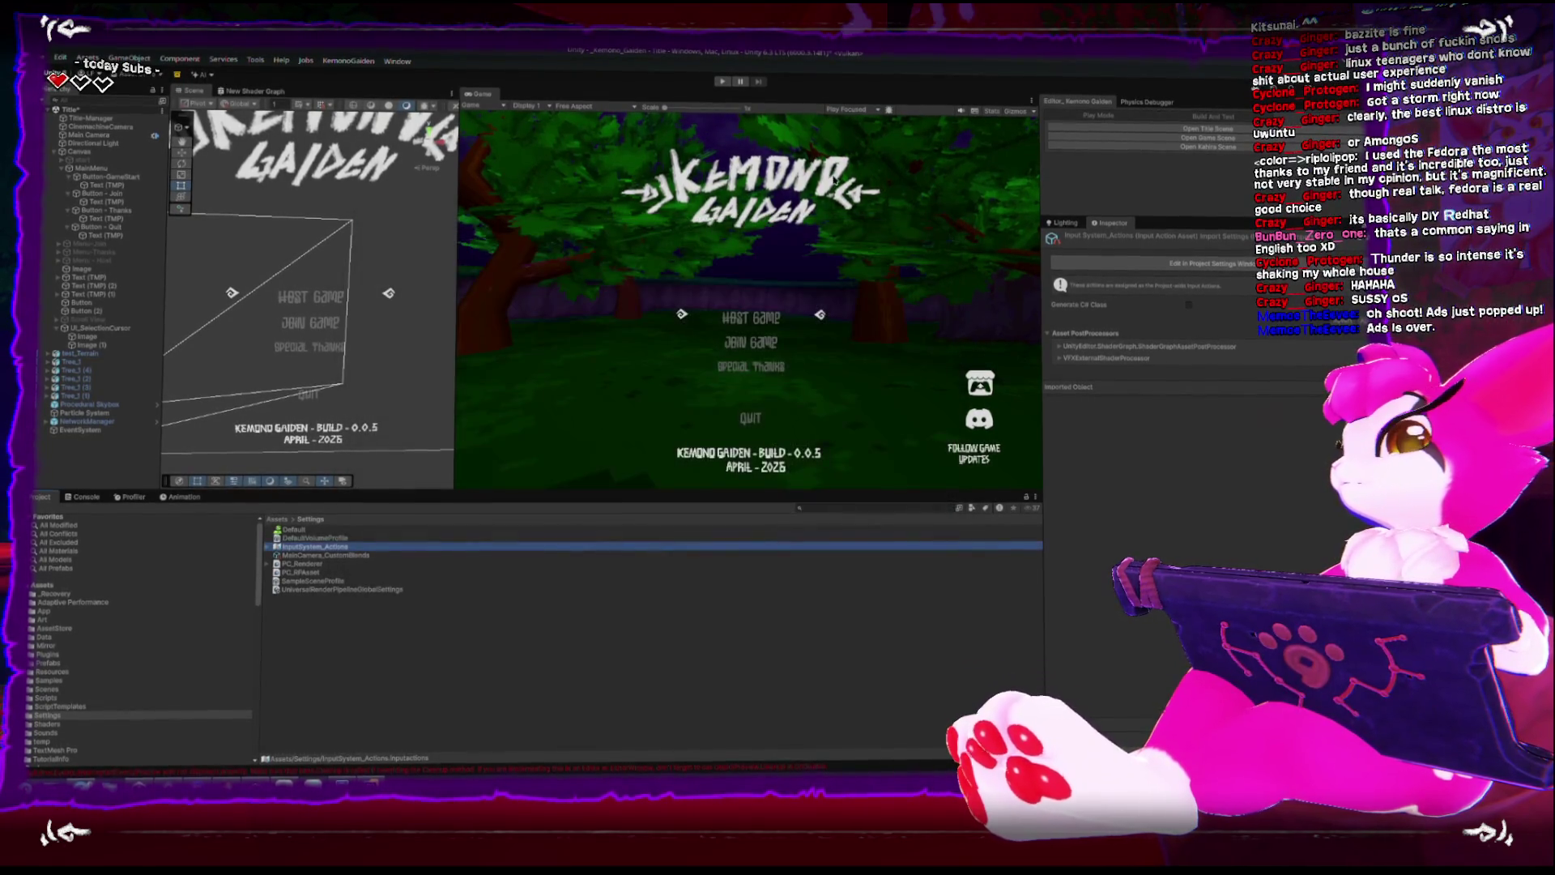
click(723, 82)
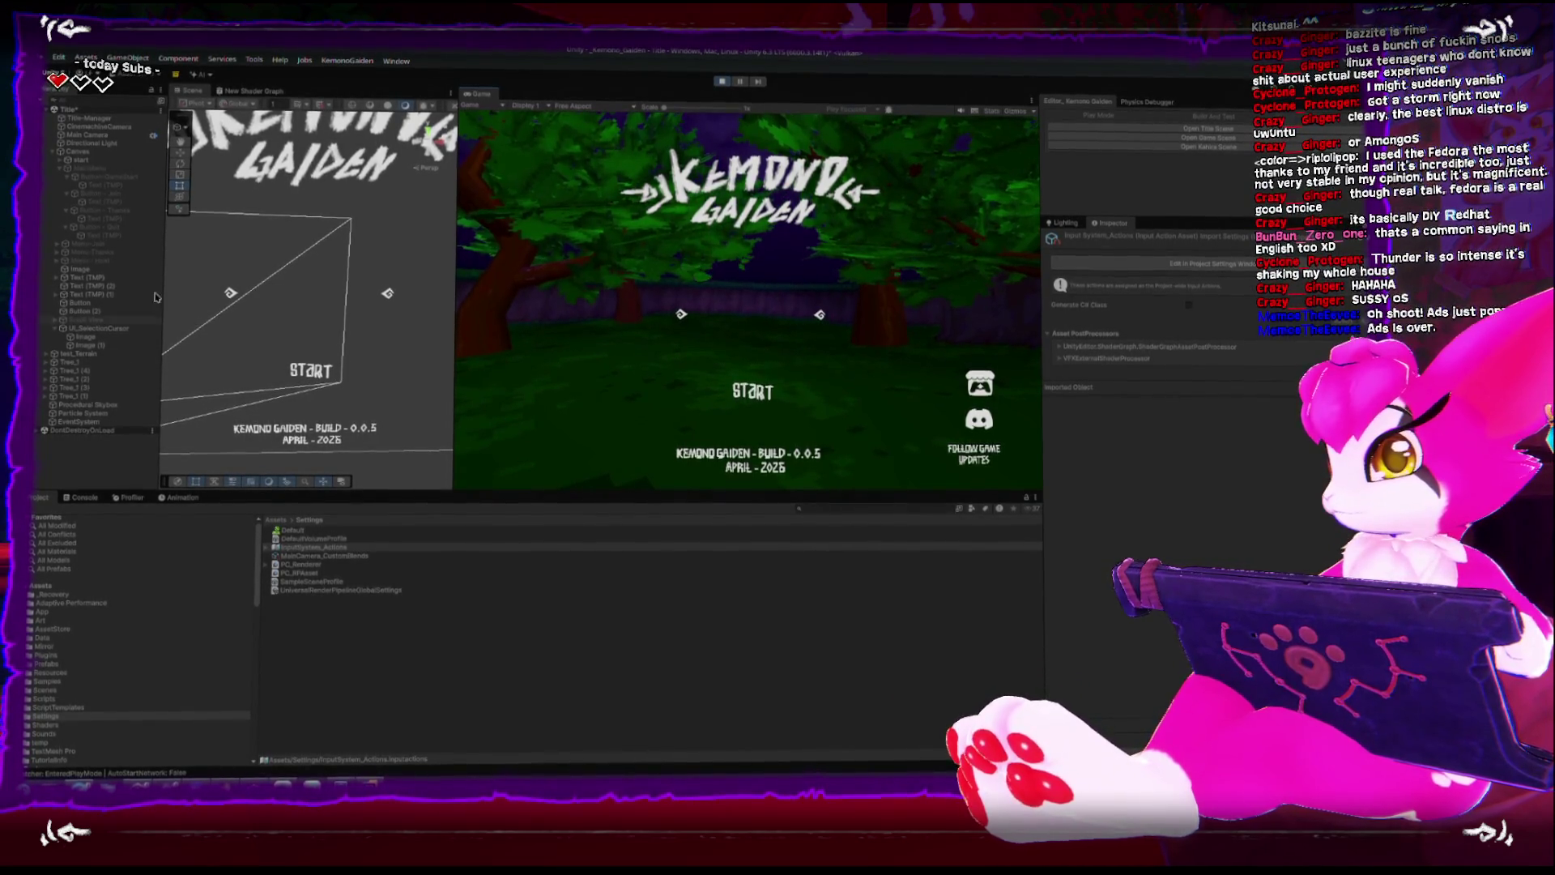
Test past the START prompt, stop Play, and assign UI_SelectionCursor to Canvas's UI Menu_Base UI Cursor.
click(762, 420)
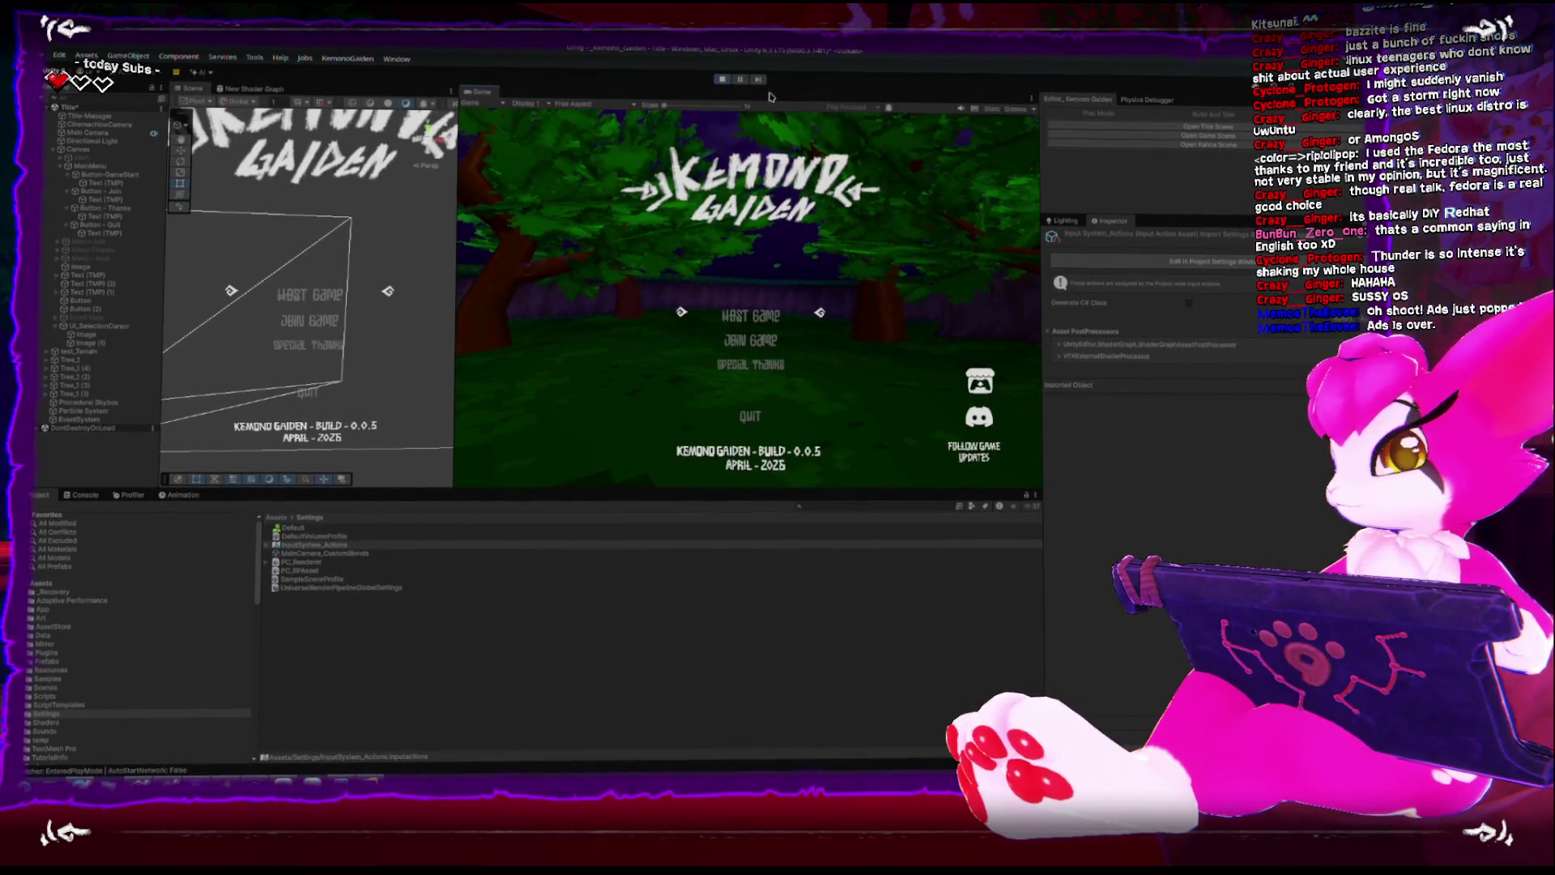
click(721, 79)
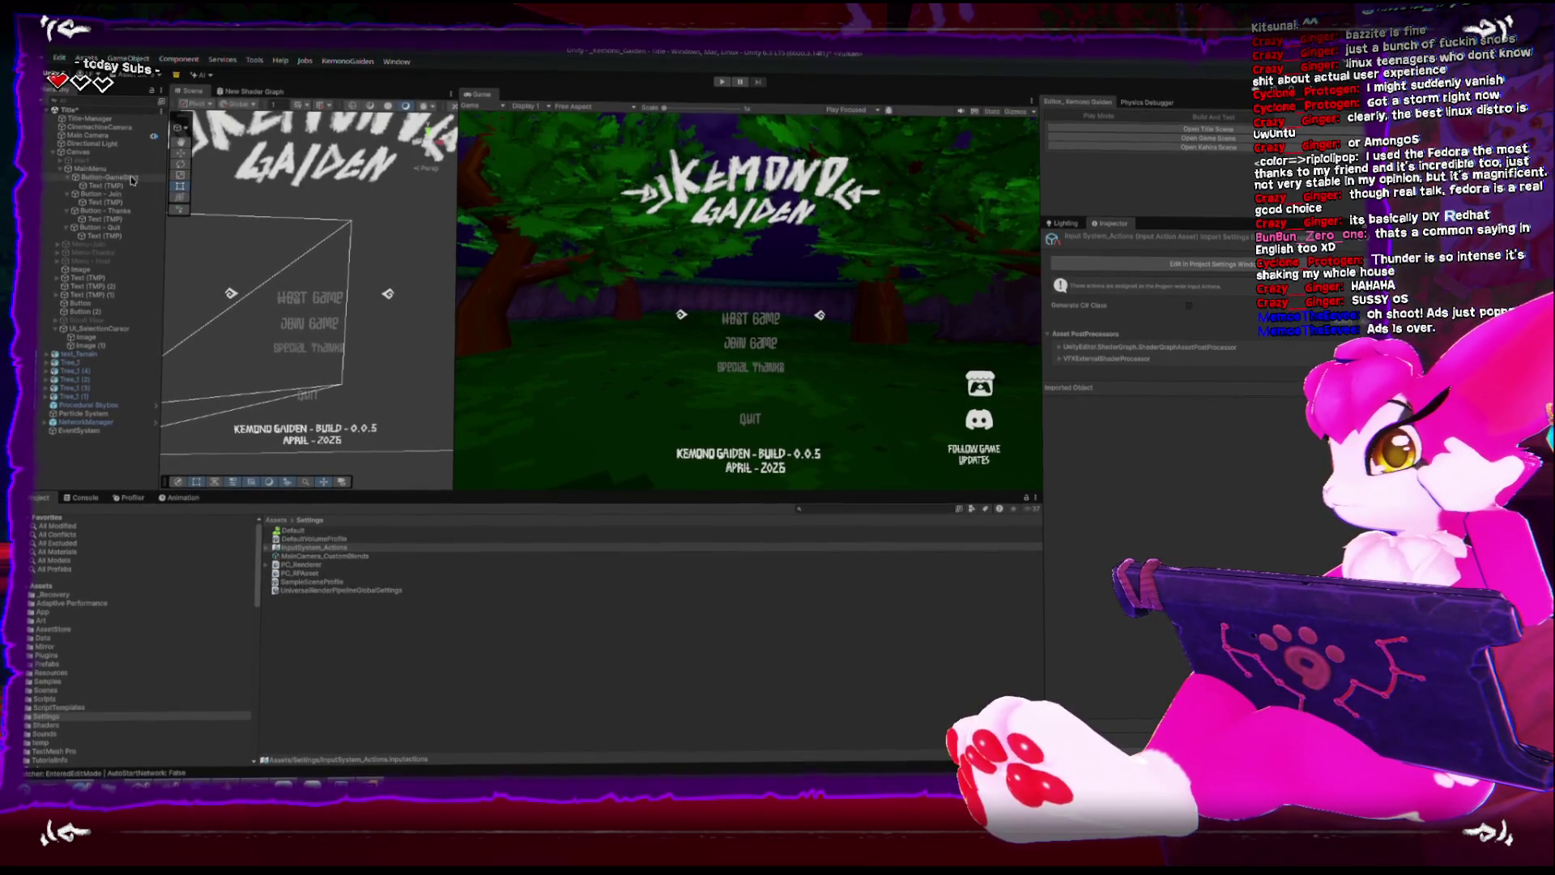
click(107, 166)
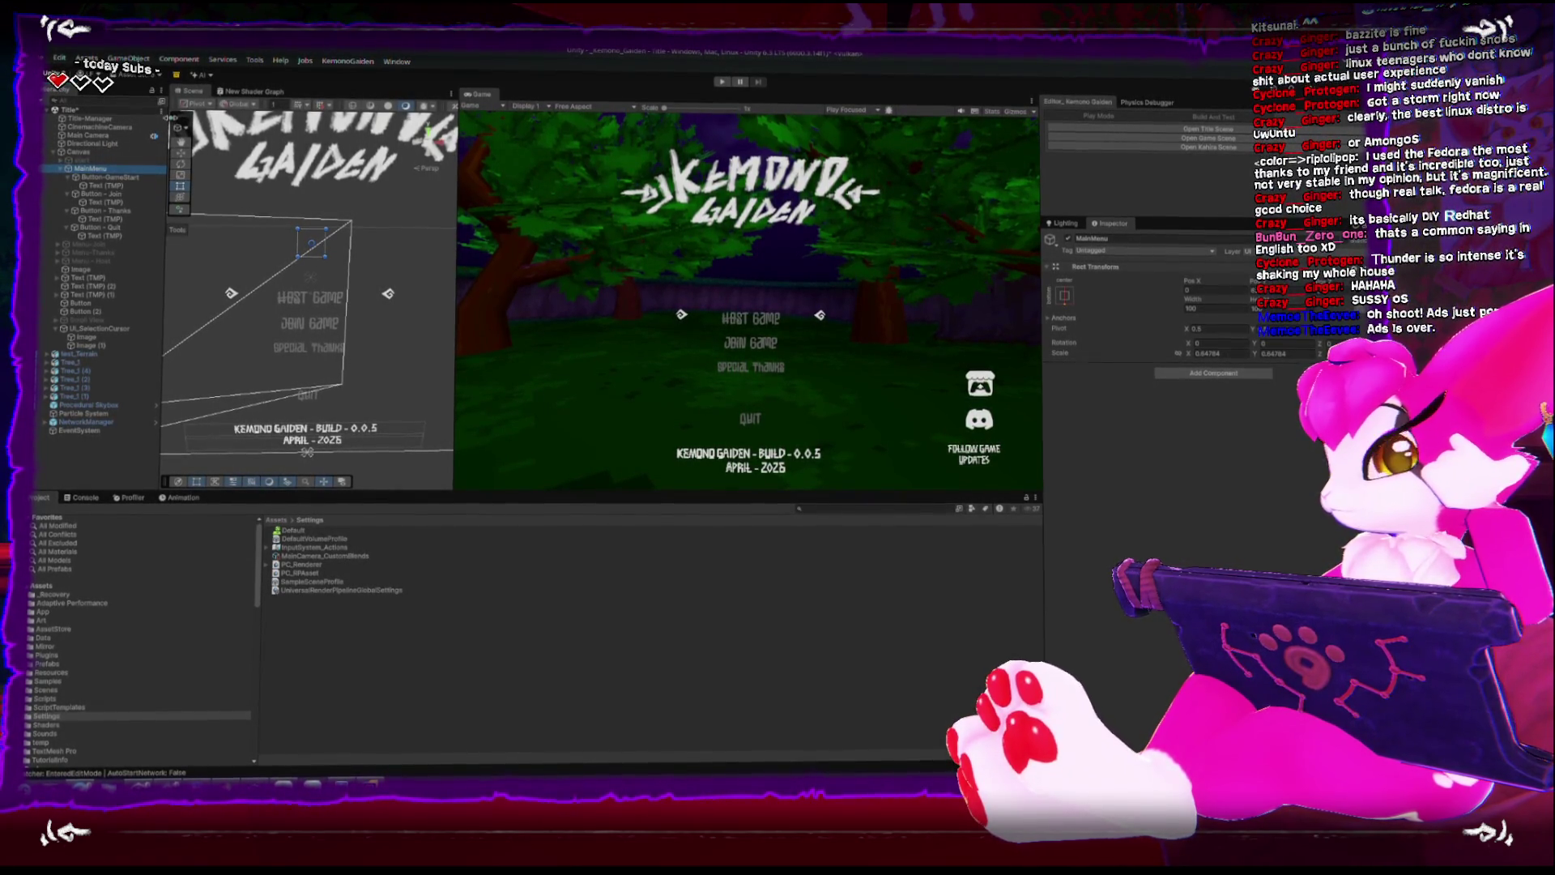
click(91, 150)
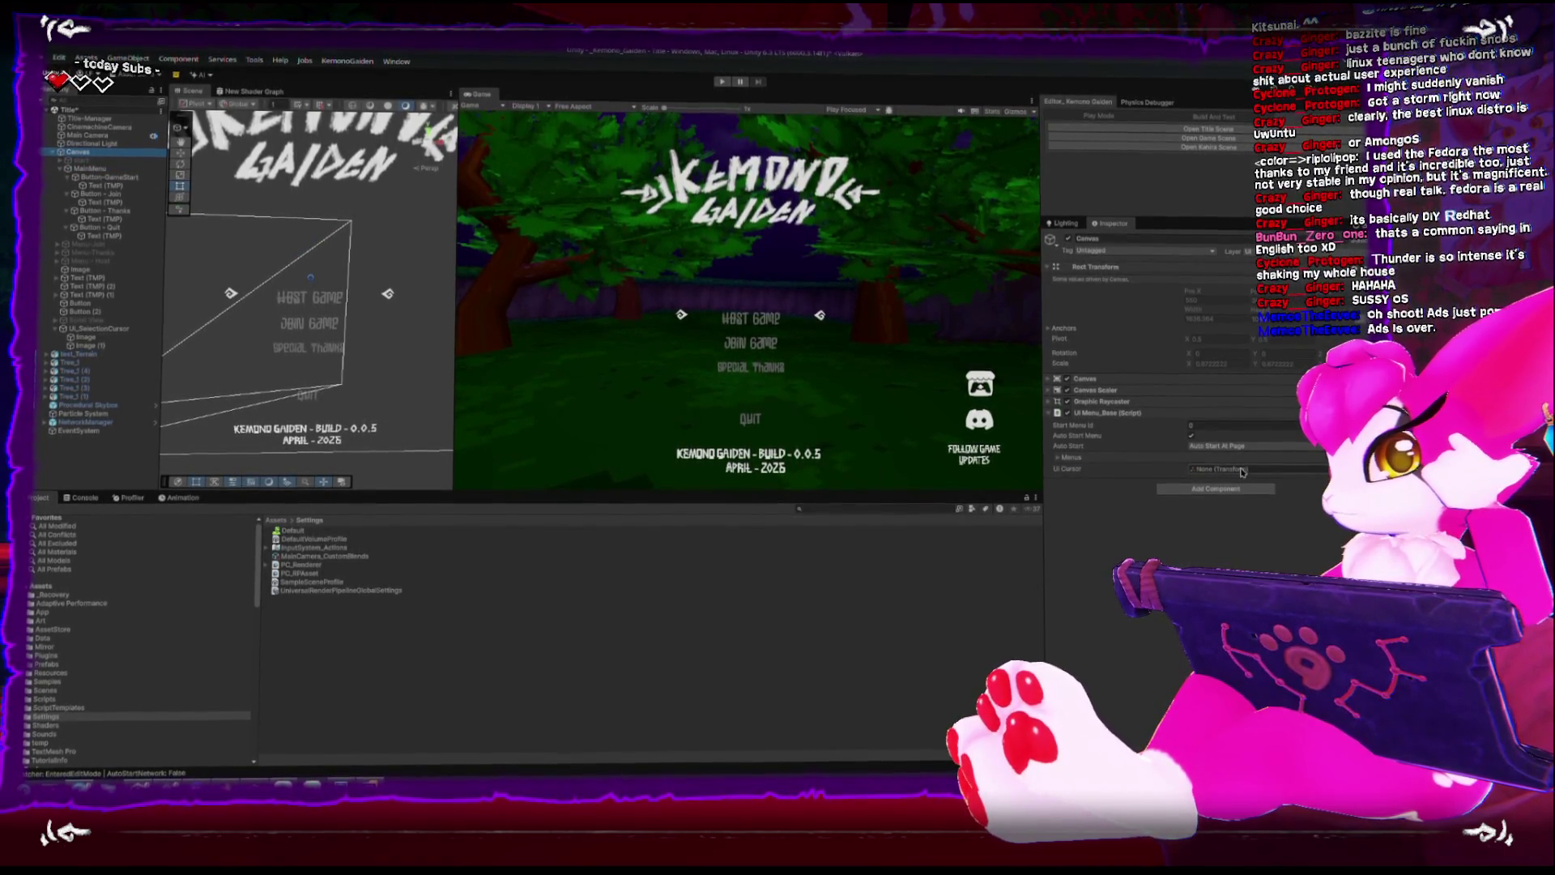
drag(111, 335, 1243, 469)
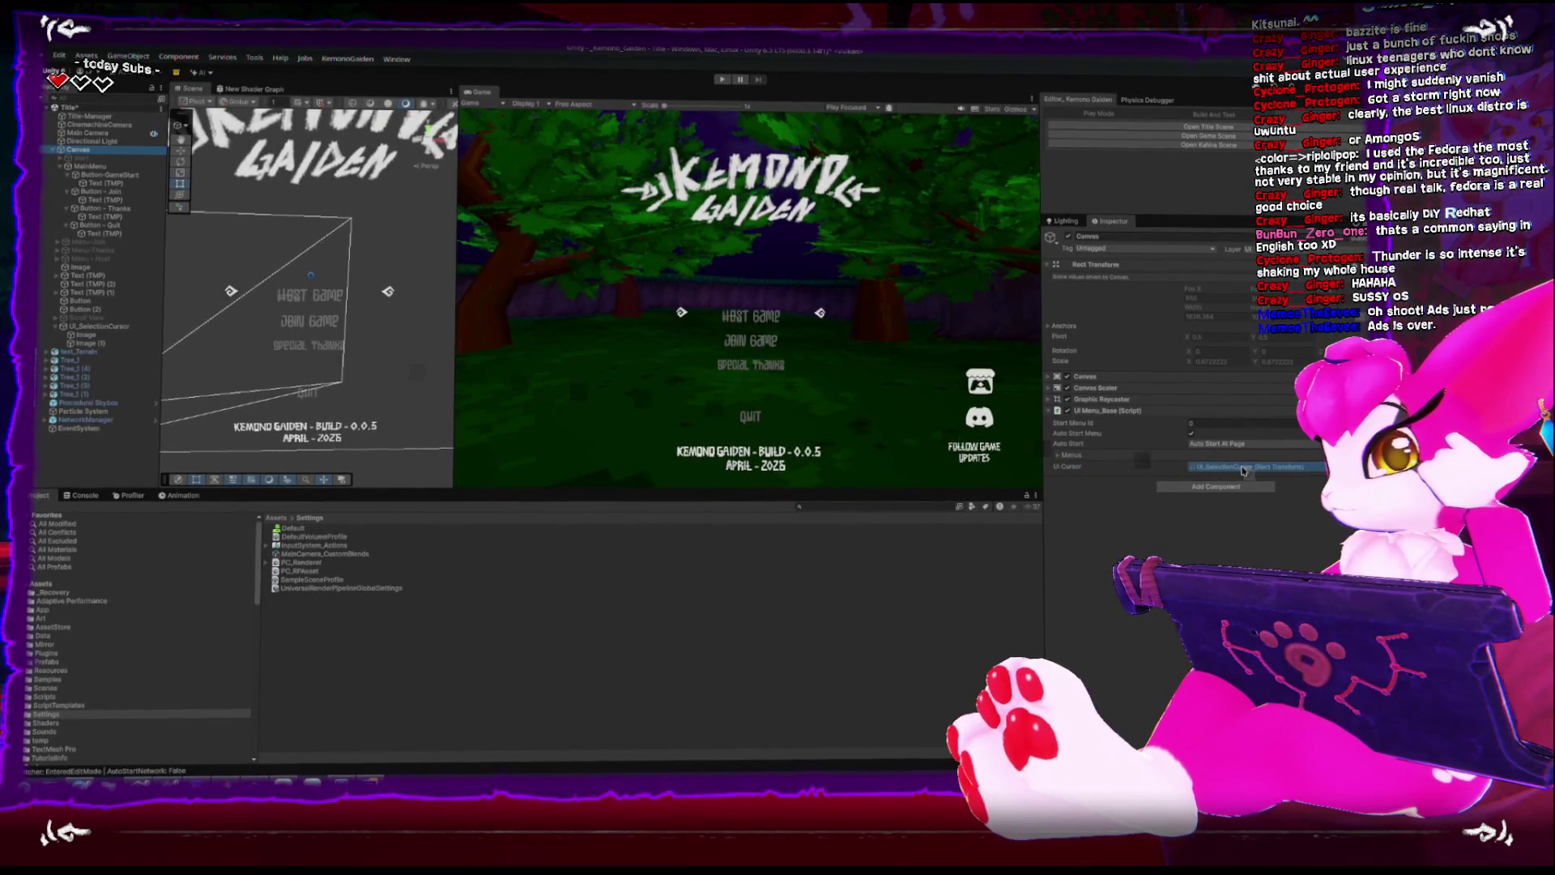
click(97, 328)
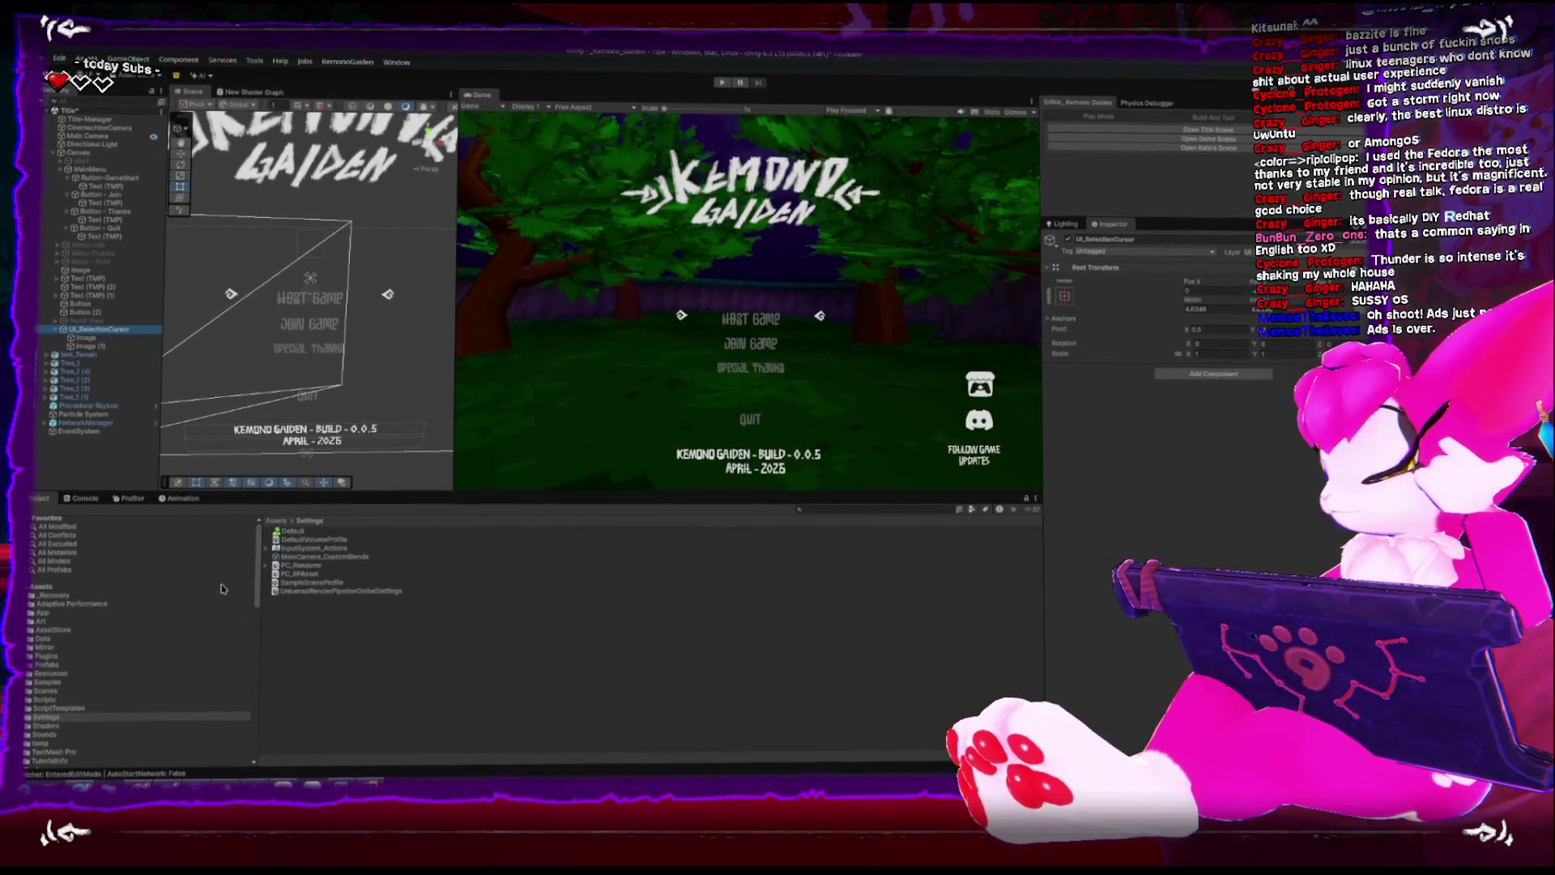
click(370, 782)
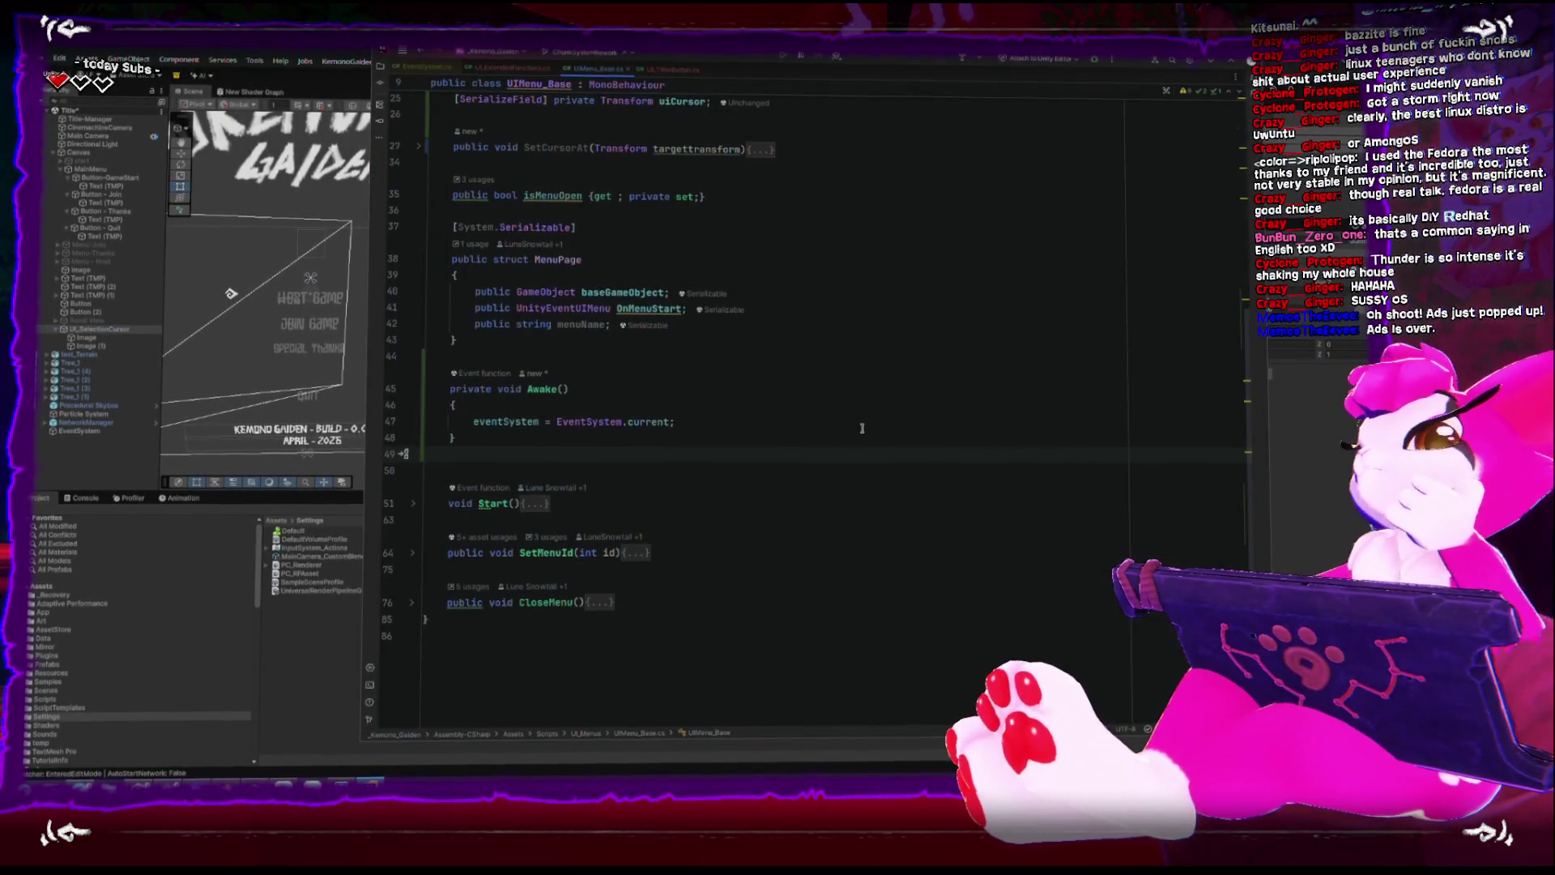
Add an 'eventSystem.' line in Awake and scroll through its member completion list.
key(Return)
key(Return)
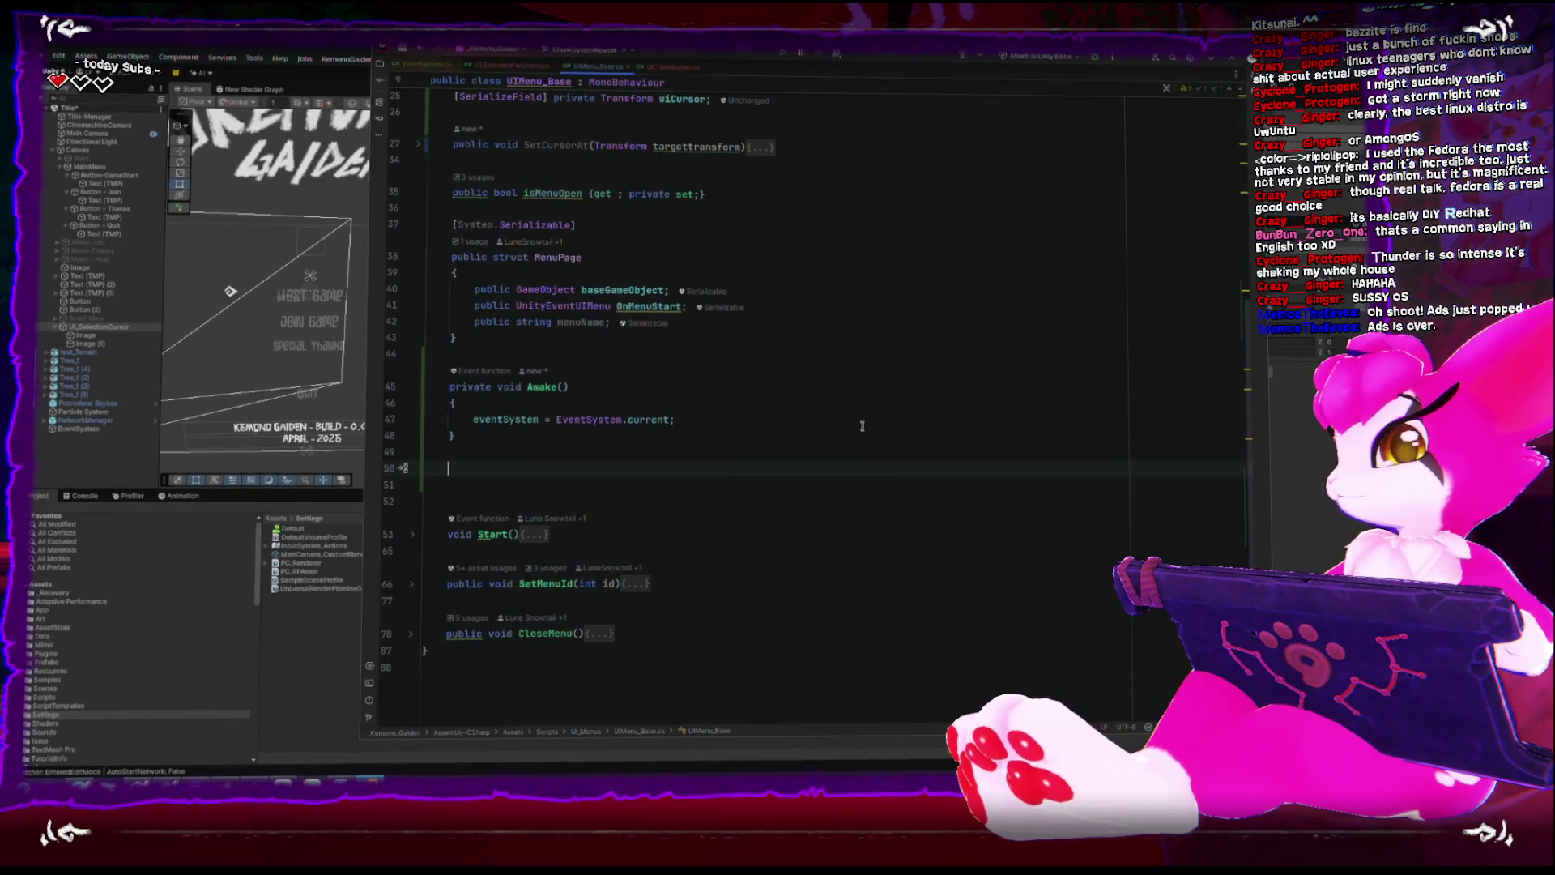
click(862, 426)
key(Return)
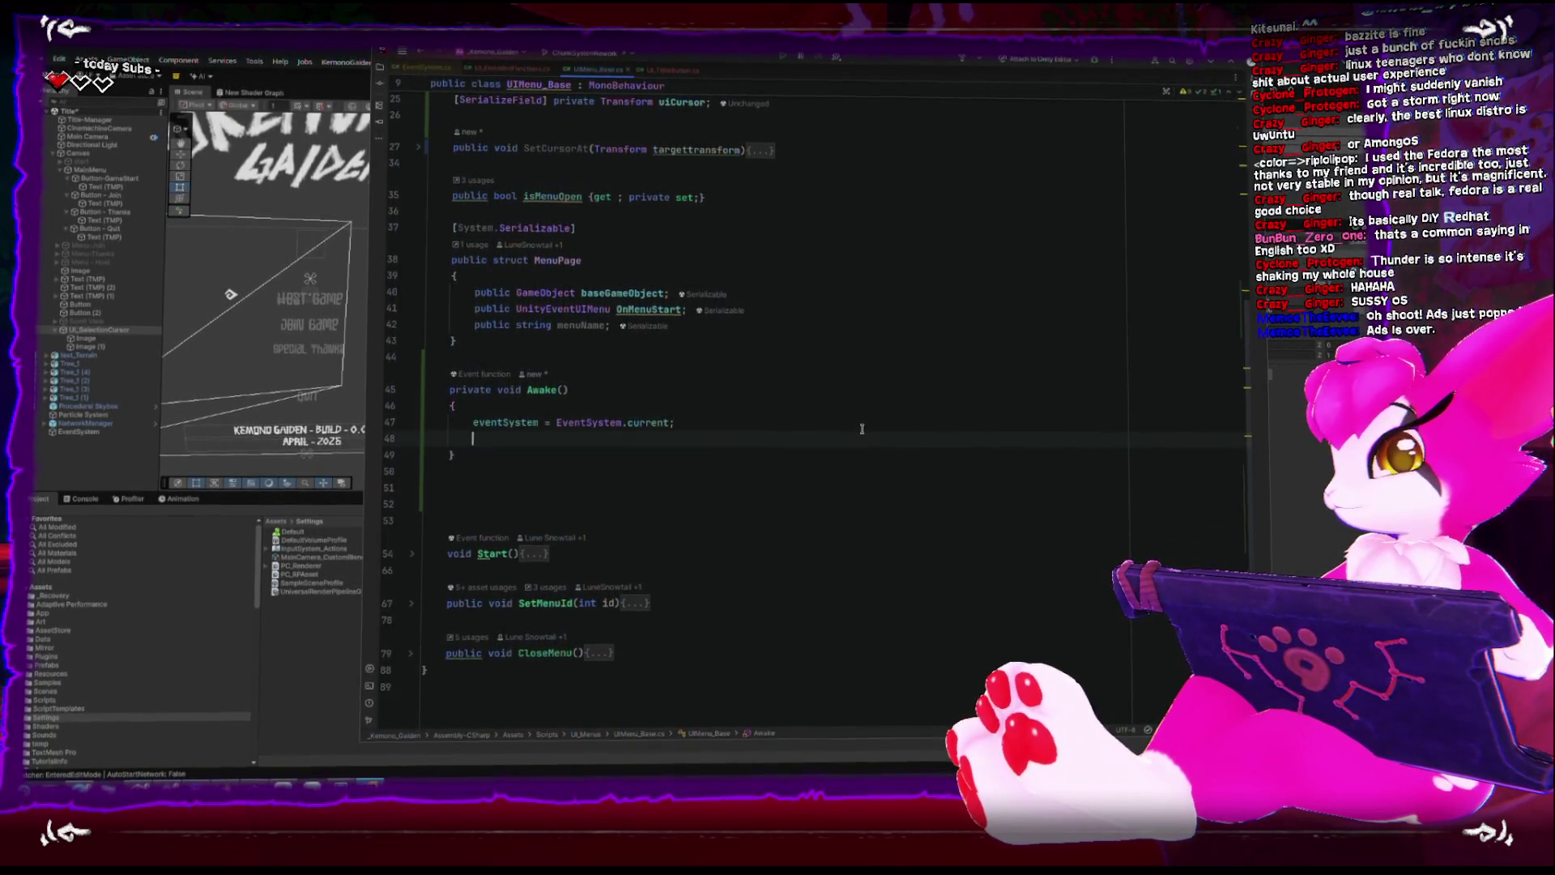
text(eventSystem./.)
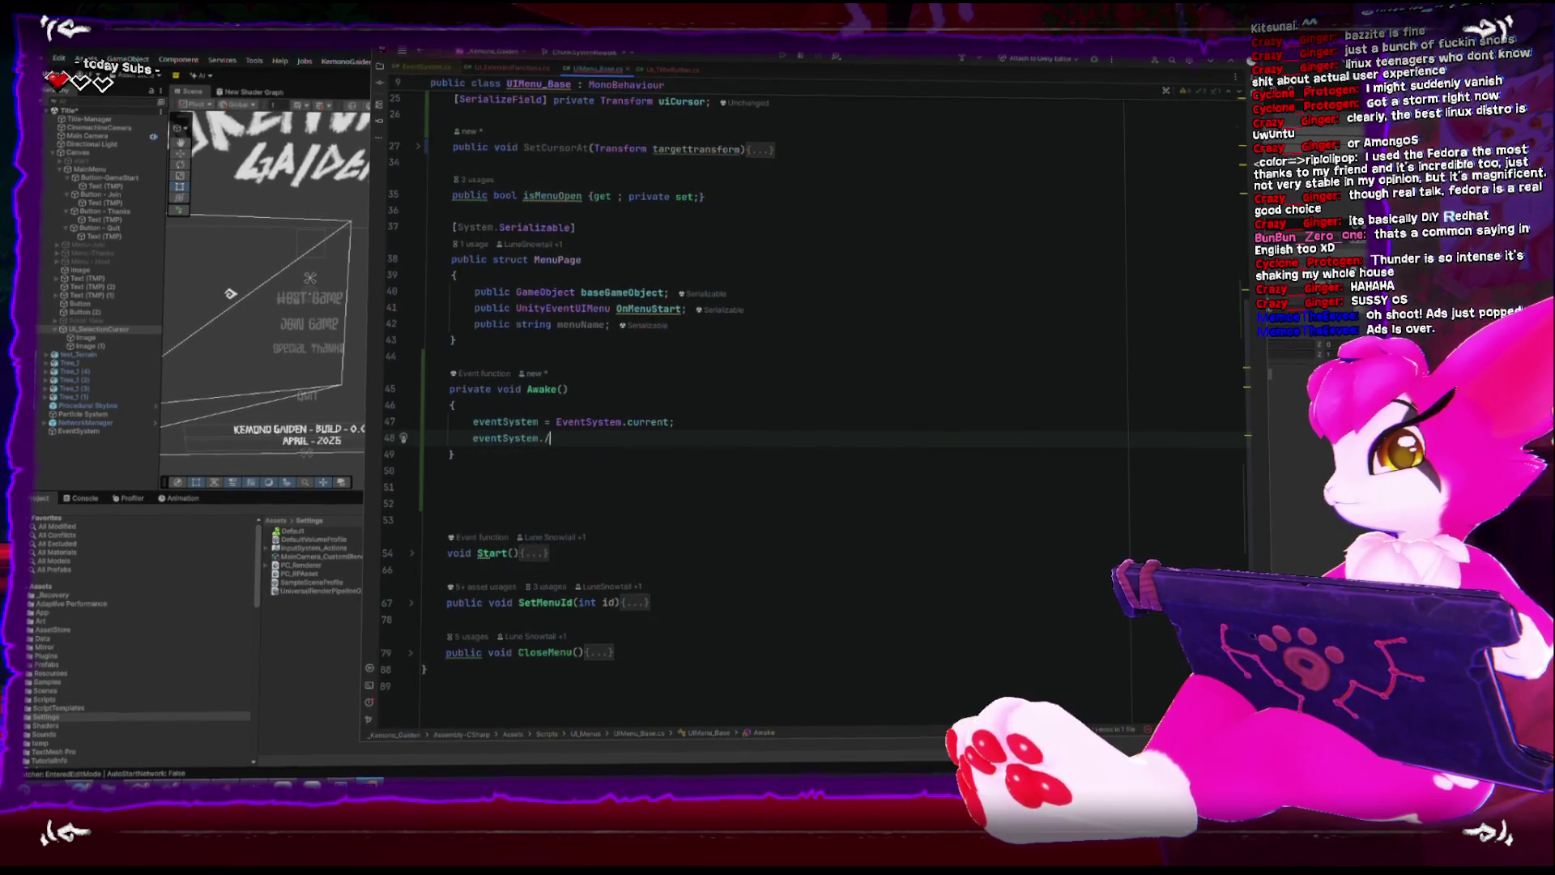
key(BackSpace)
key(BackSpace)
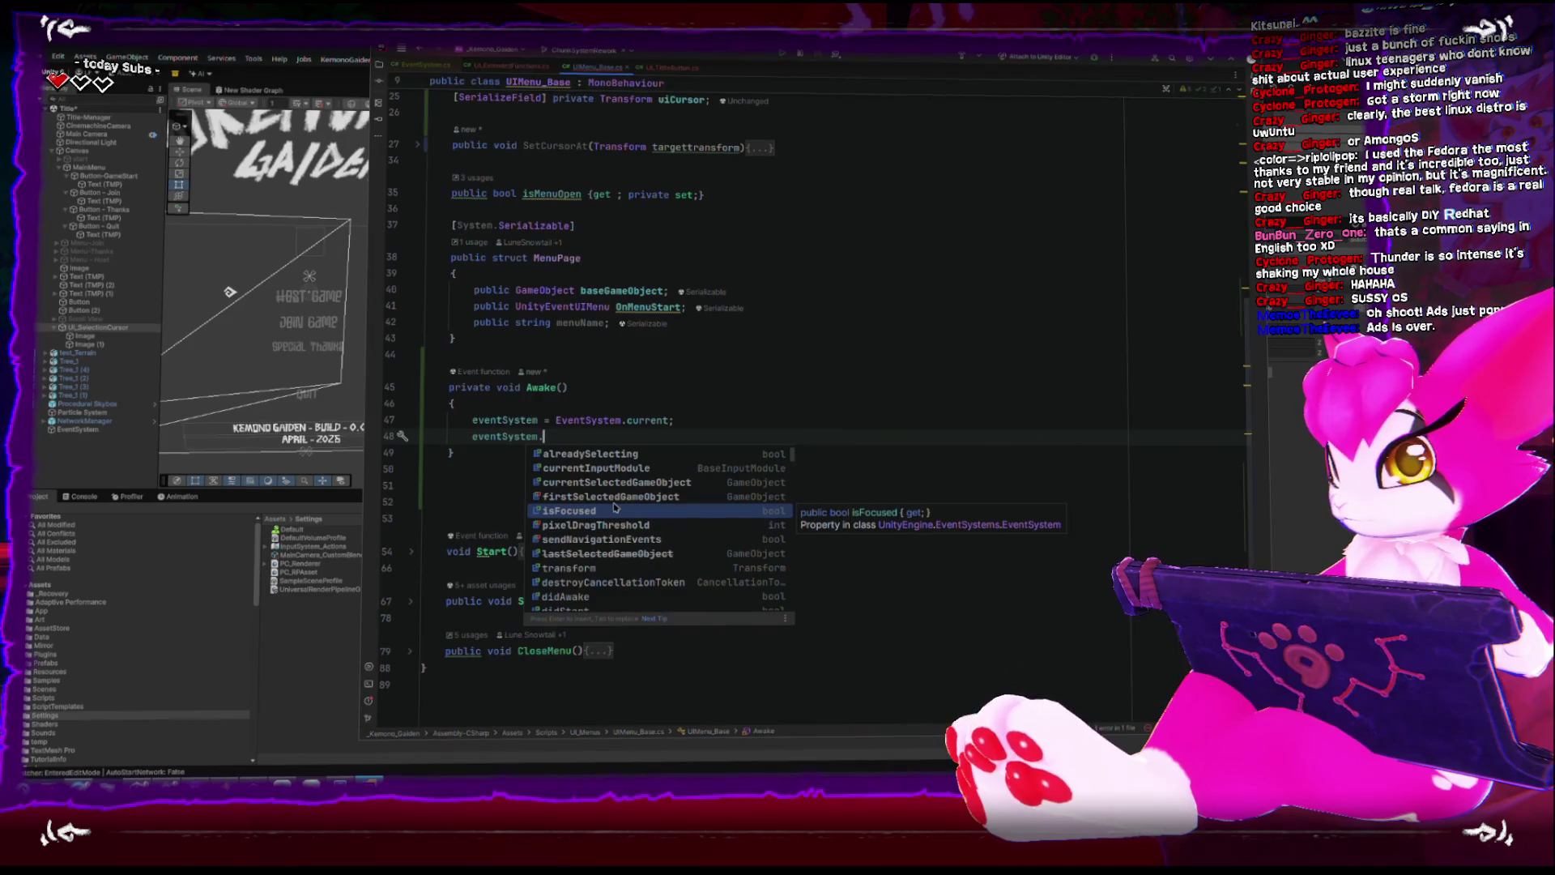
scroll(615, 507, down, 3)
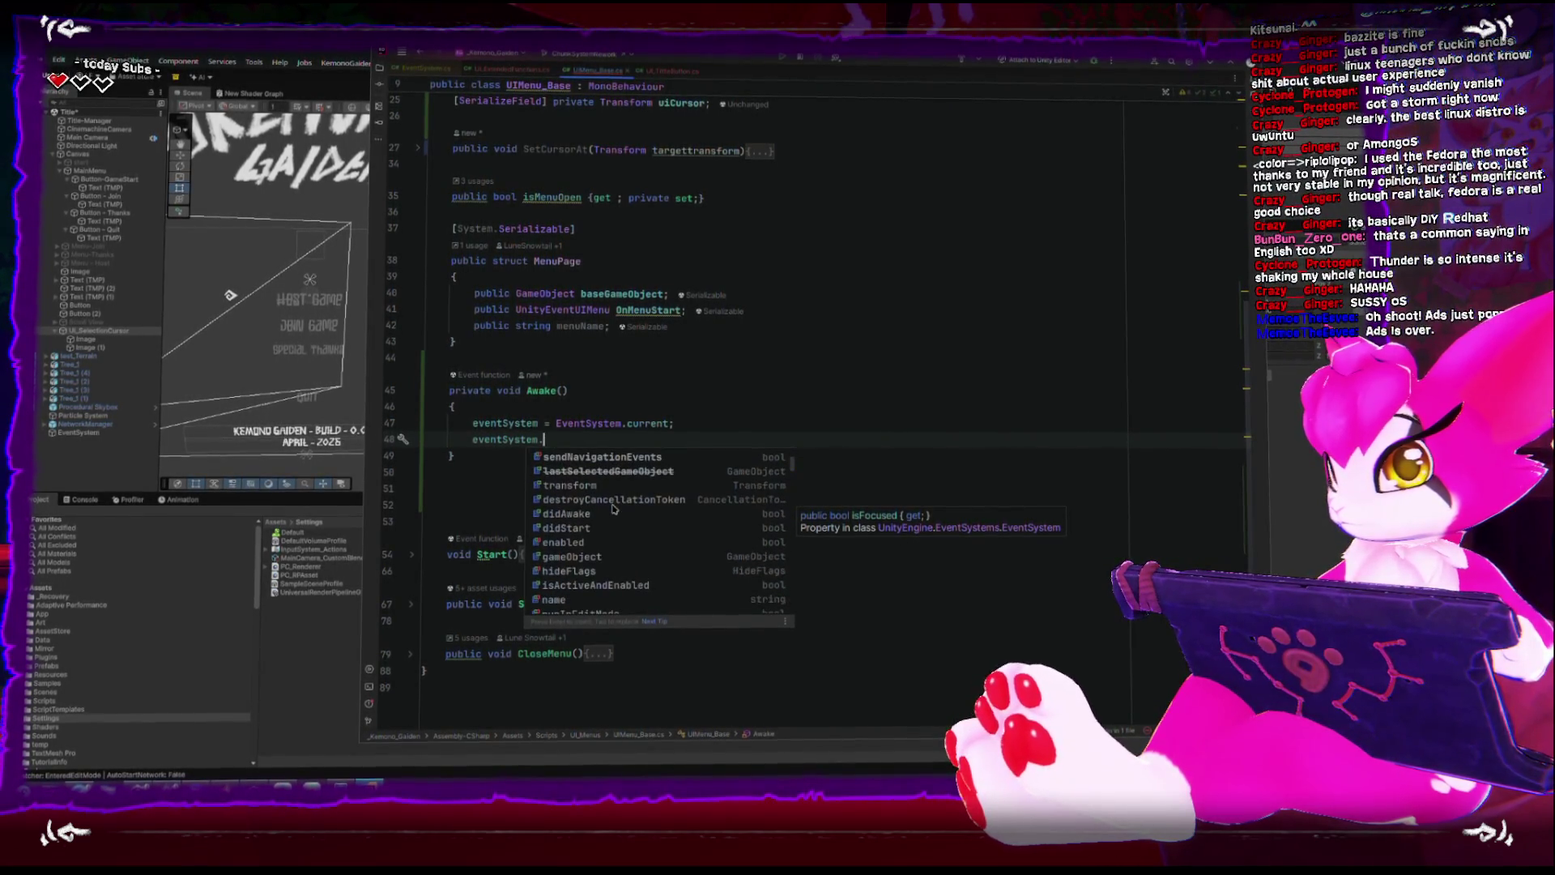
scroll(602, 517, down, 1)
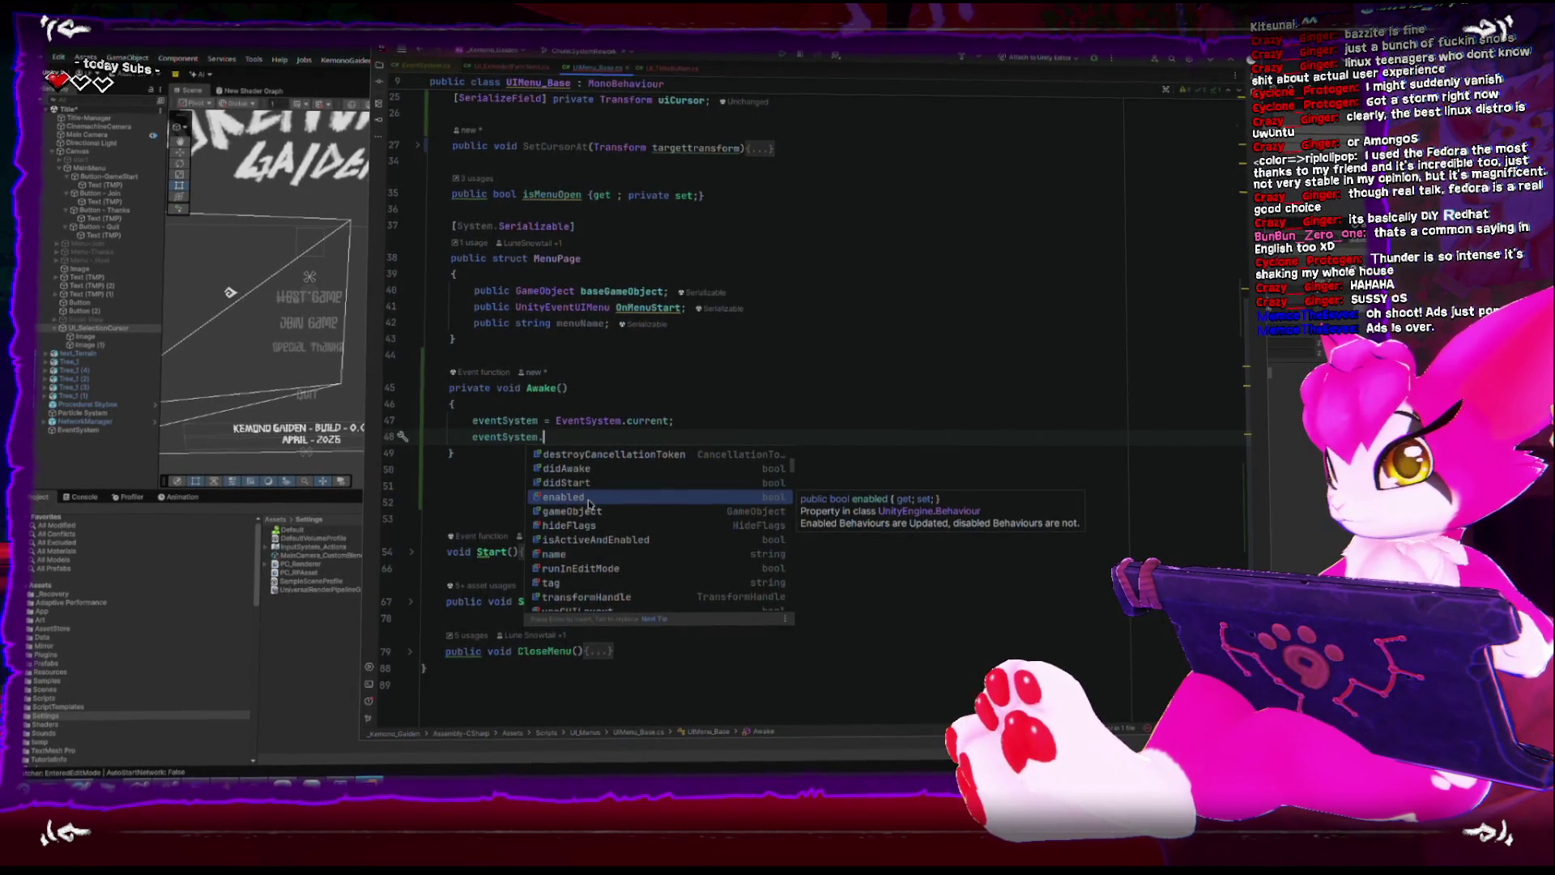
scroll(588, 504, down, 4)
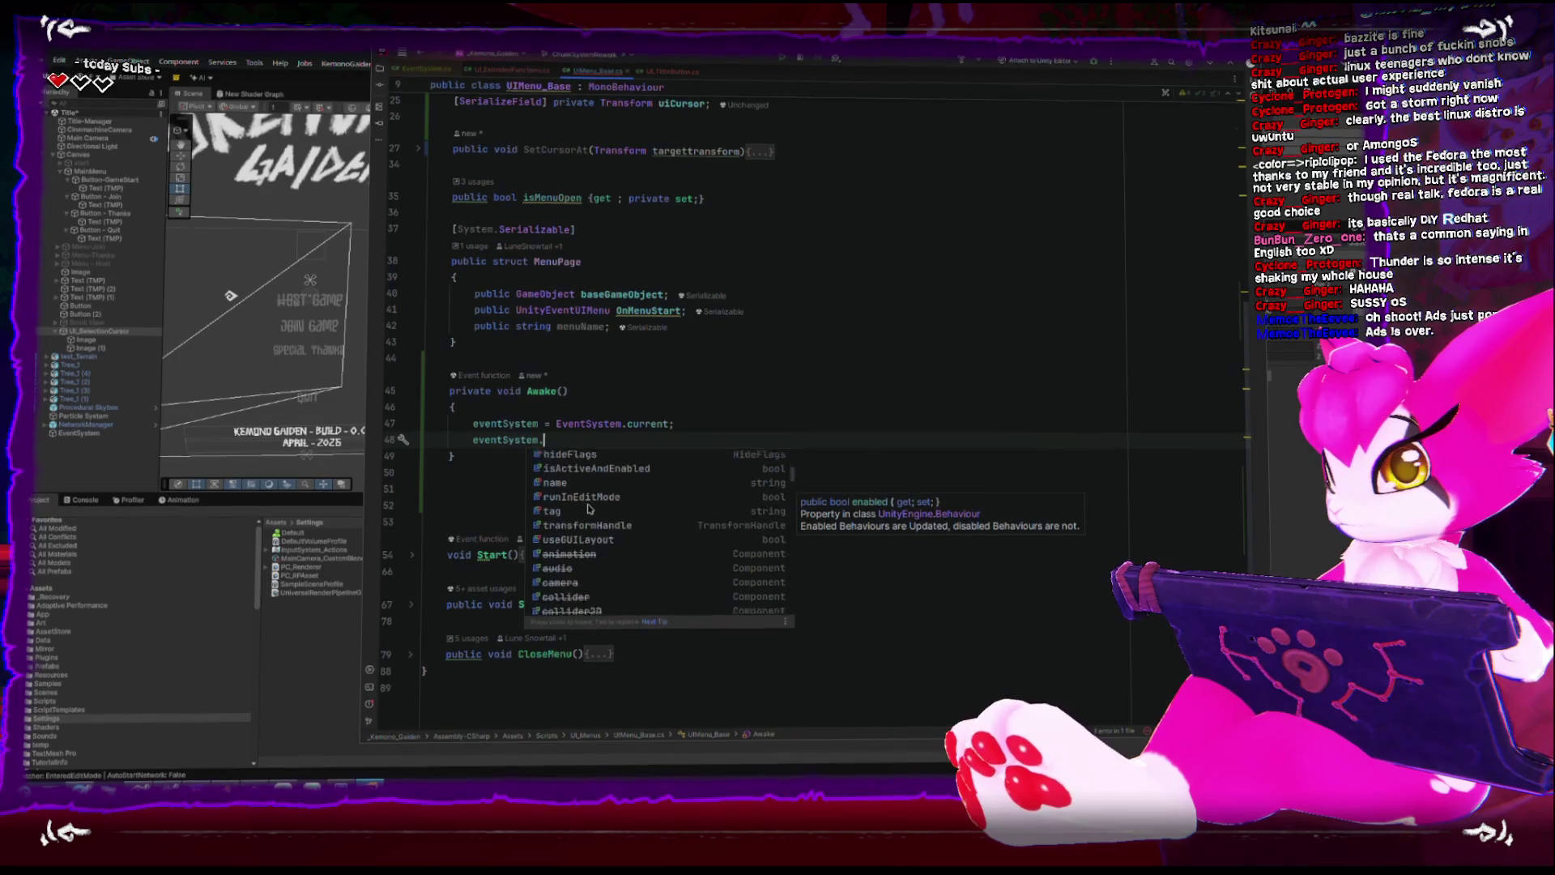
scroll(588, 507, down, 2)
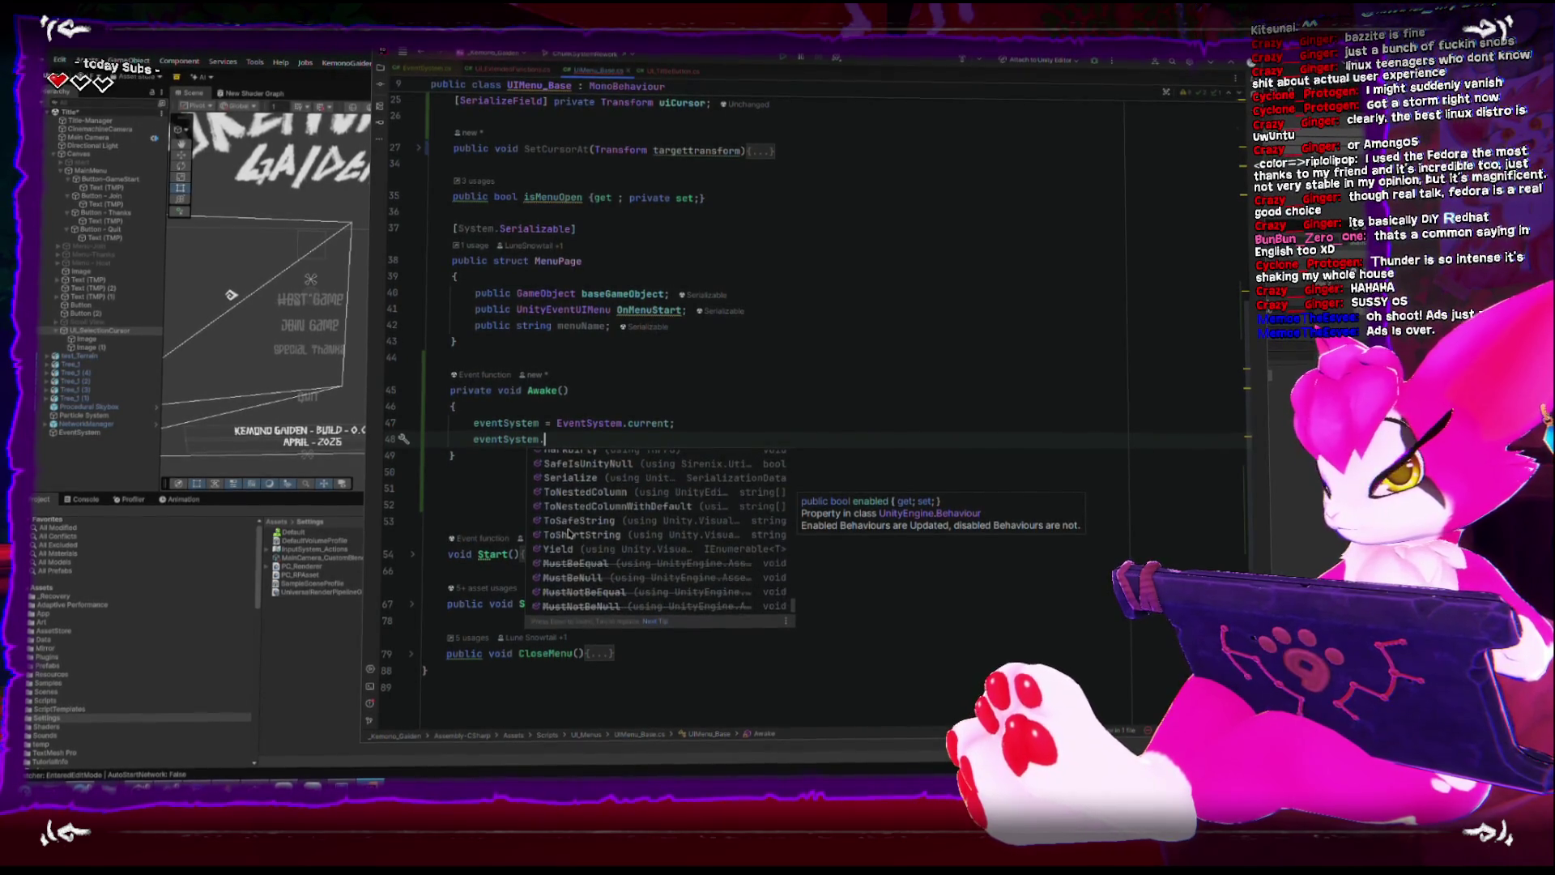
scroll(570, 532, up, 5)
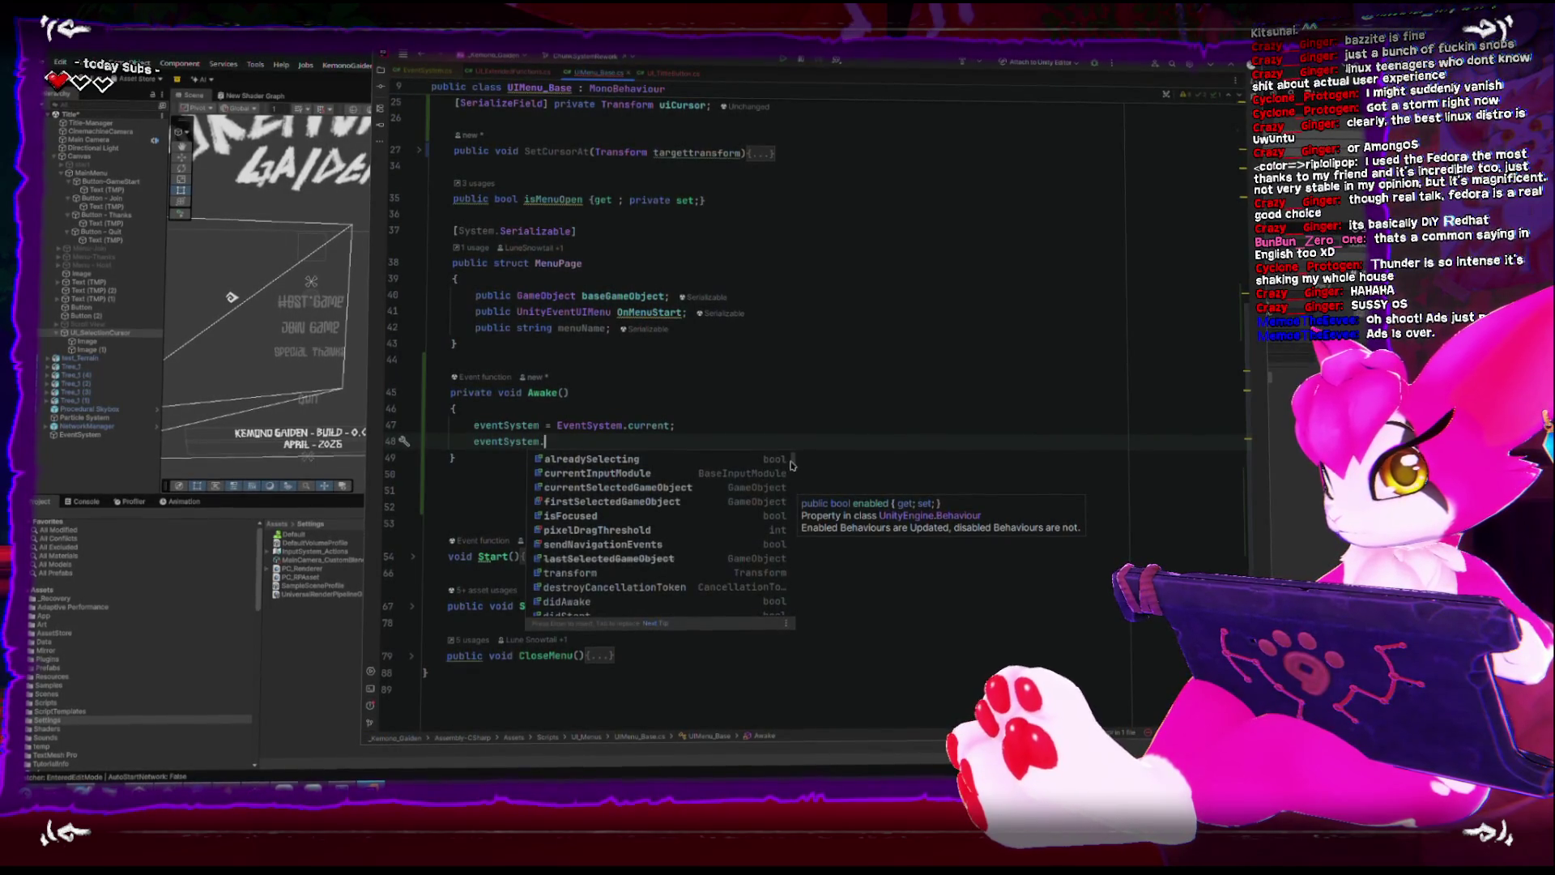
scroll(792, 465, down, 2)
scroll(729, 468, up, 2)
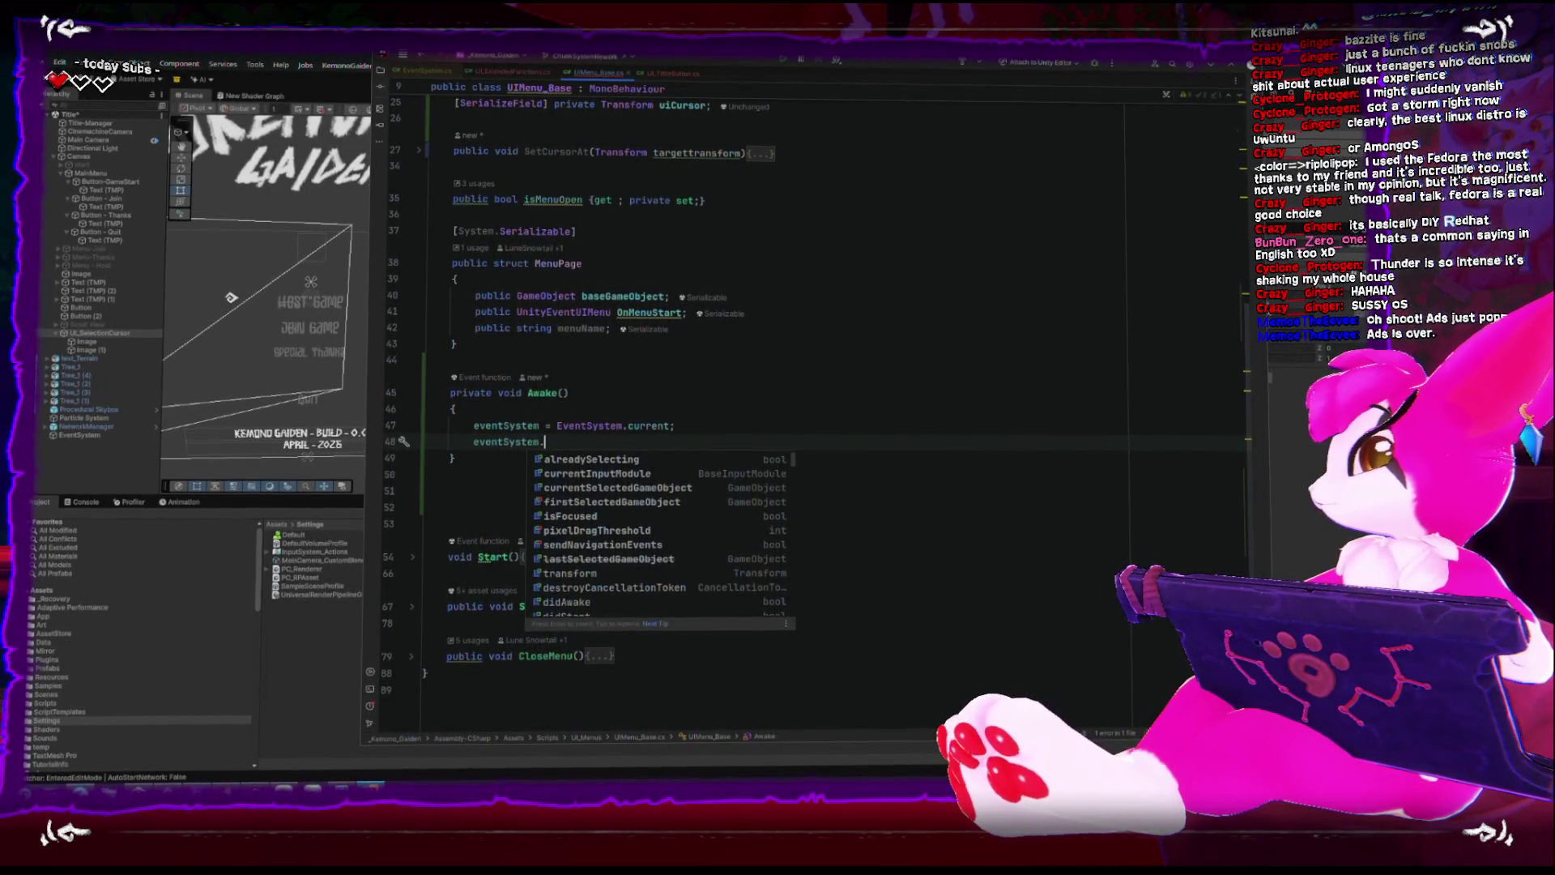
key(alt+Tab)
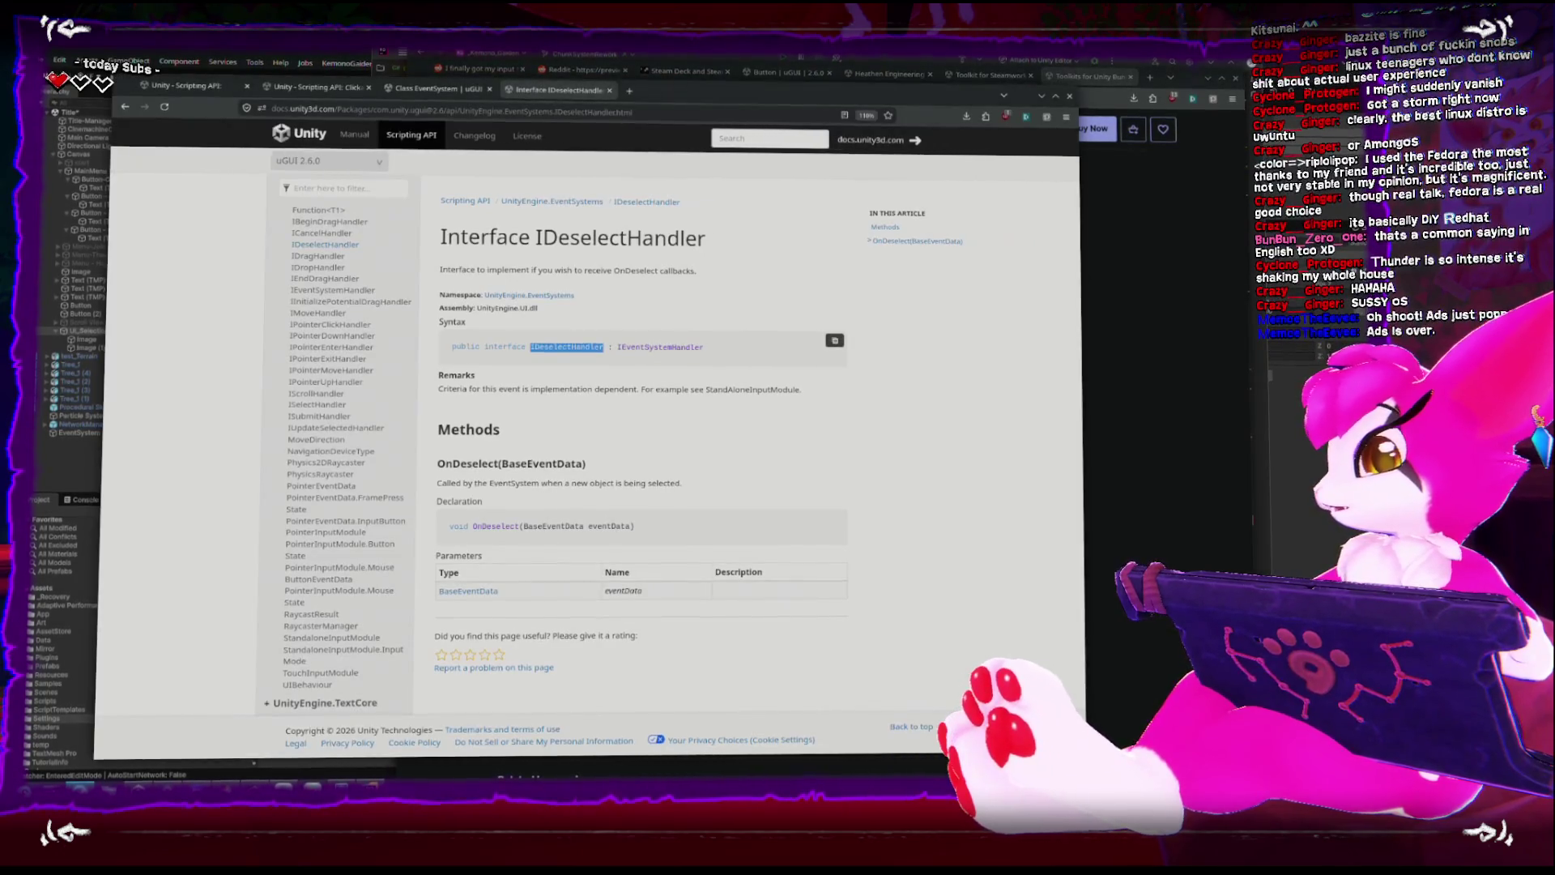
Leave the IDeselectHandler docs for Unity's main menu view, then bring UIMenu_Base back.
key(alt+Tab)
key(alt+Tab)
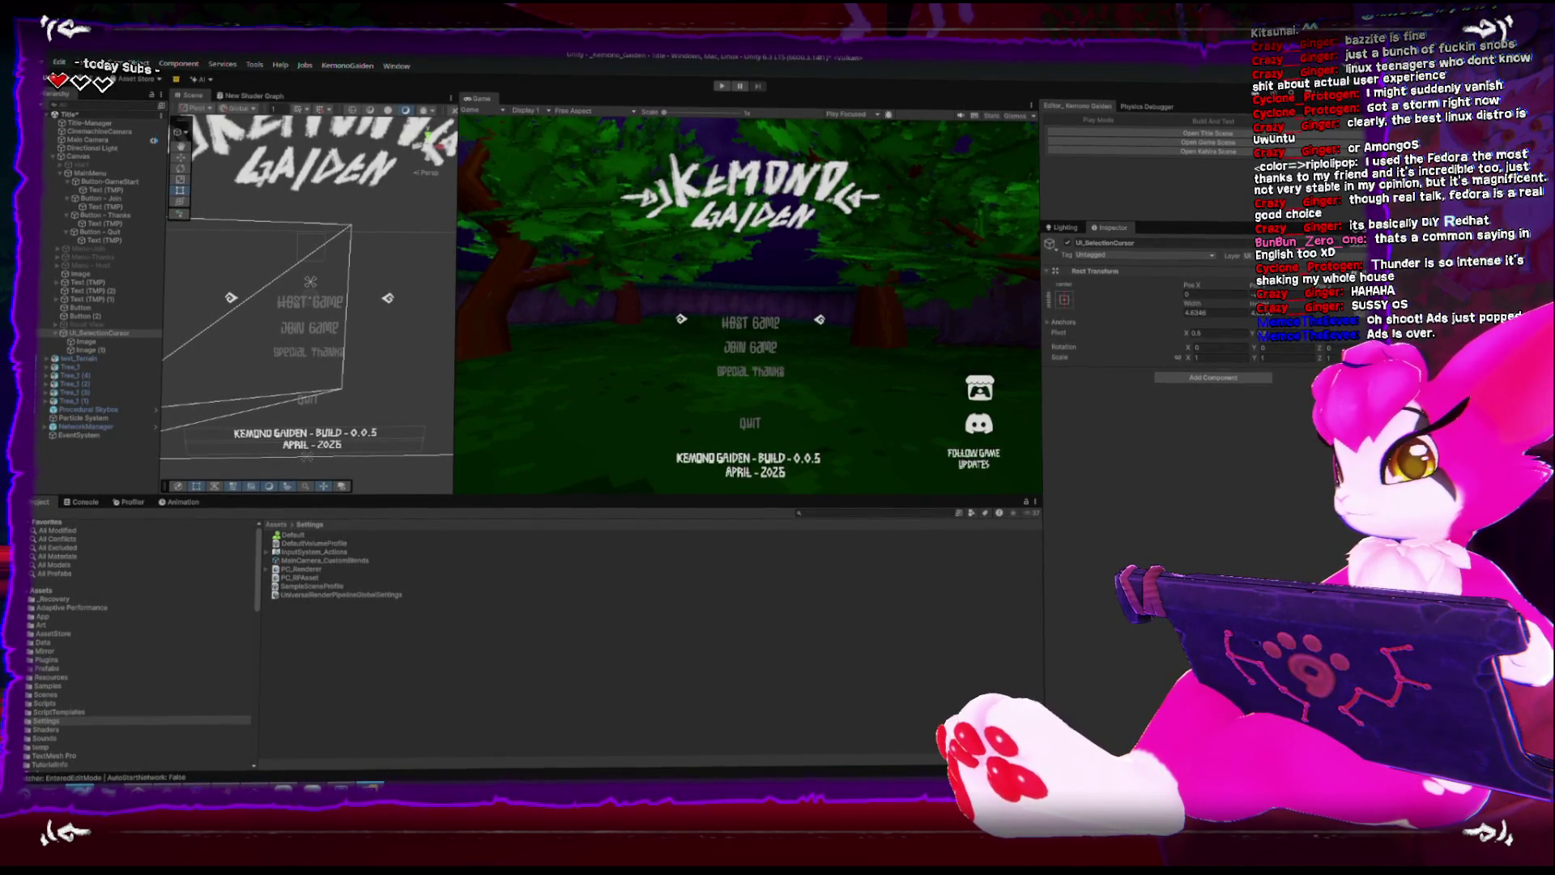
key(alt+Tab)
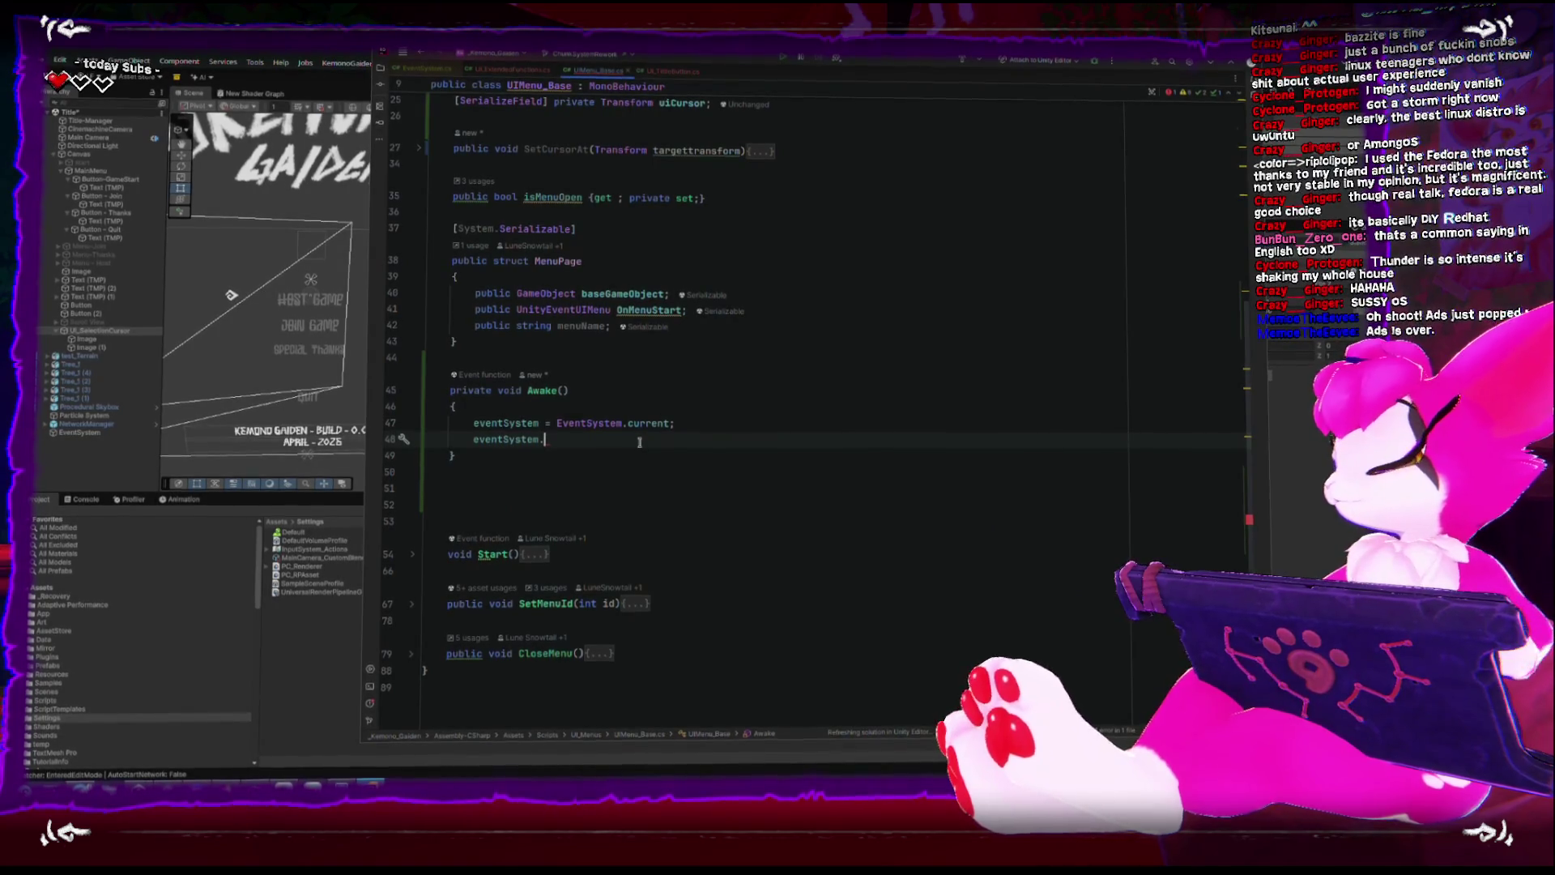
Browse eventSystem's selection members, then cut the unfinished line out of Awake.
text(sele)
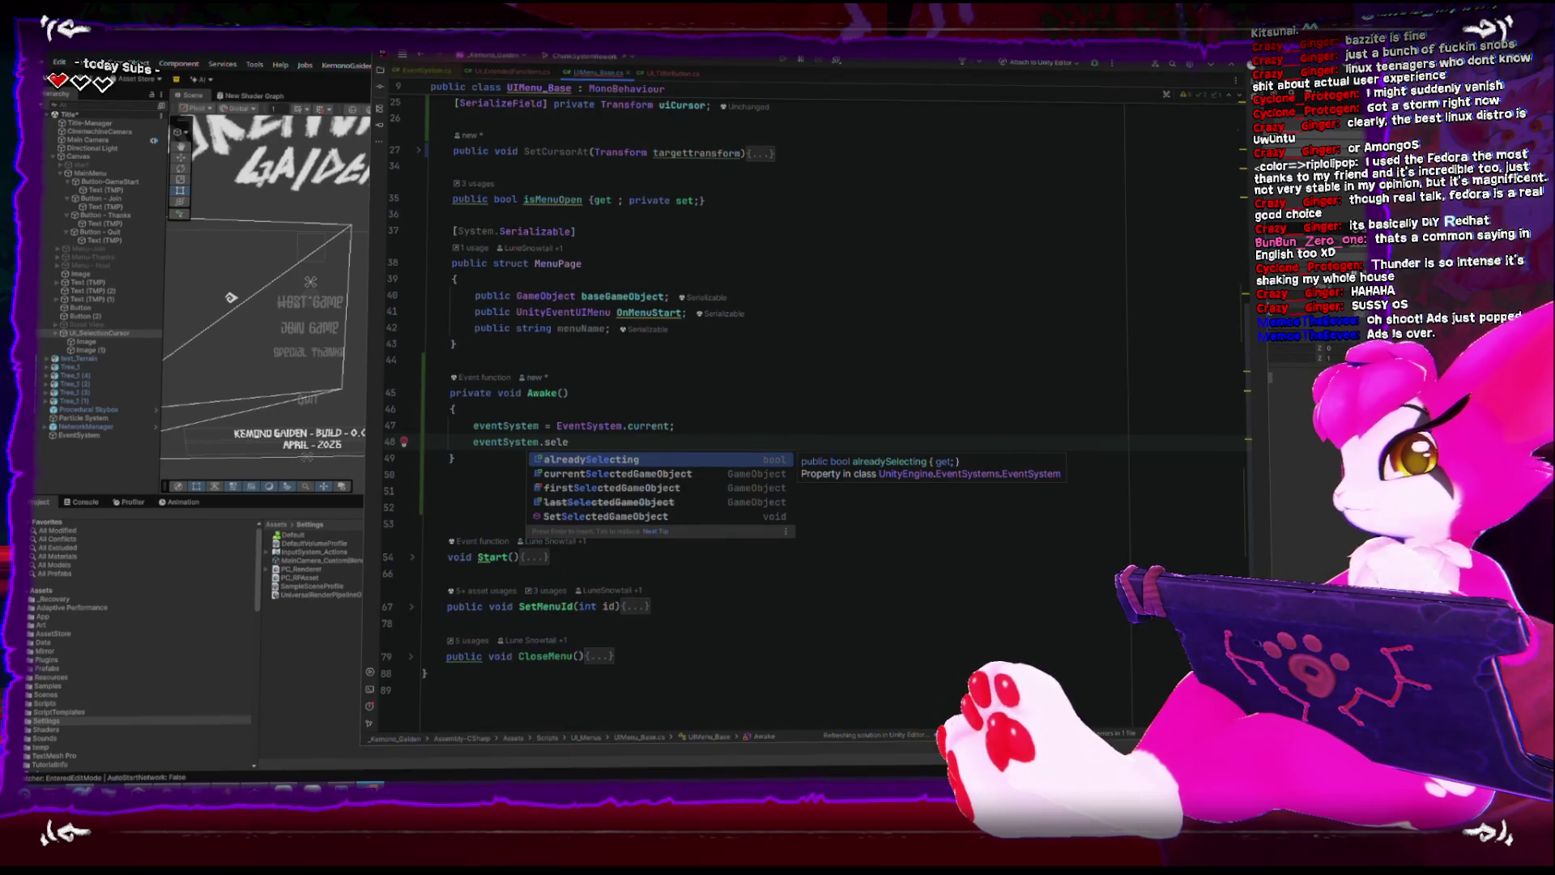
key(Down)
key(Down)
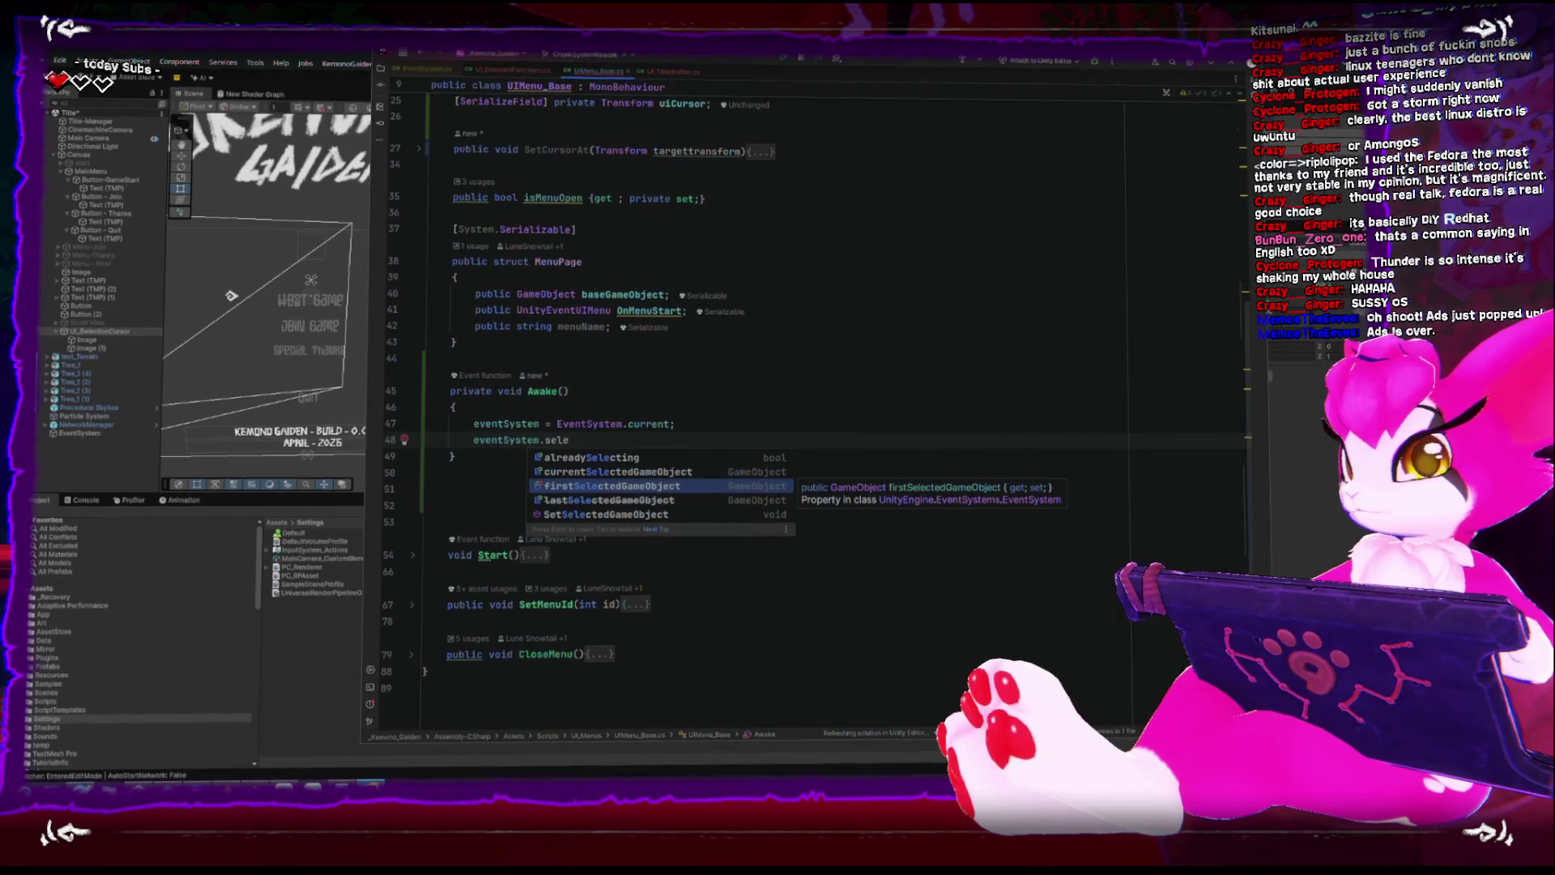
key(Down)
key(Down)
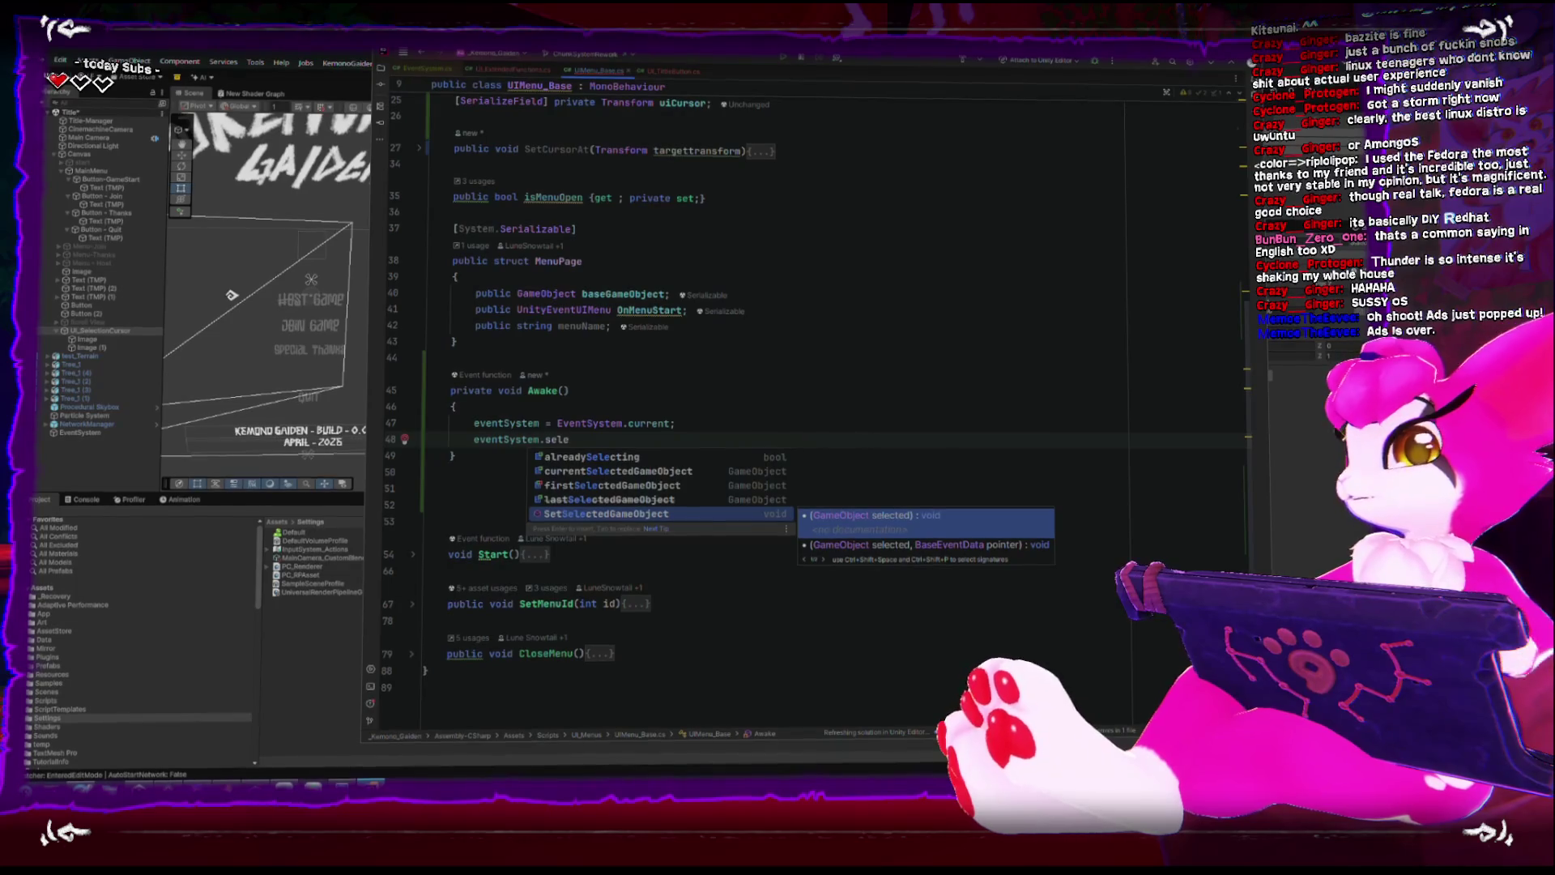
key(ctrl+x)
key(Down)
key(Return)
Declare public void SelectGameObject(GameObject target) below Awake.
text(public )
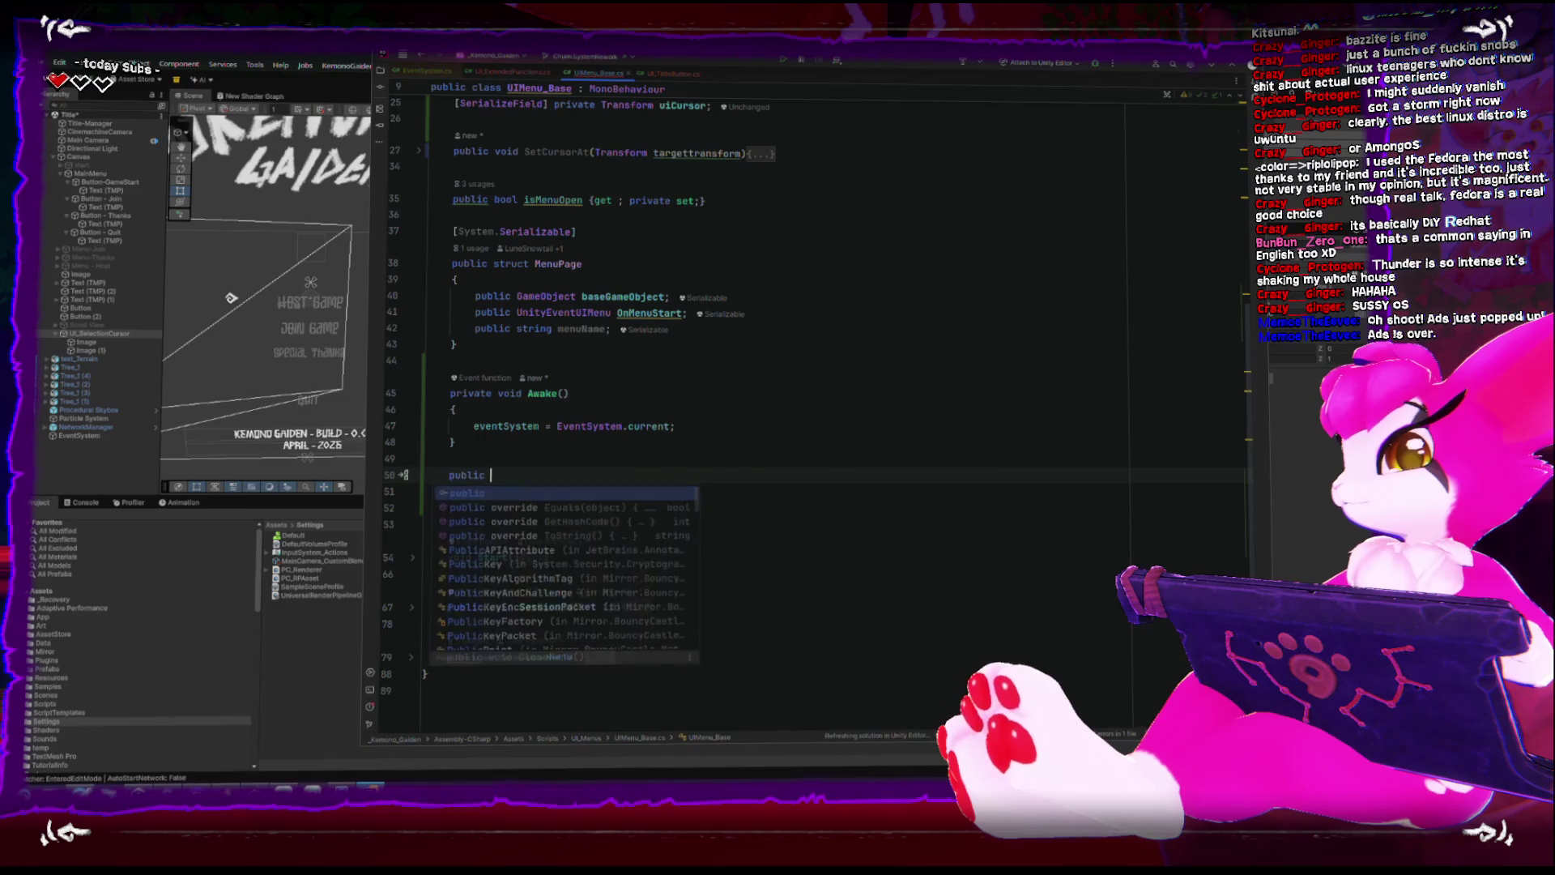
text(void Select)
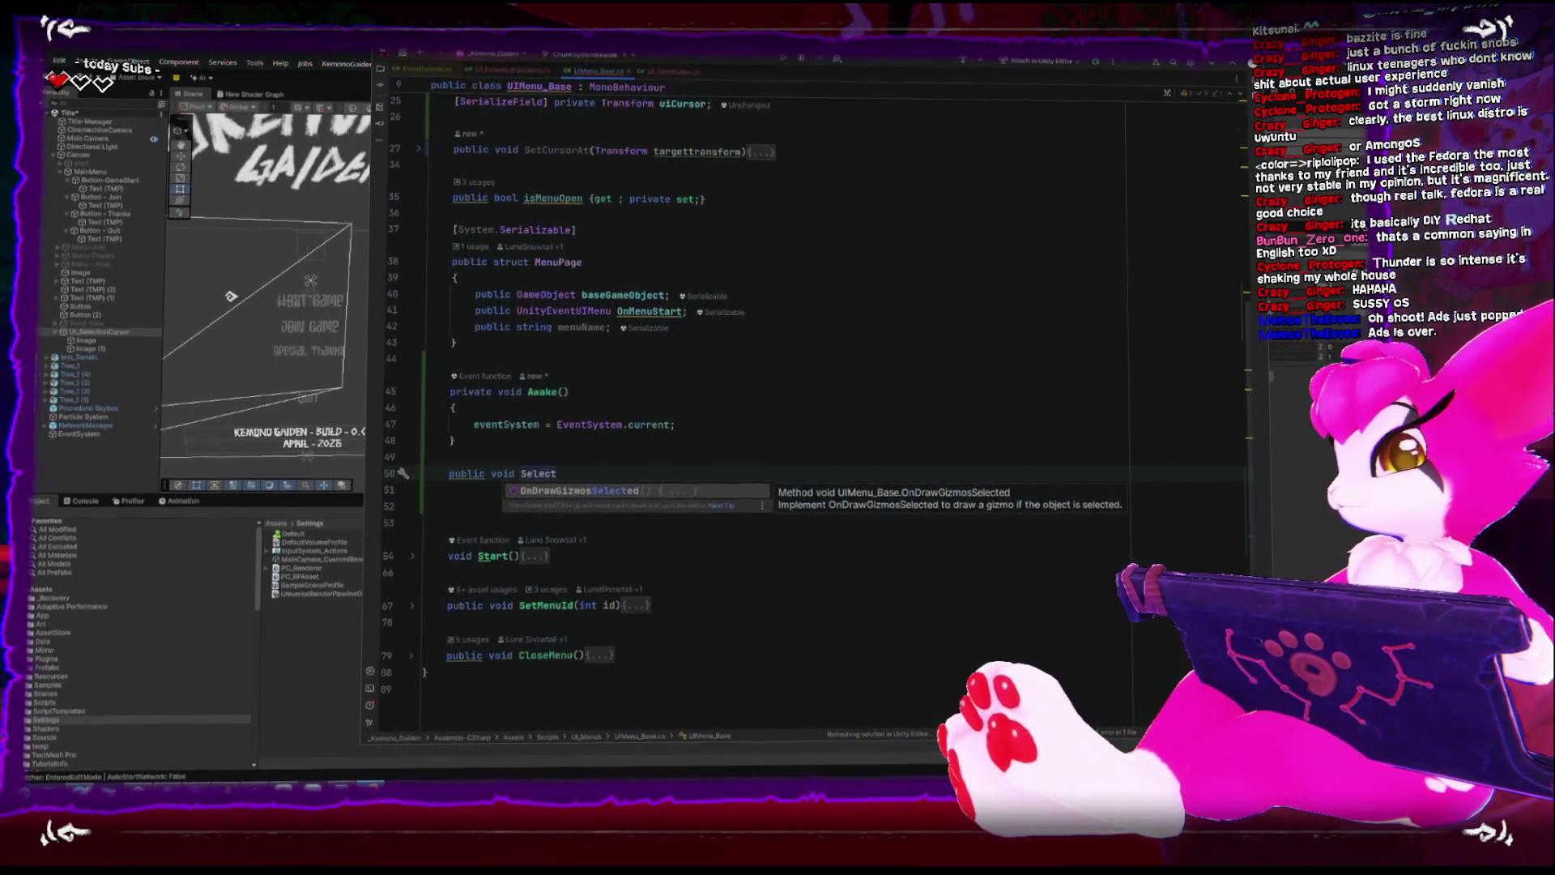
text((Game)
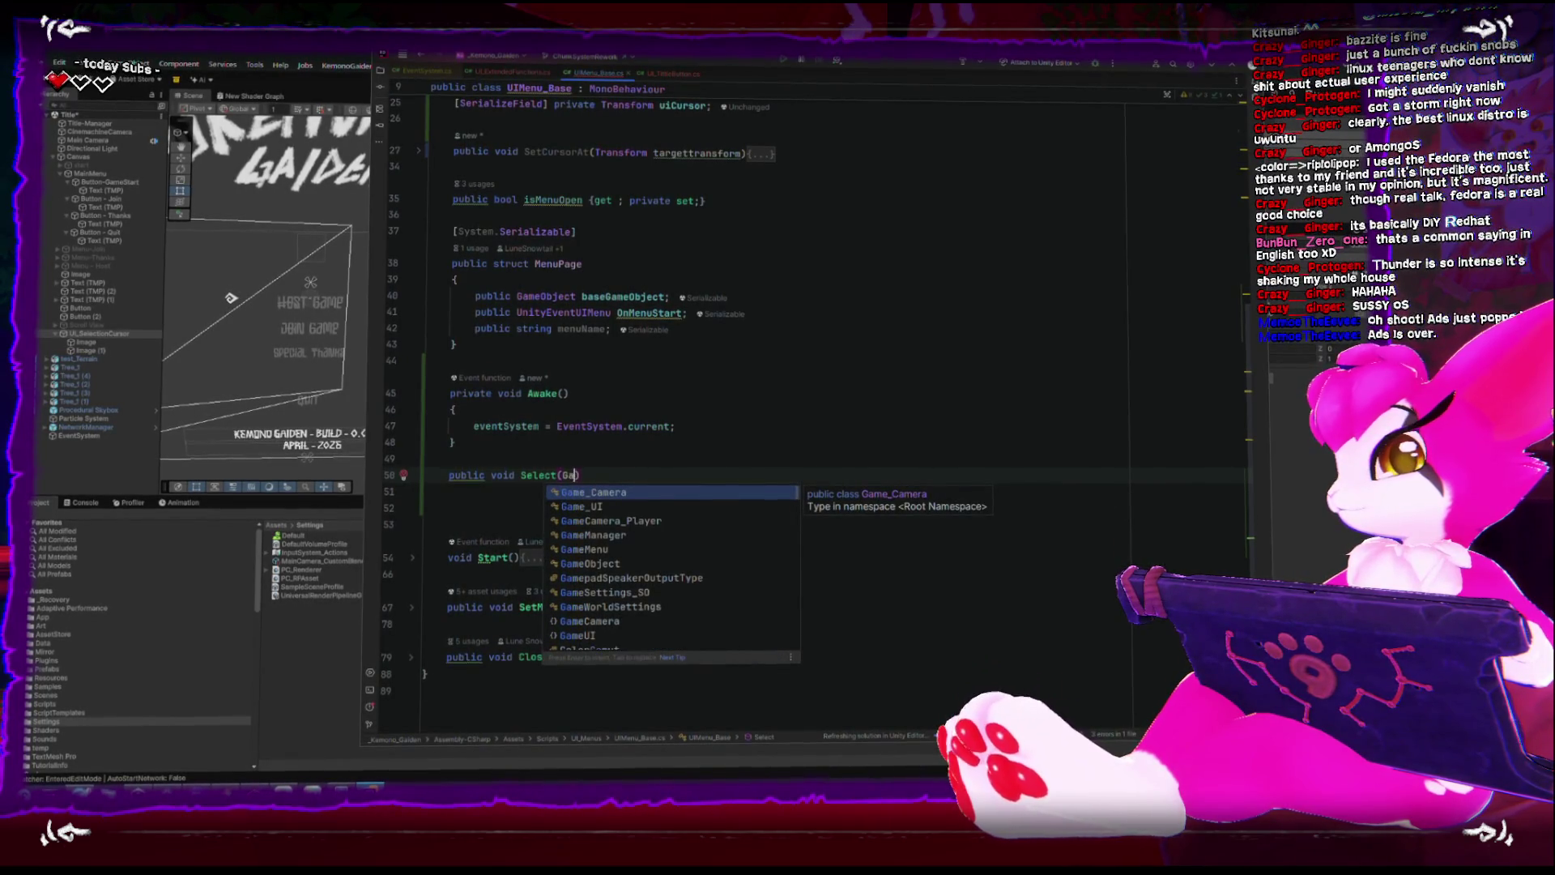
key(BackSpace)
key(BackSpace)
key(BackSpace)
text(Ele)
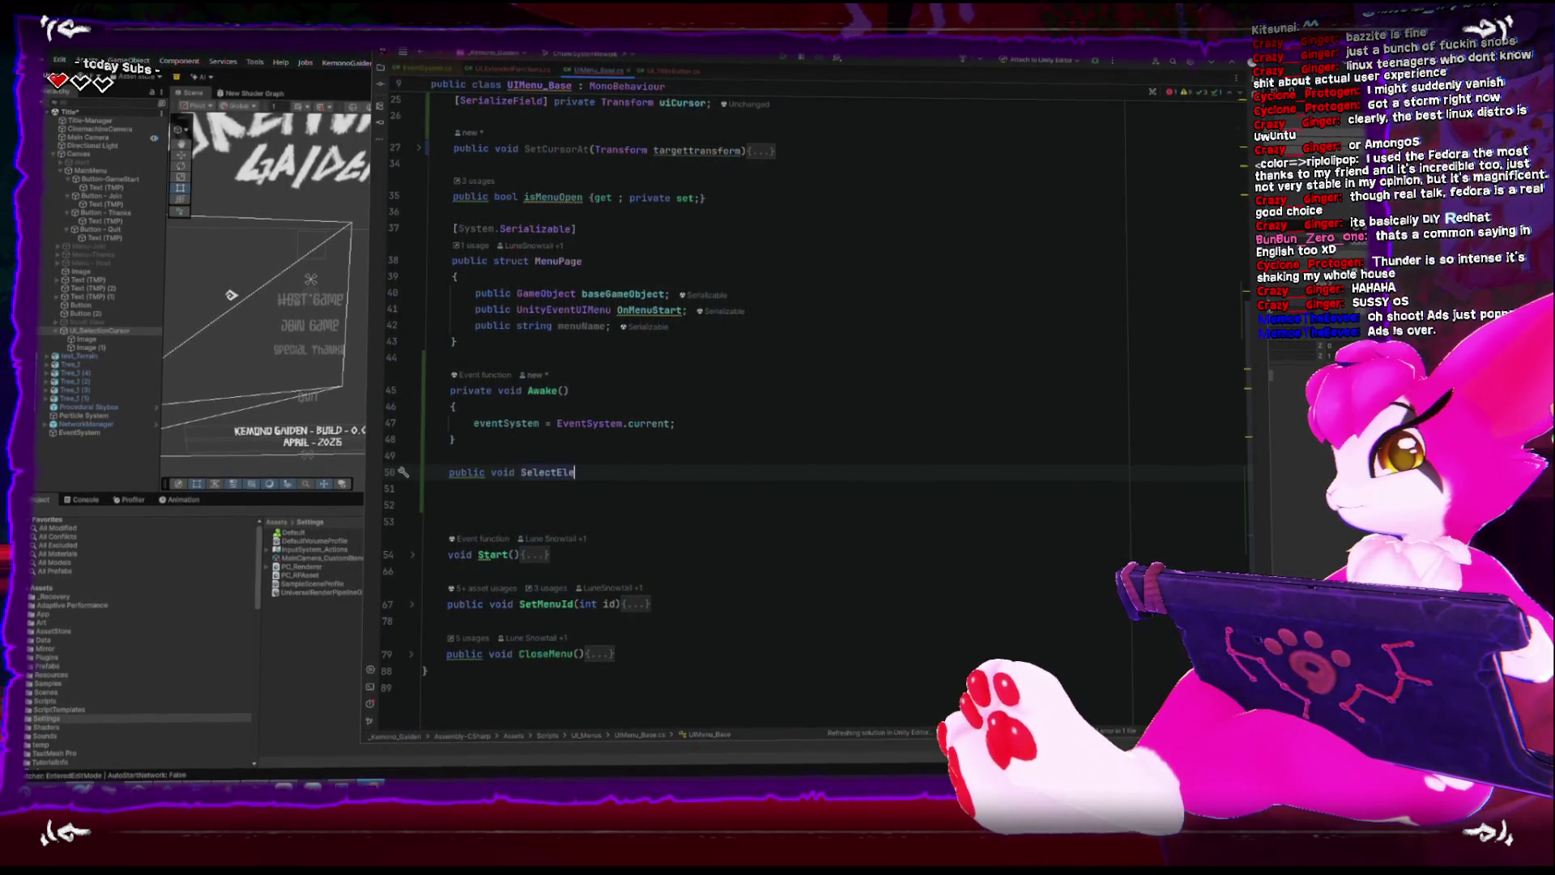
key(BackSpace)
key(BackSpace)
key(BackSpace)
text(GameObject)
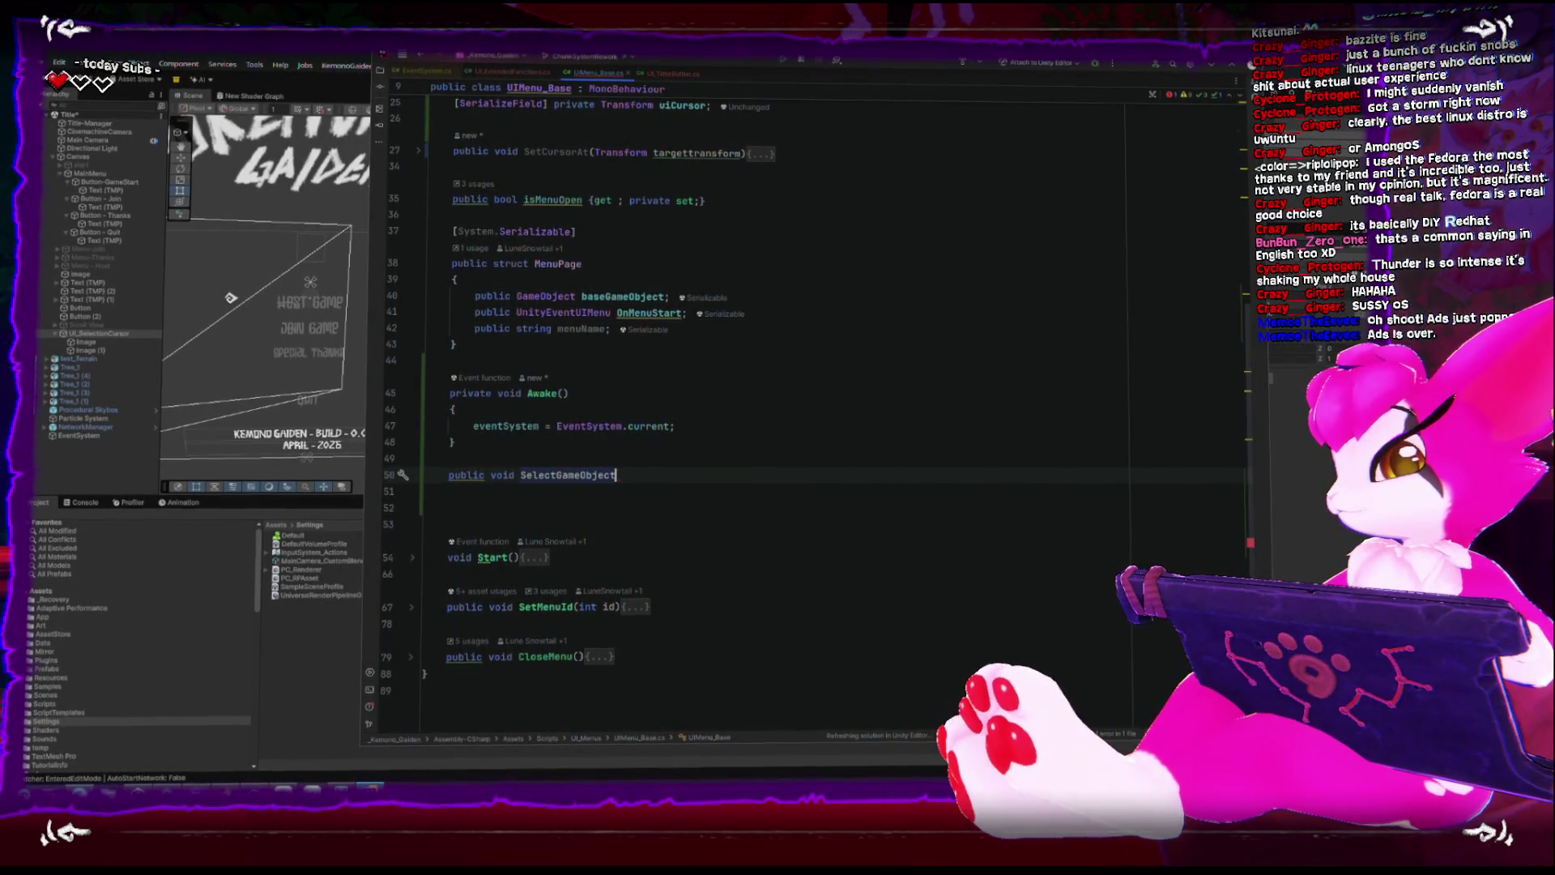
text((Gameo)
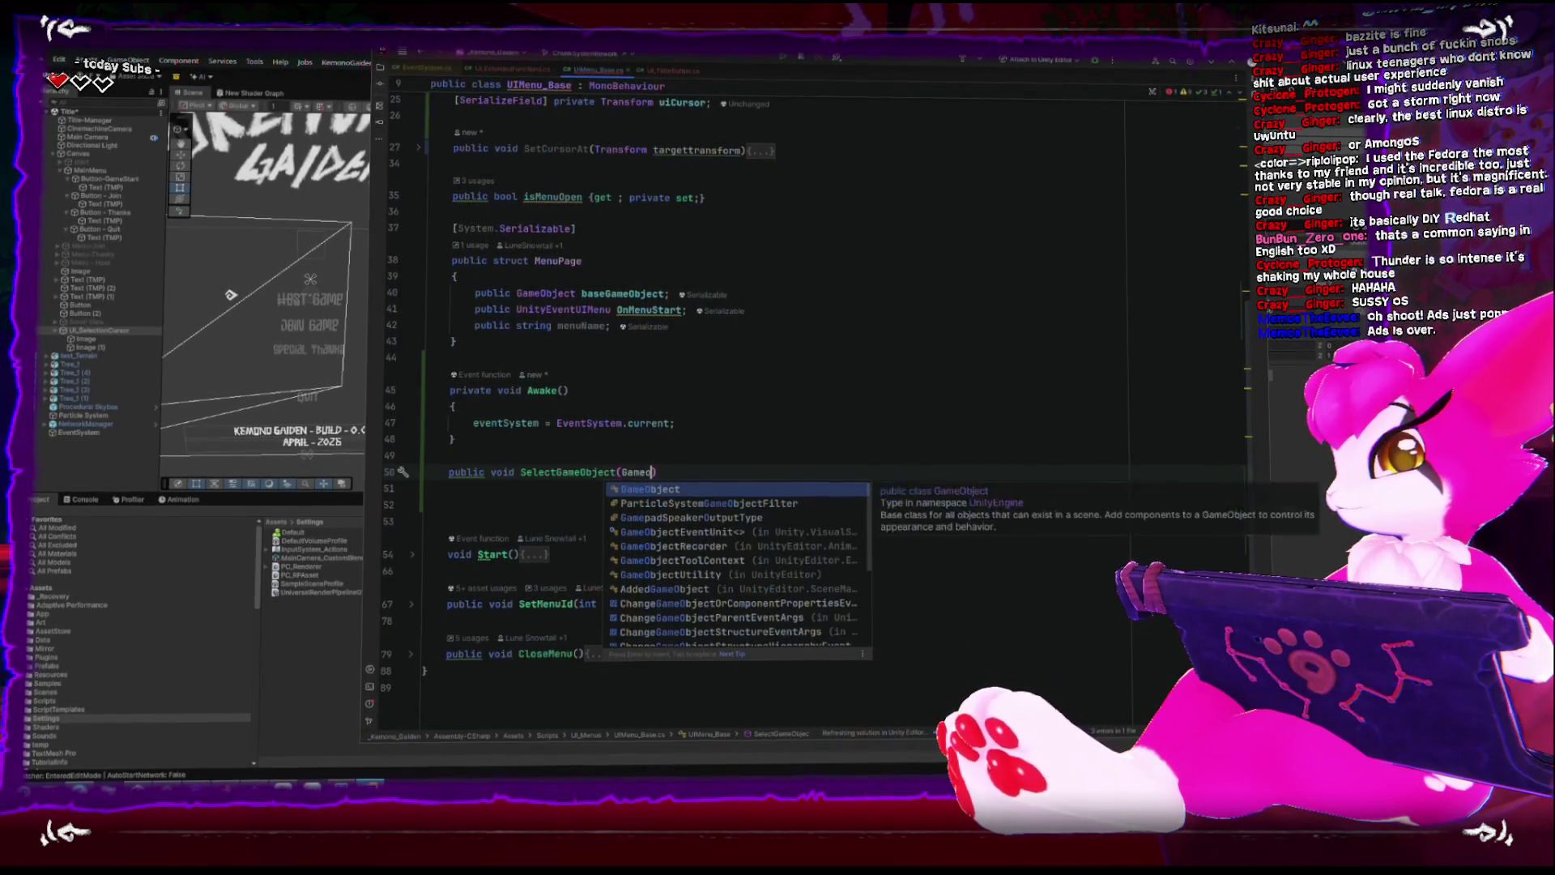
key(Return)
text(target)
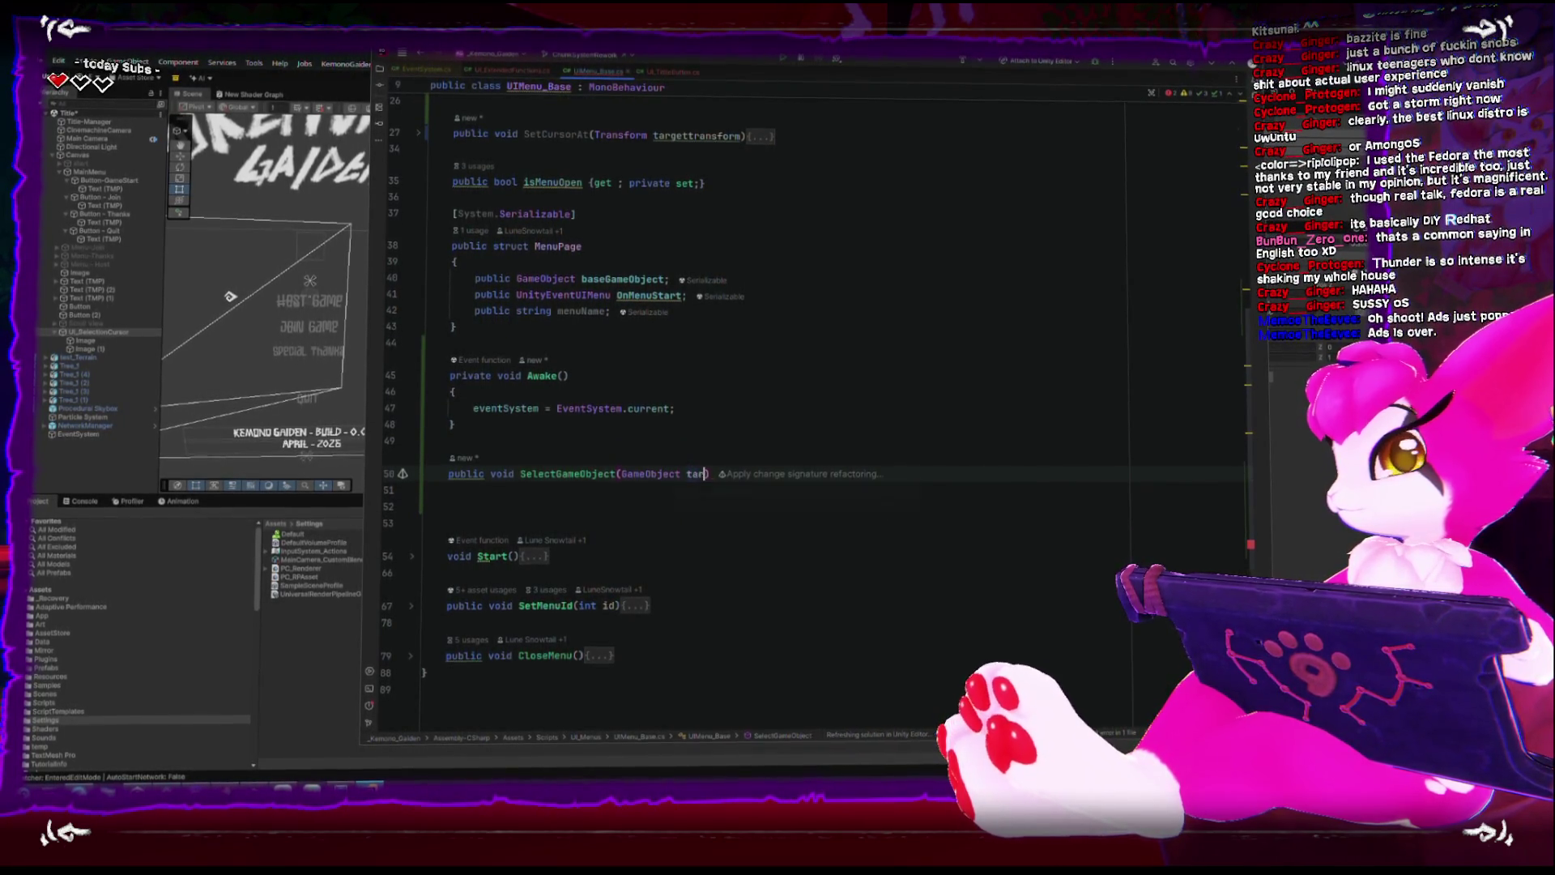
key(Return)
text({)
key(Return)
Fill the method body with eventSystem.SetSelectedGameObject(target).
text(eventSystem)
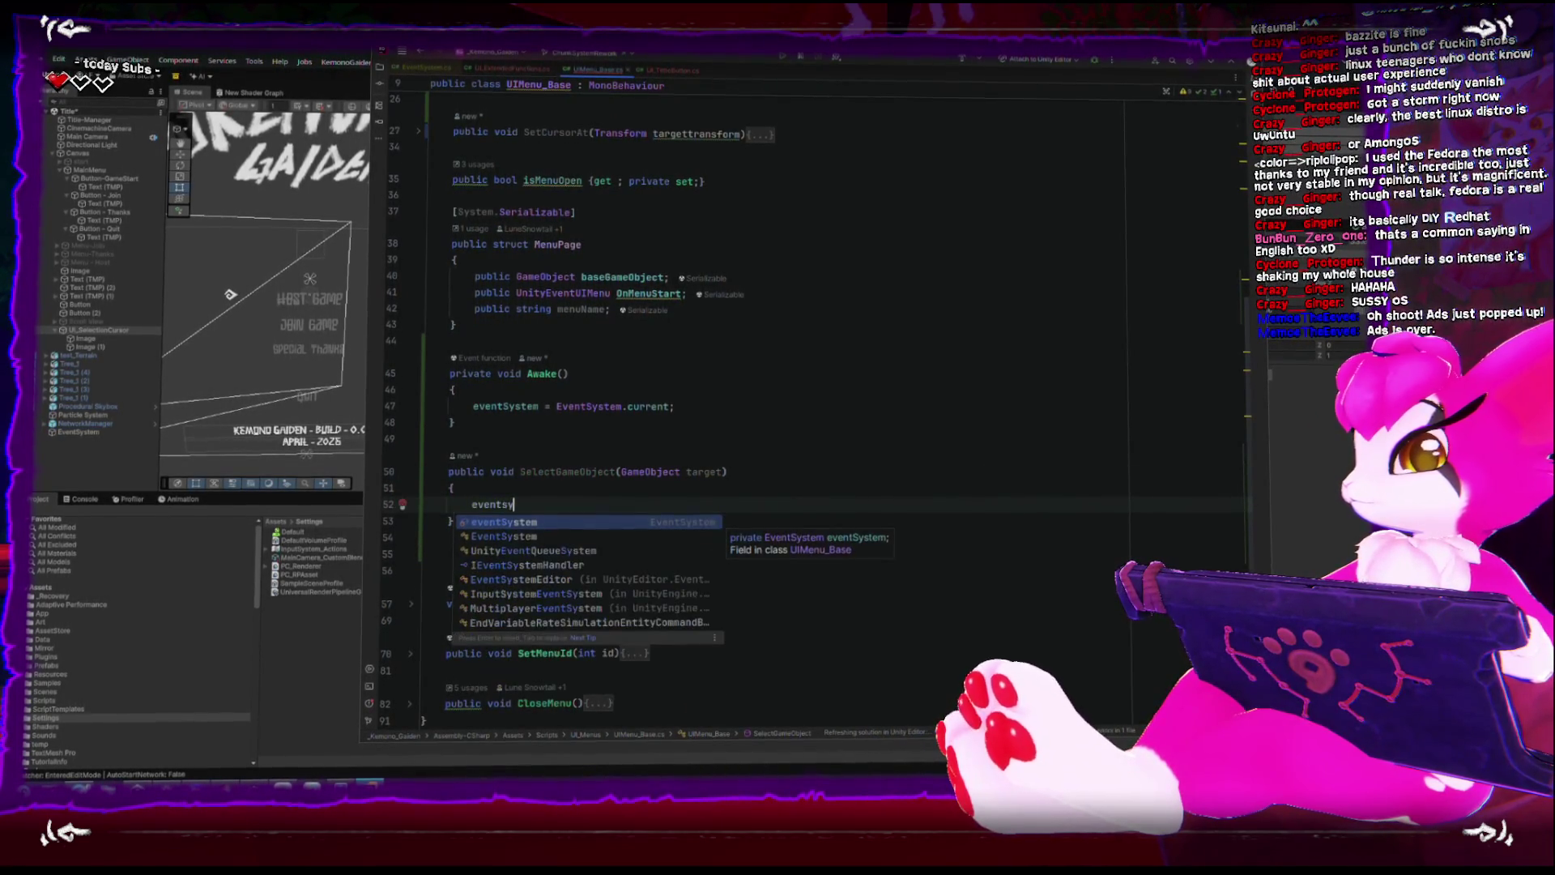
key(Return)
text(.sel)
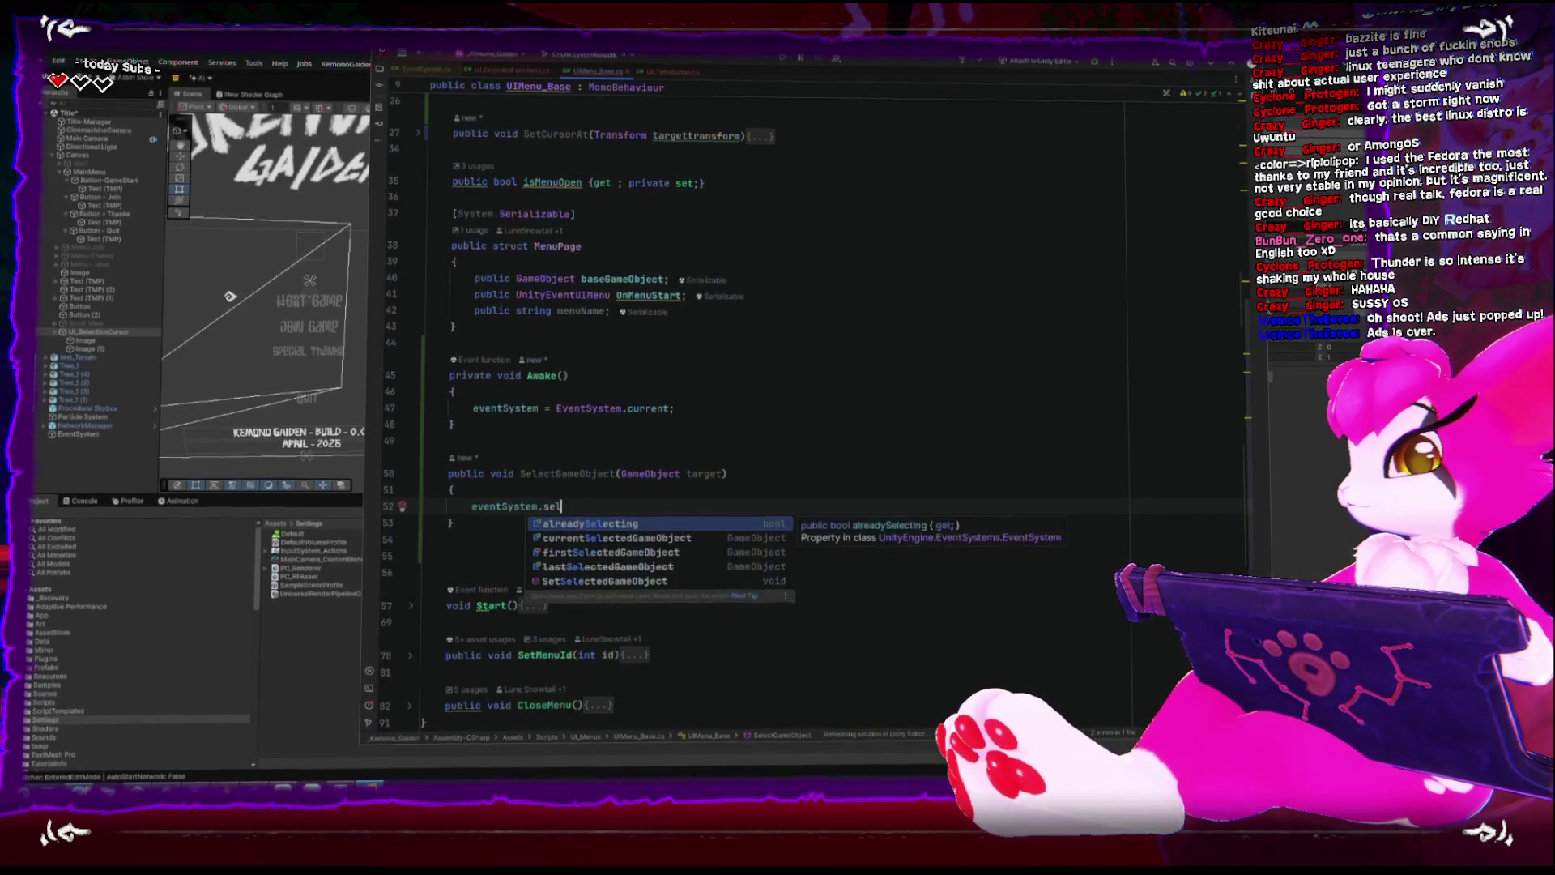
key(BackSpace)
text(t)
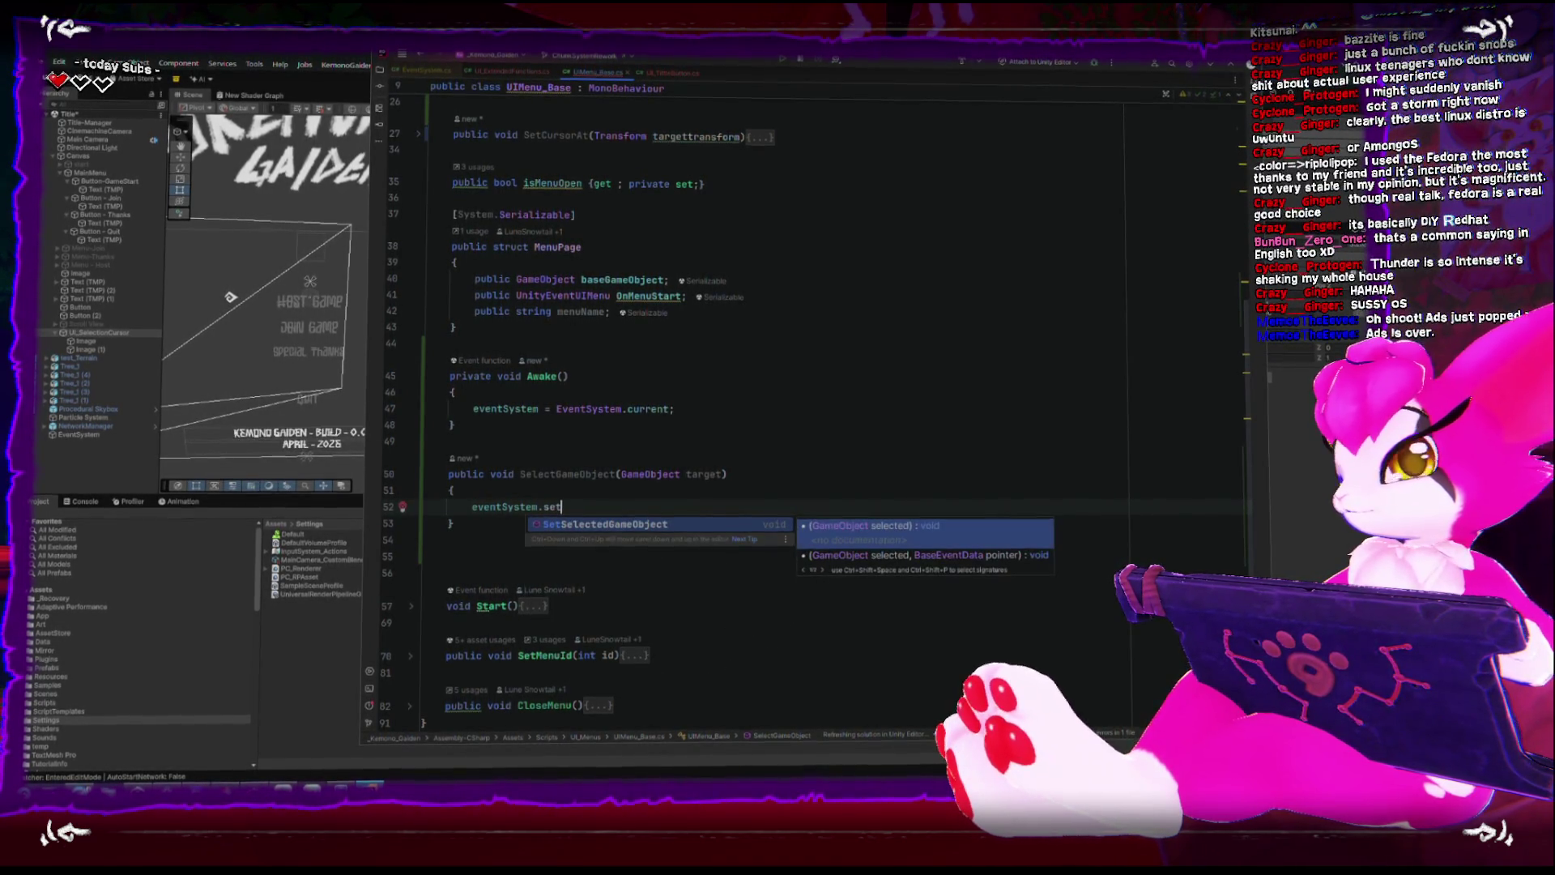
key(Return)
text(target);)
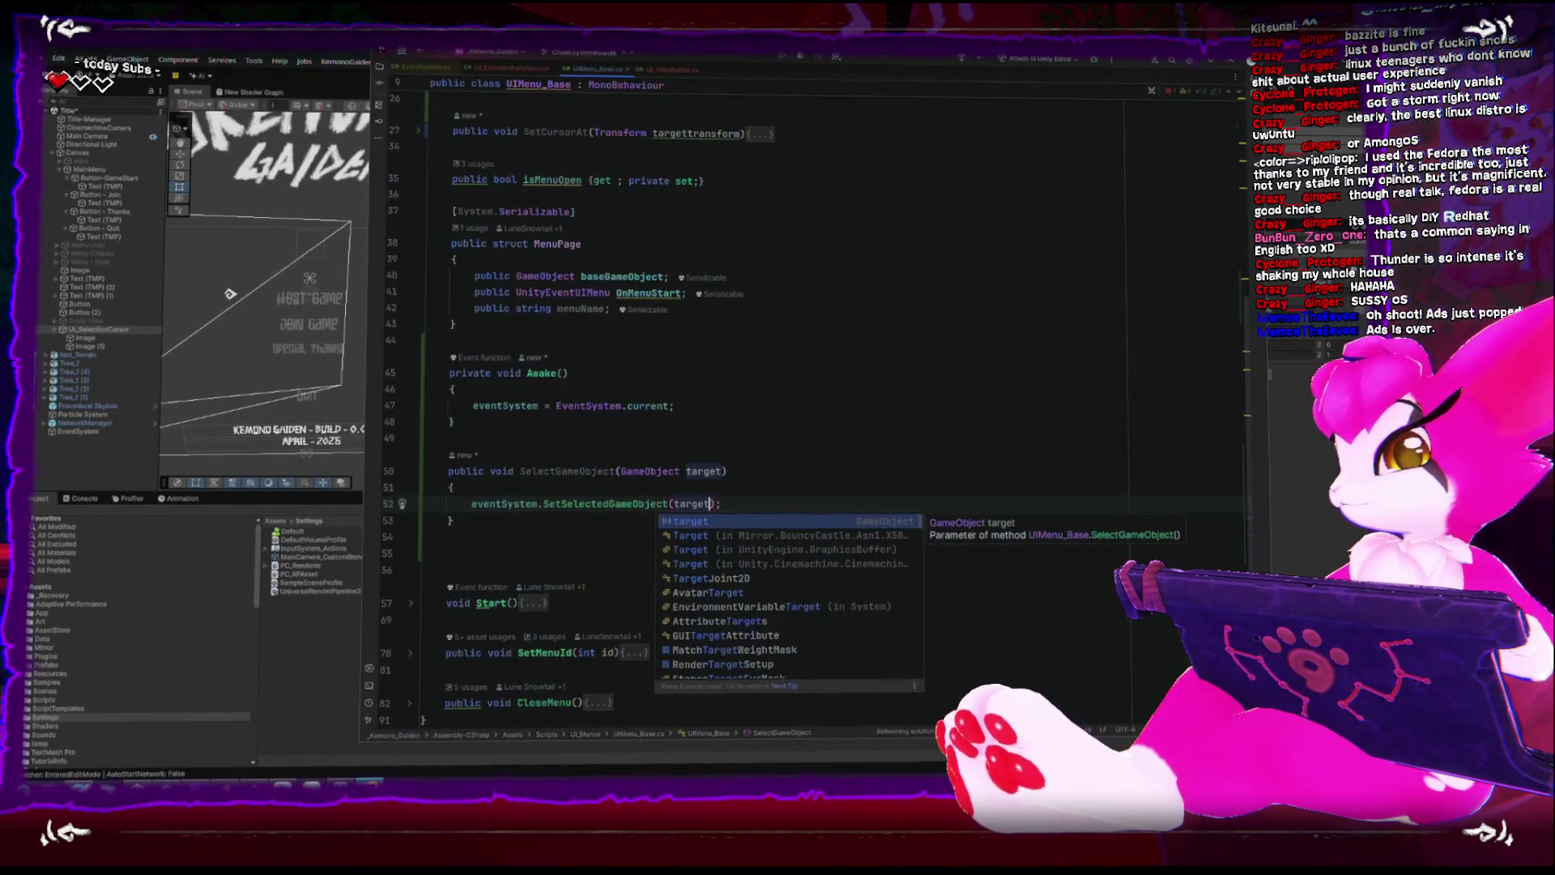
key(End)
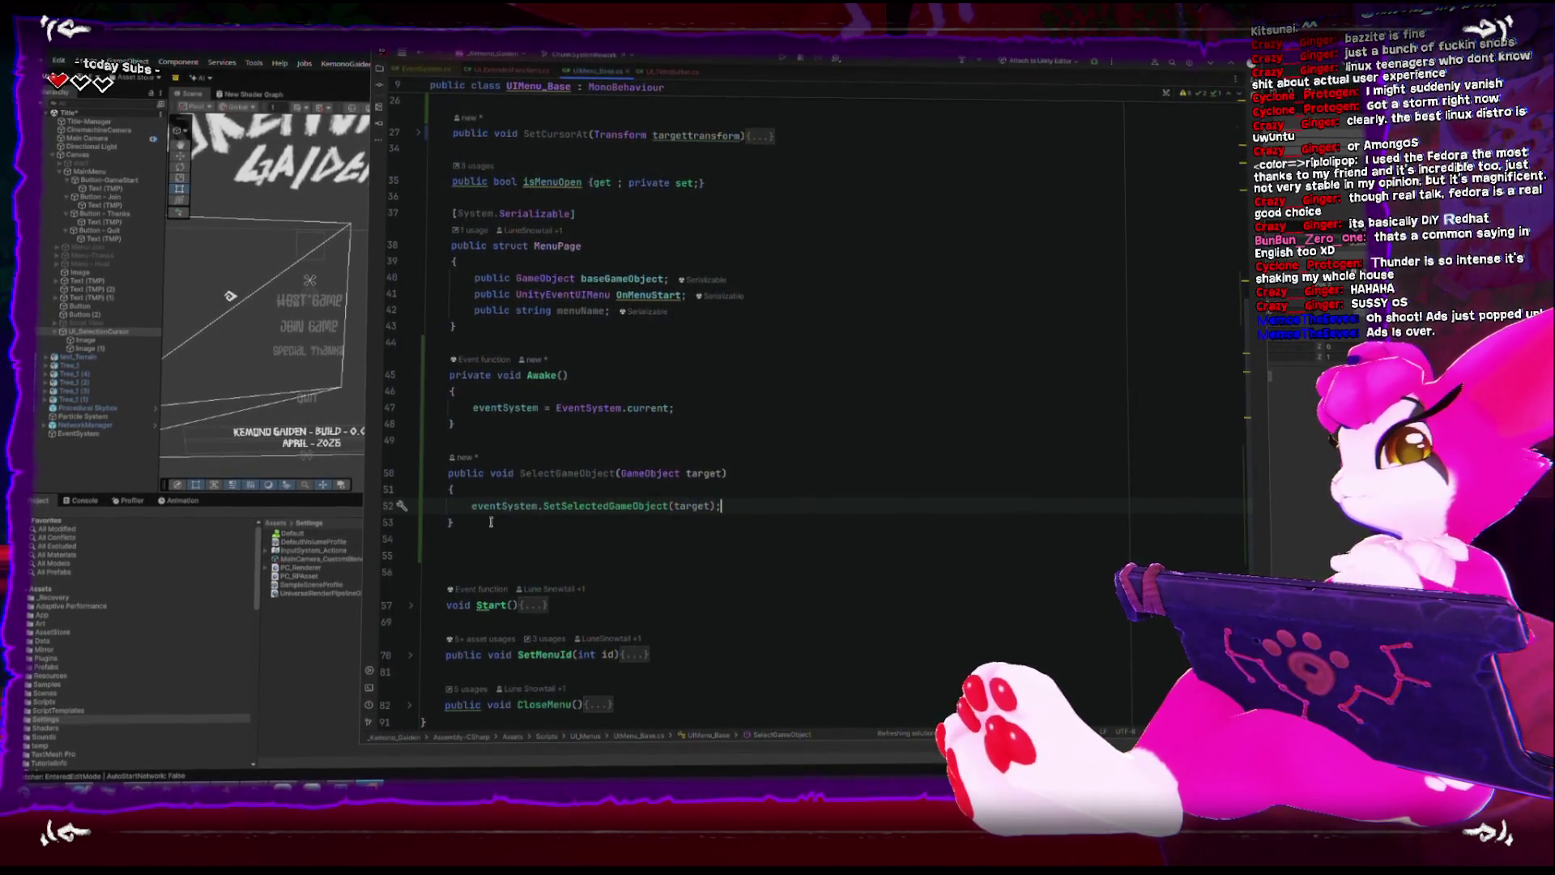
scroll(732, 437, down, 2)
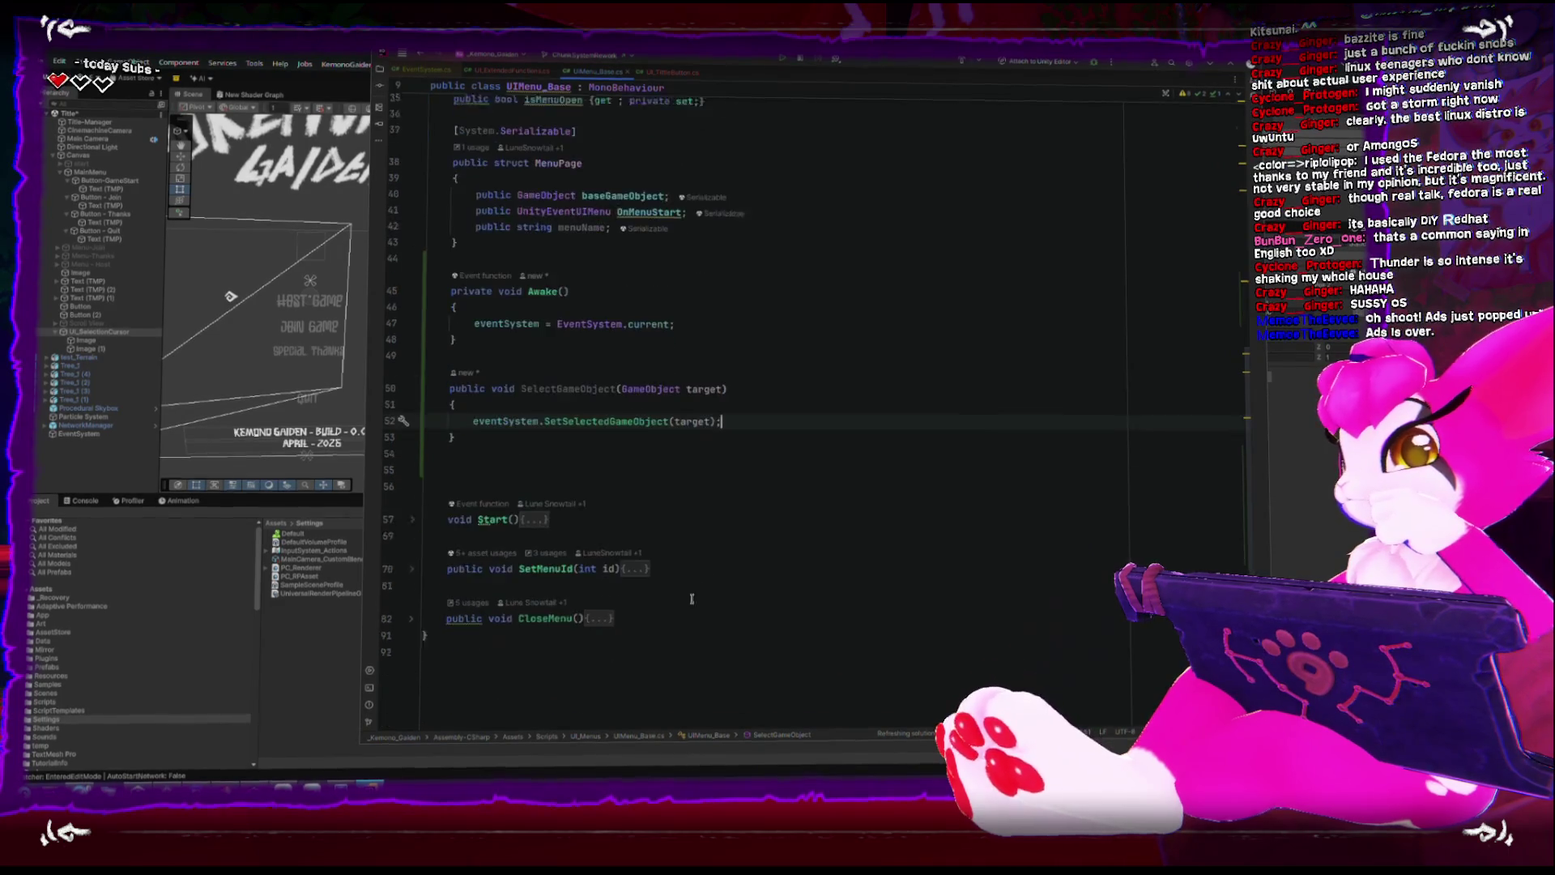
click(411, 503)
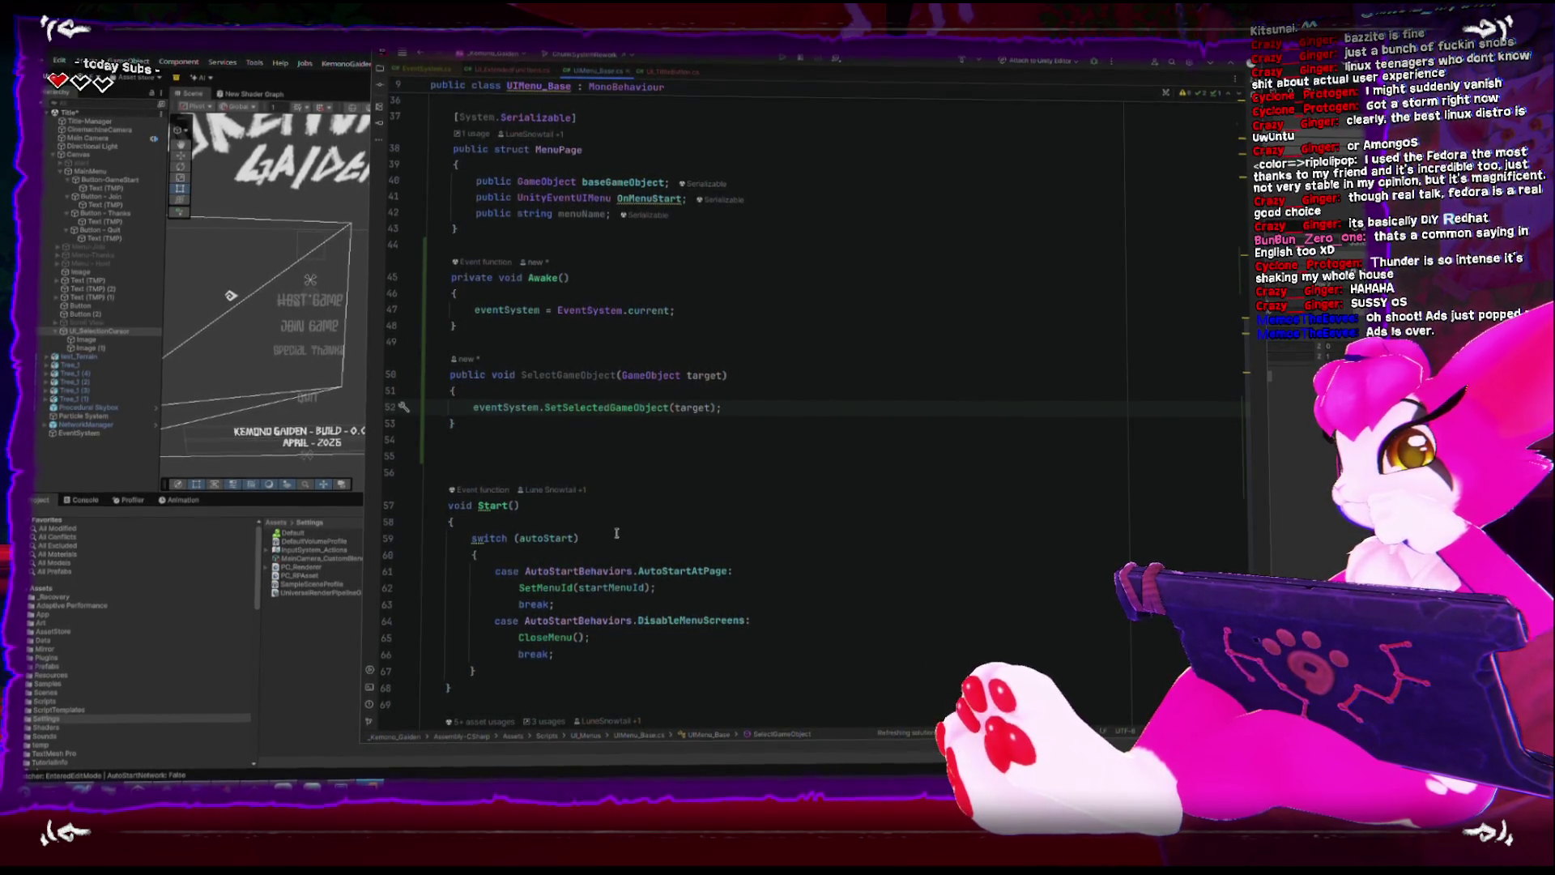
click(300, 708)
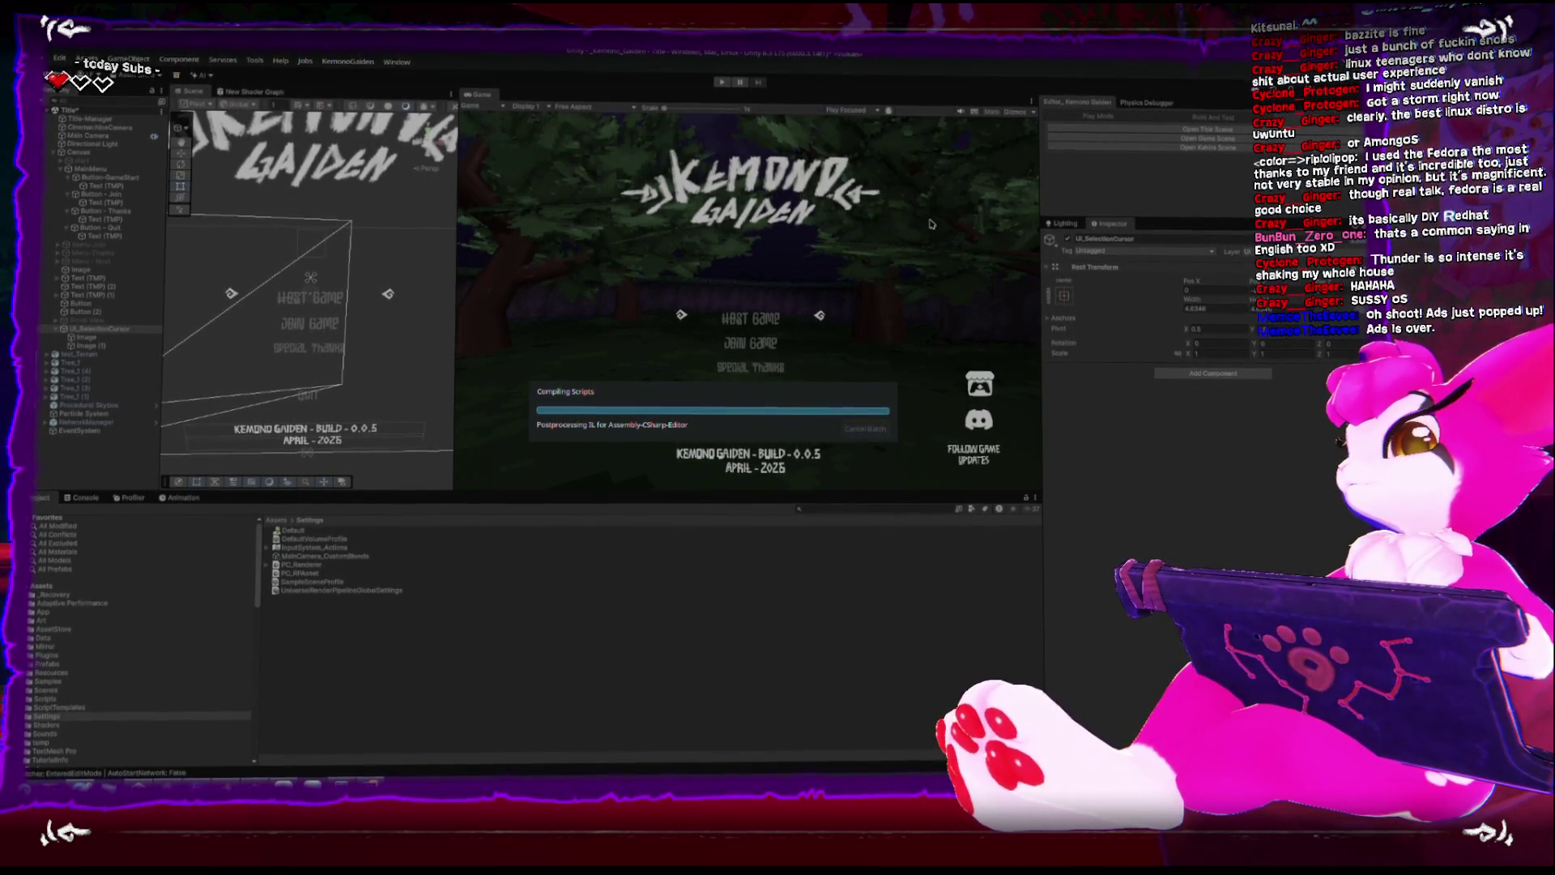
click(79, 151)
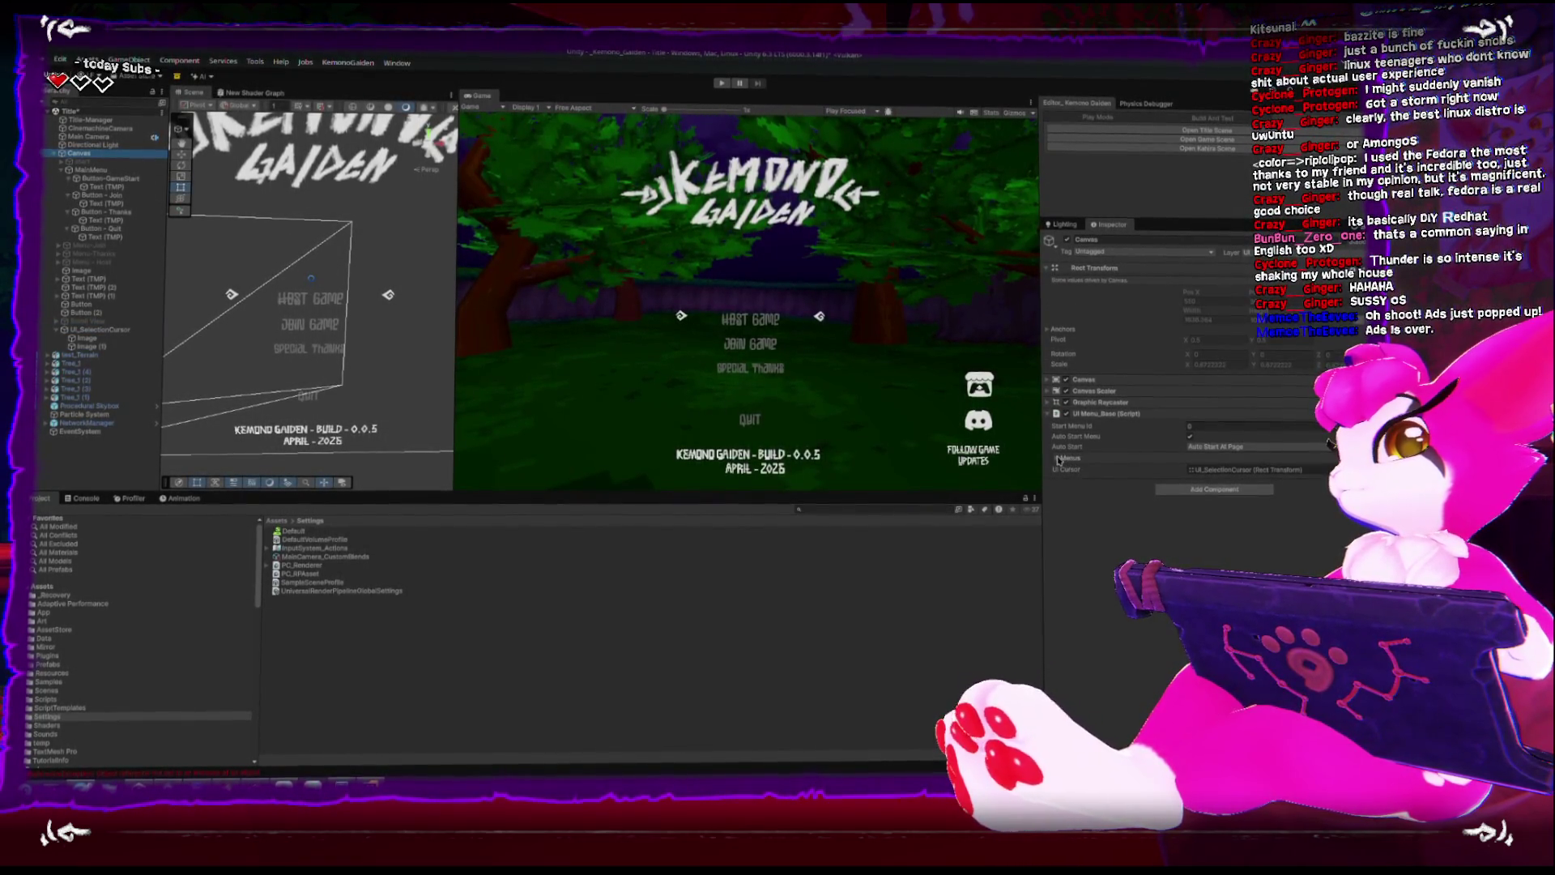
click(1057, 457)
key(alt+Tab)
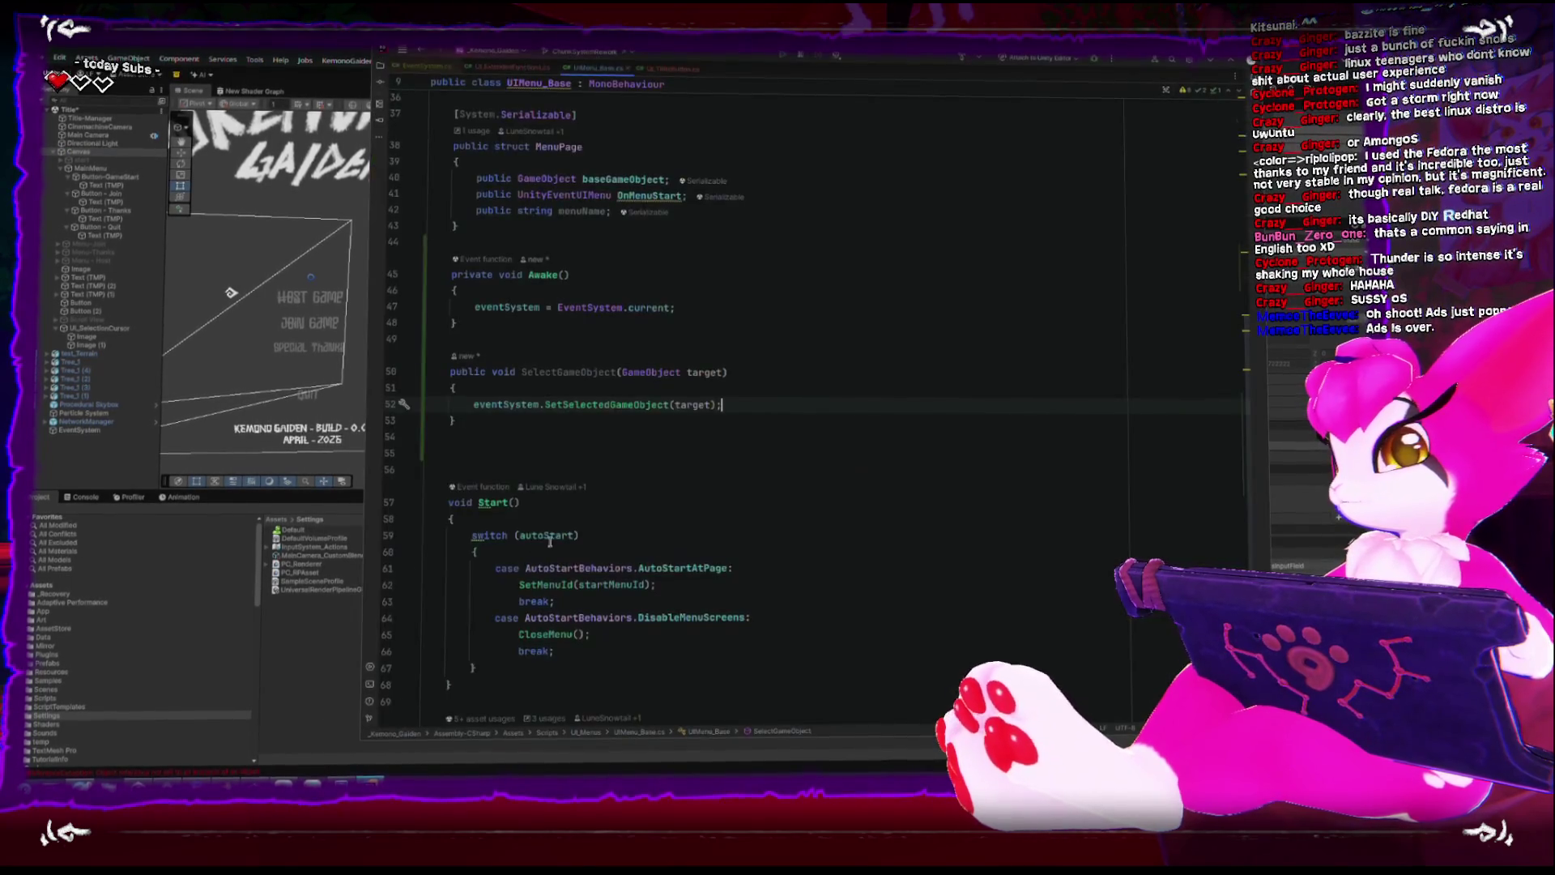
Add a public GameObject firstSelectedGameObject field to the MenuPage struct.
scroll(507, 639, up, 10)
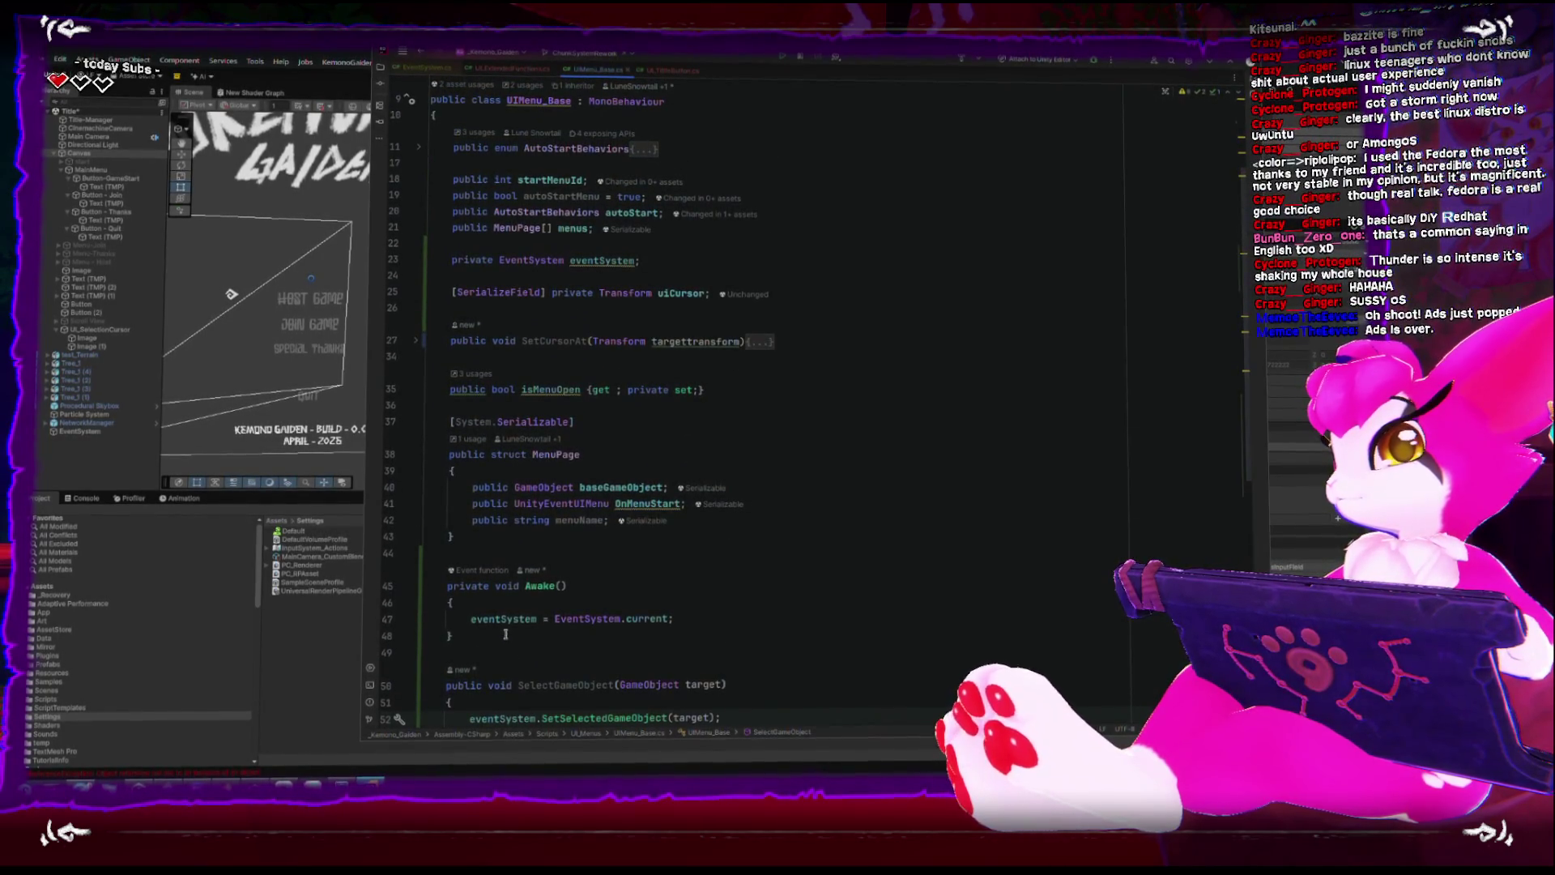
ctrl+click(524, 228)
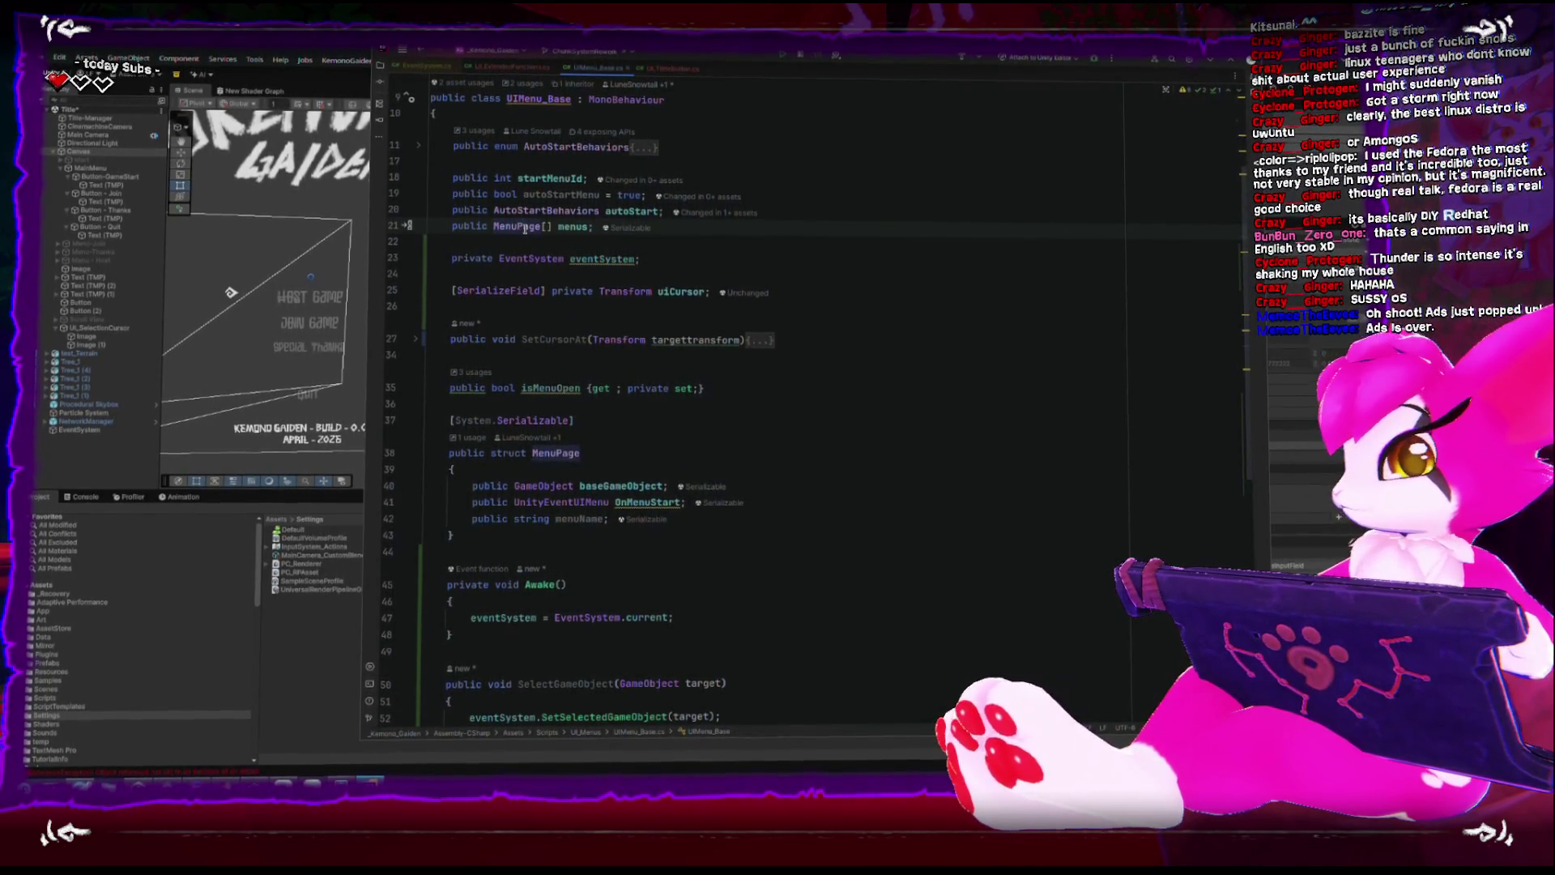
click(777, 528)
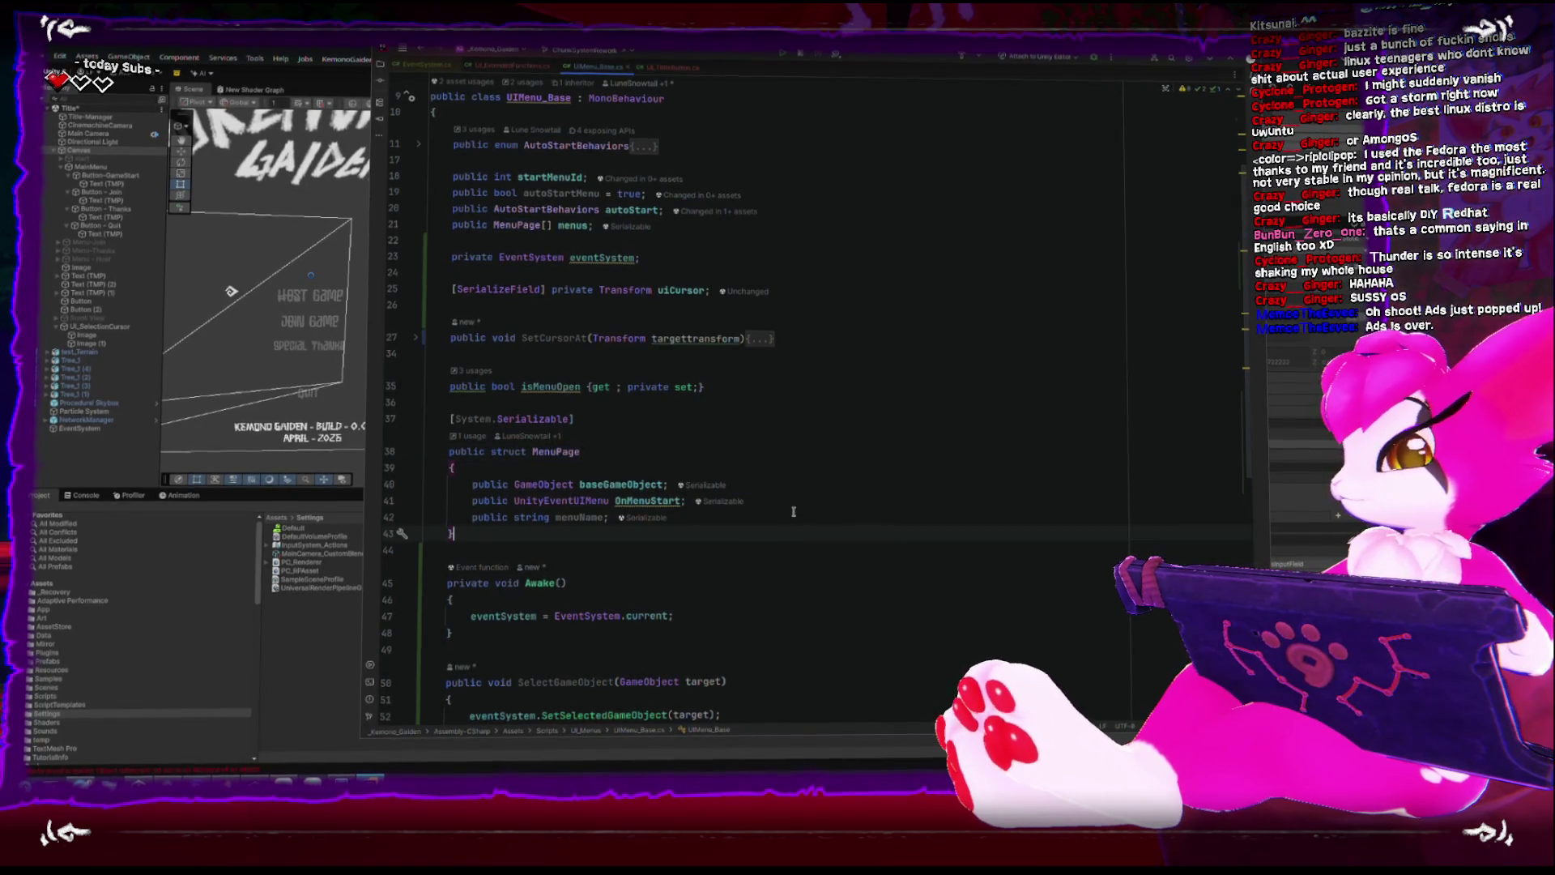
key(Return)
key(Return)
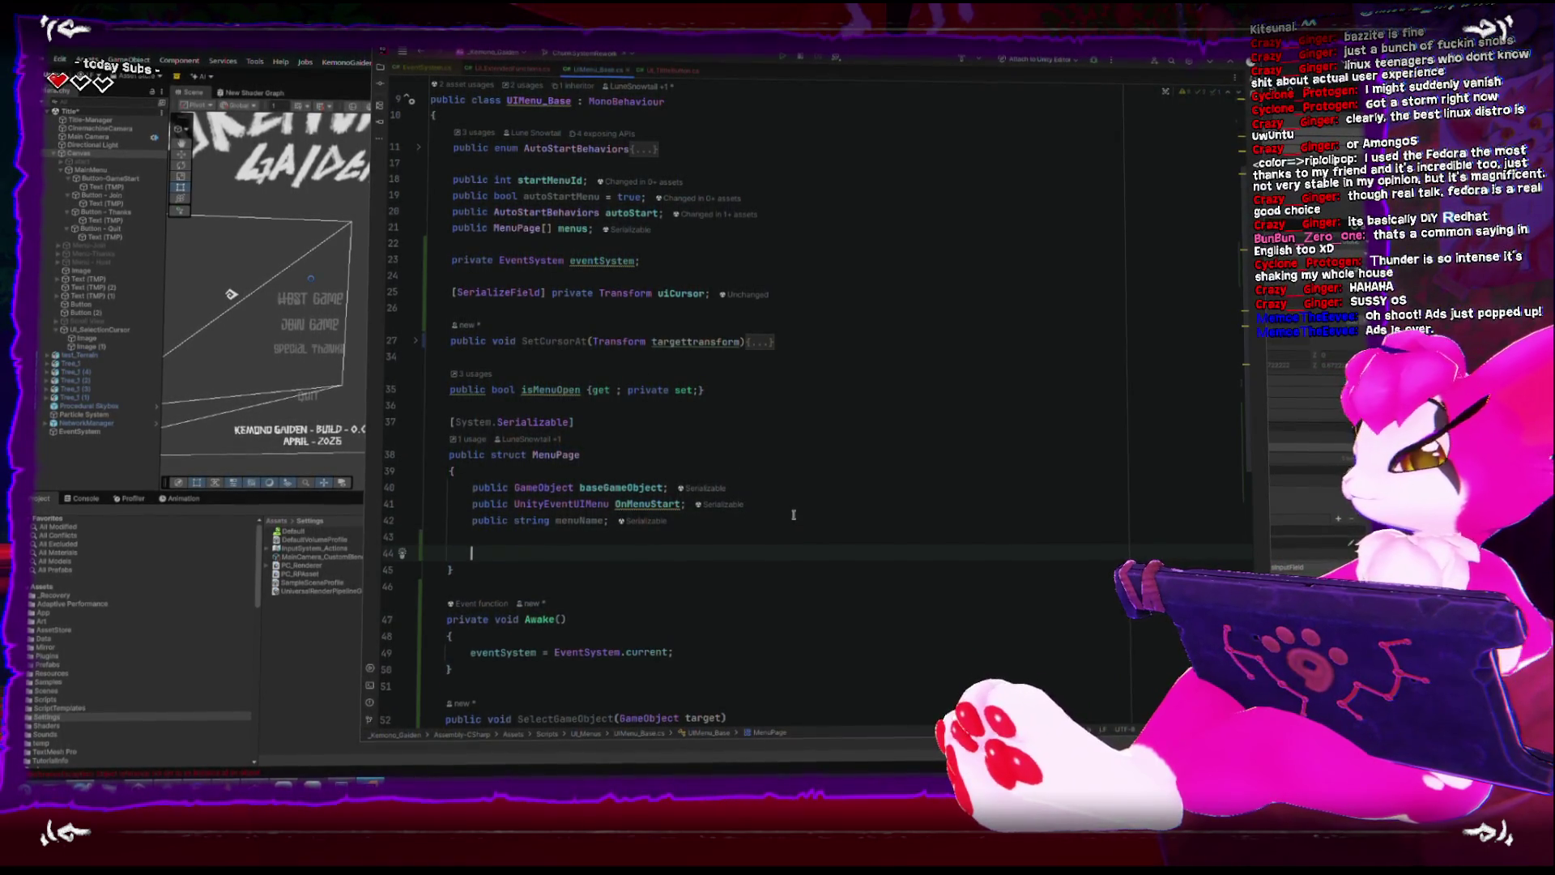
text(public)
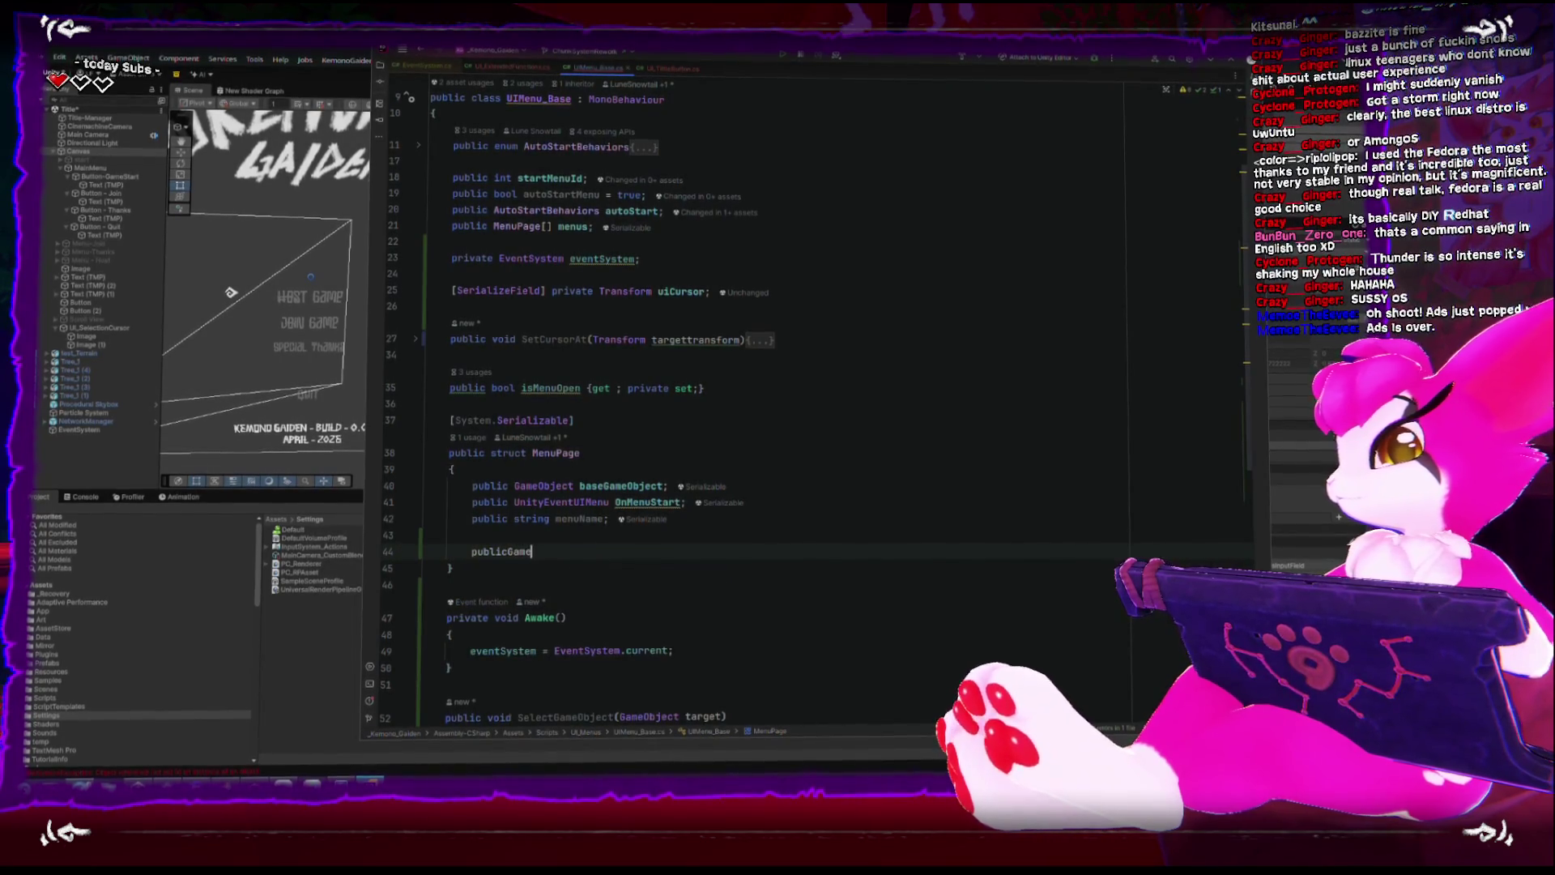
text( Gam)
key(Return)
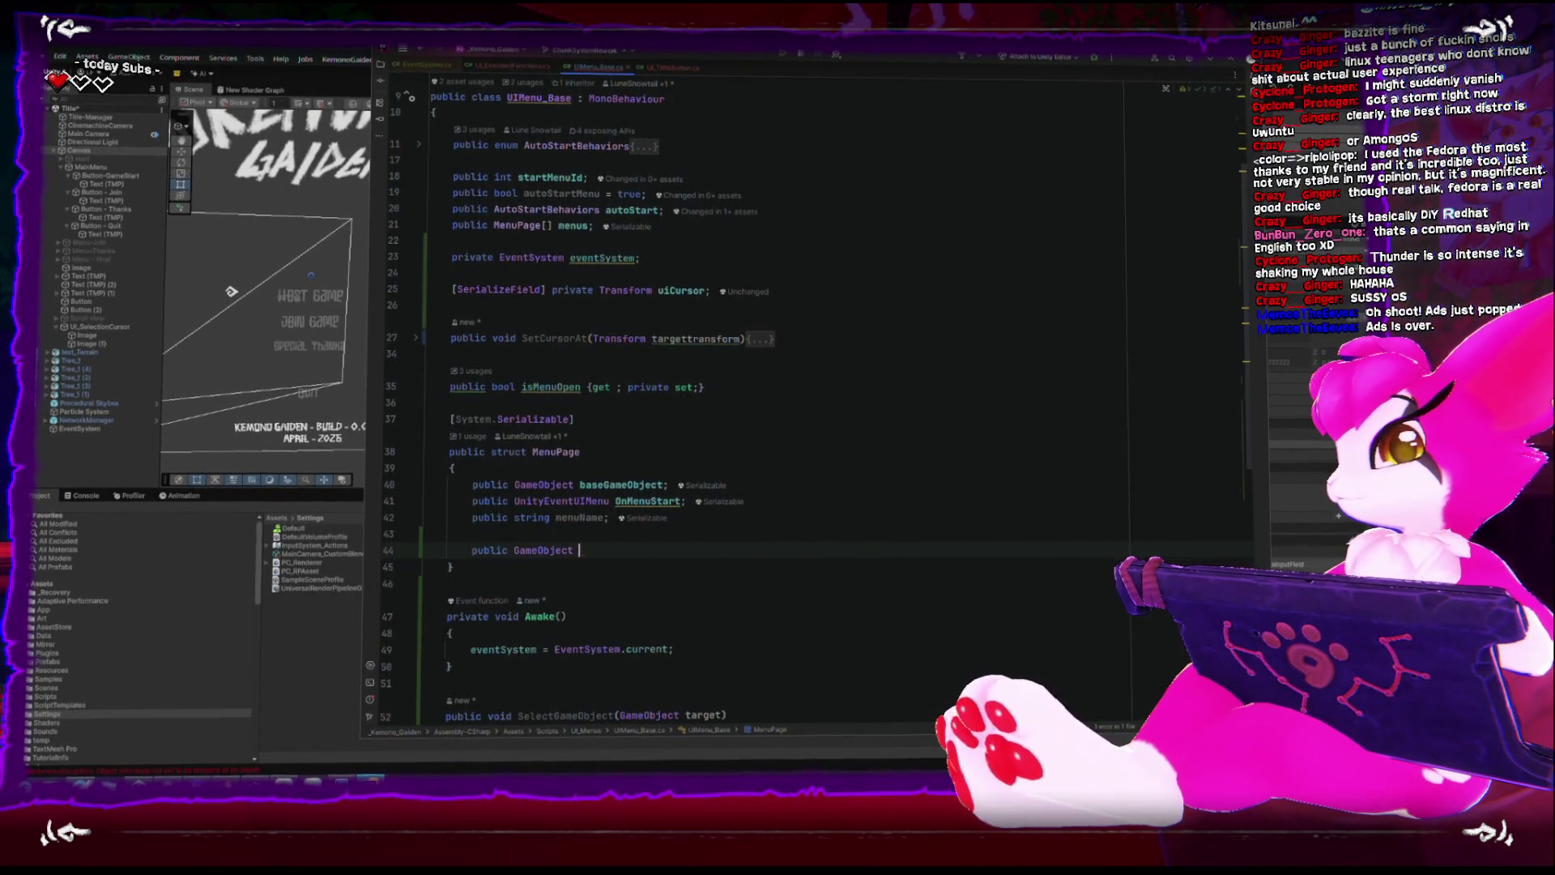
text(sel)
key(BackSpace)
key(BackSpace)
key(BackSpace)
text(fr)
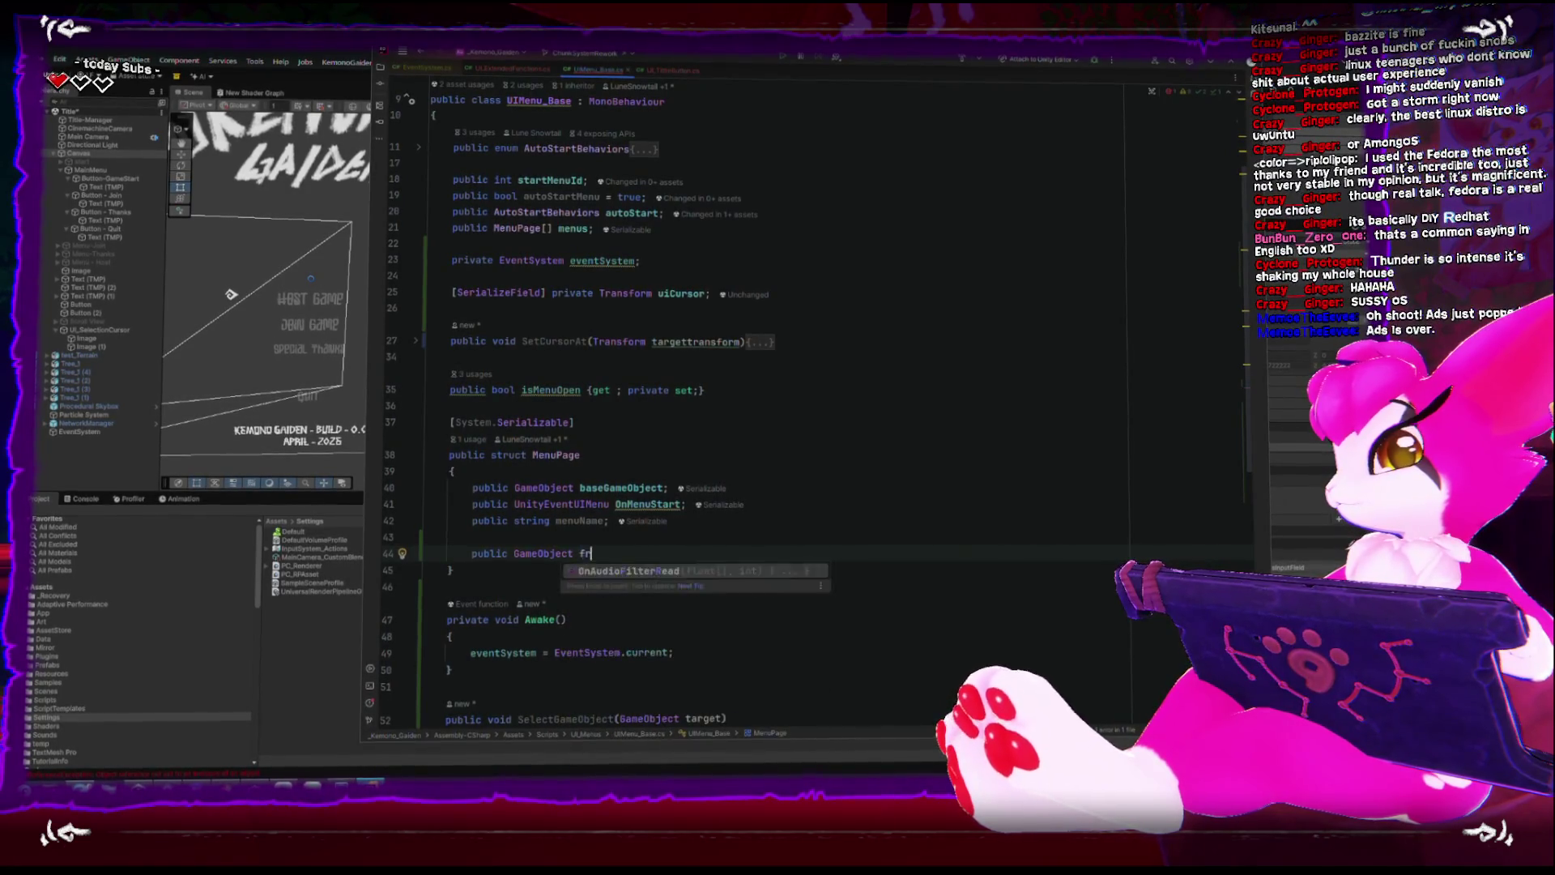
text(stirstSel)
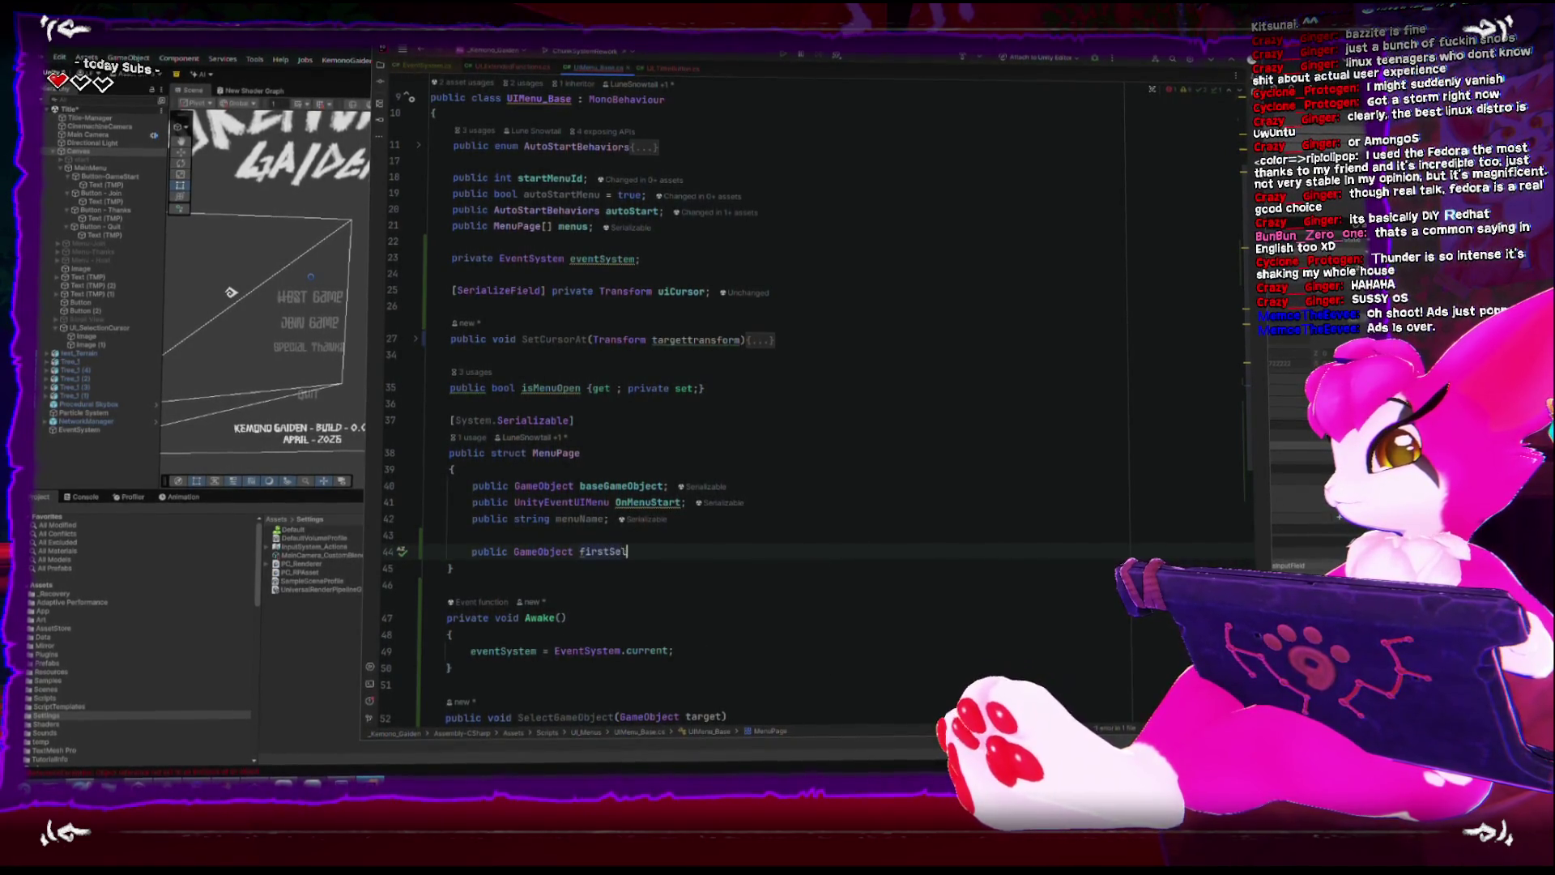
text(ectedGameObject;)
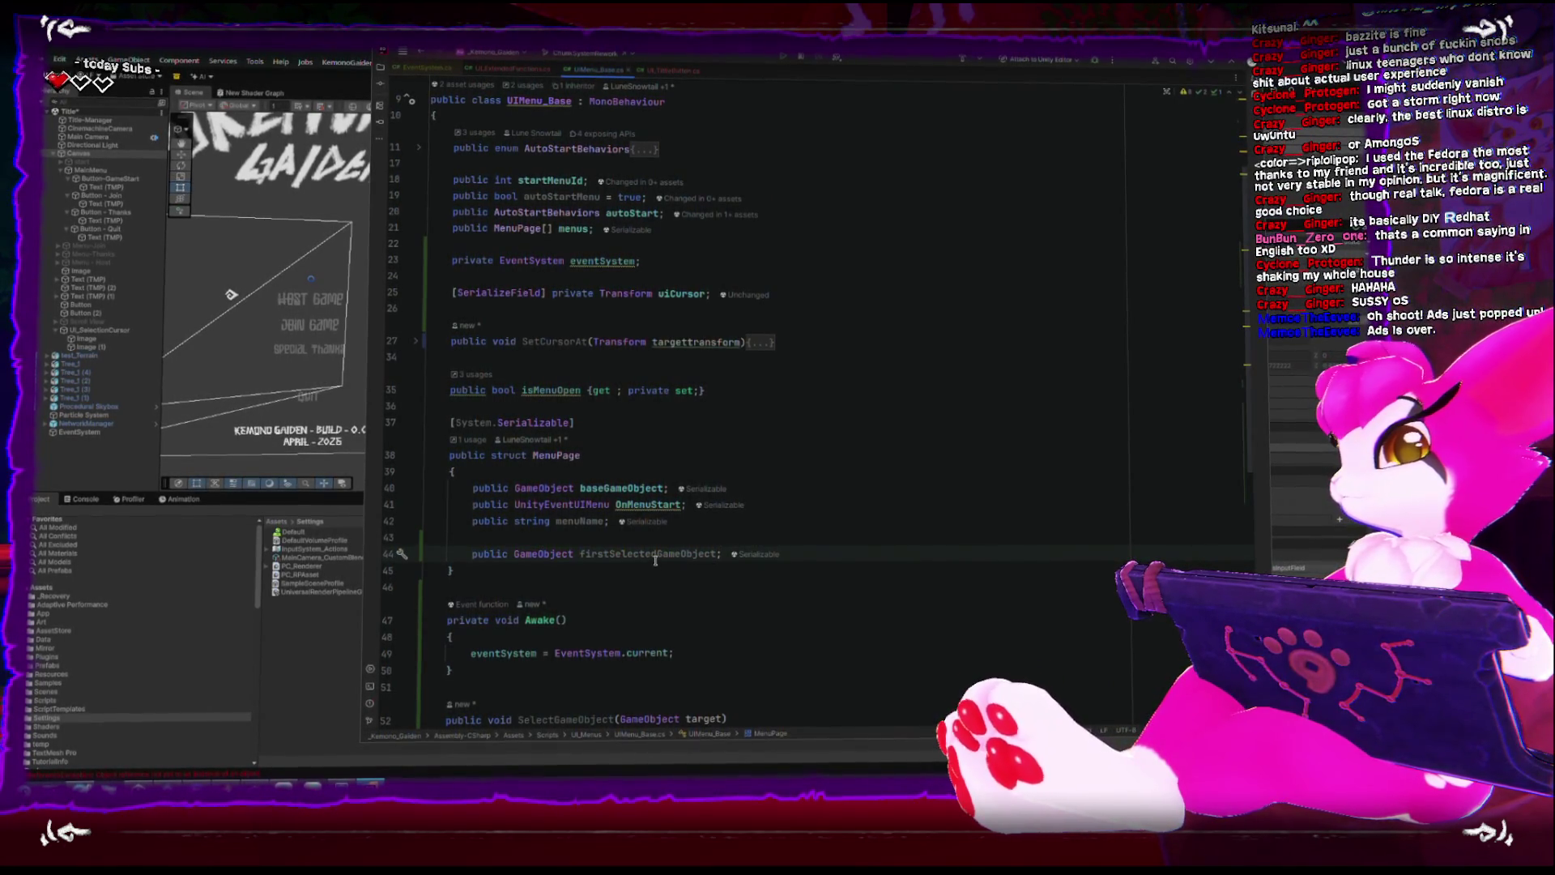
Scroll down and unfold the SetMenuId method body.
scroll(652, 552, down, 5)
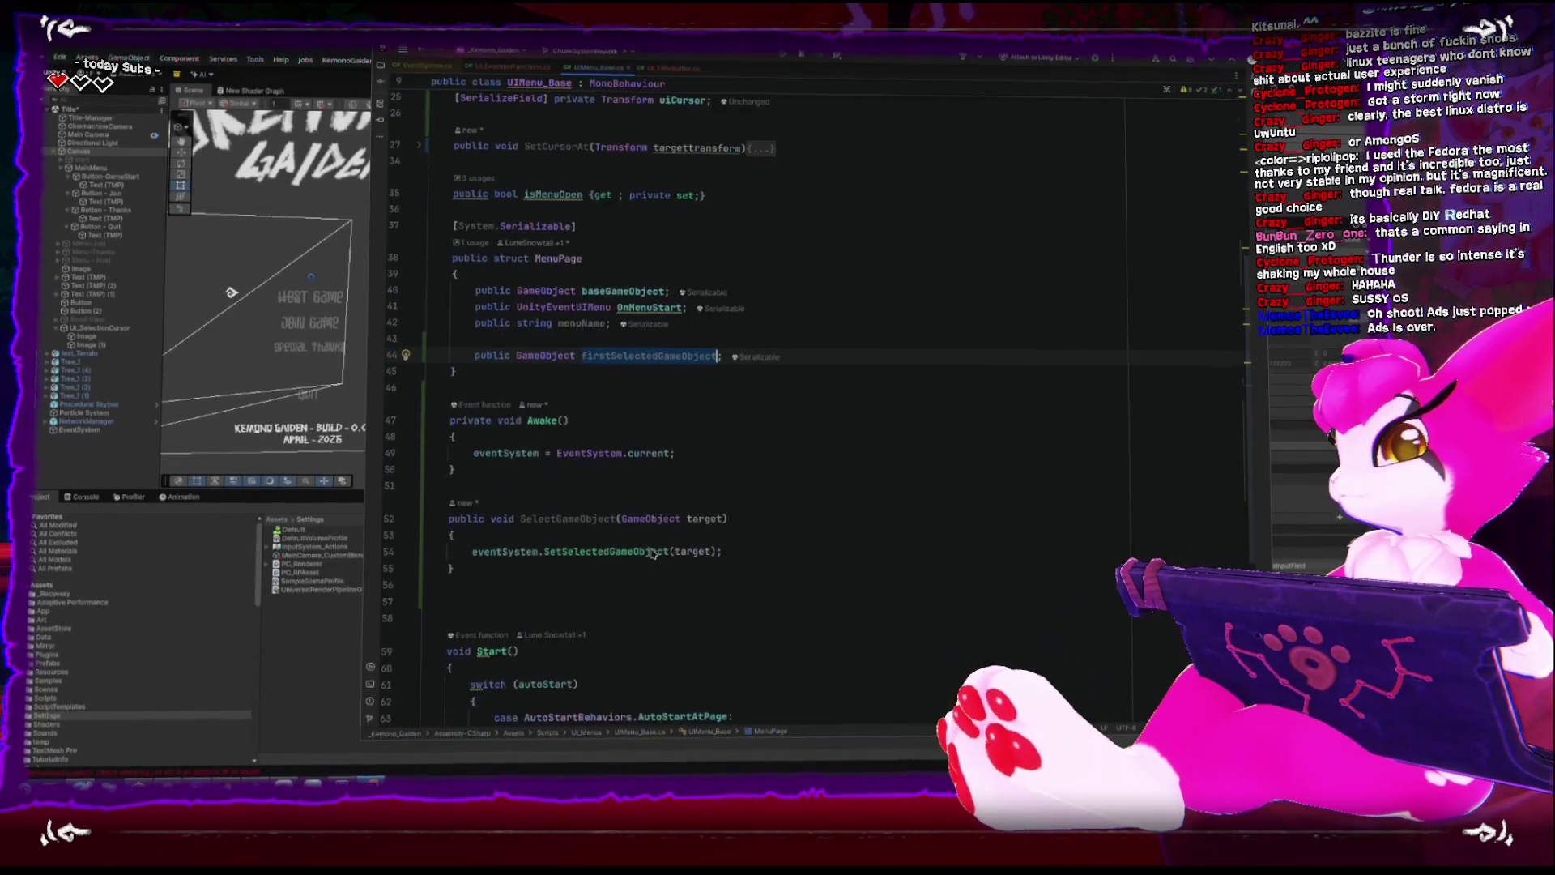
scroll(651, 549, down, 3)
scroll(707, 589, down, 3)
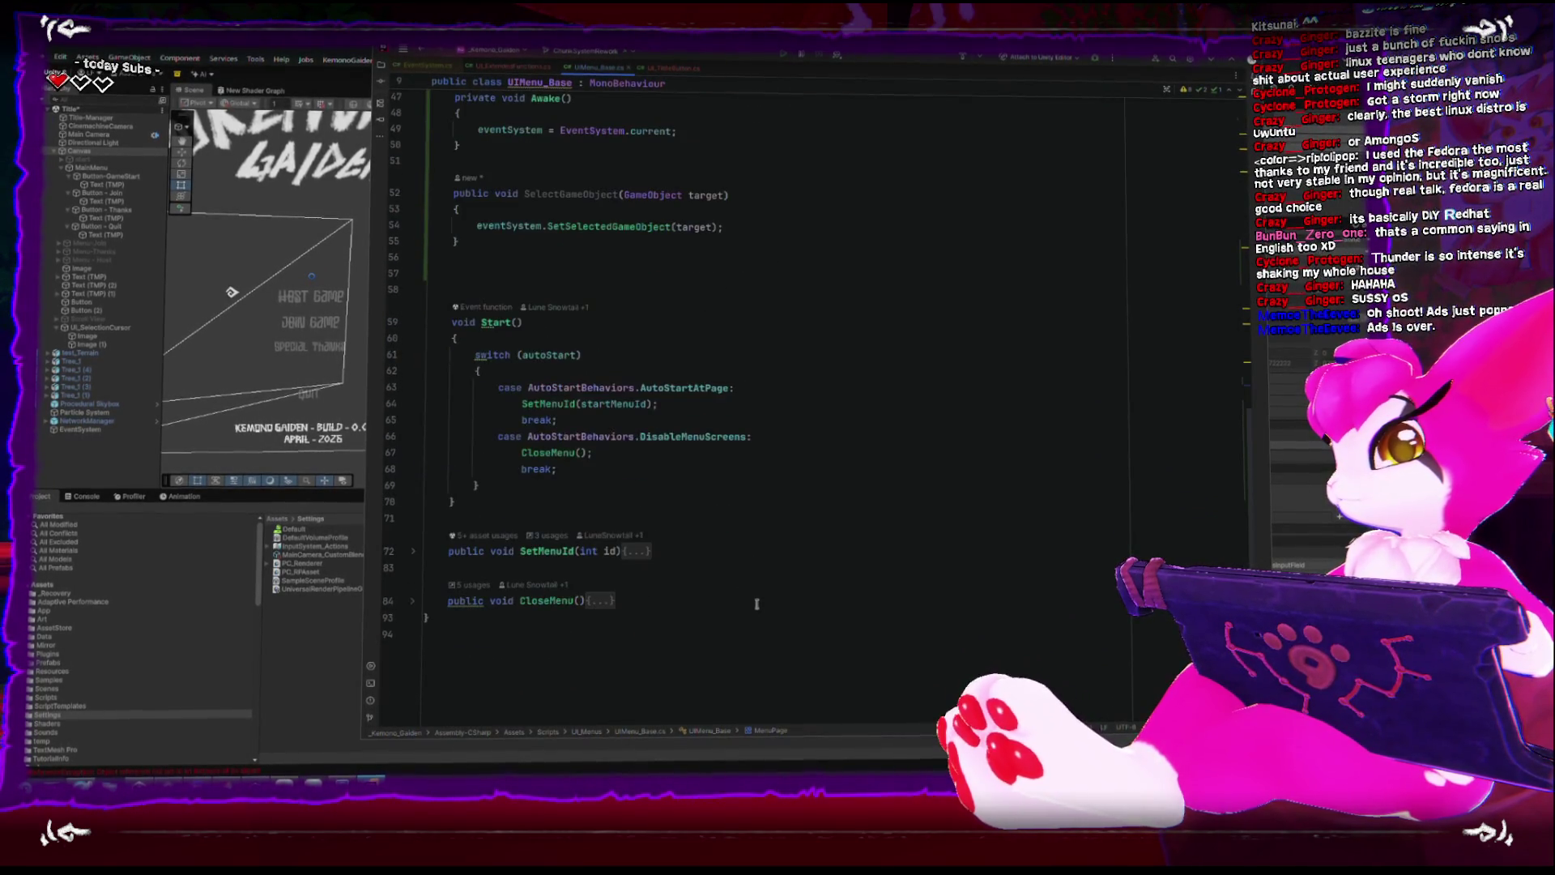
click(634, 553)
scroll(595, 571, down, 3)
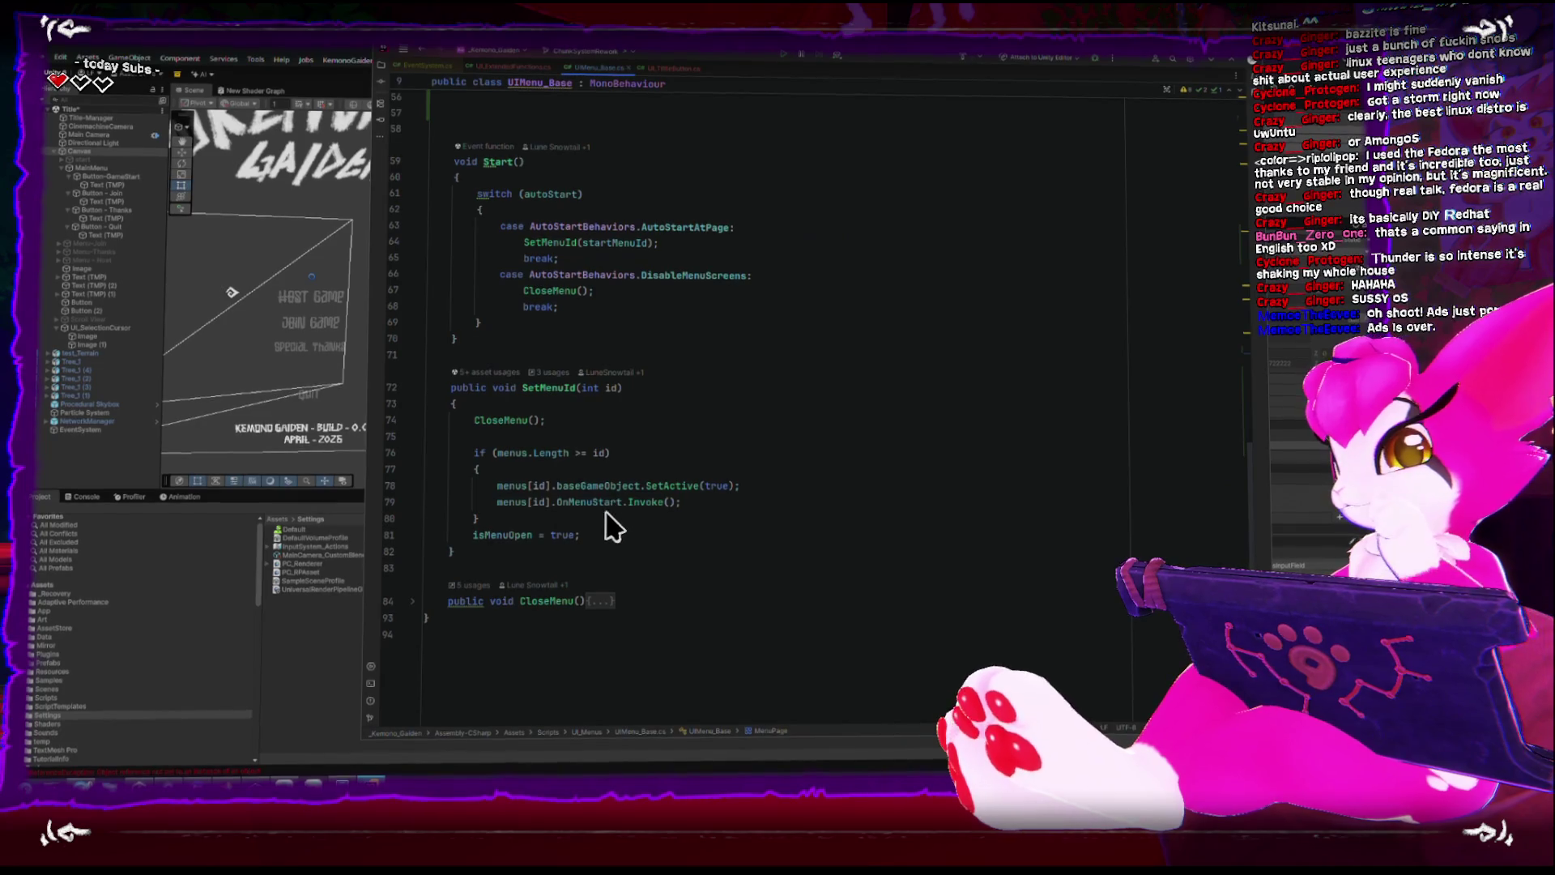
After OnMenuStart.Invoke(), add SelectGameObject(menus[id].firstSelectedGameObject);.
click(711, 504)
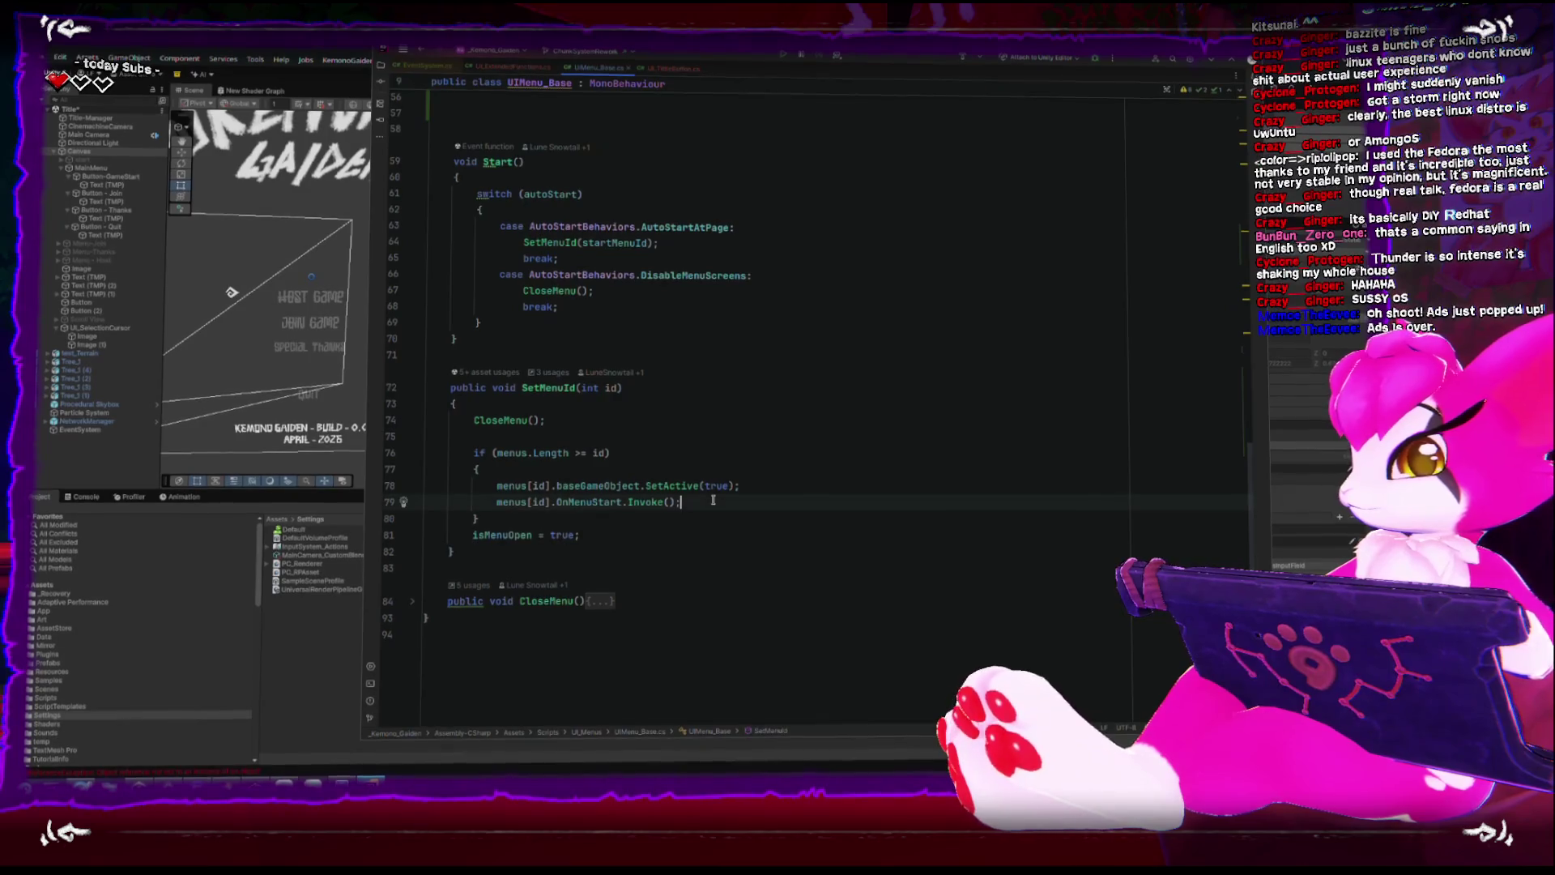
key(Return)
text(menus[i])
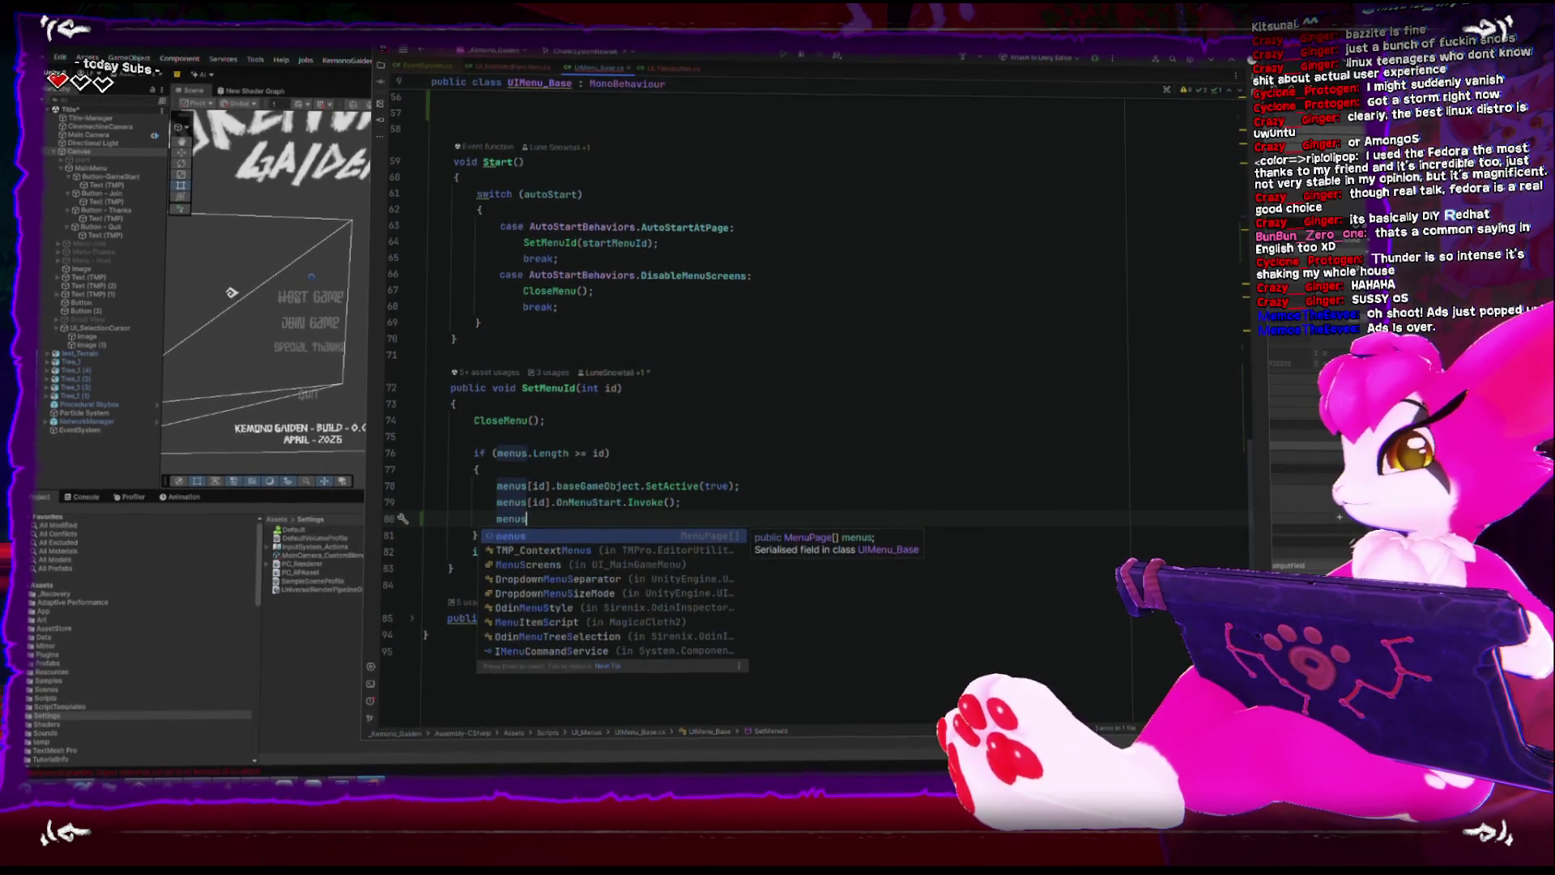
key(BackSpace)
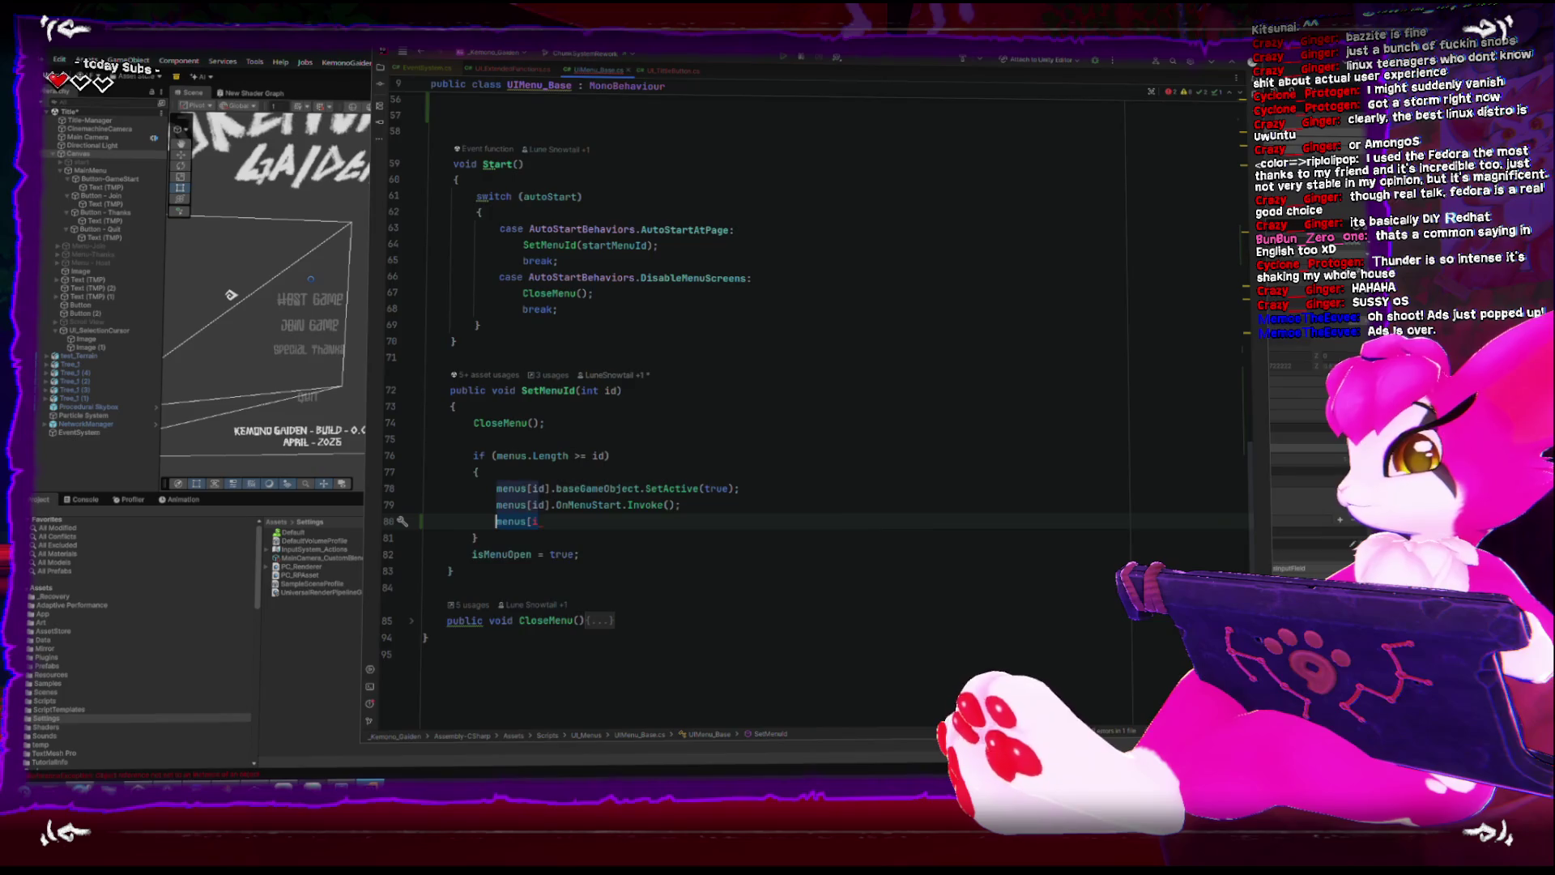
text(Se)
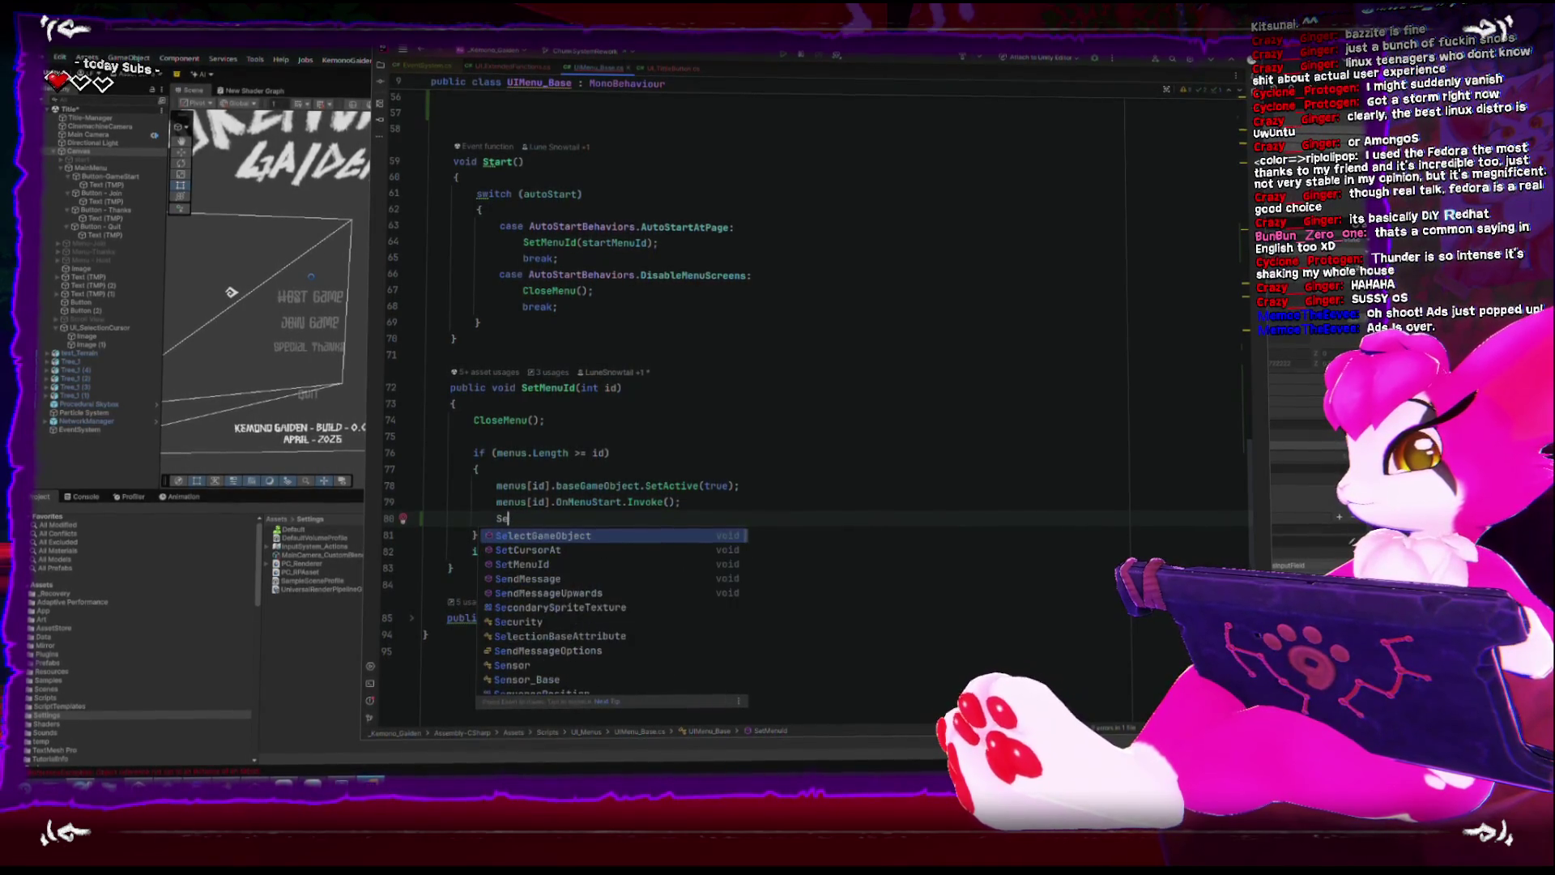
key(Return)
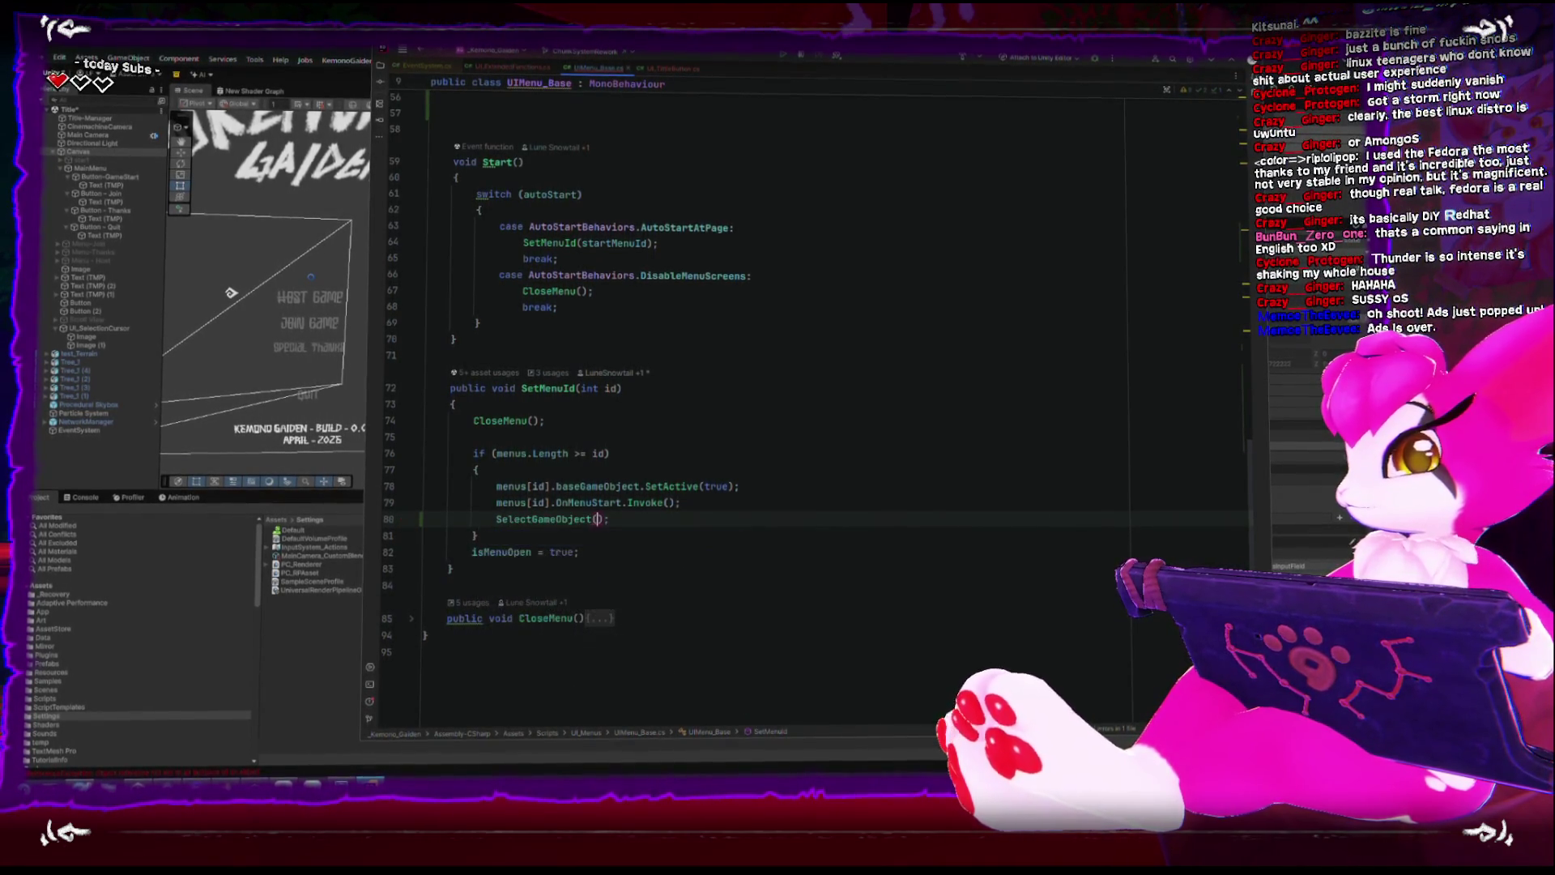
text(menui)
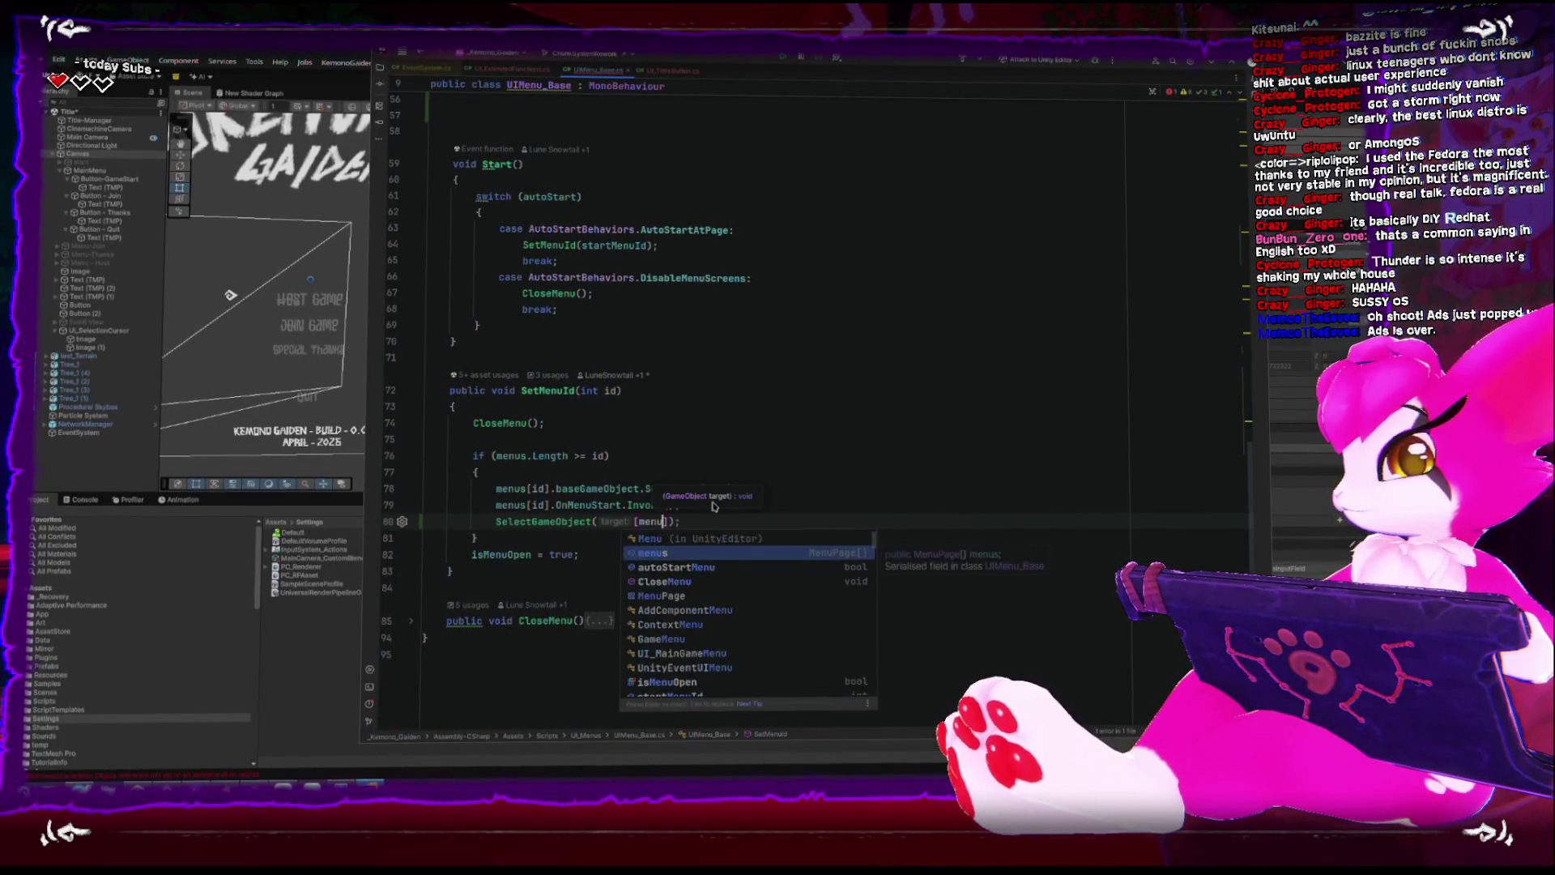
key(BackSpace)
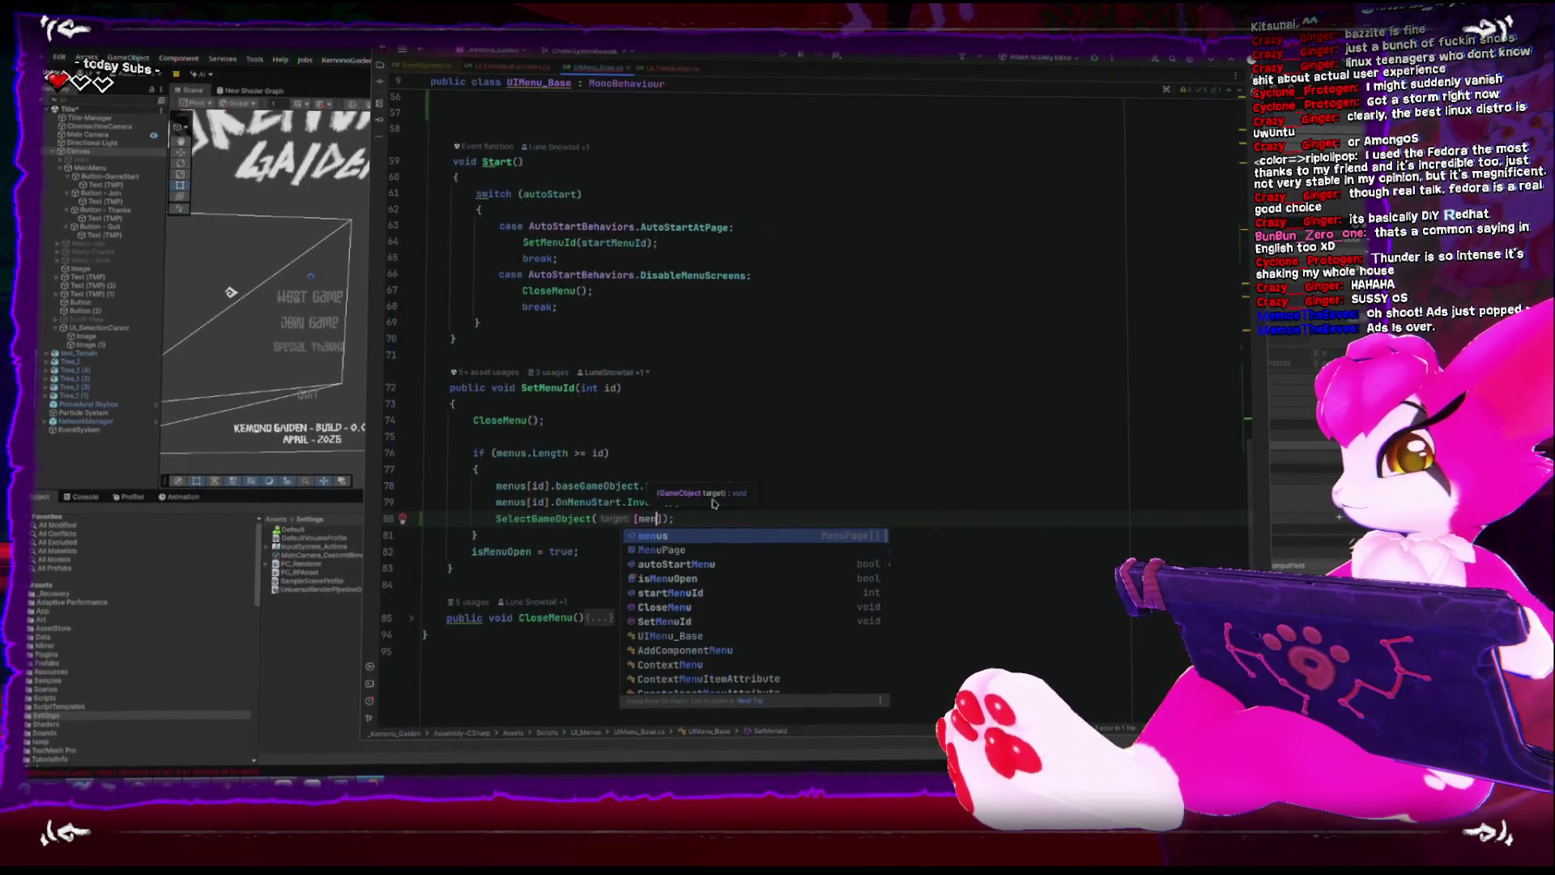
text(us[i)
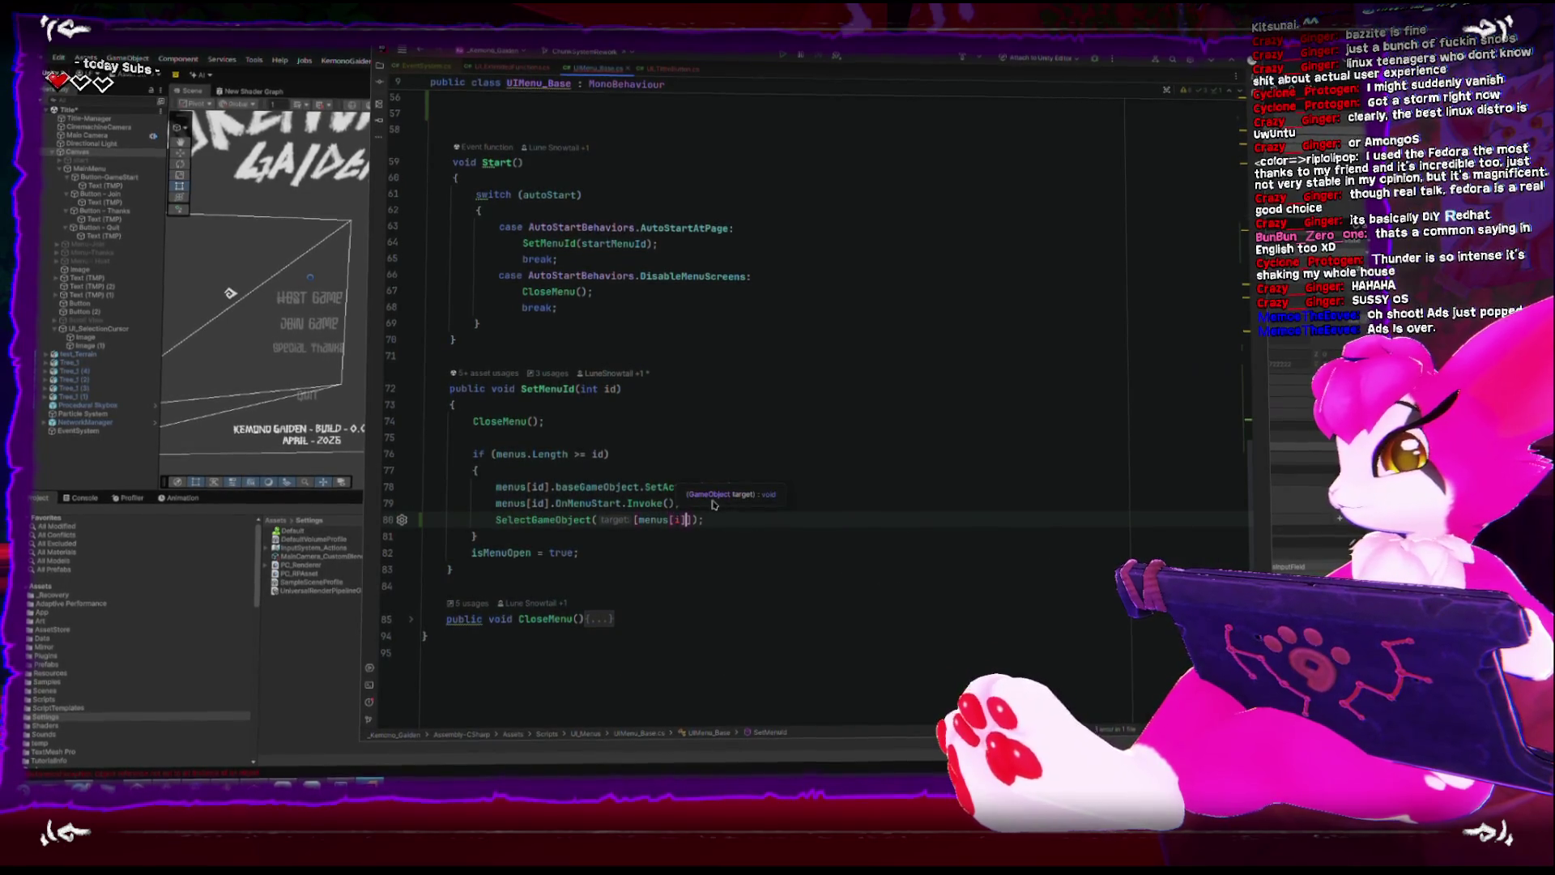
text(d)
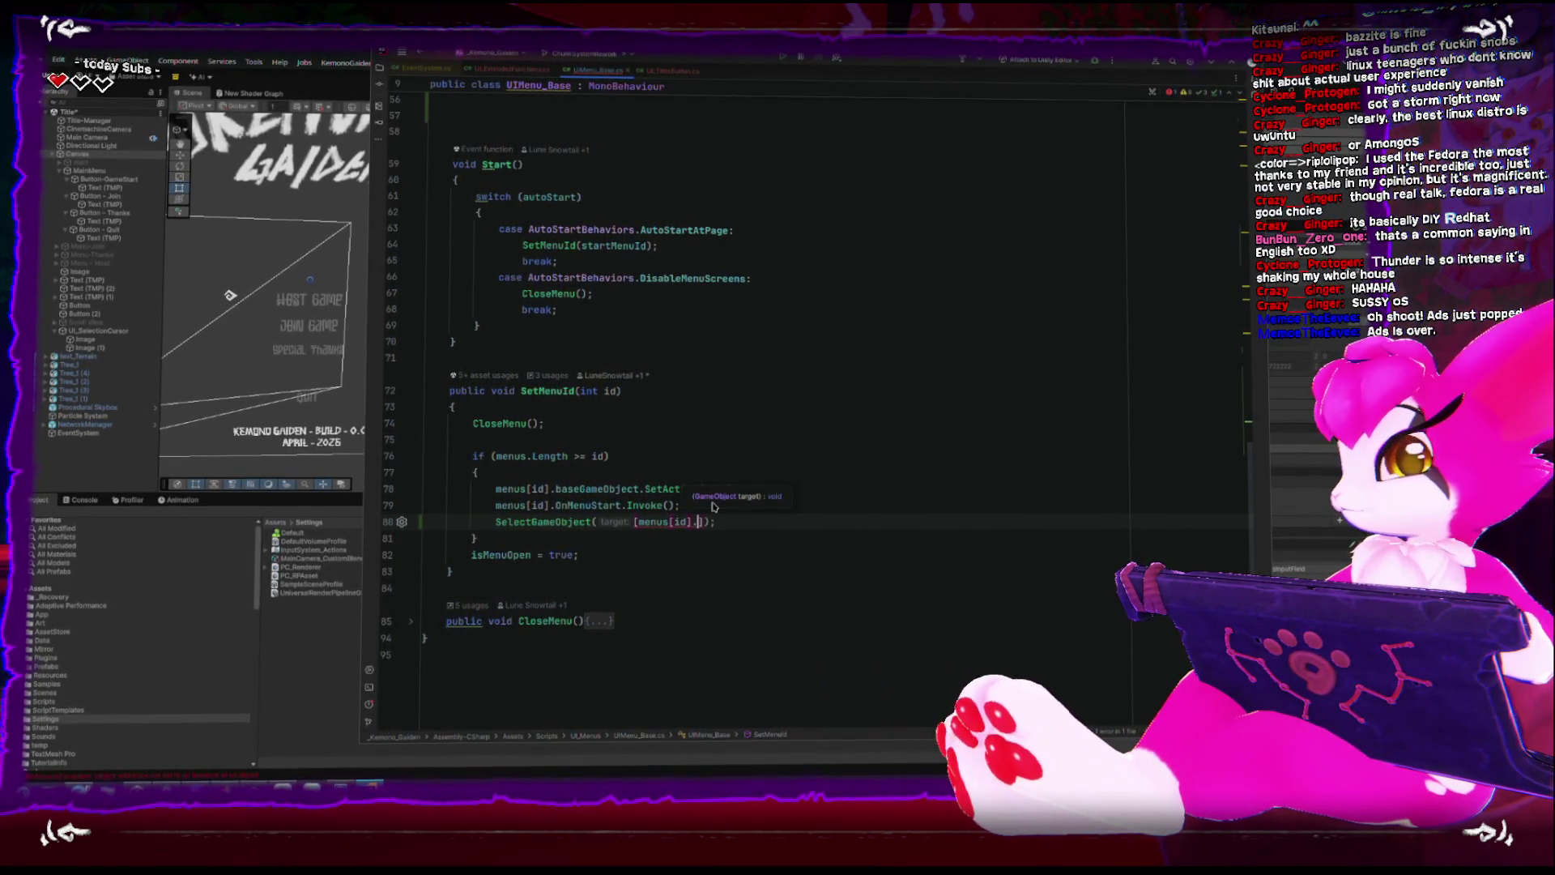
key(Down)
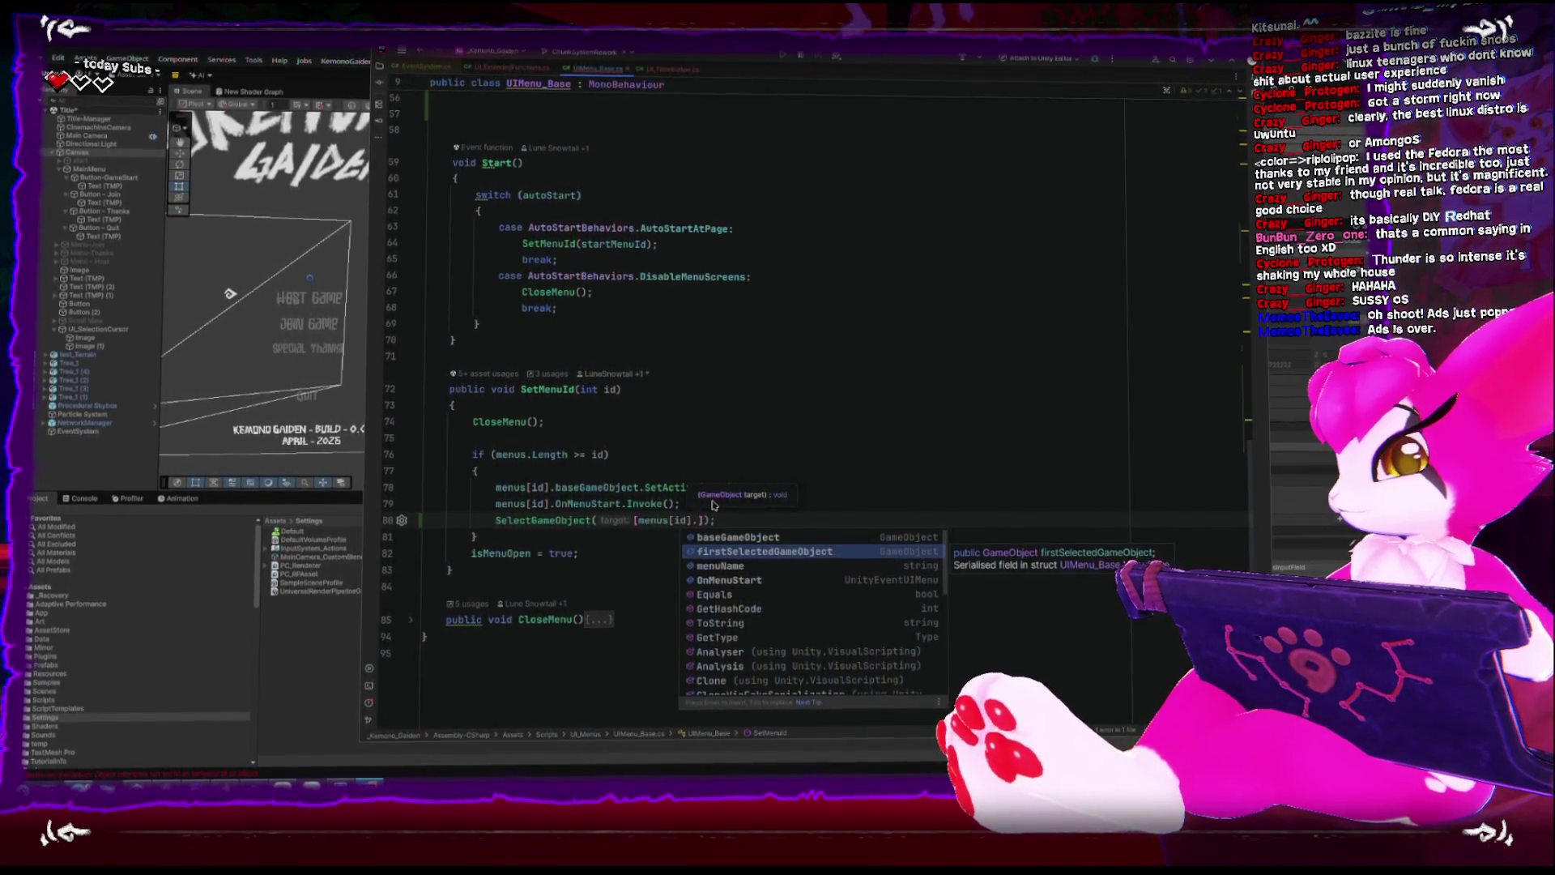
key(Return)
key(End)
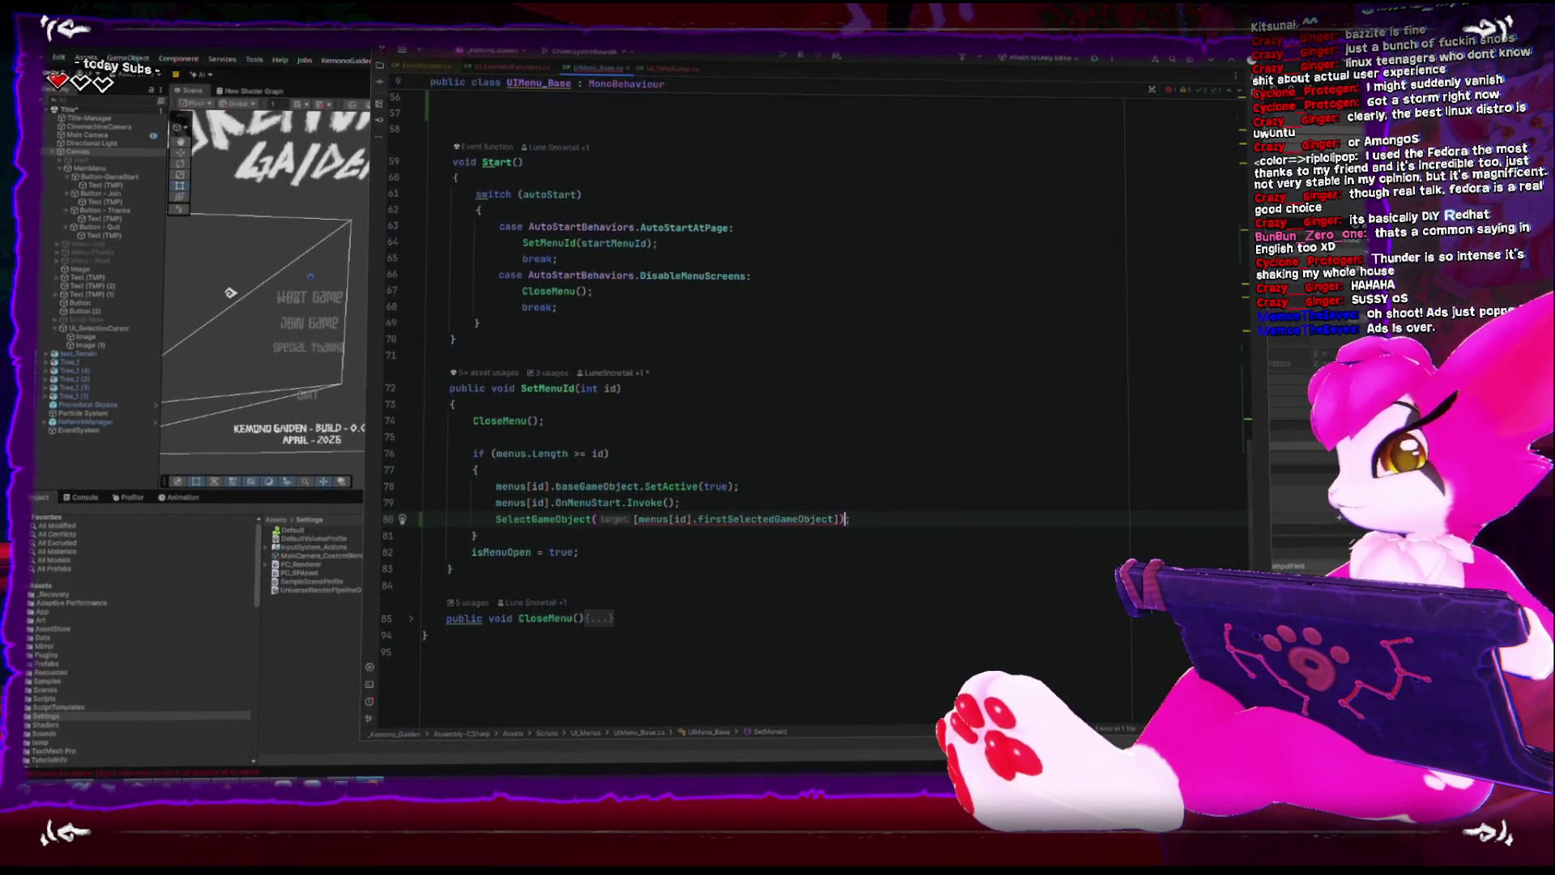
Jump to the SelectGameObject declaration and return to the new line 80 call.
ctrl+click(534, 524)
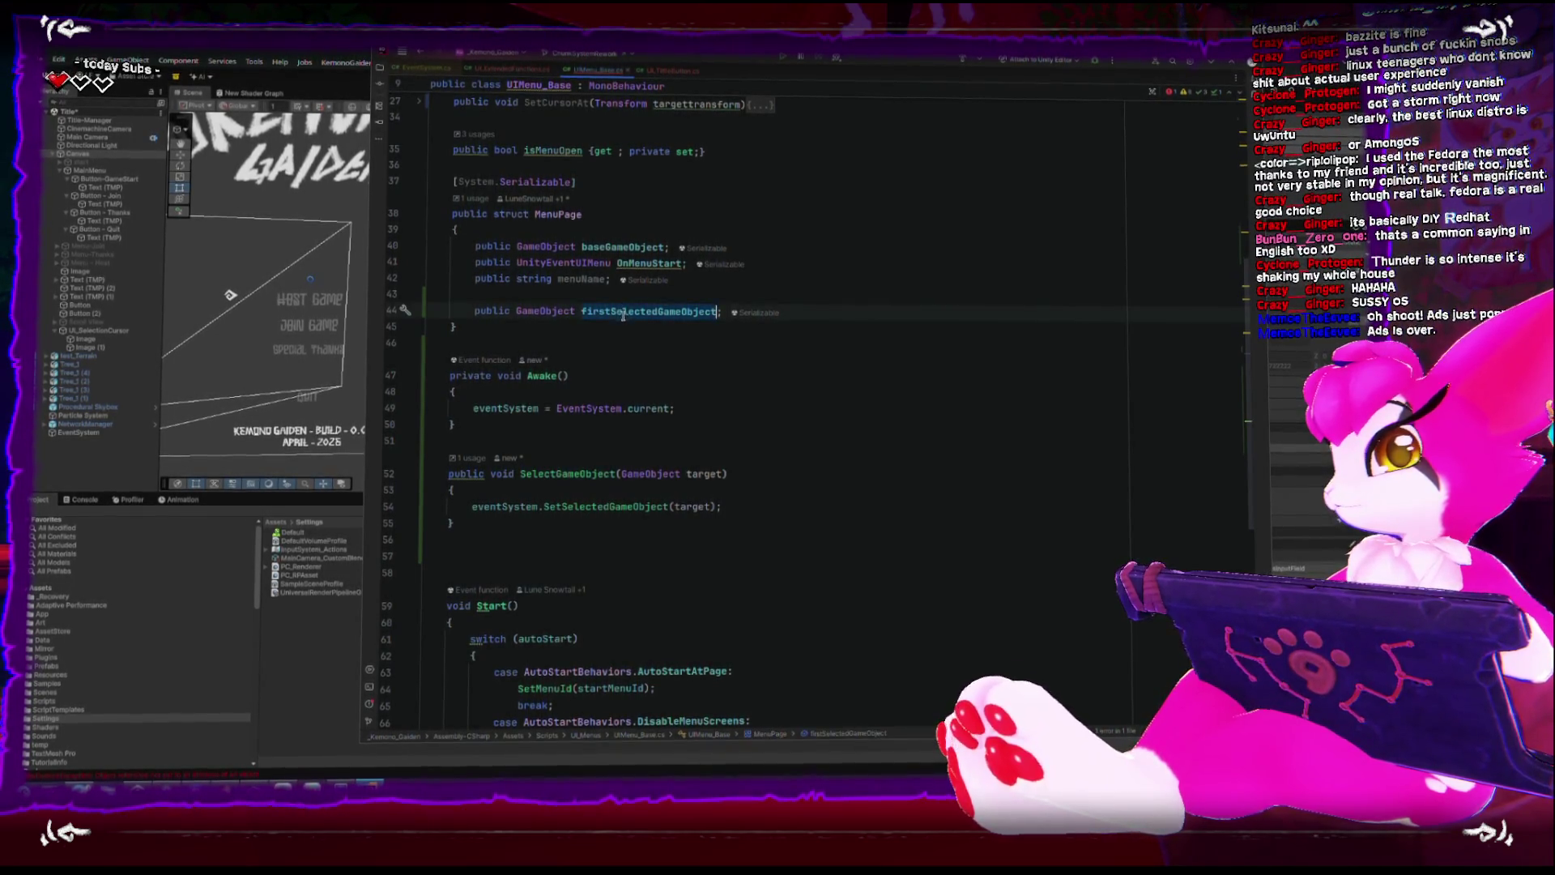
scroll(689, 580, down, 10)
click(689, 580)
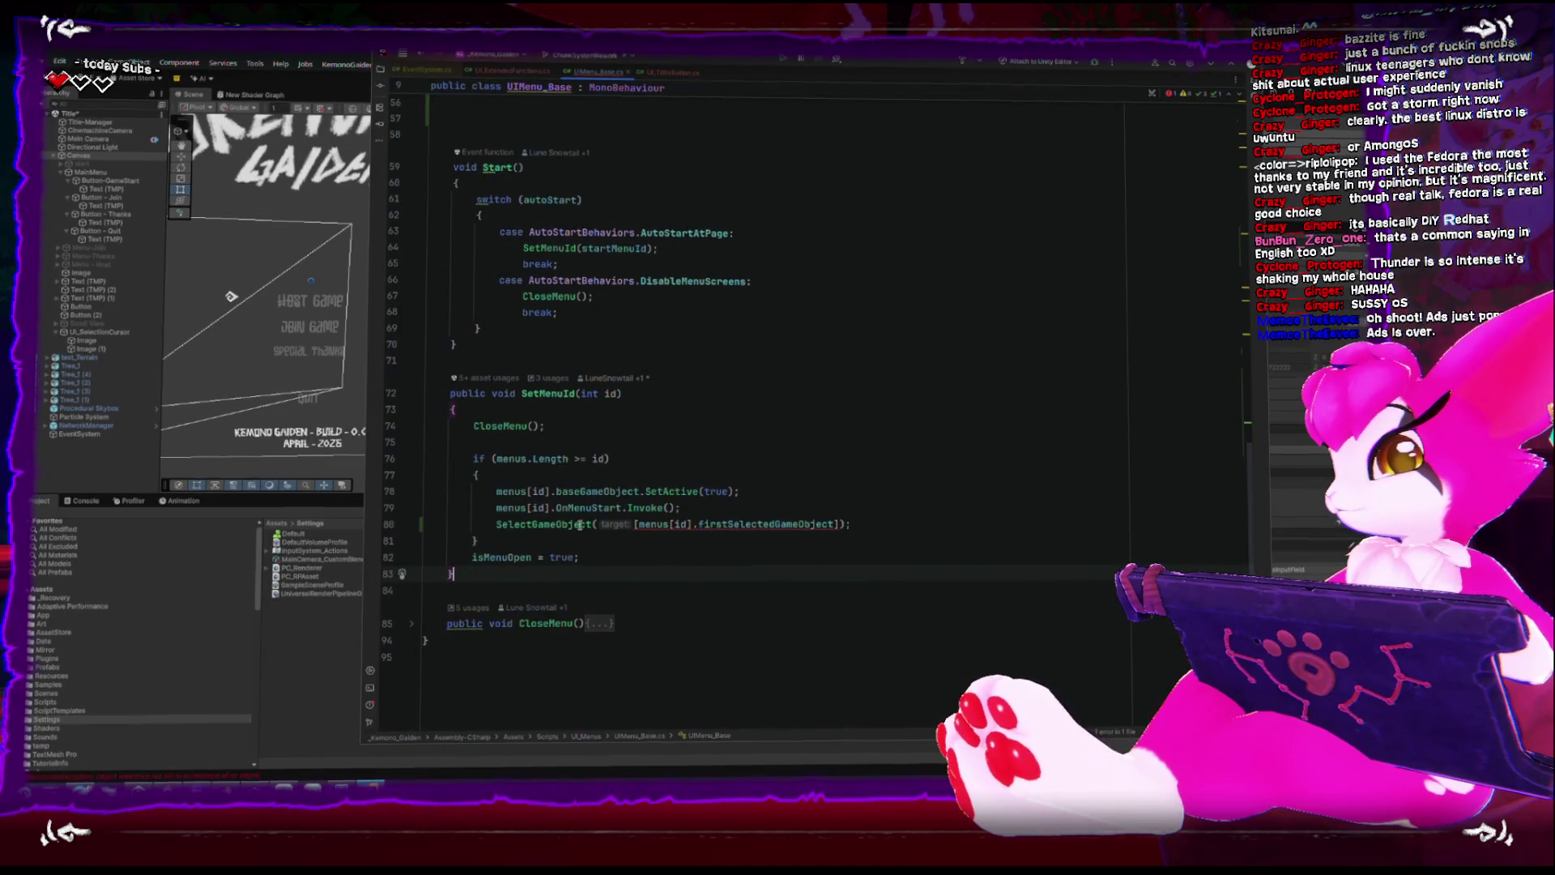
click(610, 526)
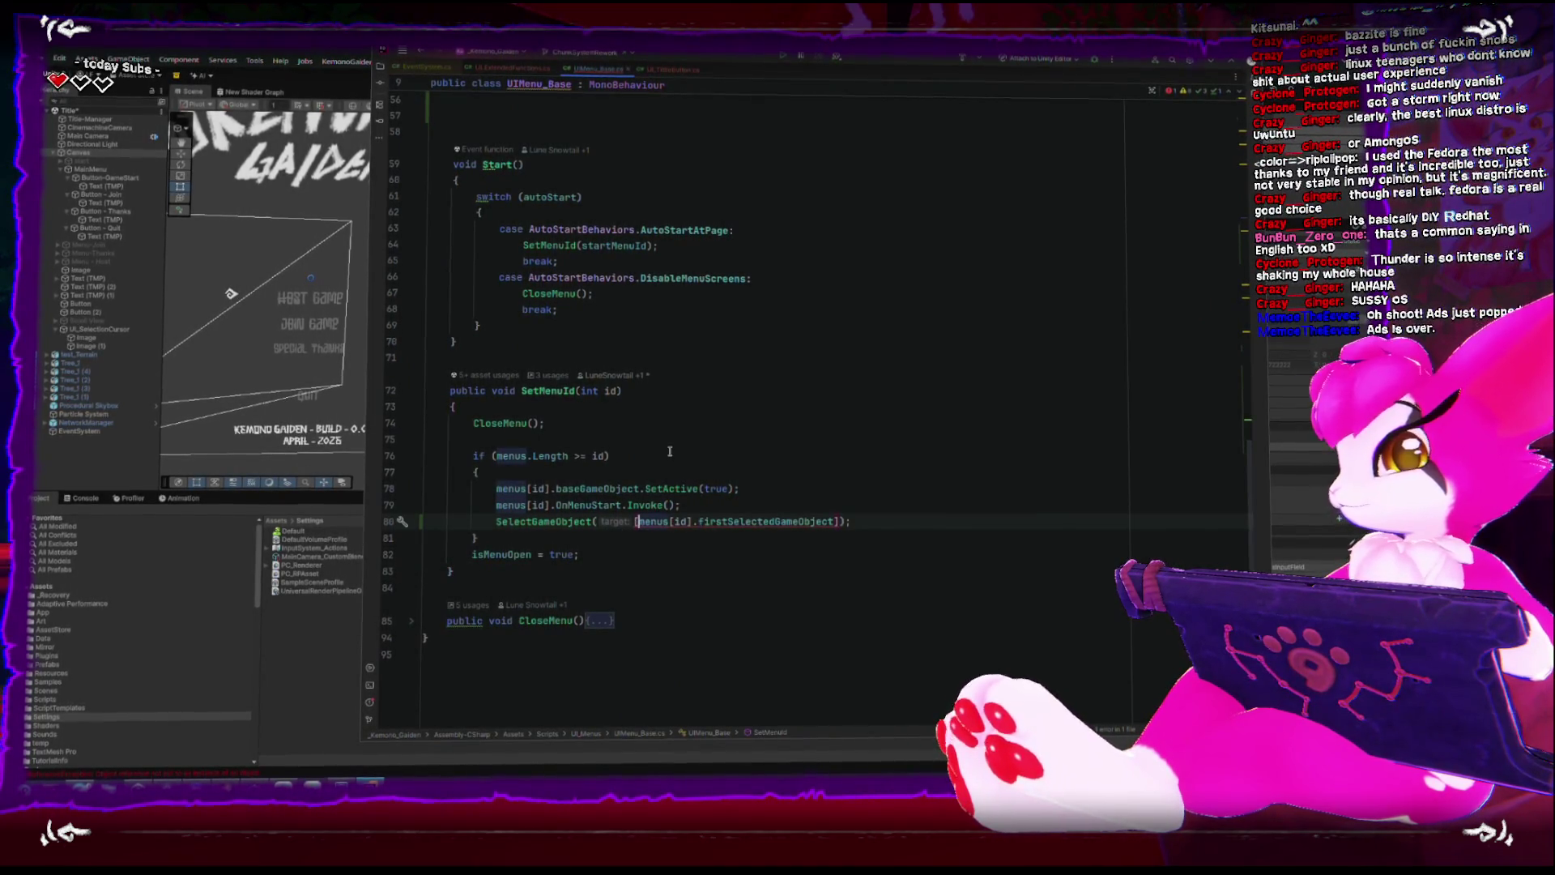
click(805, 523)
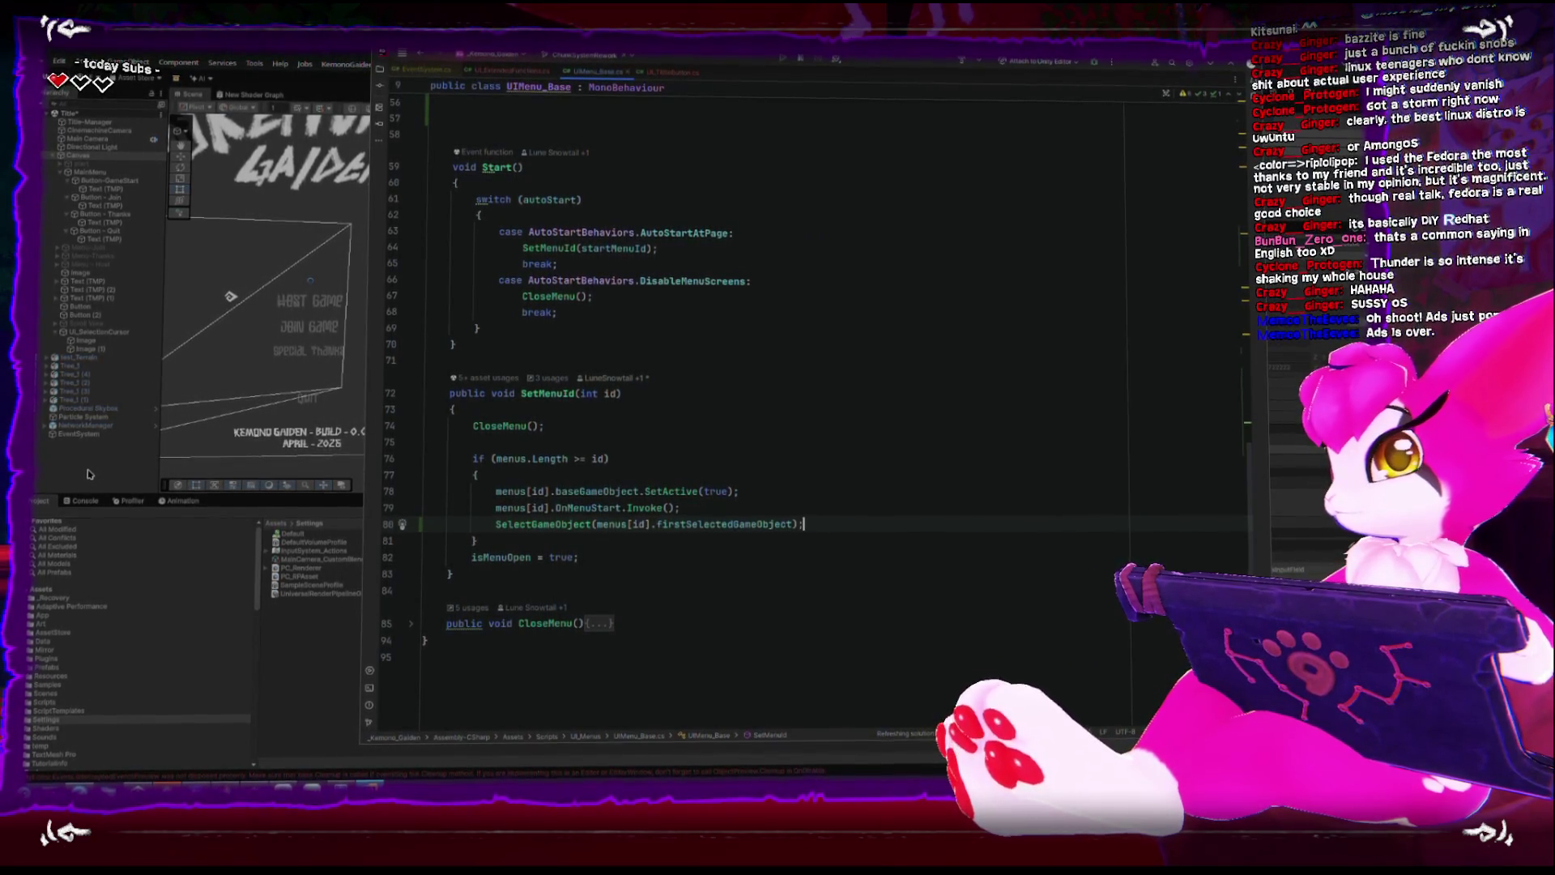
ctrl+scroll(750, 661, up, 2)
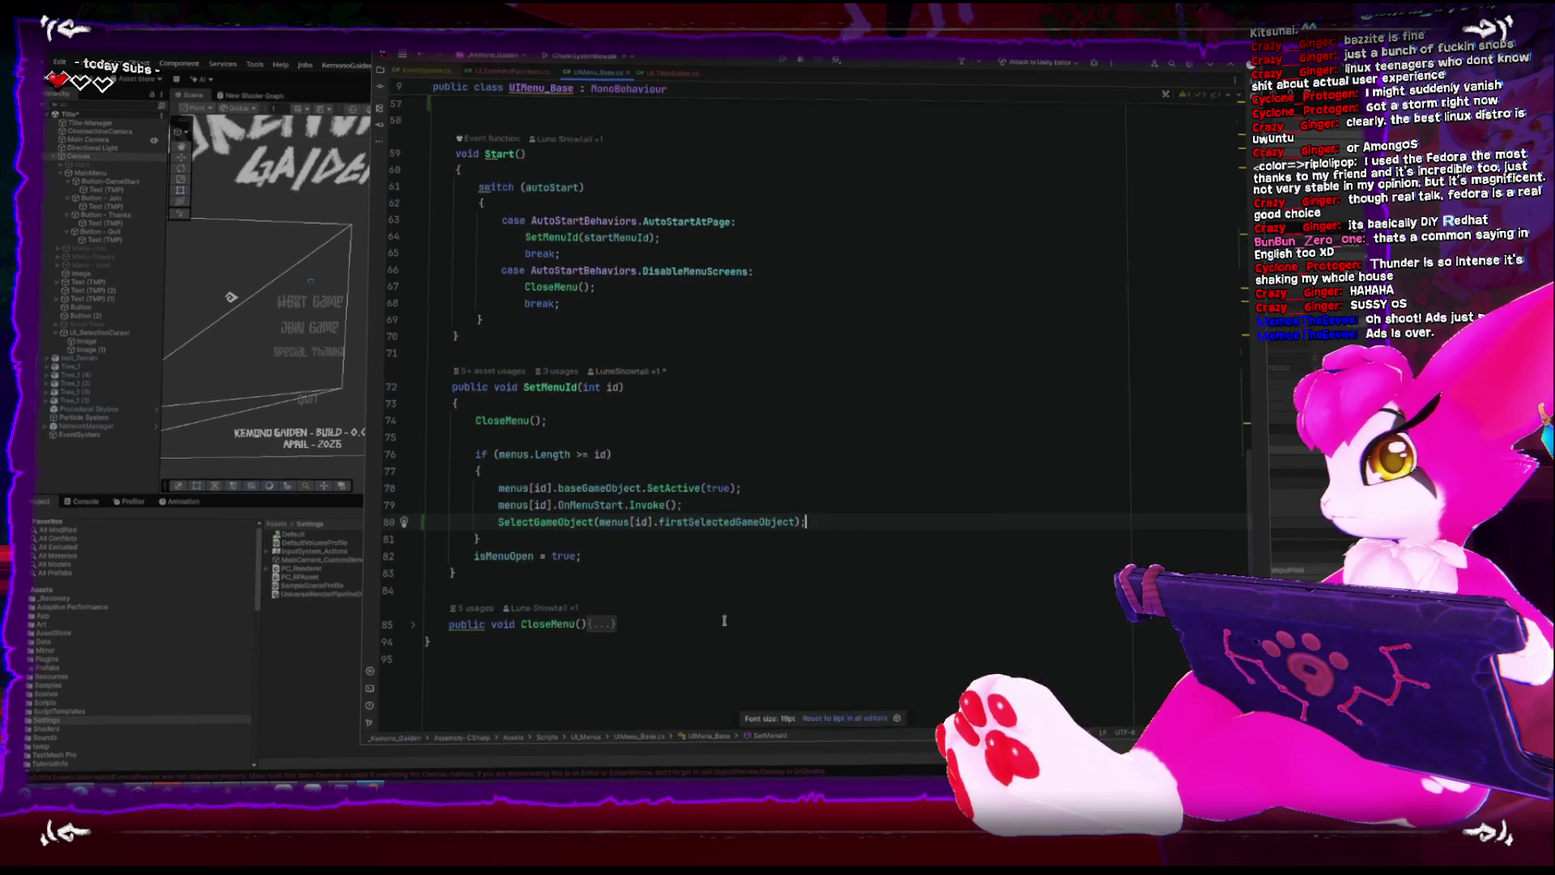
scroll(750, 661, up, 10)
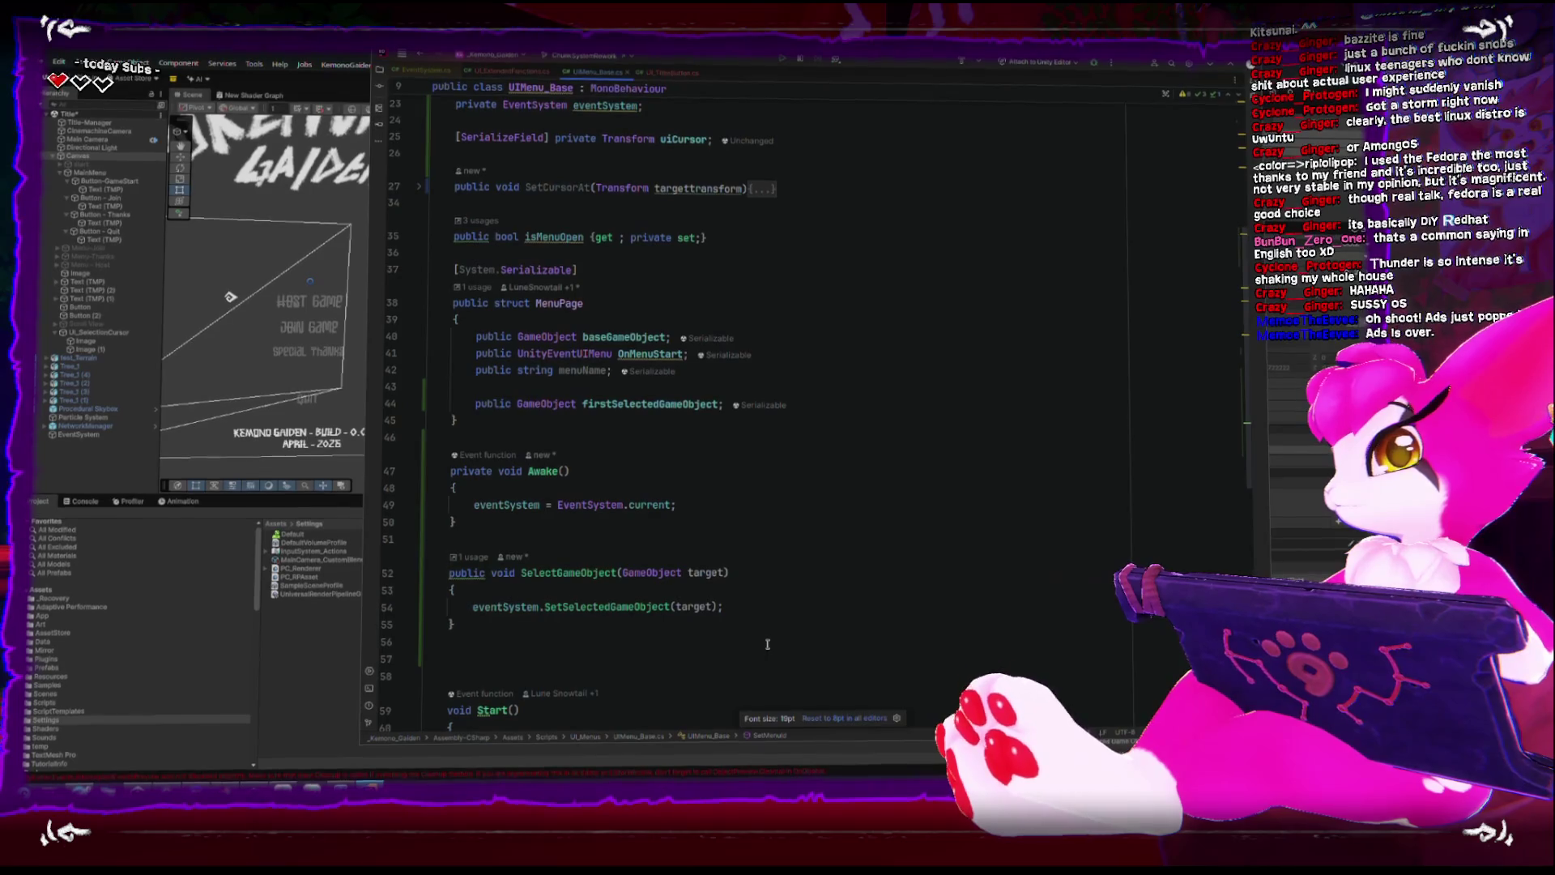
Add SetCursorAt(target.transform) on a new line after the SetSelectedGameObject call.
click(761, 610)
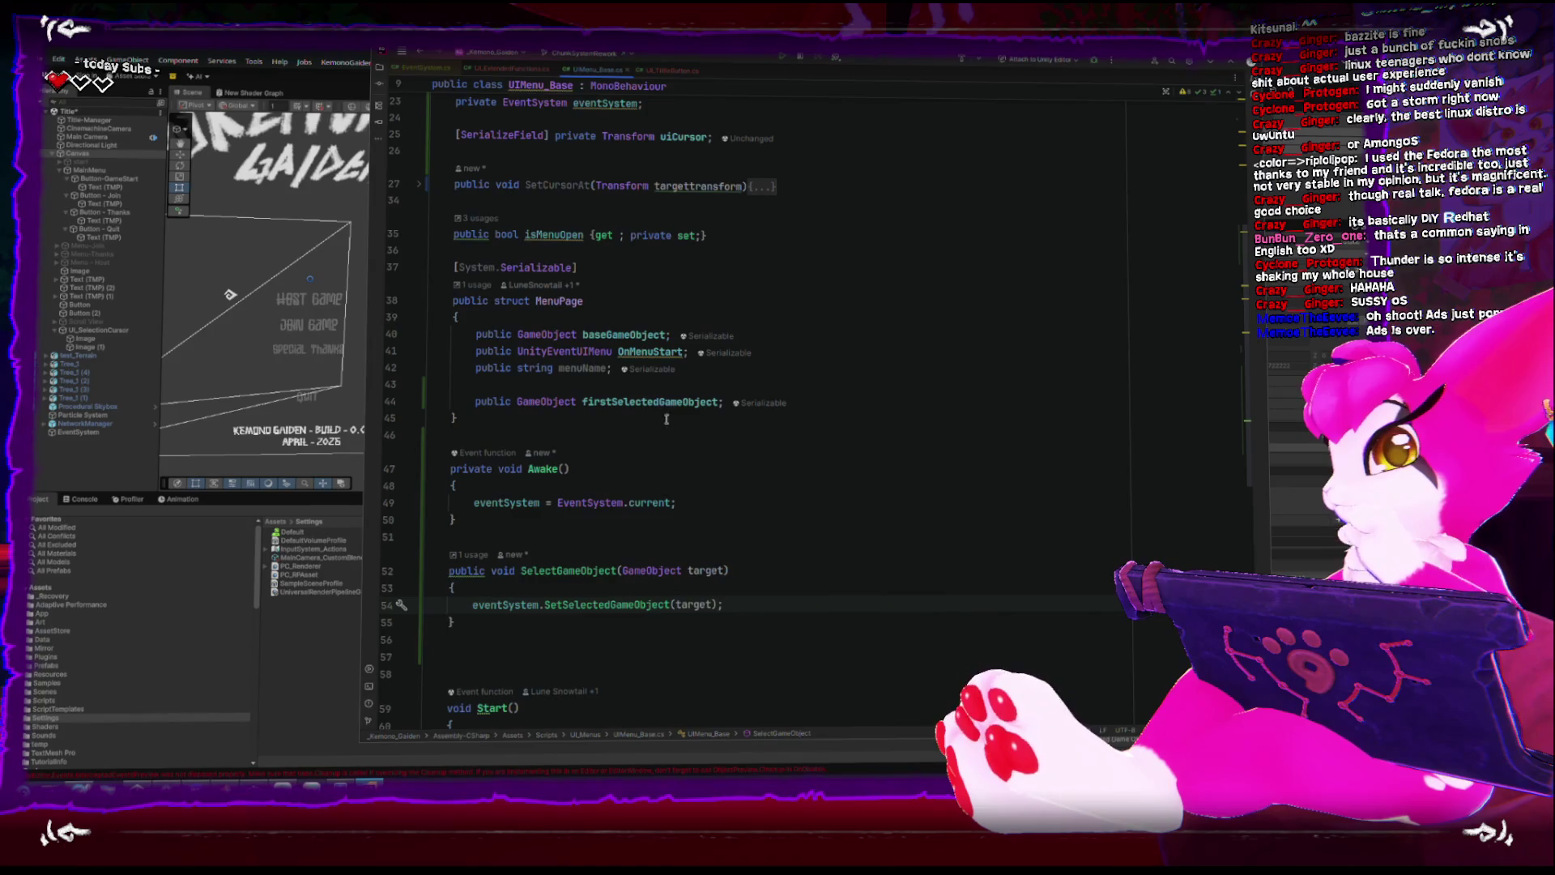
scroll(595, 310, up, 2)
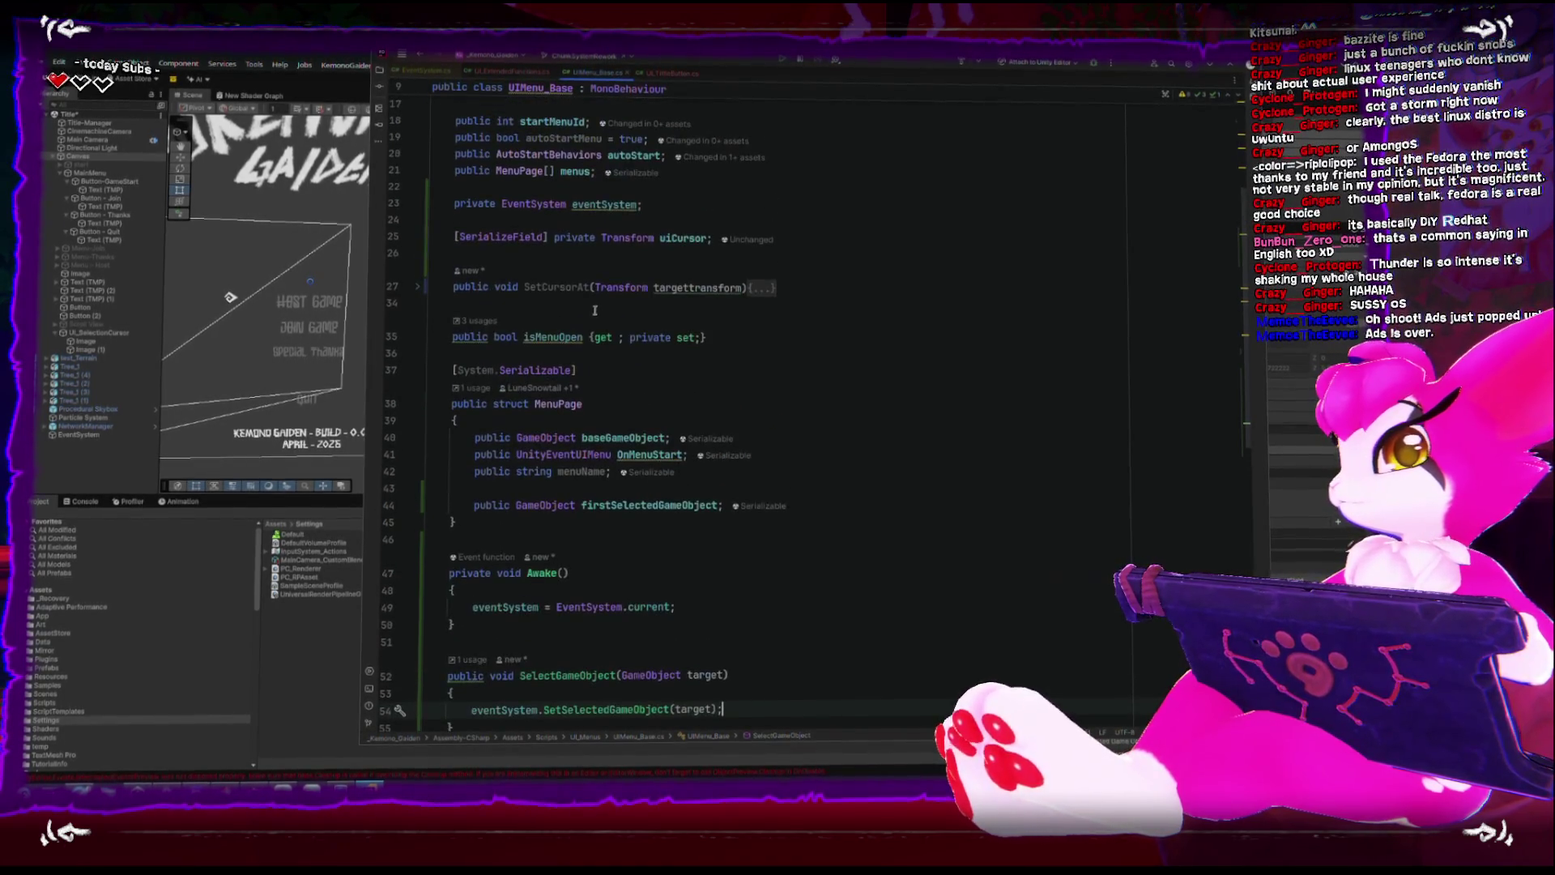
double_click(543, 289)
scroll(728, 500, down, 3)
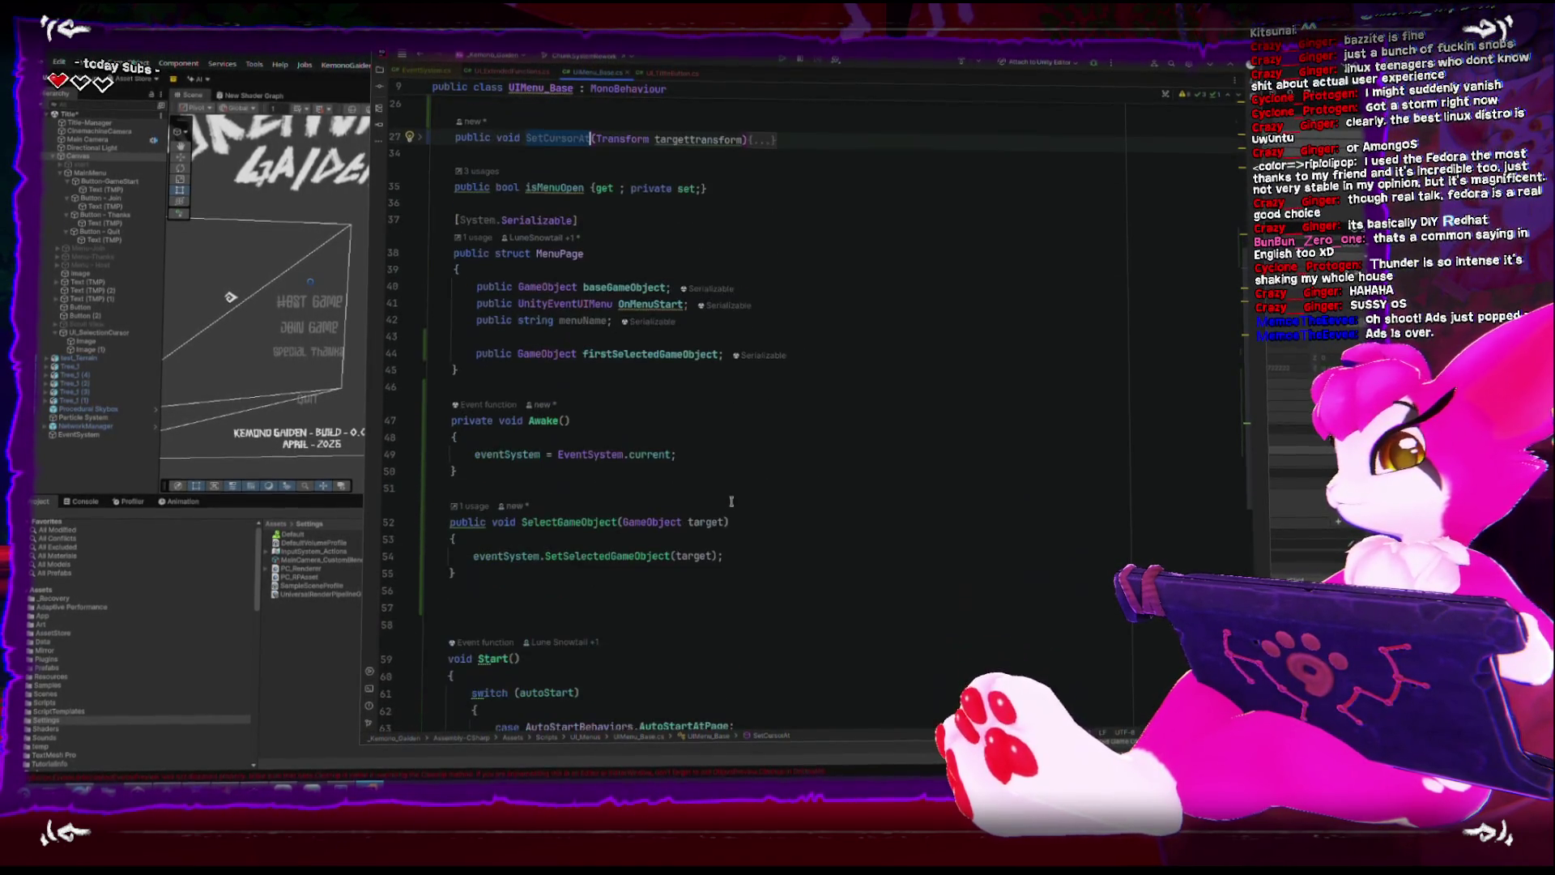
click(771, 554)
key(Return)
text(SetCursorAt)
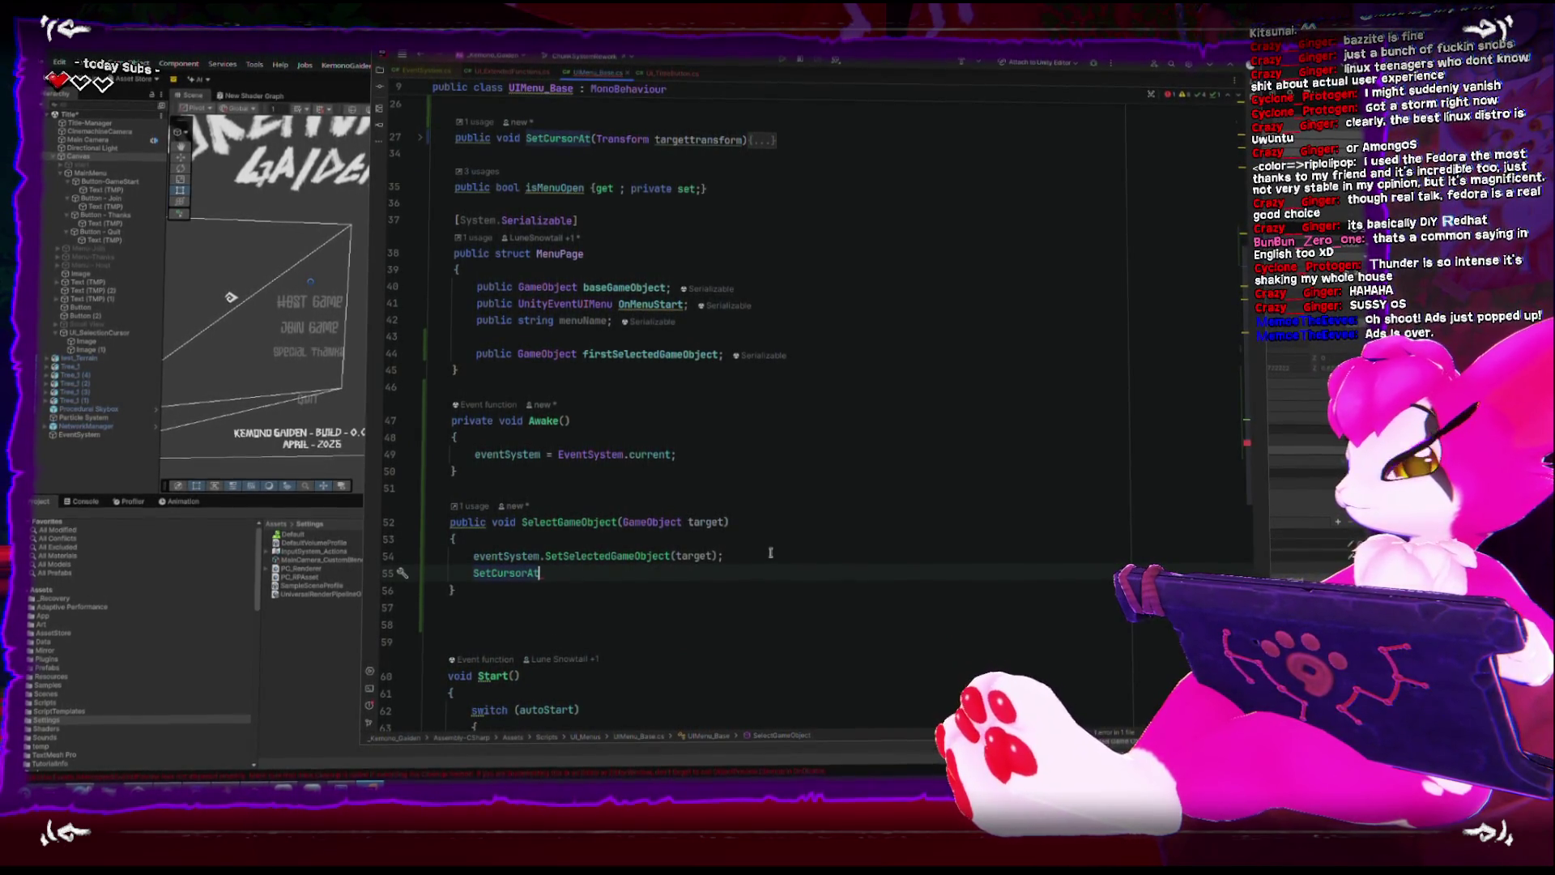
key(BackSpace)
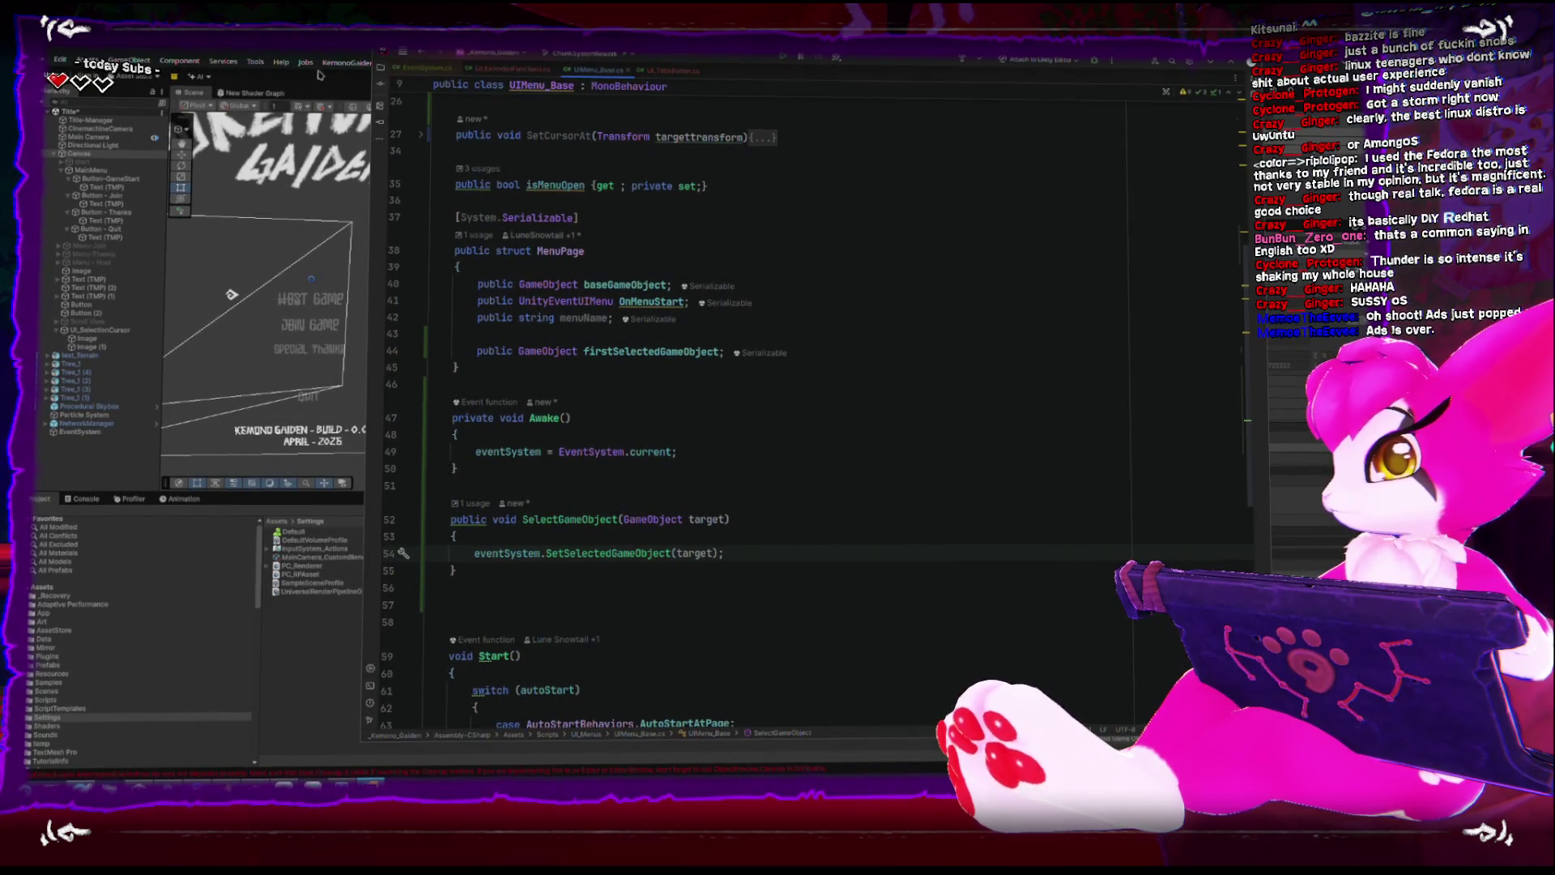
key(Return)
text(SetCursorAt)
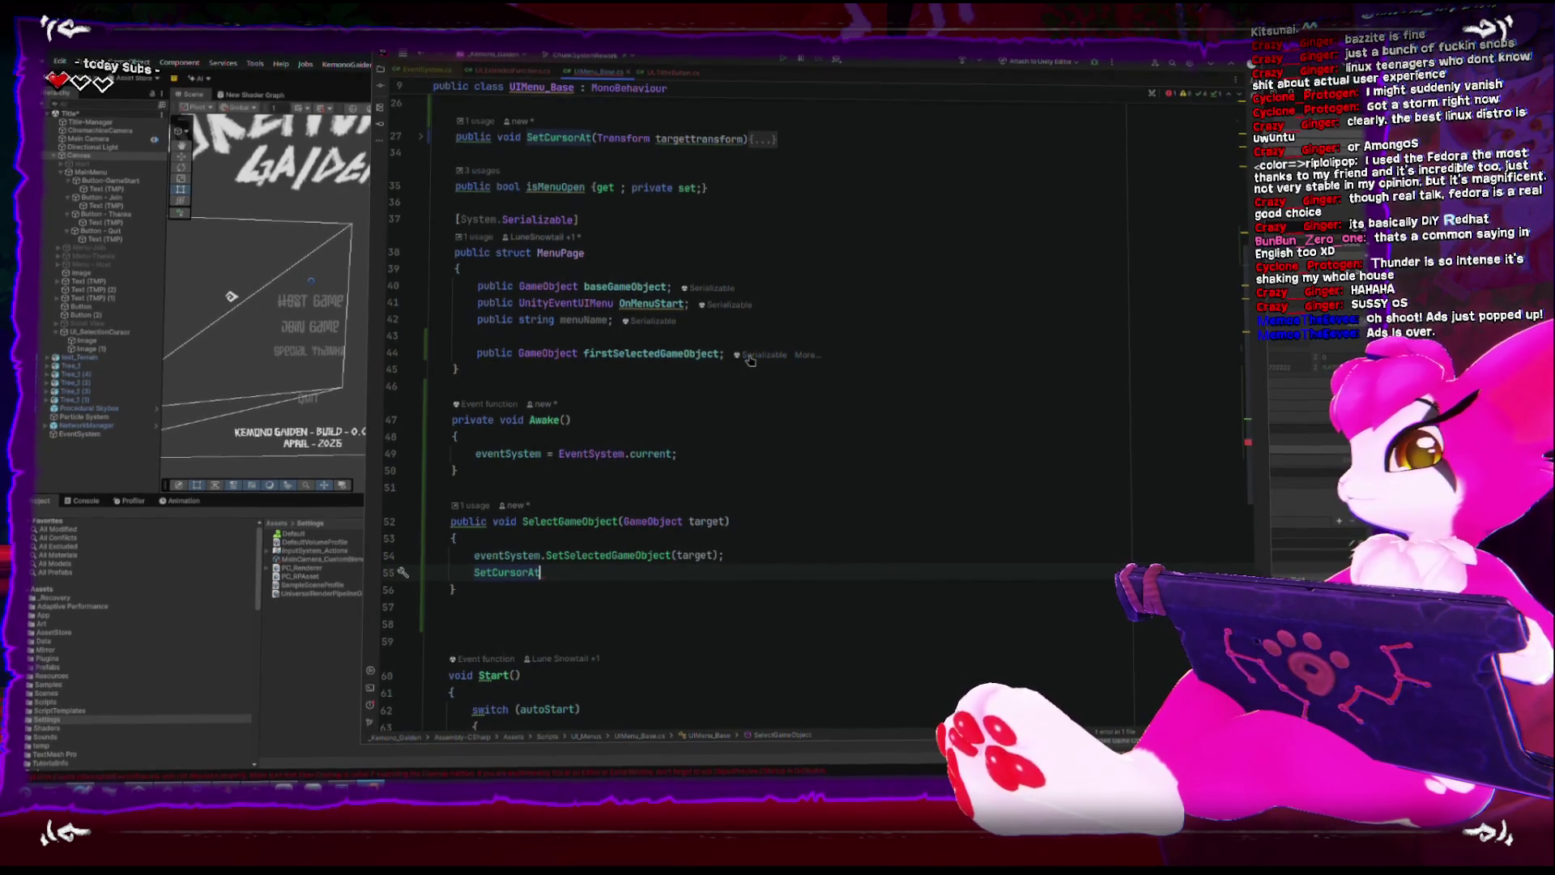
text((target)
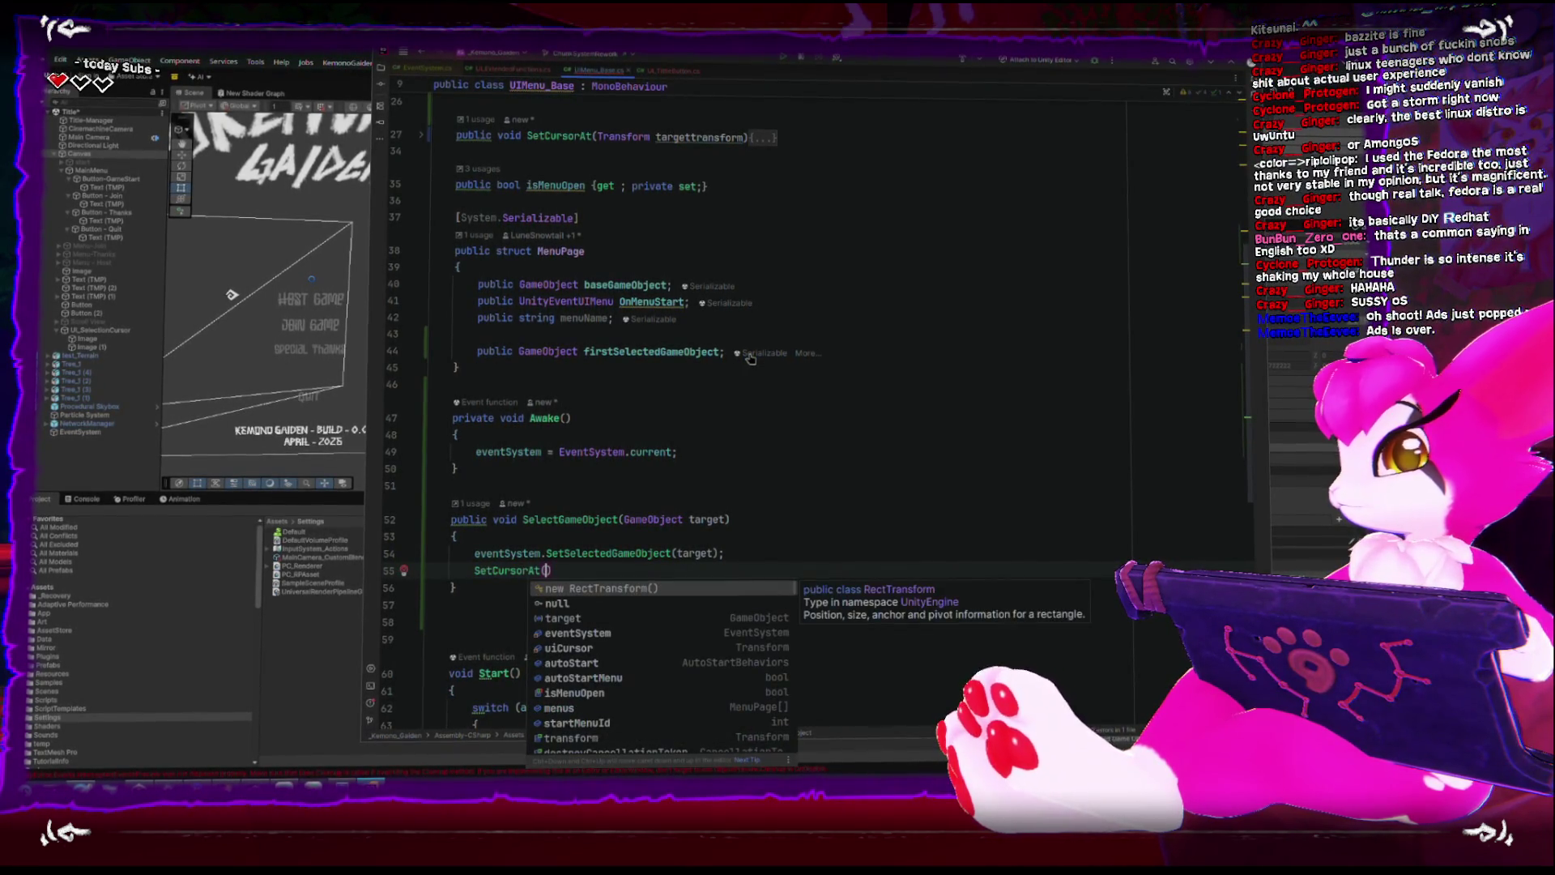
text(.transform)
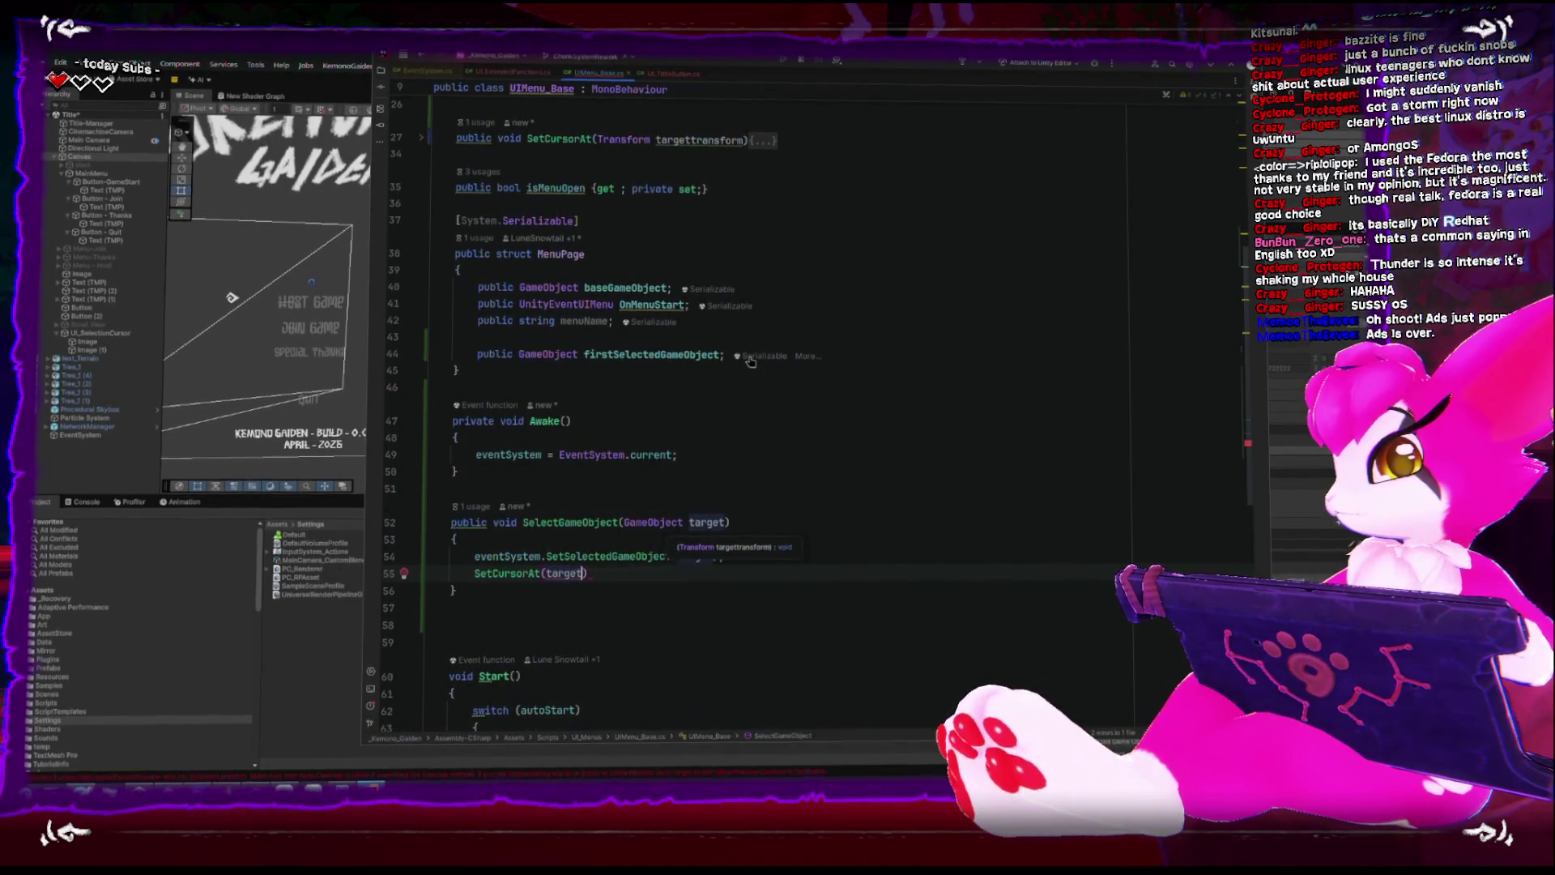
text())
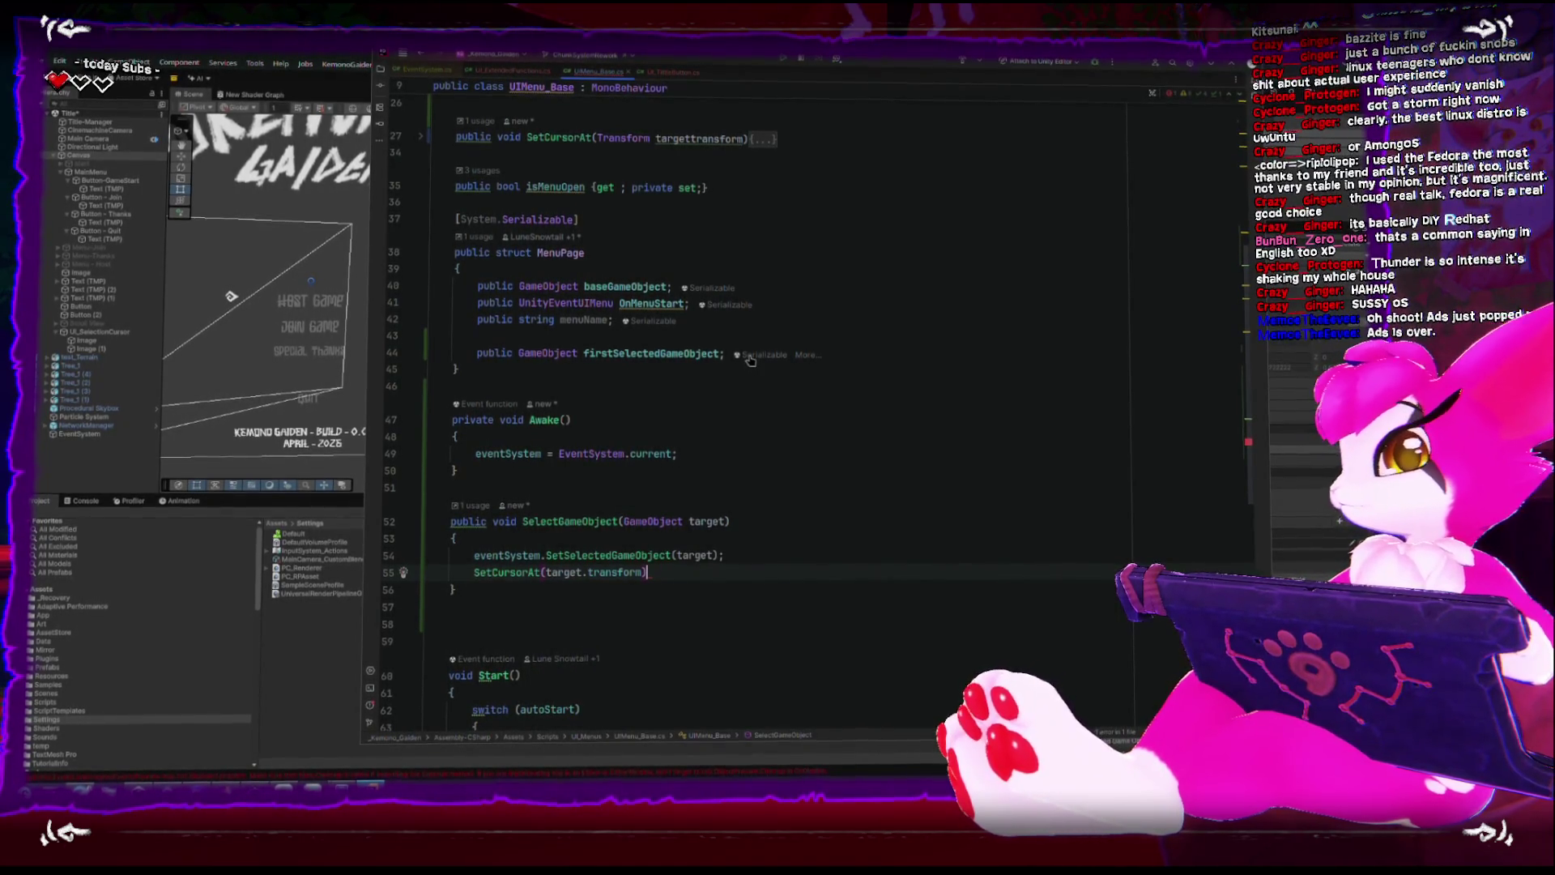